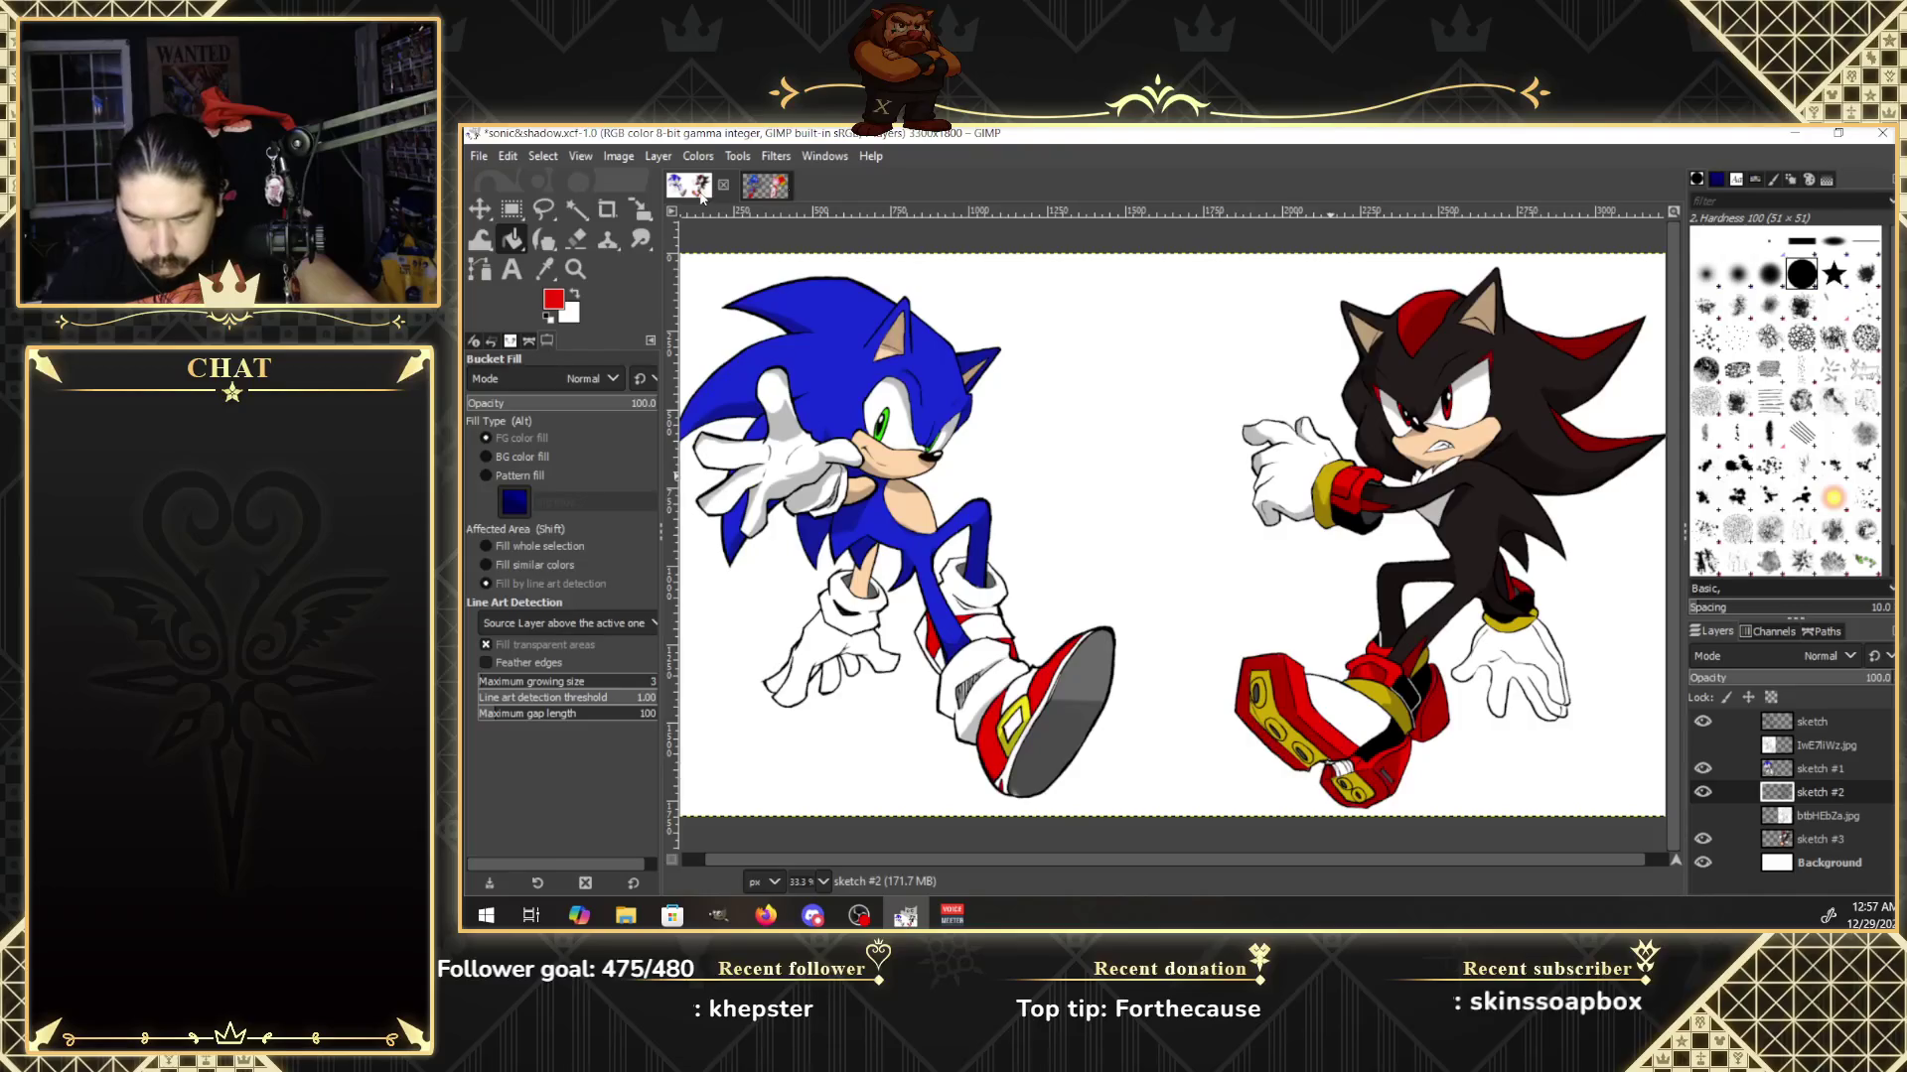
# Switch to the metal&amy image showing Amy Rose and Metal Sonic, glance at Firefox, then return.
pyautogui.click(765, 185)
pyautogui.scroll(2, 1243, 861)
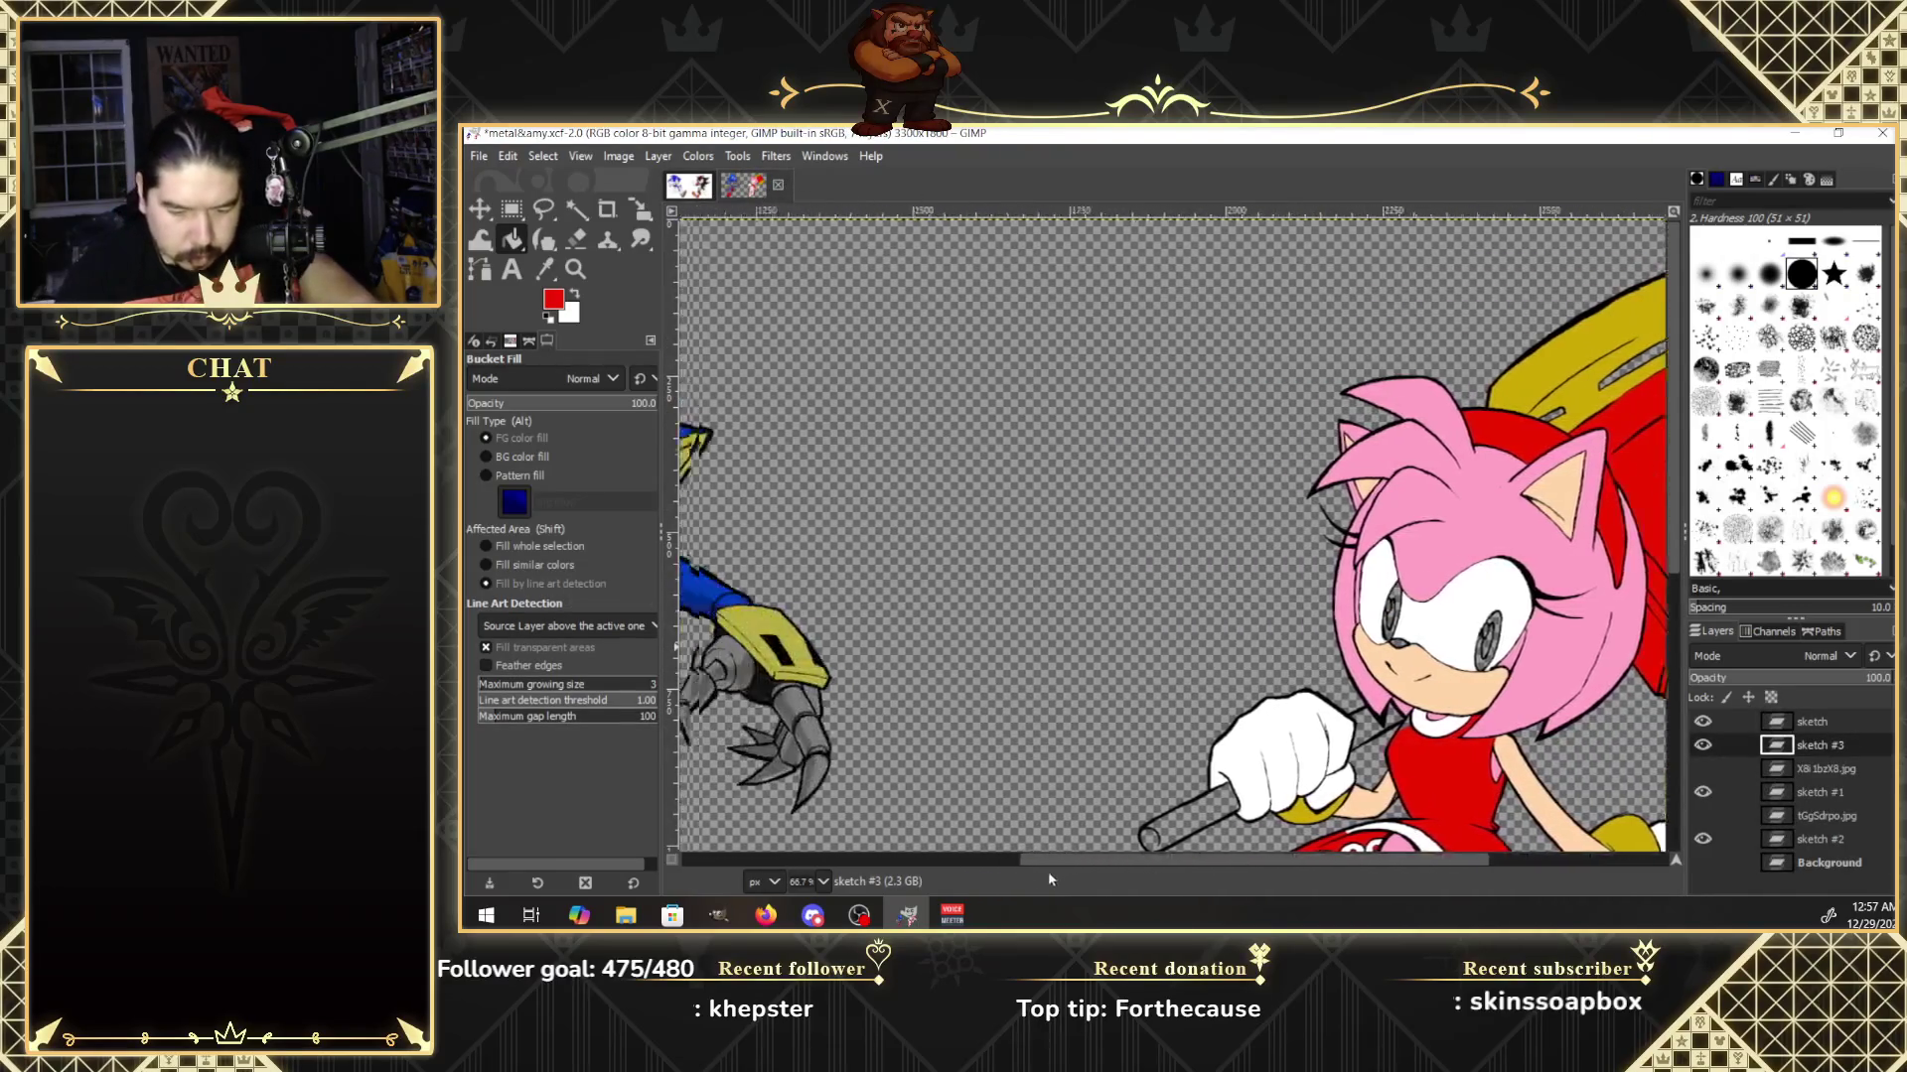
pyautogui.moveTo(1049, 860)
pyautogui.mouseDown()
pyautogui.moveTo(885, 861)
pyautogui.moveTo(1114, 871)
pyautogui.mouseUp()
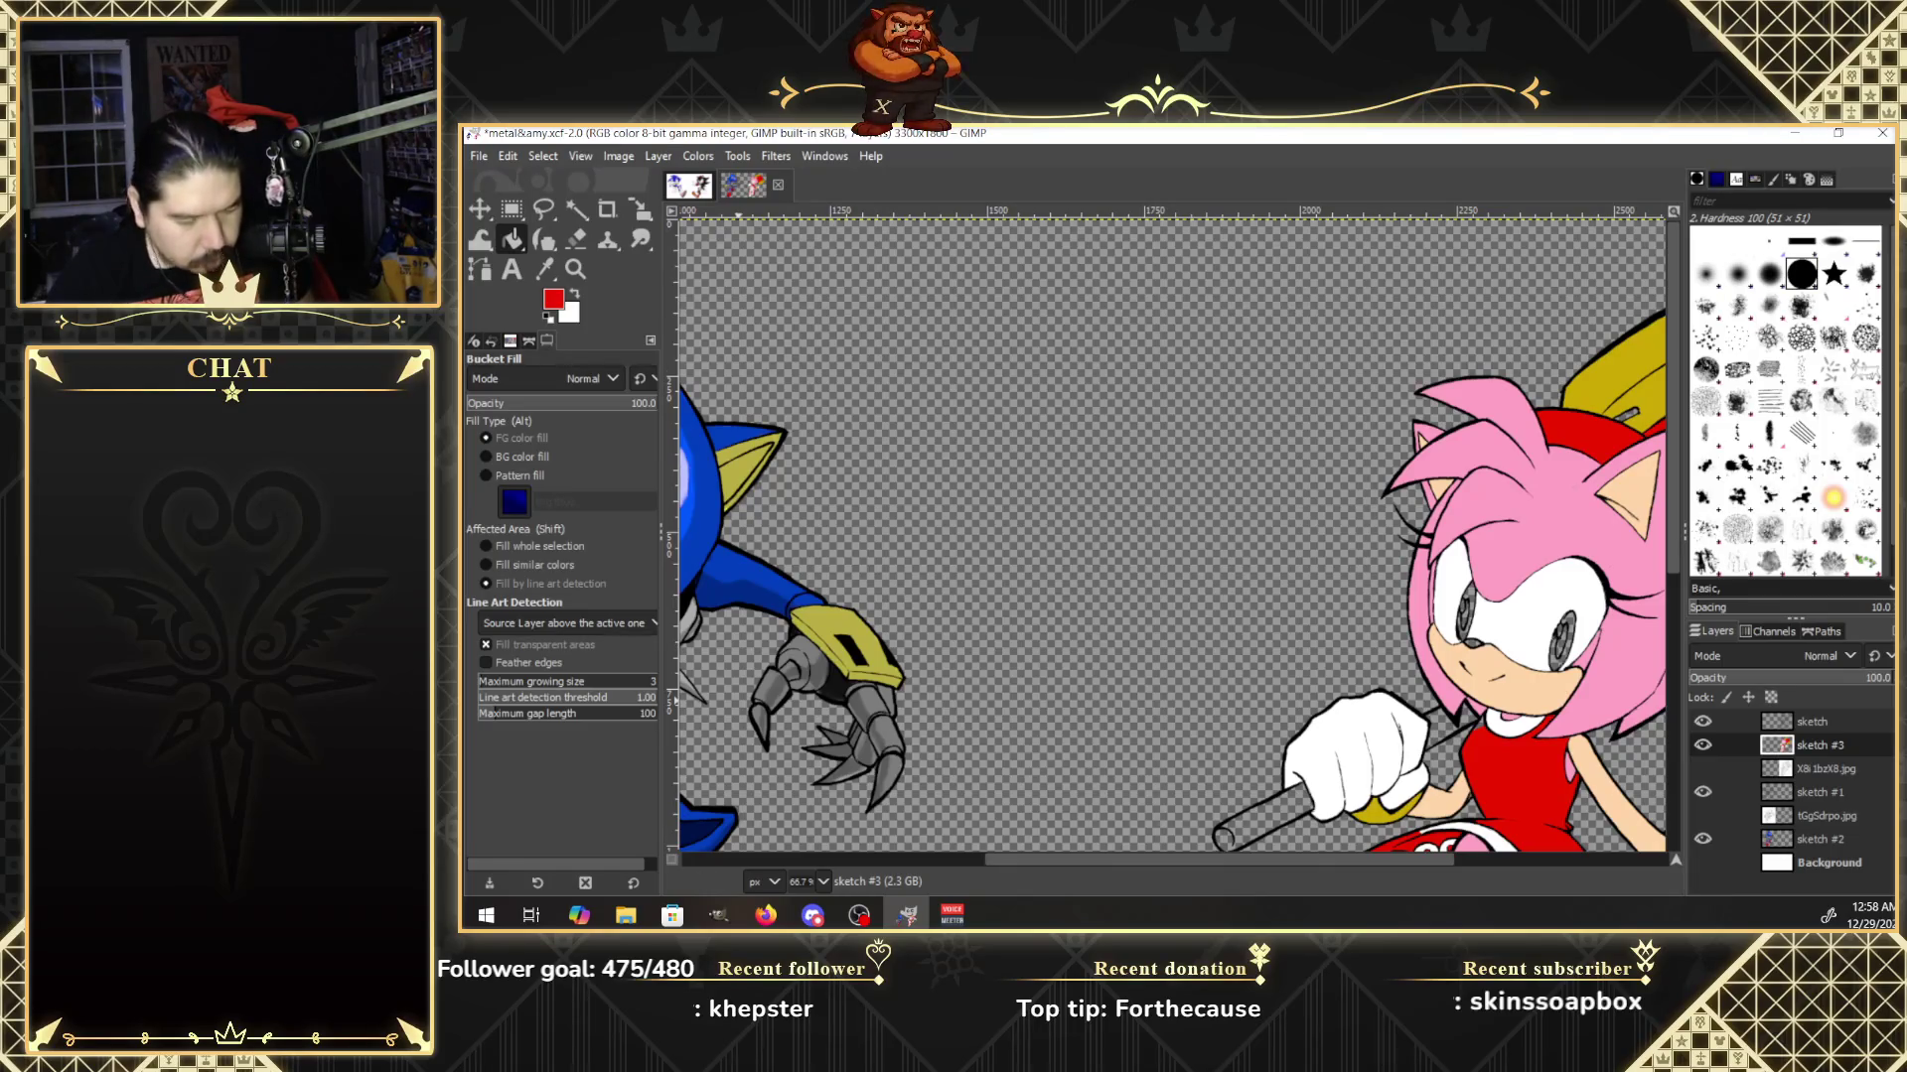
pyautogui.hotkey('alt', 'Tab')
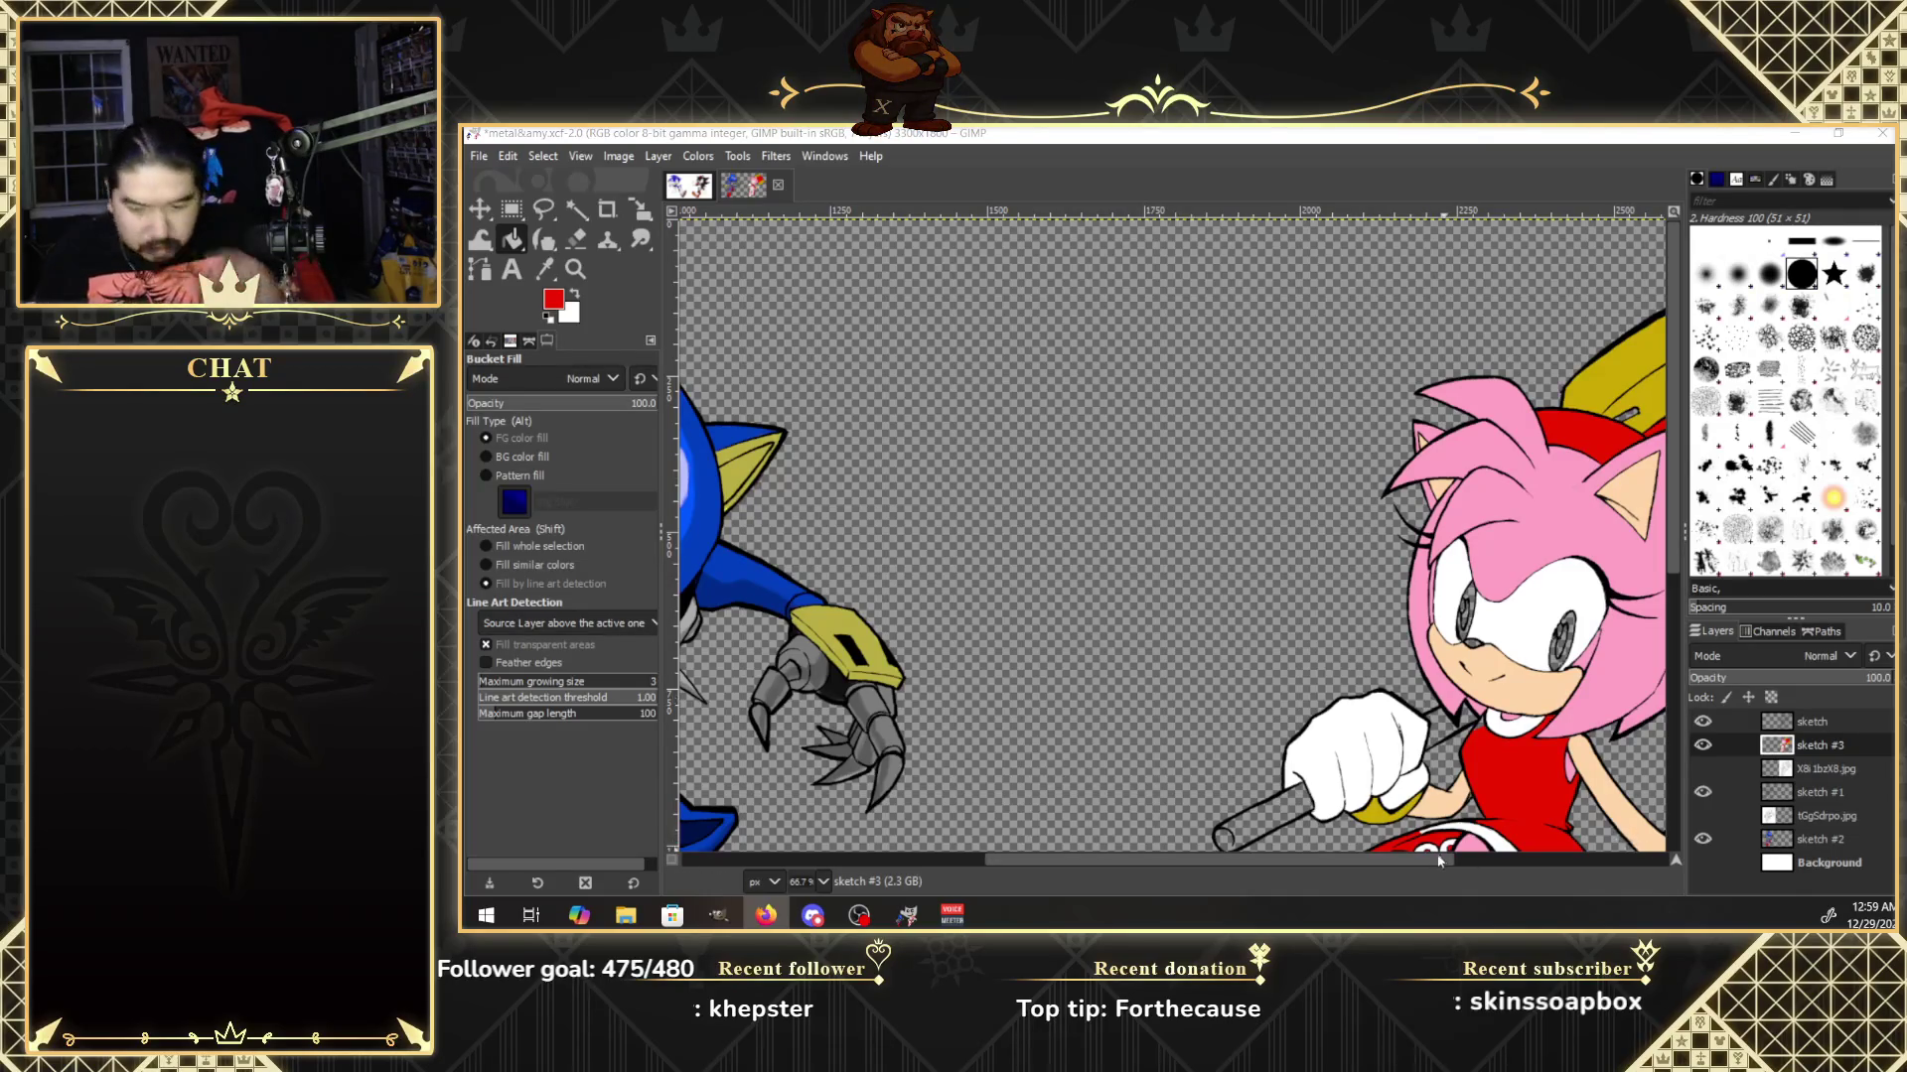
pyautogui.click(1462, 858)
# Sample the green of Sonic's eye in sonic&shadow and bucket-fill Amy's left iris with it.
pyautogui.click(690, 187)
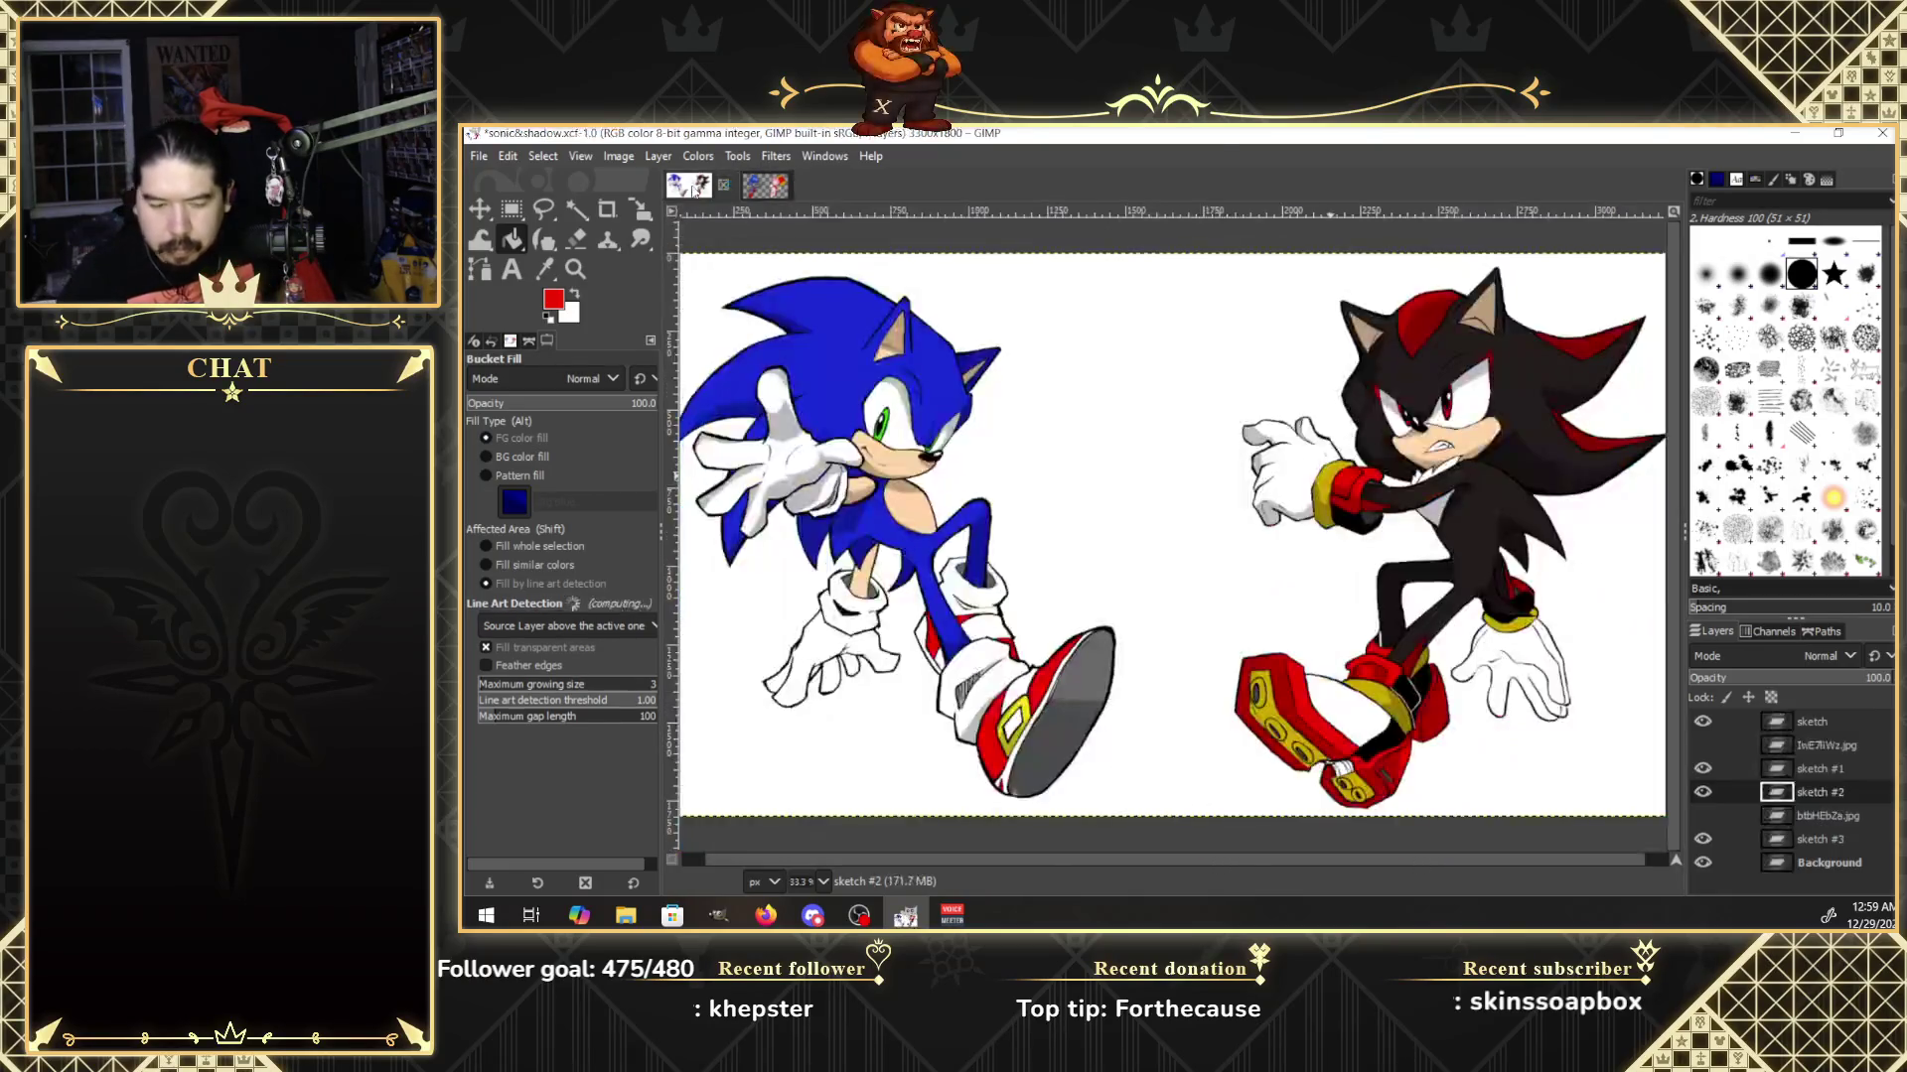
pyautogui.click(544, 269)
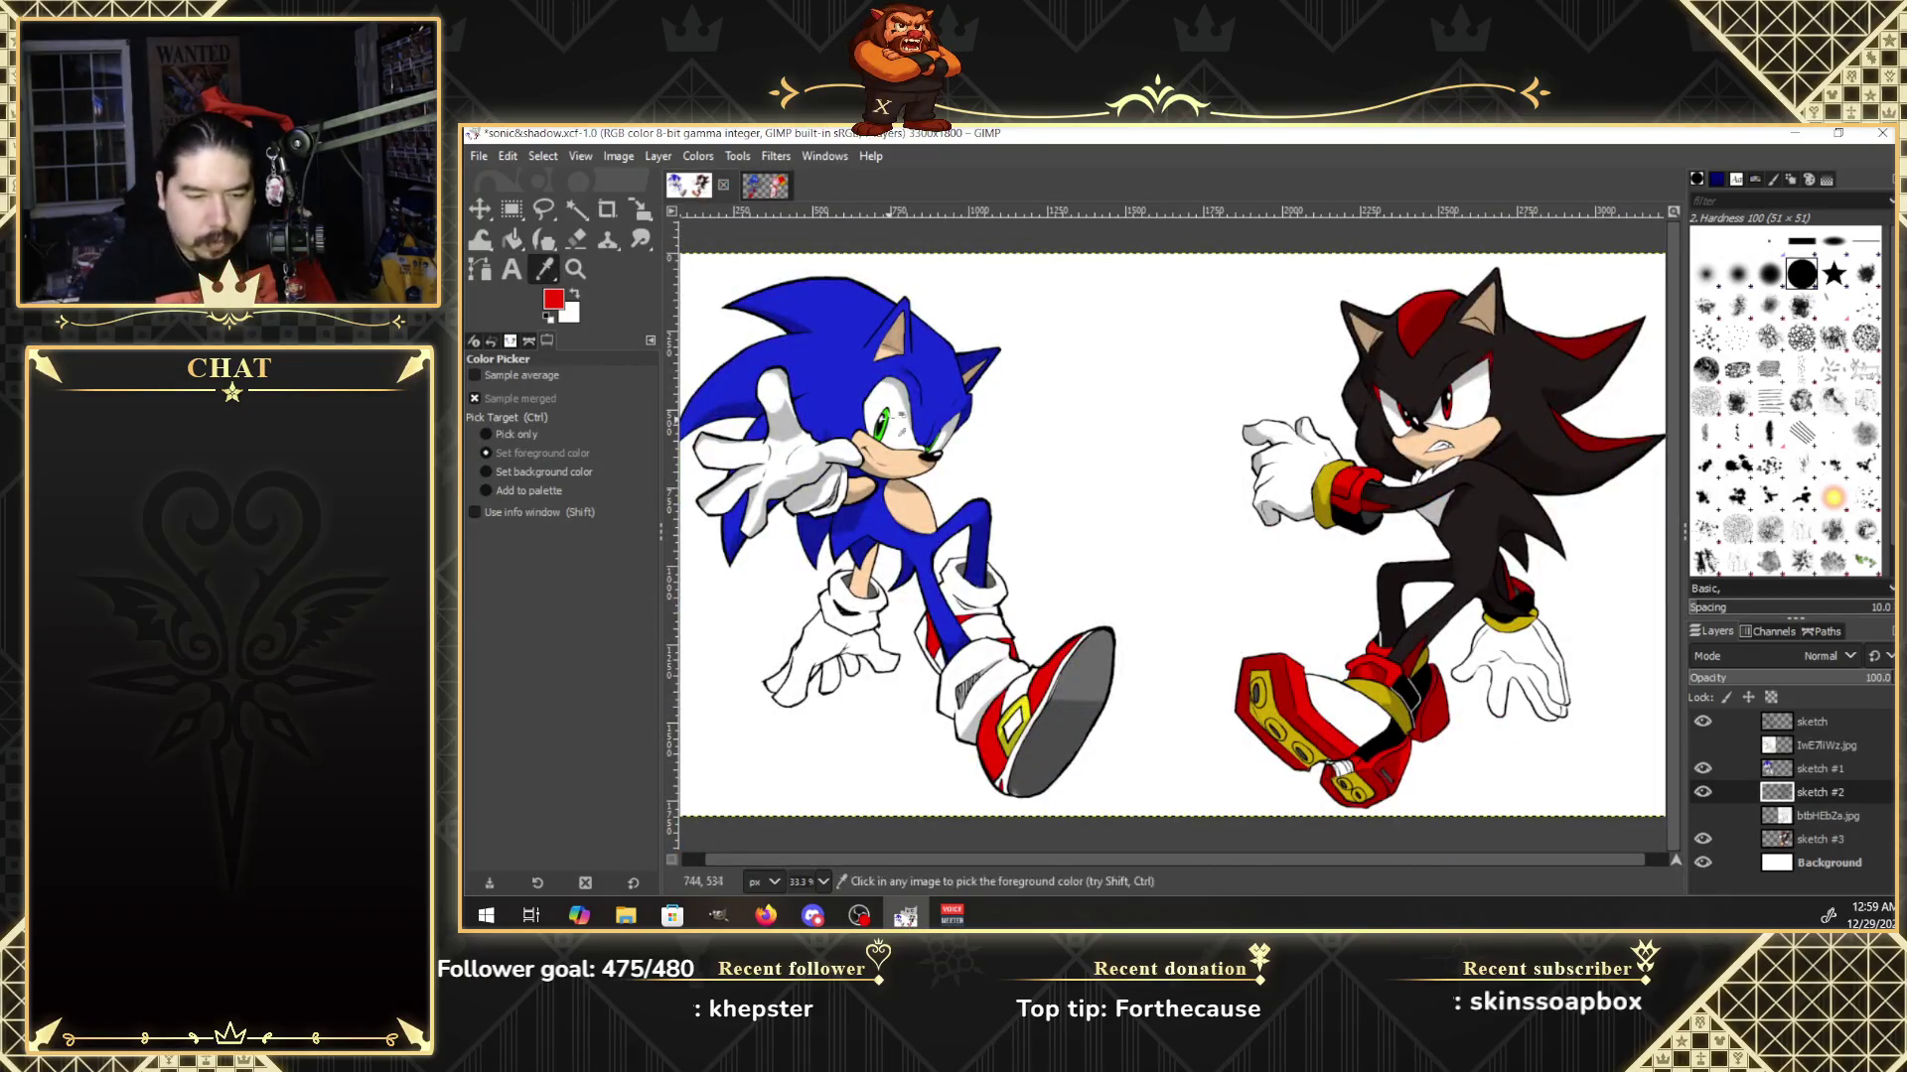
pyautogui.click(882, 418)
pyautogui.click(761, 188)
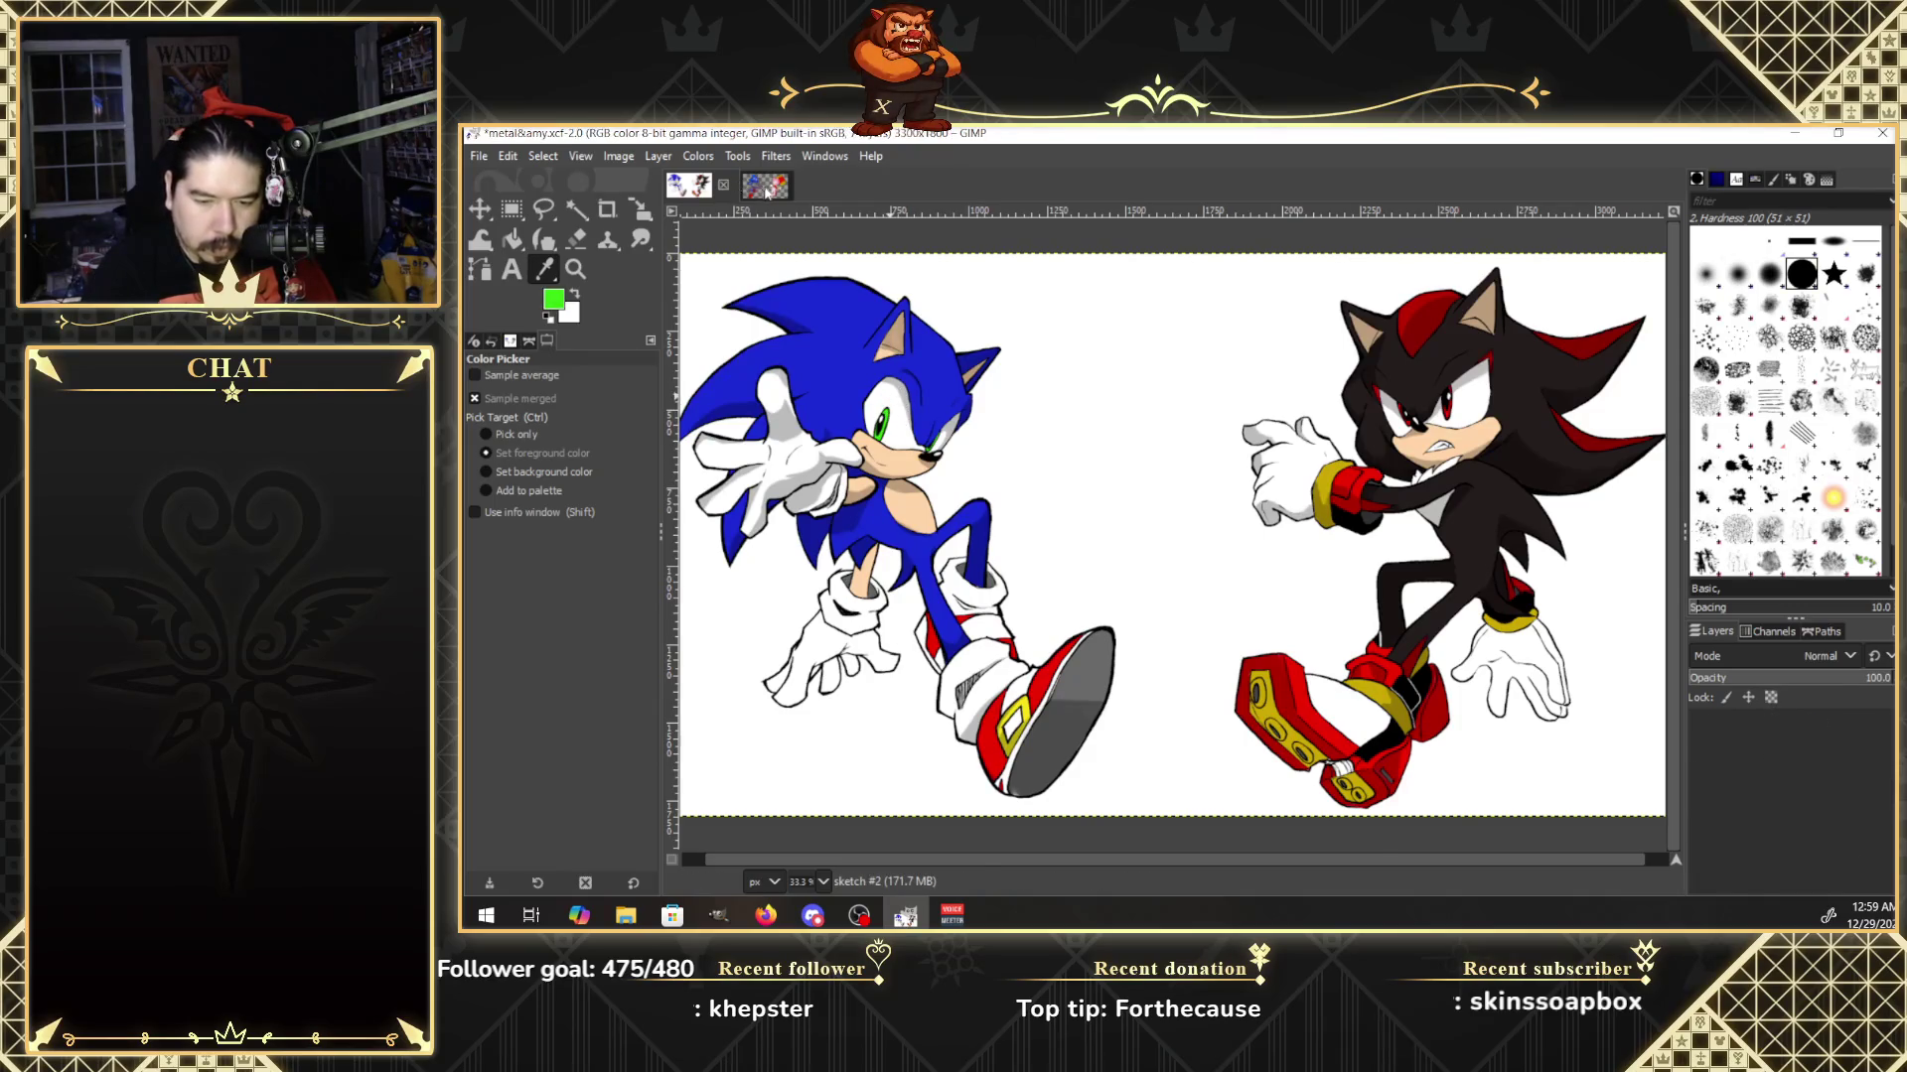
pyautogui.hotkey('shift', 'b')
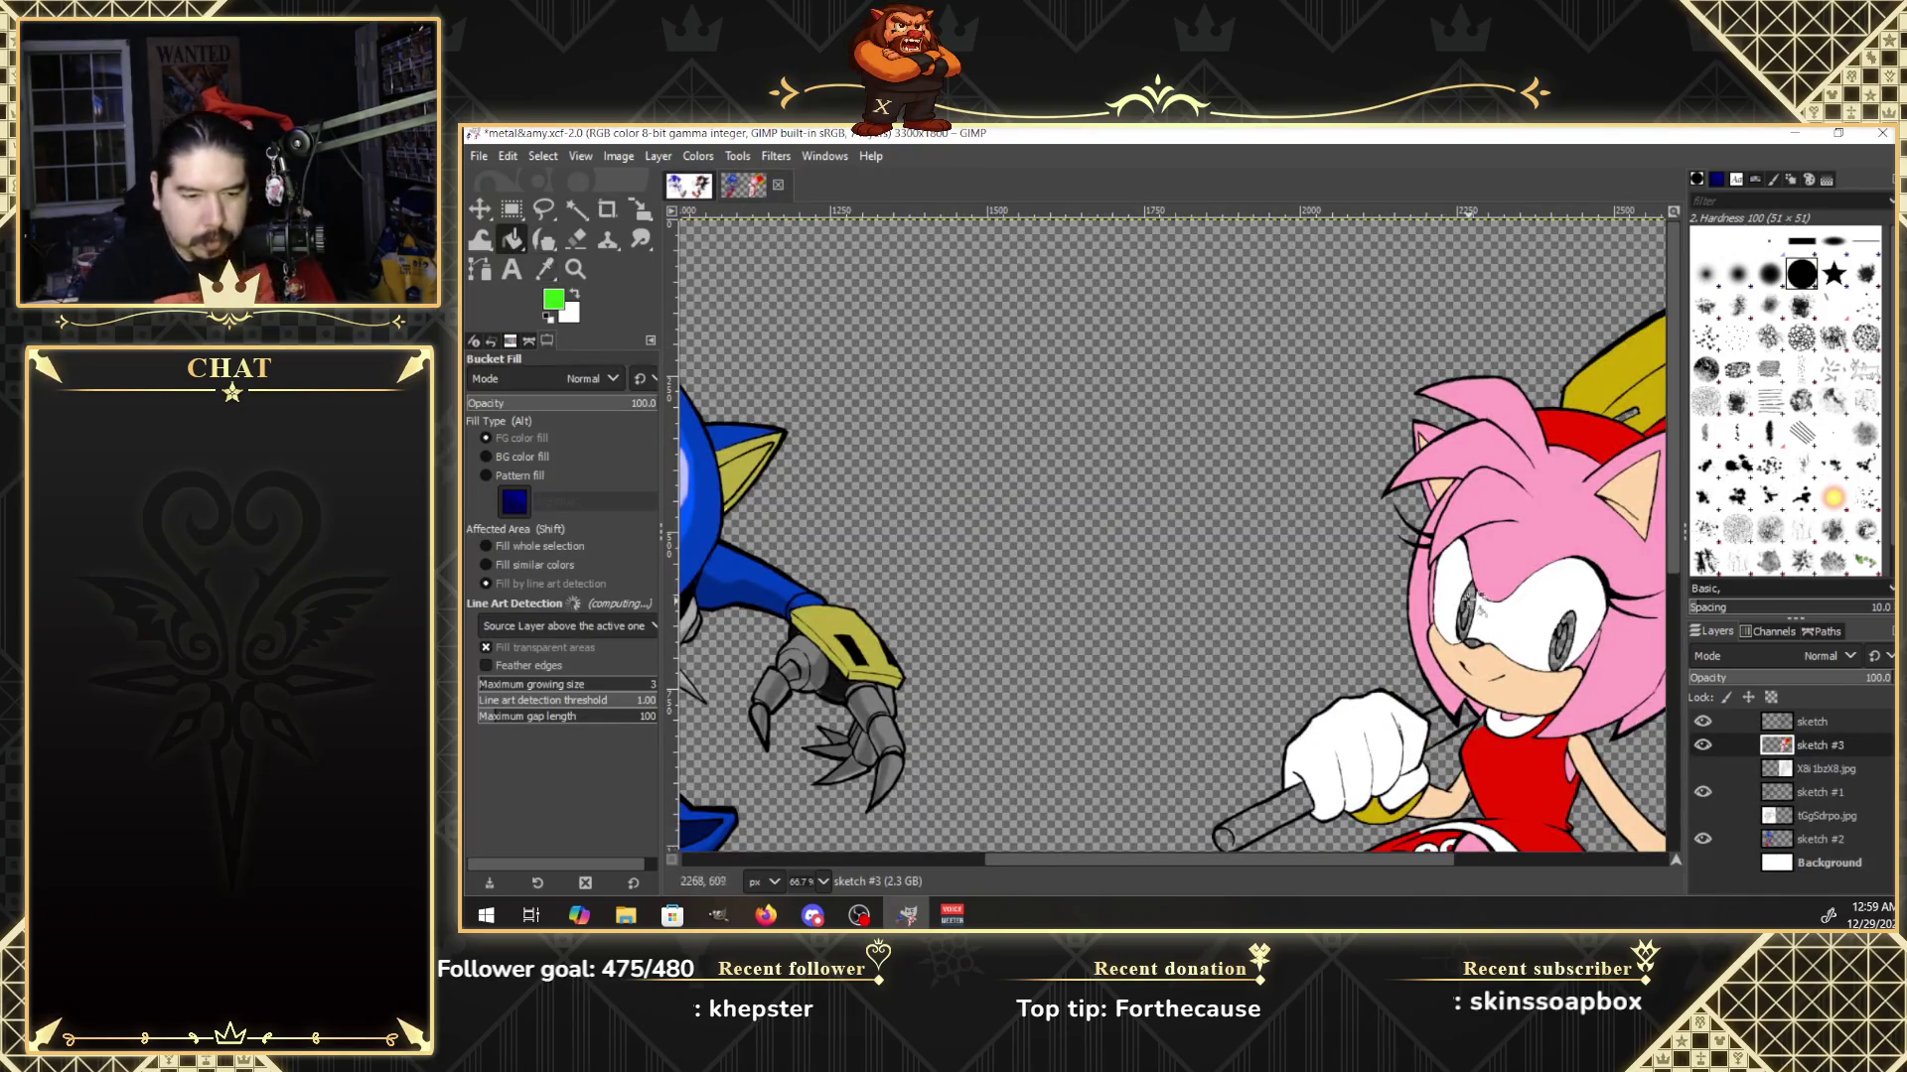
pyautogui.click(1476, 611)
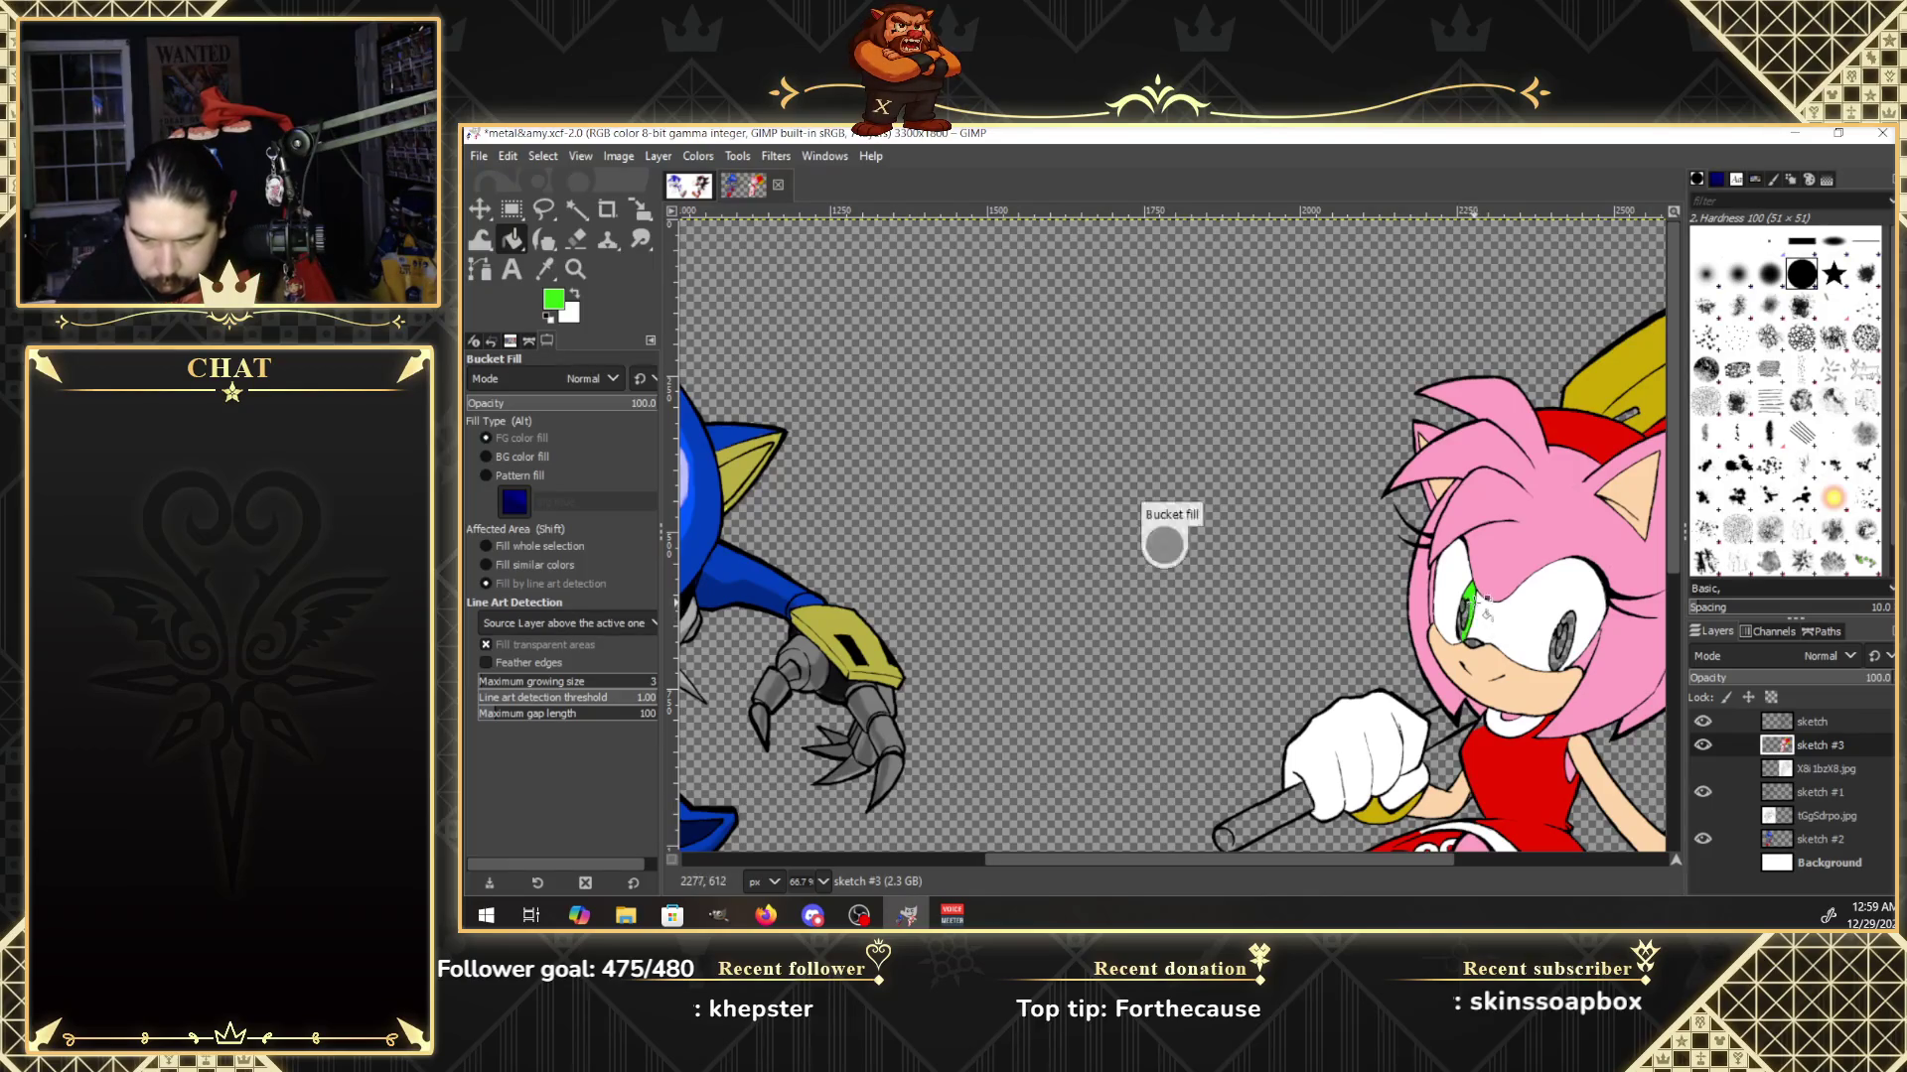
# Fill Amy's right iris green, pan down to her body, and reset colours to black and white.
pyautogui.click(1565, 648)
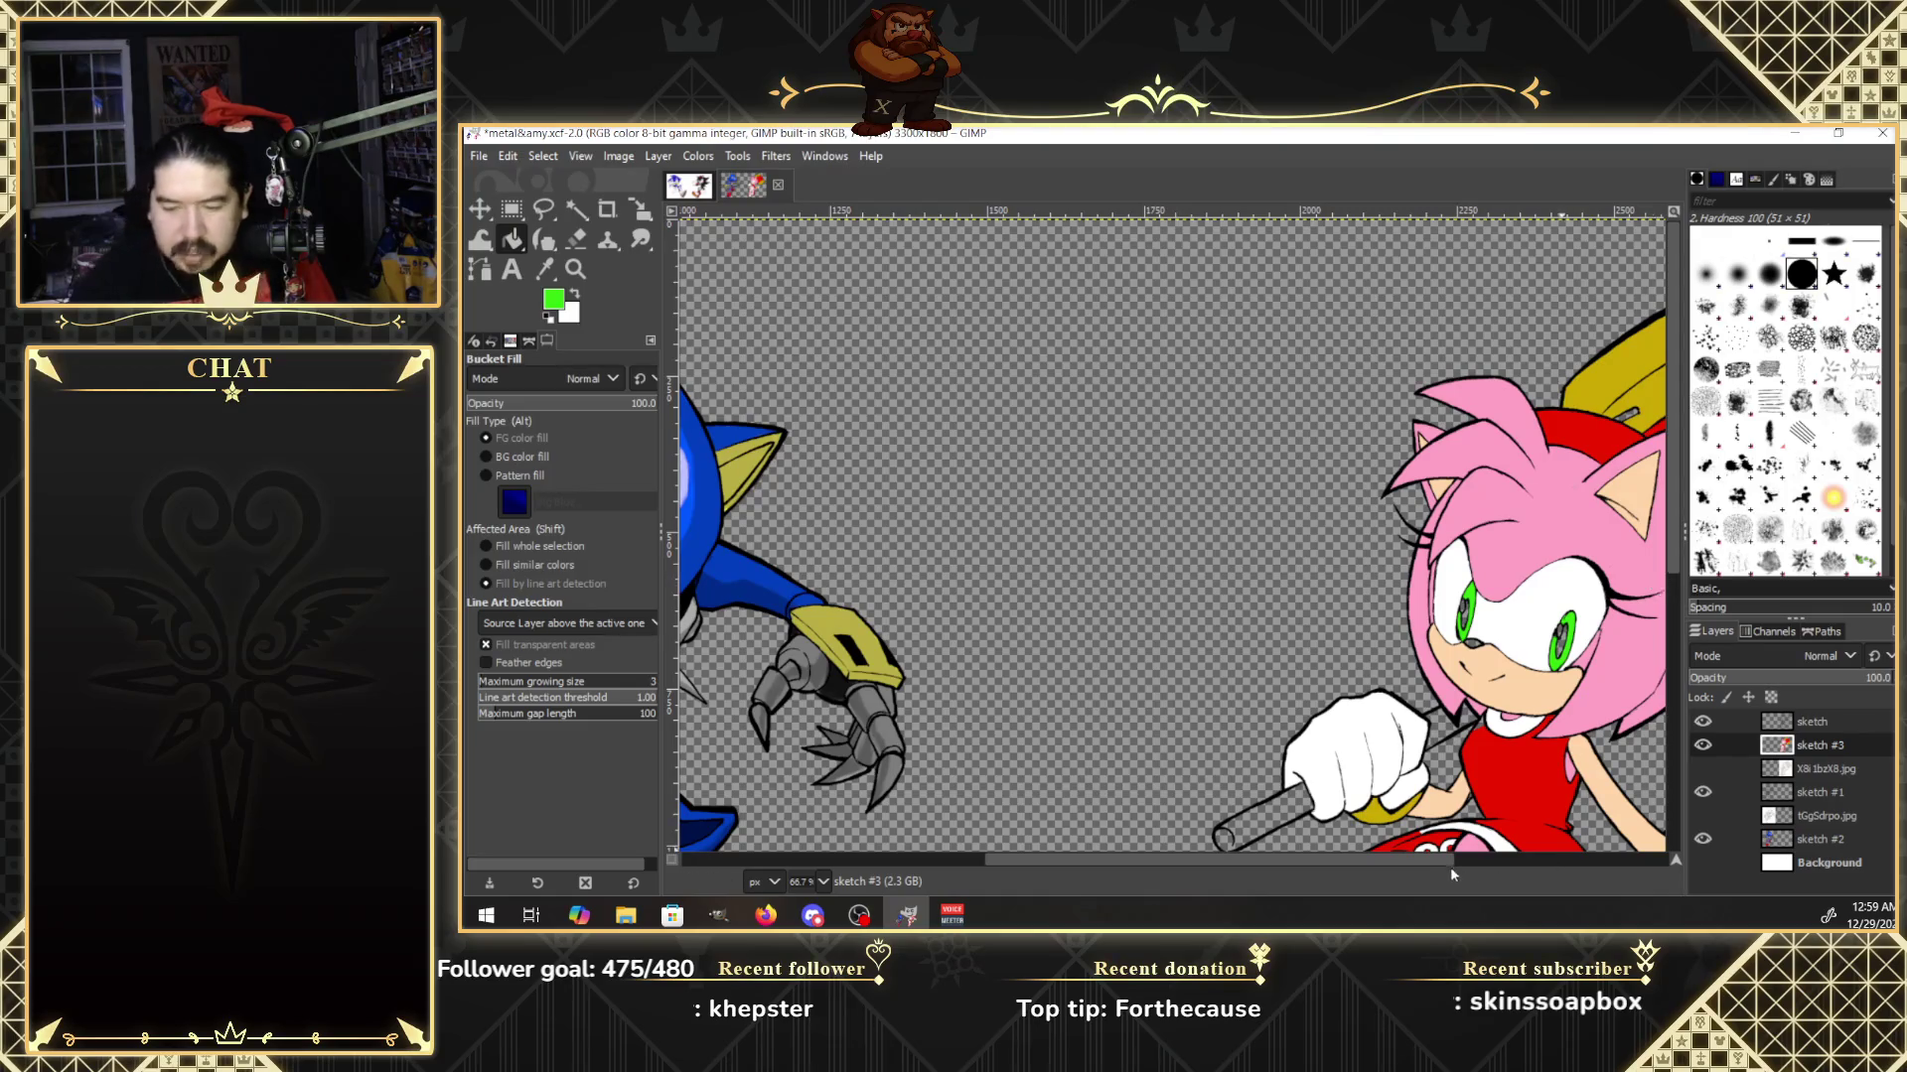
pyautogui.moveTo(1450, 860); pyautogui.dragTo(1565, 864)
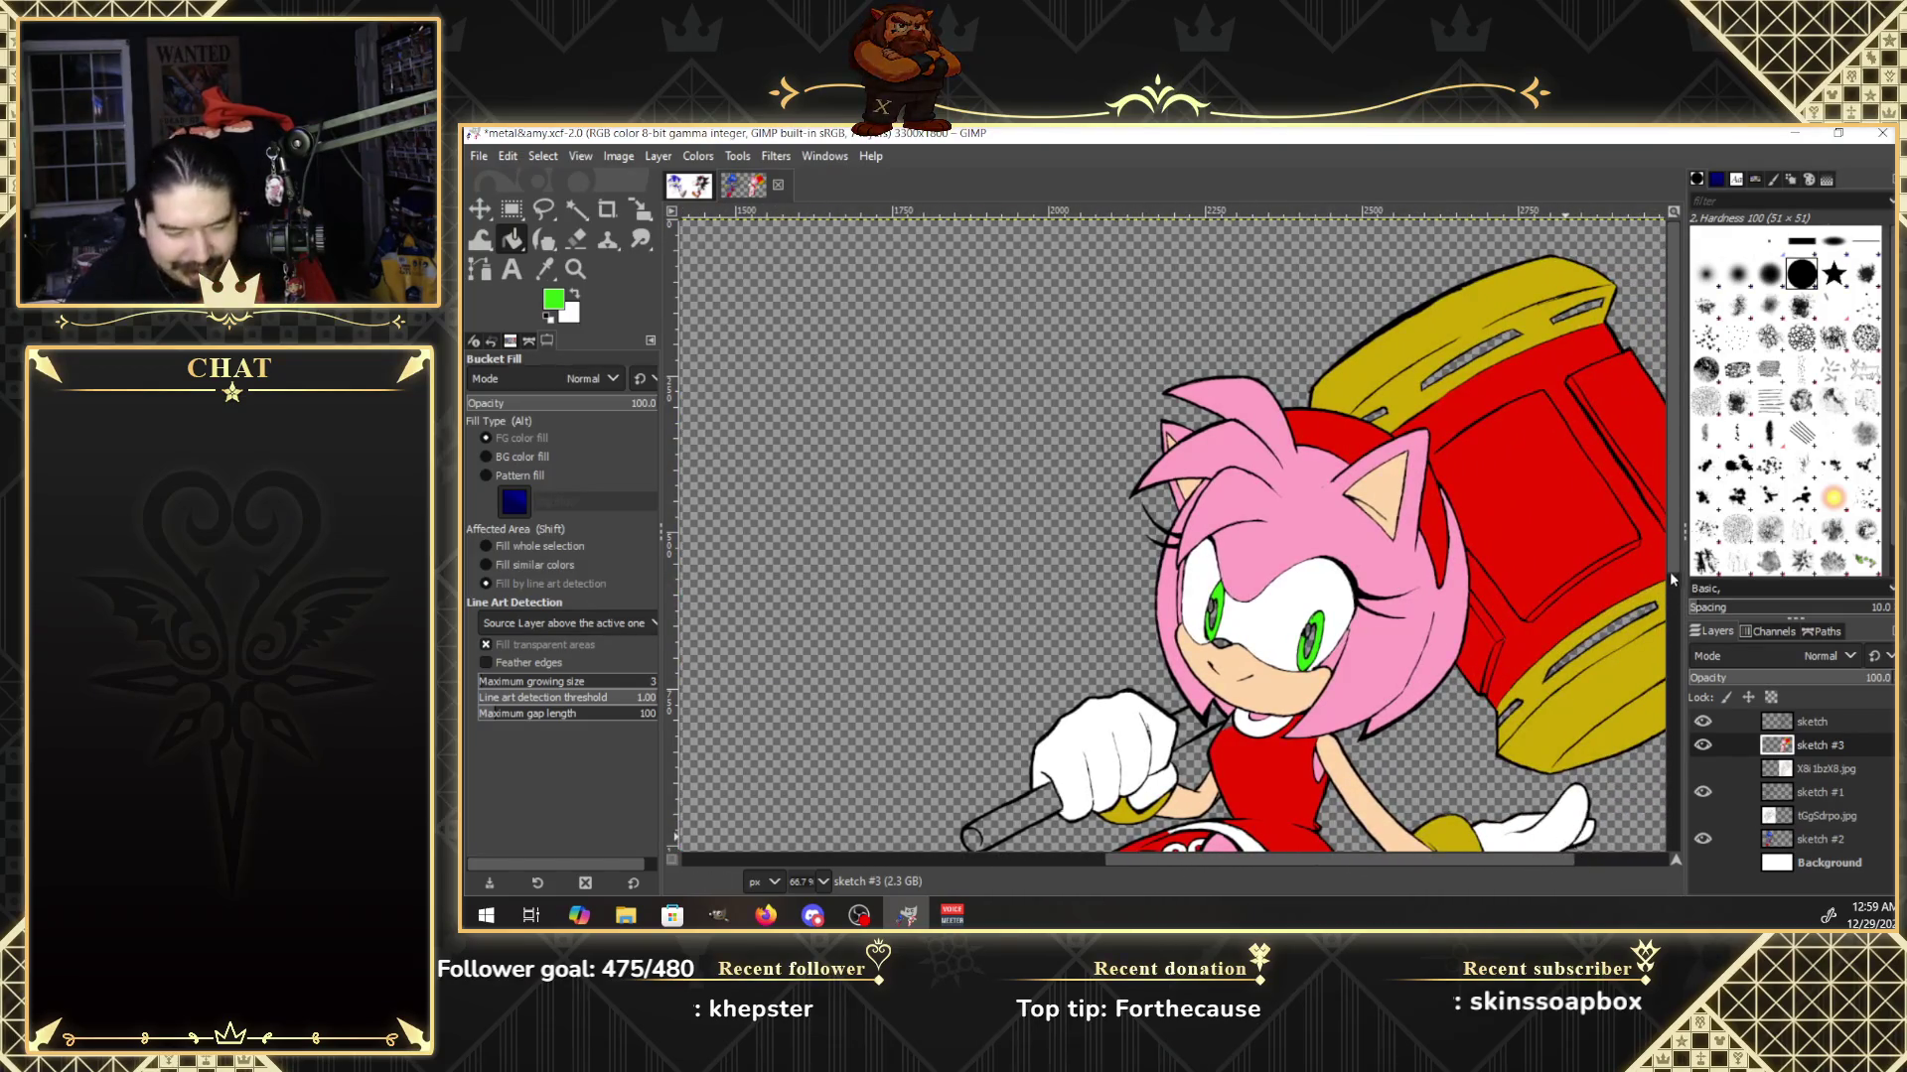
pyautogui.moveTo(1679, 576); pyautogui.dragTo(1680, 664)
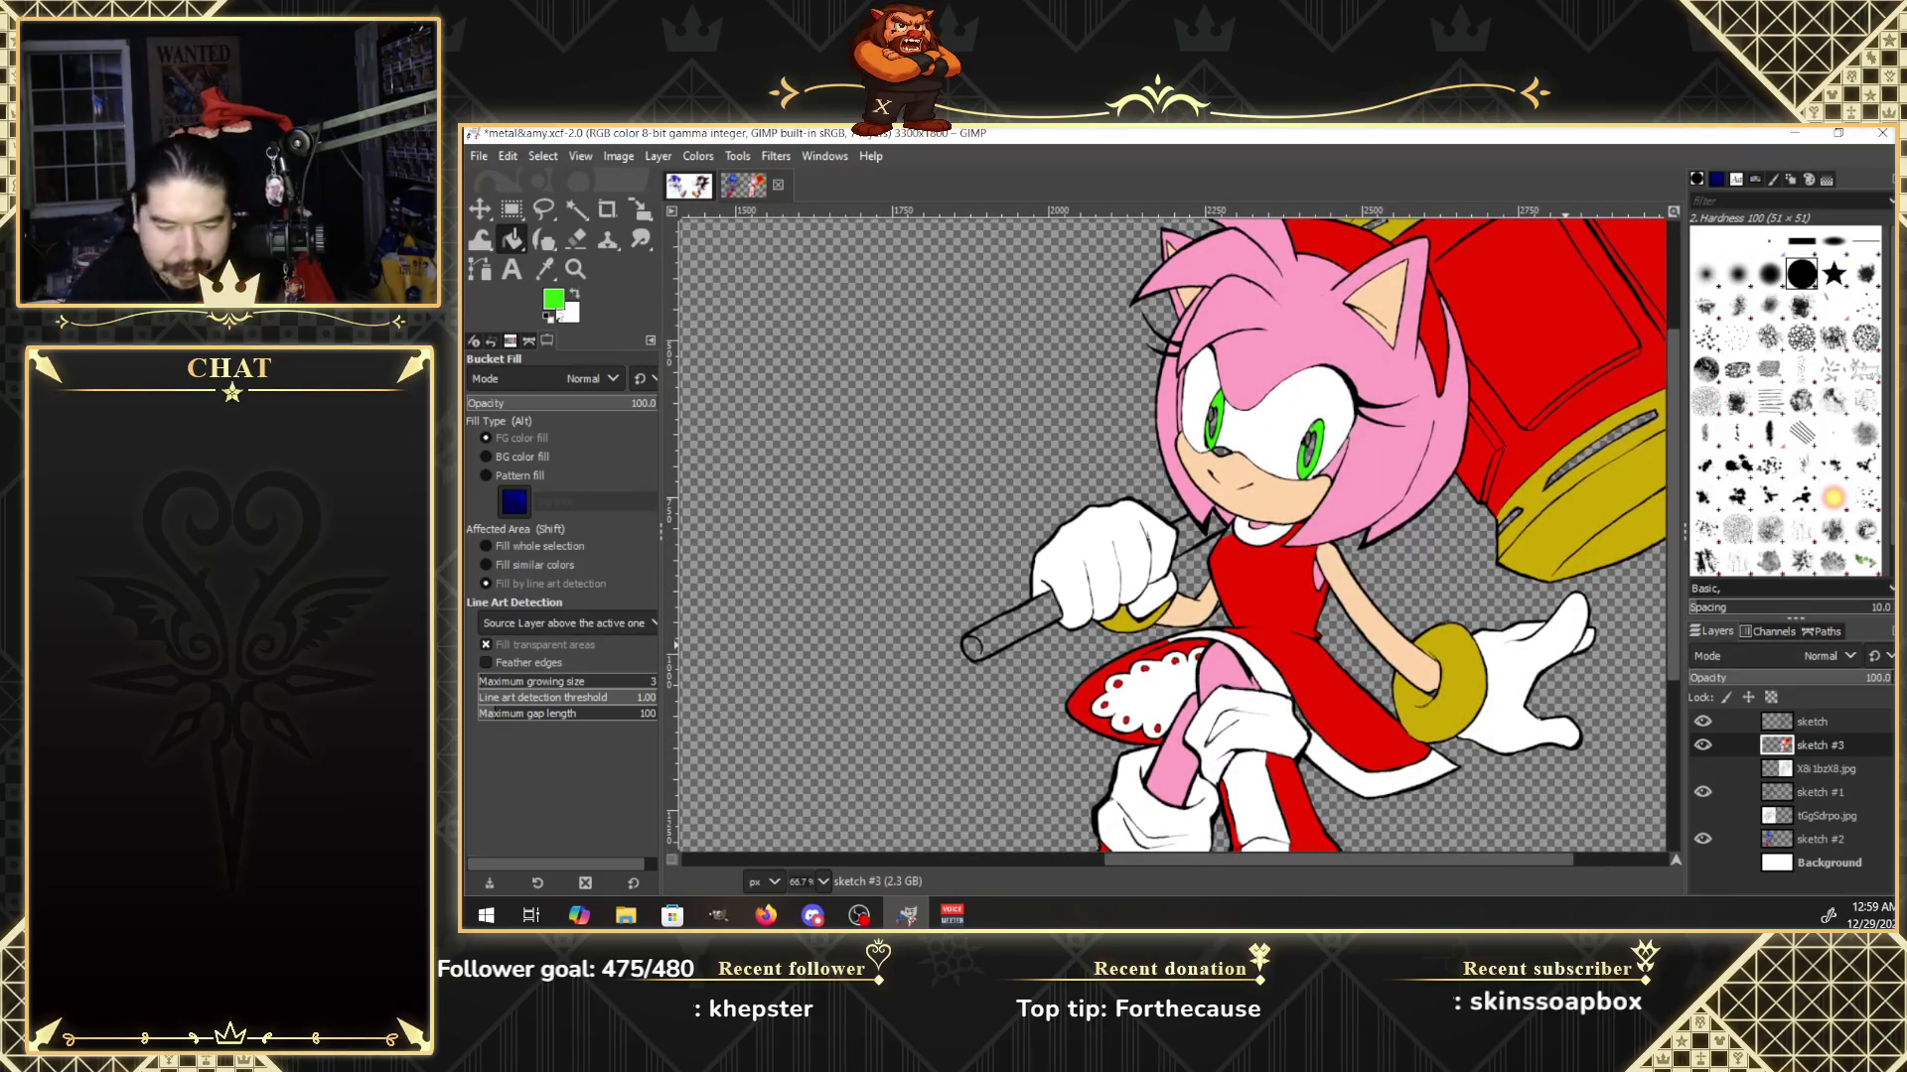
pyautogui.click(548, 316)
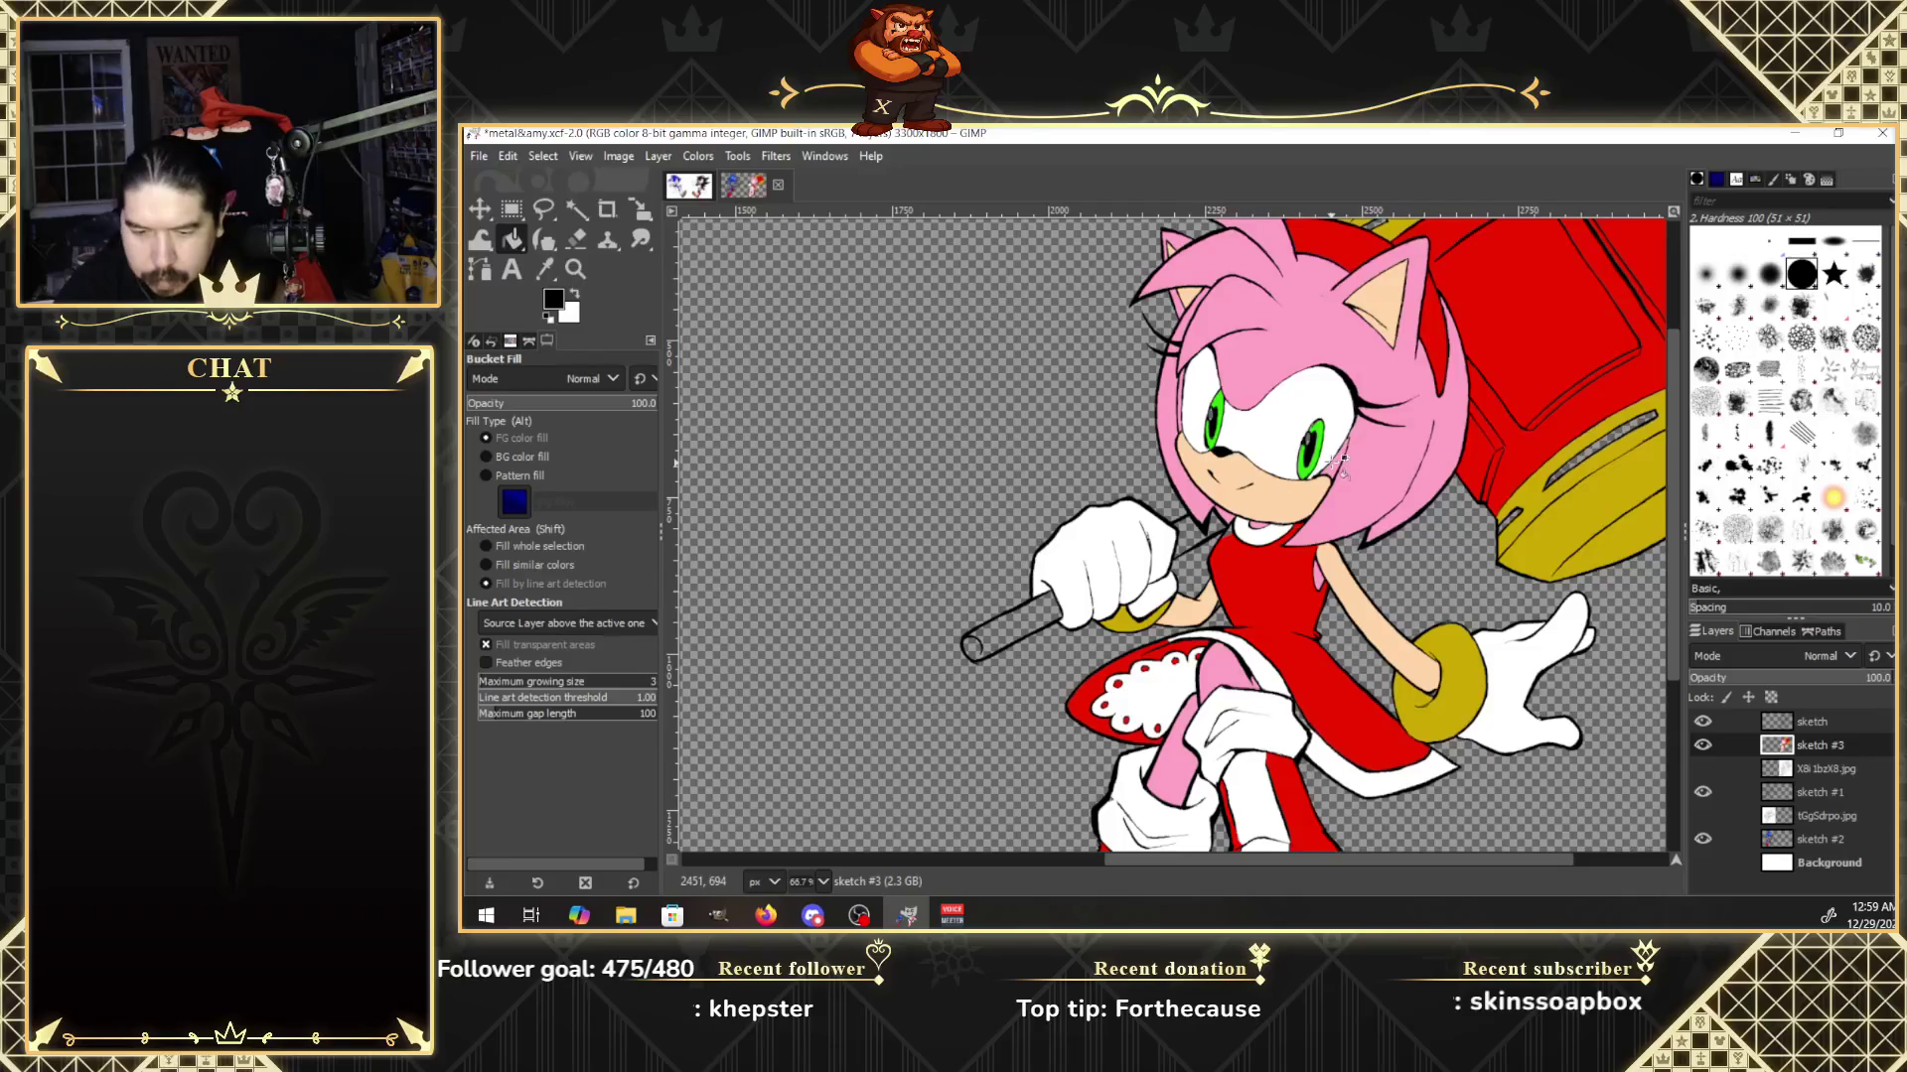
# Make white the foreground and peach ffd5a8 the background colour, then scroll down to Amy's legs.
pyautogui.click(554, 299)
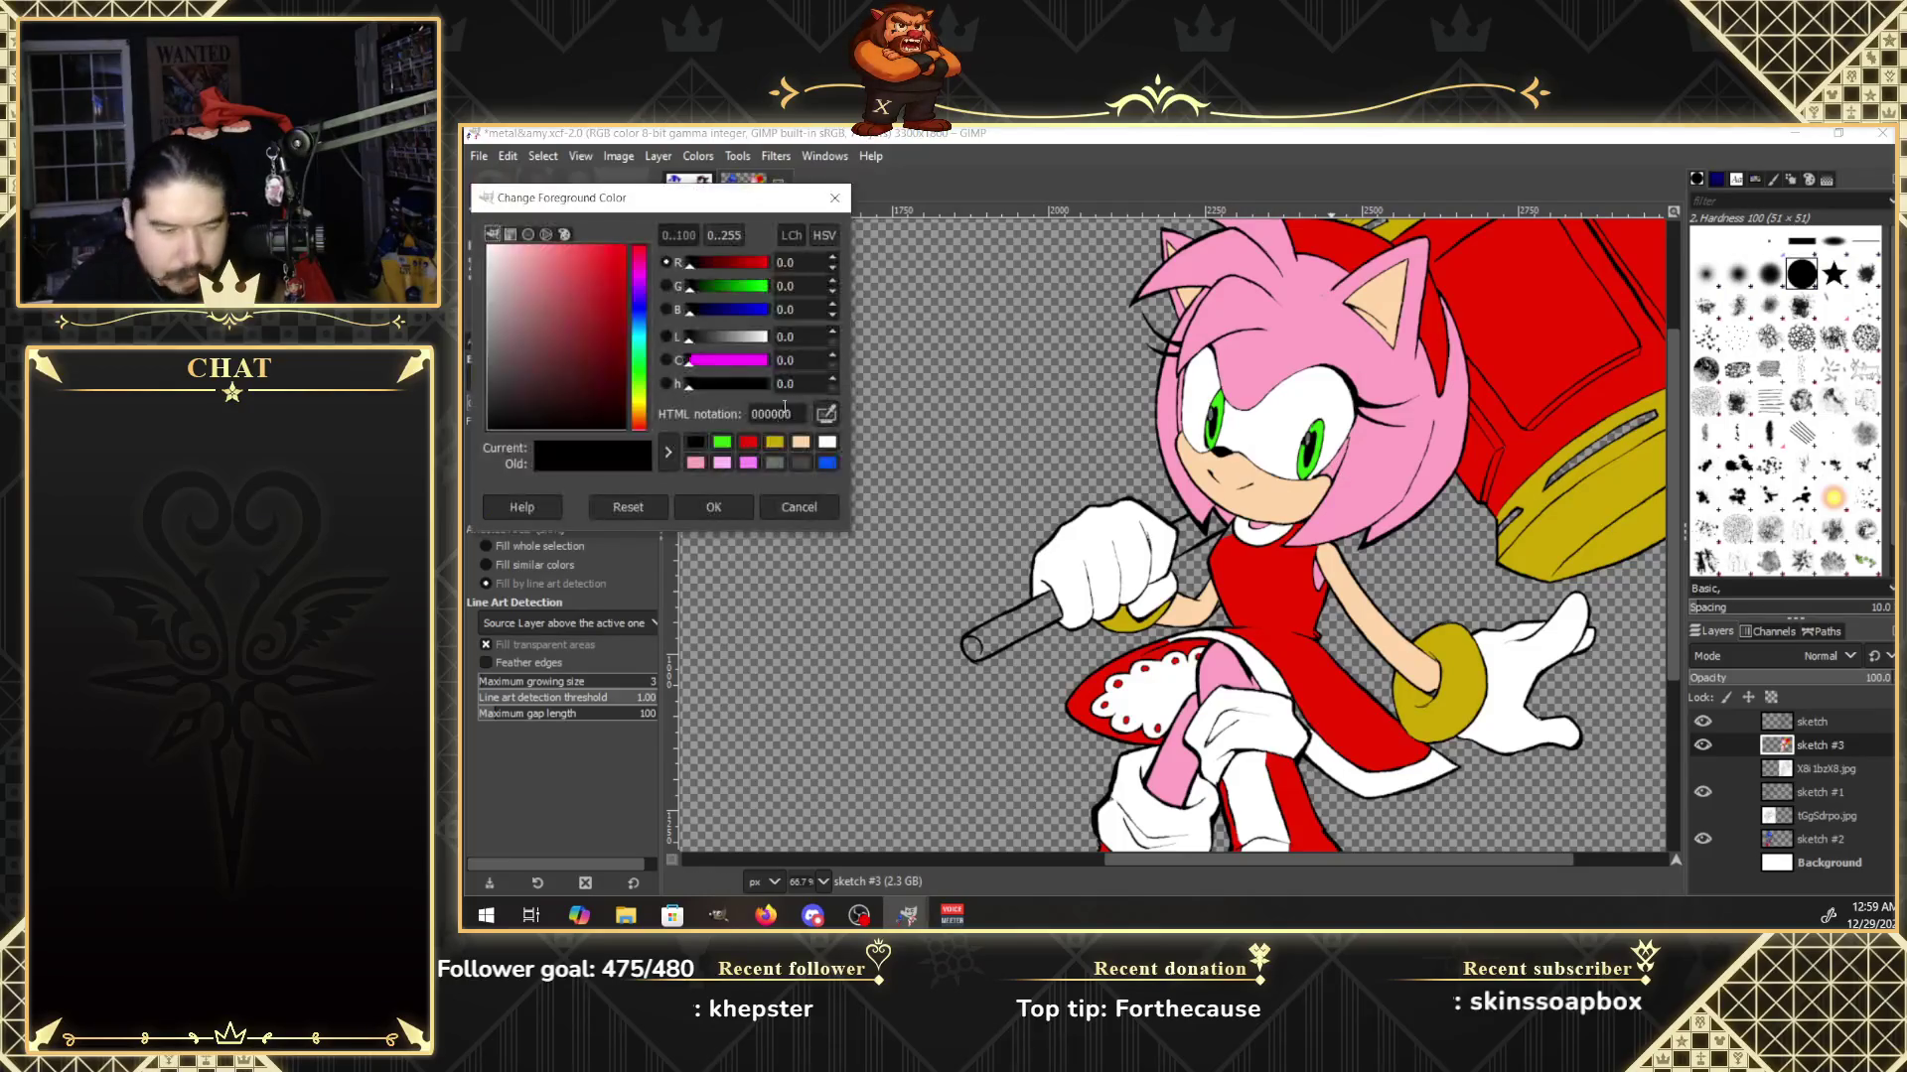
pyautogui.click(748, 442)
pyautogui.click(713, 507)
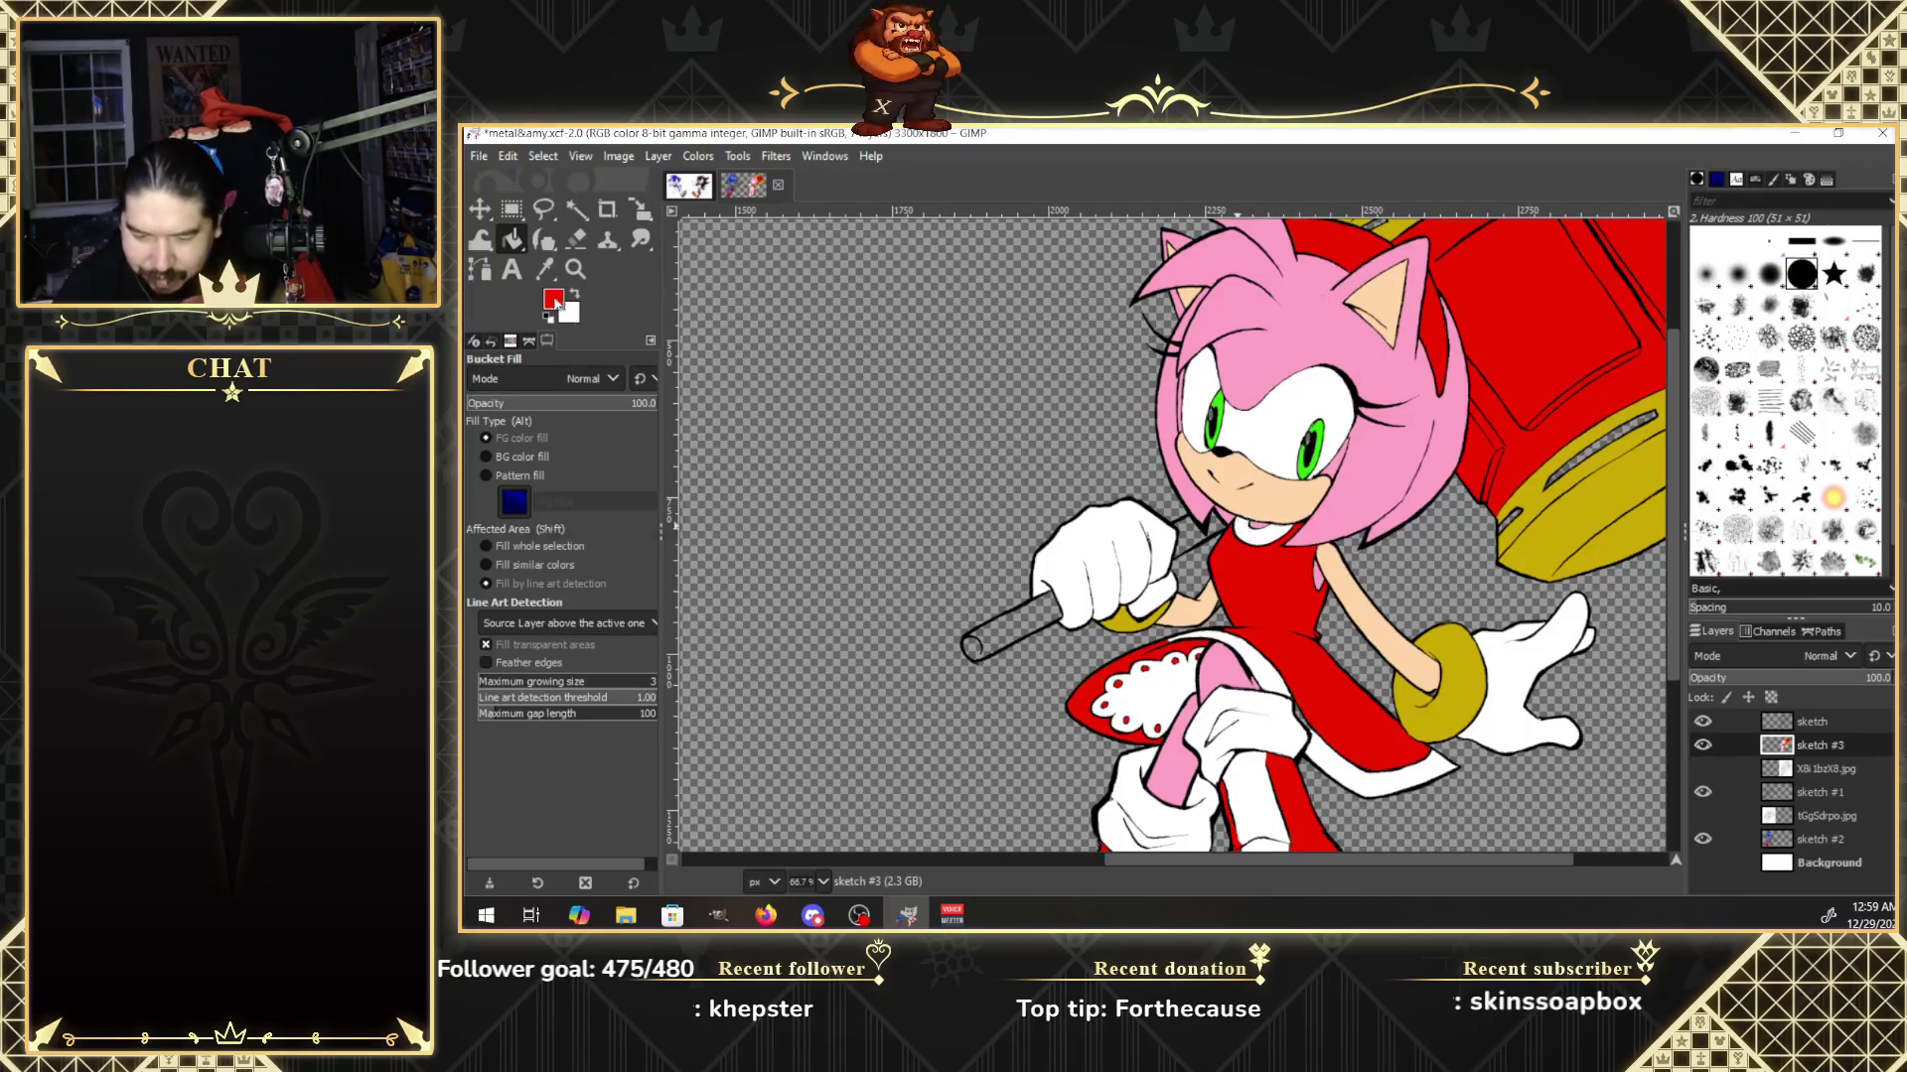
pyautogui.click(553, 299)
pyautogui.click(800, 442)
pyautogui.click(713, 507)
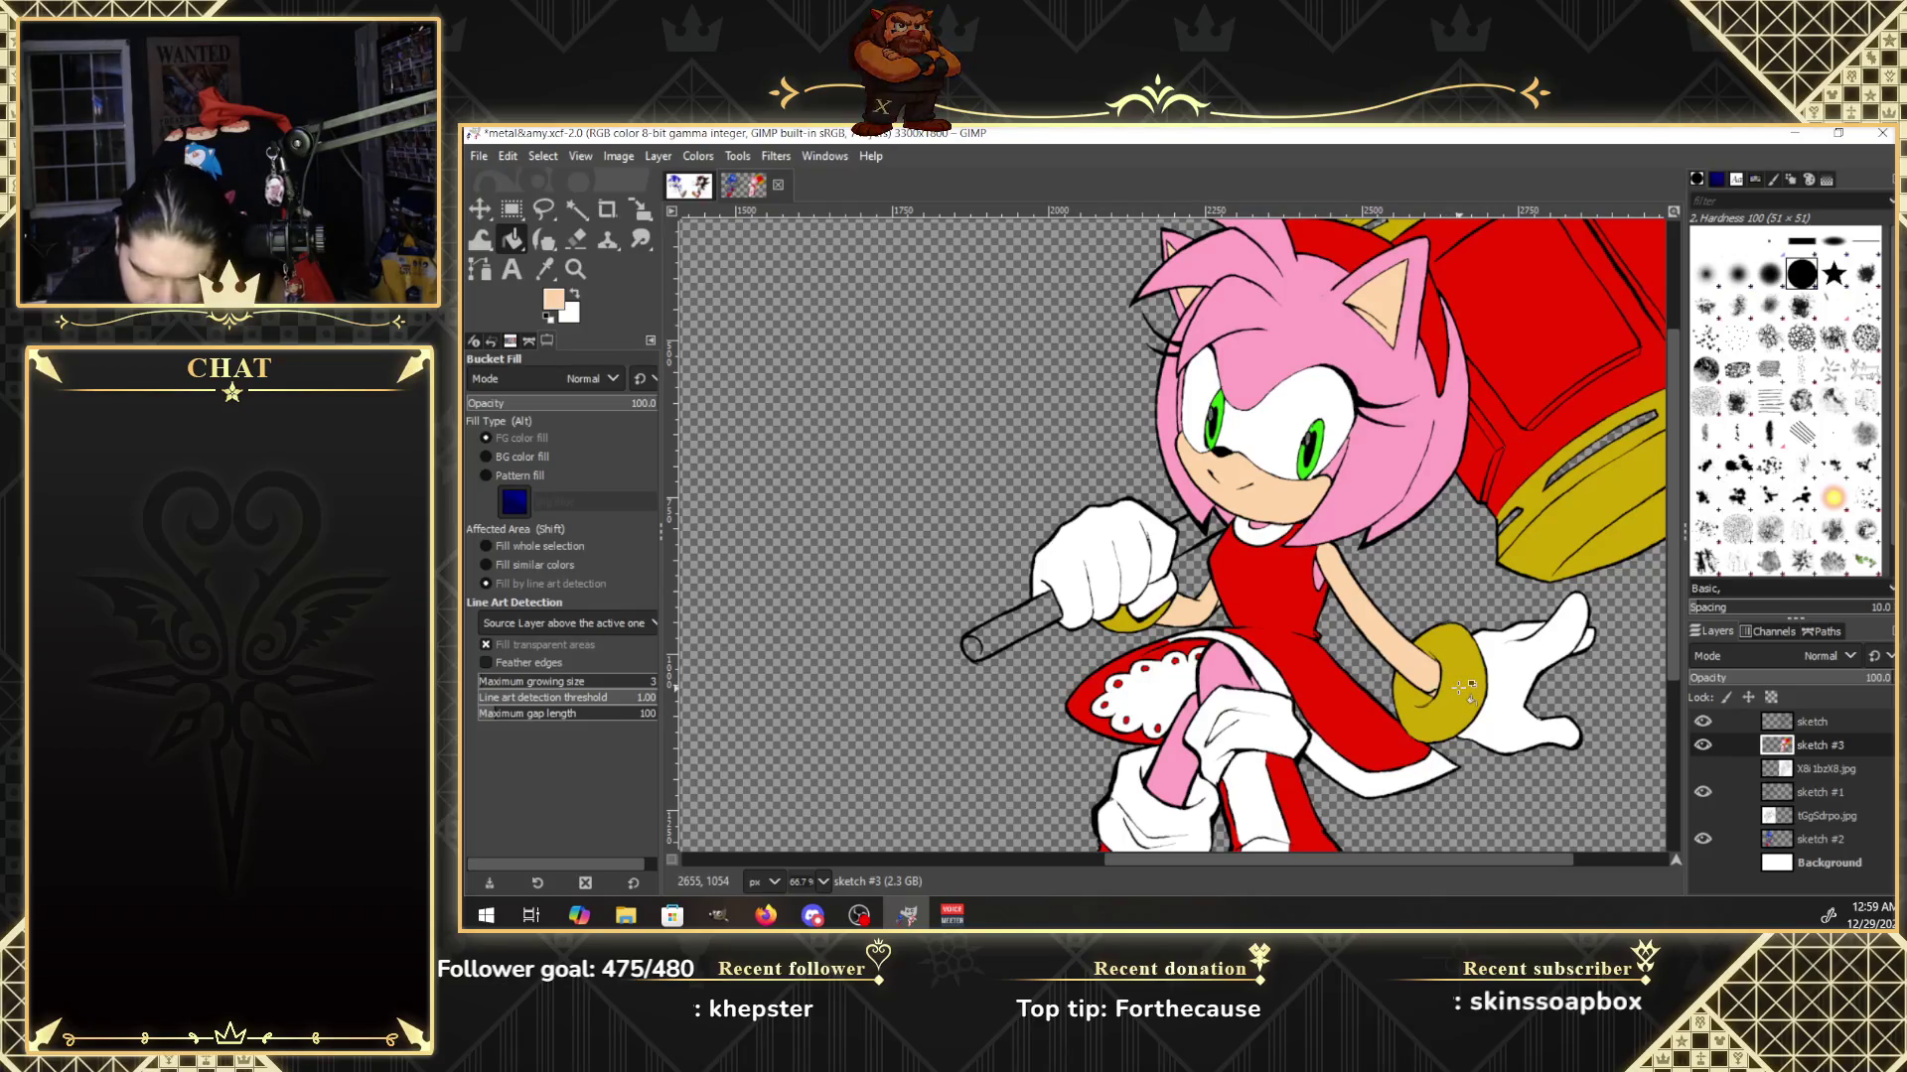
pyautogui.click(573, 297)
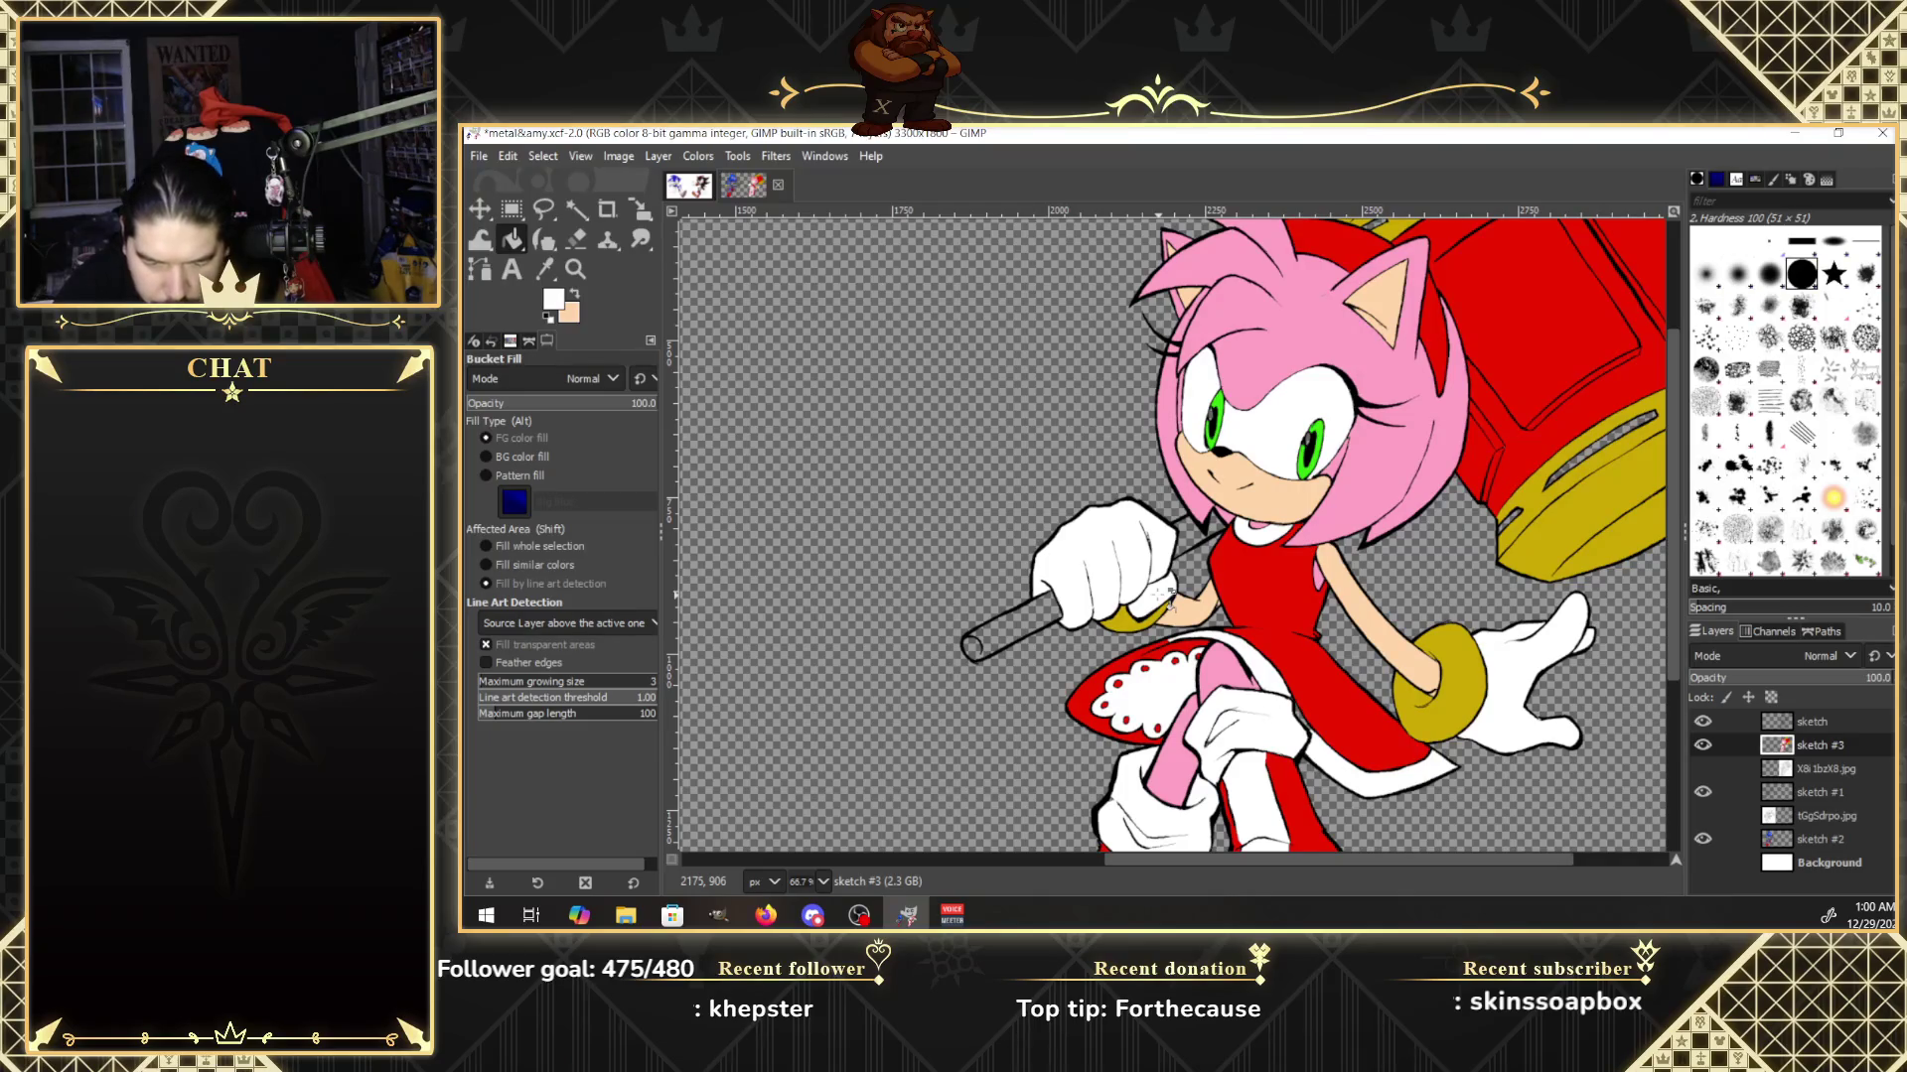
pyautogui.moveTo(1689, 617); pyautogui.dragTo(1695, 836)
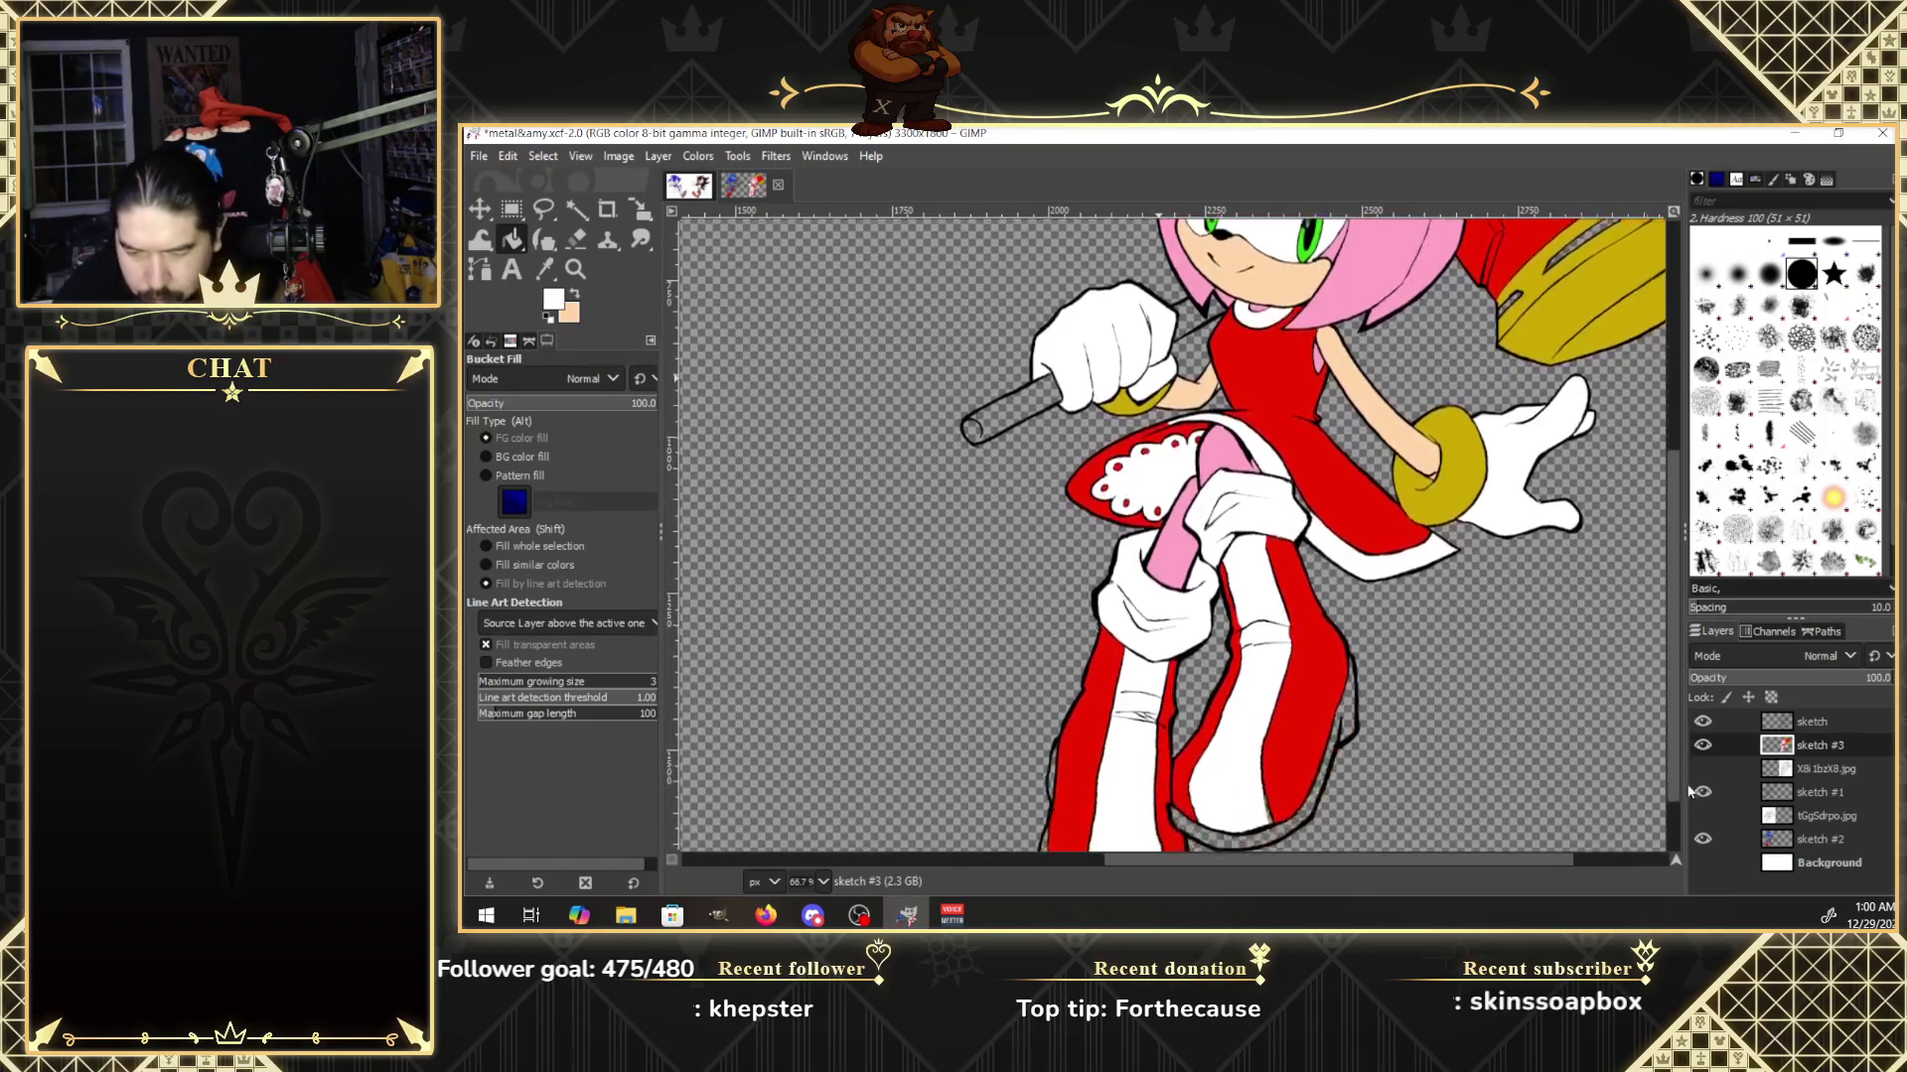
# Set the foreground to grey 6a6a6a and fill the gaps along both boot bottoms.
pyautogui.press('d')
pyautogui.click(558, 300)
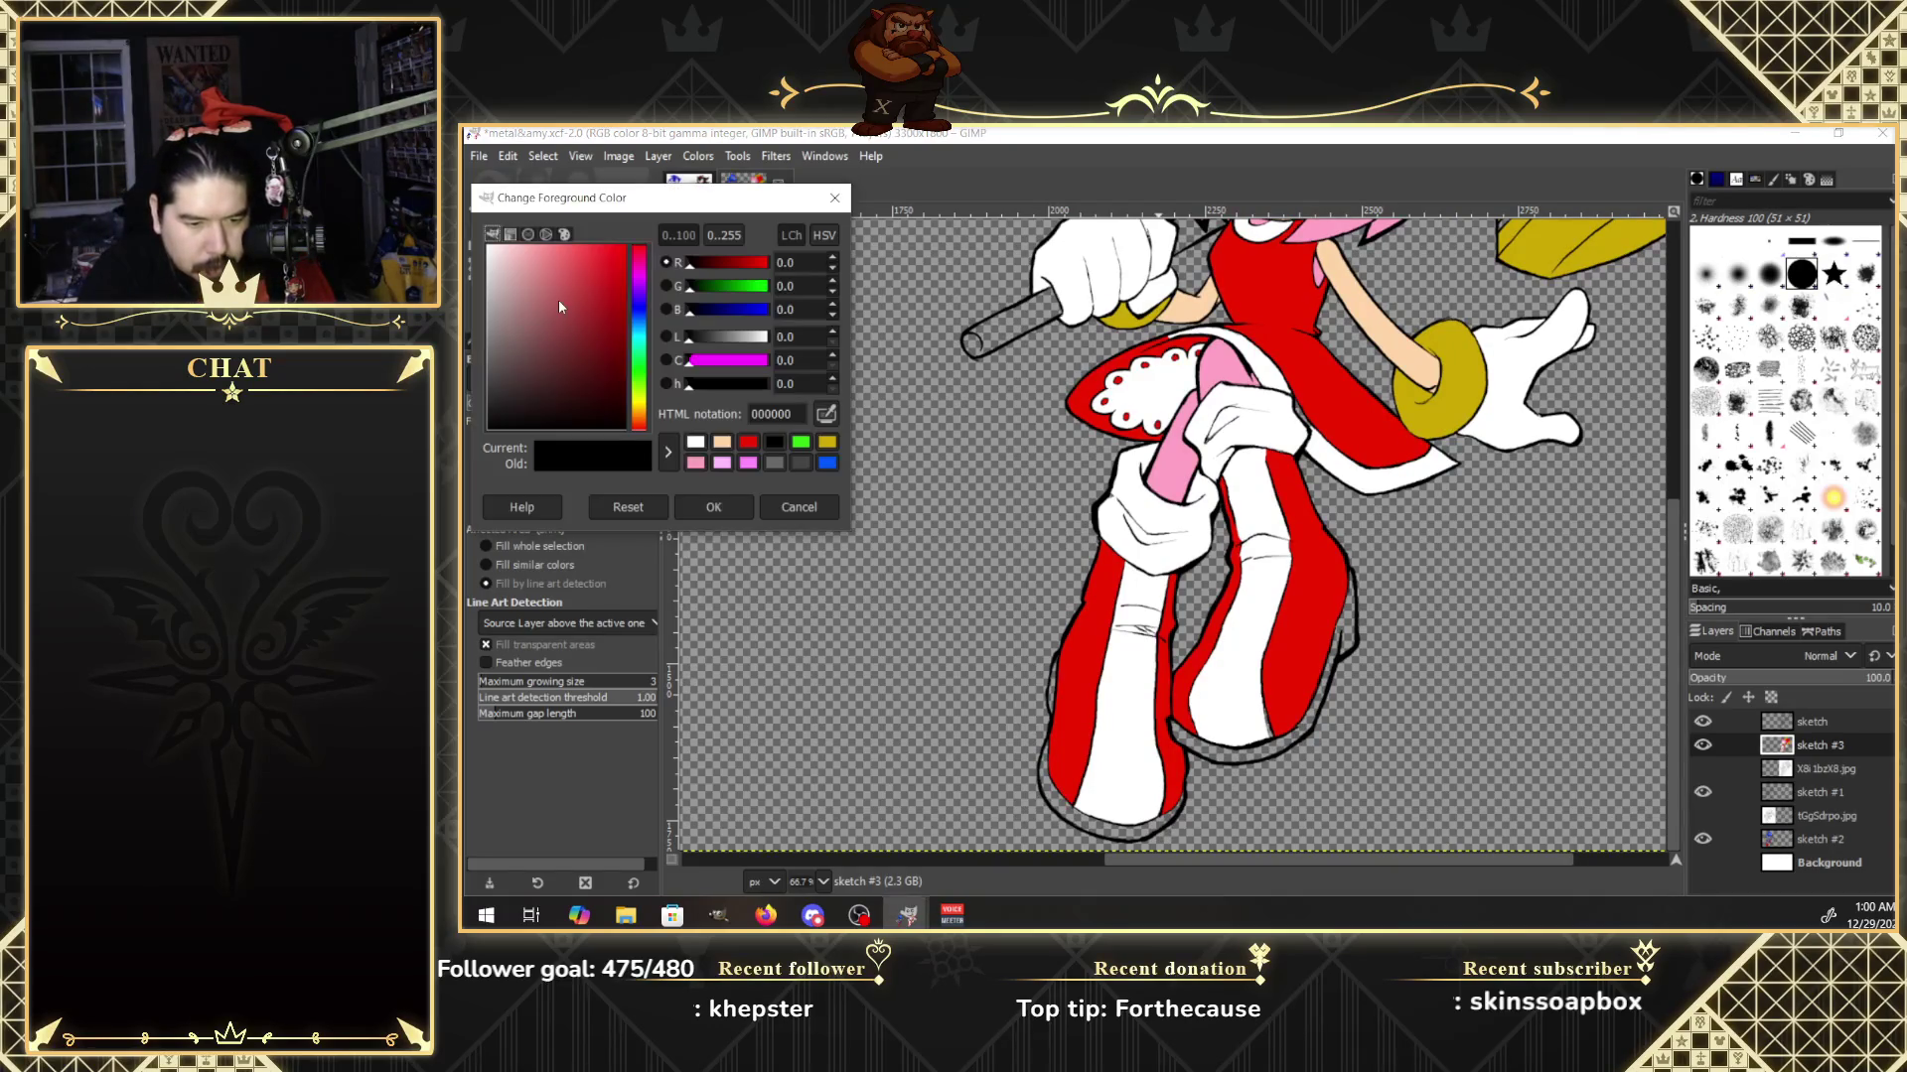
pyautogui.click(773, 462)
pyautogui.click(735, 516)
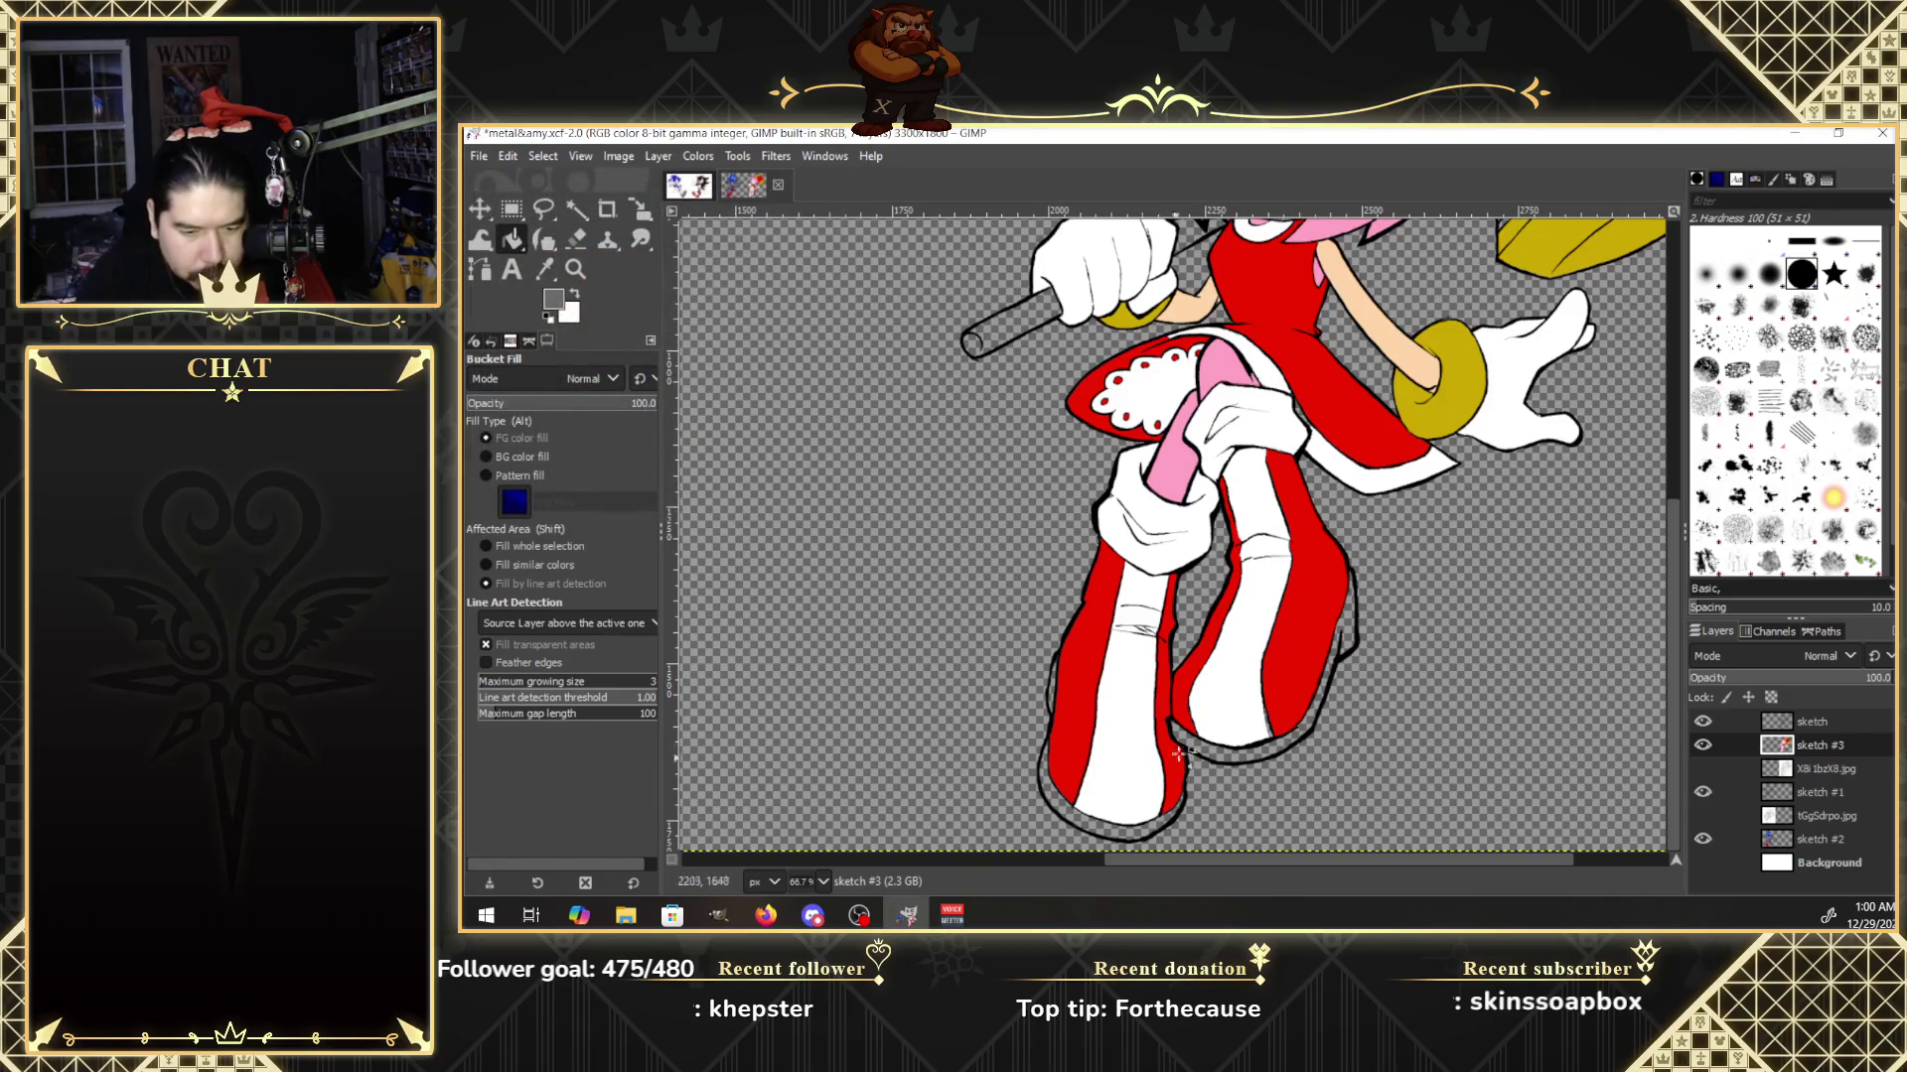
pyautogui.click(1212, 747)
pyautogui.click(1310, 720)
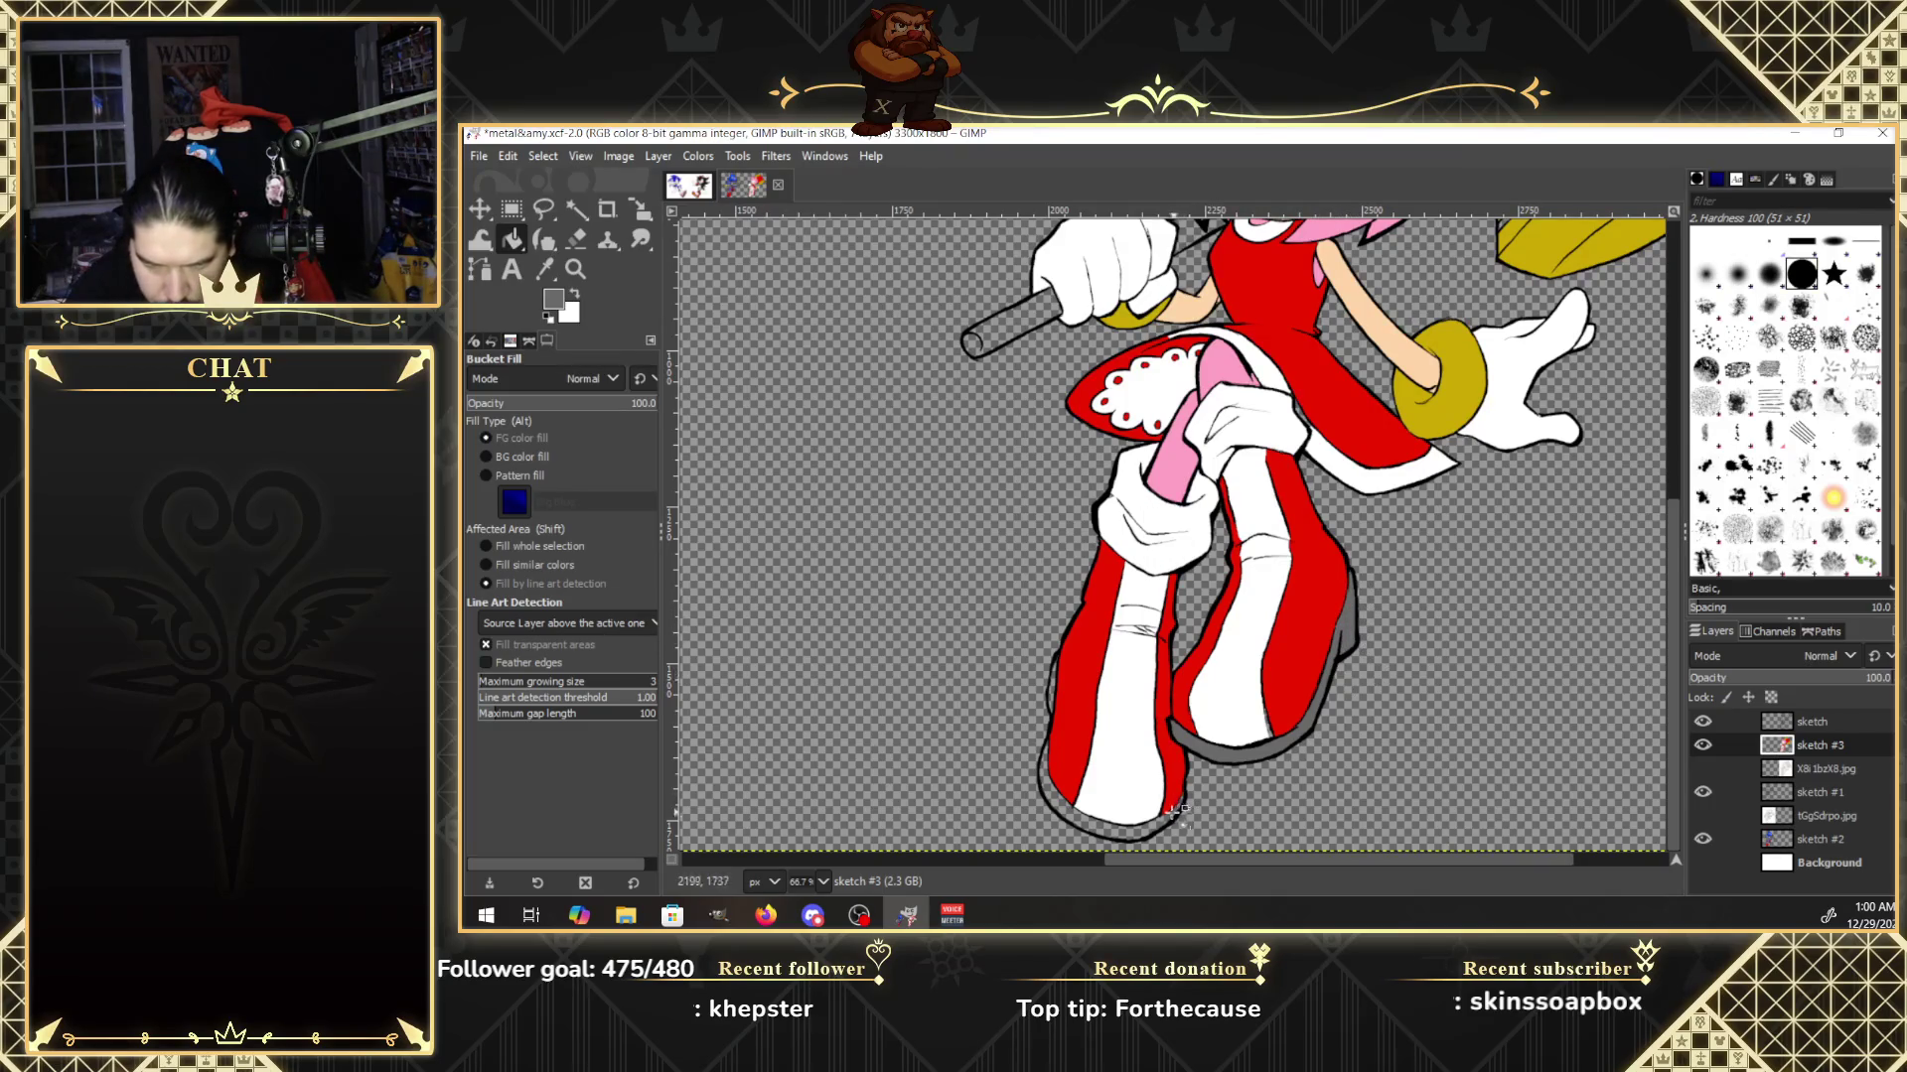
pyautogui.click(1102, 829)
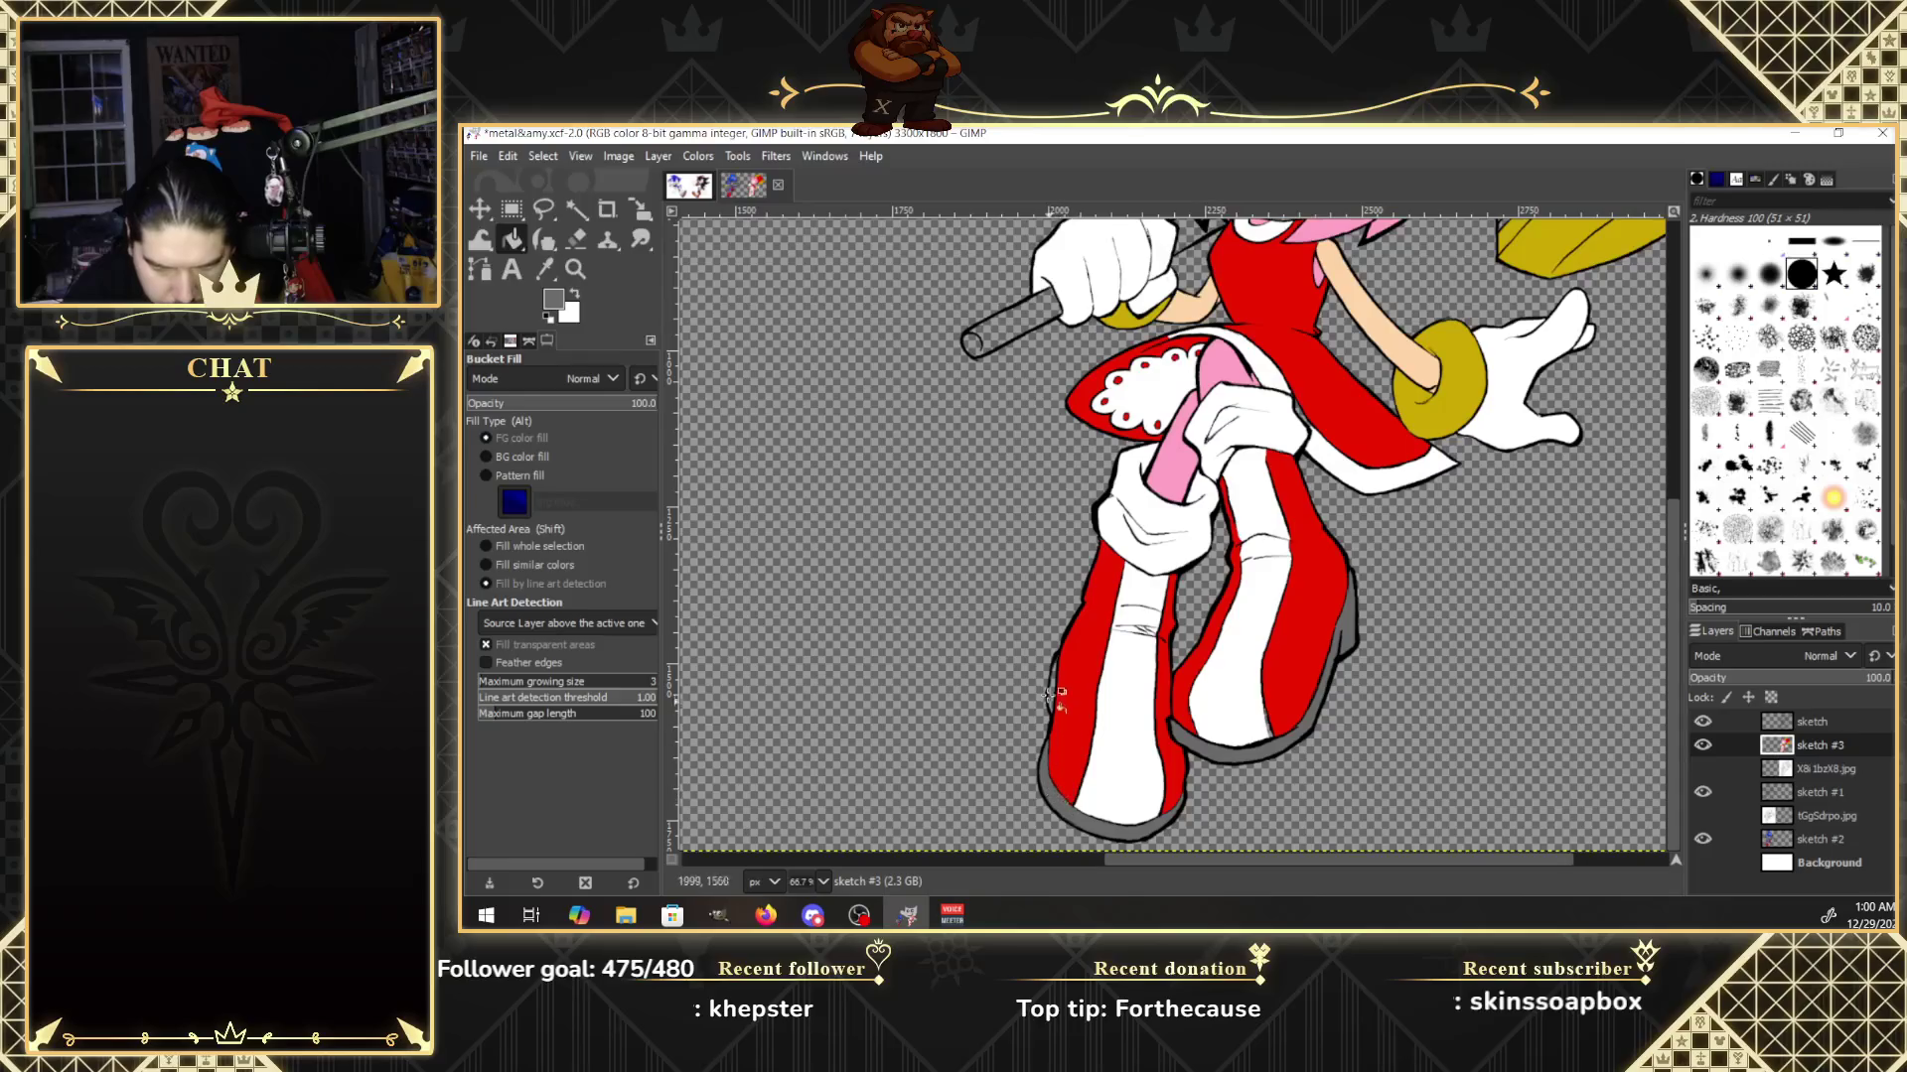
pyautogui.click(1052, 789)
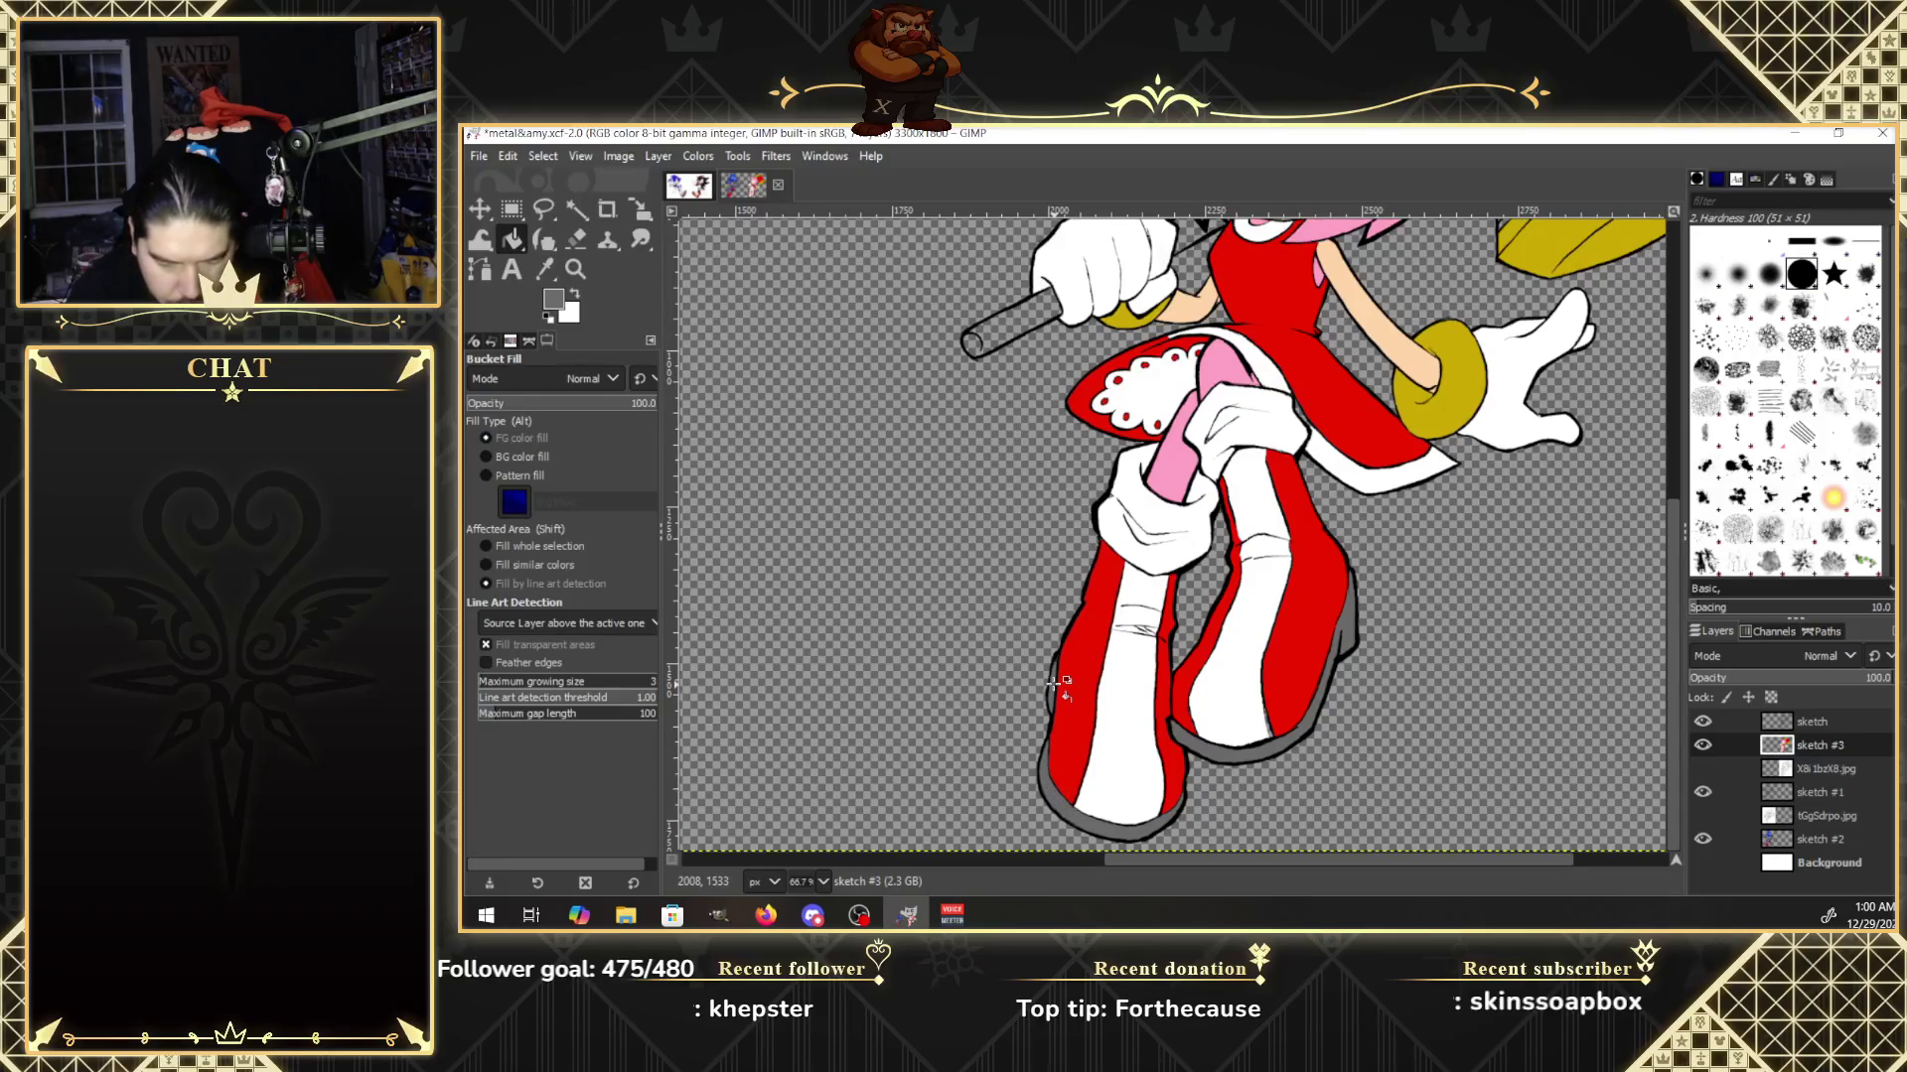
# Fill the base of the right boot white.
pyautogui.click(577, 294)
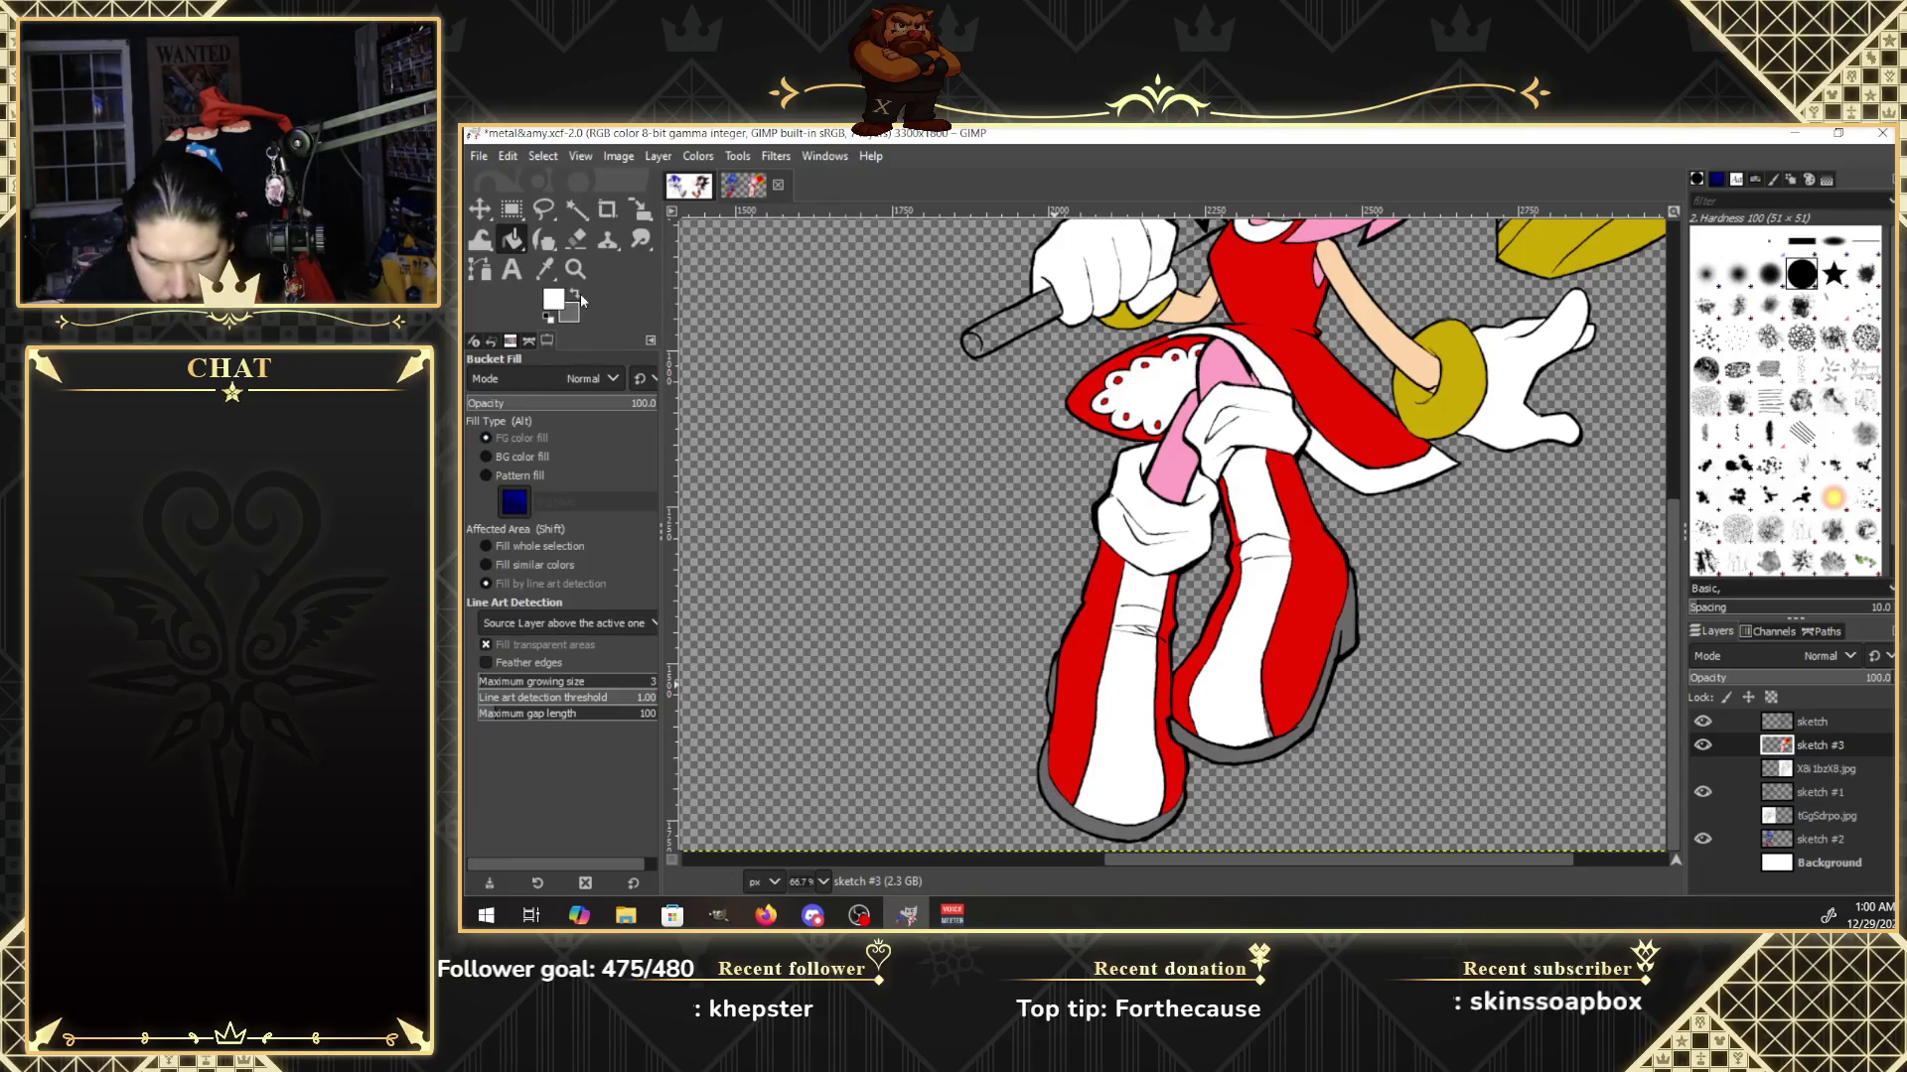
pyautogui.click(1281, 727)
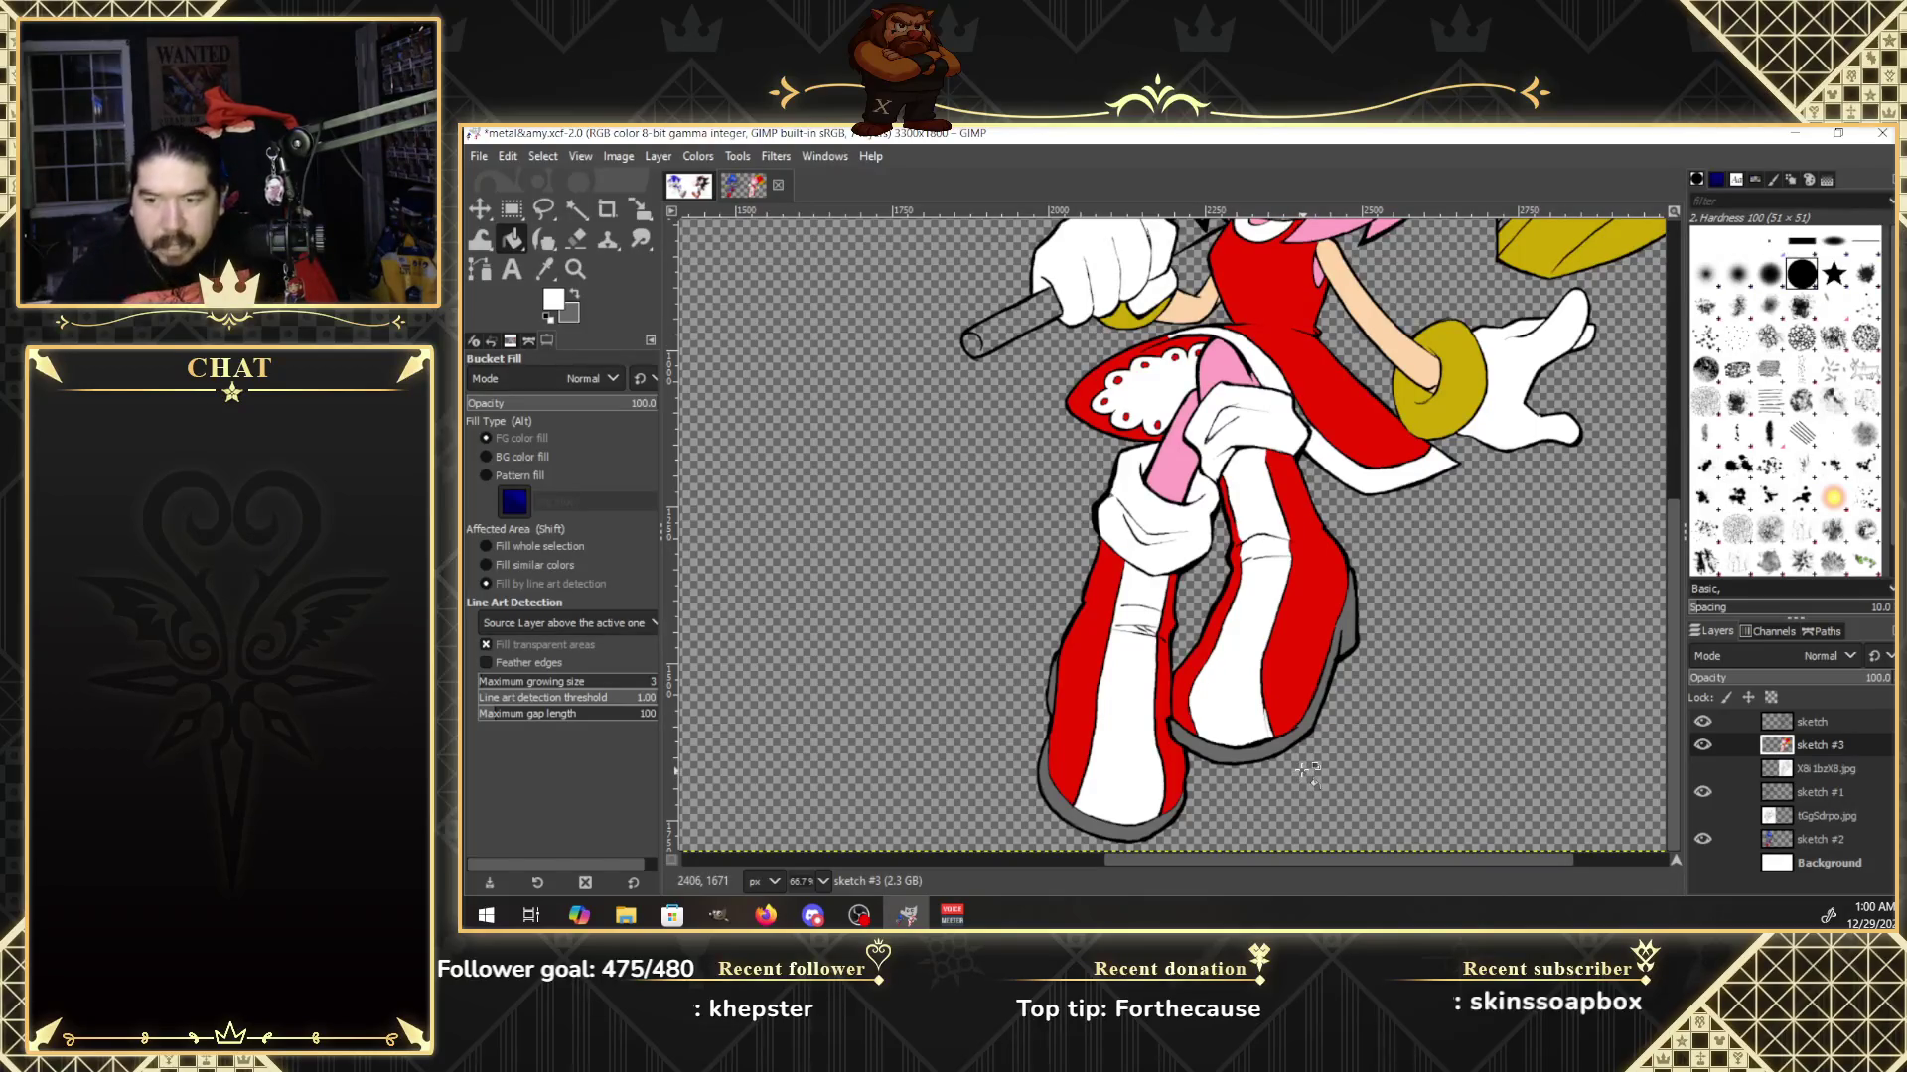
pyautogui.moveTo(1671, 639); pyautogui.dragTo(1670, 497)
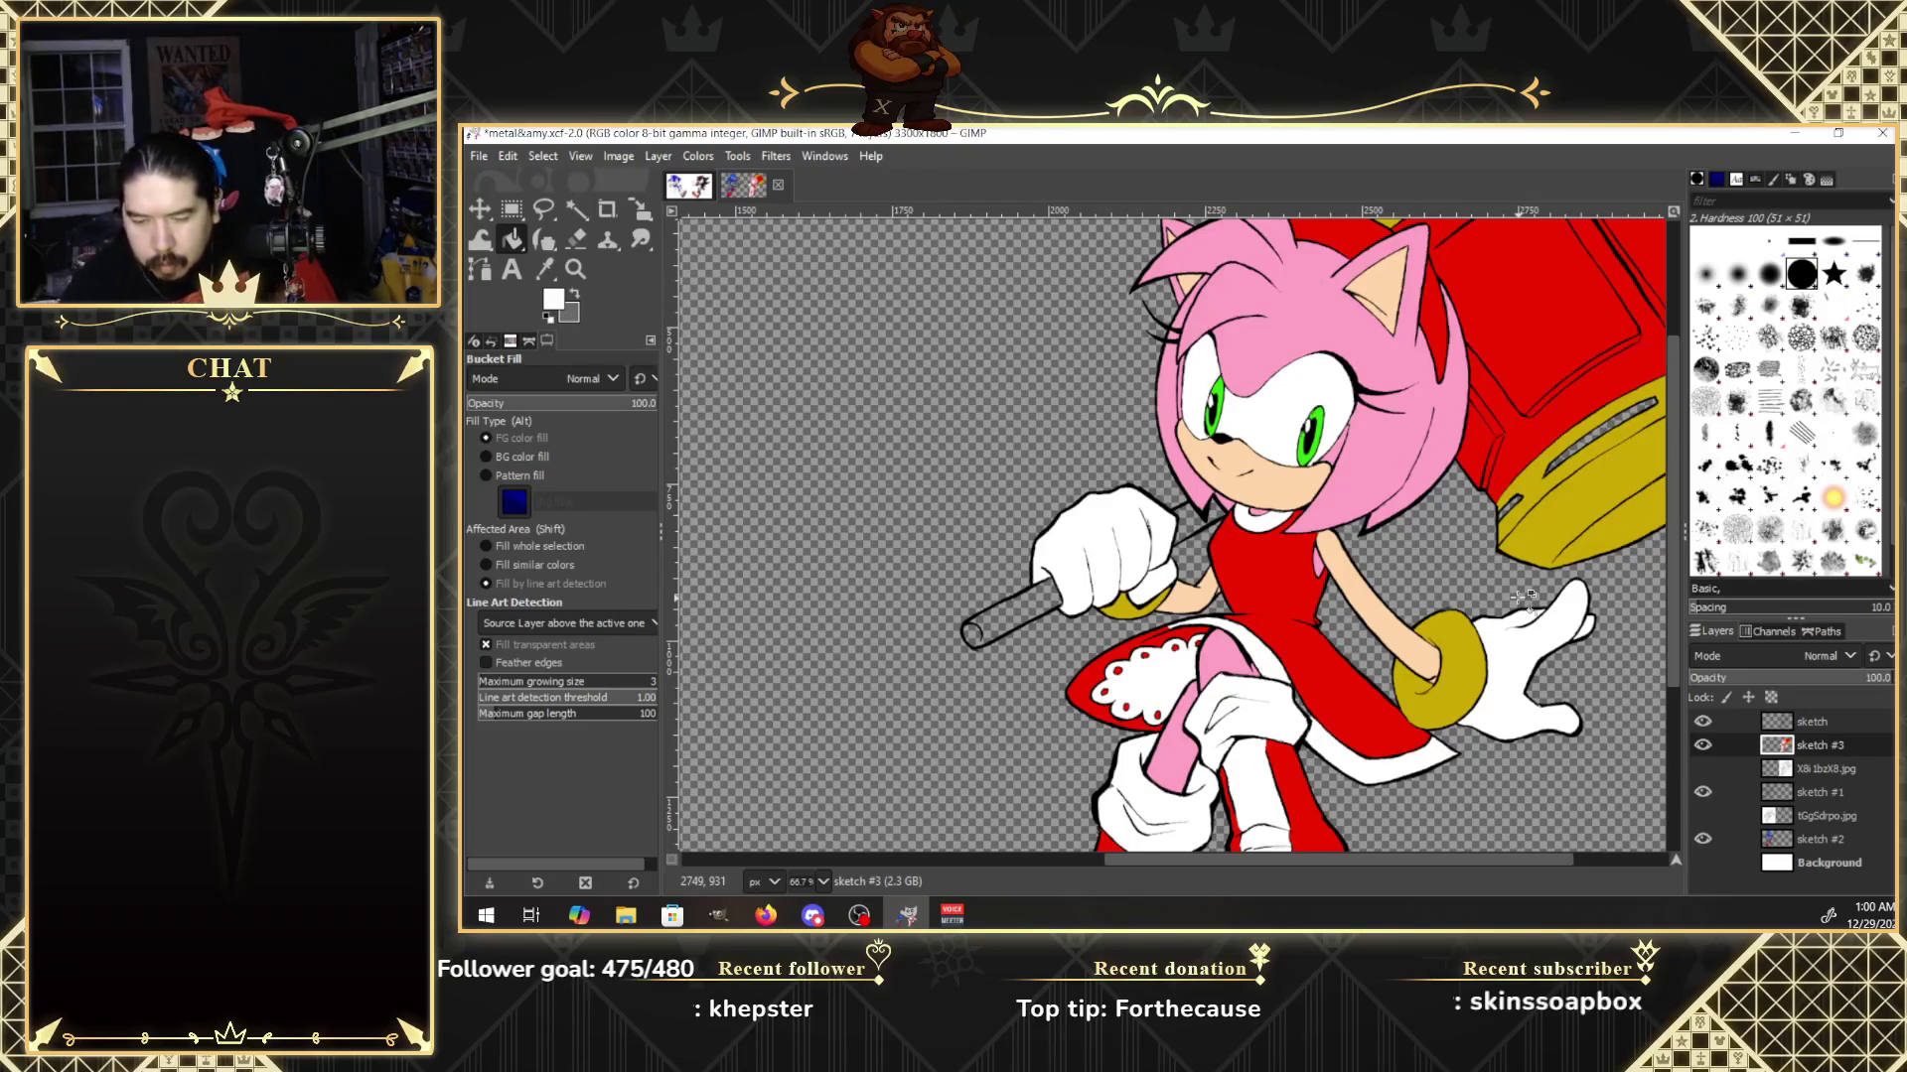
# Set the foreground to dark olive 7a6500 and scroll up to the top of the hammer head.
pyautogui.click(553, 316)
pyautogui.click(553, 299)
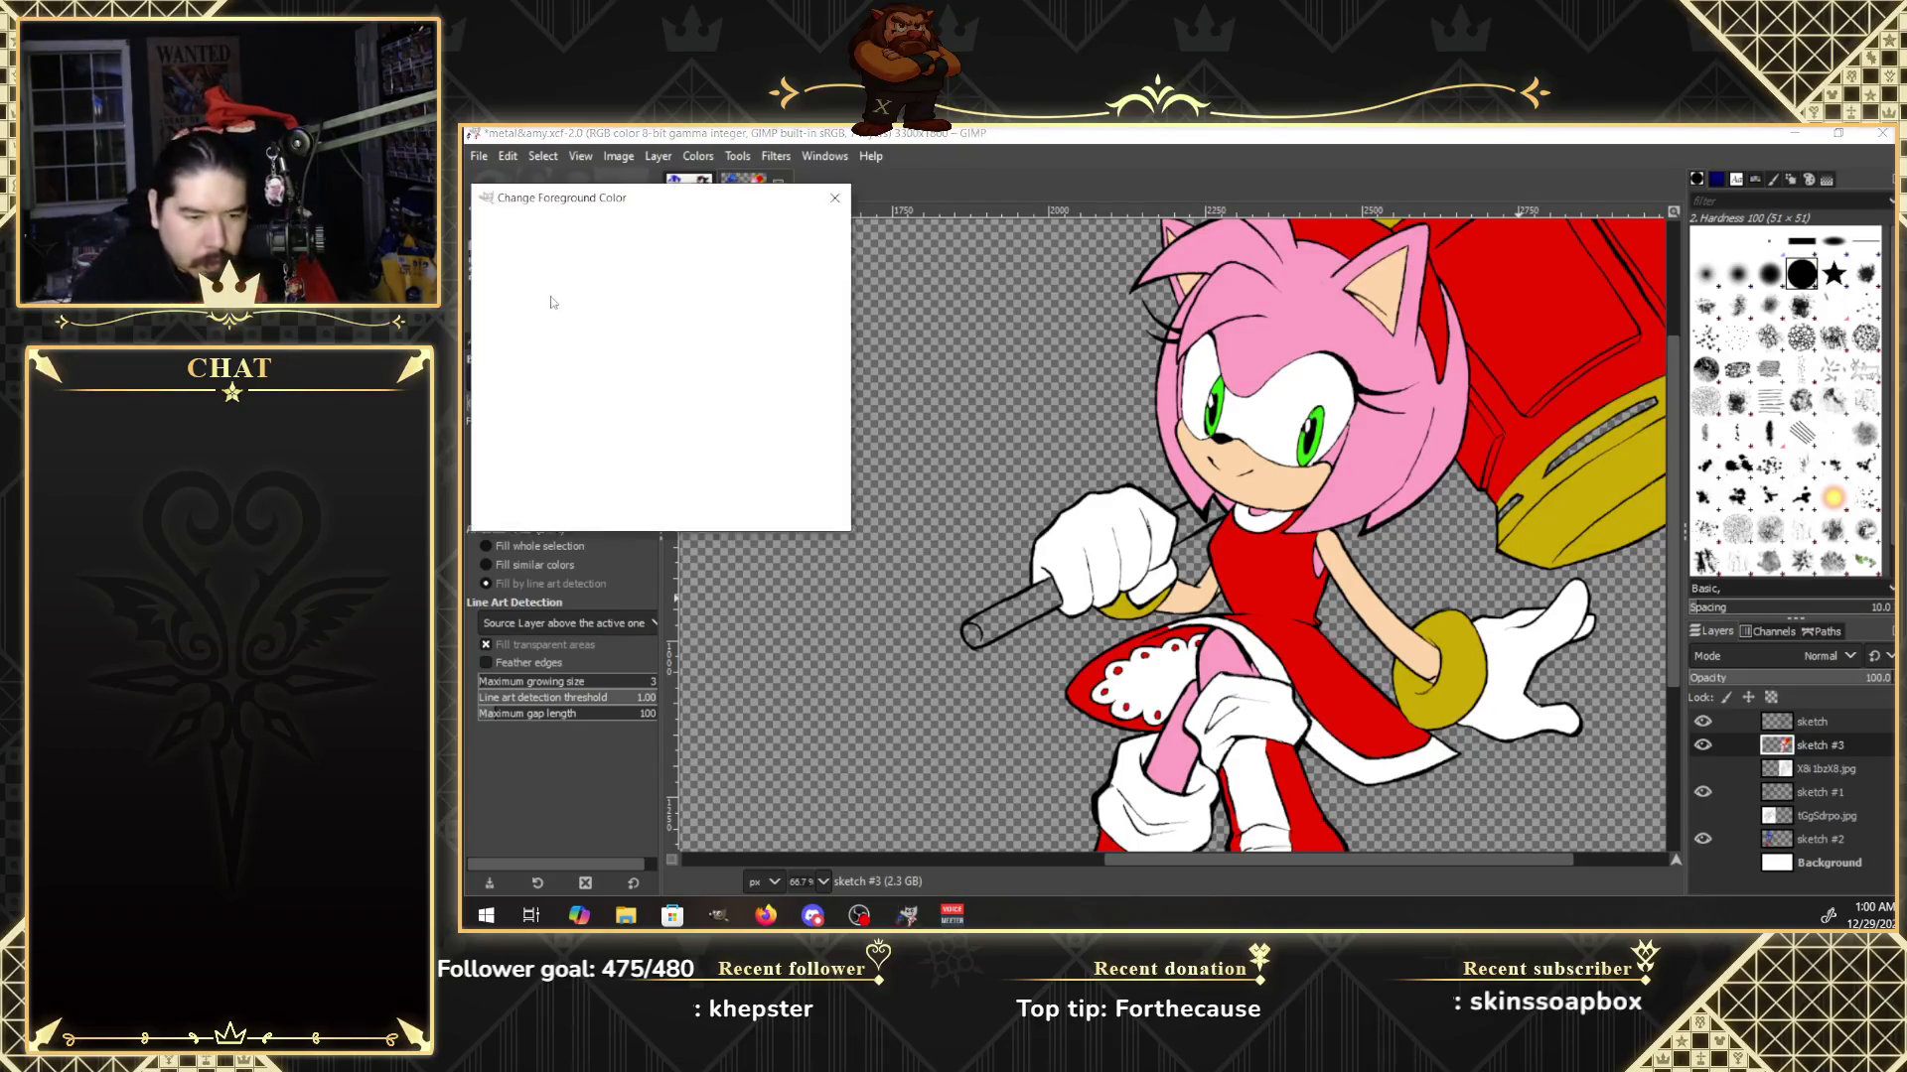
pyautogui.click(696, 464)
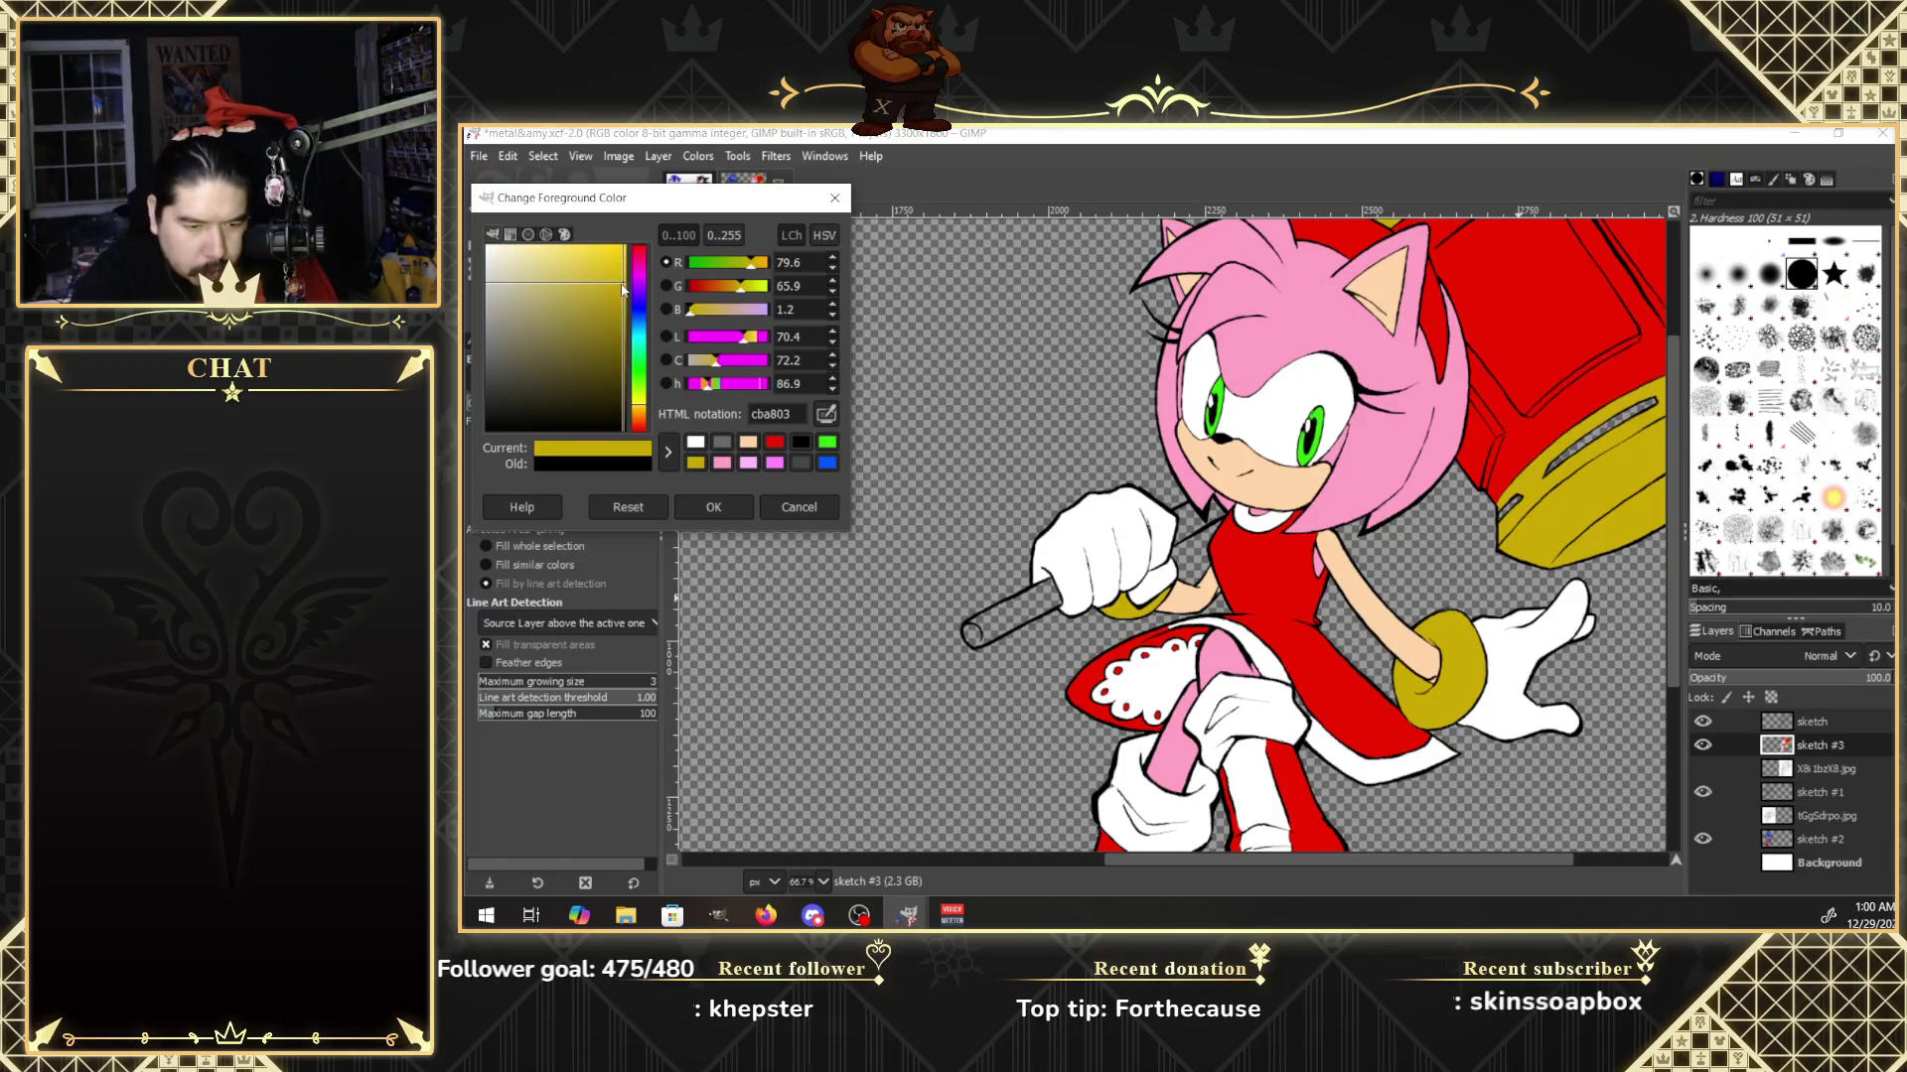
pyautogui.moveTo(624, 289); pyautogui.dragTo(630, 344)
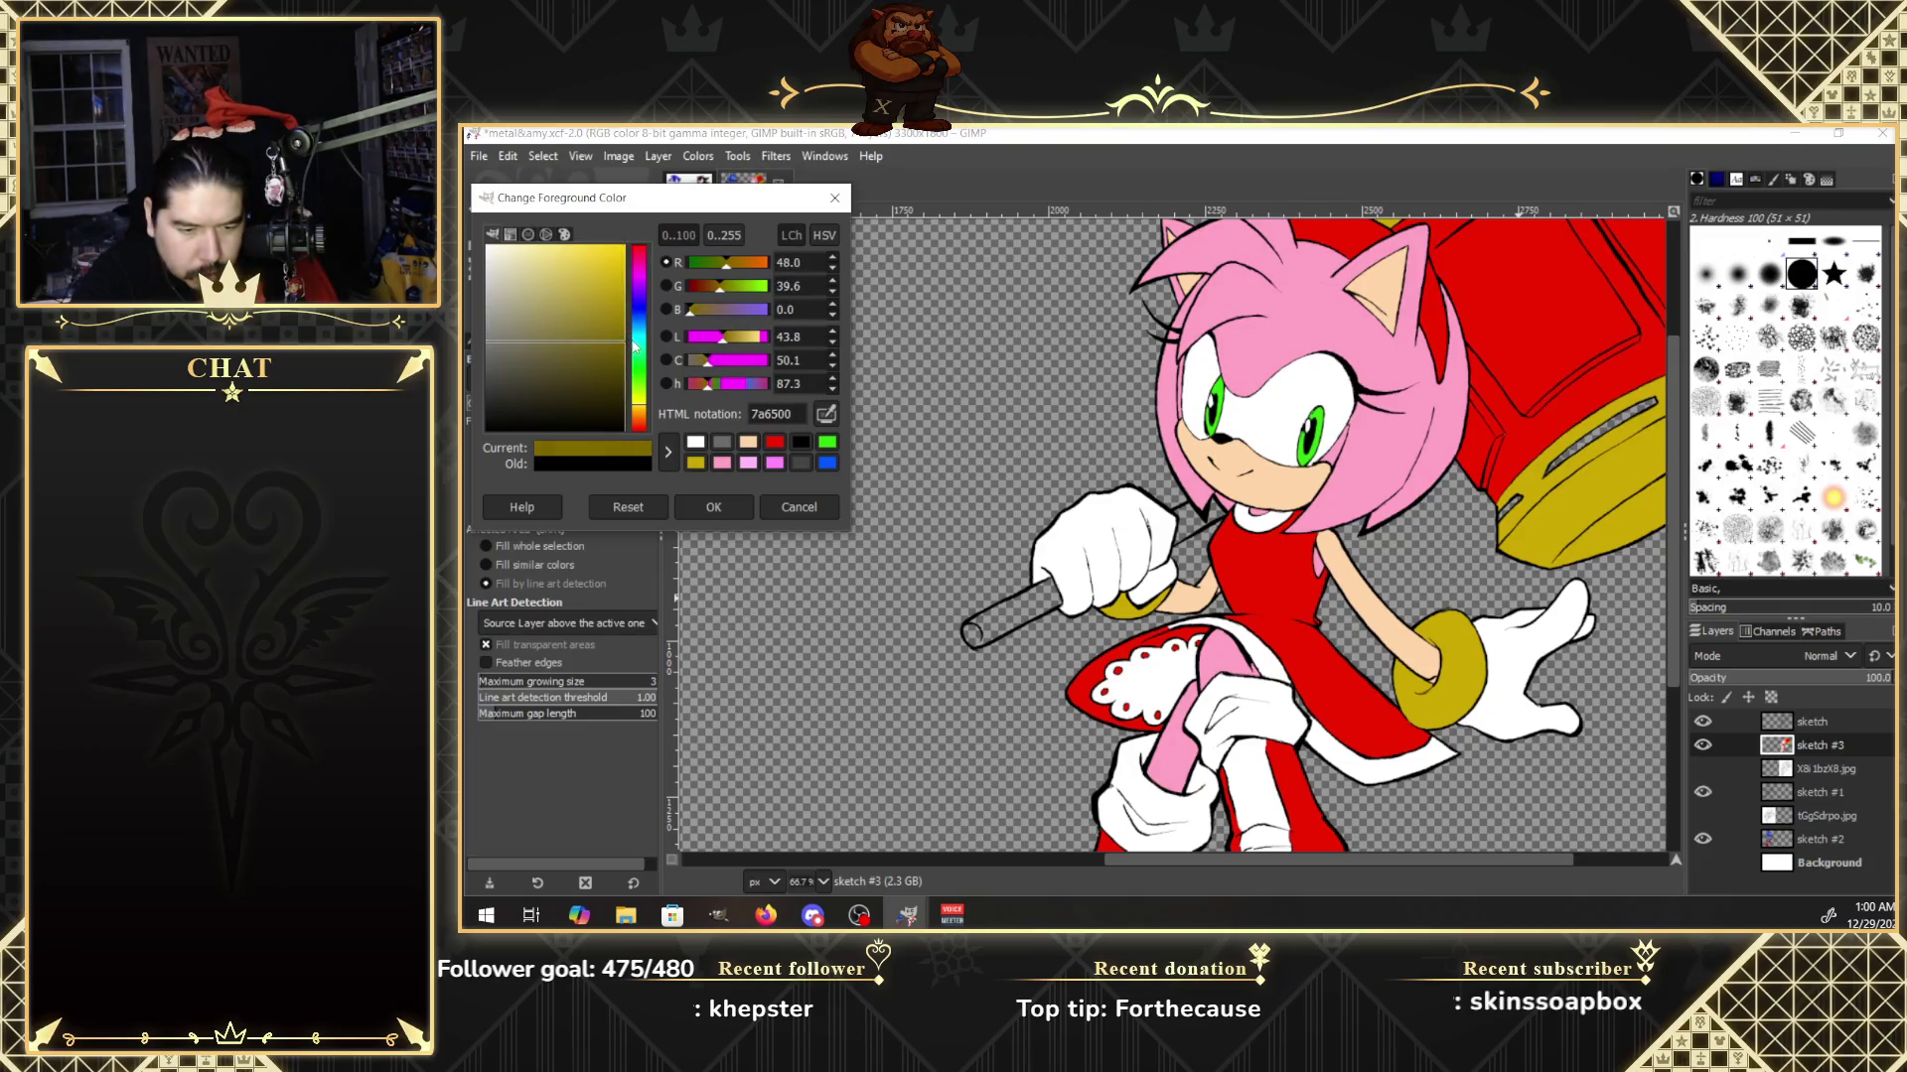
pyautogui.click(725, 508)
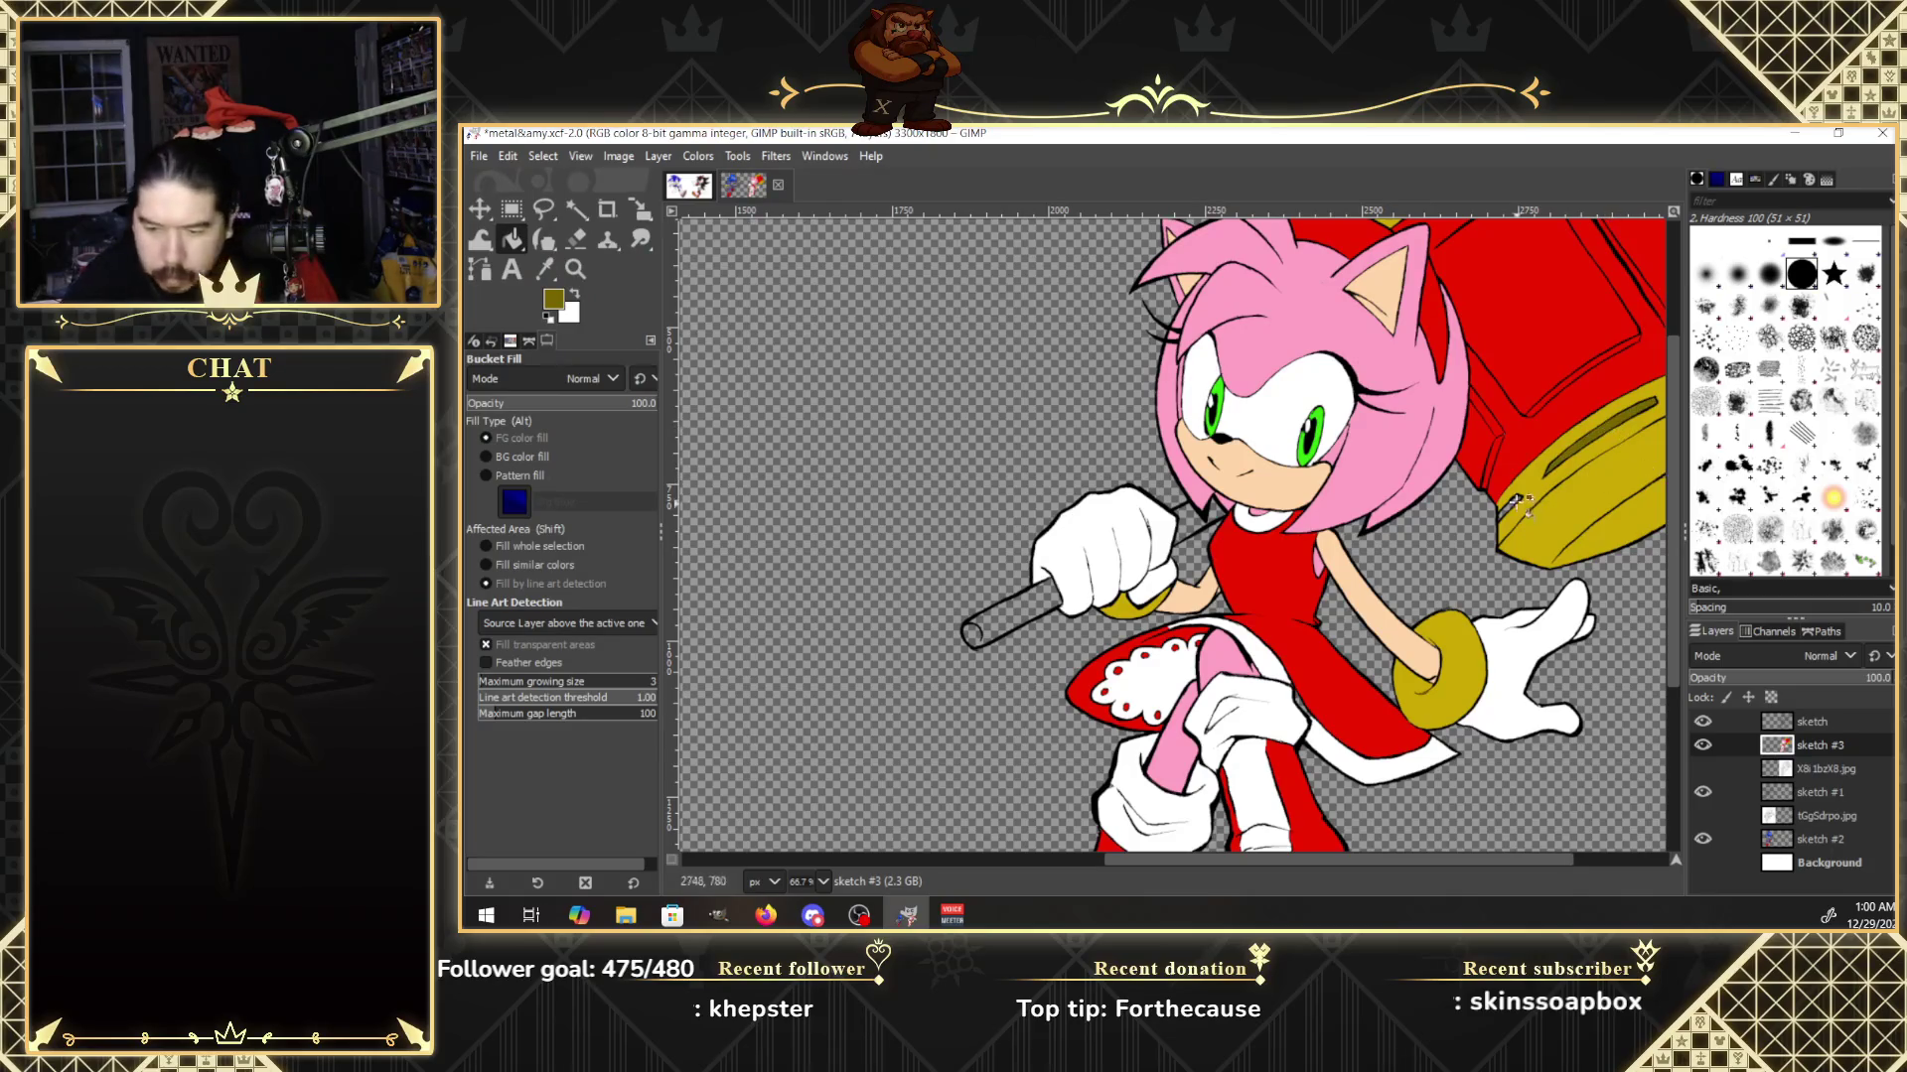
pyautogui.moveTo(1543, 860); pyautogui.dragTo(1637, 860)
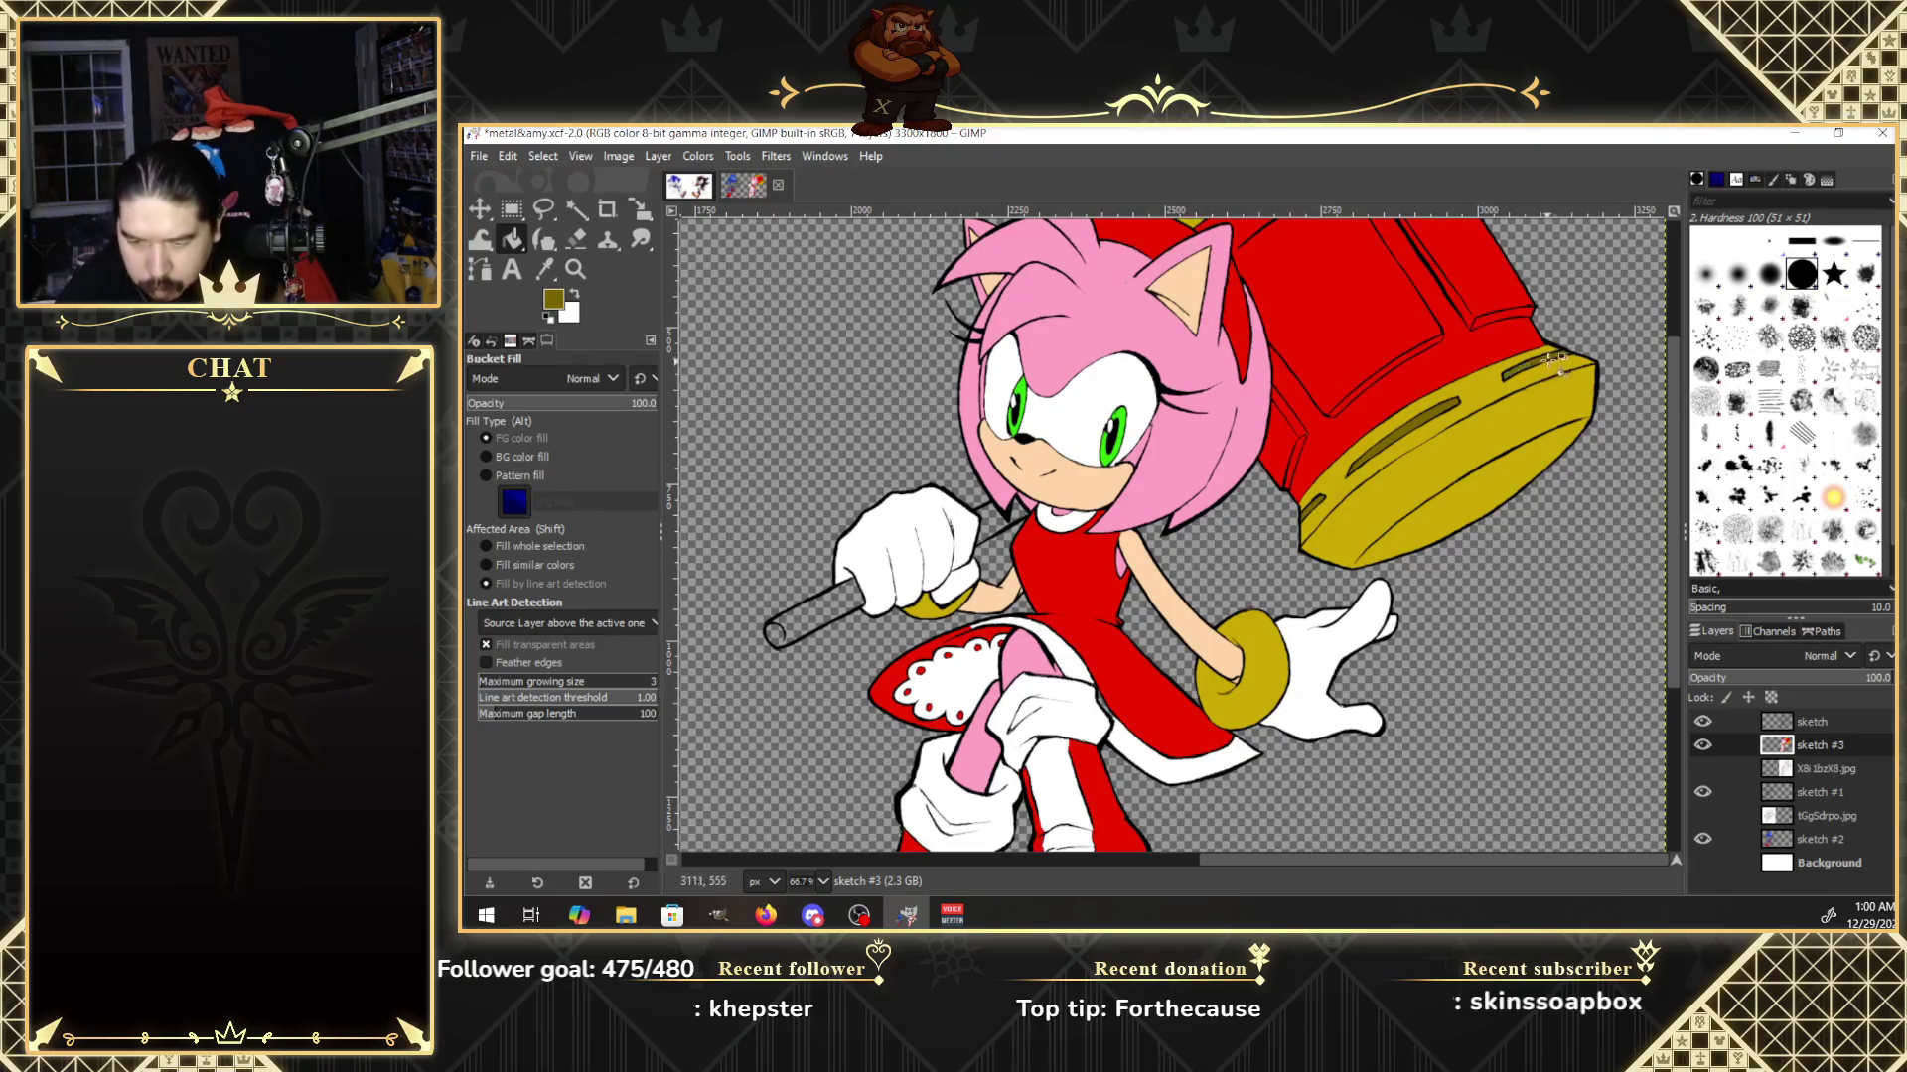
pyautogui.scroll(5, 1556, 363)
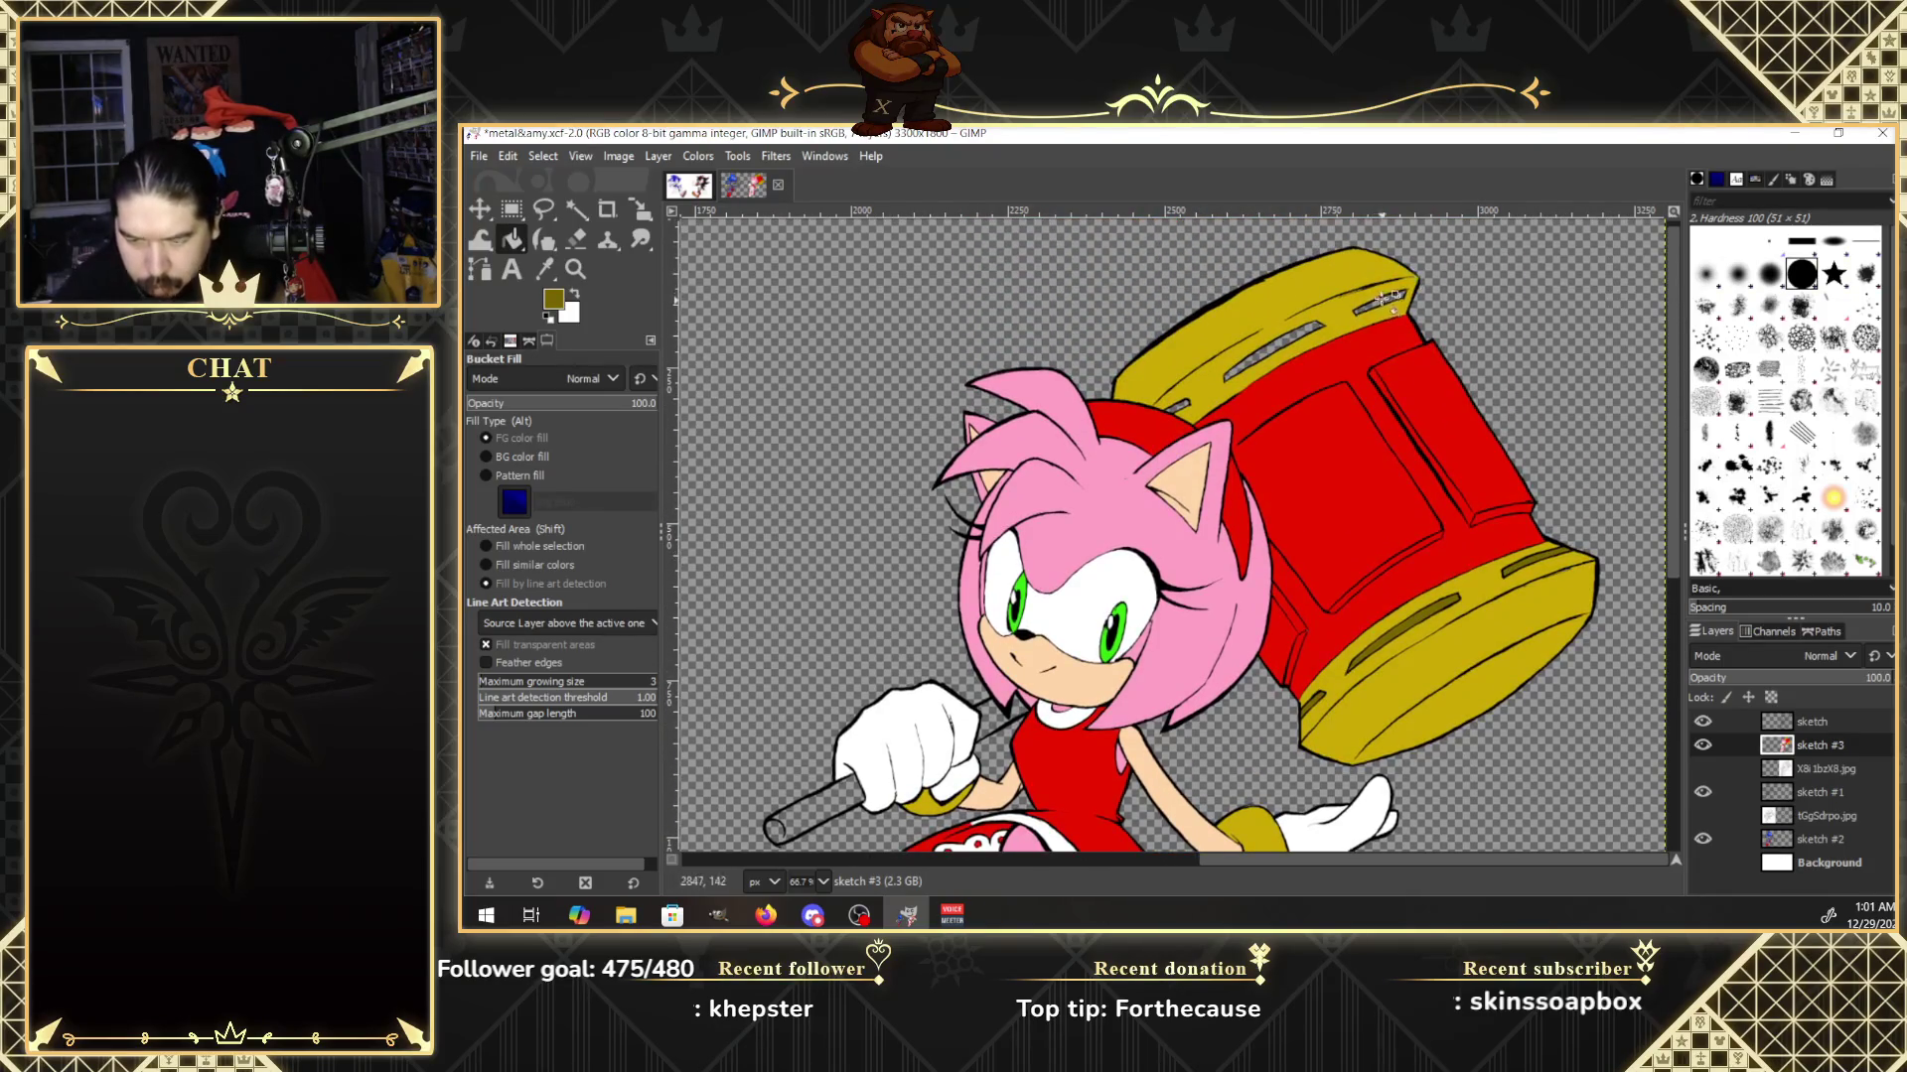
# Bucket-fill the four pale stripes along the hammer head's top with dark olive.
pyautogui.click(1385, 298)
pyautogui.click(1296, 334)
pyautogui.click(1247, 371)
pyautogui.click(1189, 402)
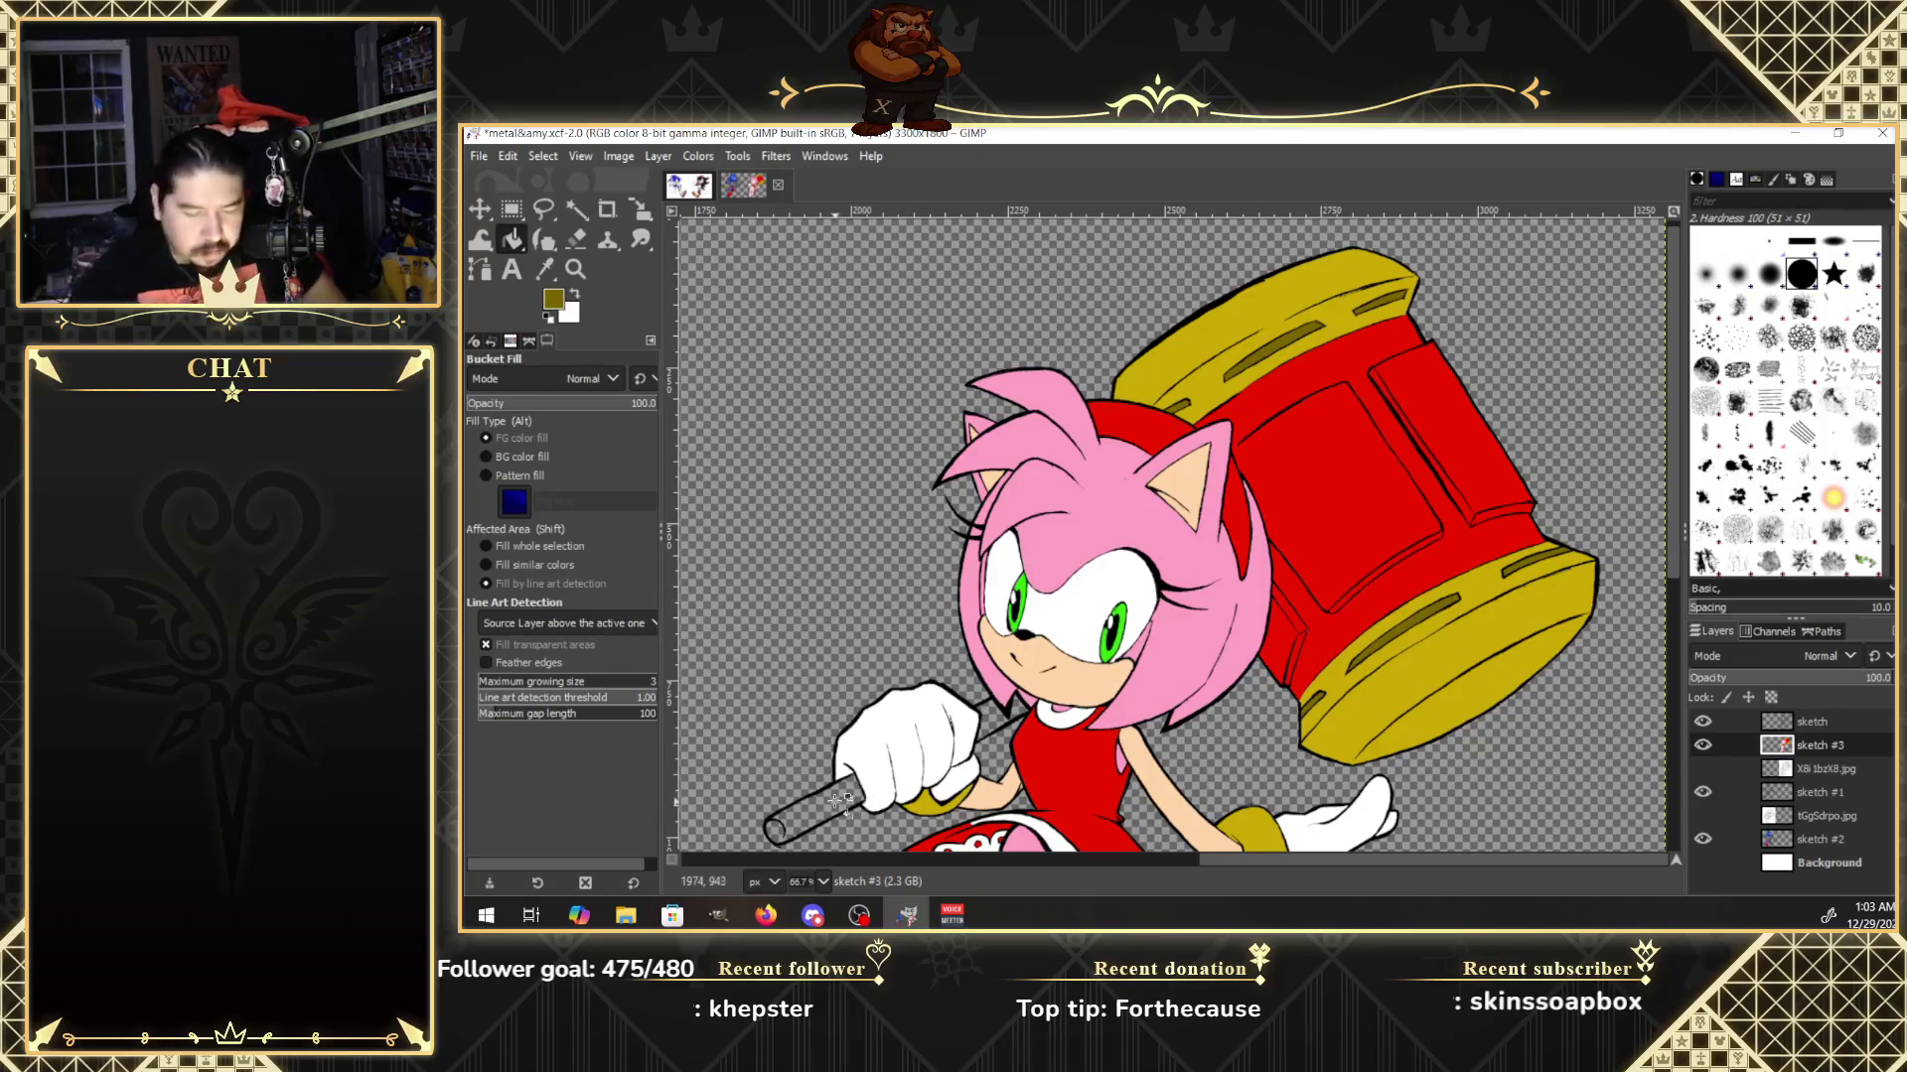
# Fill the hammer handle with a brighter orange foreground colour.
pyautogui.click(873, 792)
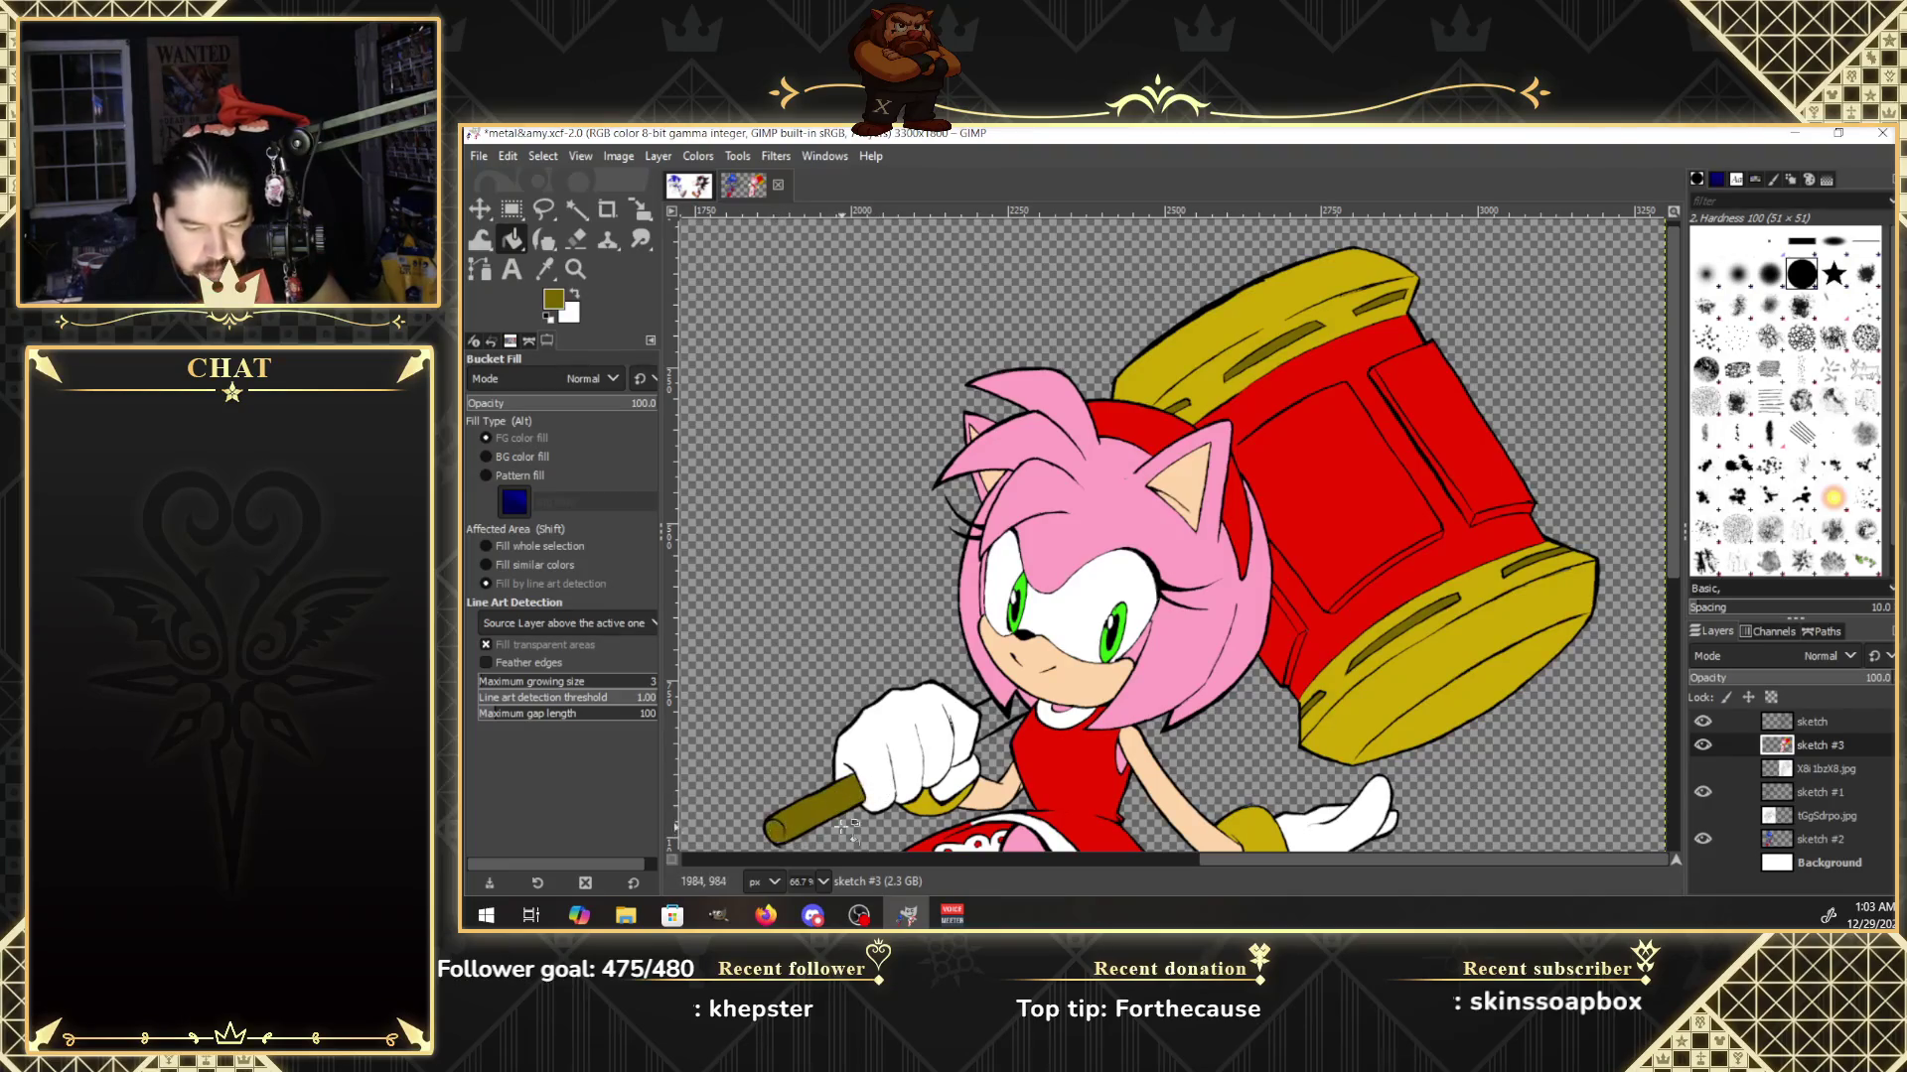
pyautogui.click(554, 299)
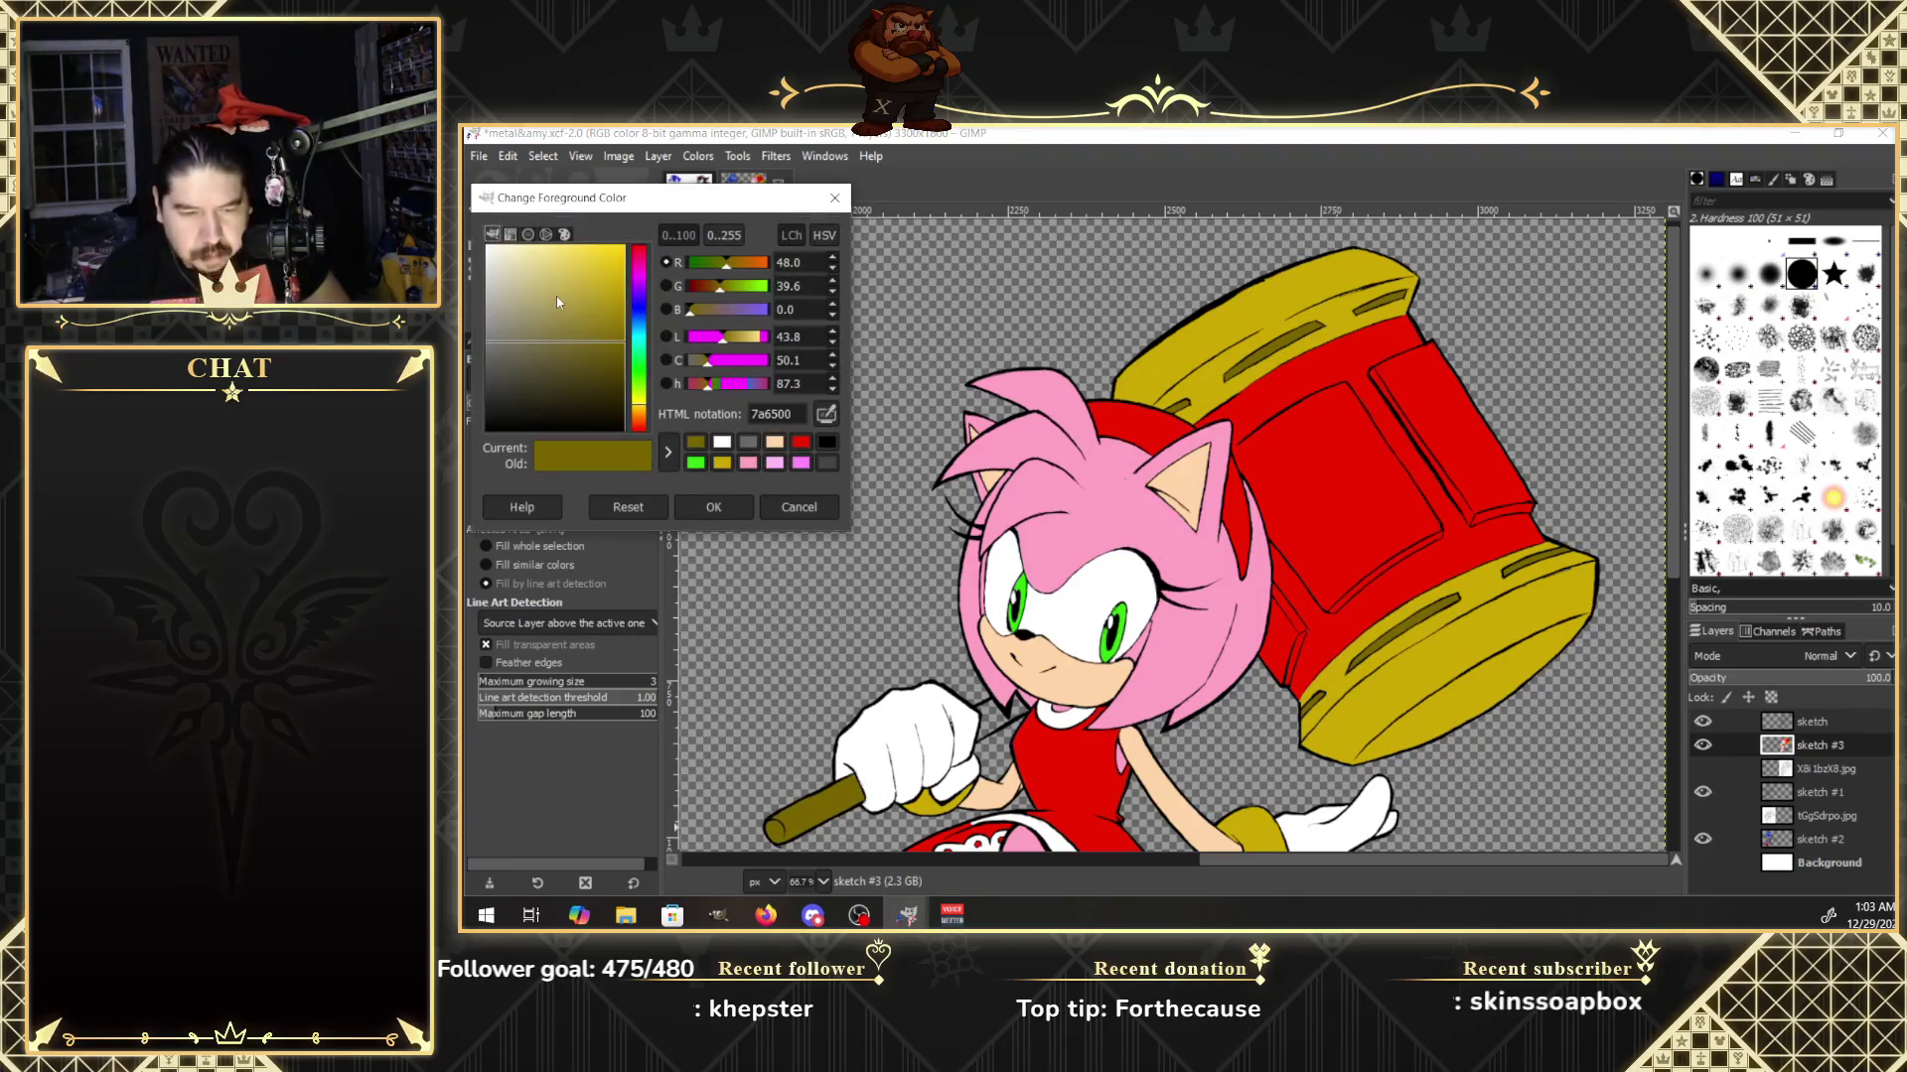
pyautogui.moveTo(556, 296); pyautogui.dragTo(726, 287)
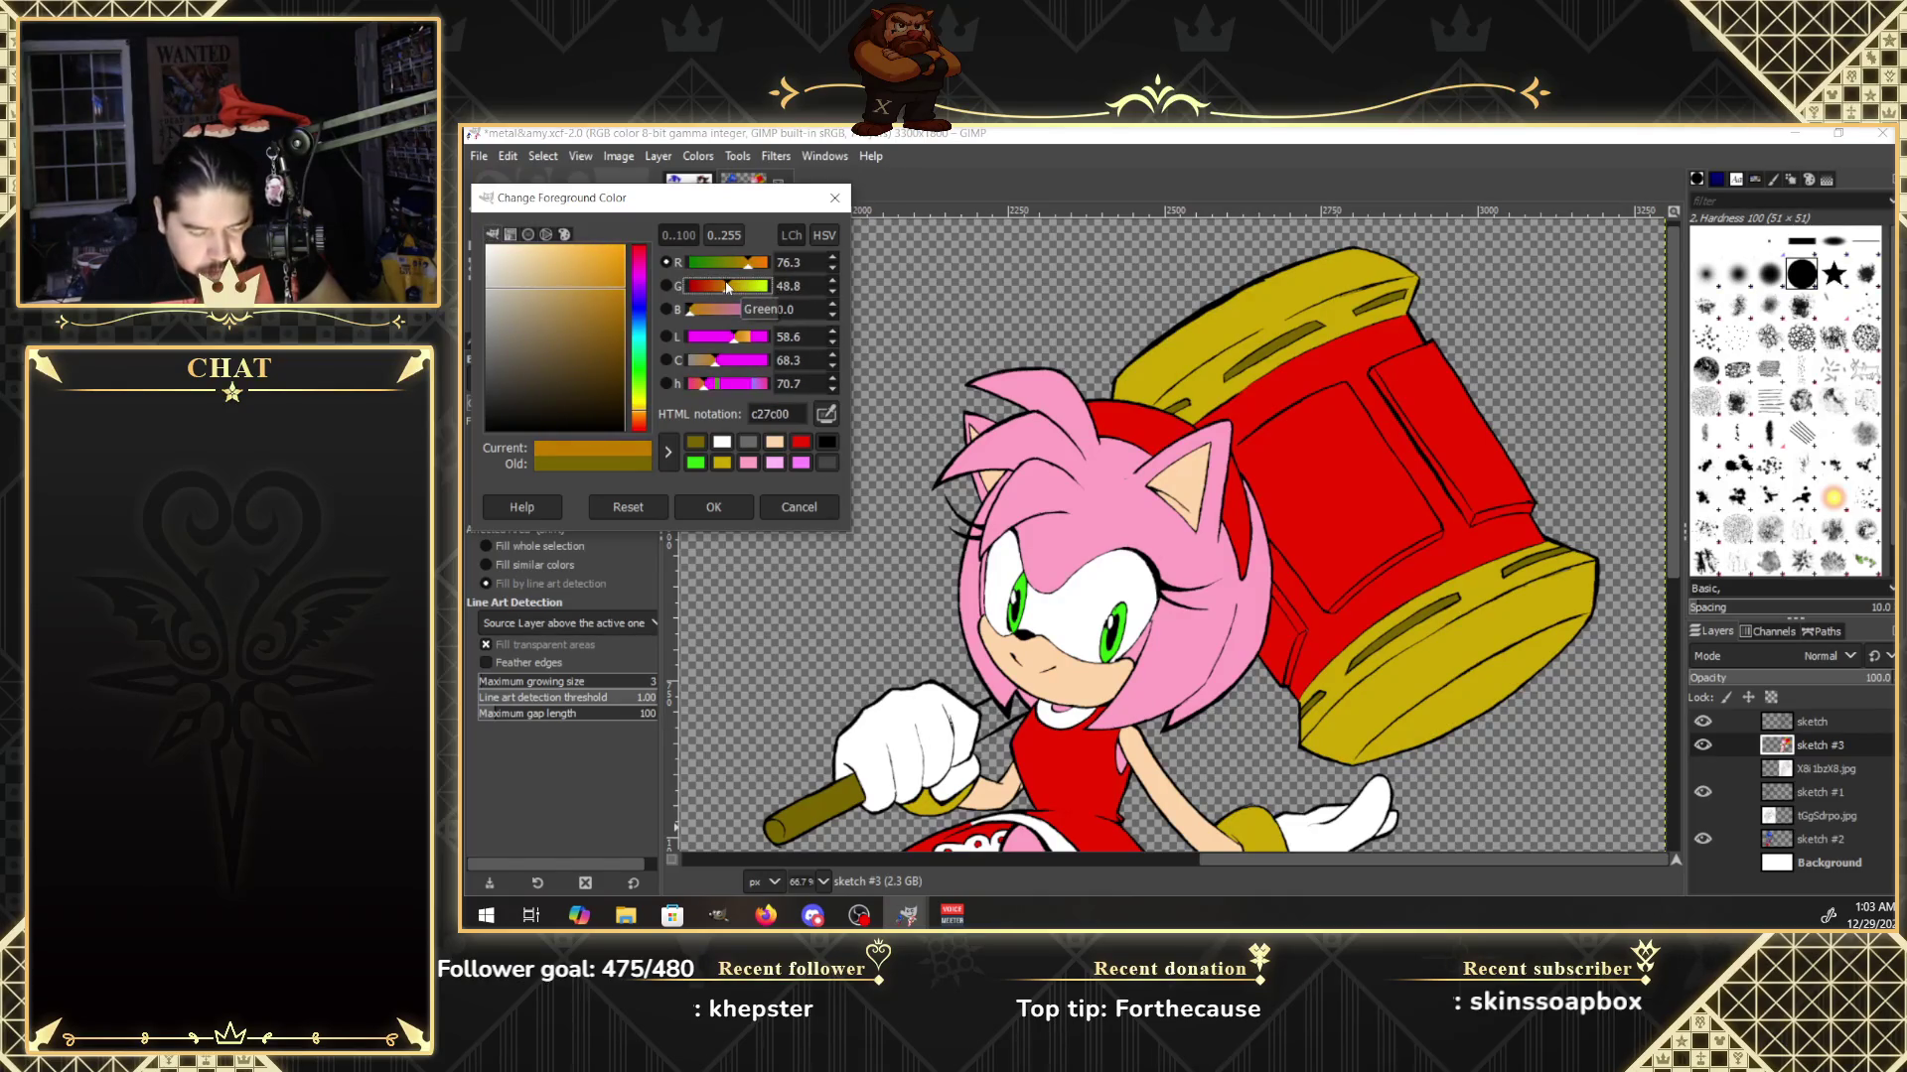
pyautogui.click(713, 506)
pyautogui.click(827, 800)
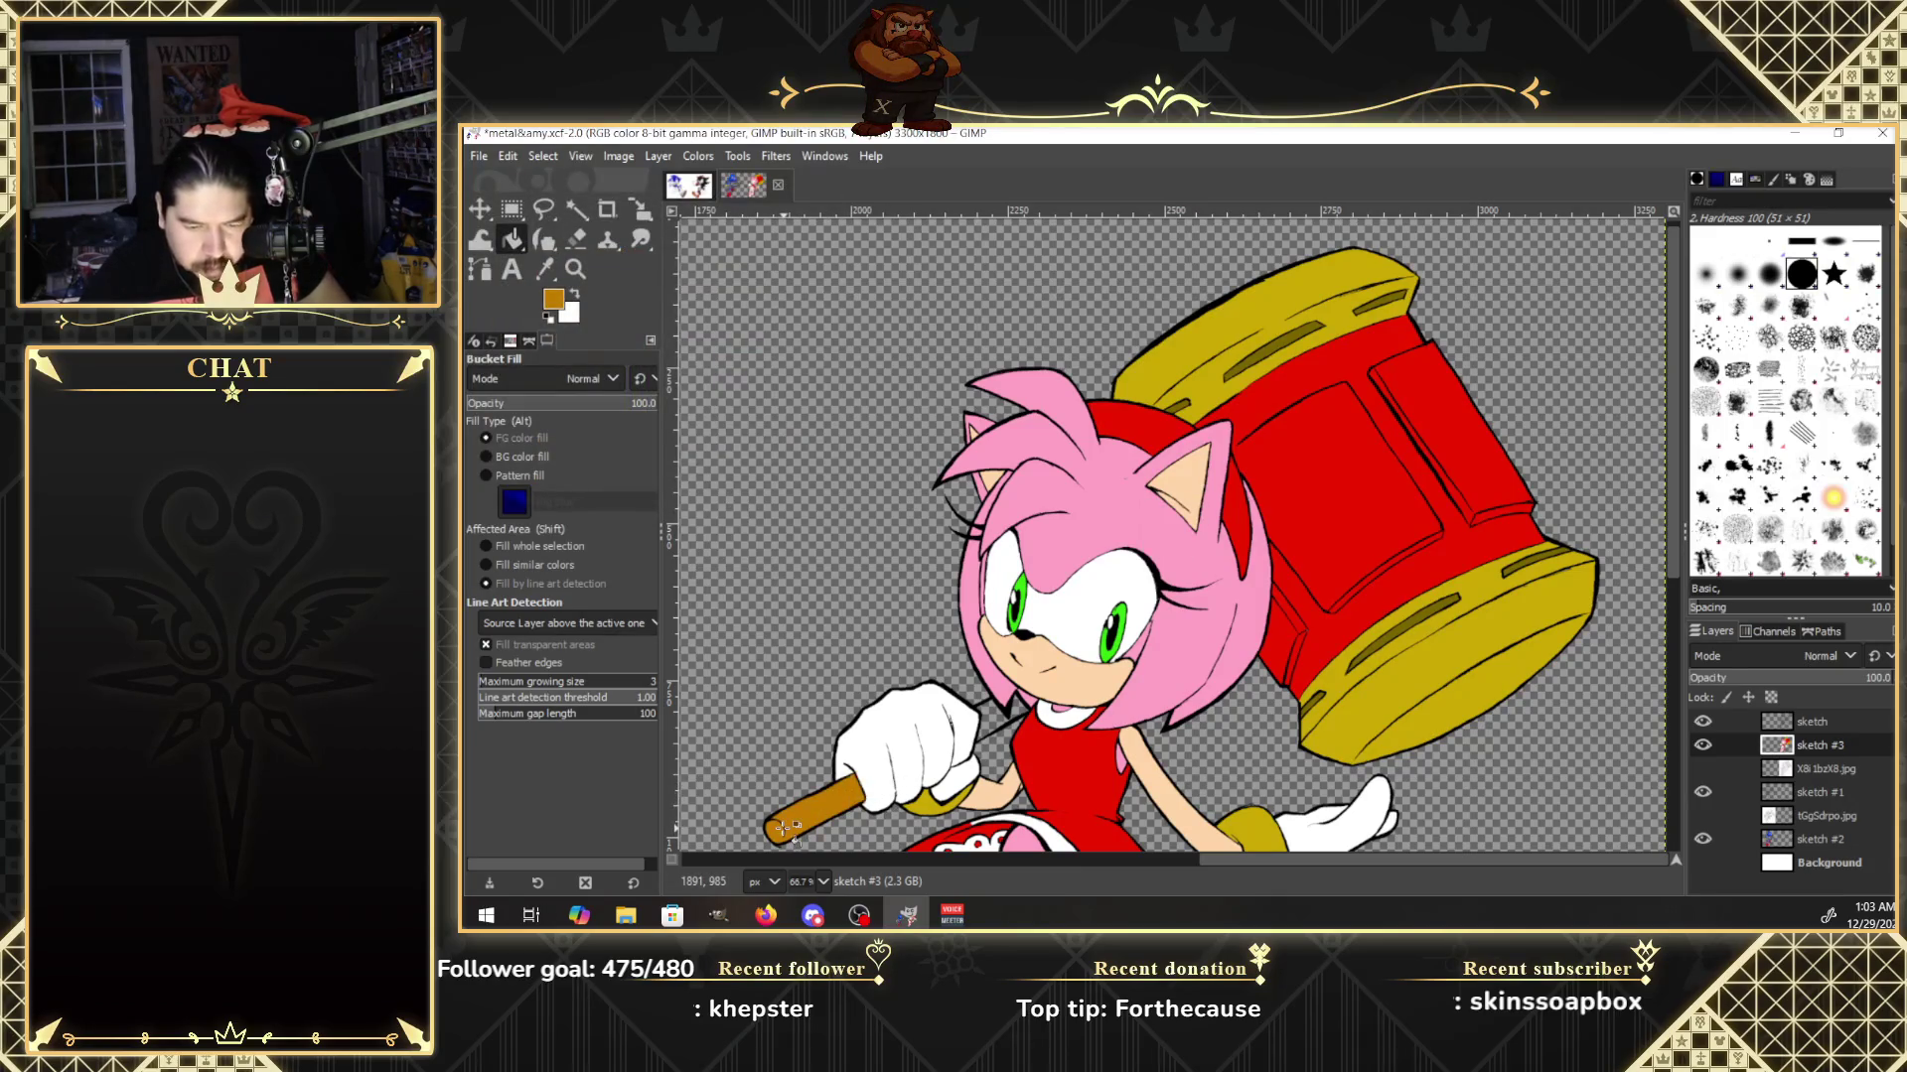
# Lighten the foreground colour to orange f9b030.
pyautogui.click(553, 299)
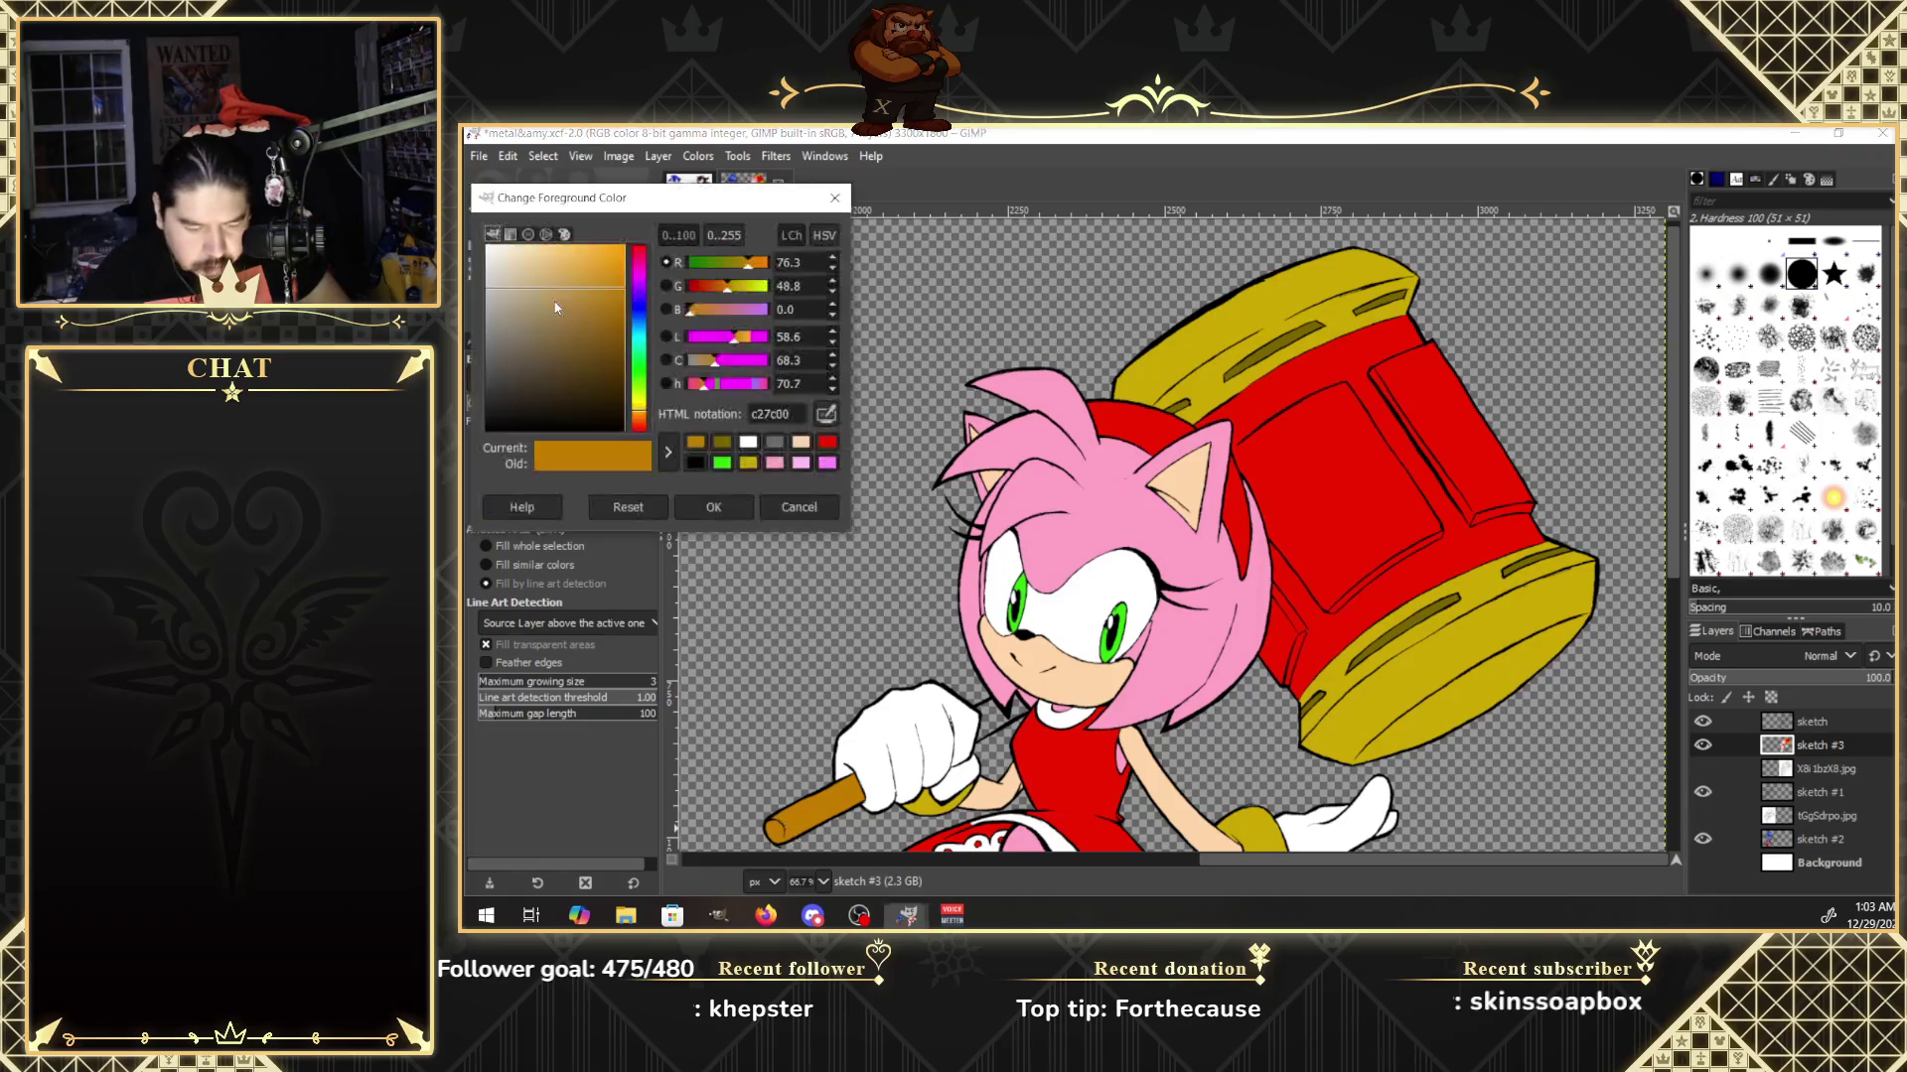
pyautogui.moveTo(611, 278); pyautogui.dragTo(599, 255)
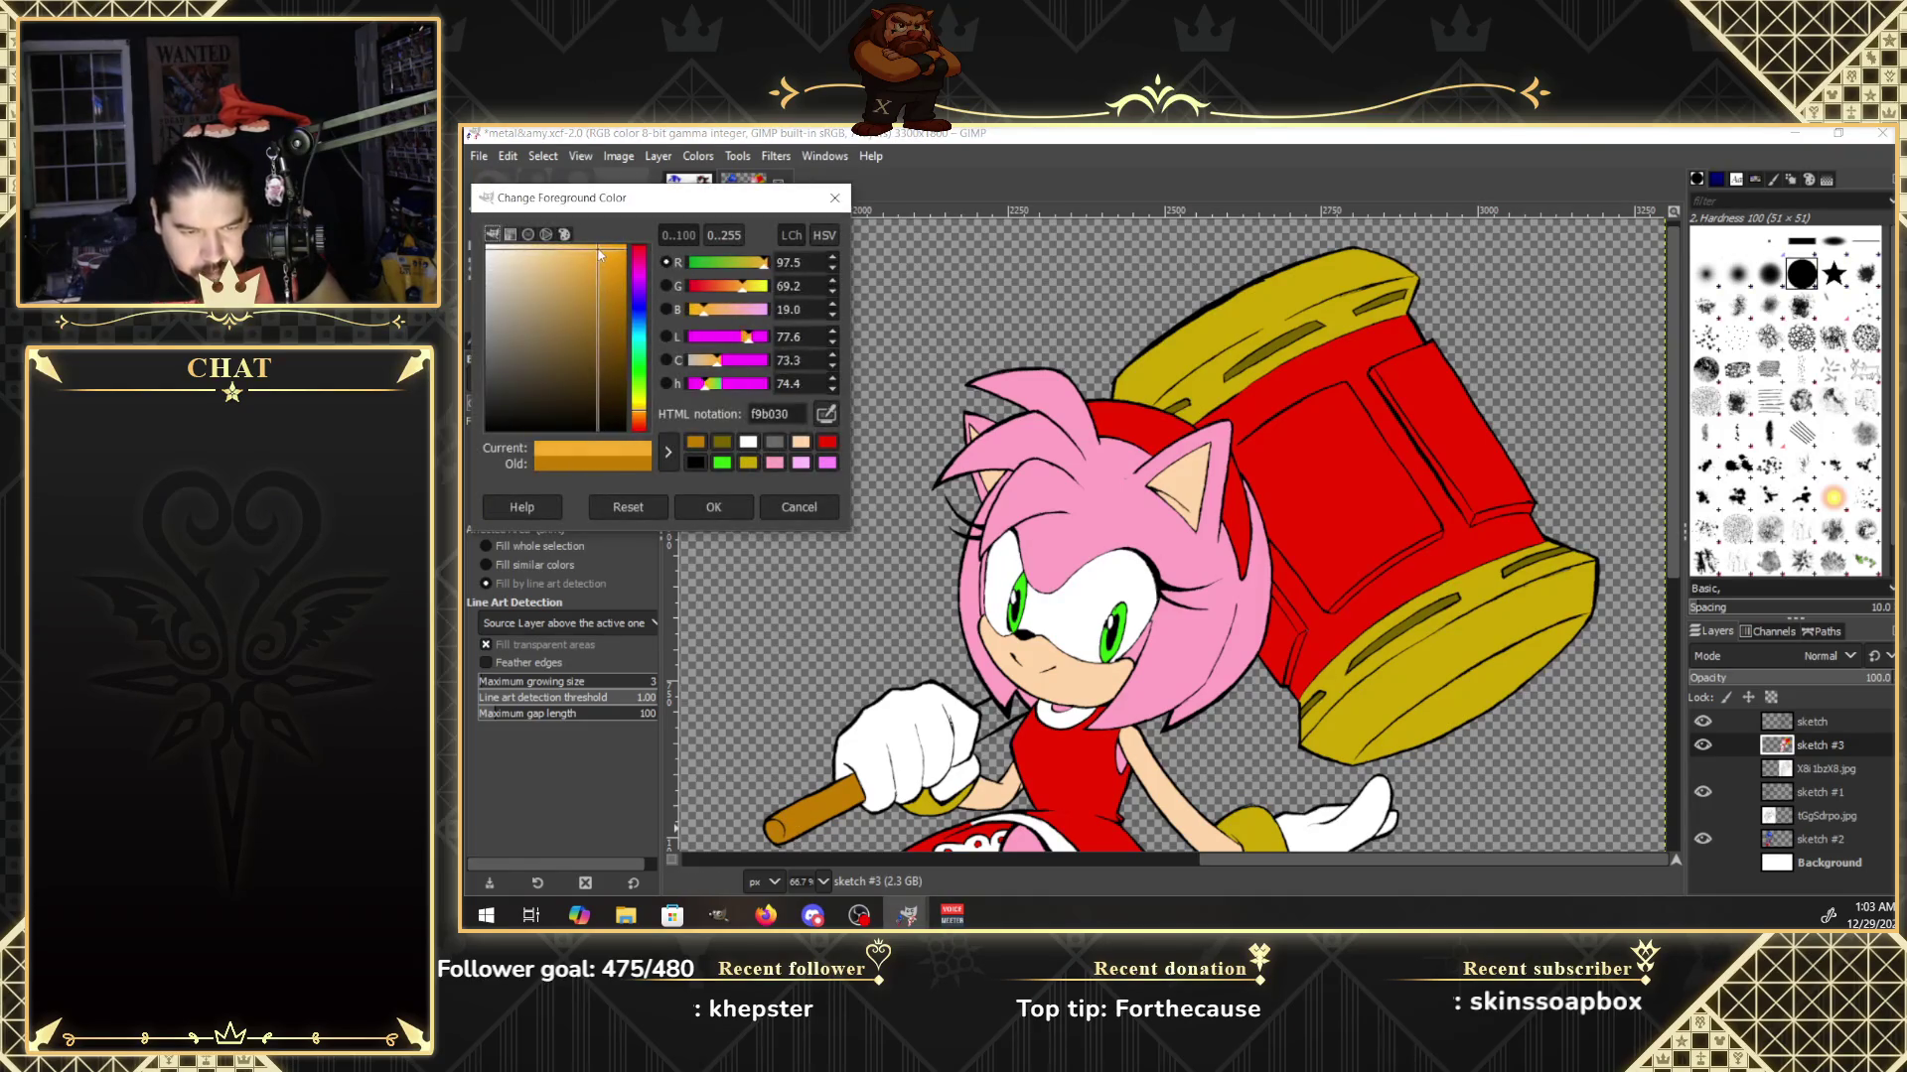
pyautogui.click(713, 507)
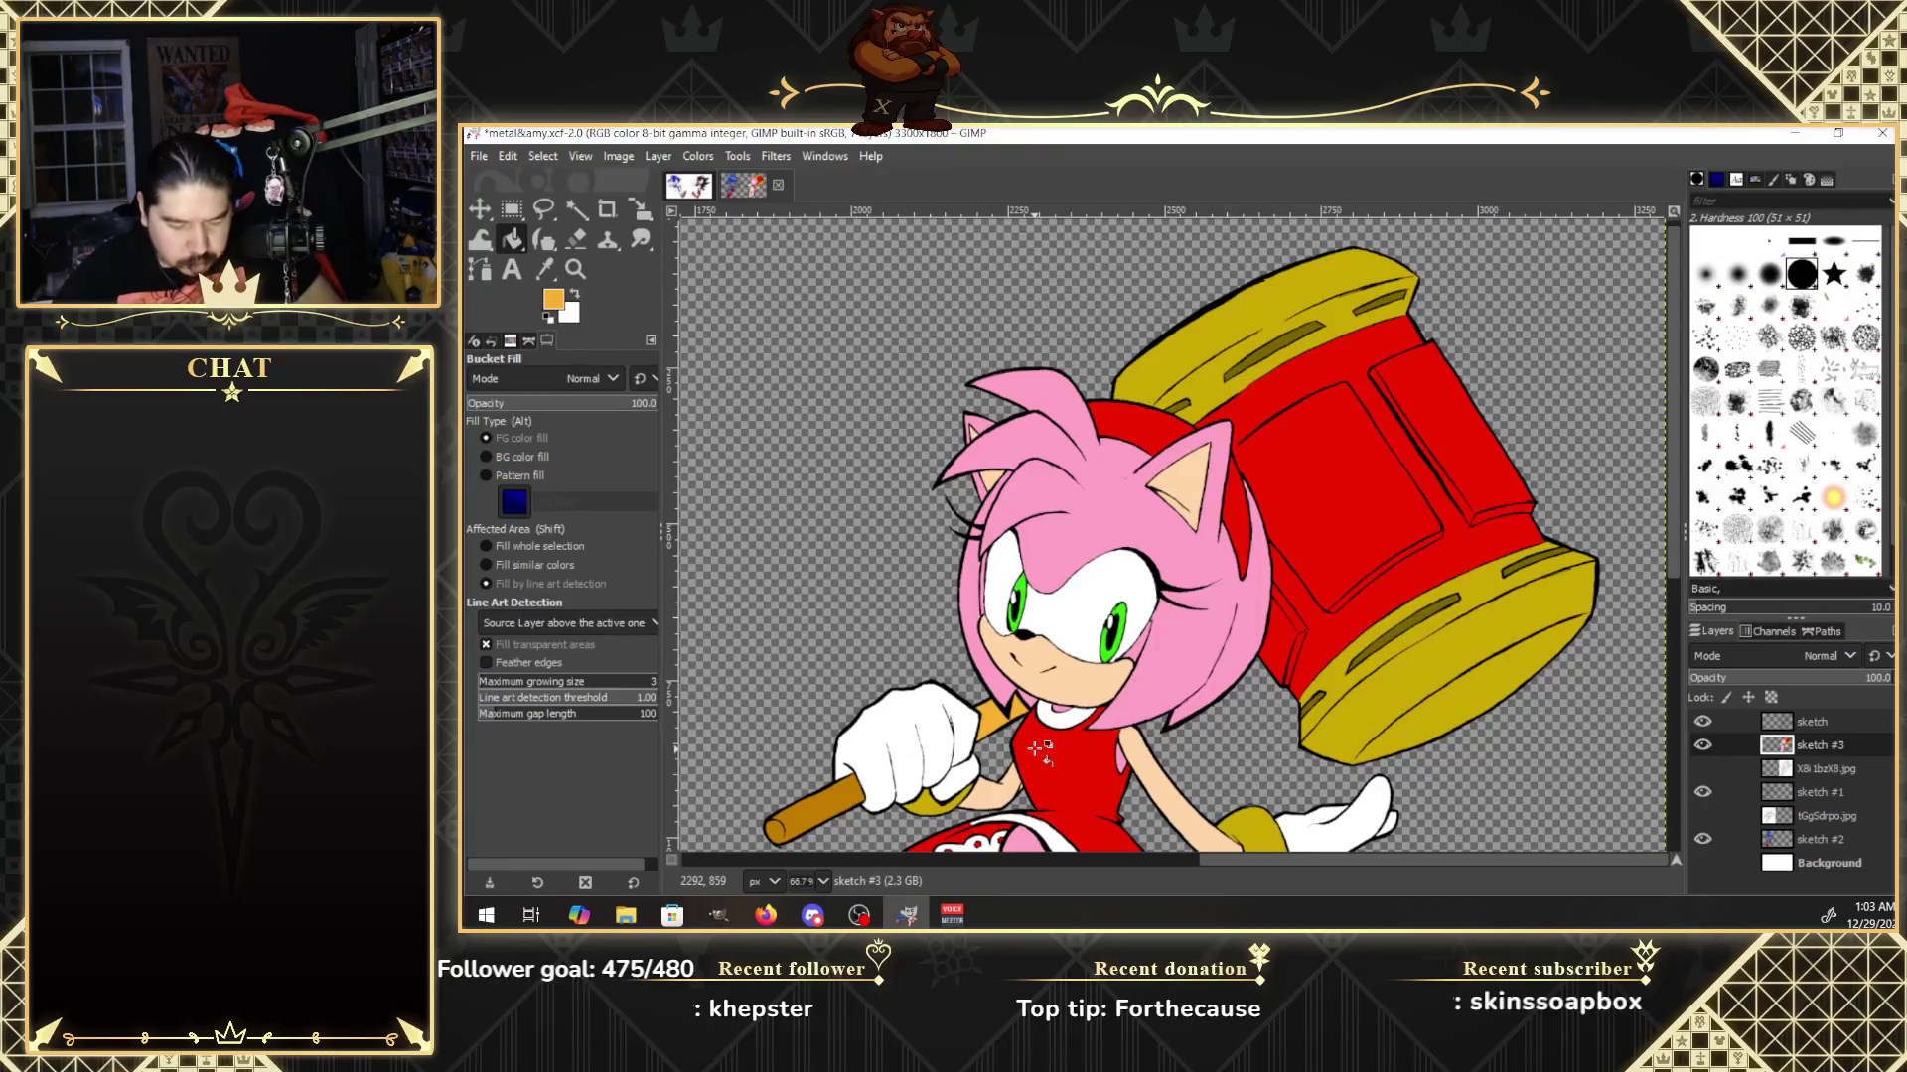
# Move the X8i1bzX8.jpg layer above sketch #3 and make sketch #3 the active layer.
pyautogui.moveTo(1676, 566); pyautogui.dragTo(1683, 711)
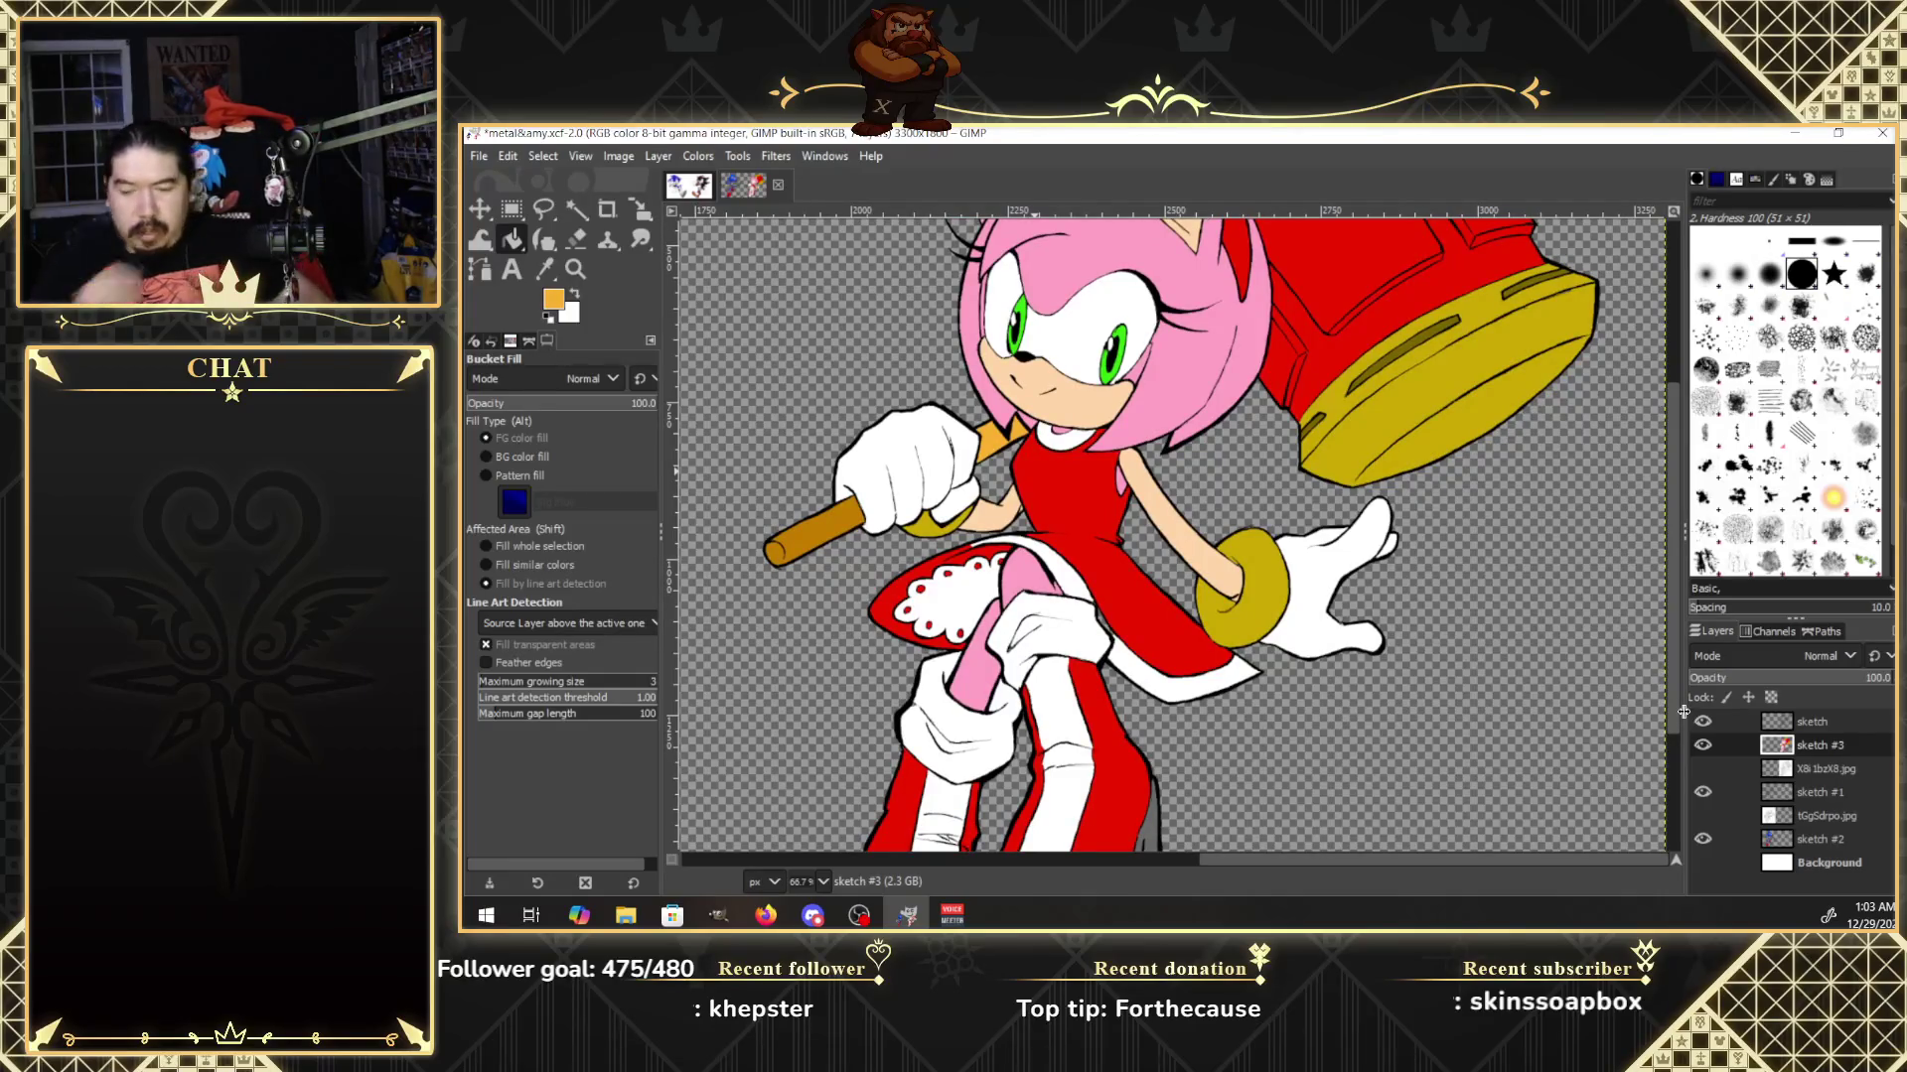
pyautogui.moveTo(1803, 769); pyautogui.dragTo(1799, 750)
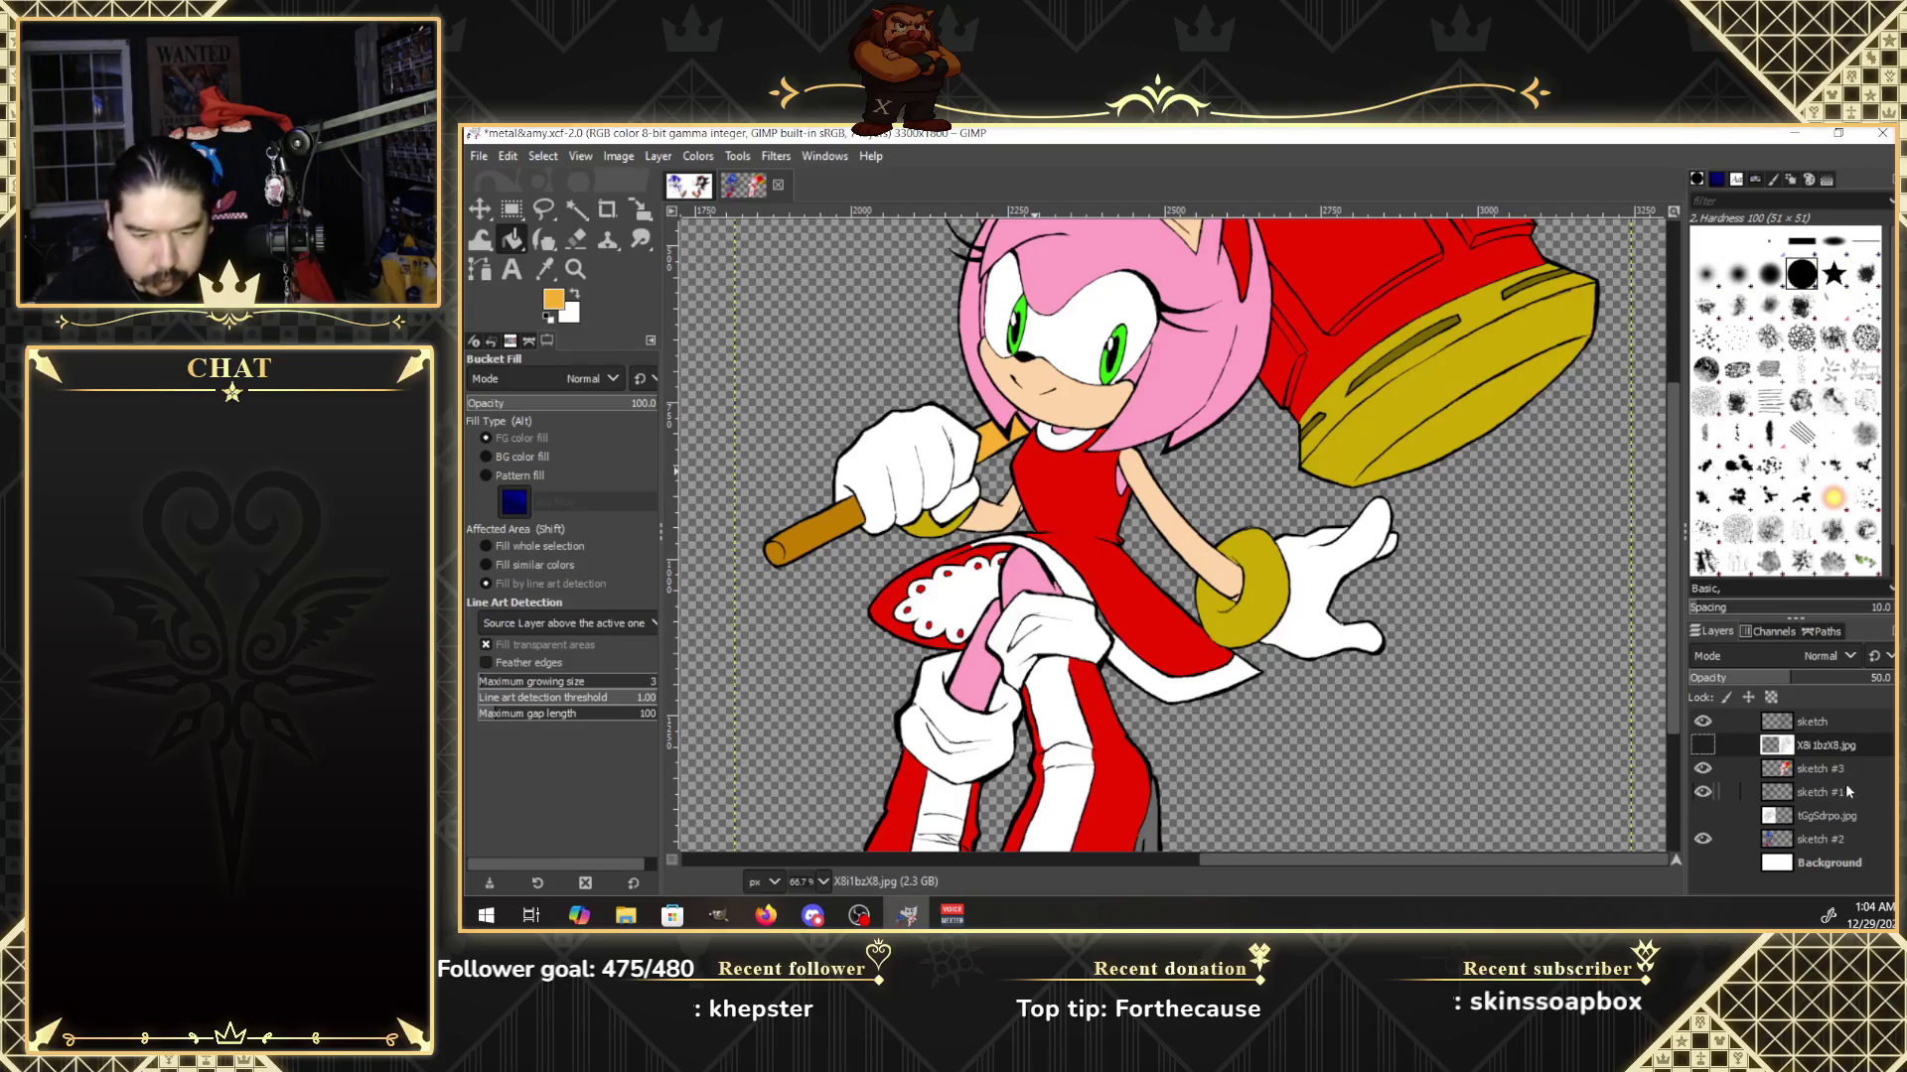
pyautogui.click(1781, 770)
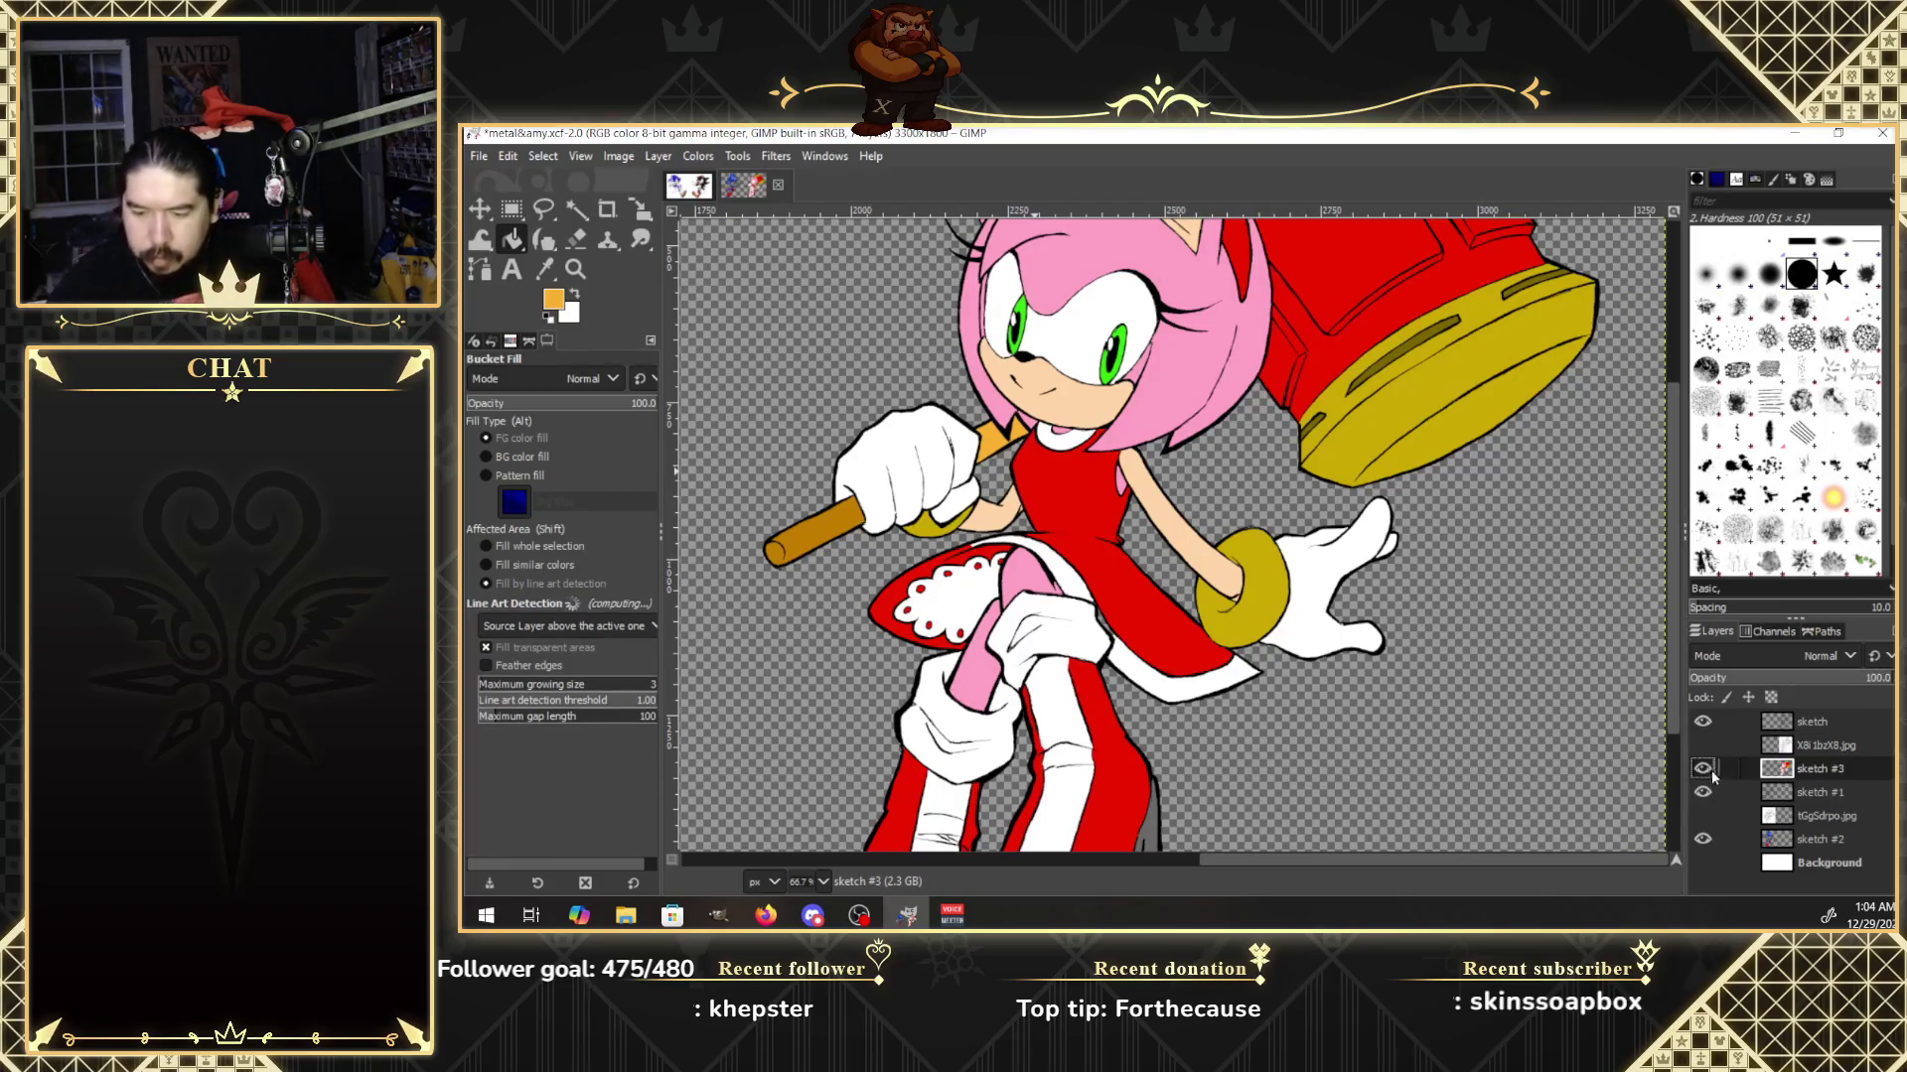
# Toggle the X8i1bzX8.jpg reference to compare, leave it visible, and reset colours to black and white.
pyautogui.click(1702, 744)
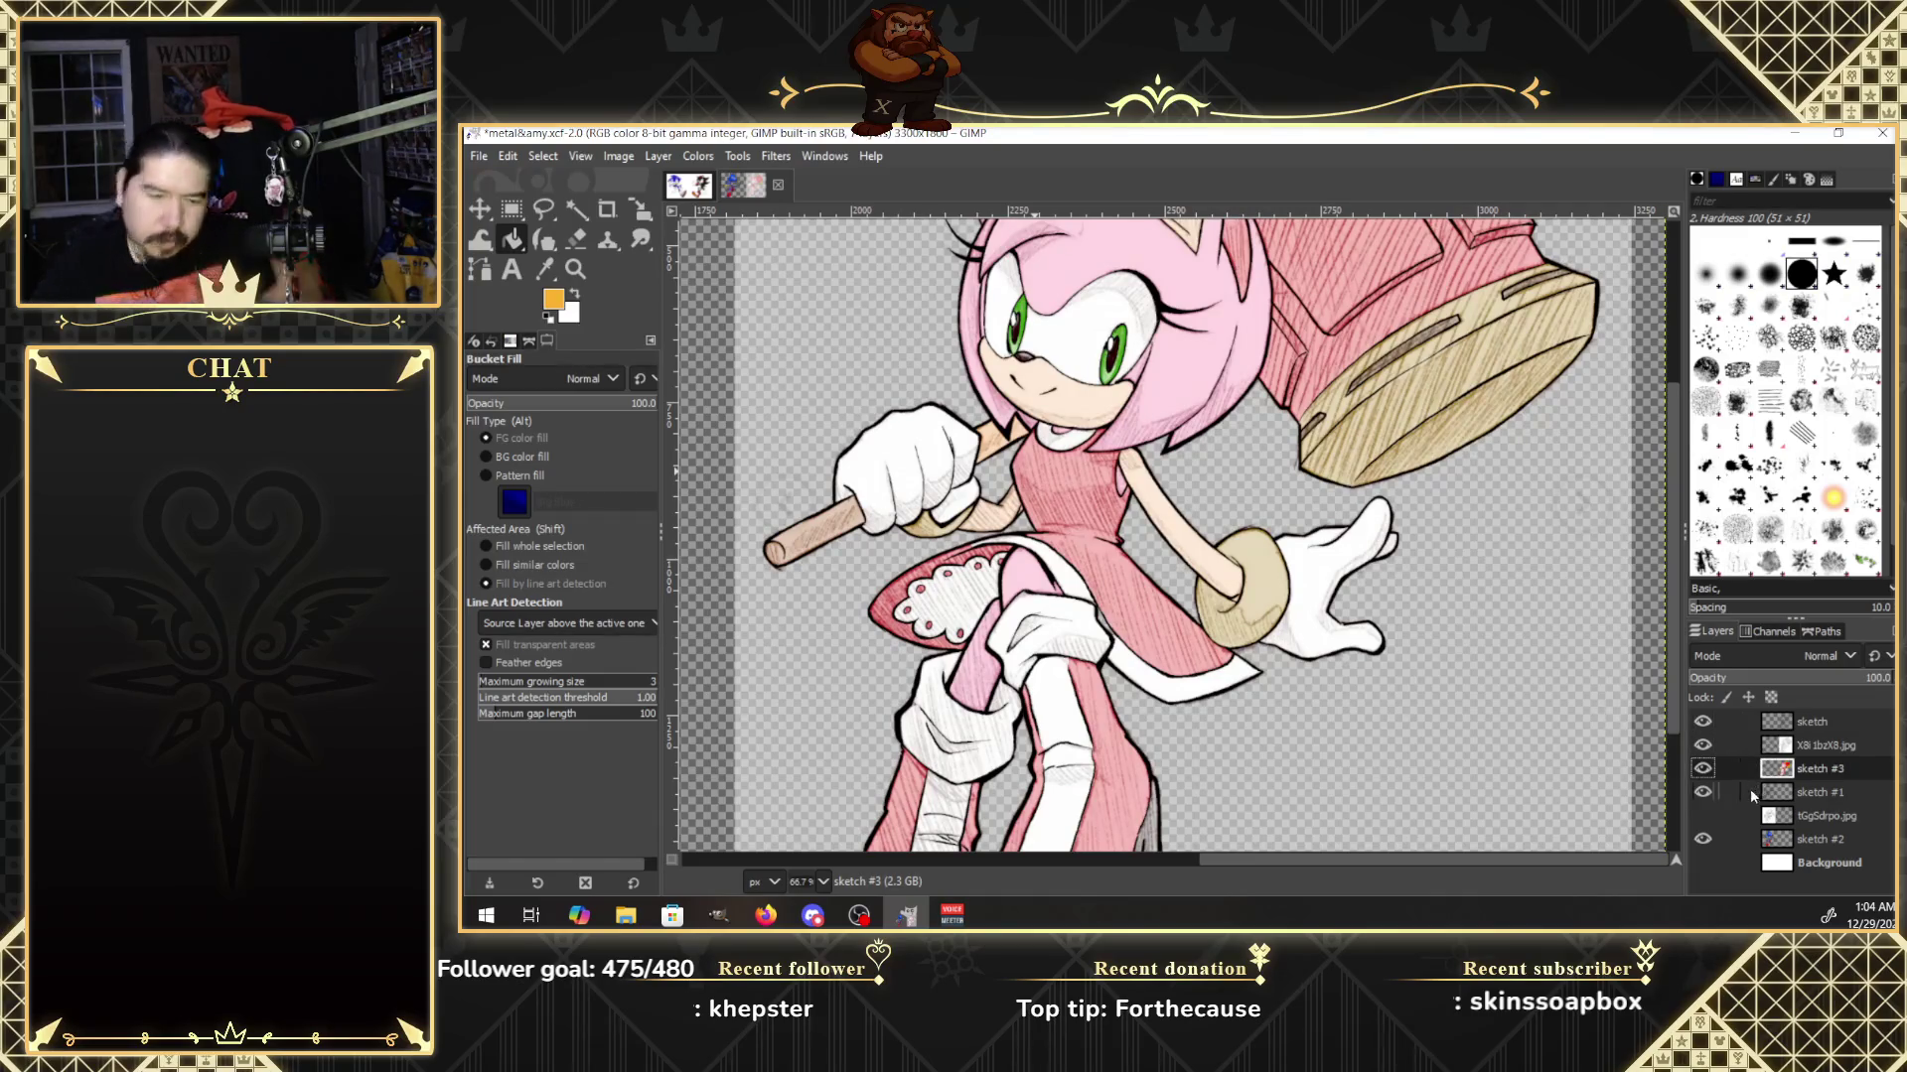
pyautogui.click(1702, 771)
pyautogui.click(1703, 765)
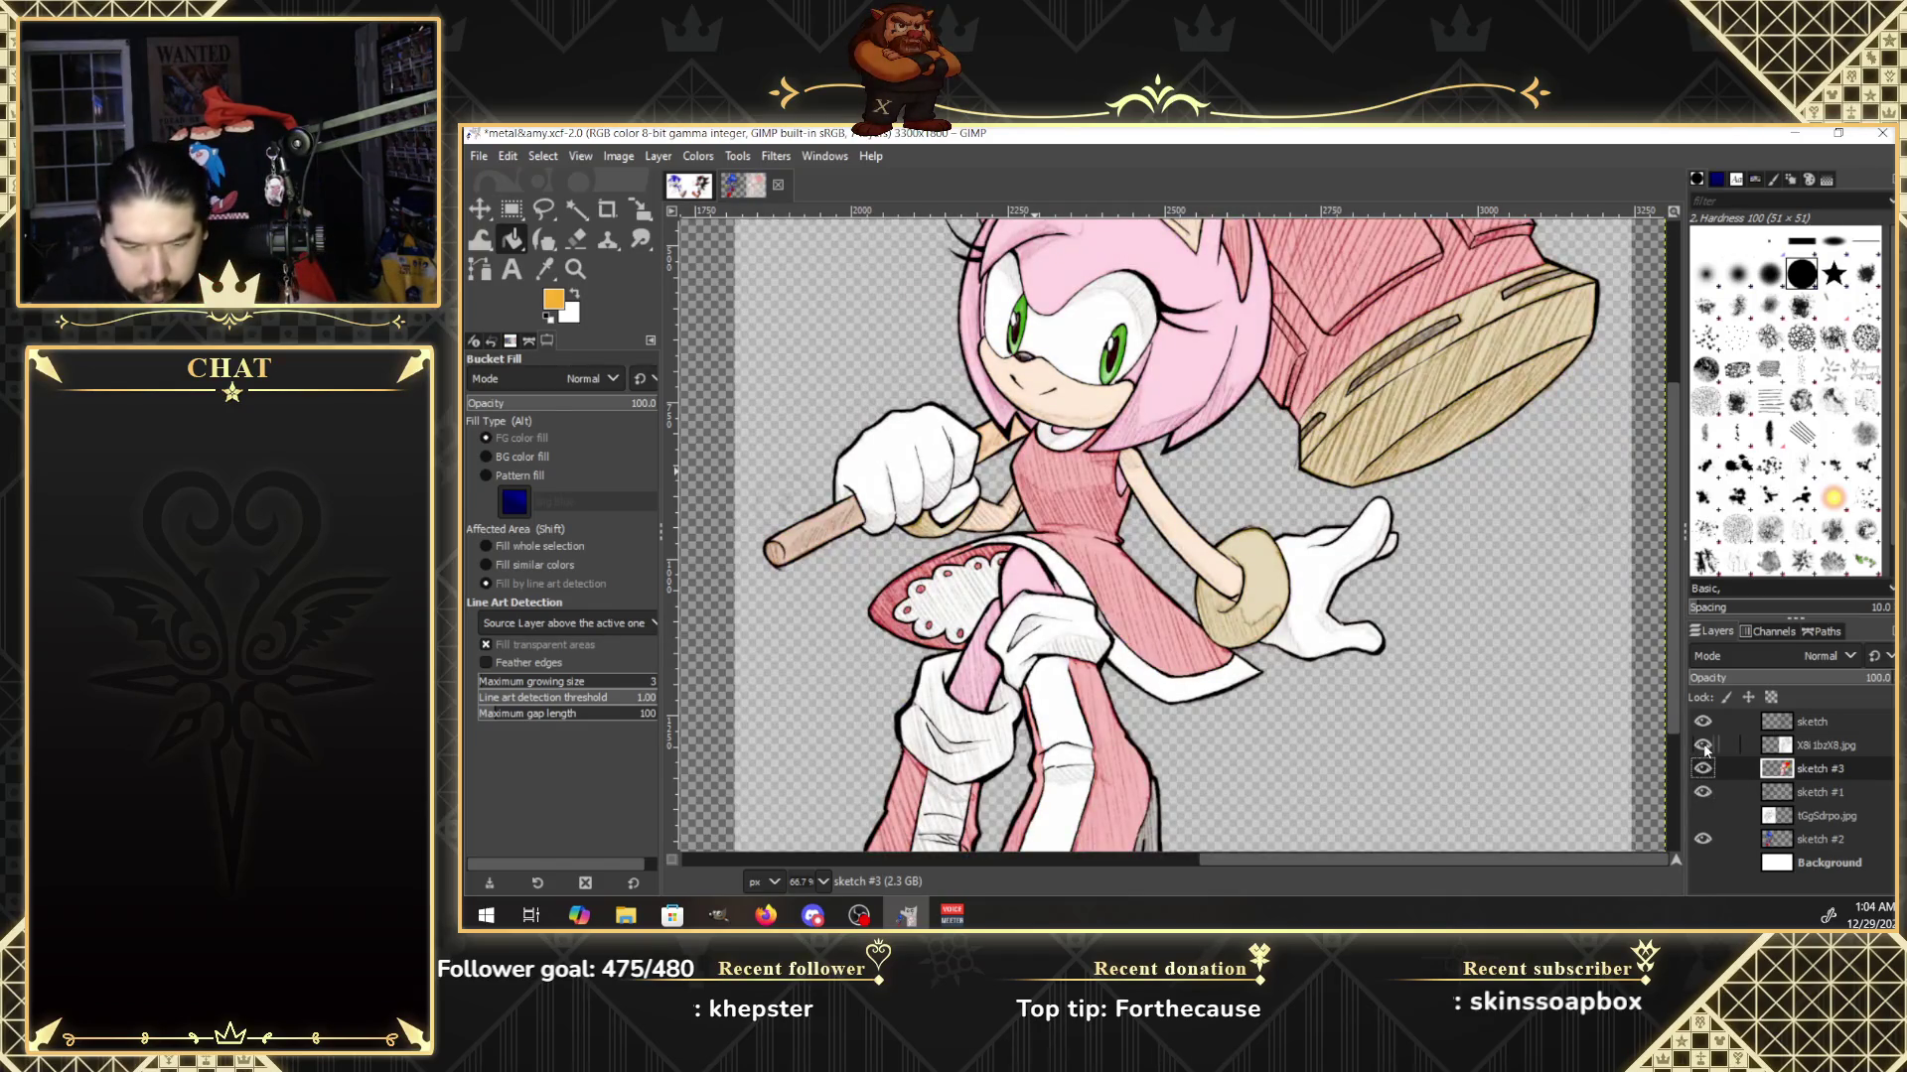
pyautogui.click(1703, 745)
pyautogui.click(1703, 746)
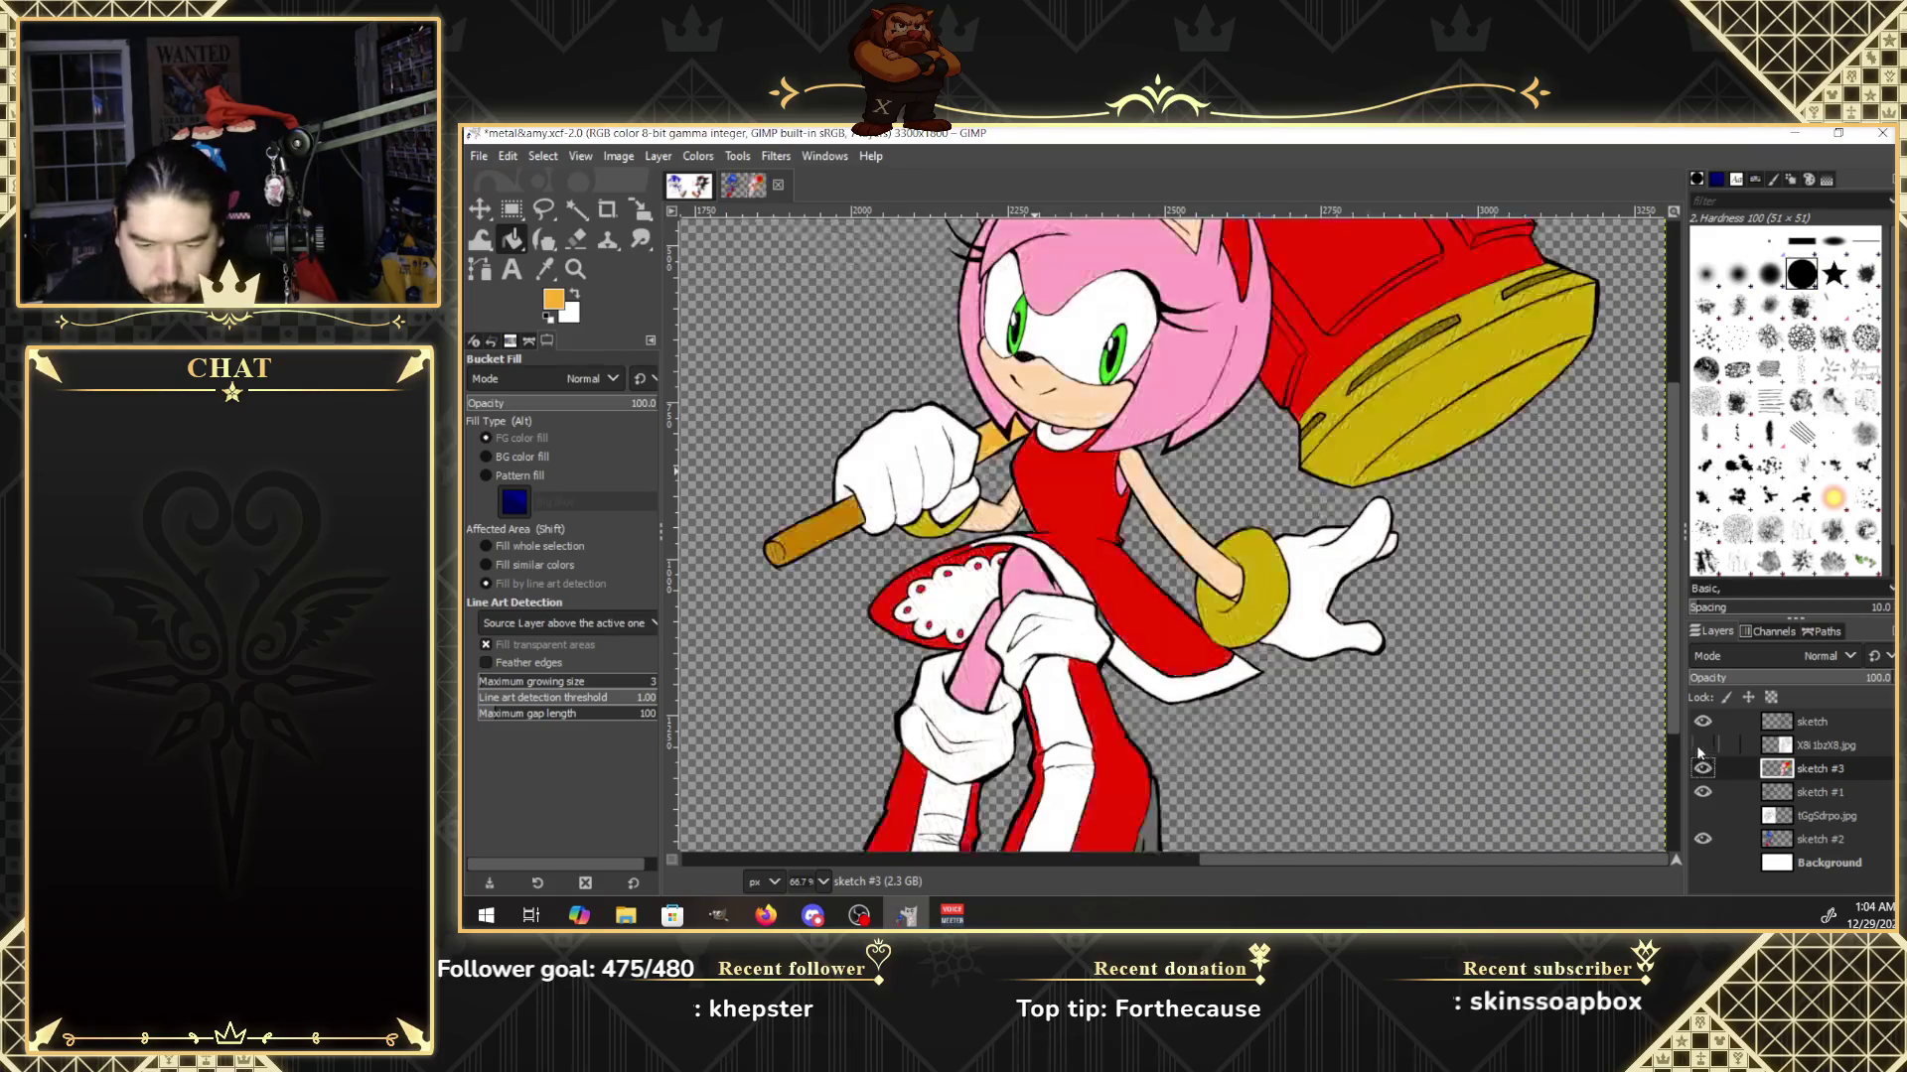
pyautogui.click(1703, 746)
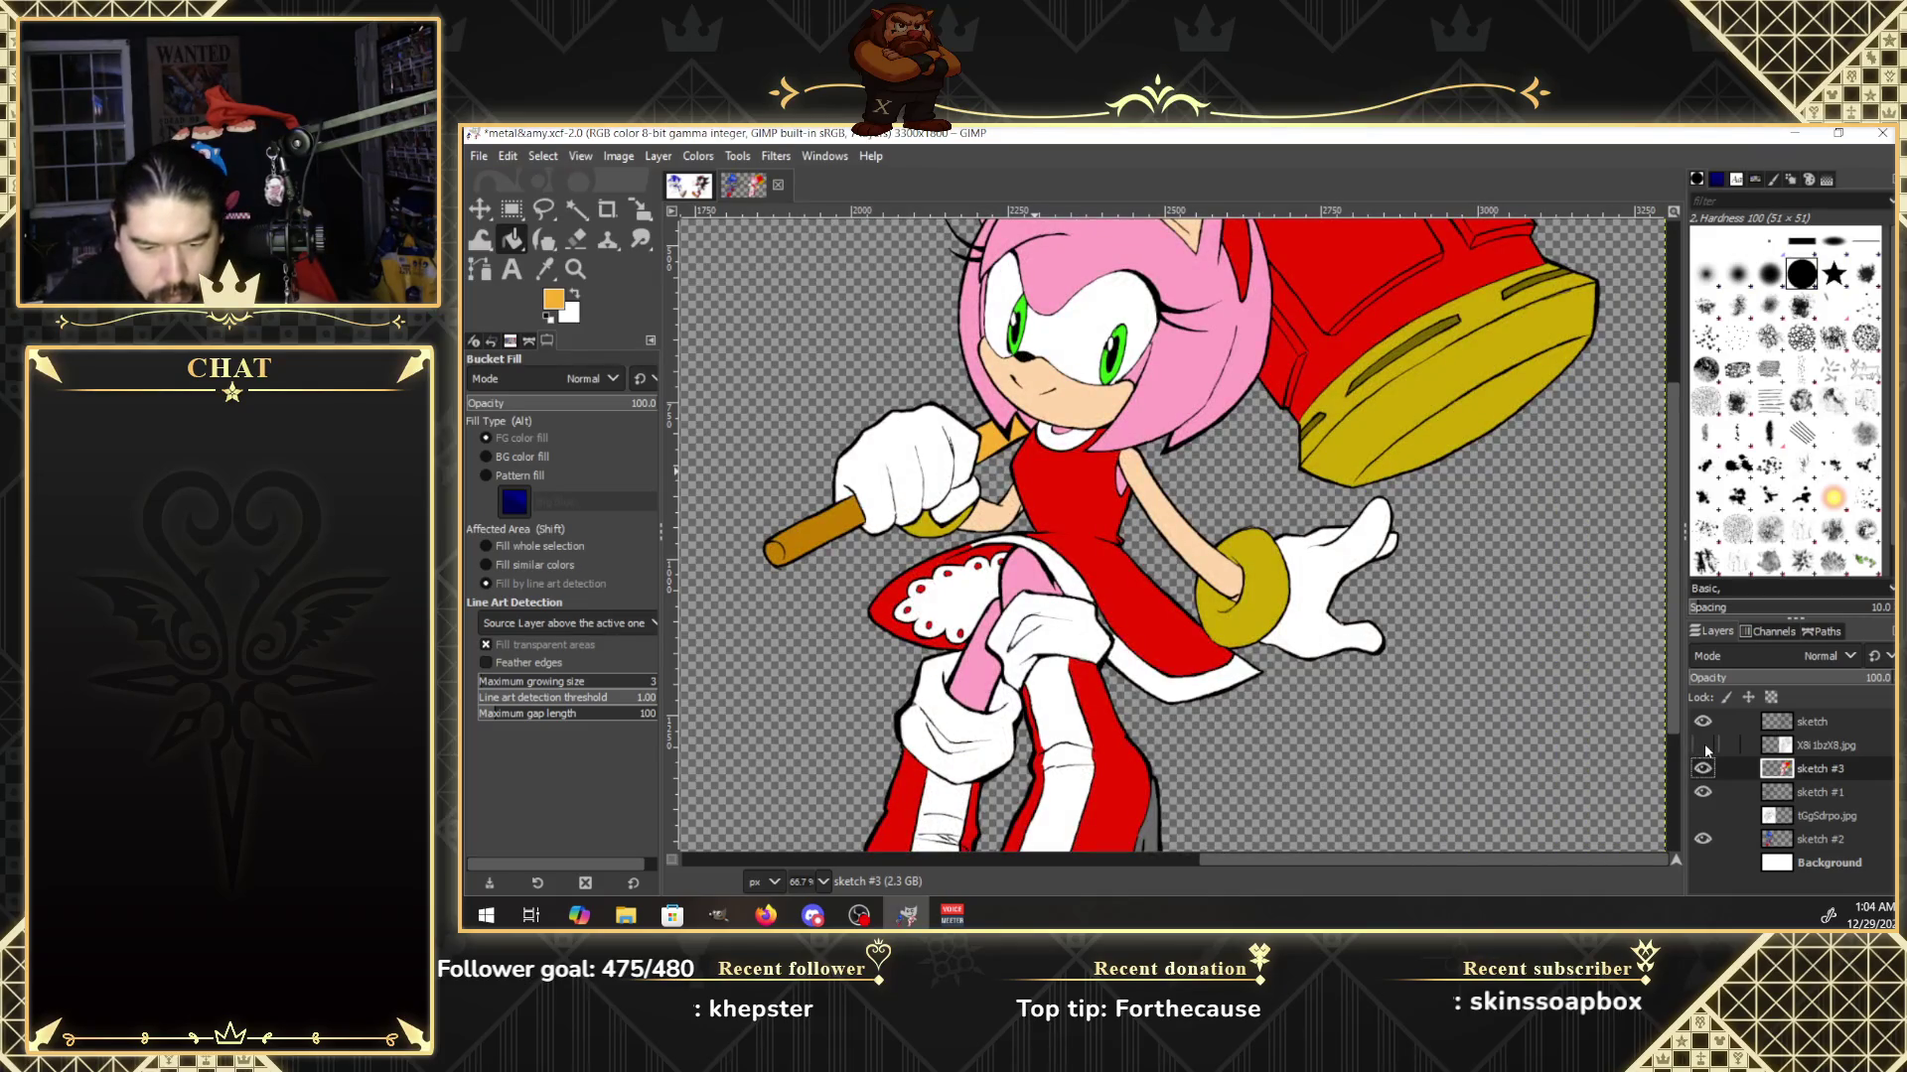
pyautogui.click(1703, 746)
pyautogui.click(1704, 747)
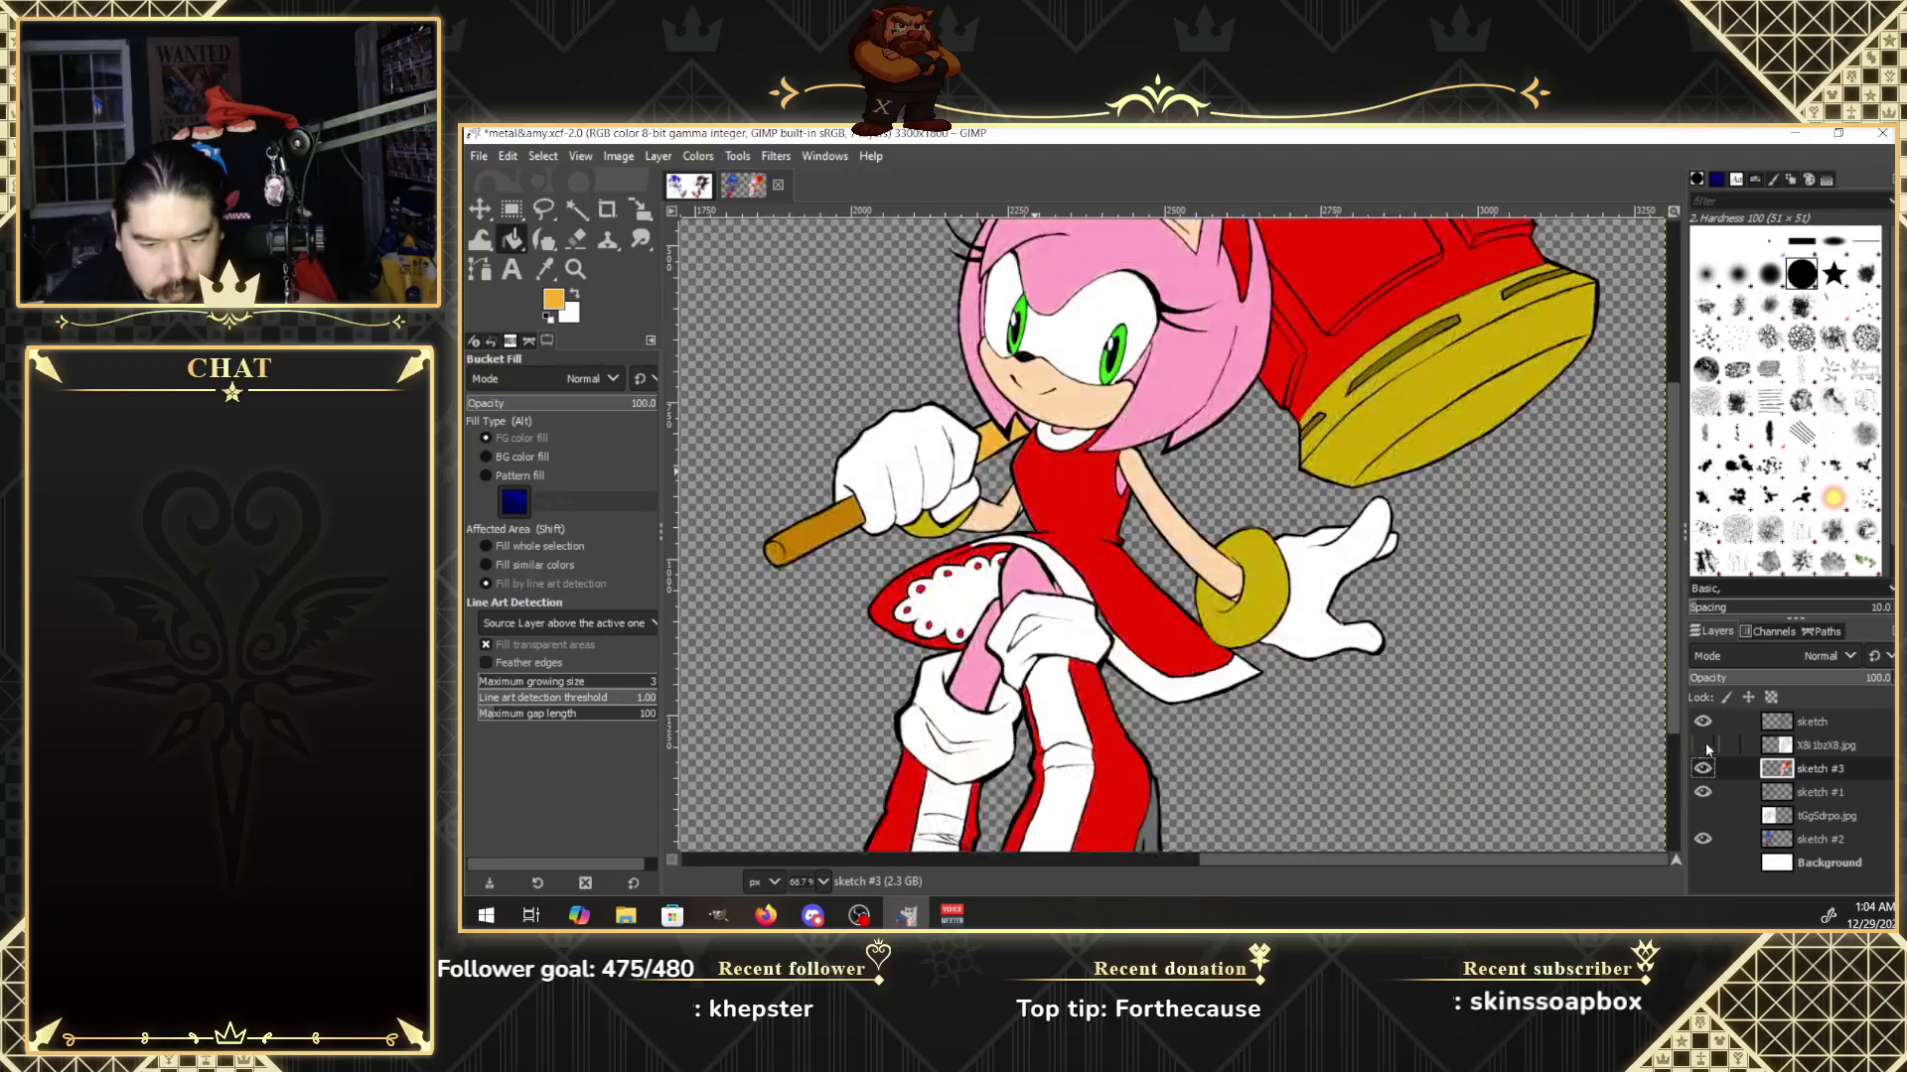
pyautogui.click(1704, 747)
pyautogui.click(1704, 747)
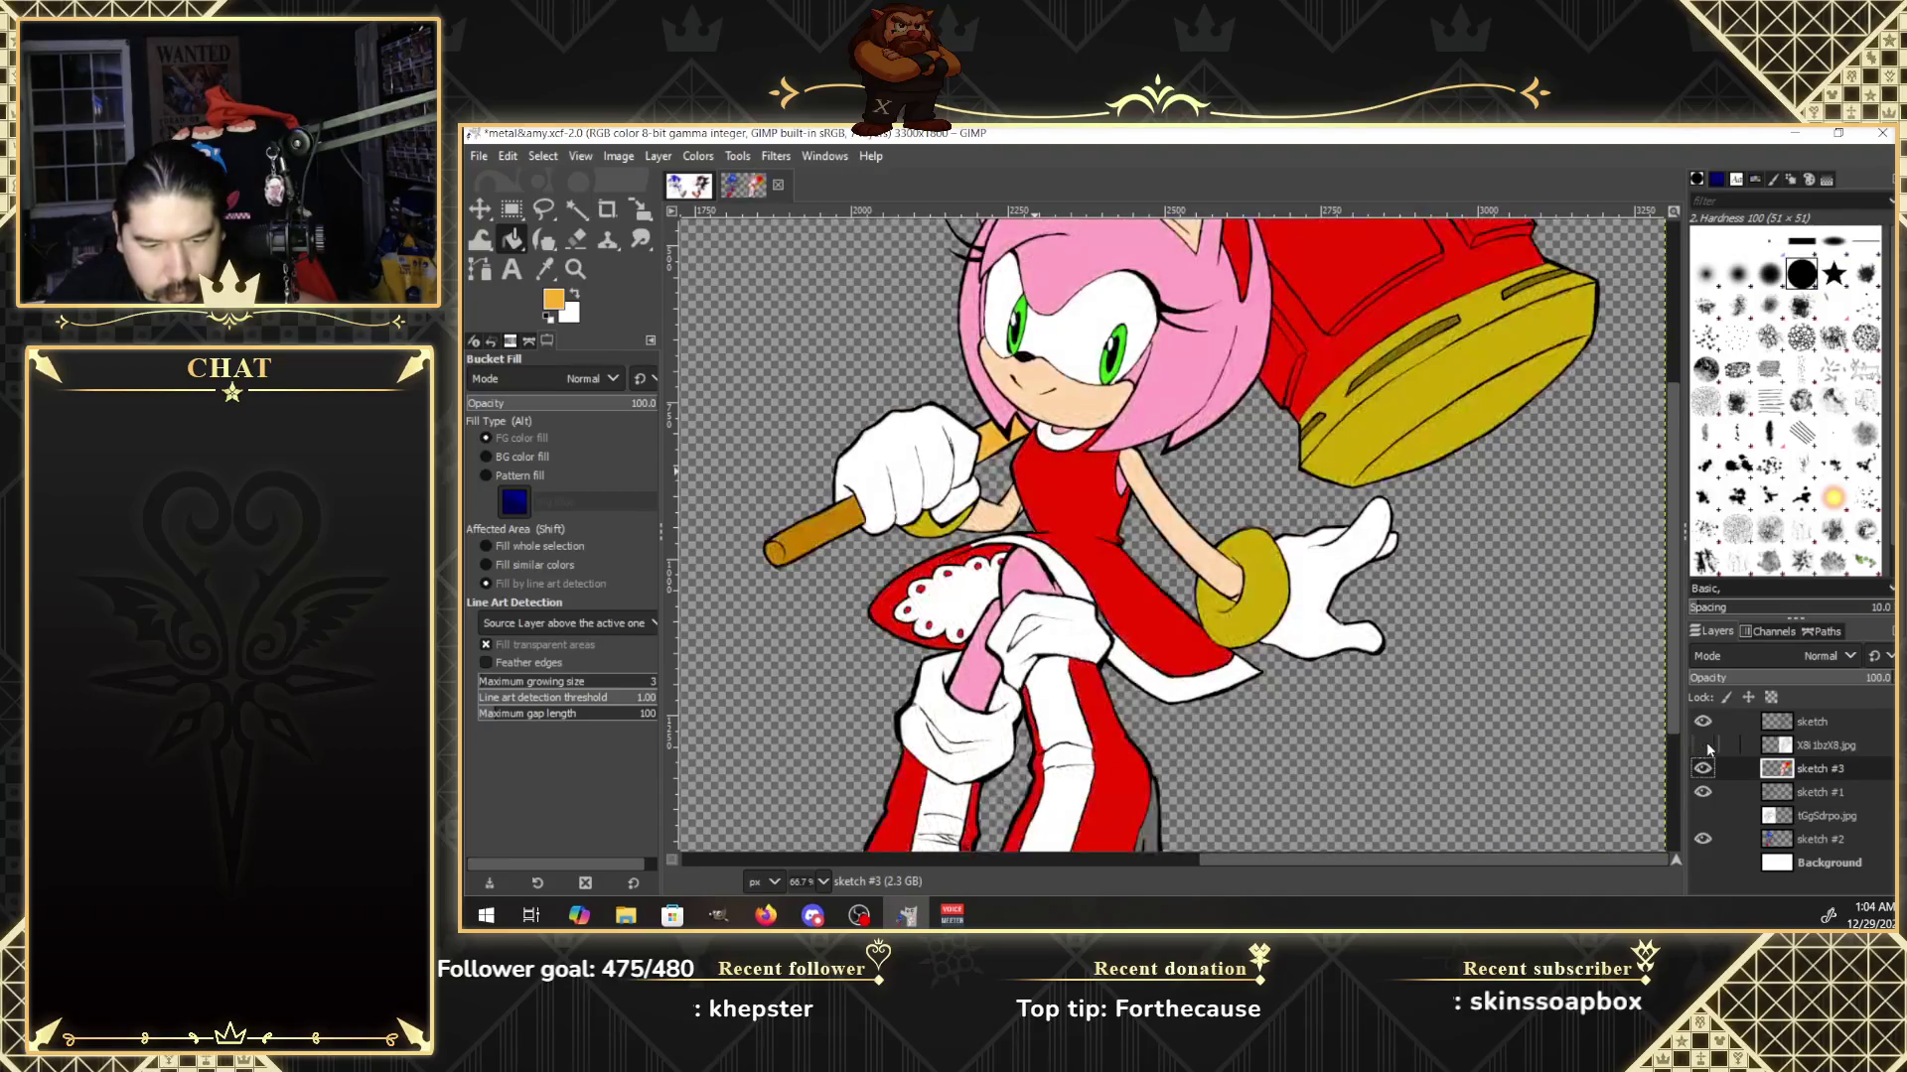
pyautogui.click(1704, 746)
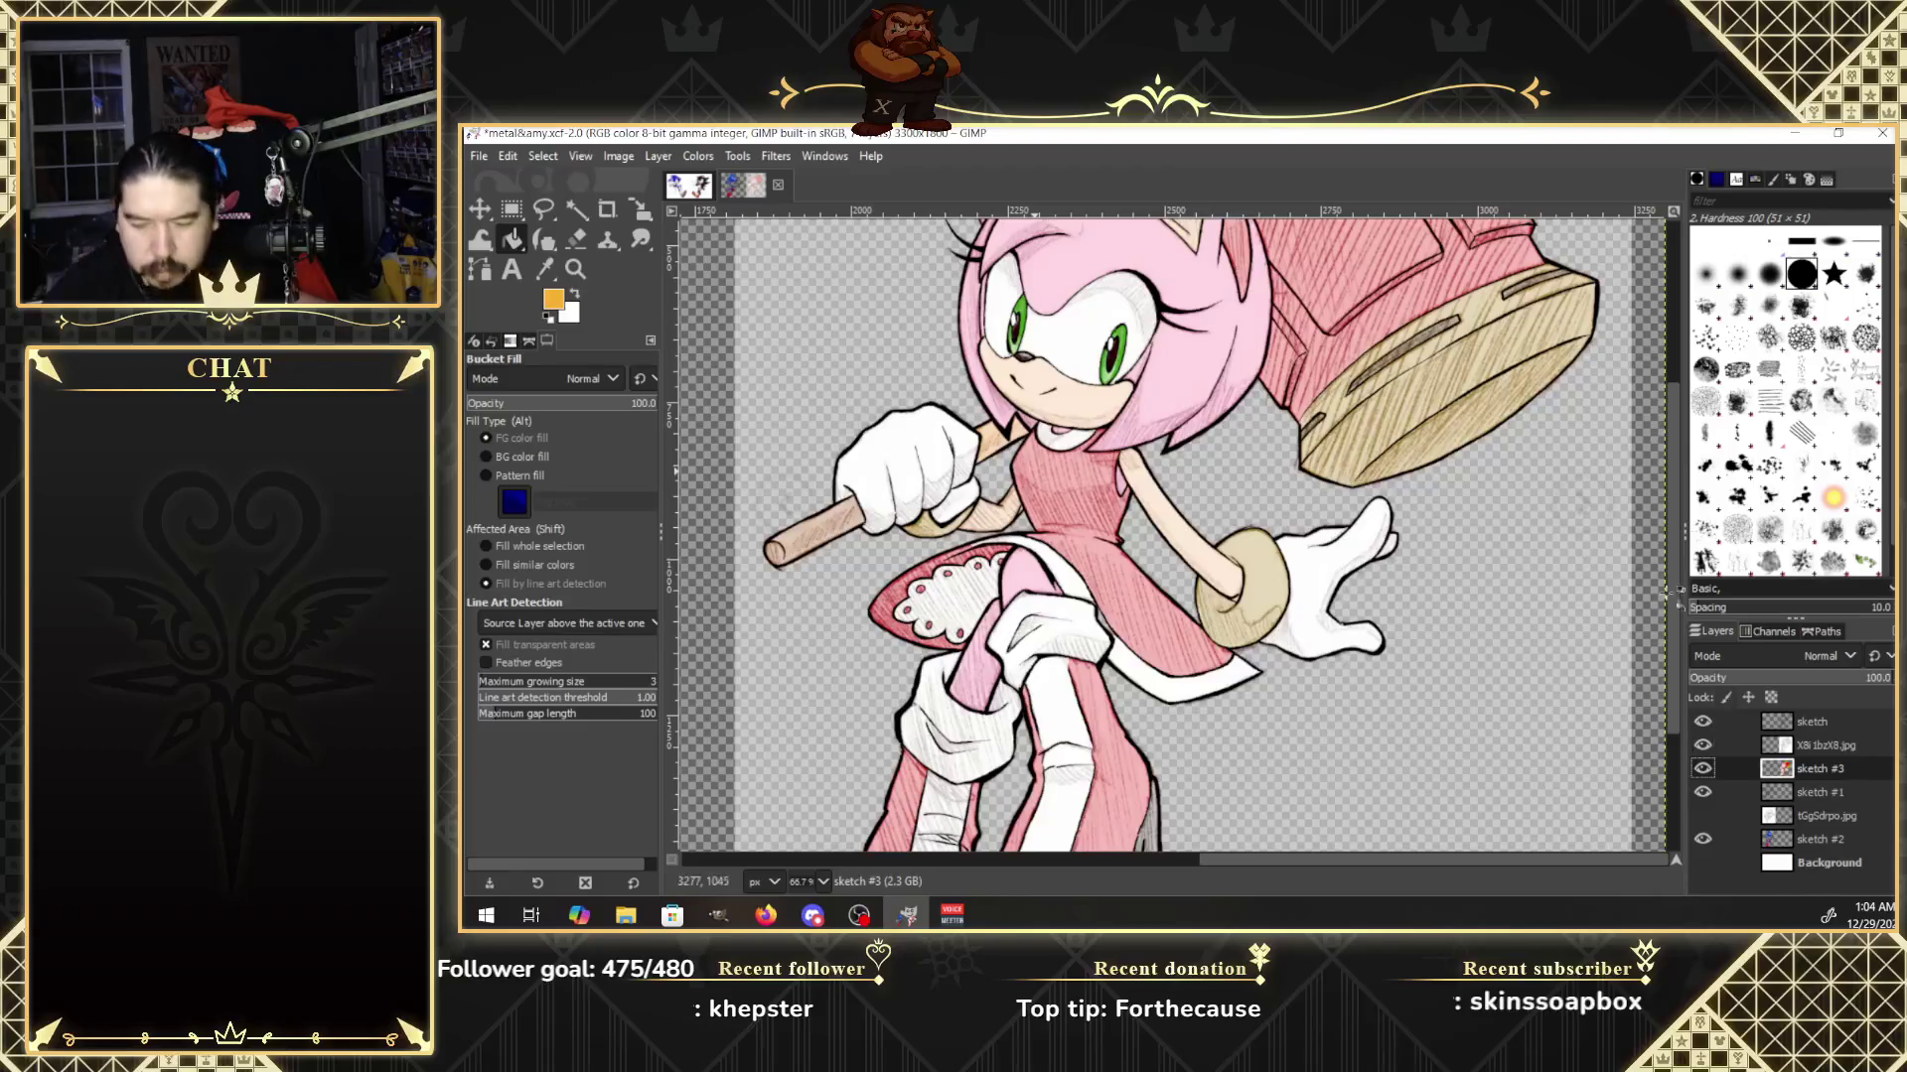
pyautogui.scroll(5, 1677, 581)
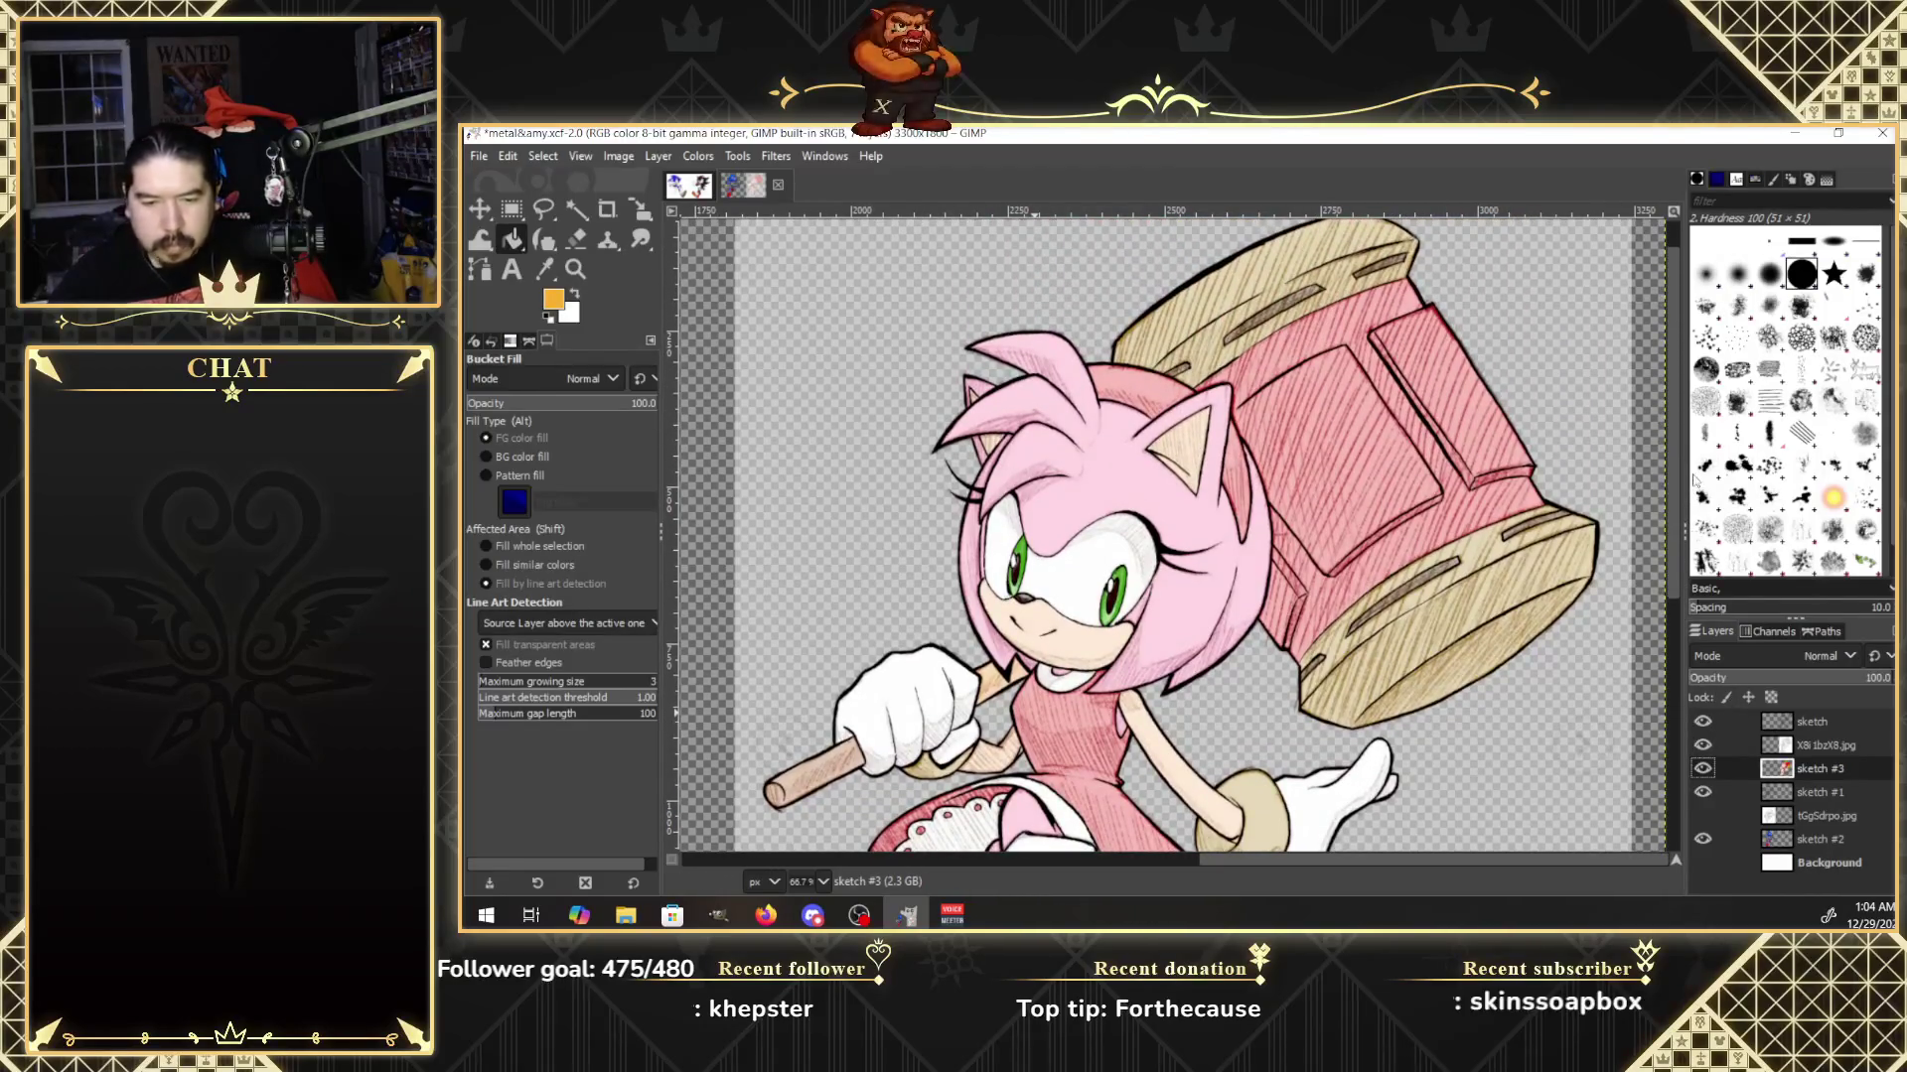
pyautogui.click(549, 318)
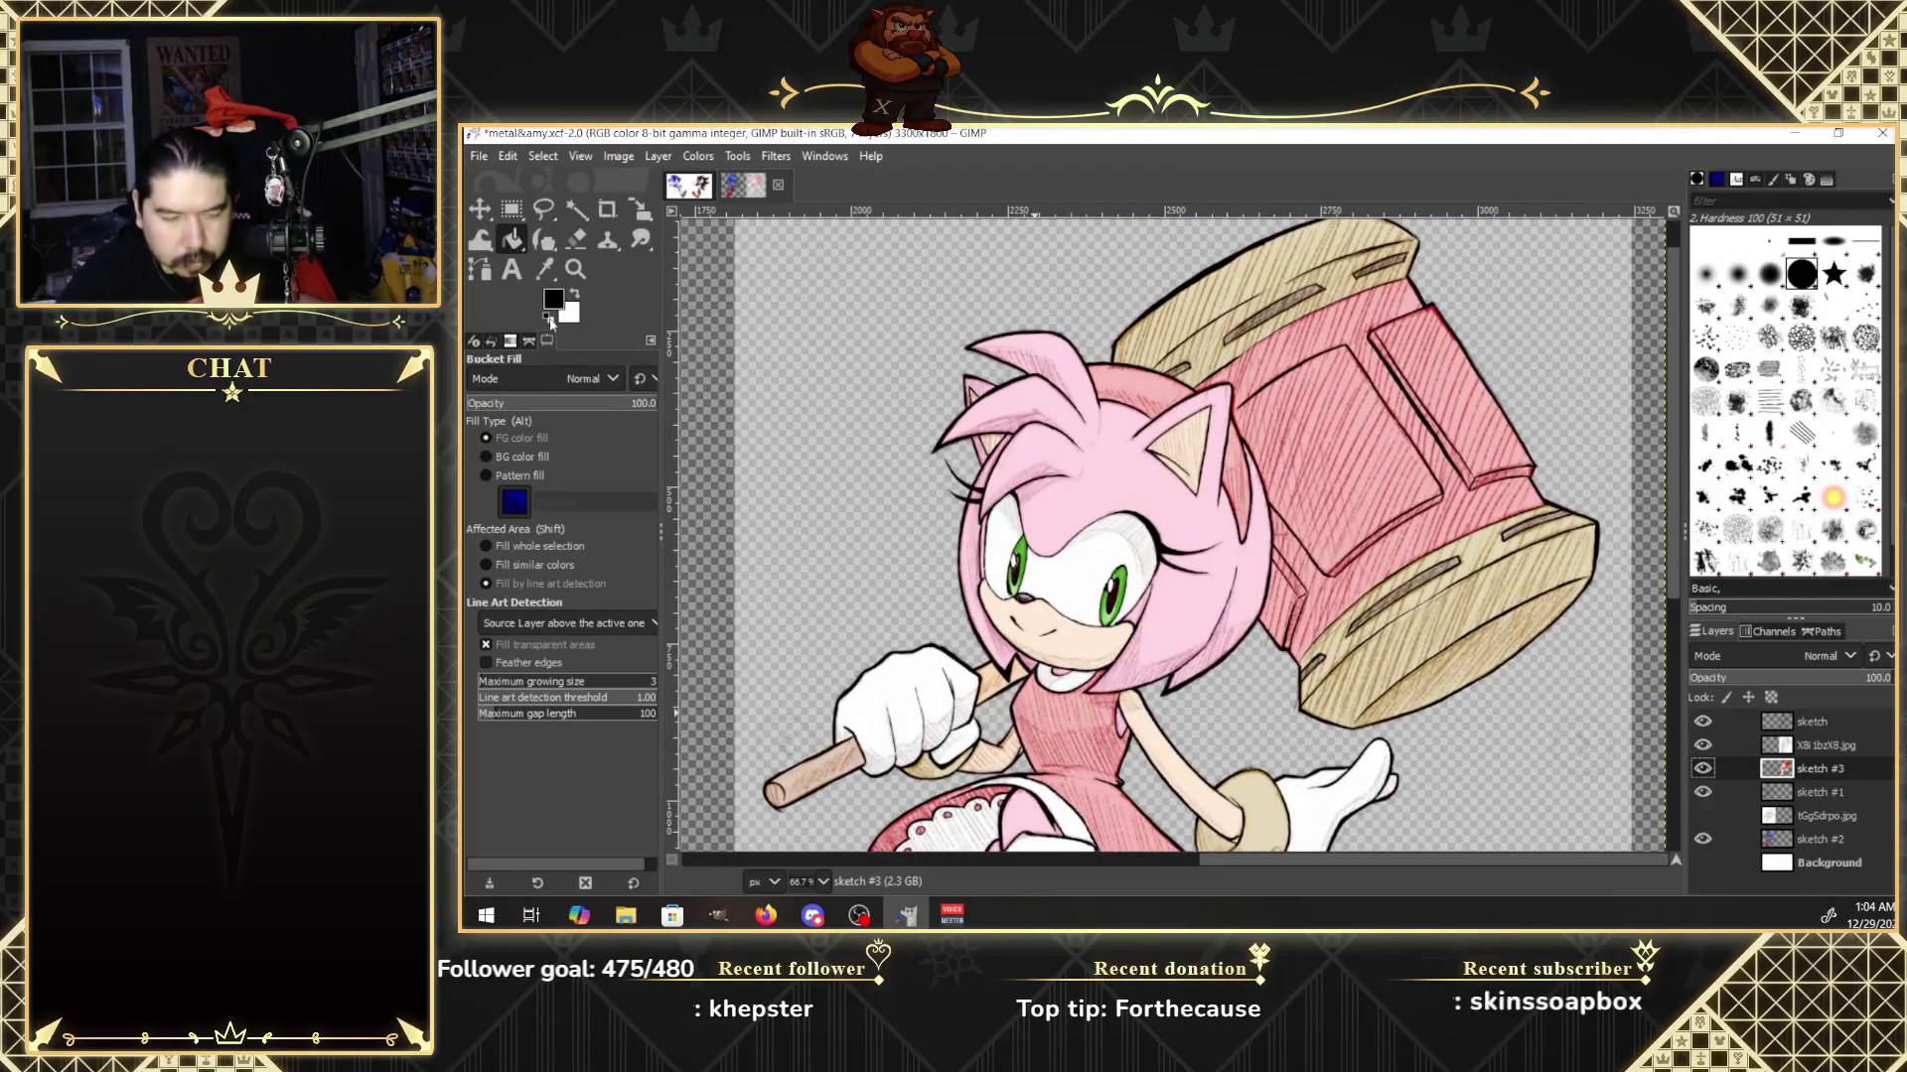
# With a larger Paintbrush, add small black marks on Amy's forehead, eye white, inner ear and hair.
pyautogui.click(544, 241)
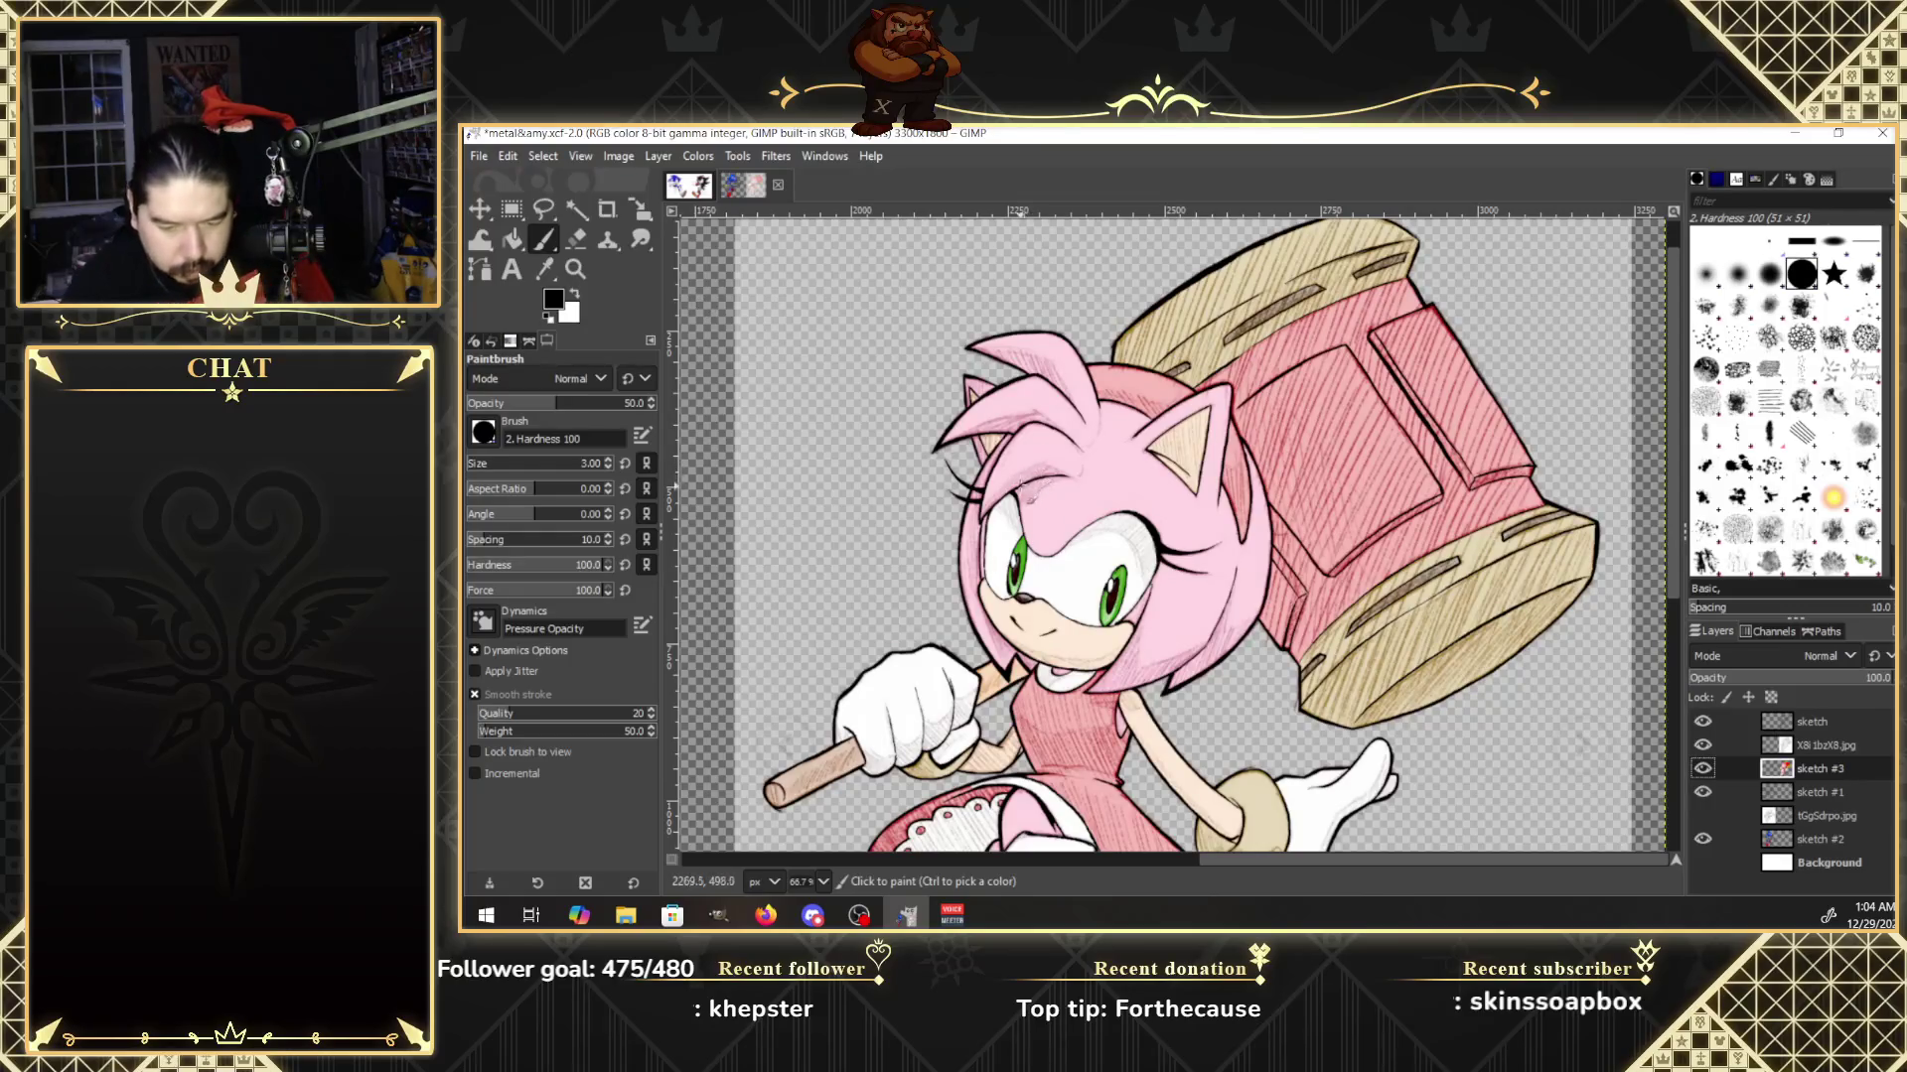
pyautogui.scroll(3, 610, 466)
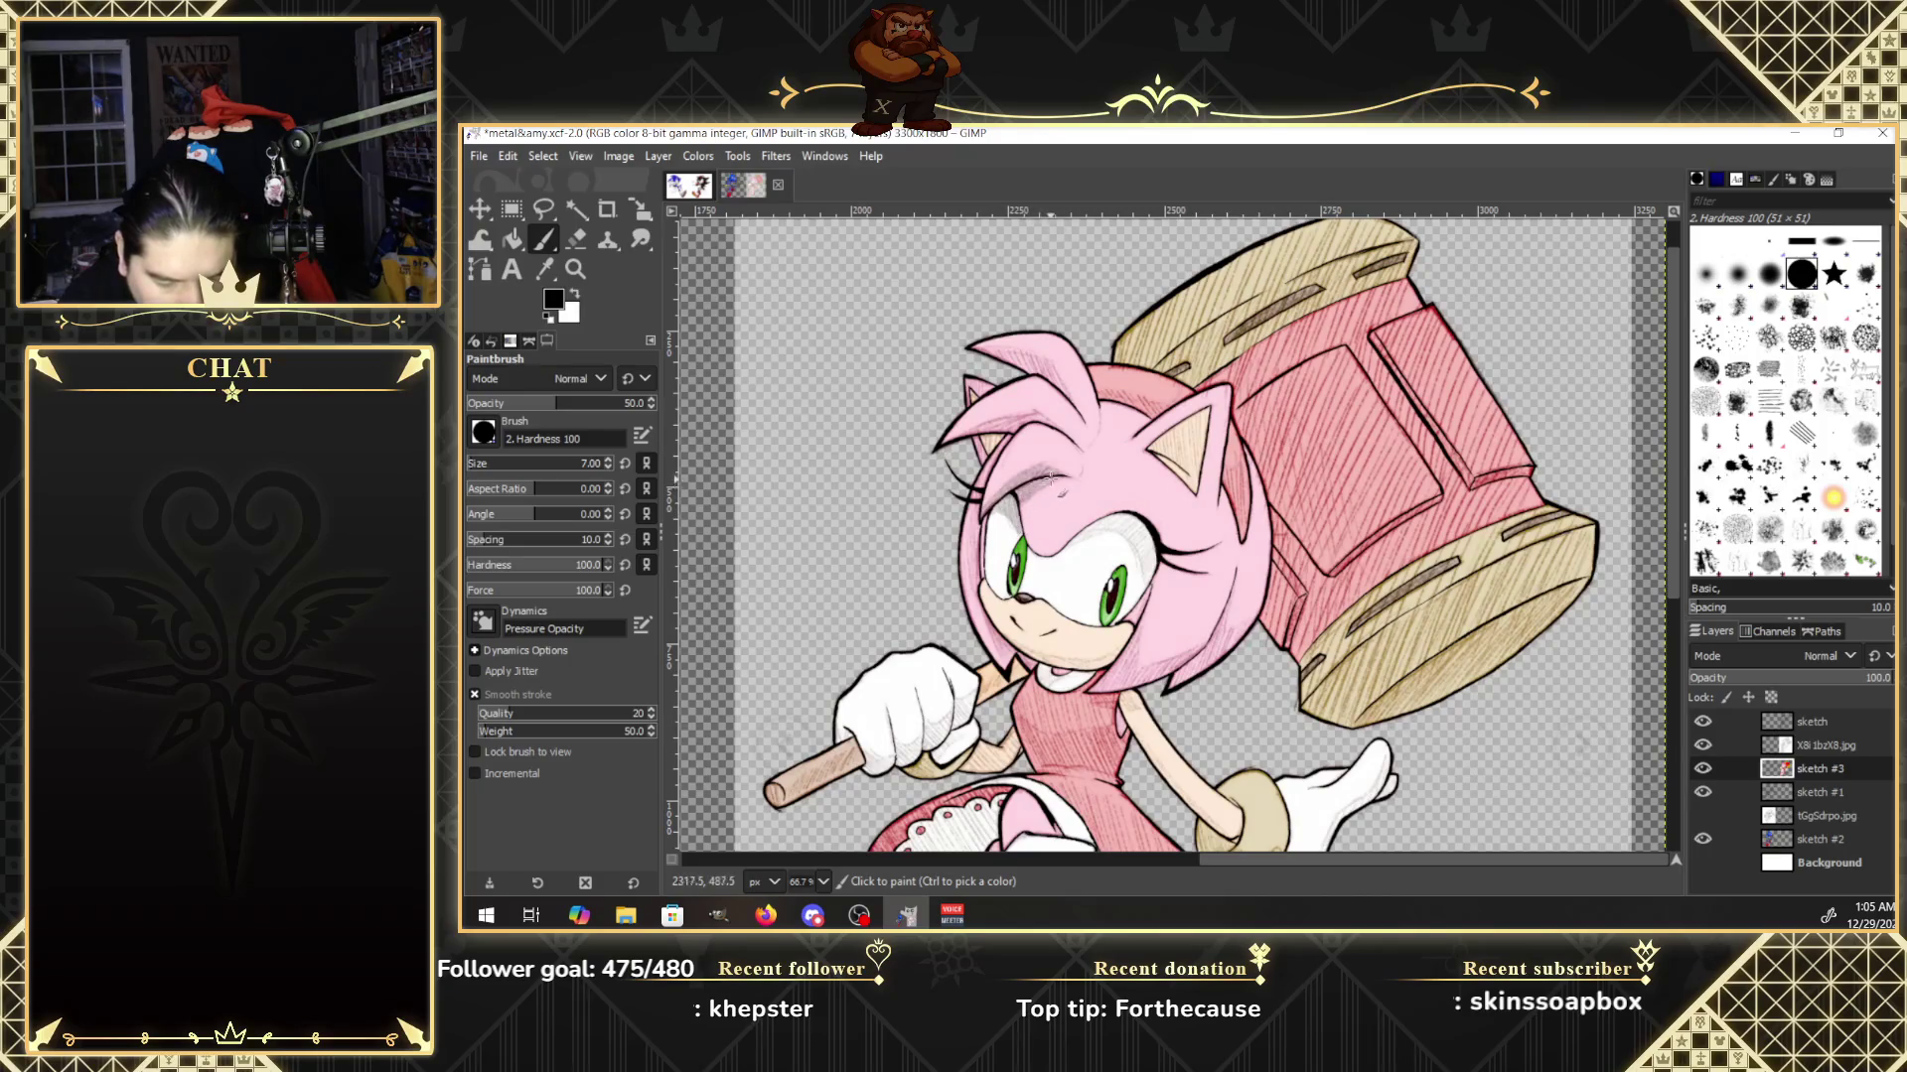
pyautogui.click(1039, 479)
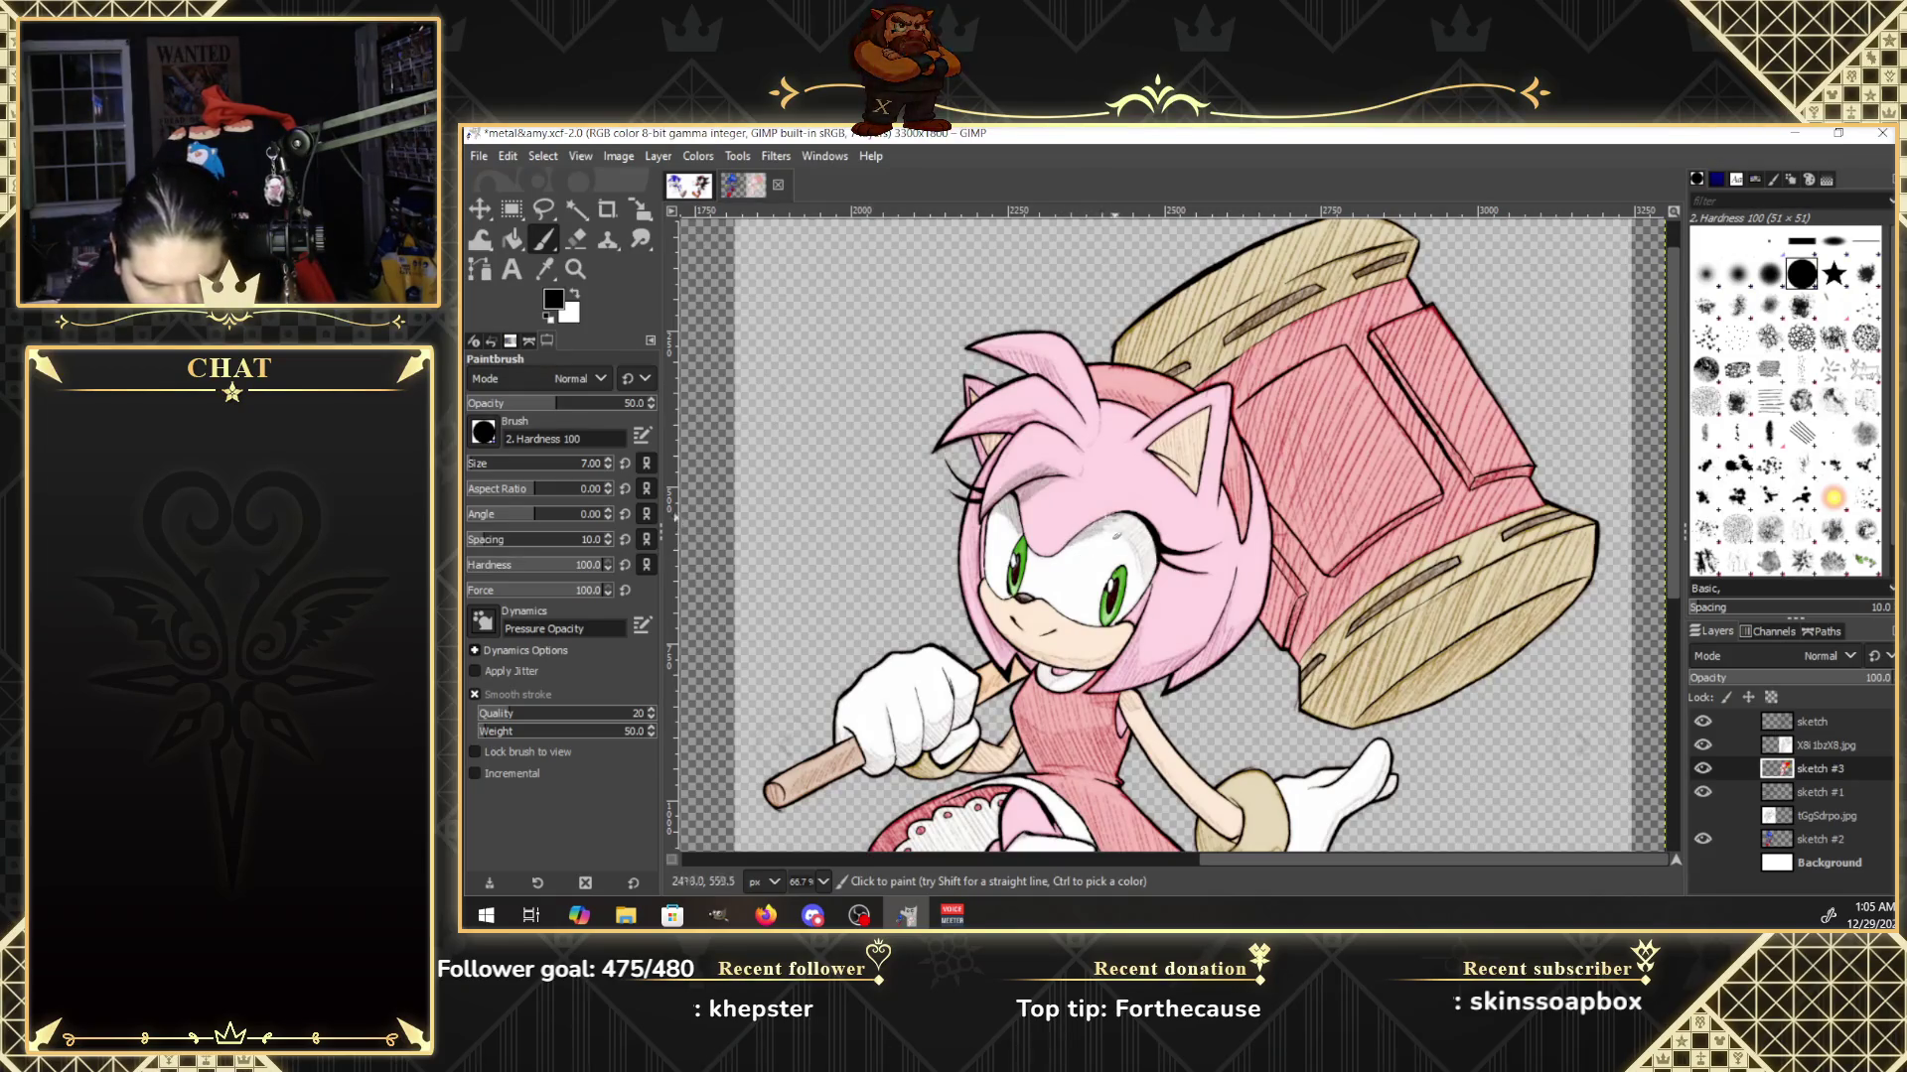
pyautogui.moveTo(1099, 524); pyautogui.dragTo(1121, 531)
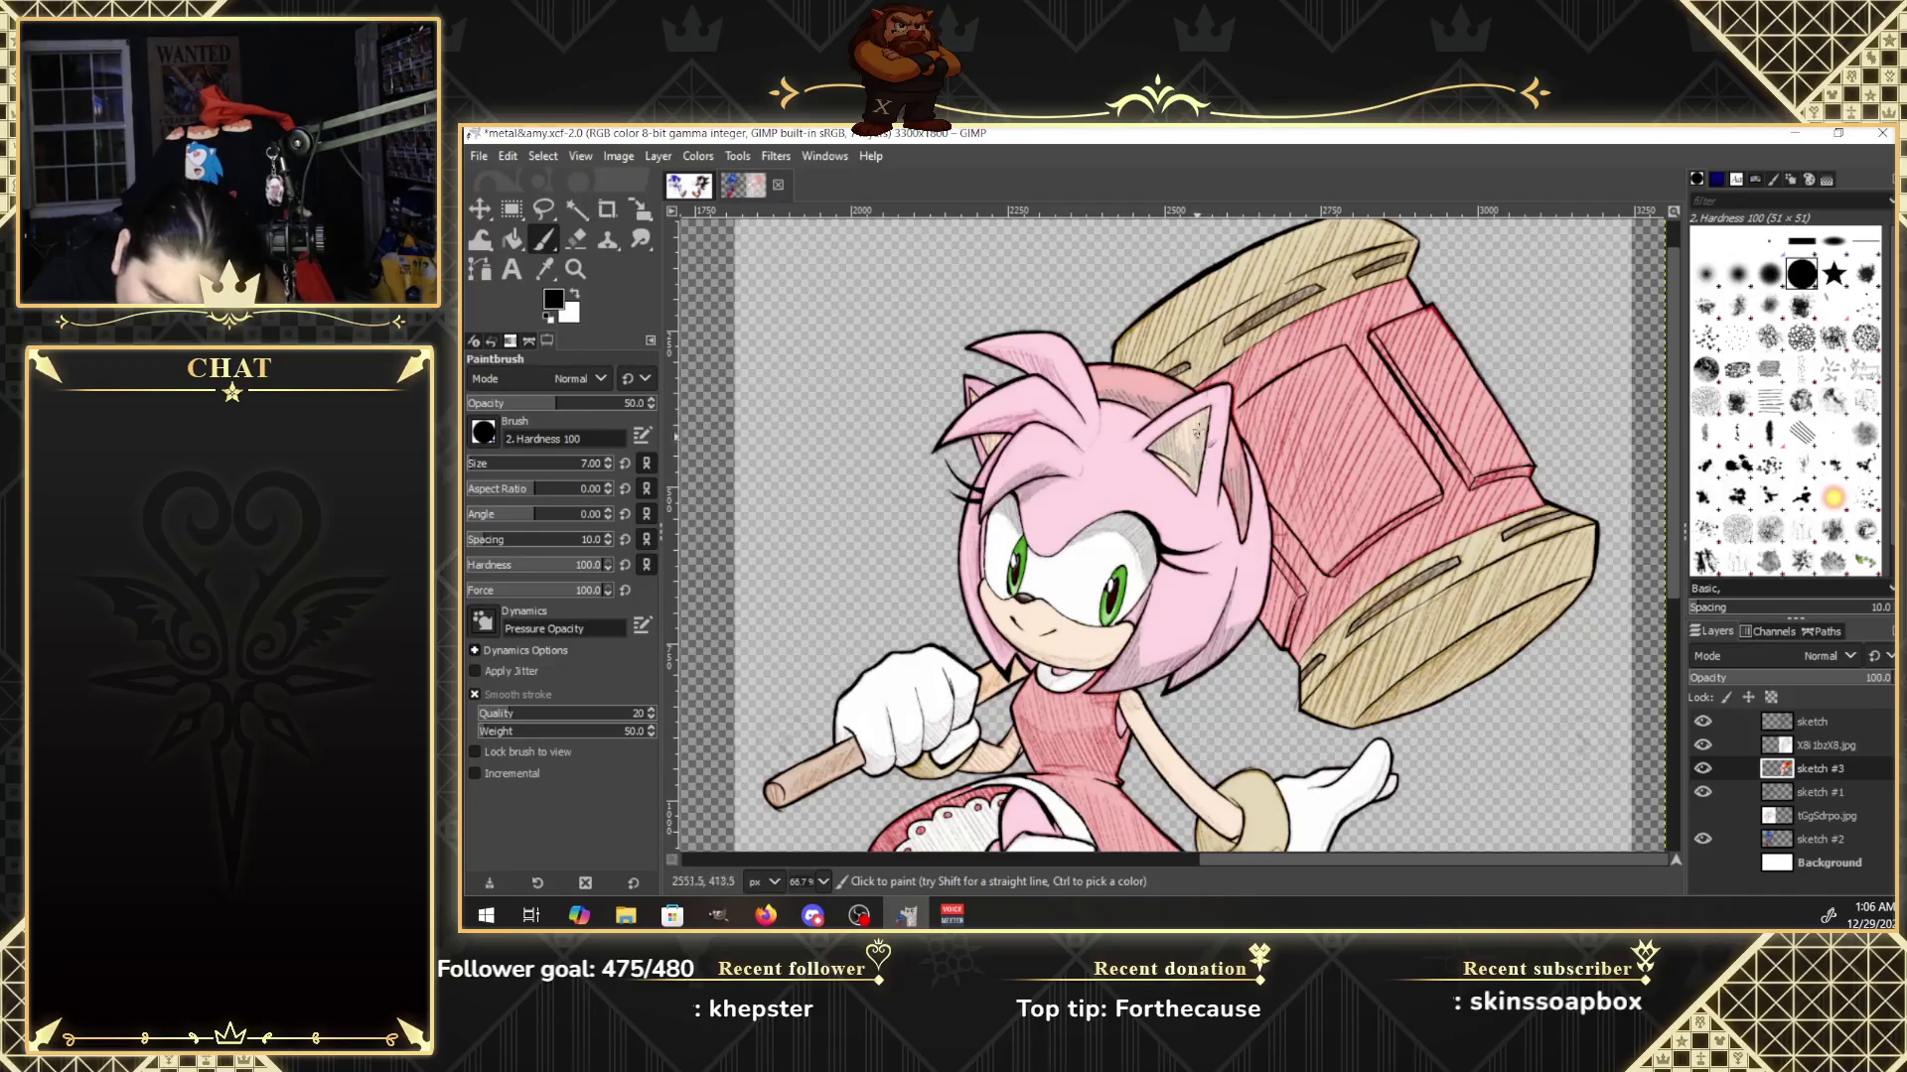
pyautogui.moveTo(1197, 417); pyautogui.dragTo(1176, 436)
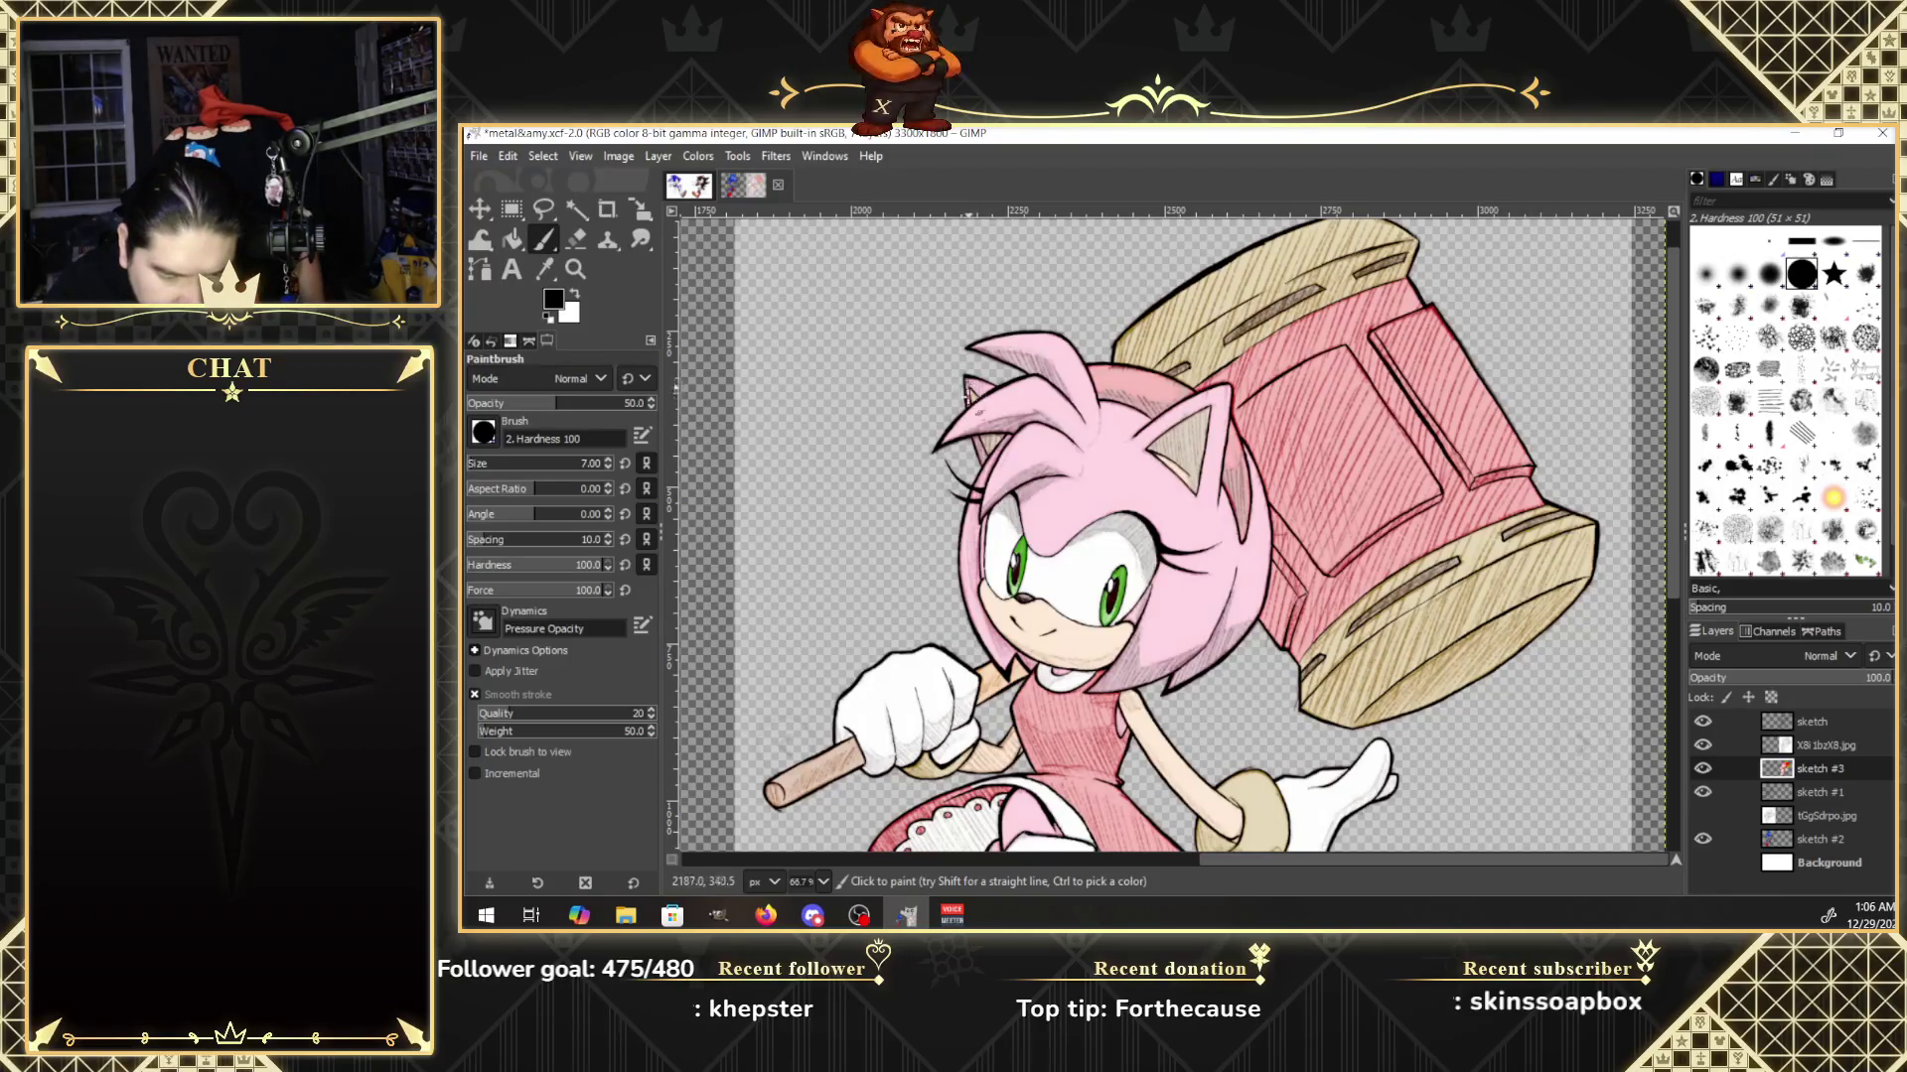
pyautogui.click(1006, 401)
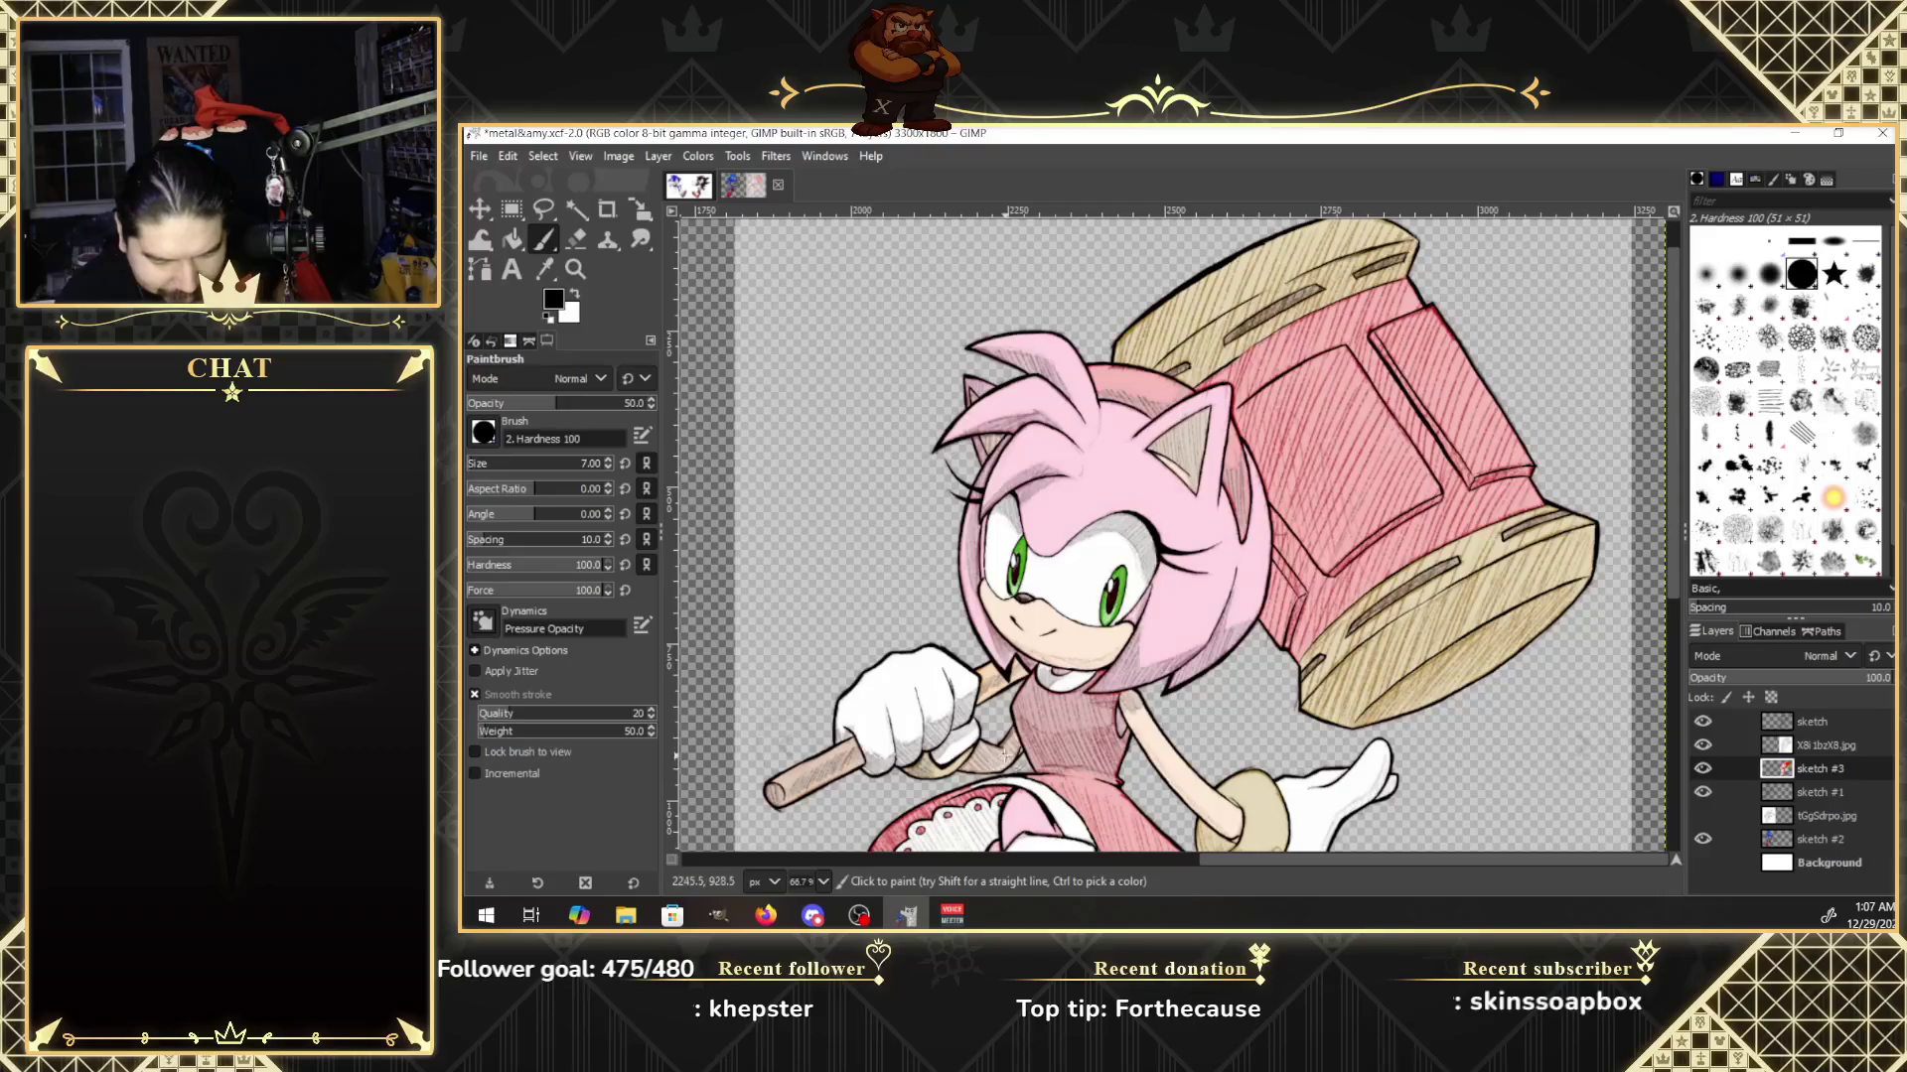
# Scroll the canvas down to Amy's lower dress, skirt hem and legs below the hammer.
pyautogui.moveTo(1674, 593); pyautogui.dragTo(1676, 688)
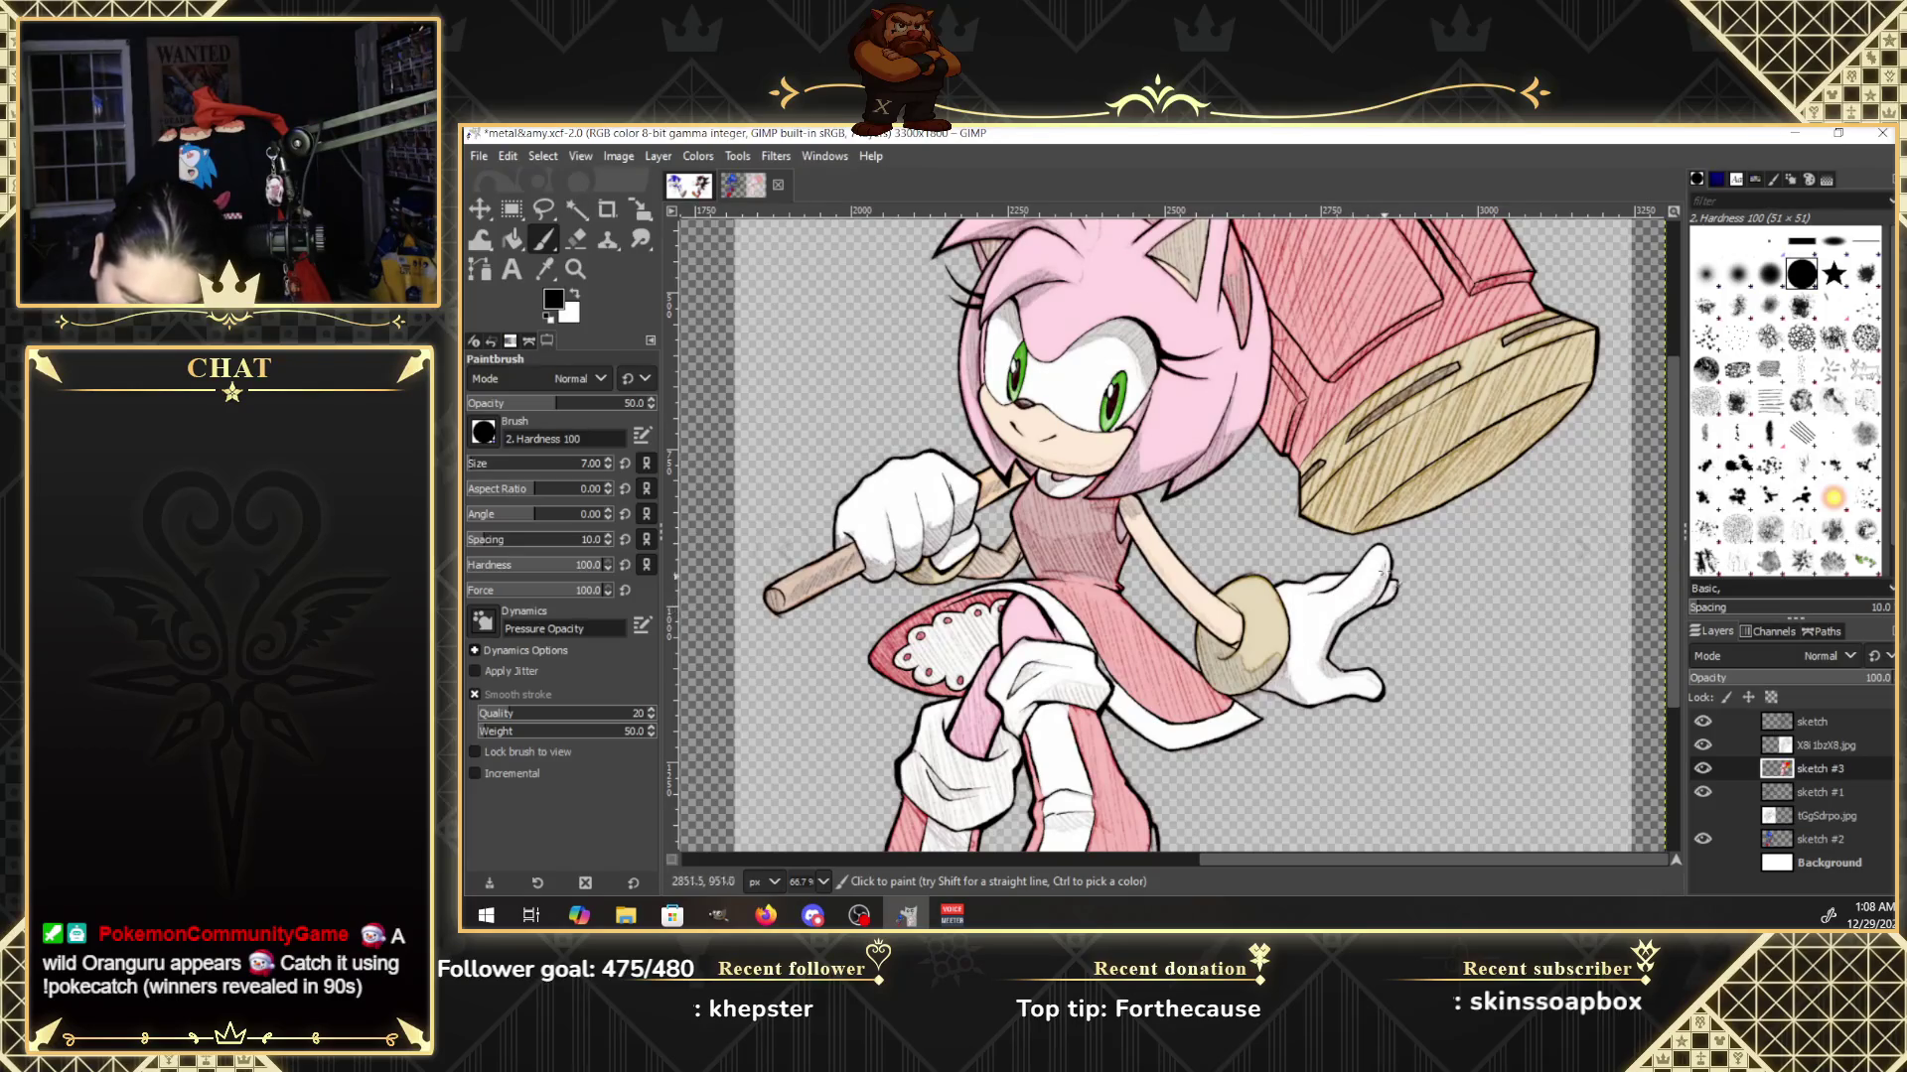
# Ink the raised glove's fingertip, then add darker pink hatching on the dress and skirt lace.
pyautogui.moveTo(1384, 574)
pyautogui.mouseDown()
pyautogui.moveTo(1384, 554)
pyautogui.moveTo(1390, 596)
pyautogui.mouseUp()
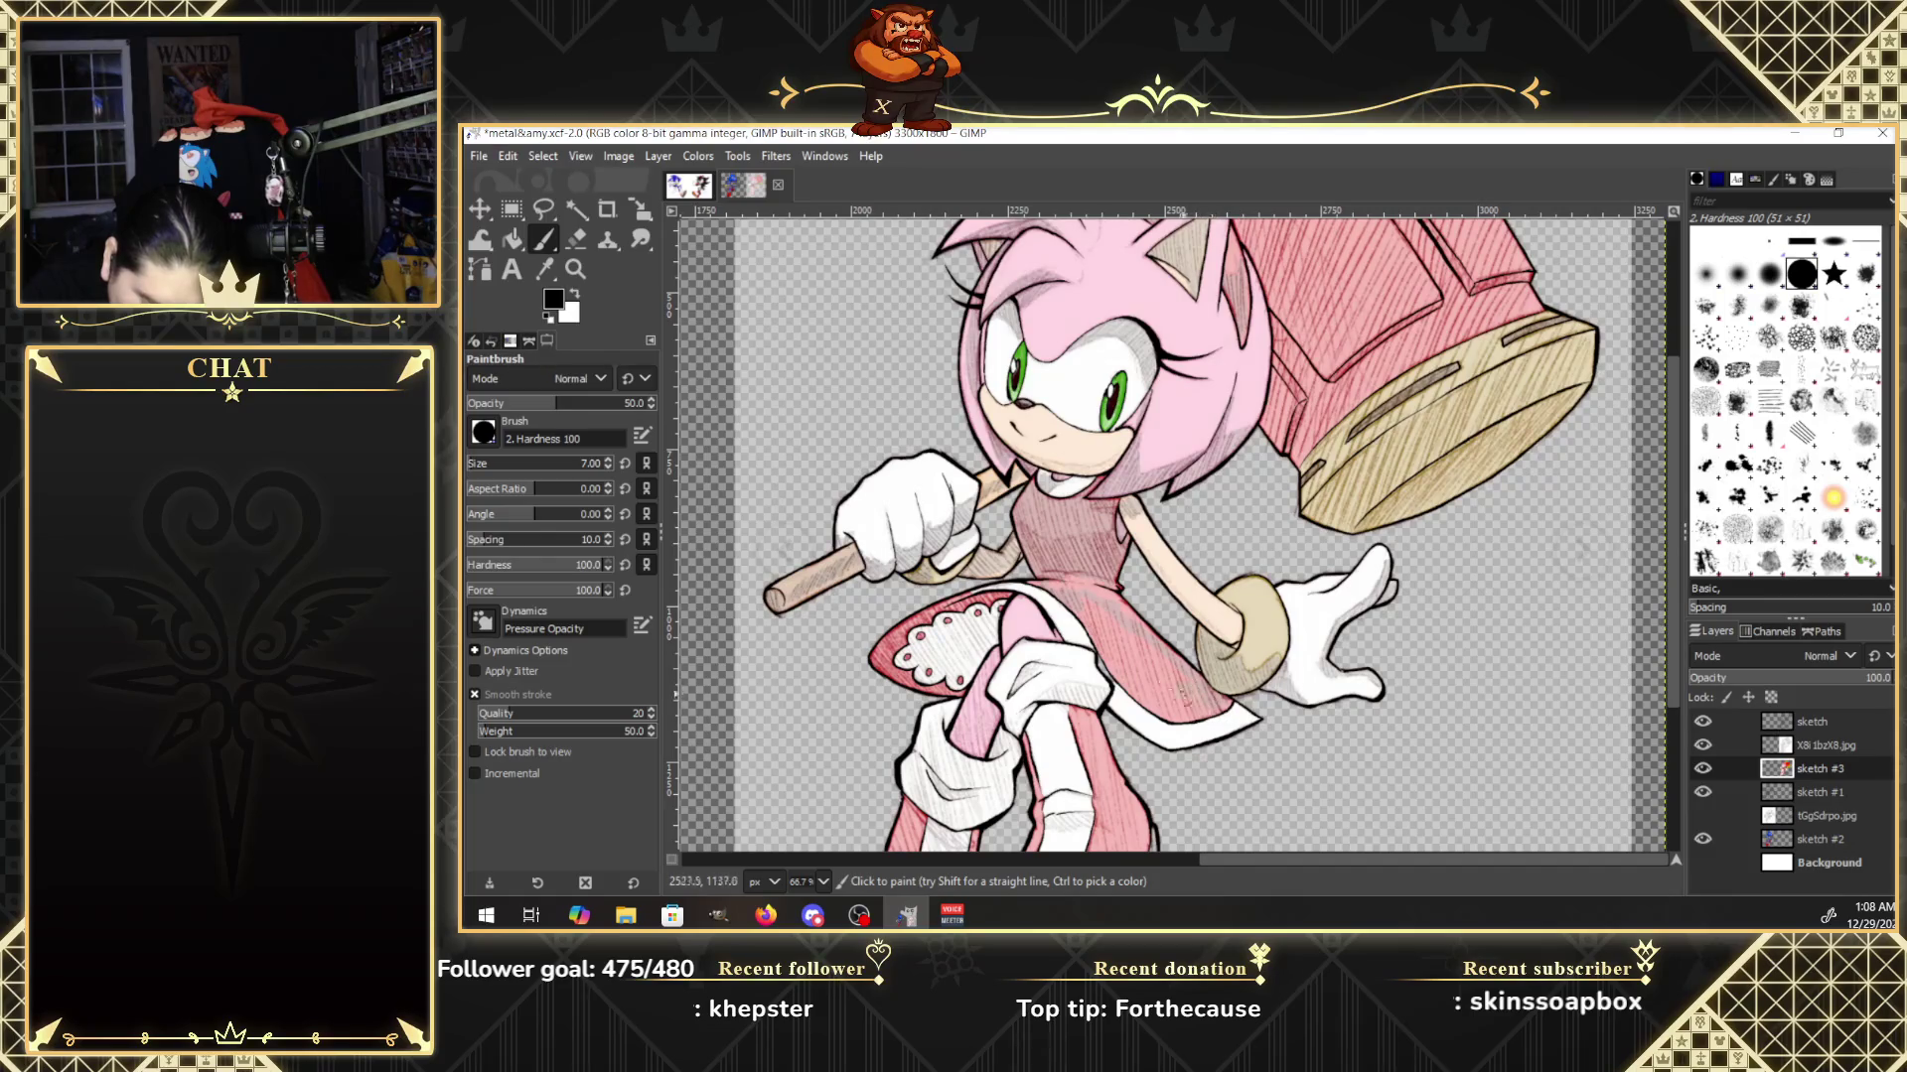
pyautogui.moveTo(1167, 725); pyautogui.dragTo(1099, 651)
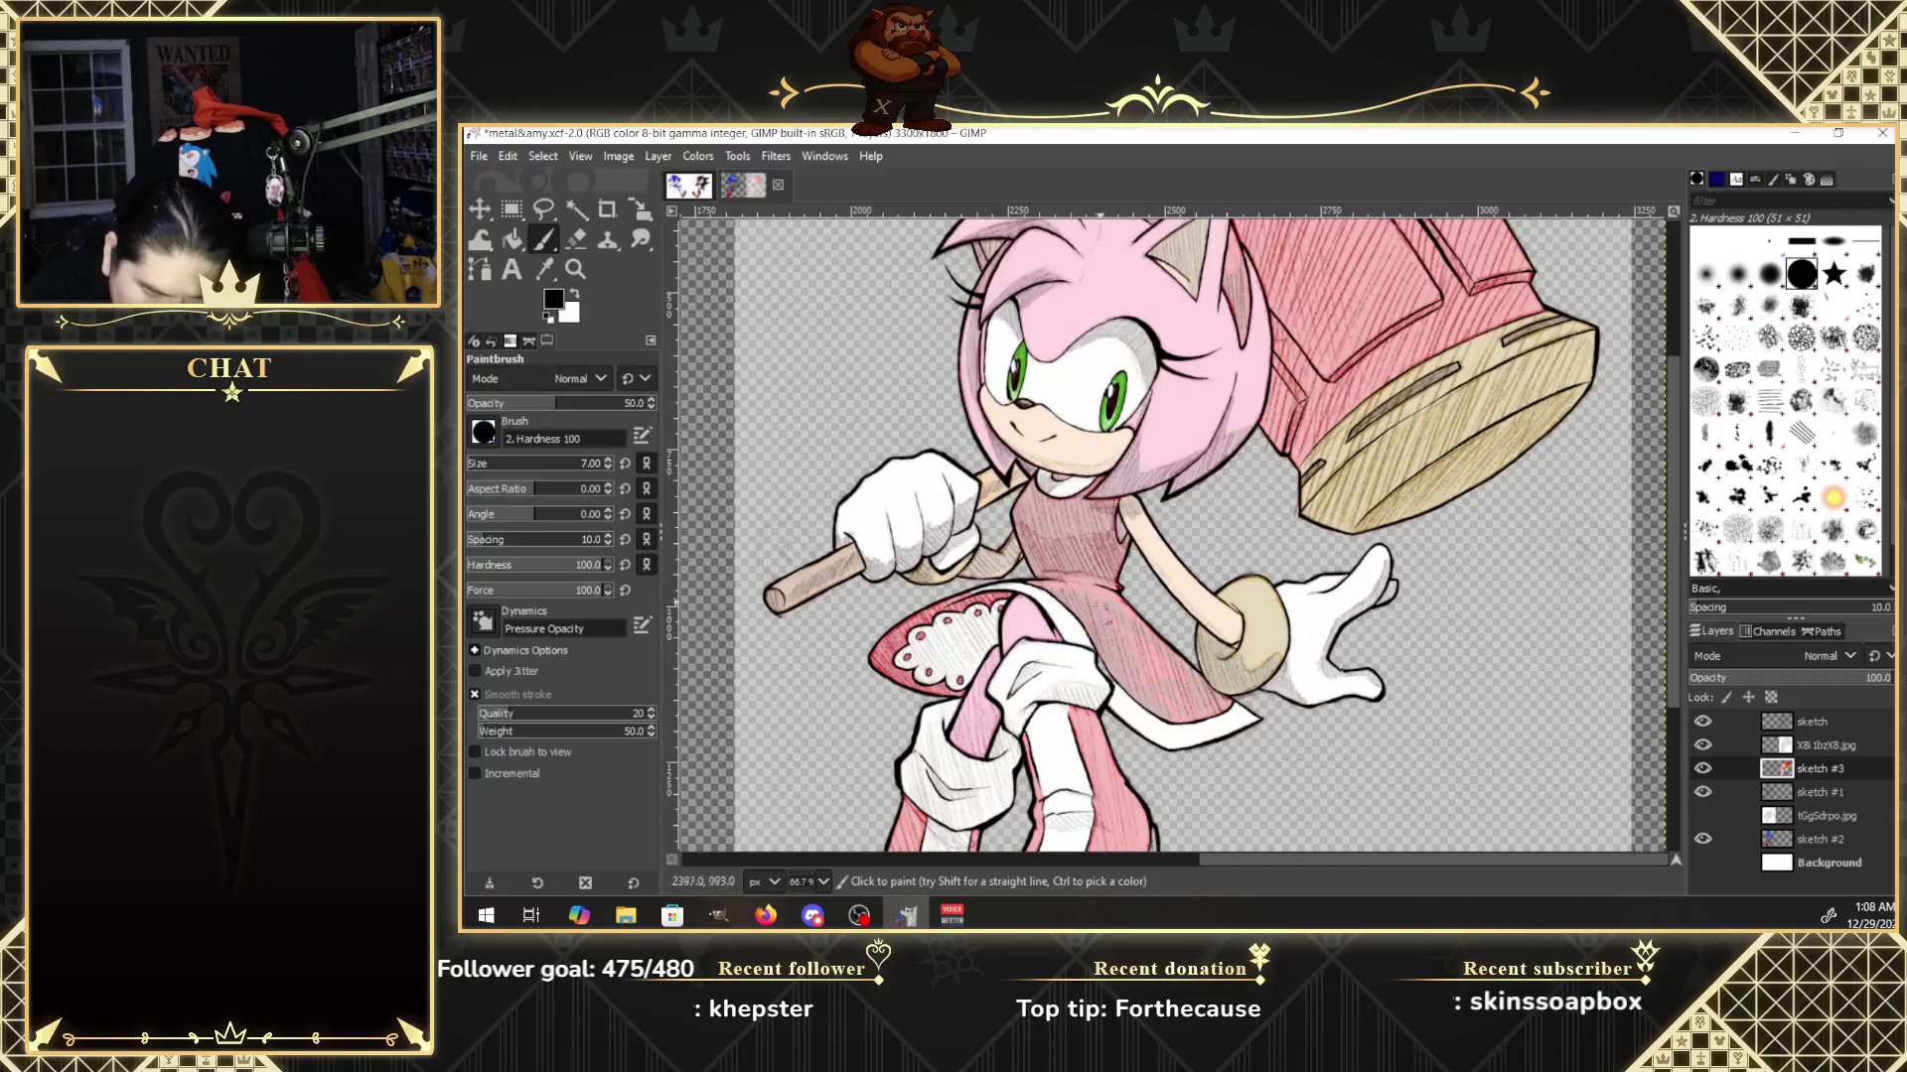
pyautogui.moveTo(1154, 686); pyautogui.dragTo(1134, 635)
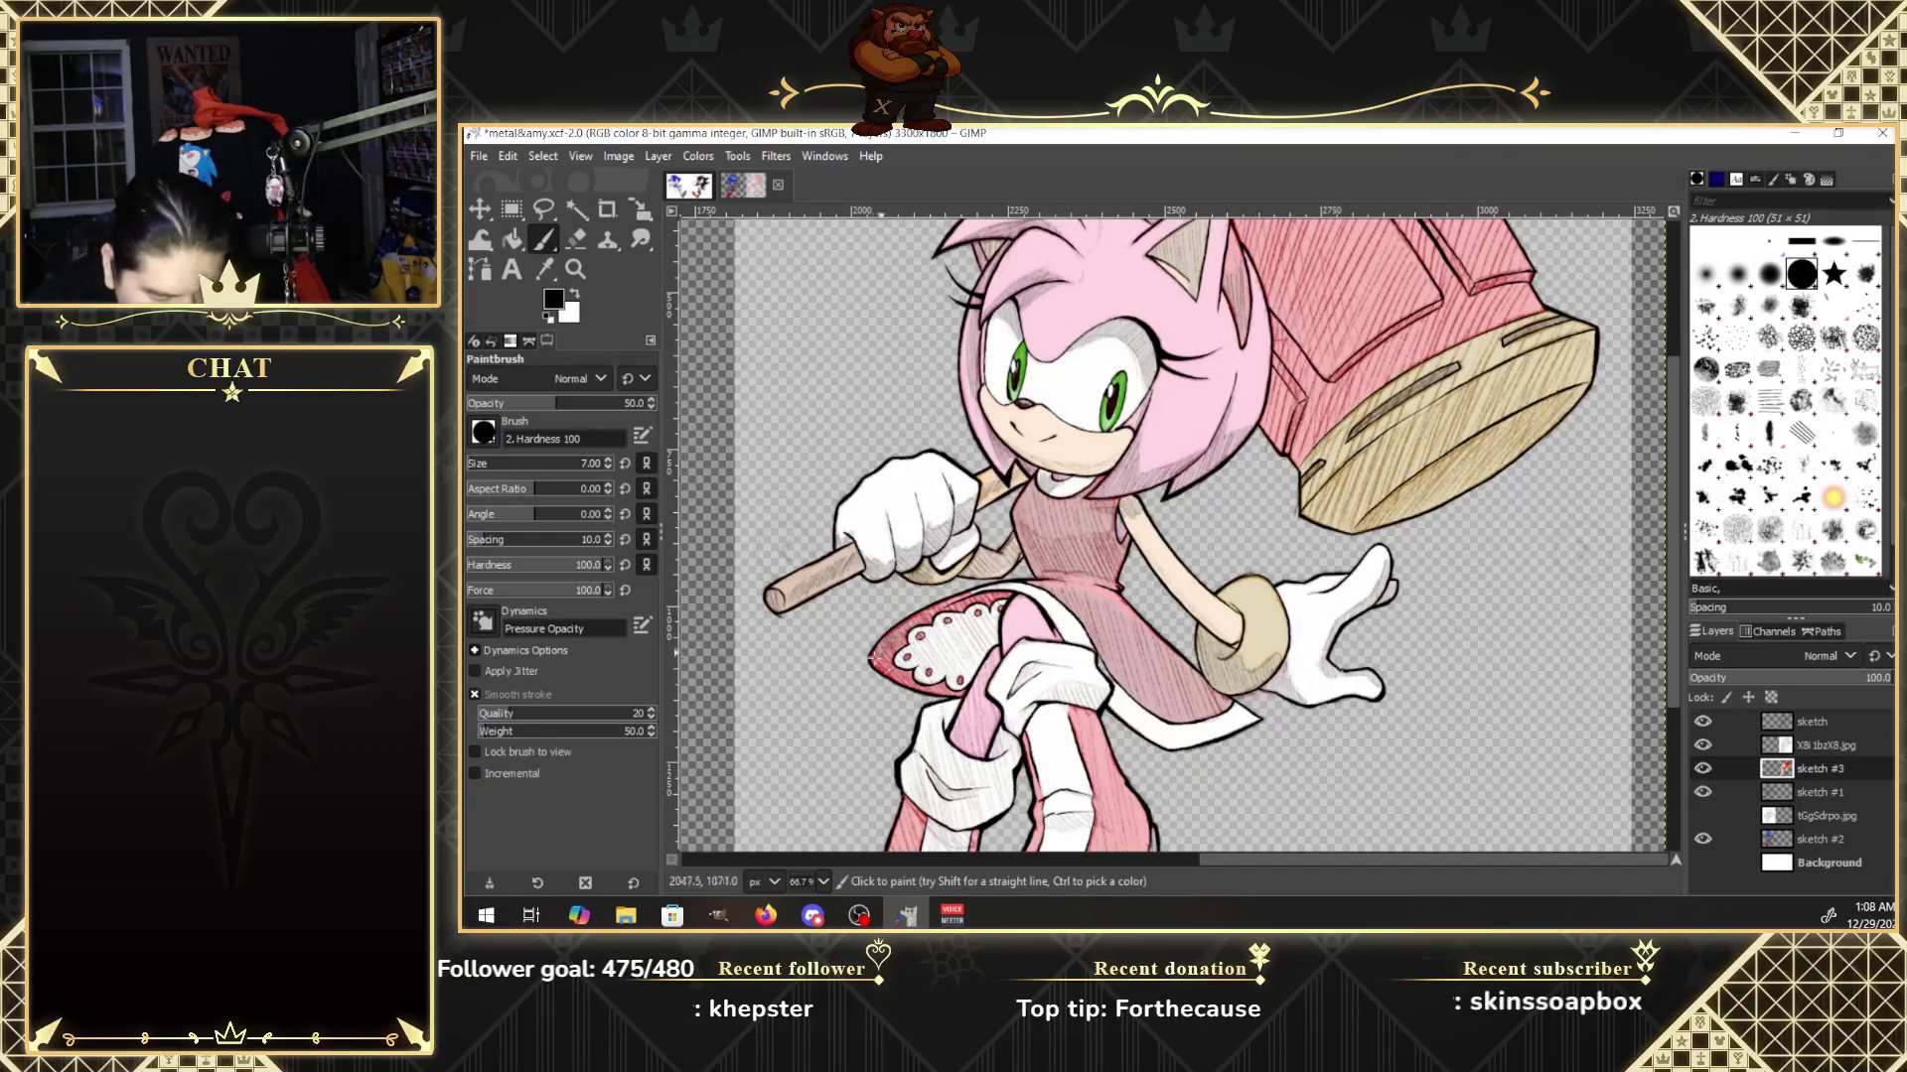
pyautogui.moveTo(953, 601)
pyautogui.mouseDown()
pyautogui.moveTo(977, 632)
pyautogui.moveTo(991, 604)
pyautogui.moveTo(987, 630)
pyautogui.mouseUp()
pyautogui.moveTo(968, 603)
pyautogui.mouseDown()
pyautogui.moveTo(1003, 642)
pyautogui.moveTo(937, 688)
pyautogui.moveTo(909, 690)
pyautogui.moveTo(919, 670)
pyautogui.moveTo(902, 695)
pyautogui.moveTo(899, 660)
pyautogui.moveTo(888, 676)
pyautogui.mouseUp()
pyautogui.moveTo(980, 630); pyautogui.dragTo(956, 637)
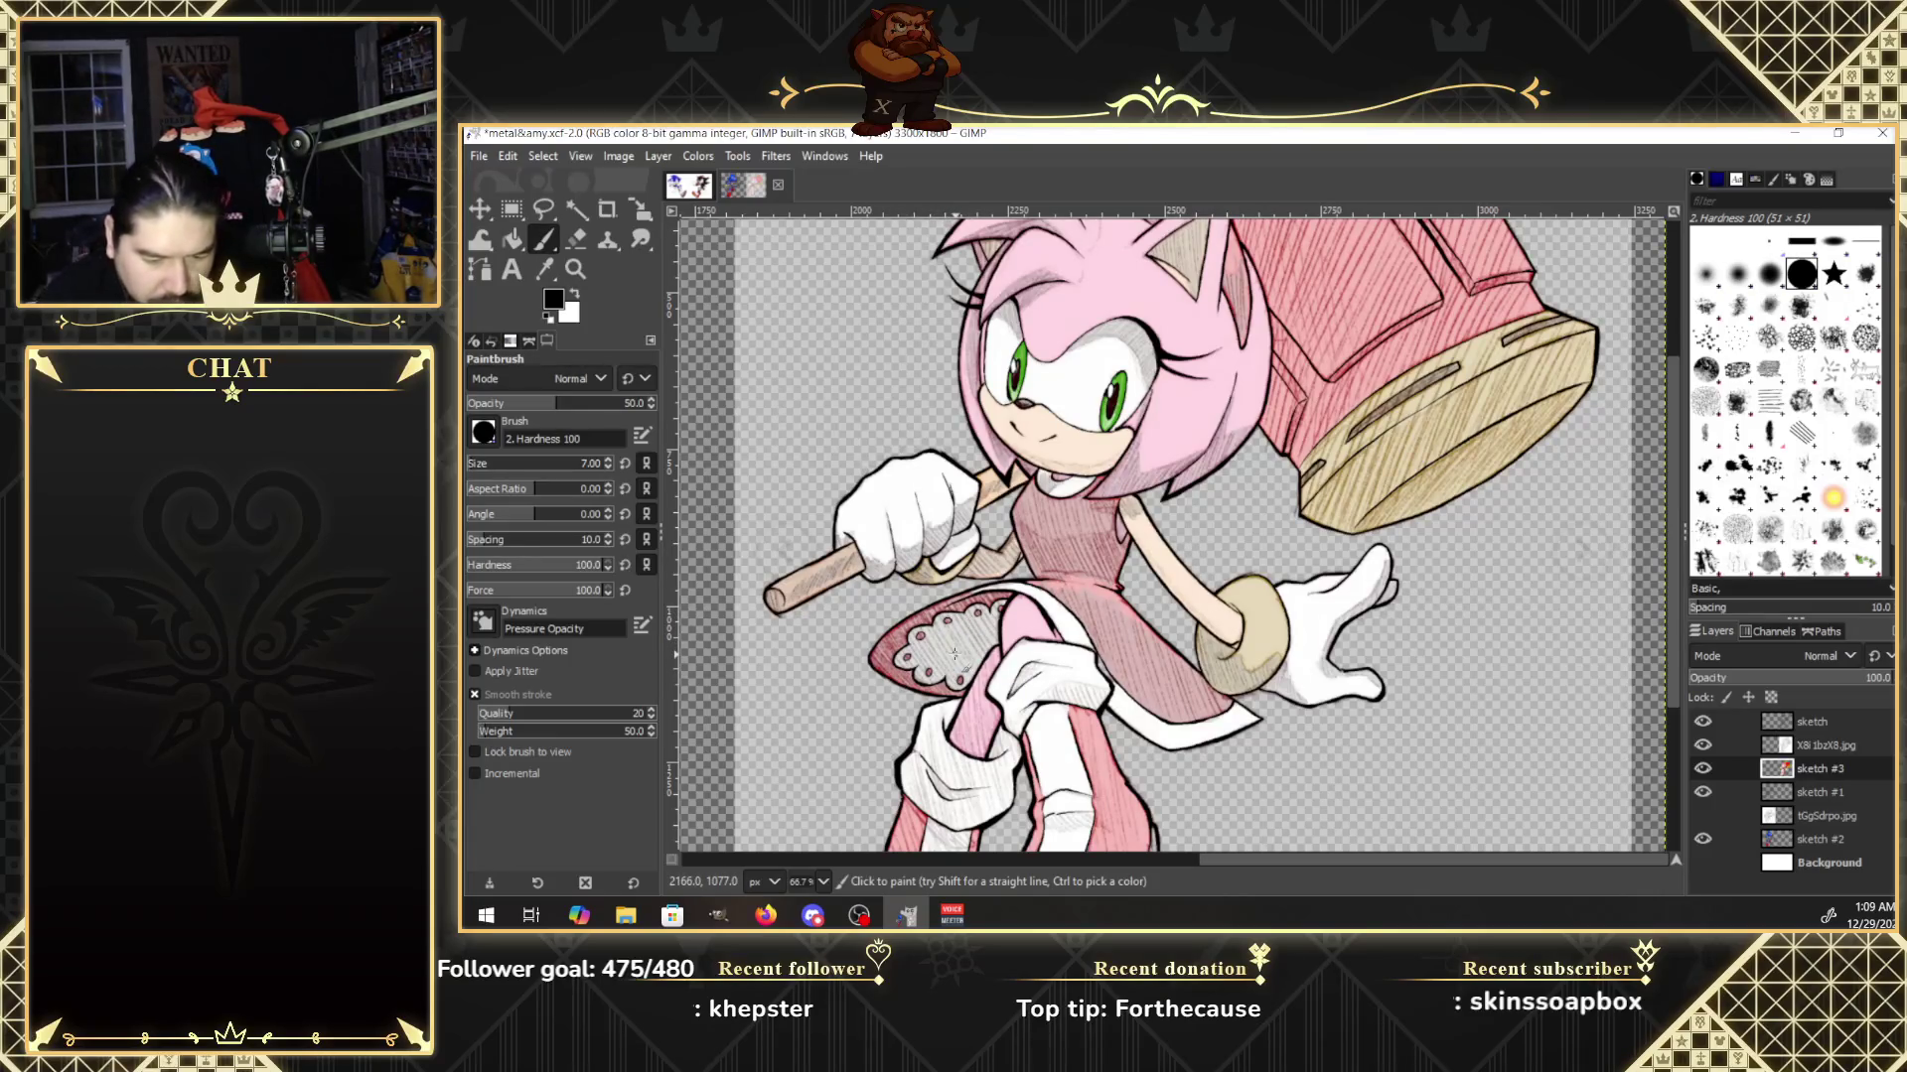
pyautogui.moveTo(1677, 641); pyautogui.dragTo(1676, 717)
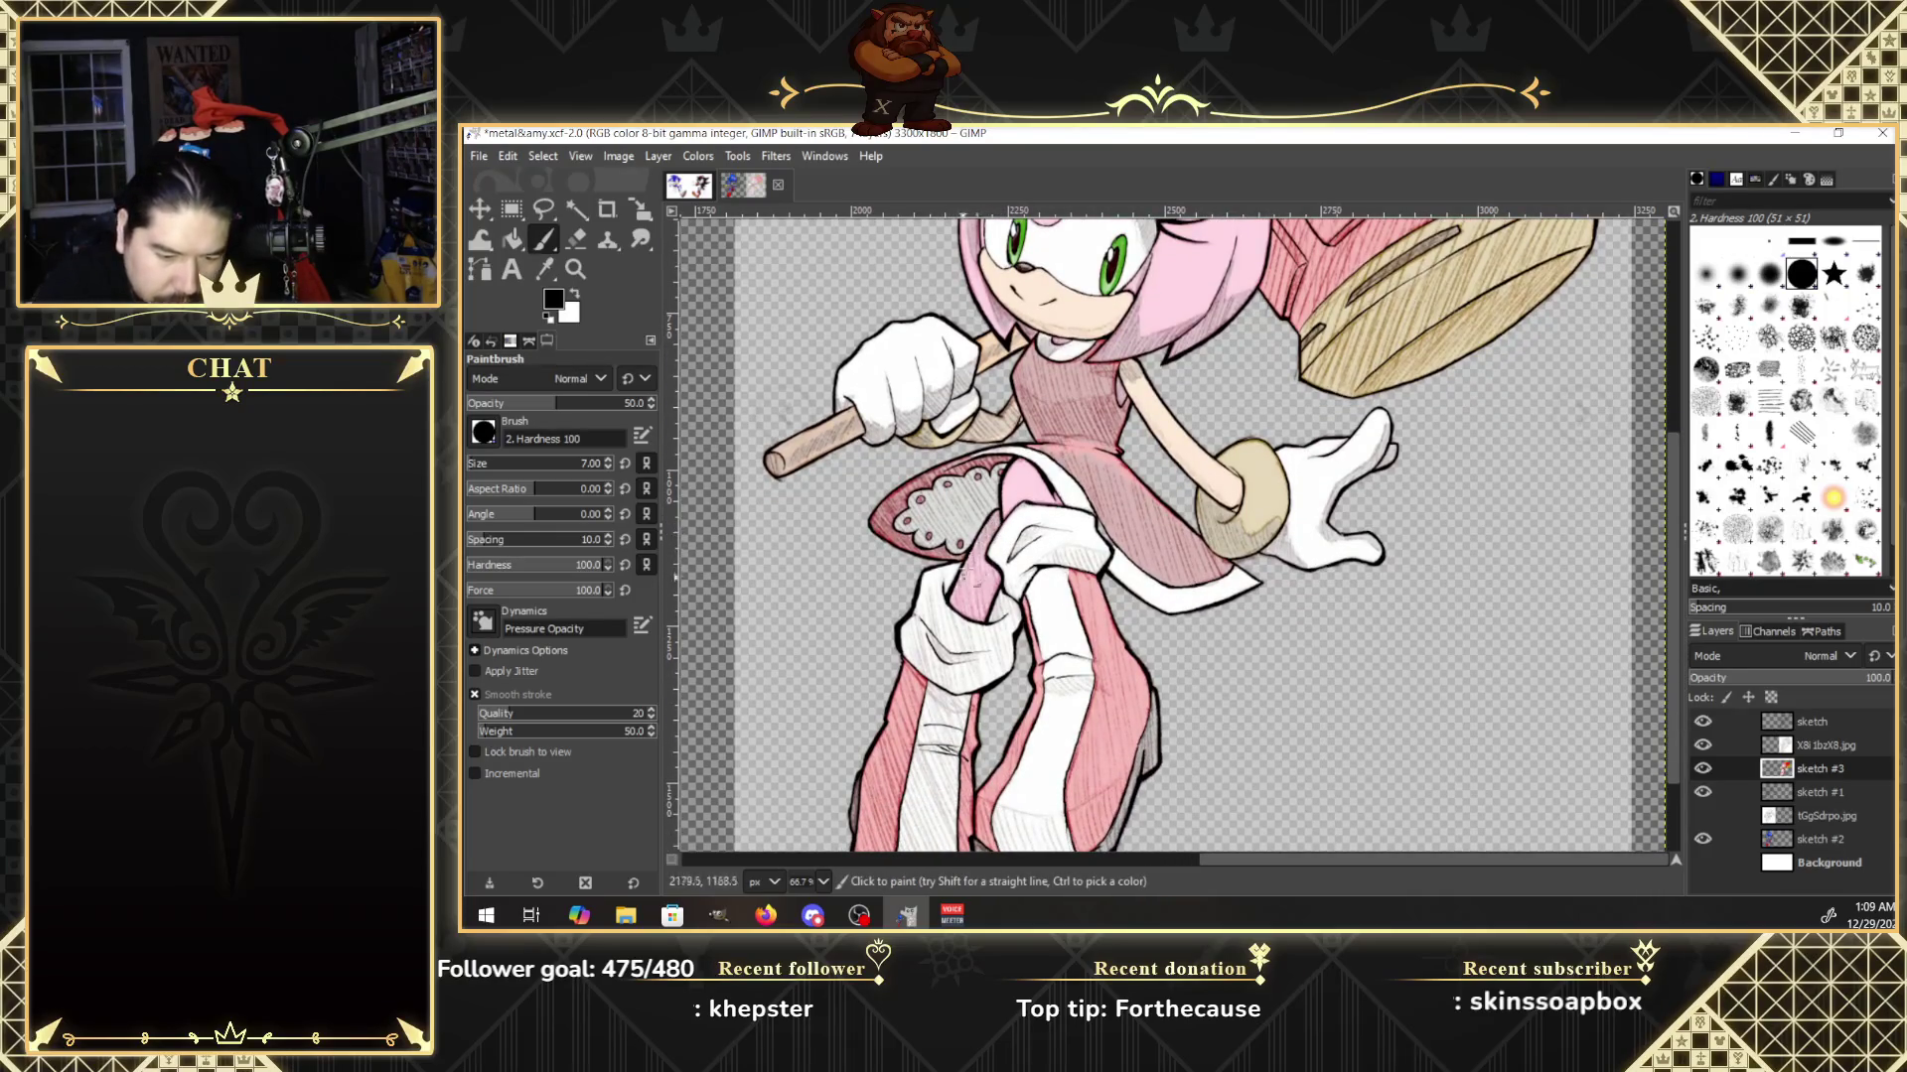
pyautogui.moveTo(961, 581)
pyautogui.mouseDown()
pyautogui.moveTo(943, 621)
pyautogui.moveTo(1005, 578)
pyautogui.moveTo(963, 611)
pyautogui.moveTo(1018, 526)
pyautogui.moveTo(1059, 533)
pyautogui.moveTo(1018, 562)
pyautogui.moveTo(1072, 545)
pyautogui.moveTo(1090, 574)
pyautogui.moveTo(1089, 554)
pyautogui.mouseUp()
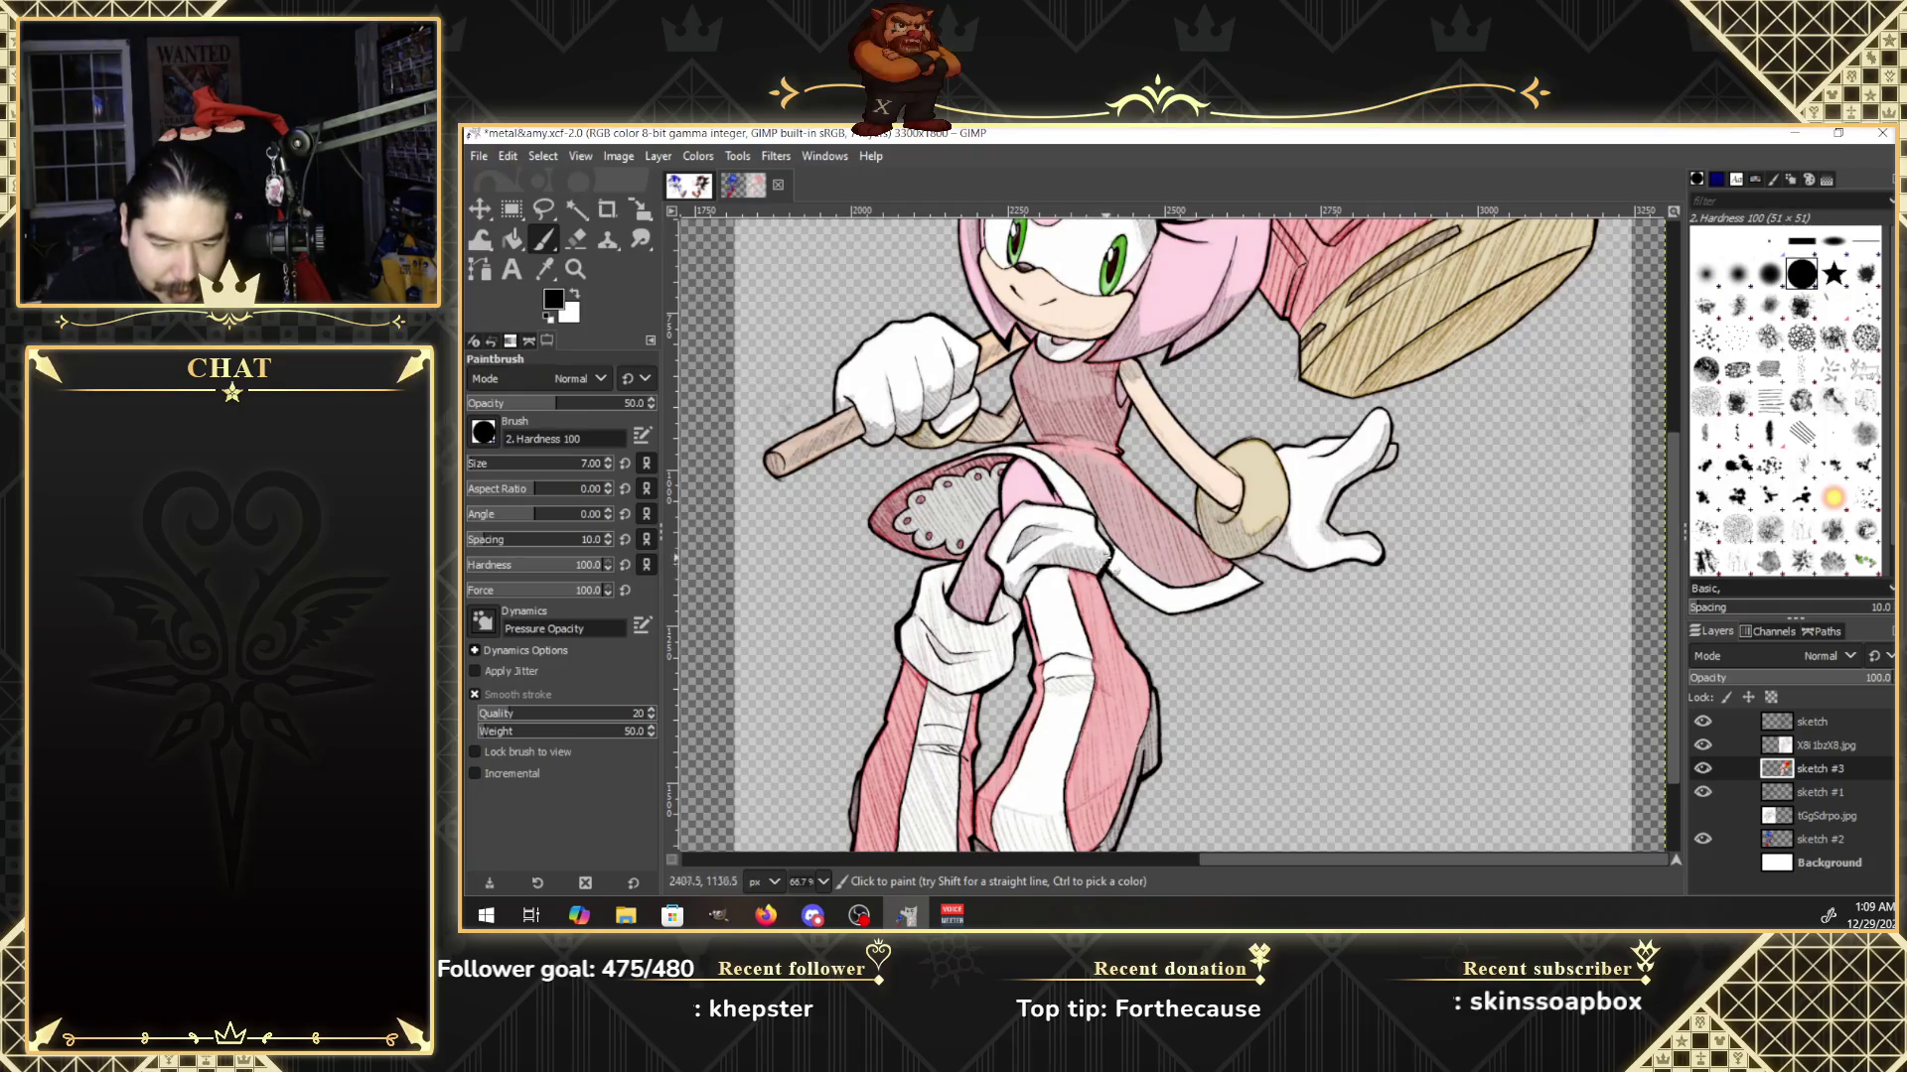
# Shade the white sock and knee with grey hatching, plus the lace petticoat and dress.
pyautogui.moveTo(1102, 703); pyautogui.dragTo(1045, 678)
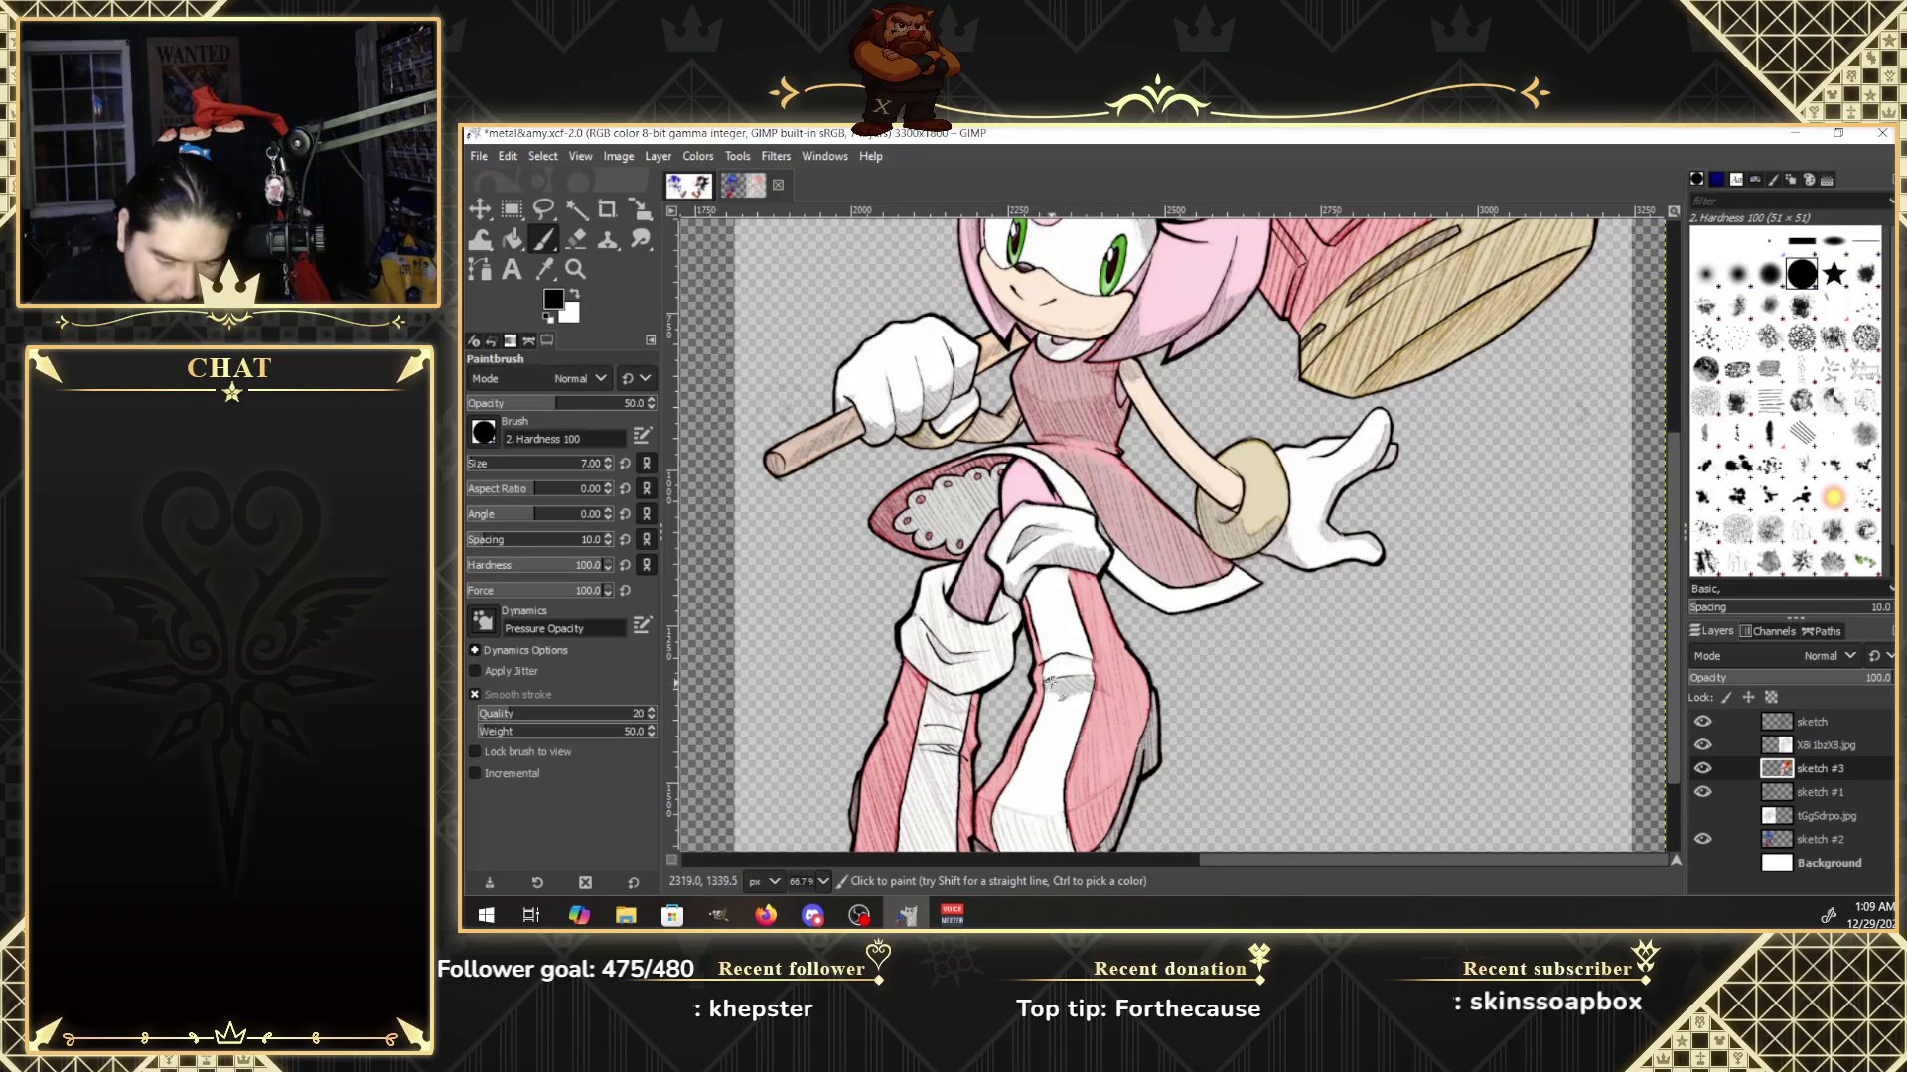
pyautogui.moveTo(1037, 763); pyautogui.dragTo(1020, 737)
pyautogui.moveTo(1007, 813); pyautogui.dragTo(993, 787)
pyautogui.moveTo(1014, 825)
pyautogui.mouseDown()
pyautogui.moveTo(999, 806)
pyautogui.moveTo(989, 831)
pyautogui.mouseUp()
pyautogui.moveTo(999, 842); pyautogui.dragTo(990, 810)
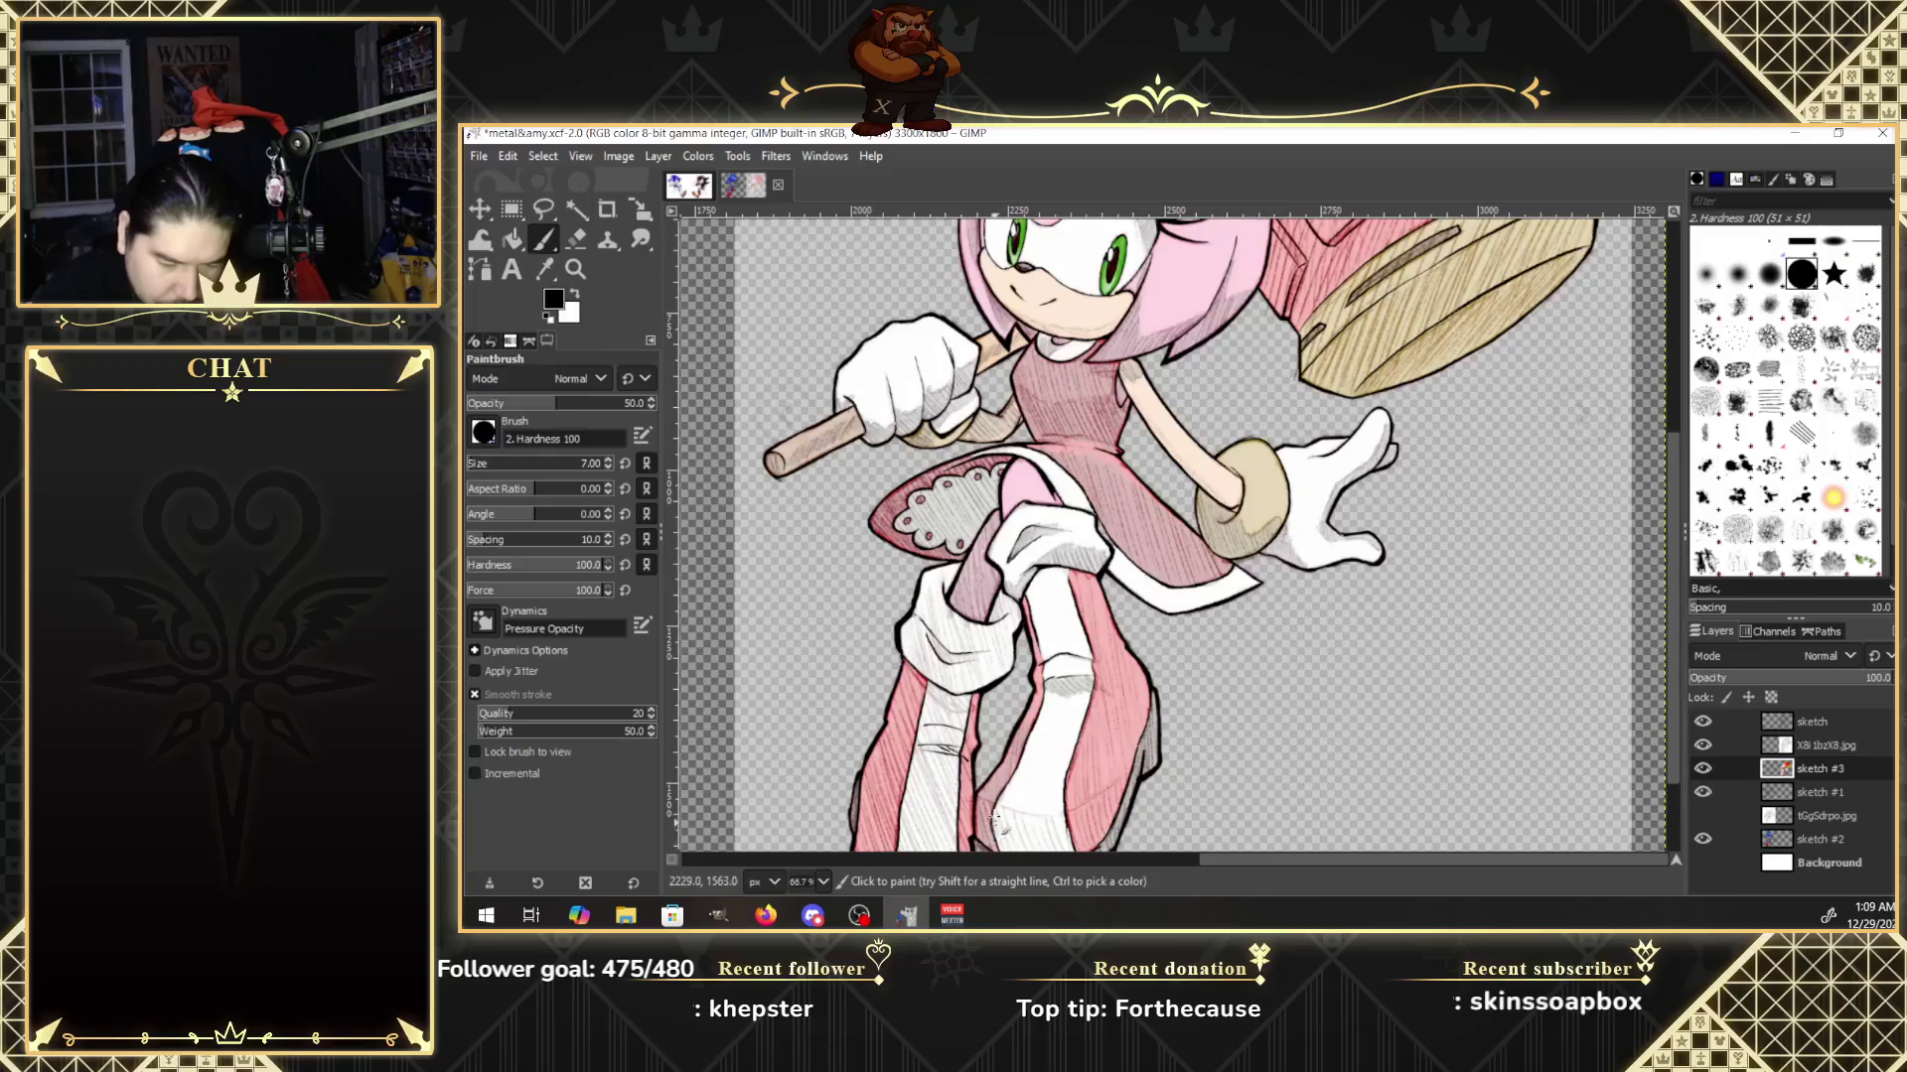
pyautogui.moveTo(998, 665)
pyautogui.mouseDown()
pyautogui.moveTo(991, 592)
pyautogui.moveTo(1011, 603)
pyautogui.moveTo(1000, 679)
pyautogui.moveTo(1019, 651)
pyautogui.moveTo(964, 626)
pyautogui.mouseUp()
pyautogui.moveTo(978, 701); pyautogui.dragTo(934, 594)
pyautogui.moveTo(953, 665)
pyautogui.mouseDown()
pyautogui.moveTo(939, 590)
pyautogui.moveTo(912, 618)
pyautogui.moveTo(943, 667)
pyautogui.moveTo(977, 675)
pyautogui.moveTo(958, 612)
pyautogui.mouseUp()
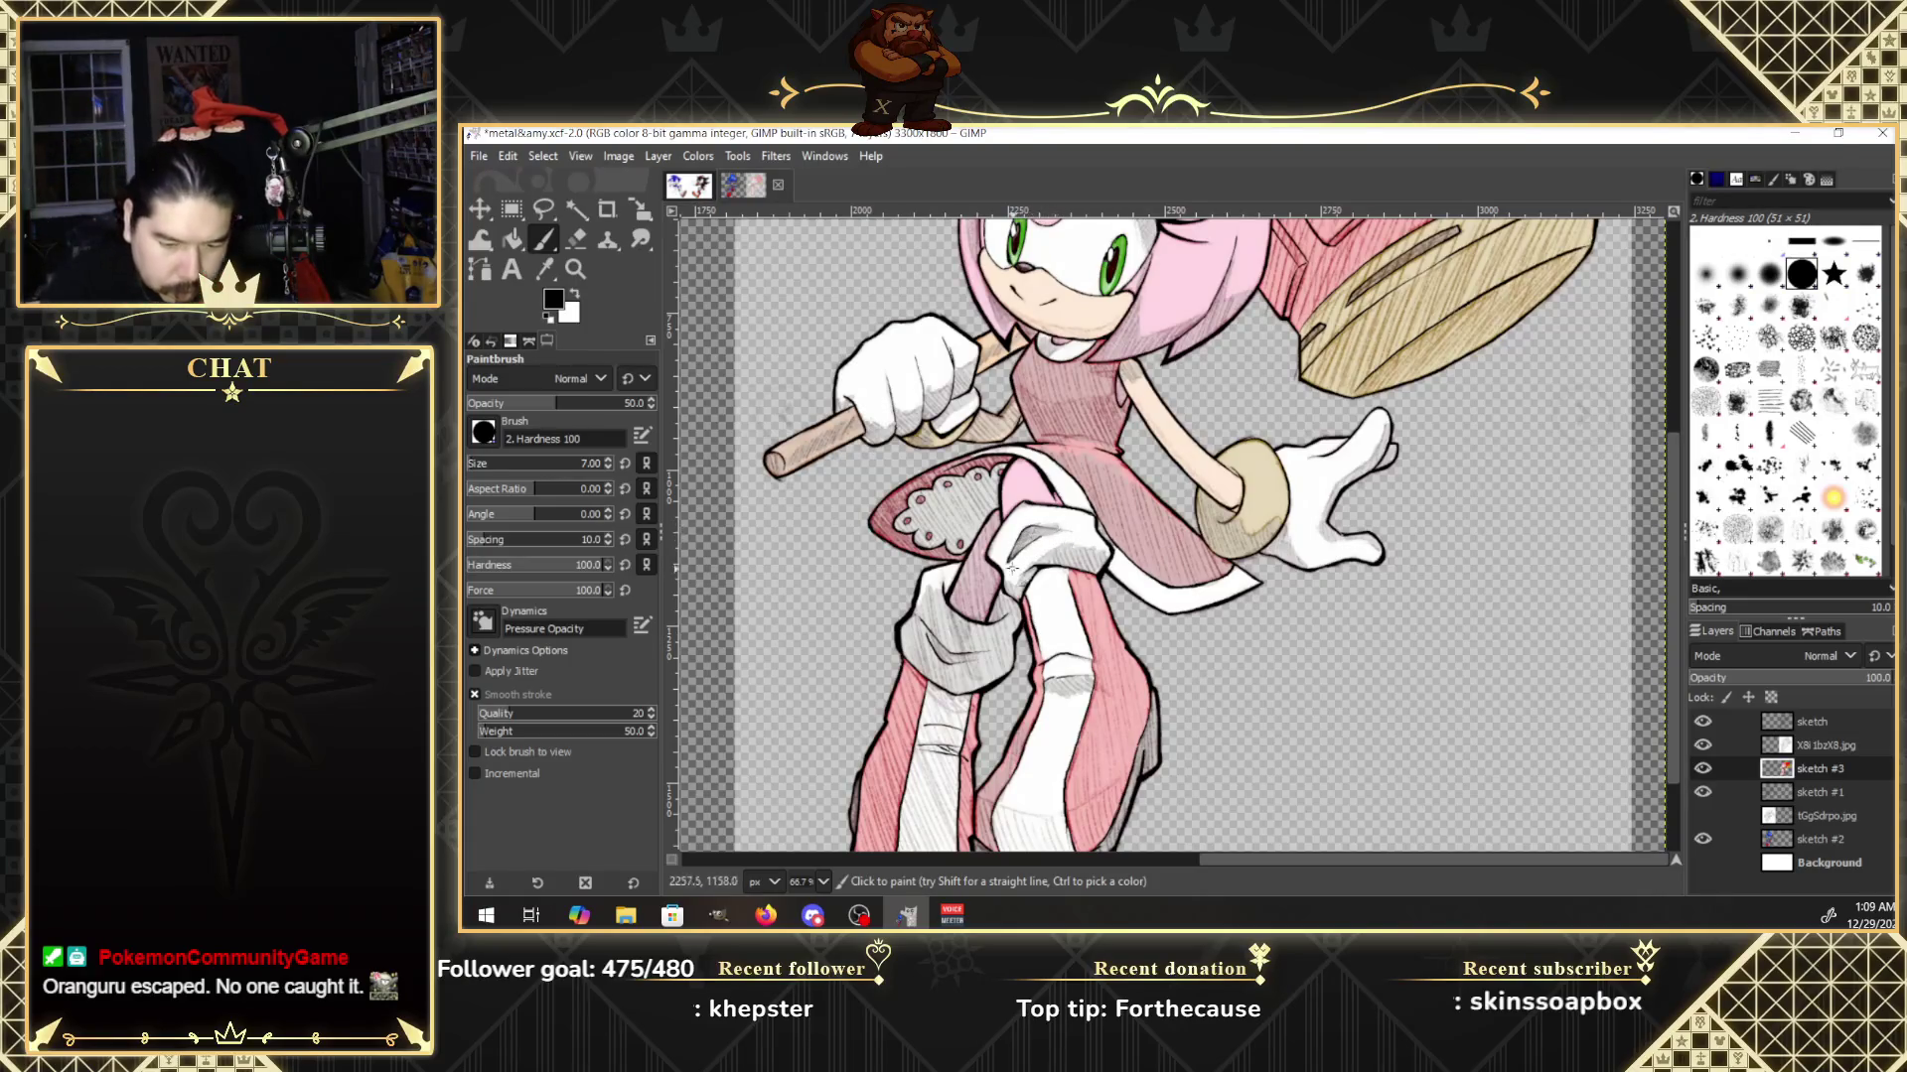
pyautogui.moveTo(930, 640); pyautogui.dragTo(957, 658)
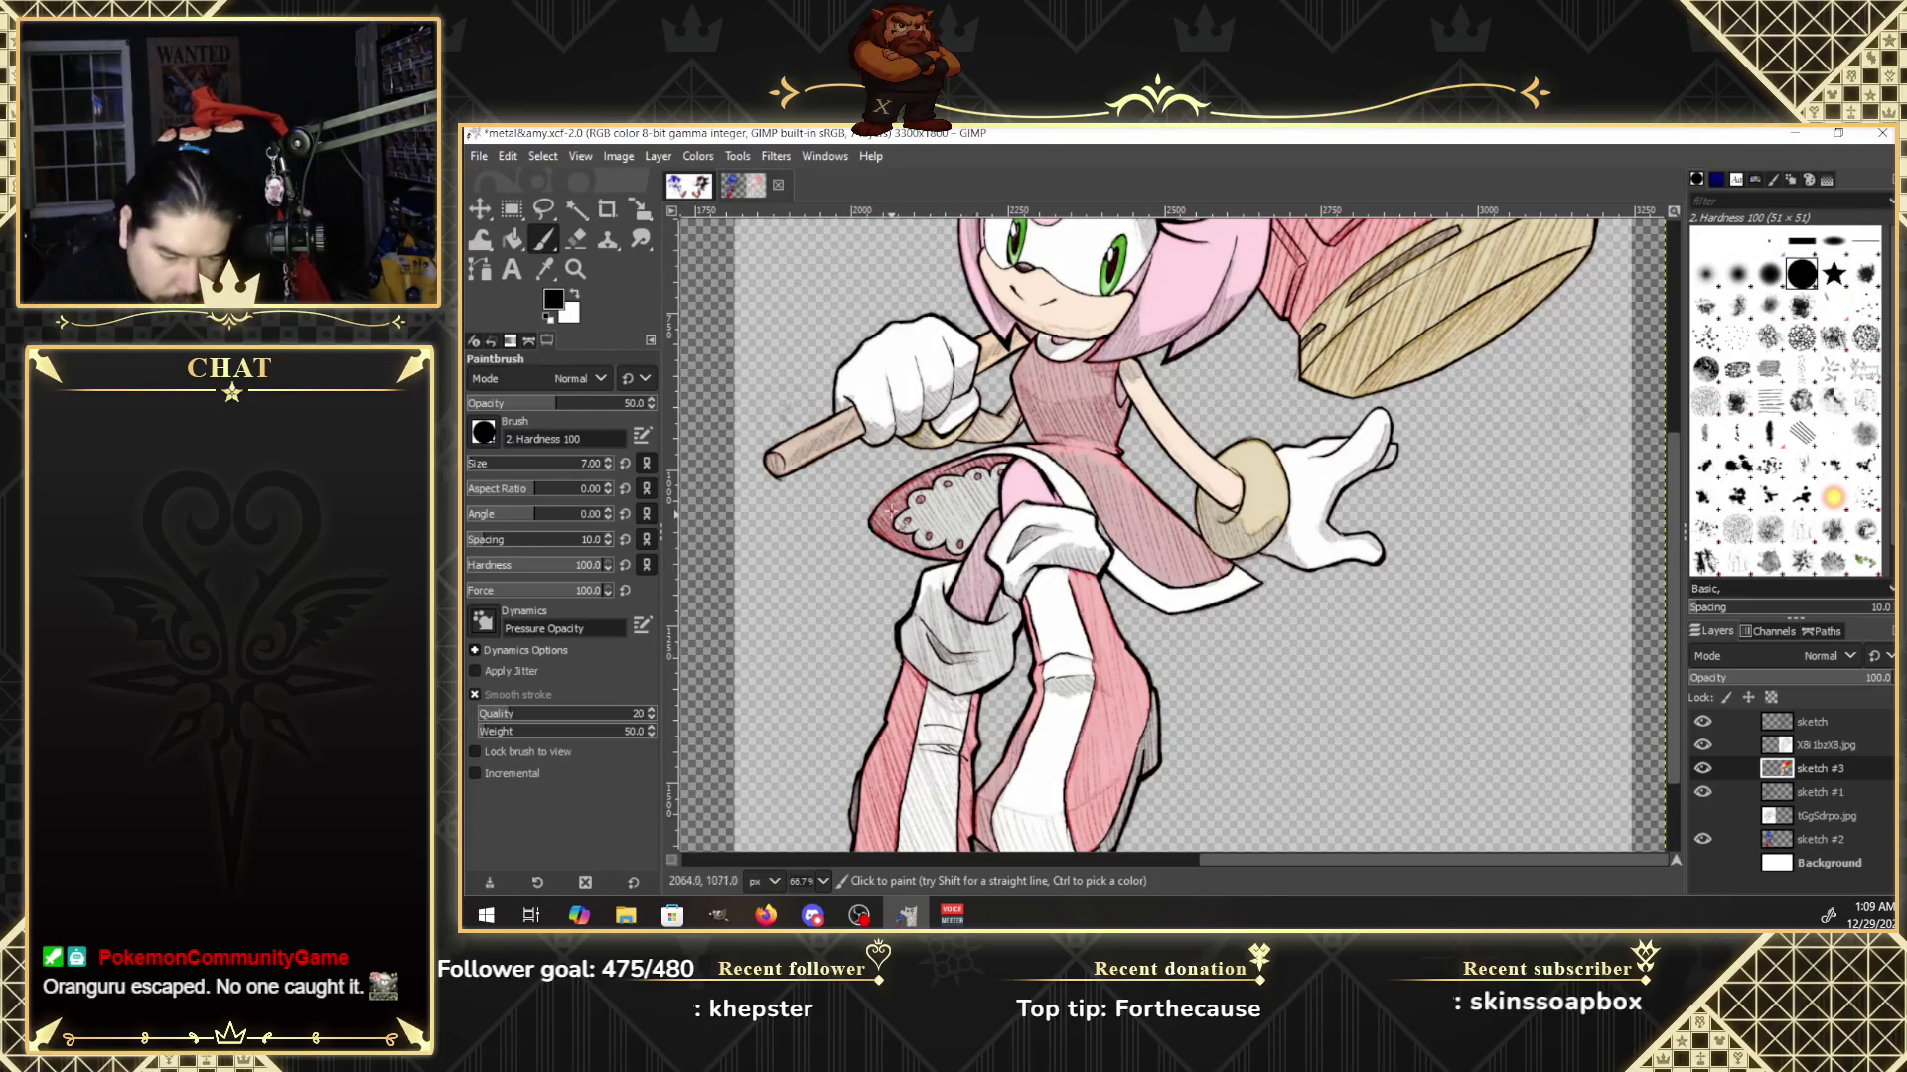
pyautogui.moveTo(957, 462)
pyautogui.mouseDown()
pyautogui.moveTo(909, 511)
pyautogui.moveTo(941, 546)
pyautogui.mouseUp()
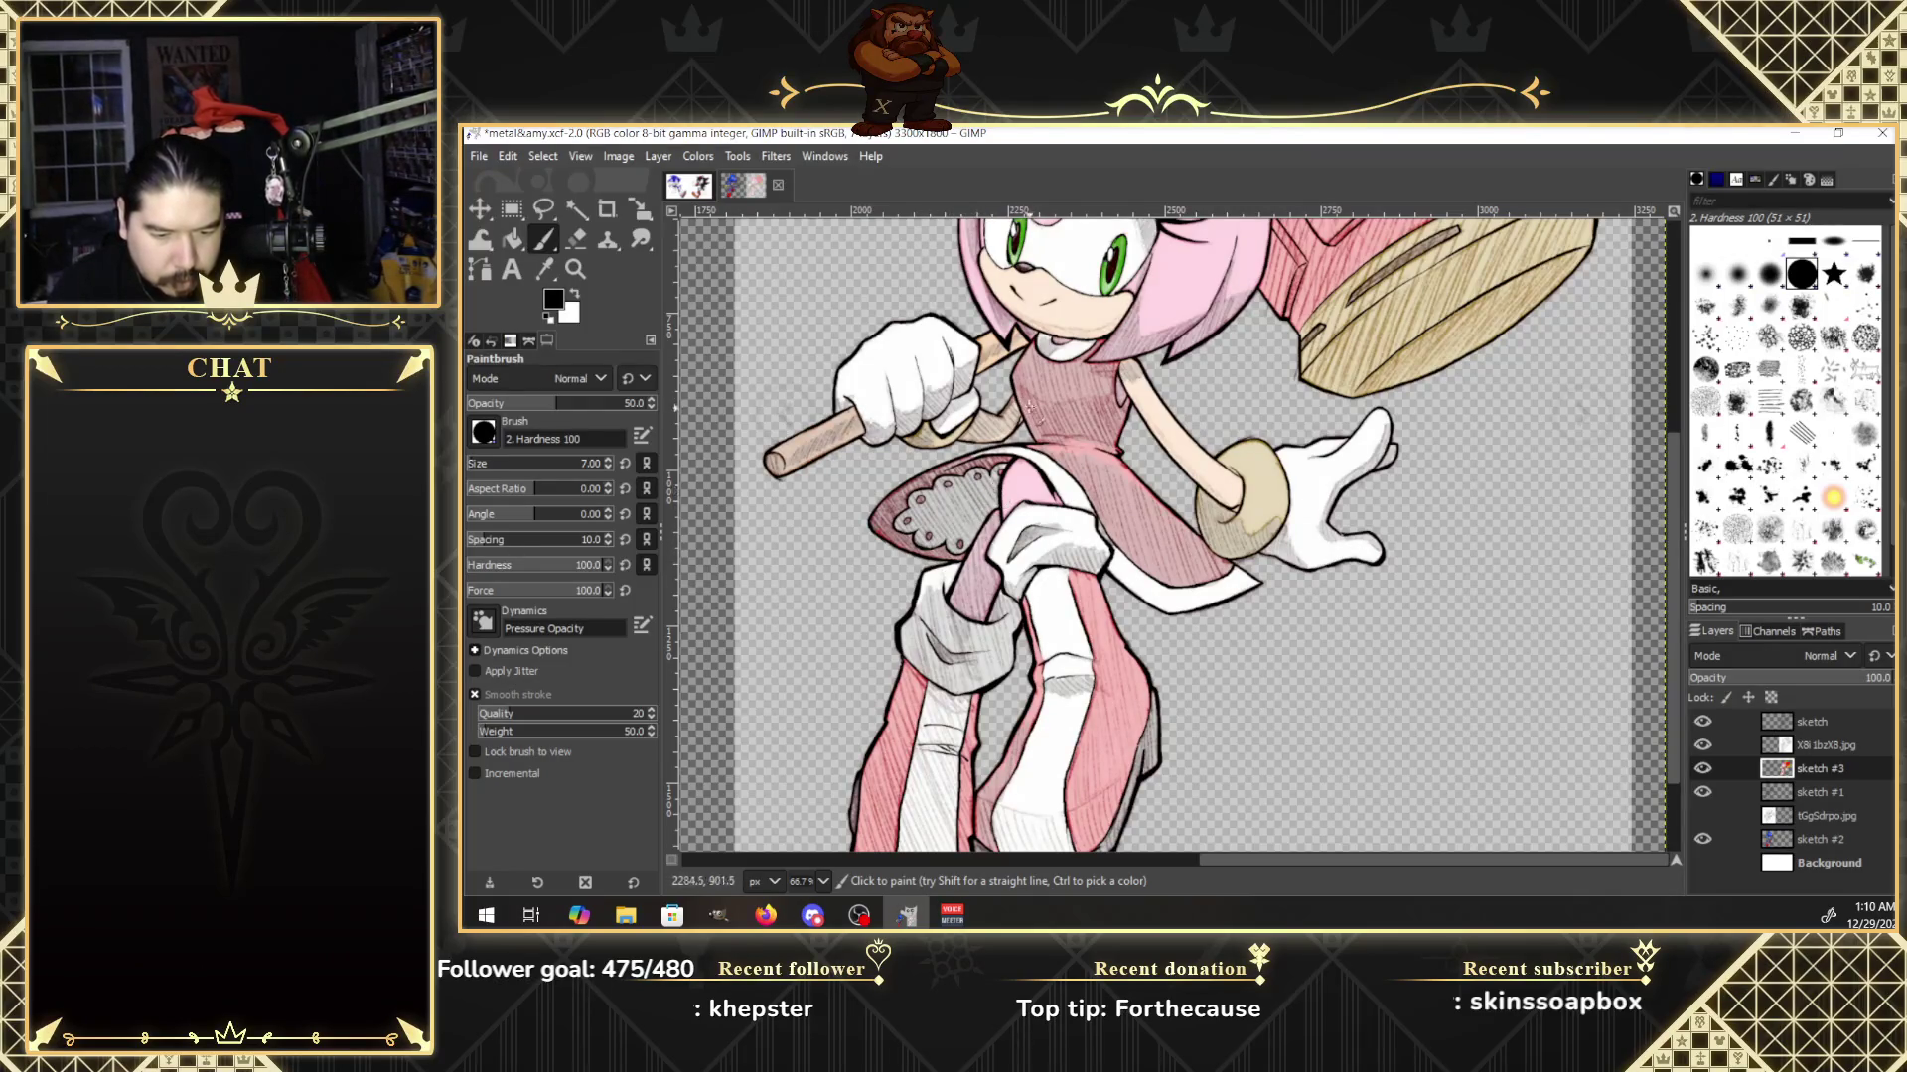
pyautogui.moveTo(1055, 437)
pyautogui.mouseDown()
pyautogui.moveTo(1038, 405)
pyautogui.moveTo(1115, 415)
pyautogui.moveTo(1094, 361)
pyautogui.mouseUp()
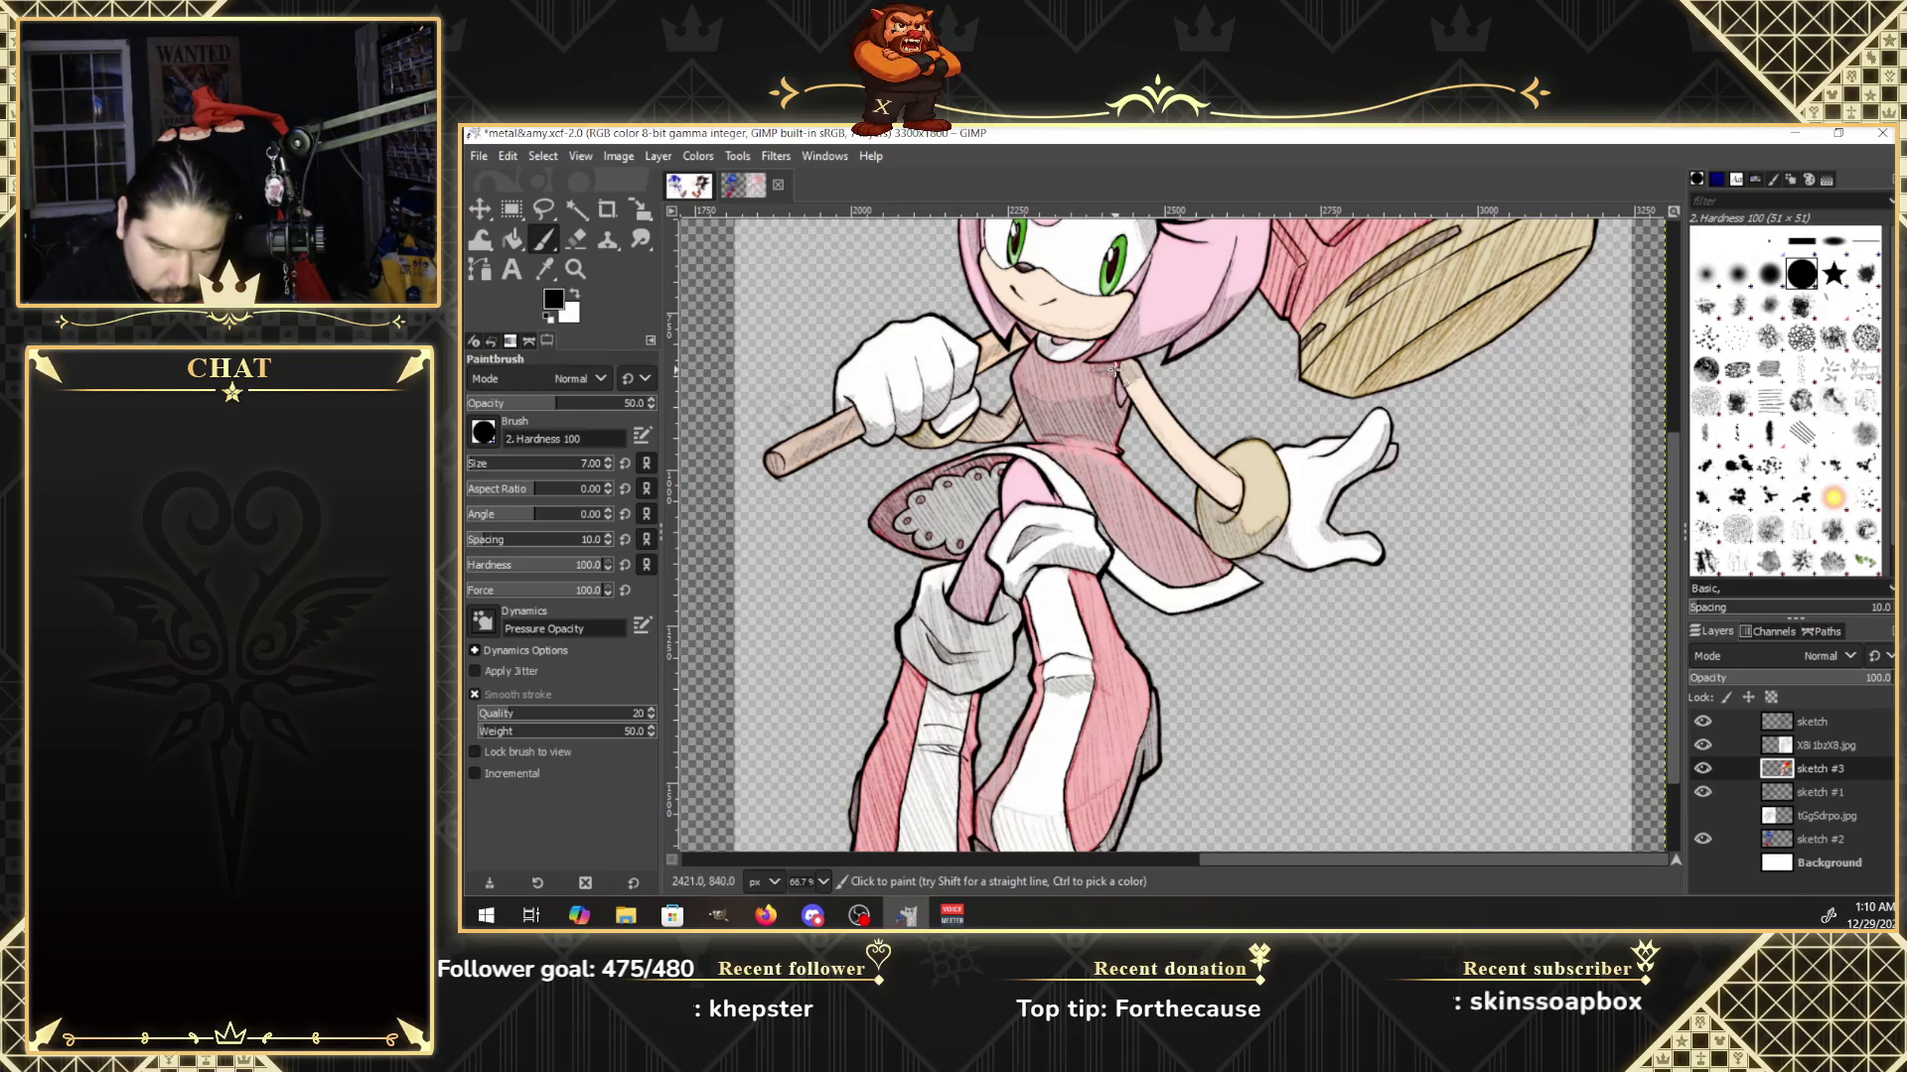
# Hatch the white shoe's lower part and bottom edge with grey strokes.
pyautogui.moveTo(1673, 543); pyautogui.dragTo(1677, 610)
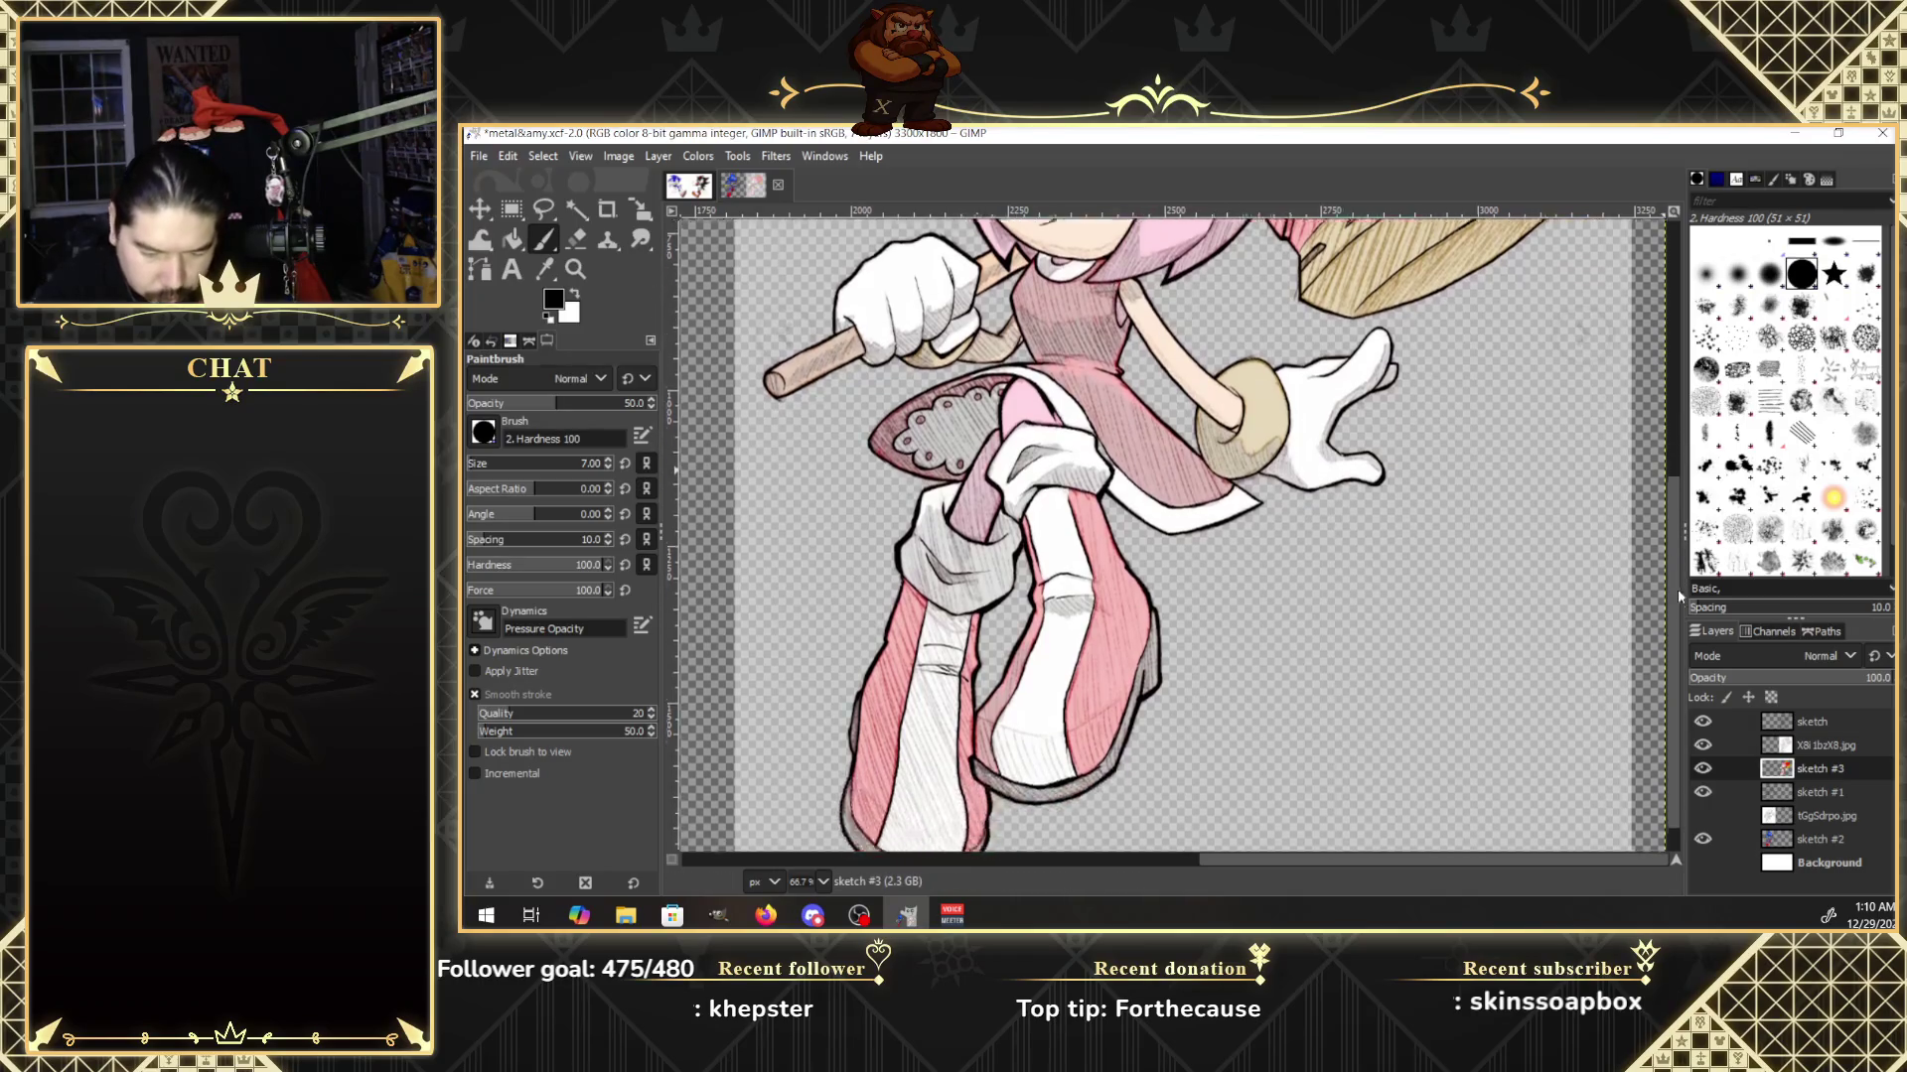
pyautogui.moveTo(1001, 697)
pyautogui.mouseDown()
pyautogui.moveTo(1021, 742)
pyautogui.moveTo(1068, 735)
pyautogui.mouseUp()
pyautogui.moveTo(1077, 668); pyautogui.dragTo(1083, 693)
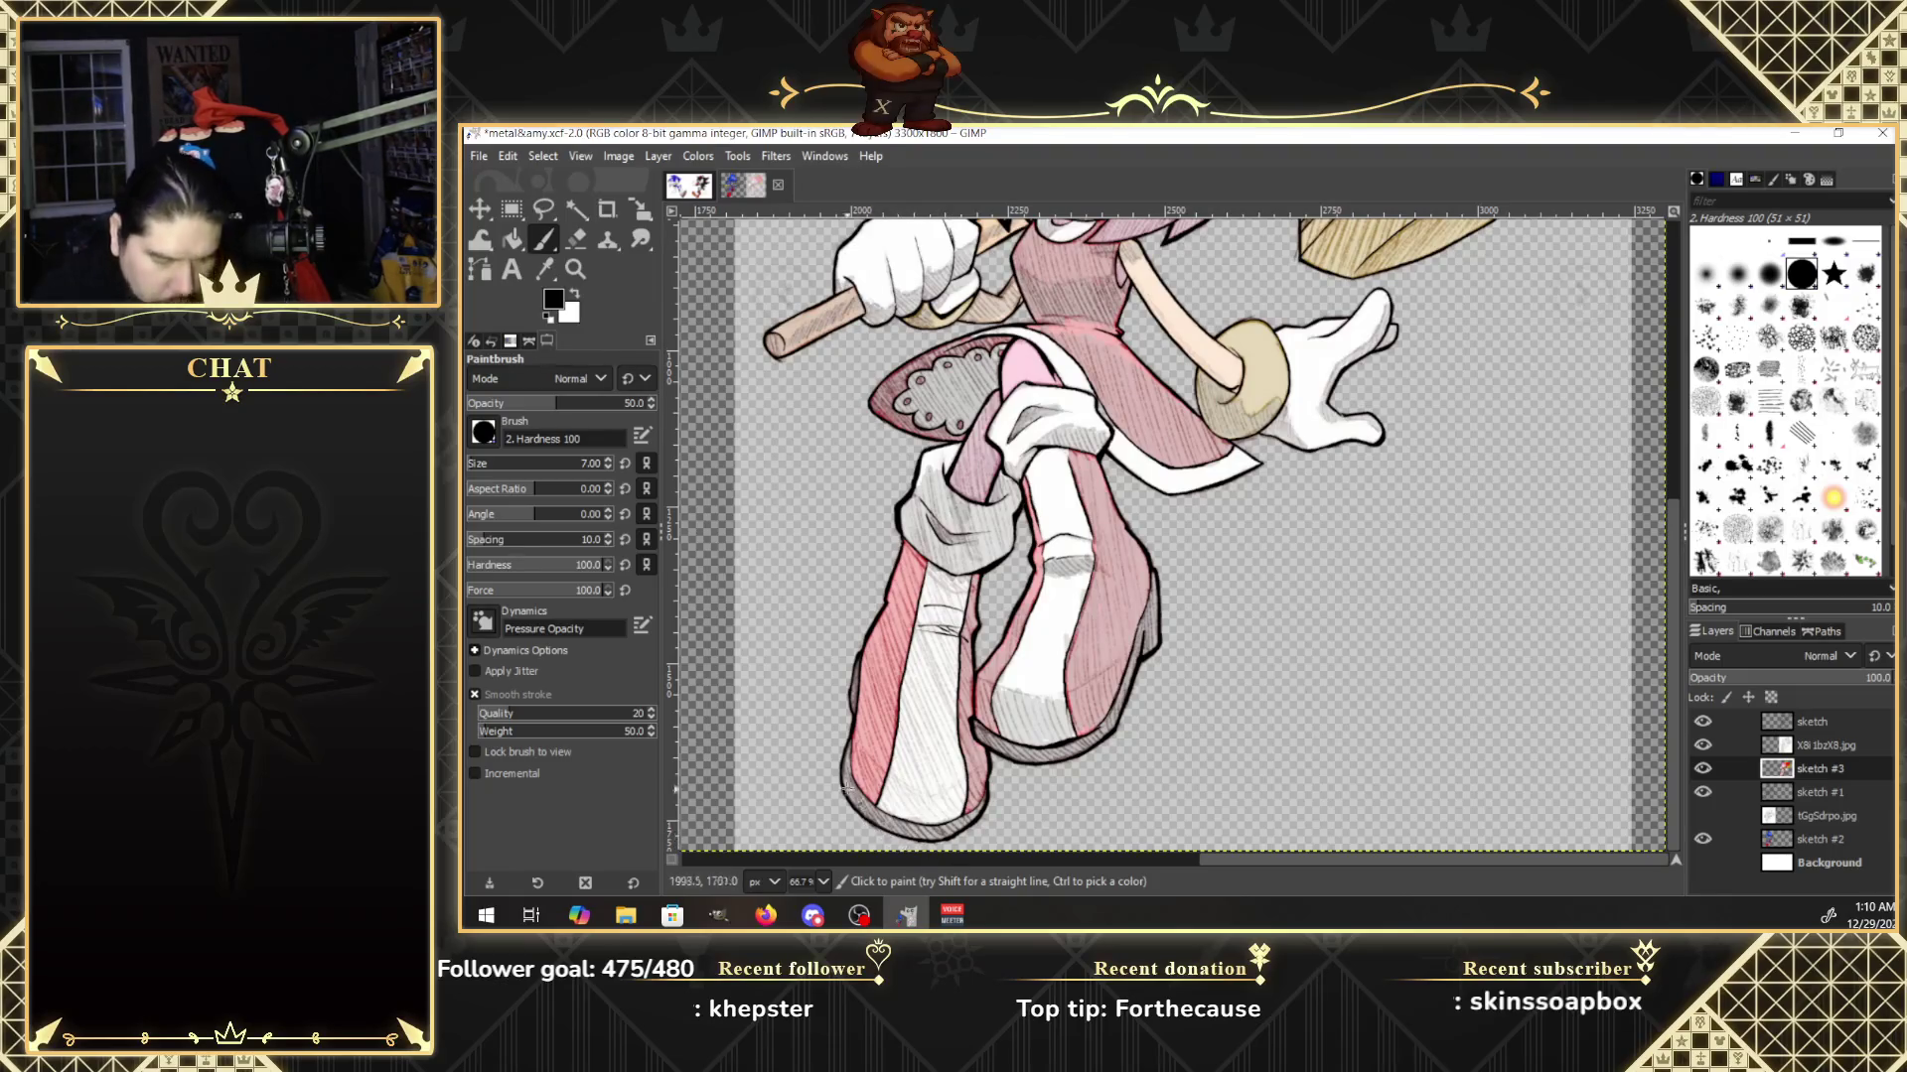
pyautogui.moveTo(891, 811)
pyautogui.mouseDown()
pyautogui.moveTo(915, 685)
pyautogui.moveTo(892, 810)
pyautogui.mouseUp()
pyautogui.moveTo(943, 675)
pyautogui.mouseDown()
pyautogui.moveTo(896, 809)
pyautogui.moveTo(950, 697)
pyautogui.moveTo(919, 822)
pyautogui.mouseUp()
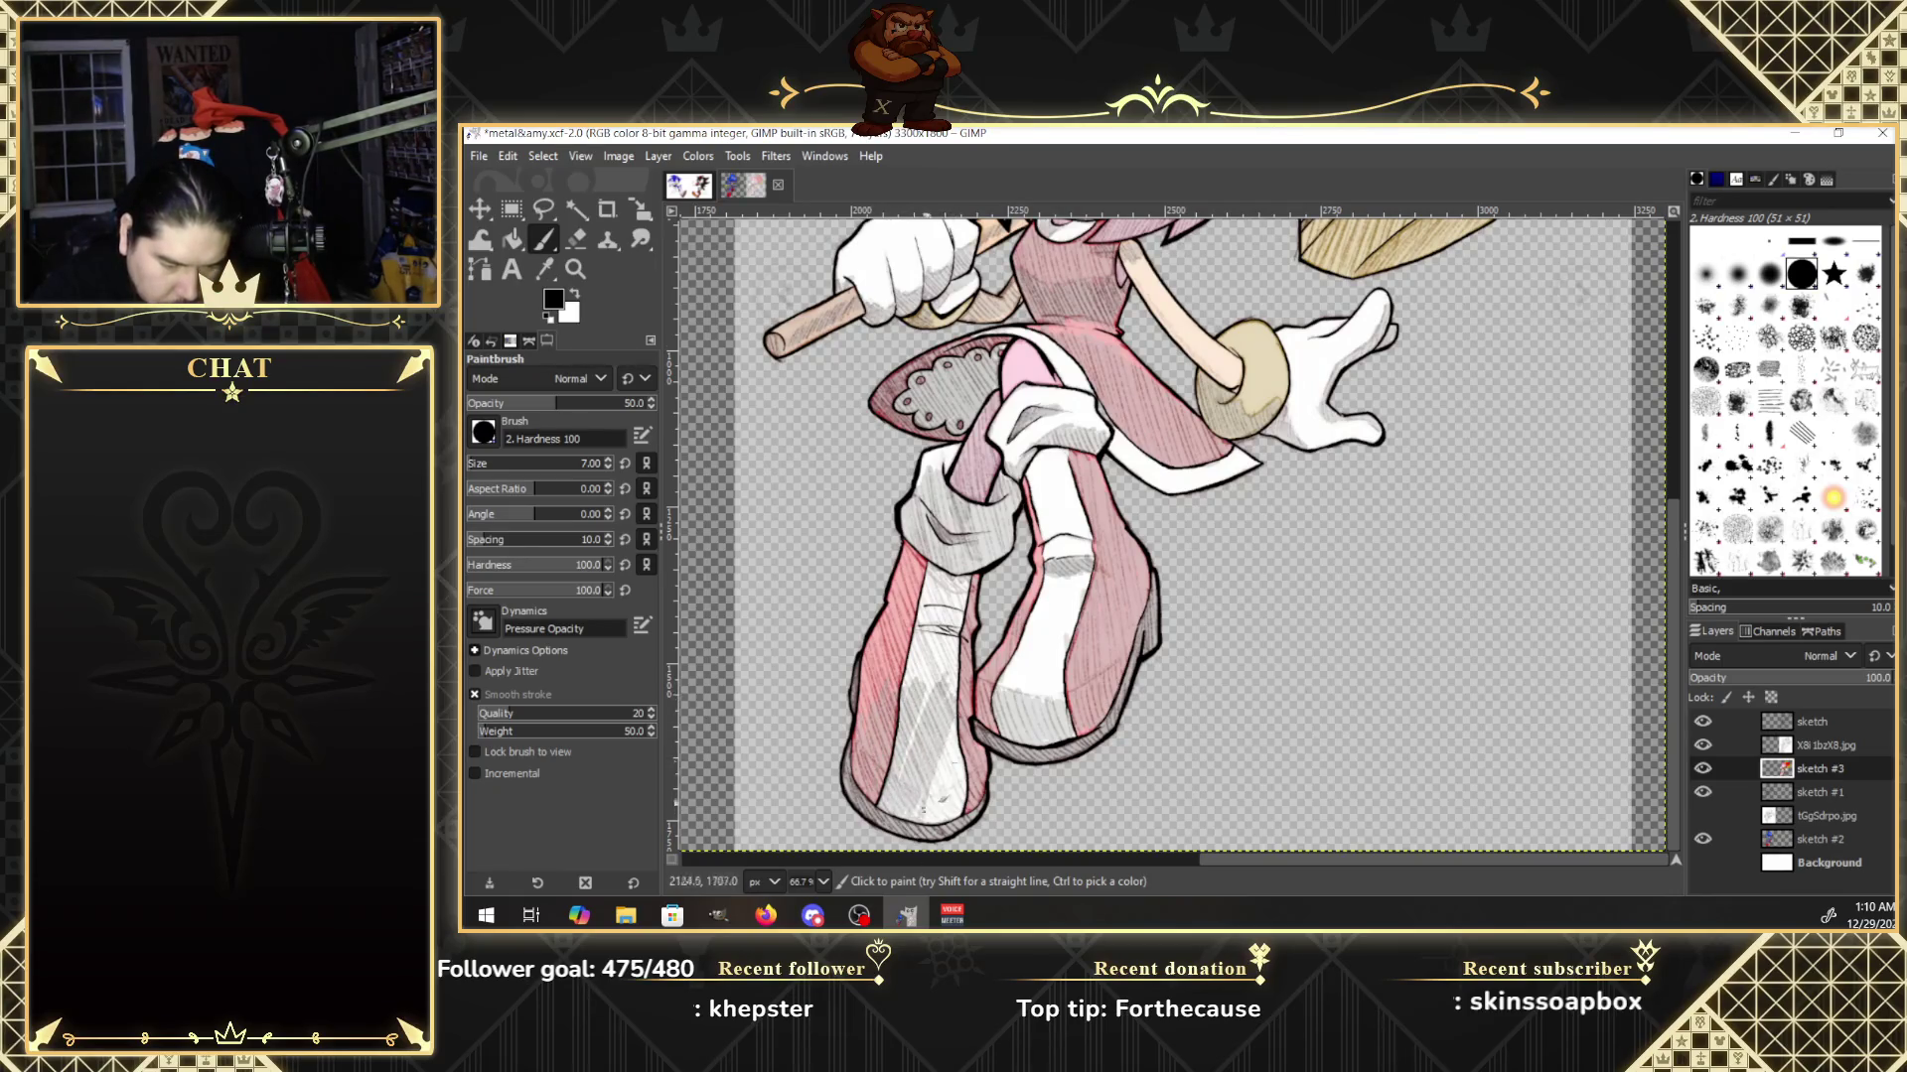
pyautogui.moveTo(958, 717); pyautogui.dragTo(926, 820)
pyautogui.moveTo(959, 753)
pyautogui.mouseDown()
pyautogui.moveTo(929, 820)
pyautogui.moveTo(945, 822)
pyautogui.mouseUp()
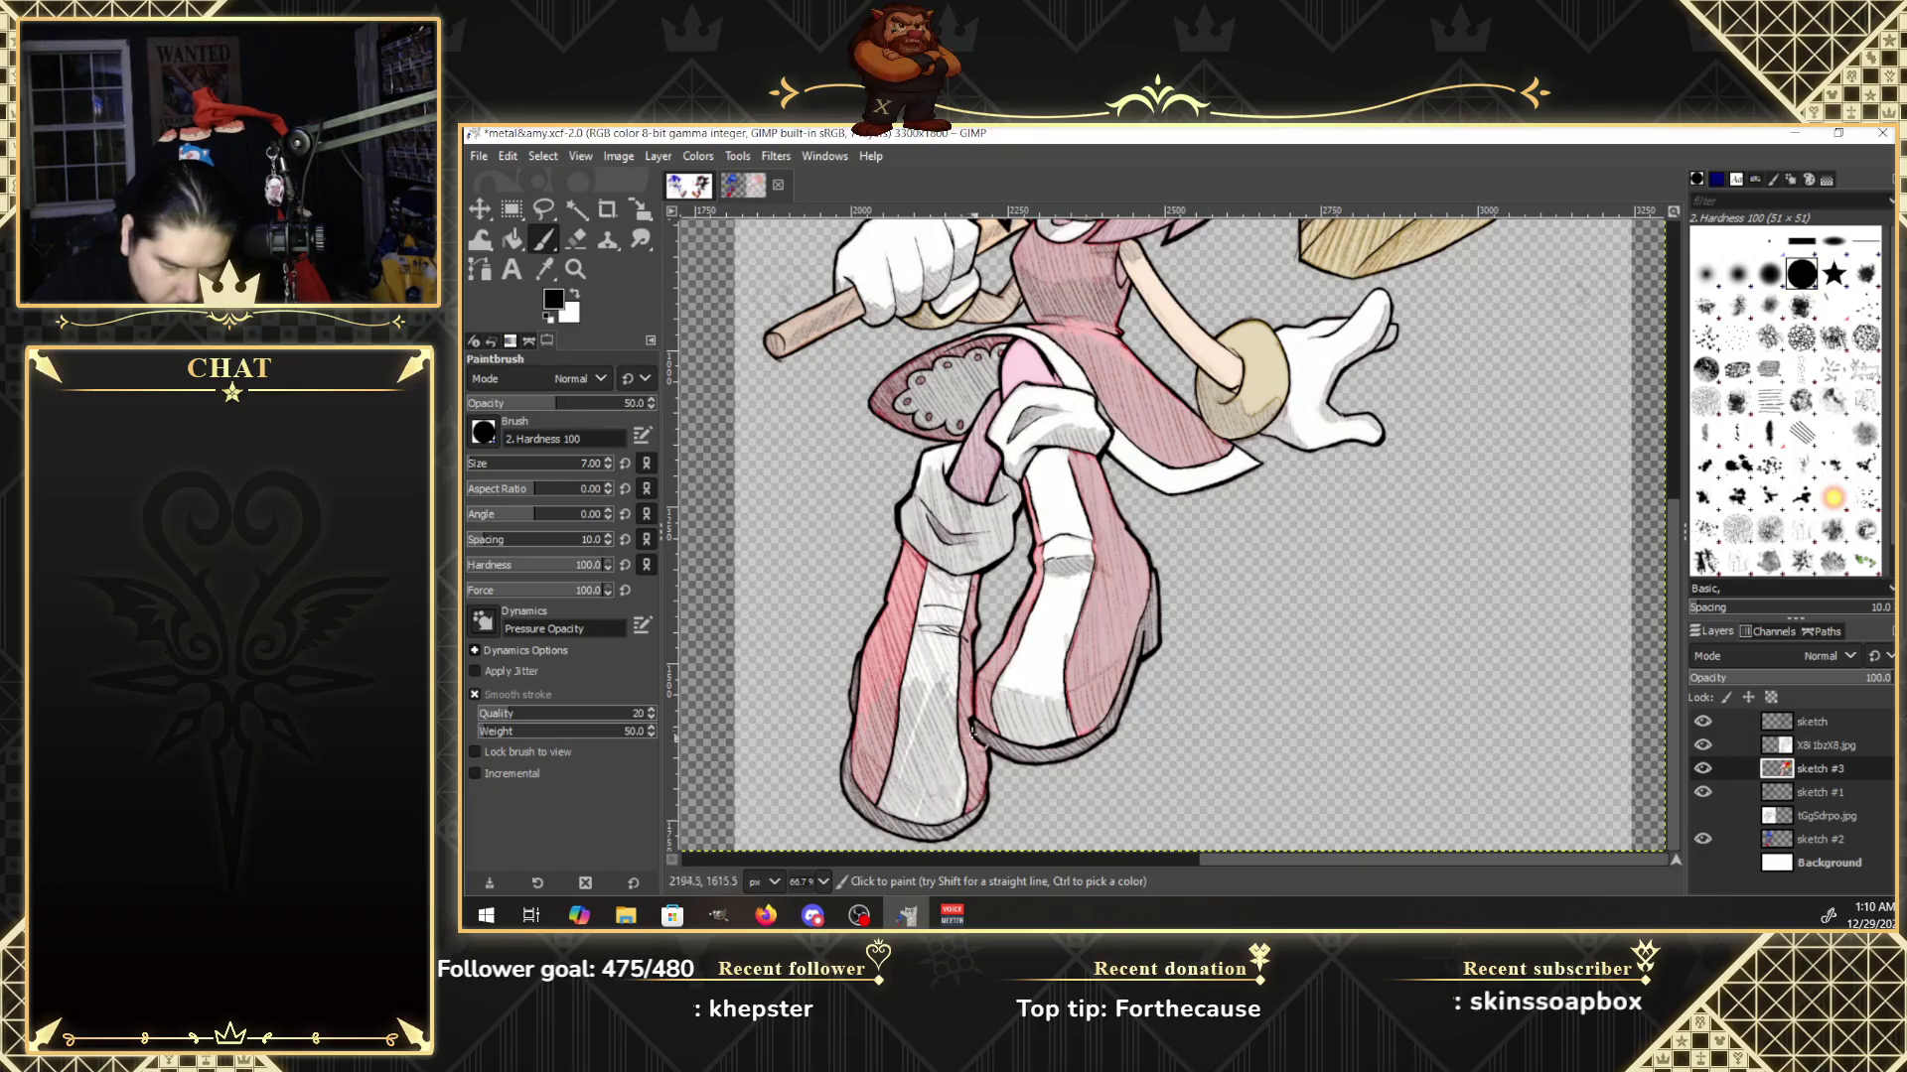
pyautogui.moveTo(961, 631)
pyautogui.mouseDown()
pyautogui.moveTo(943, 700)
pyautogui.moveTo(946, 680)
pyautogui.mouseUp()
# Hatch the top of the left boot, along its bottom, and faintly on the right boot.
pyautogui.moveTo(970, 596)
pyautogui.mouseDown()
pyautogui.moveTo(965, 674)
pyautogui.moveTo(955, 609)
pyautogui.moveTo(923, 707)
pyautogui.mouseUp()
pyautogui.moveTo(945, 584); pyautogui.dragTo(928, 676)
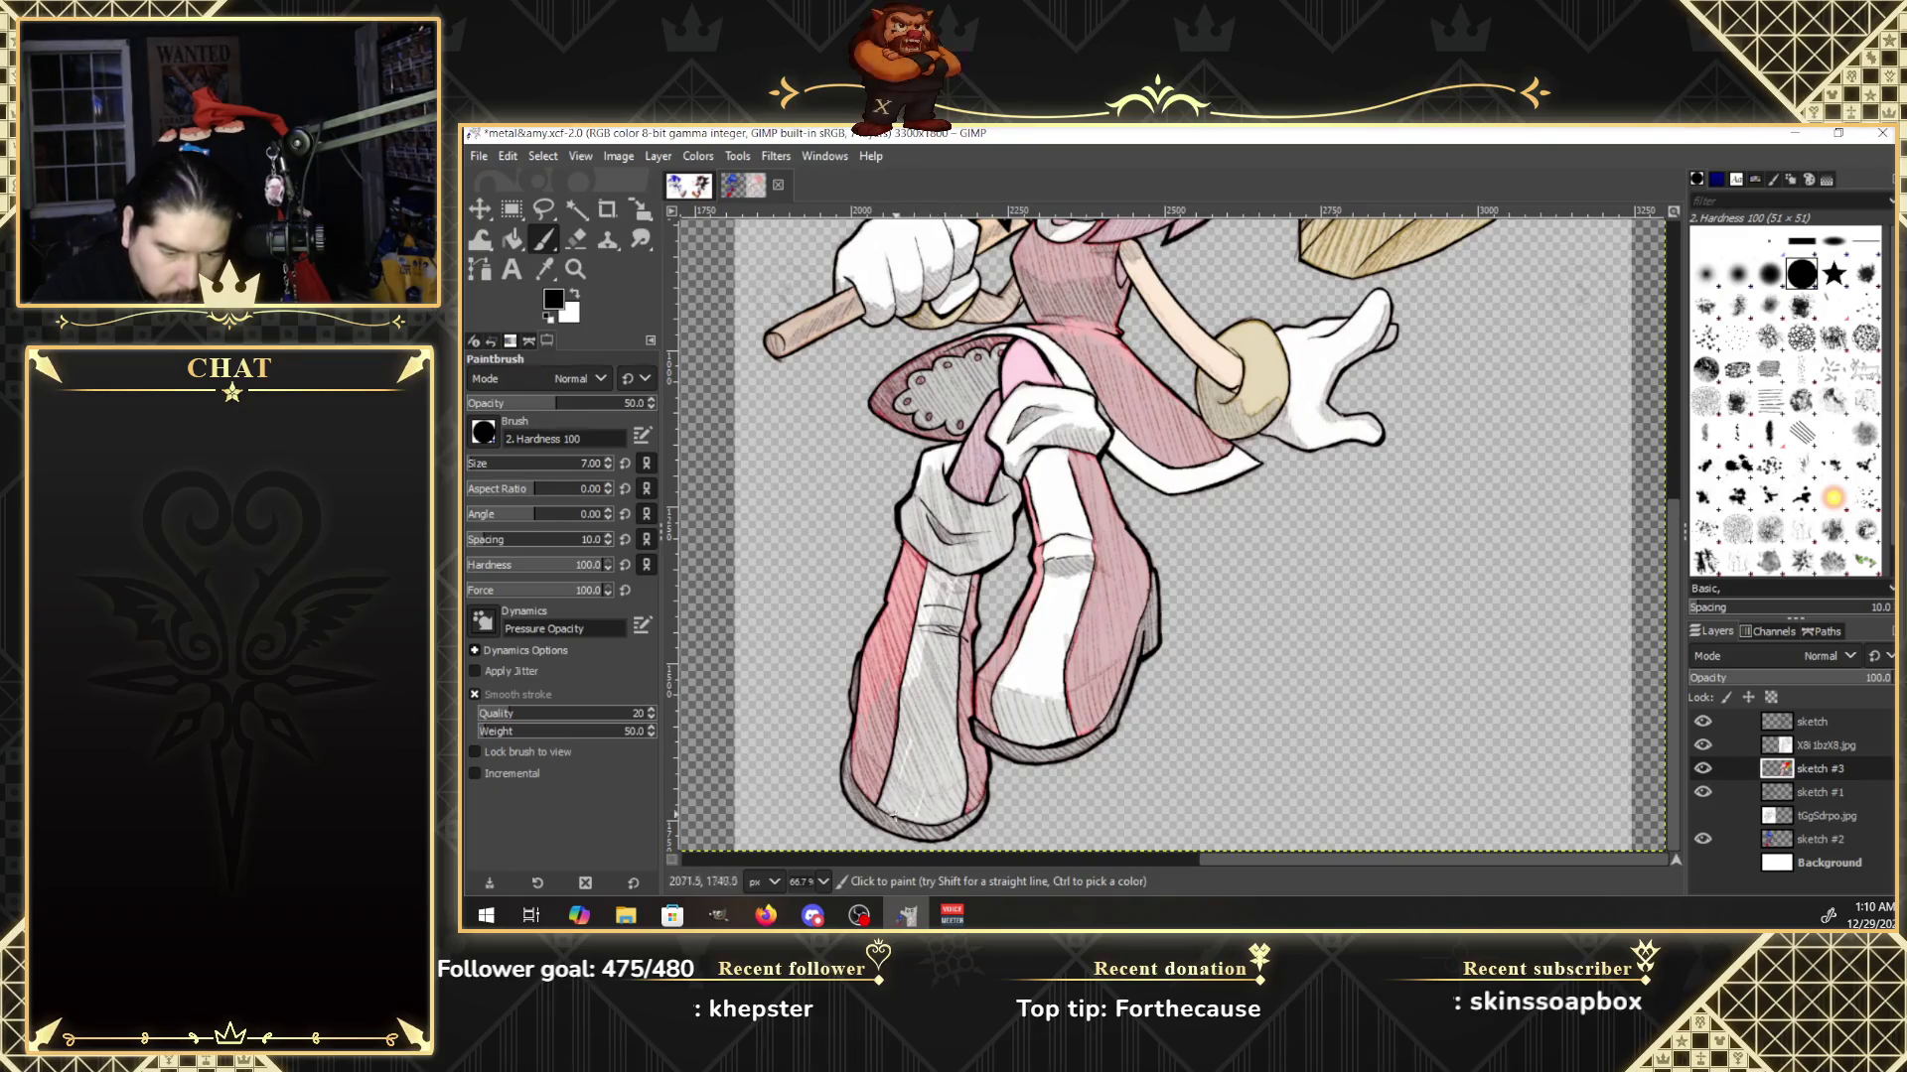
pyautogui.moveTo(933, 578)
pyautogui.mouseDown()
pyautogui.moveTo(907, 687)
pyautogui.moveTo(913, 663)
pyautogui.mouseUp()
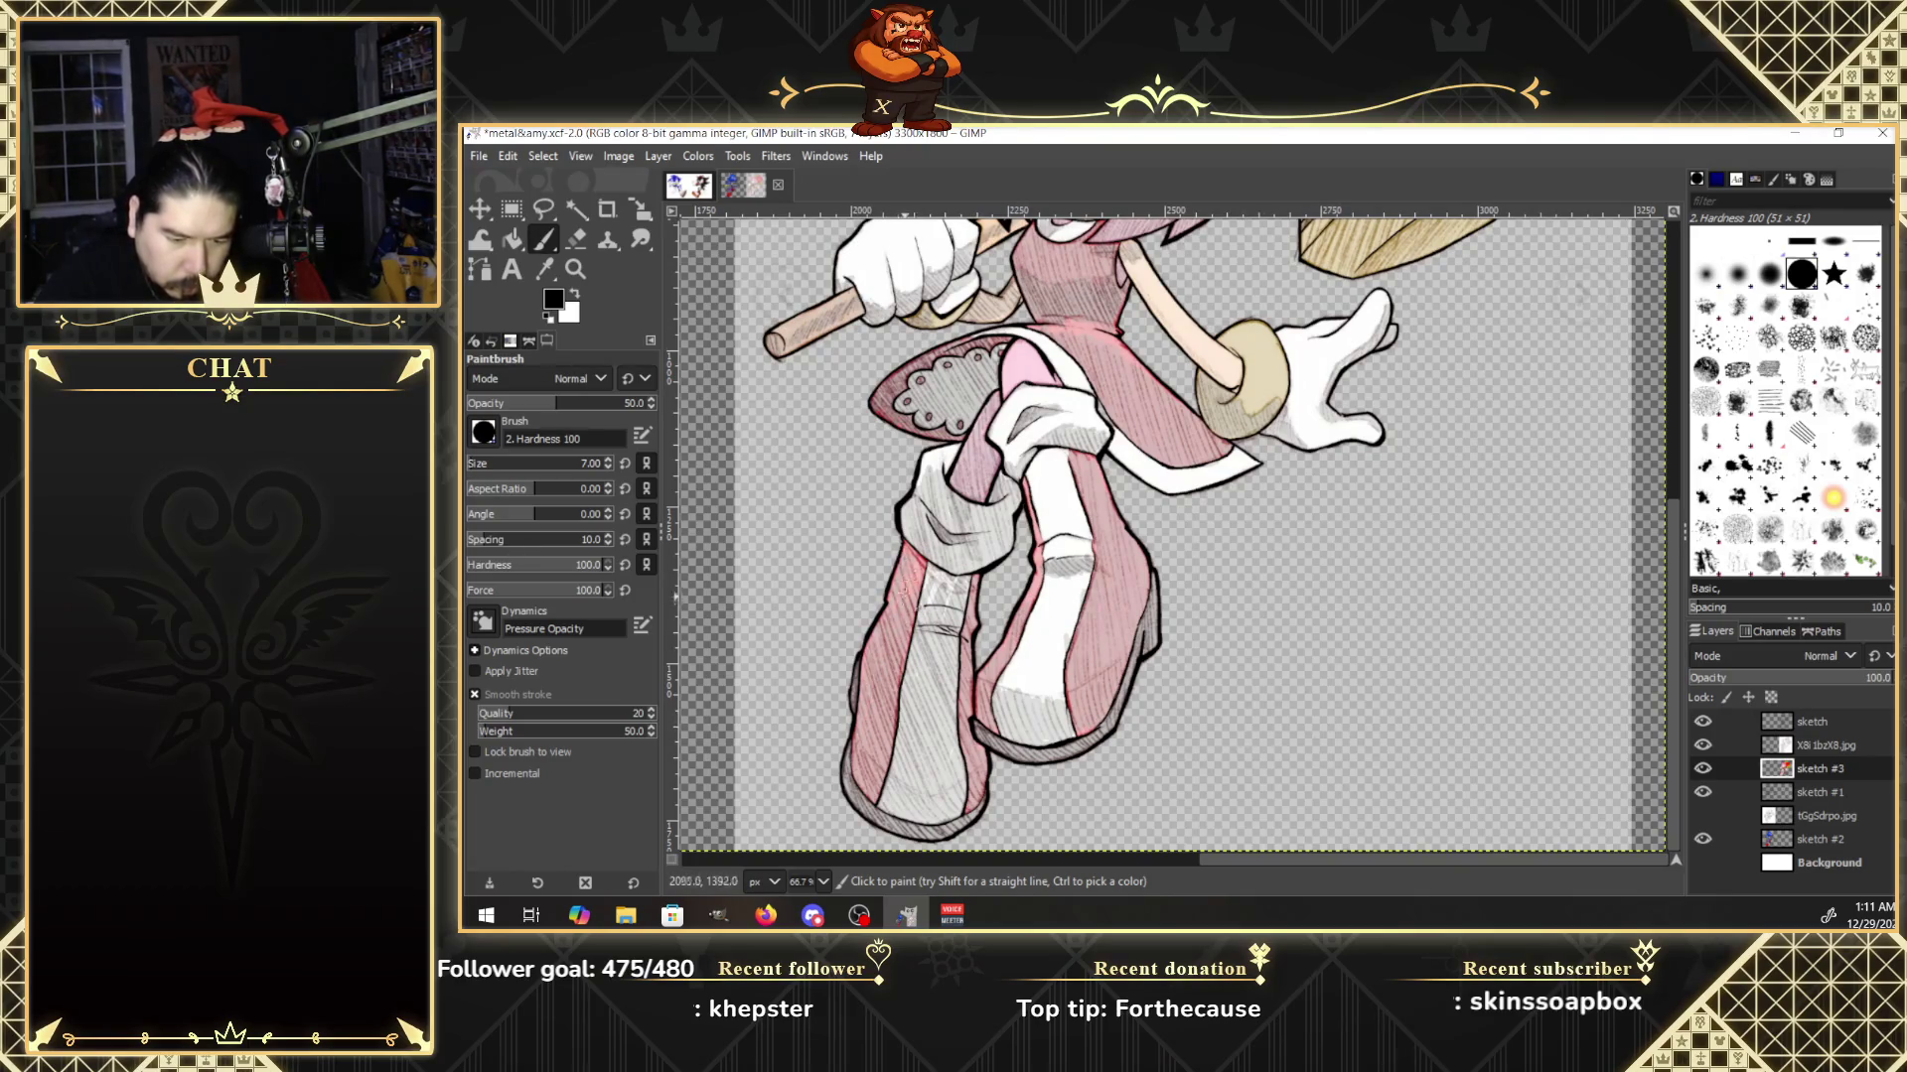
pyautogui.moveTo(923, 566)
pyautogui.mouseDown()
pyautogui.moveTo(917, 616)
pyautogui.moveTo(930, 606)
pyautogui.mouseUp()
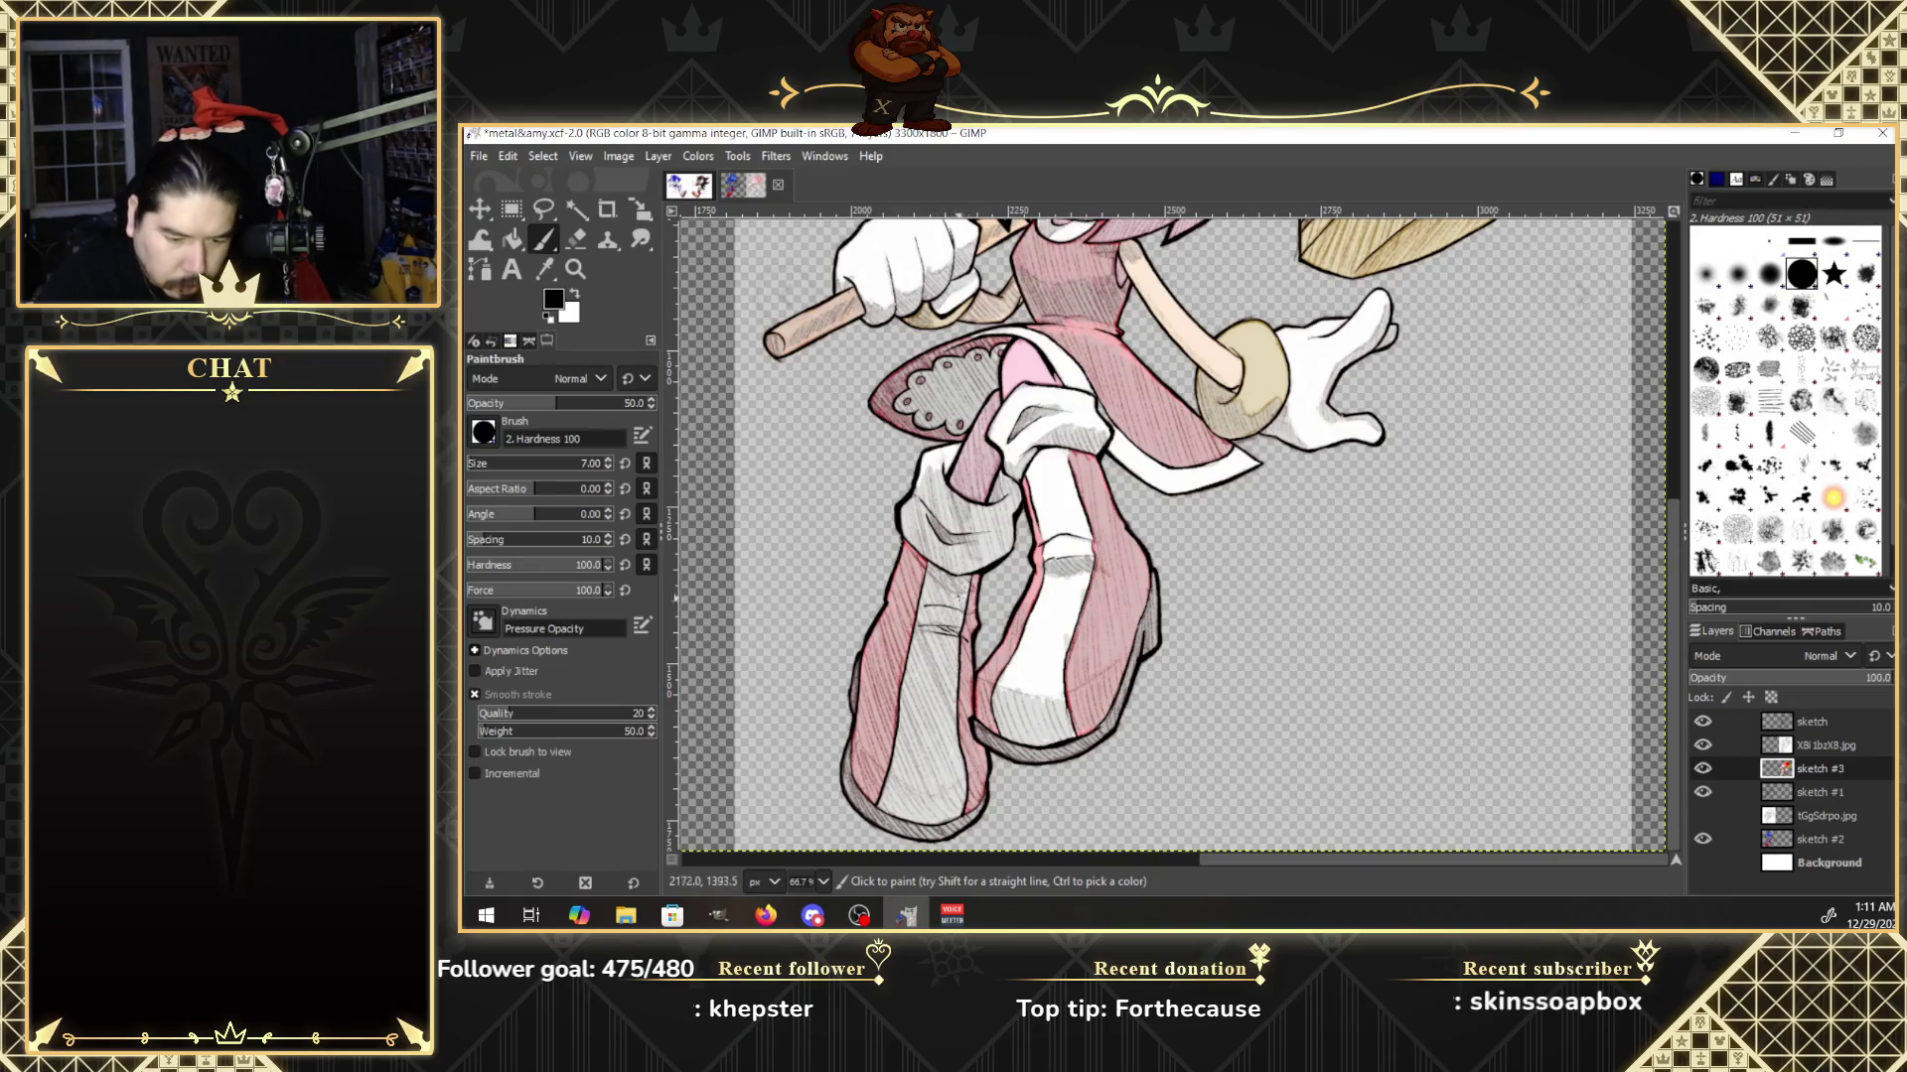
pyautogui.moveTo(933, 570)
pyautogui.mouseDown()
pyautogui.moveTo(916, 552)
pyautogui.moveTo(945, 577)
pyautogui.moveTo(923, 630)
pyautogui.mouseUp()
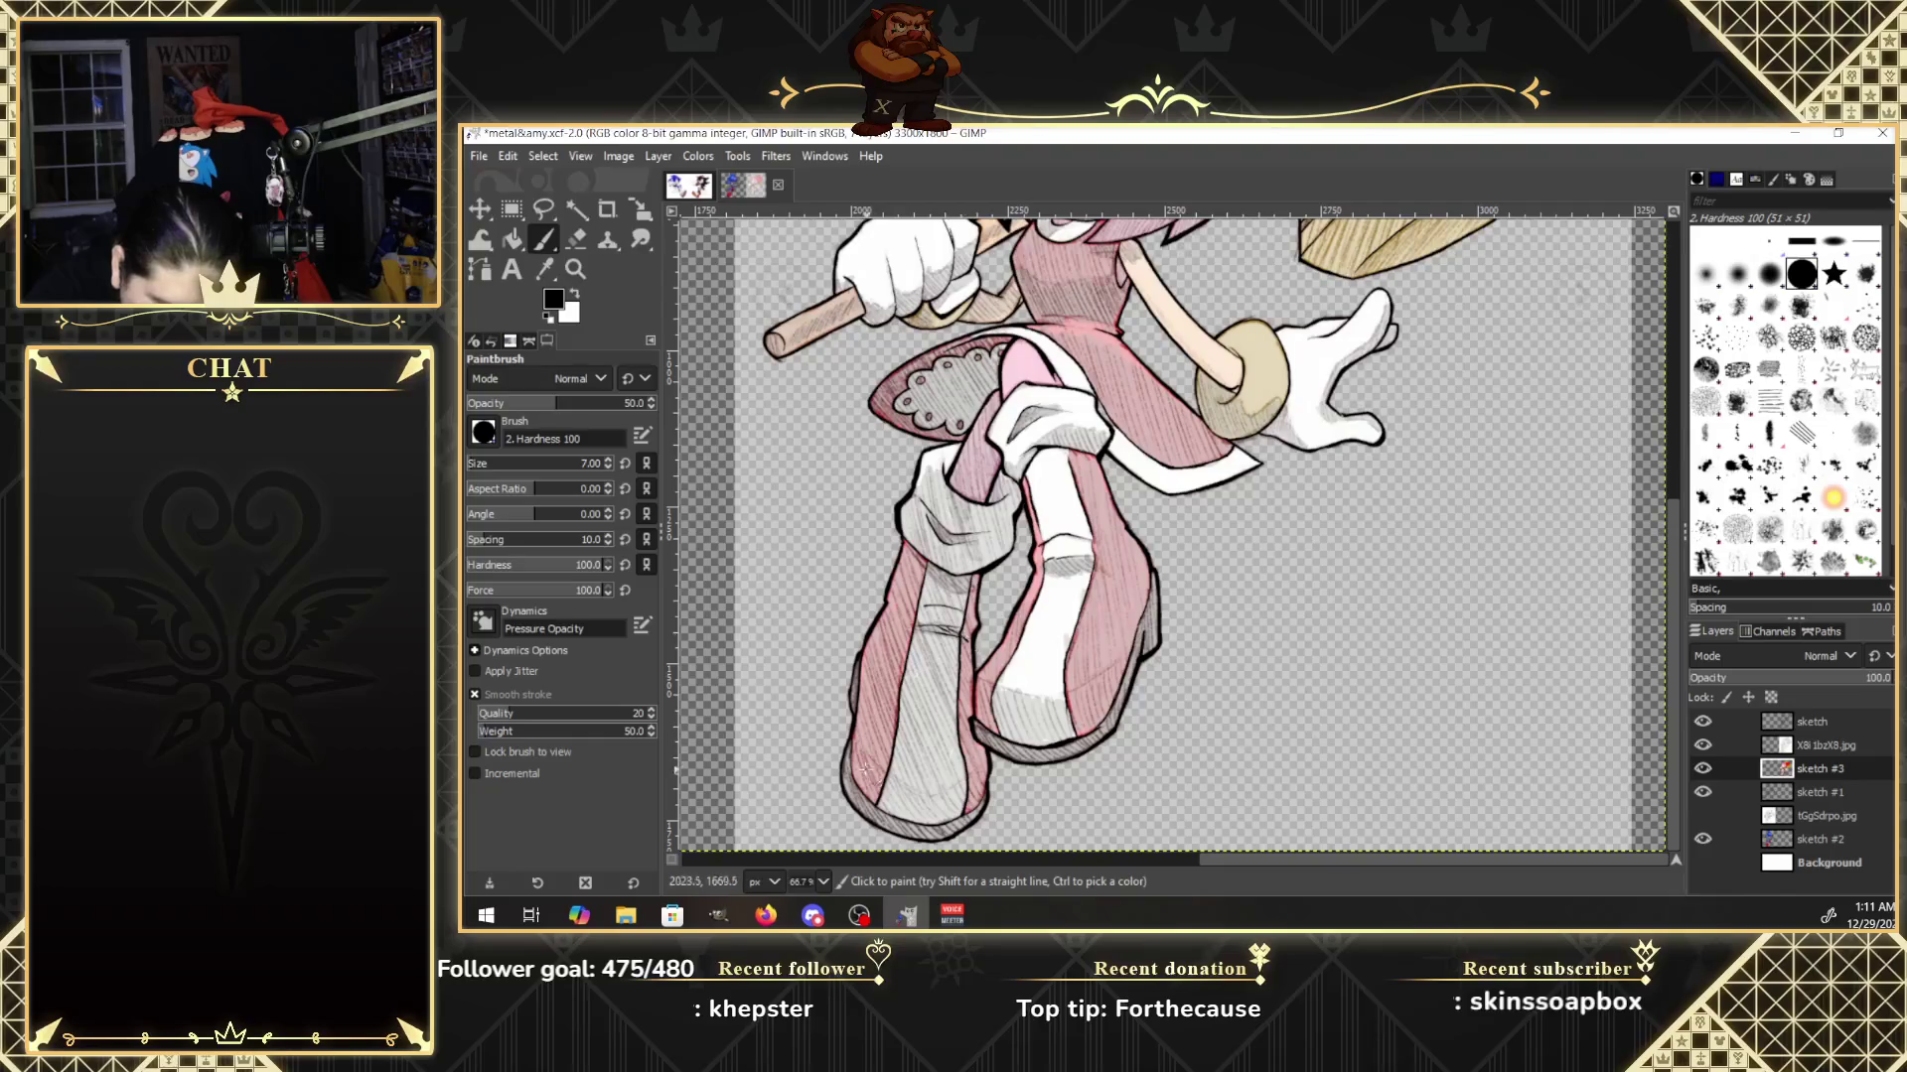
pyautogui.moveTo(878, 784)
pyautogui.mouseDown()
pyautogui.moveTo(926, 829)
pyautogui.moveTo(929, 793)
pyautogui.moveTo(948, 796)
pyautogui.mouseUp()
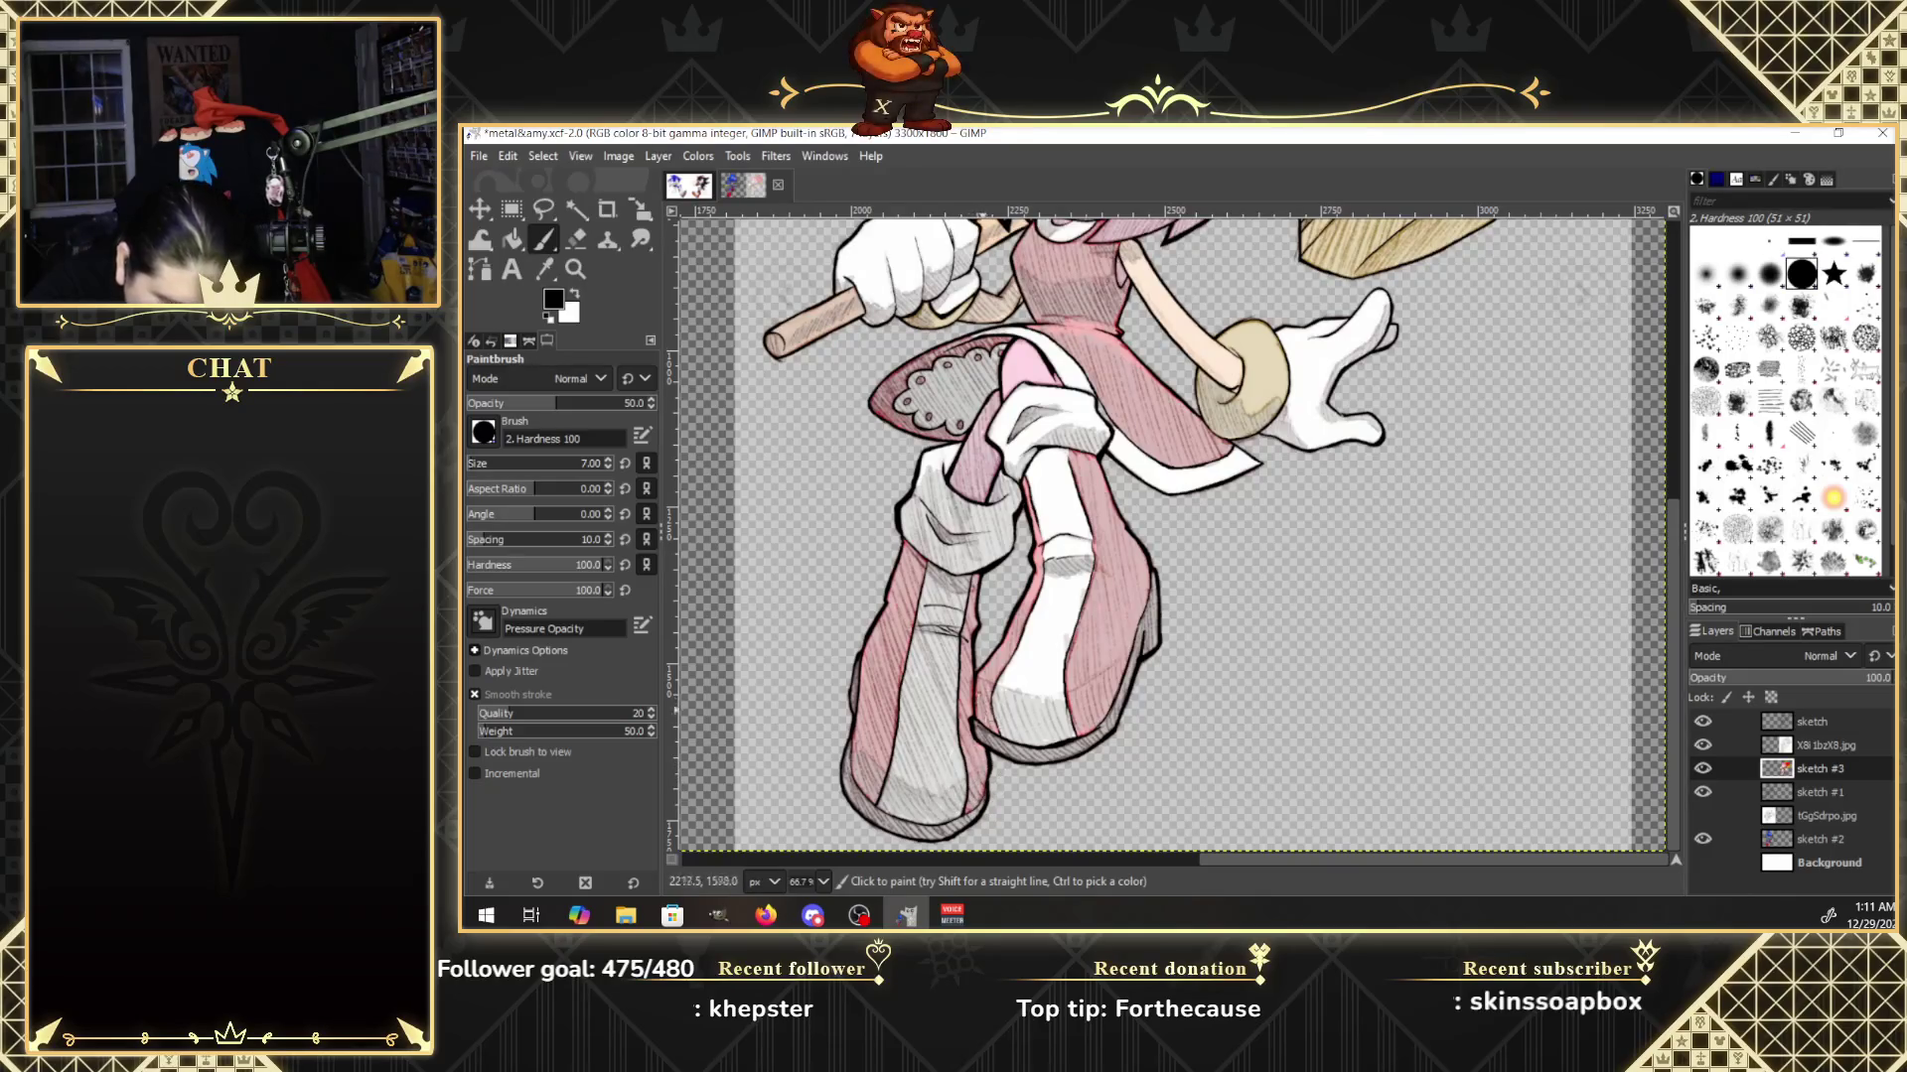
pyautogui.moveTo(1001, 735)
pyautogui.mouseDown()
pyautogui.moveTo(995, 687)
pyautogui.moveTo(1023, 745)
pyautogui.moveTo(1059, 745)
pyautogui.moveTo(1070, 715)
pyautogui.mouseUp()
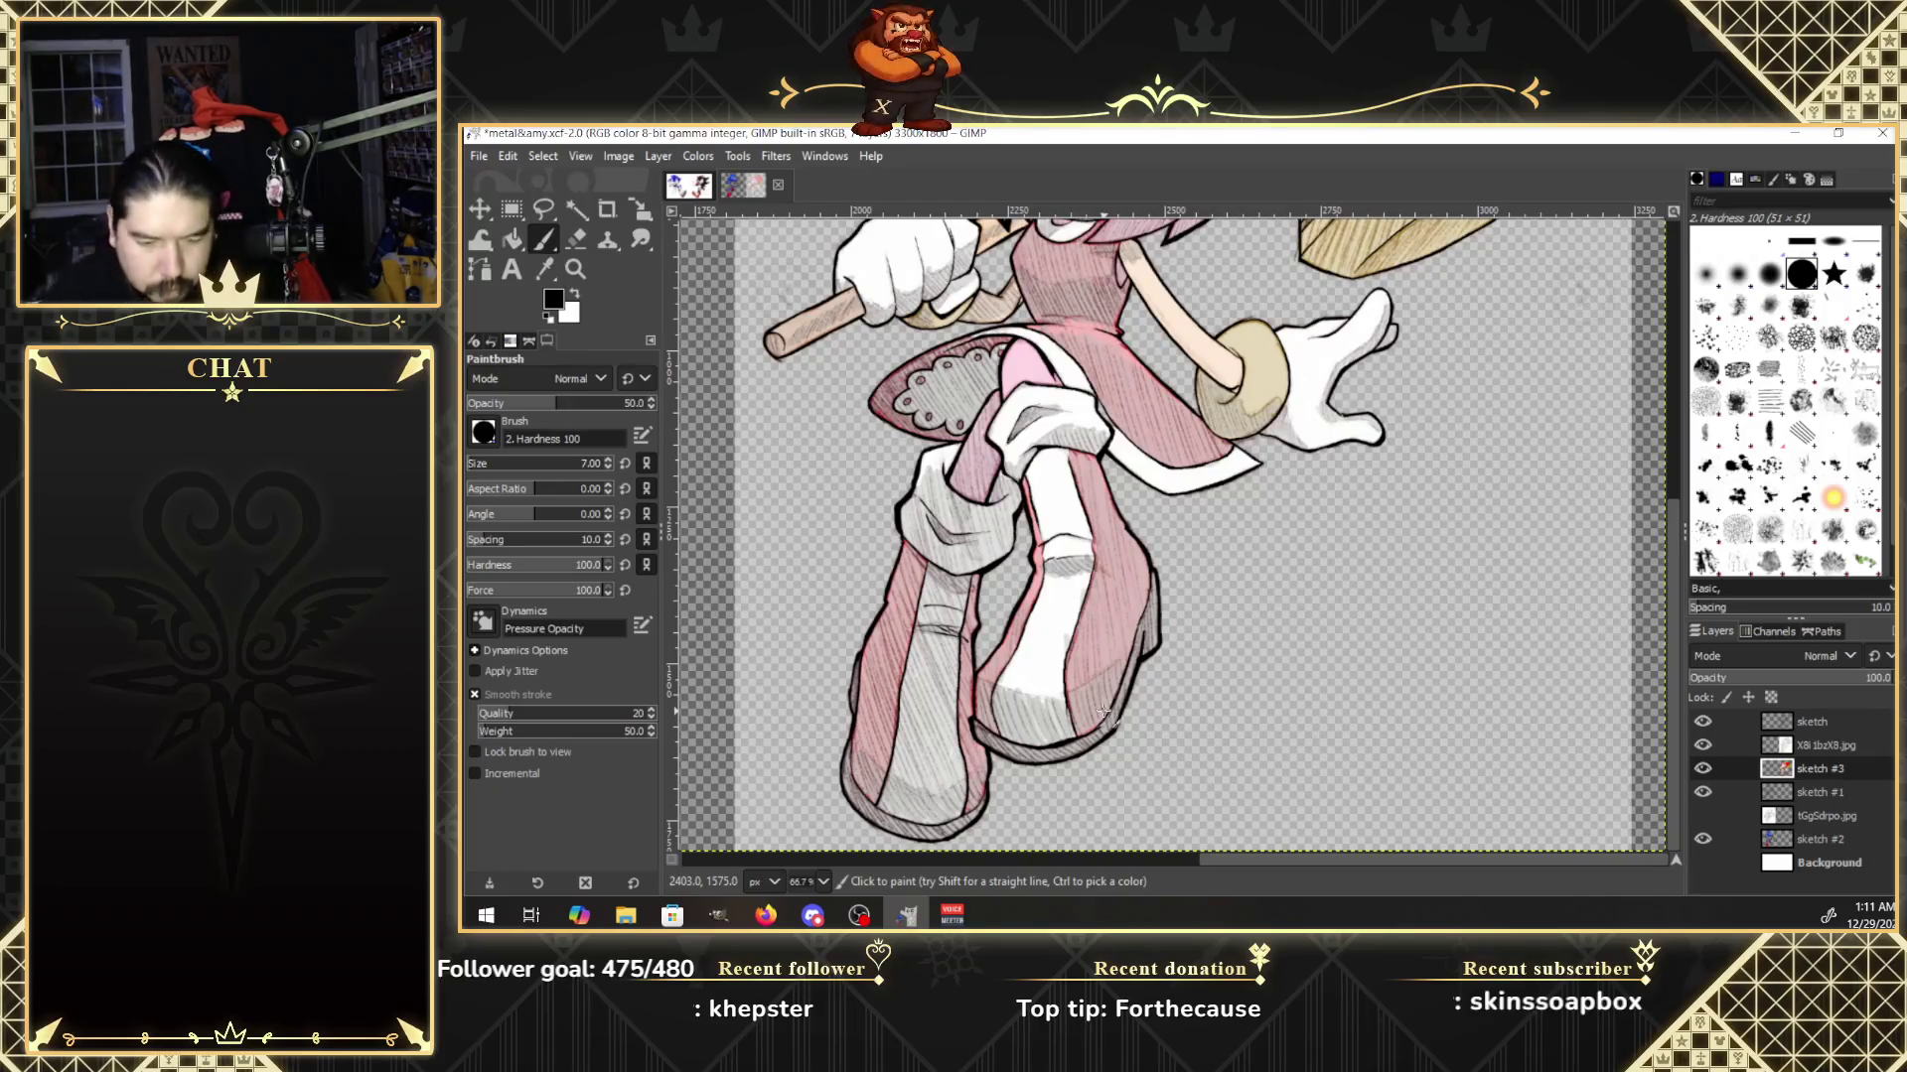
pyautogui.scroll(5, 1676, 452)
# Hide the X8 reference layer to reveal the flat colours and select the Smudge tool.
pyautogui.moveTo(1674, 444)
pyautogui.mouseDown()
pyautogui.moveTo(1677, 284)
pyautogui.moveTo(1664, 365)
pyautogui.mouseUp()
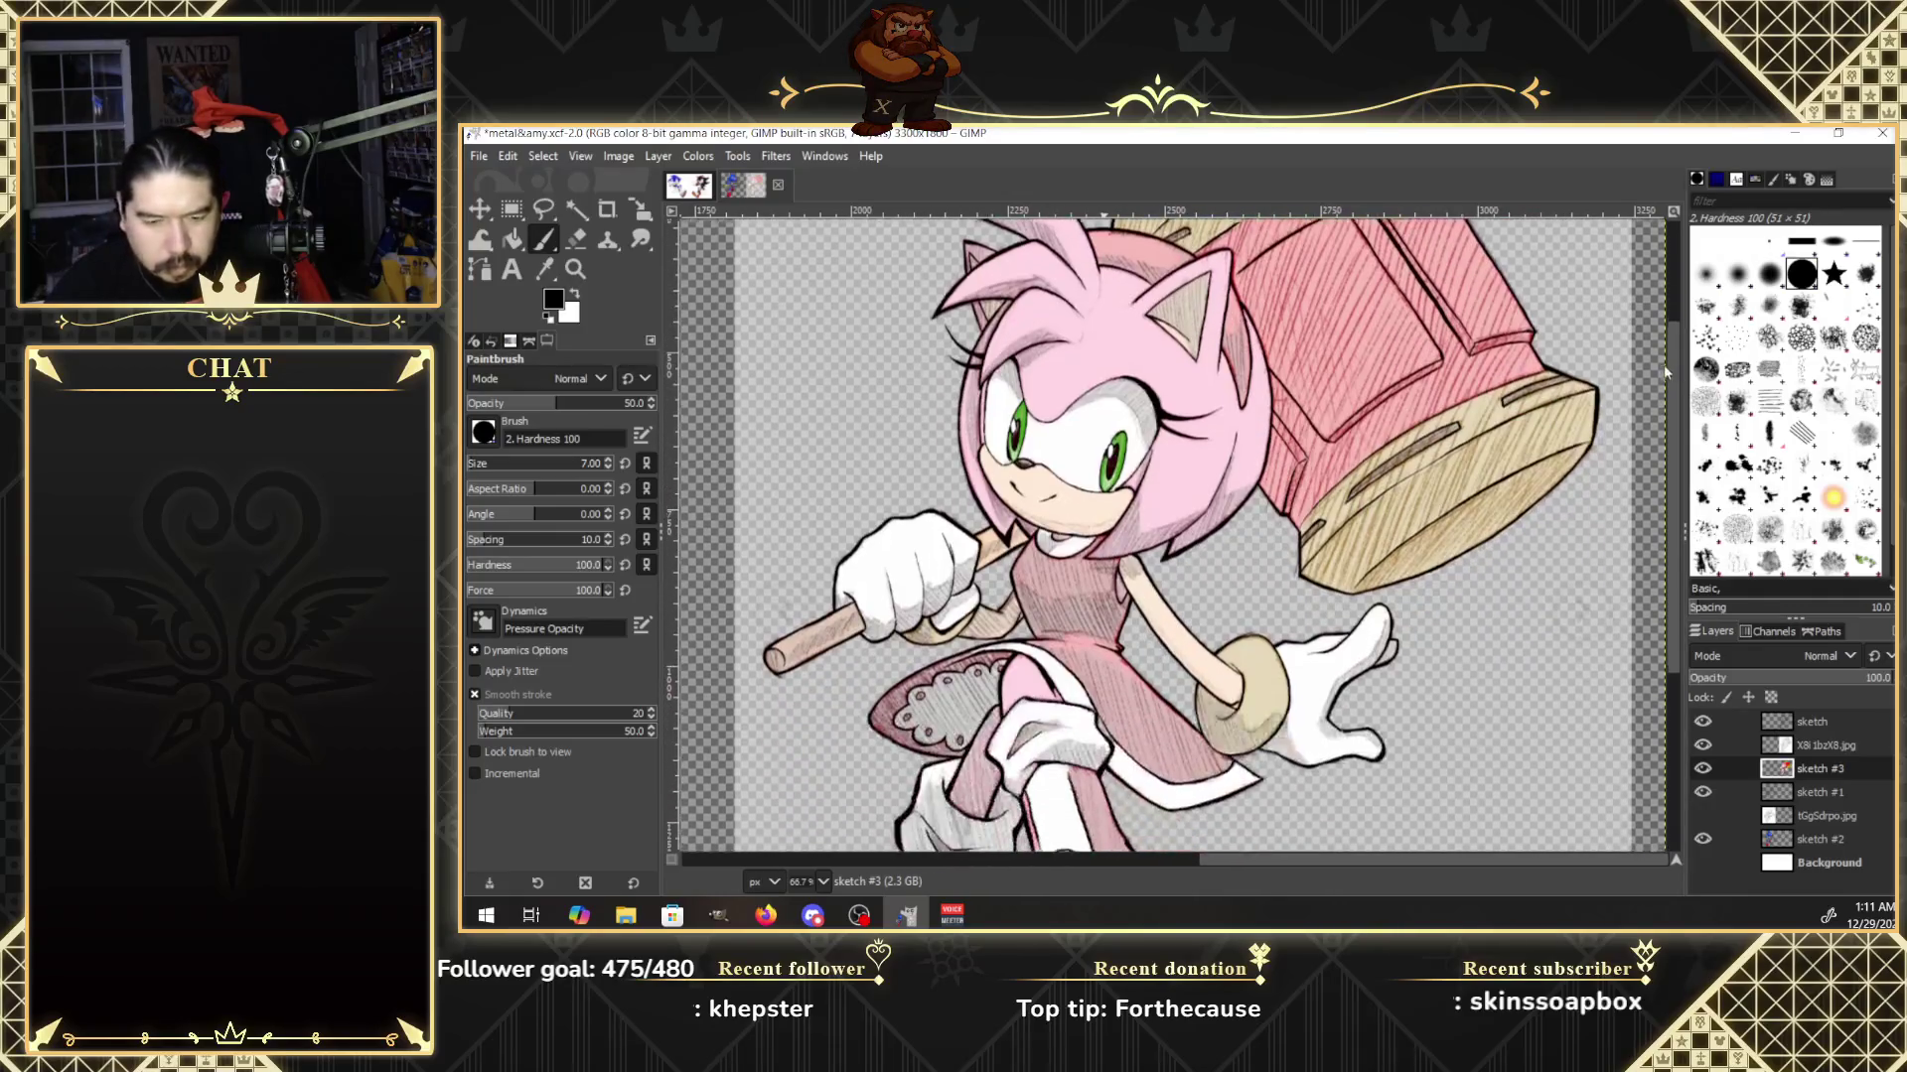
pyautogui.click(1702, 745)
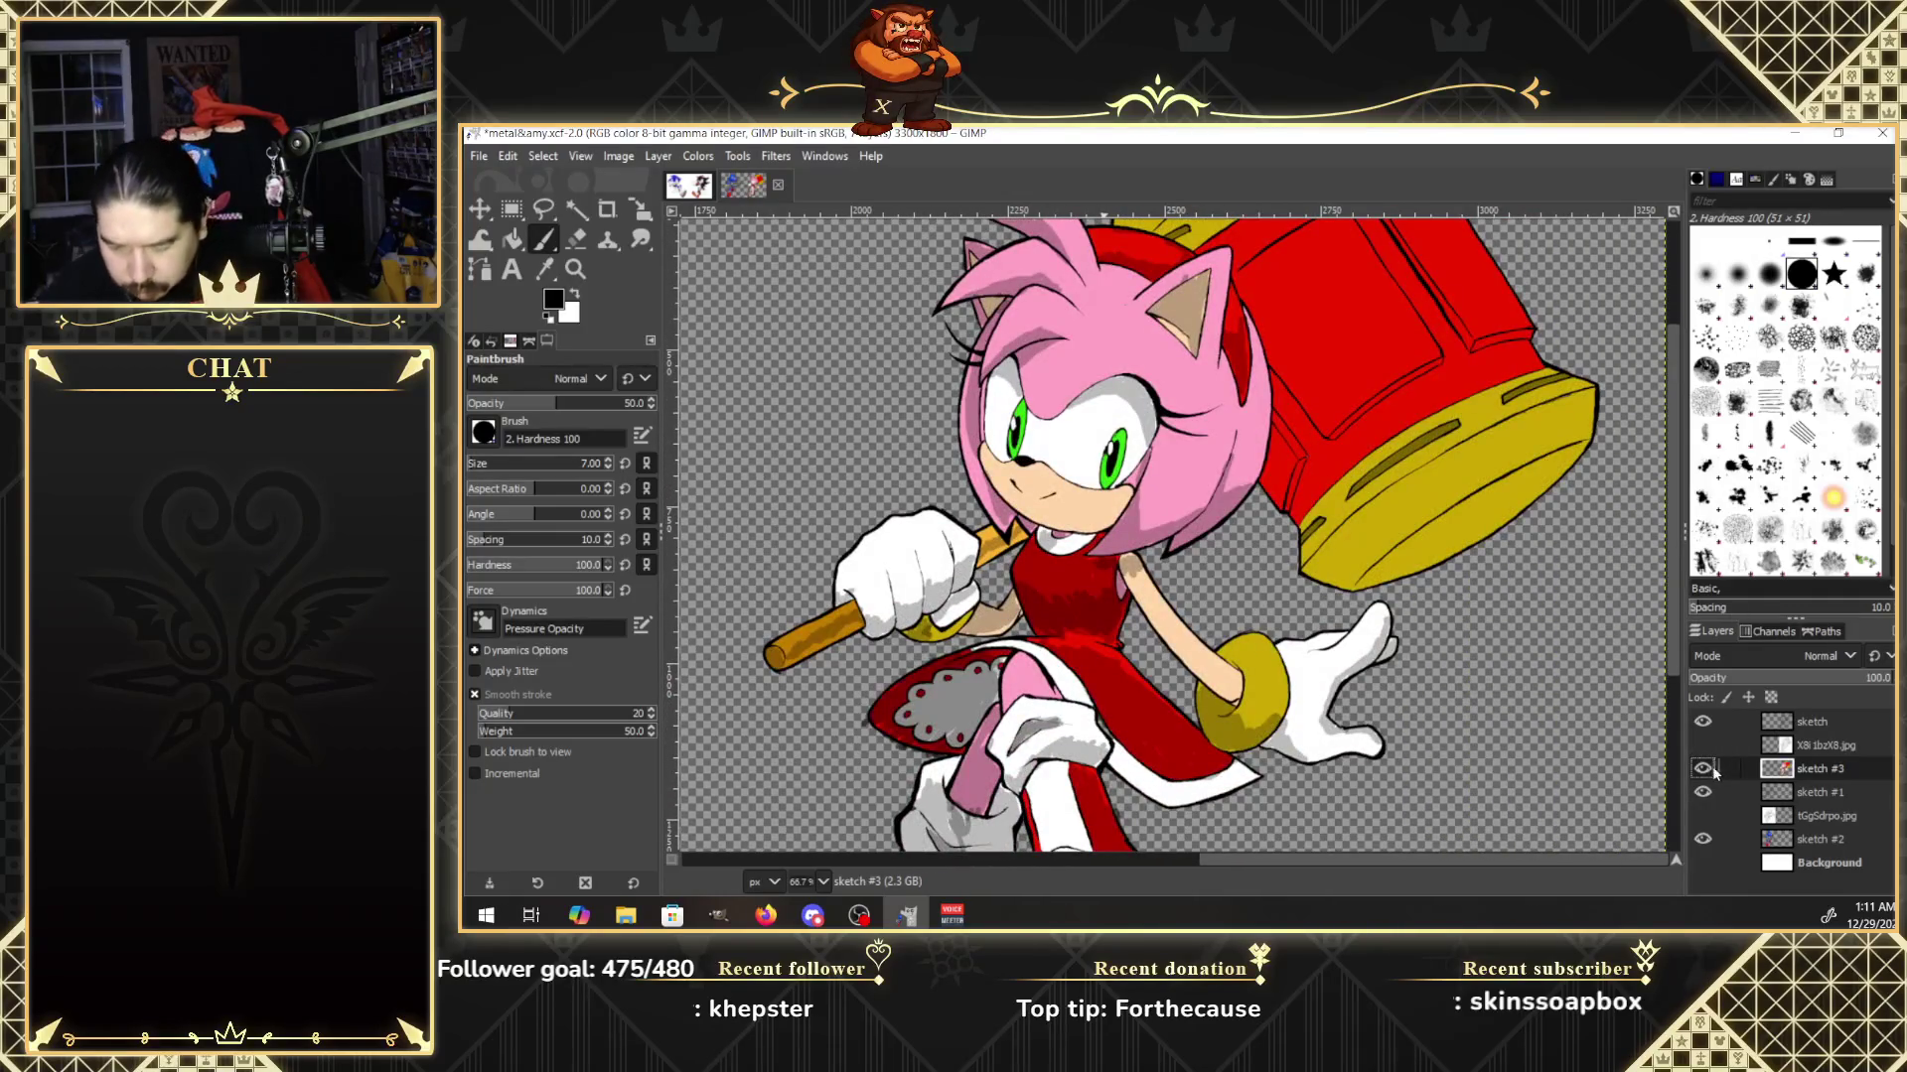
pyautogui.moveTo(1680, 554); pyautogui.dragTo(1686, 709)
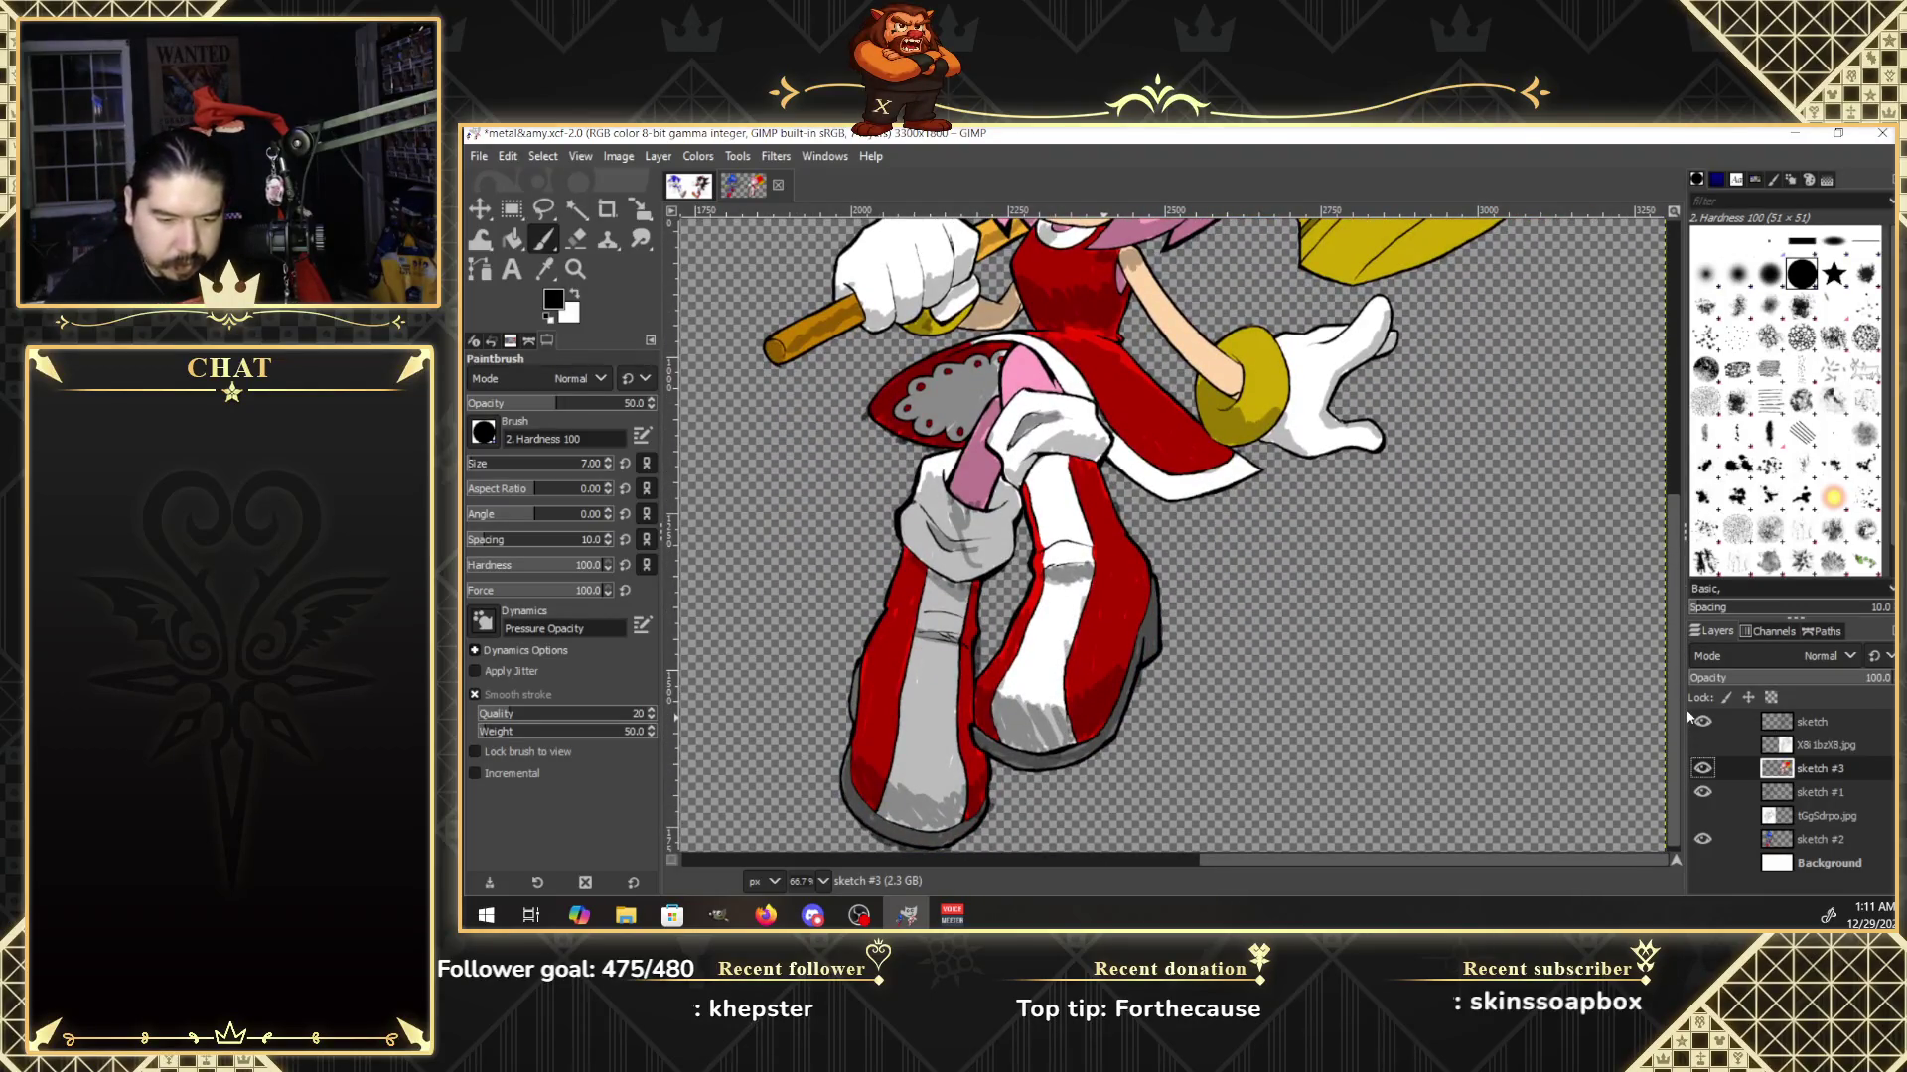
pyautogui.click(640, 241)
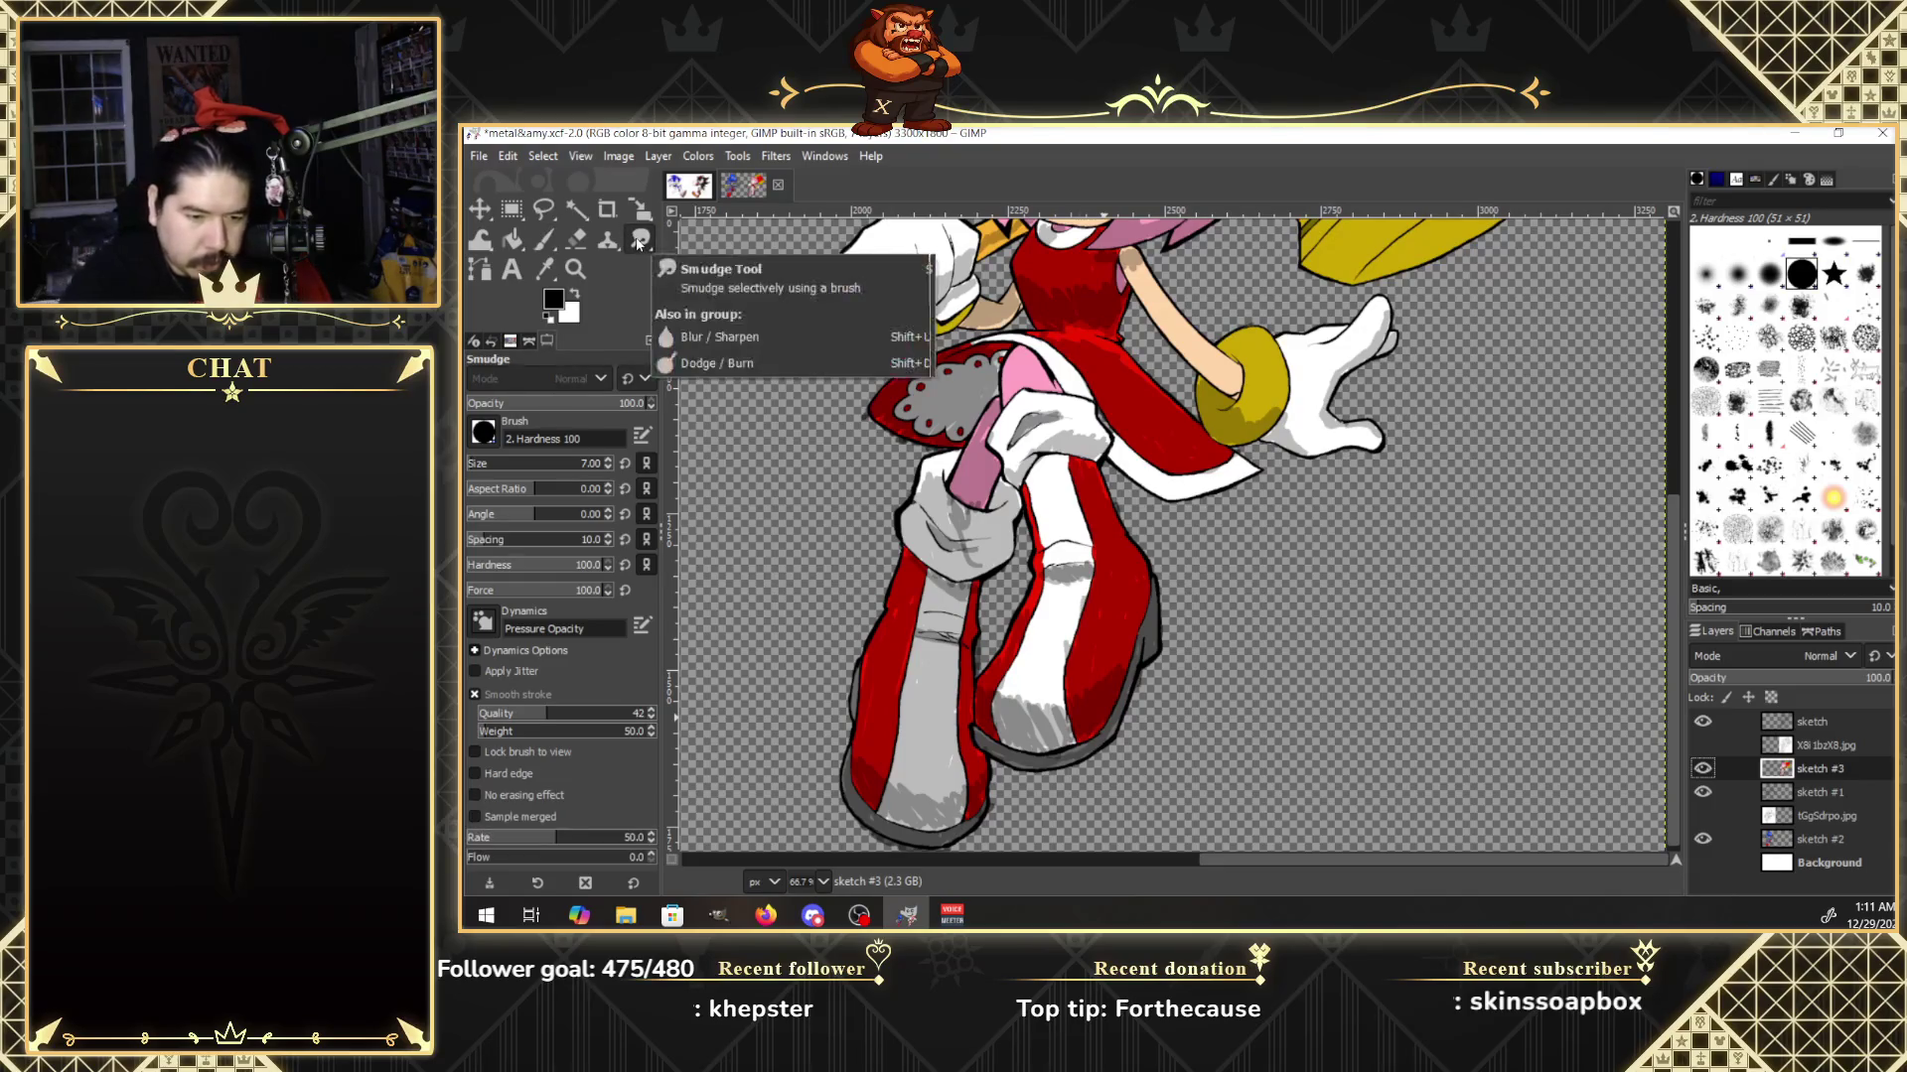
# Toggle the X8i 1bzX8.jpg reference on and off to compare the legs and boots, leaving it hidden.
pyautogui.click(1702, 745)
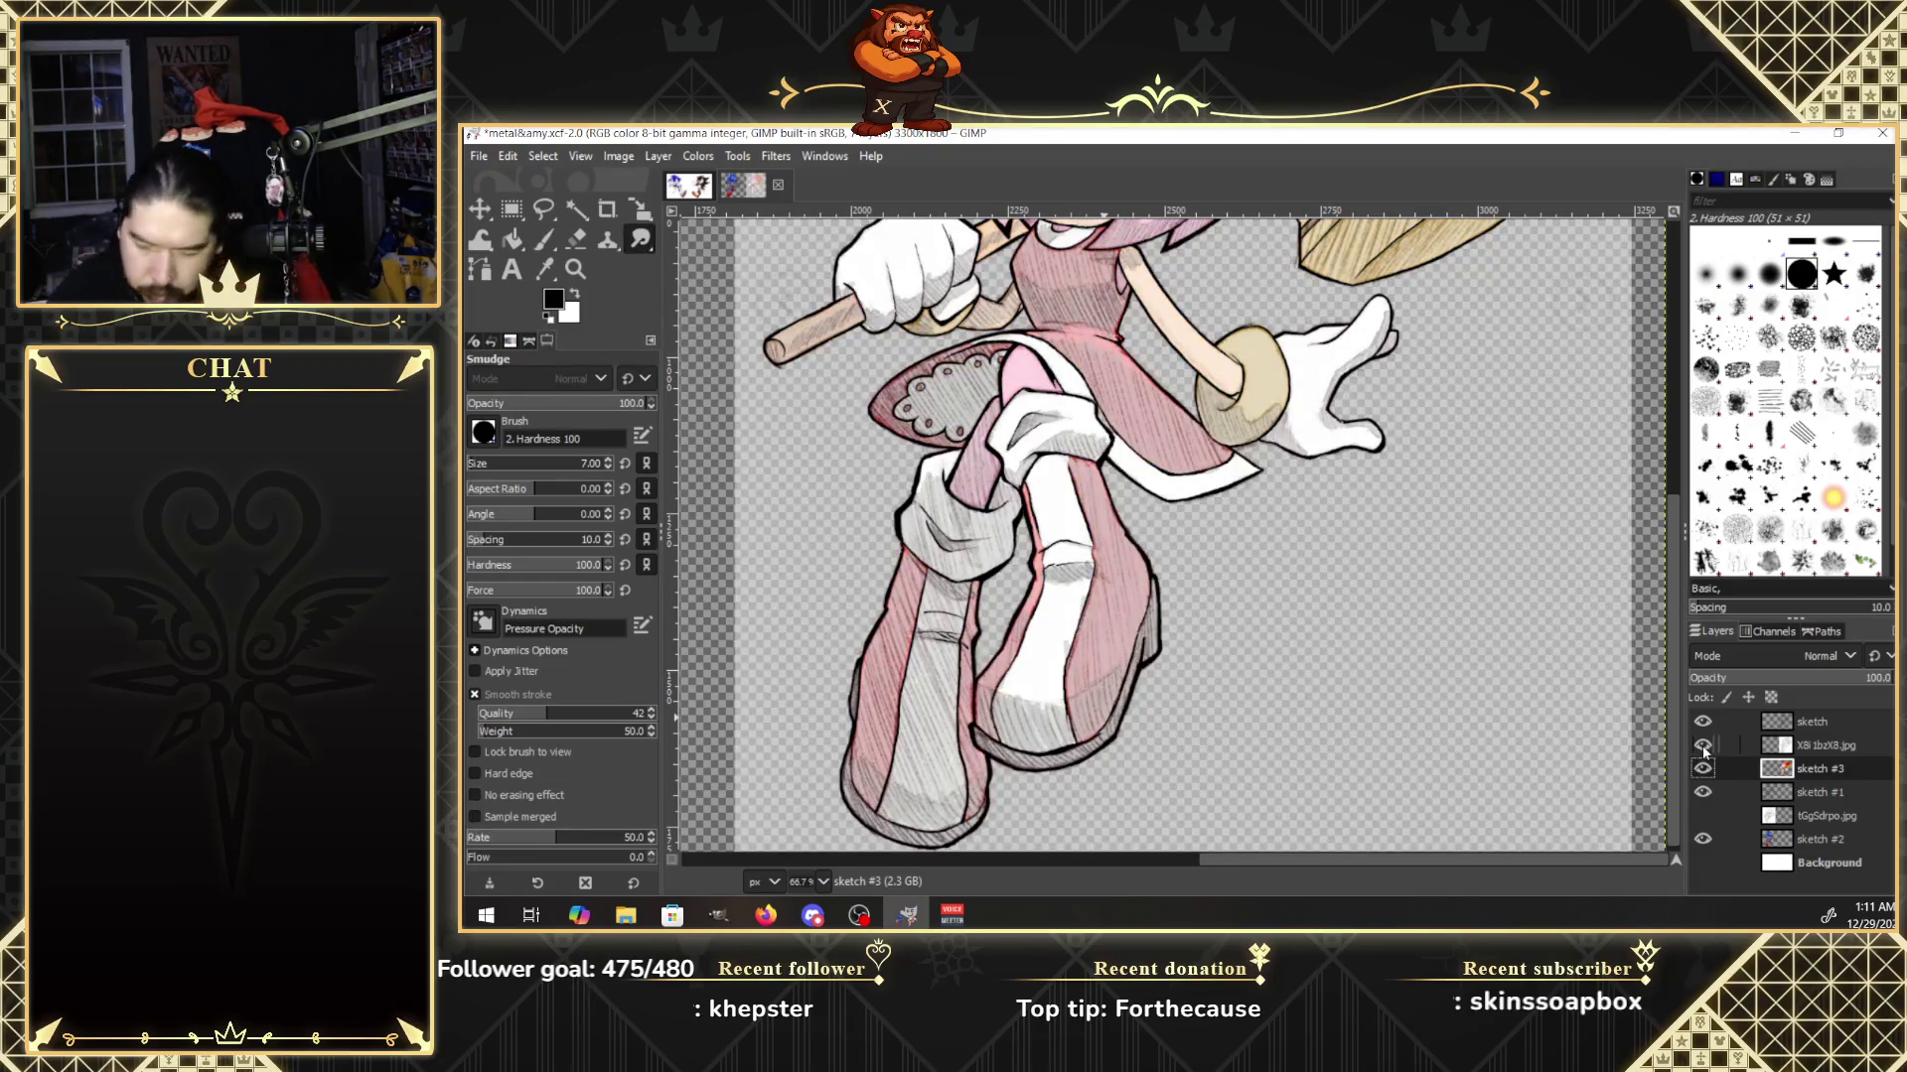
pyautogui.click(1702, 746)
pyautogui.click(1702, 746)
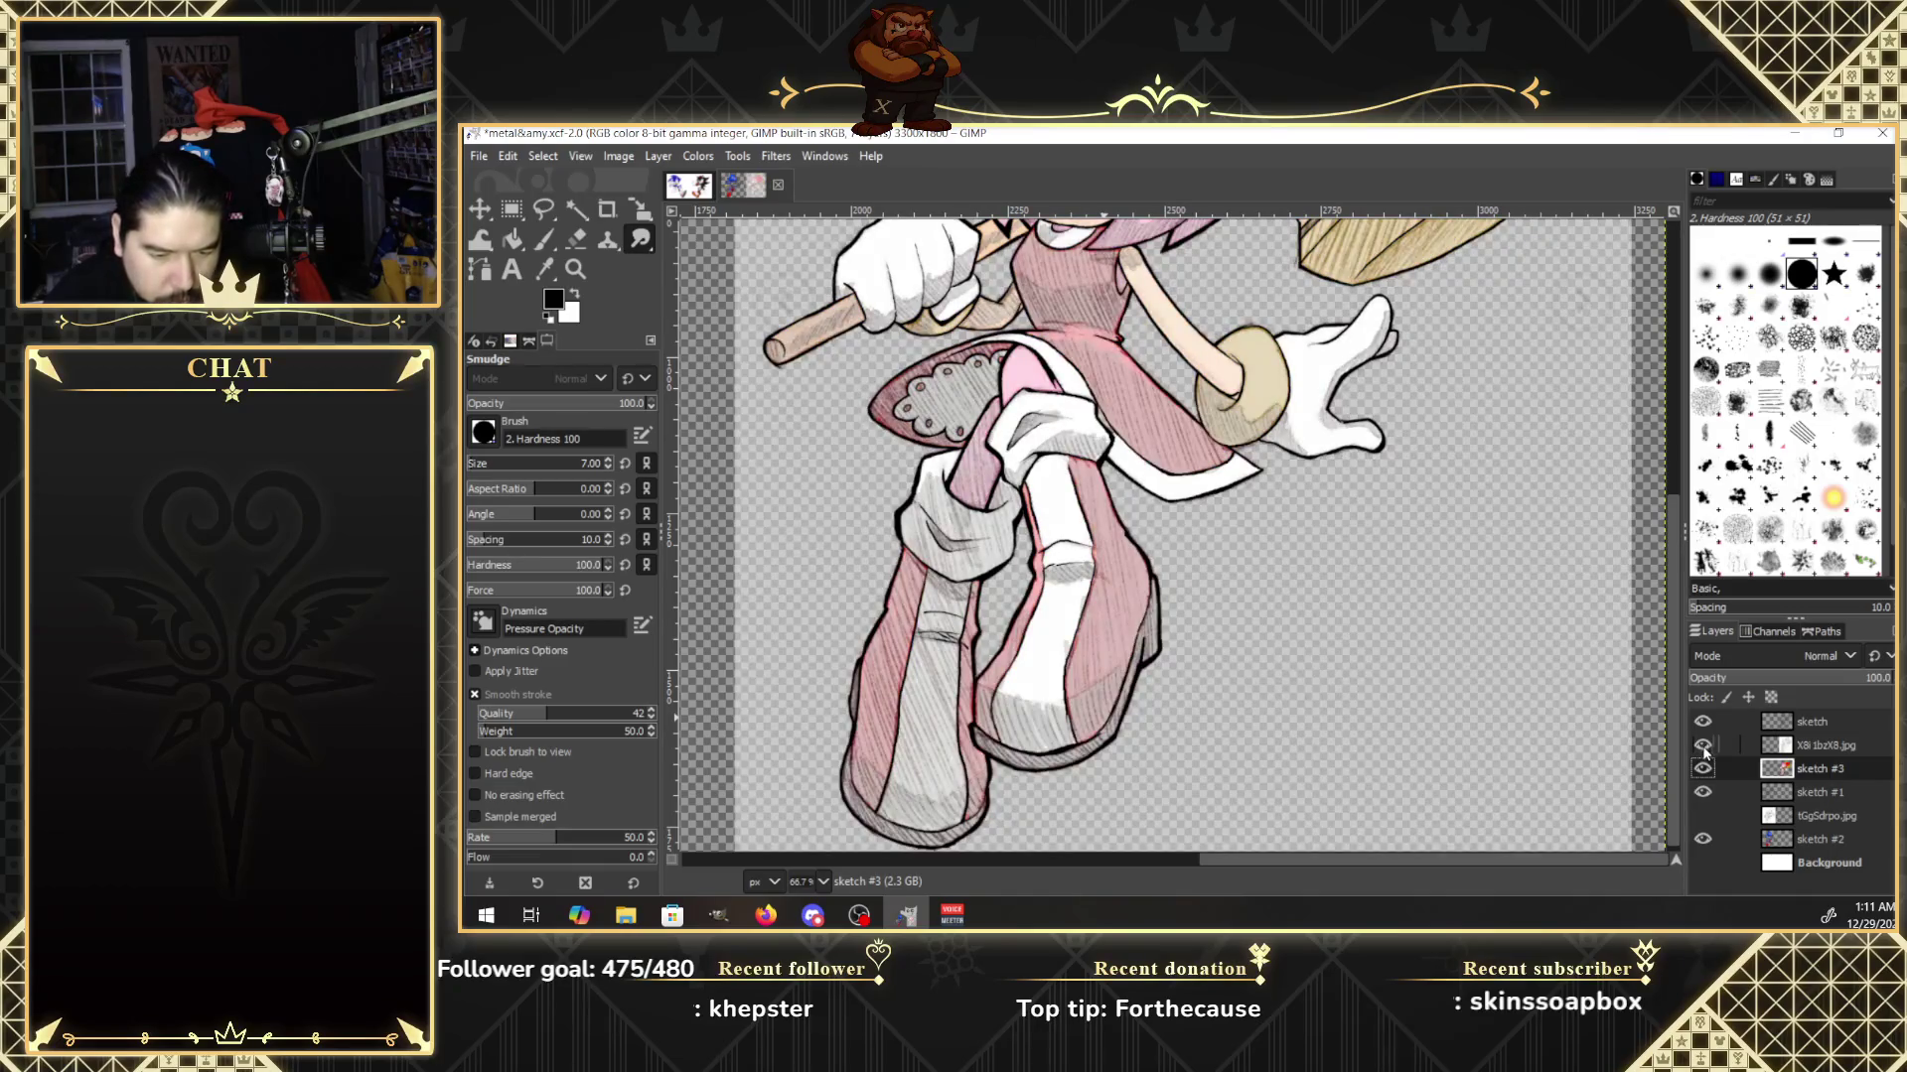
pyautogui.click(1702, 746)
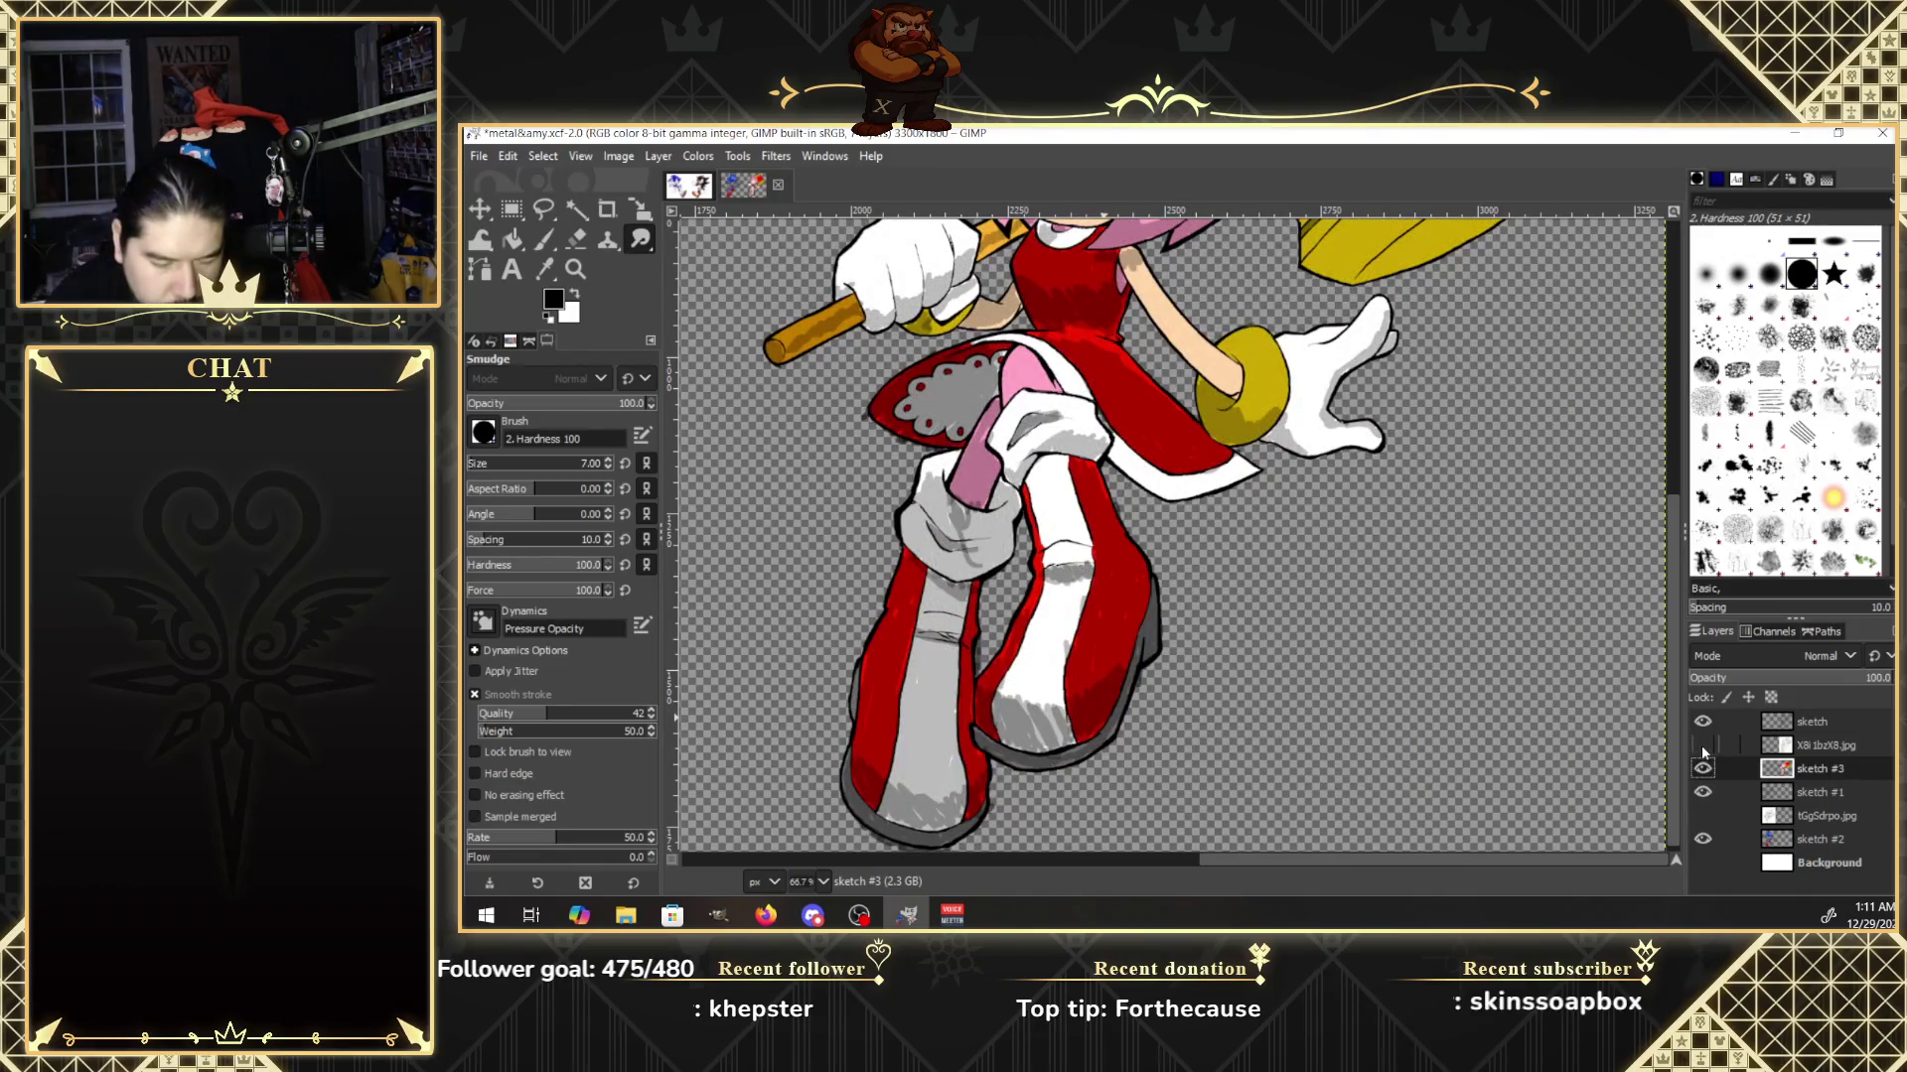
pyautogui.click(1702, 748)
pyautogui.click(1703, 745)
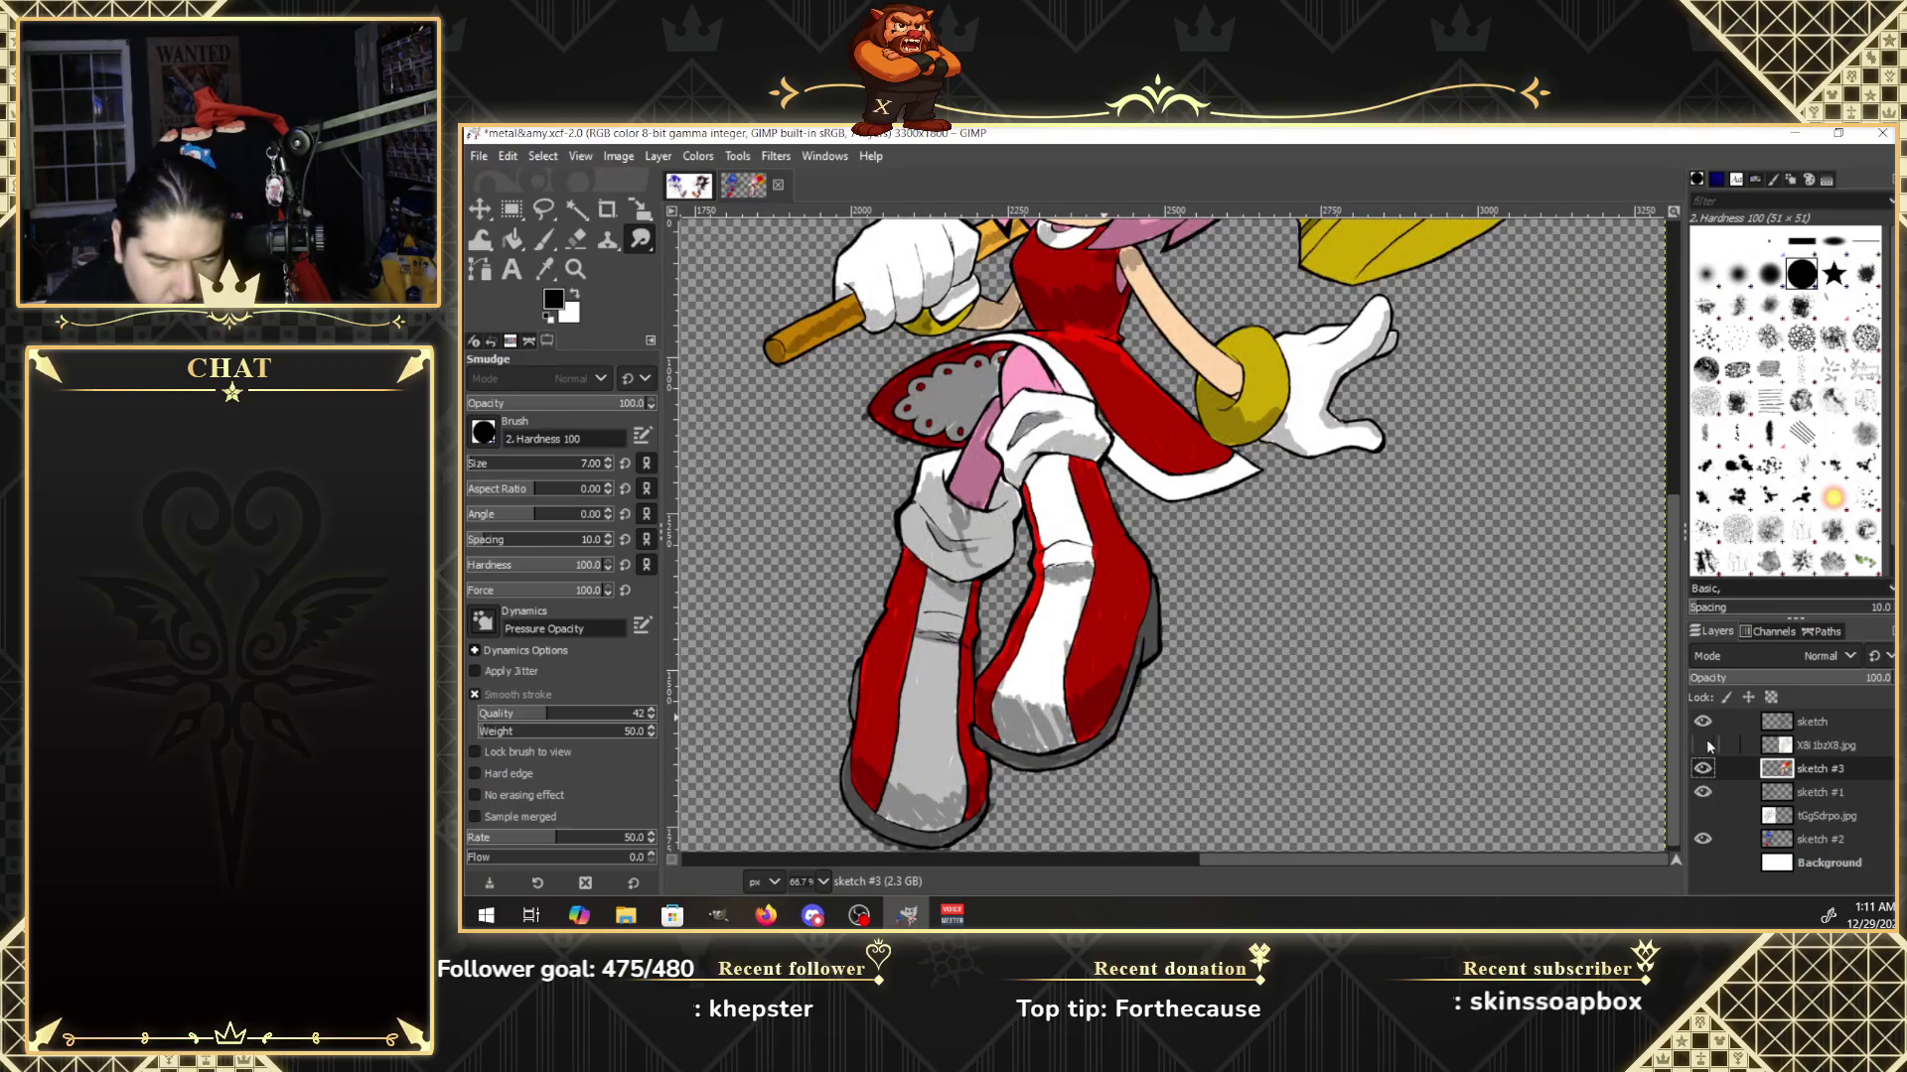
pyautogui.click(1704, 745)
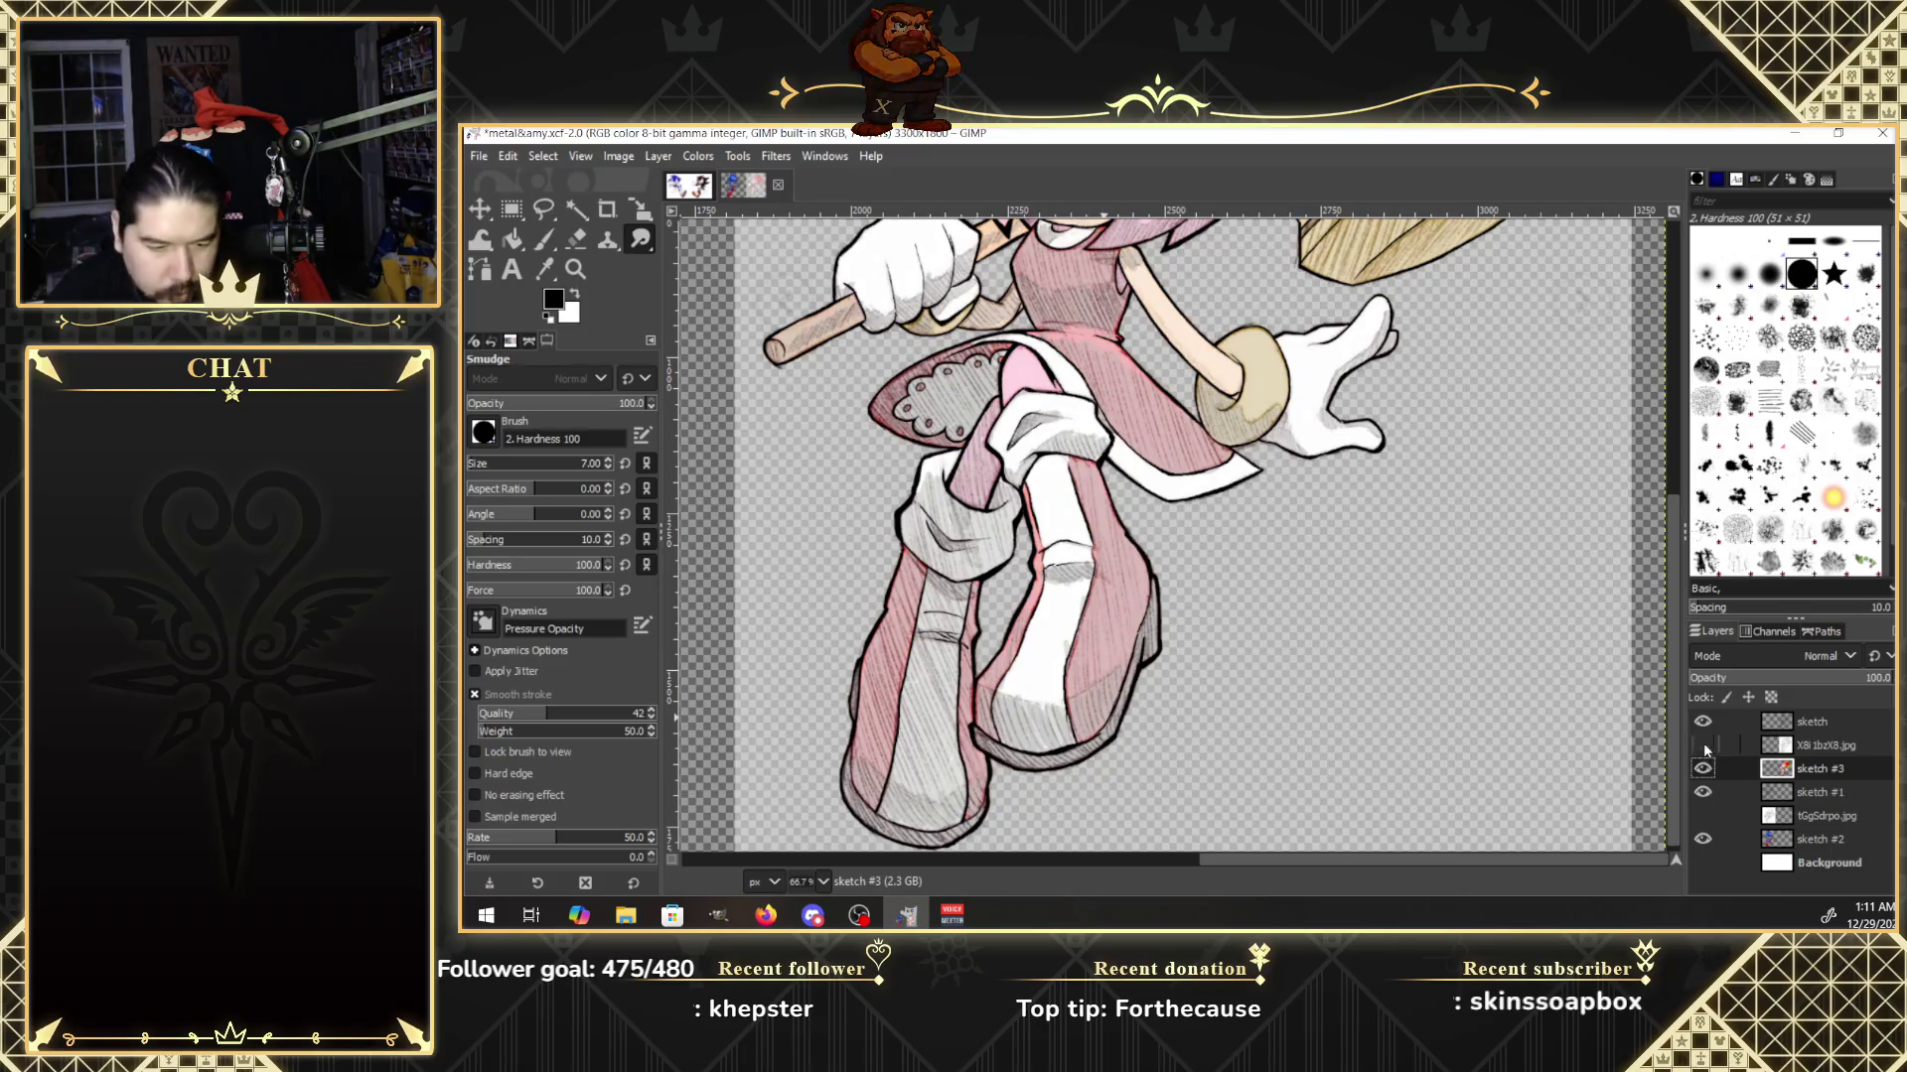
pyautogui.click(1703, 746)
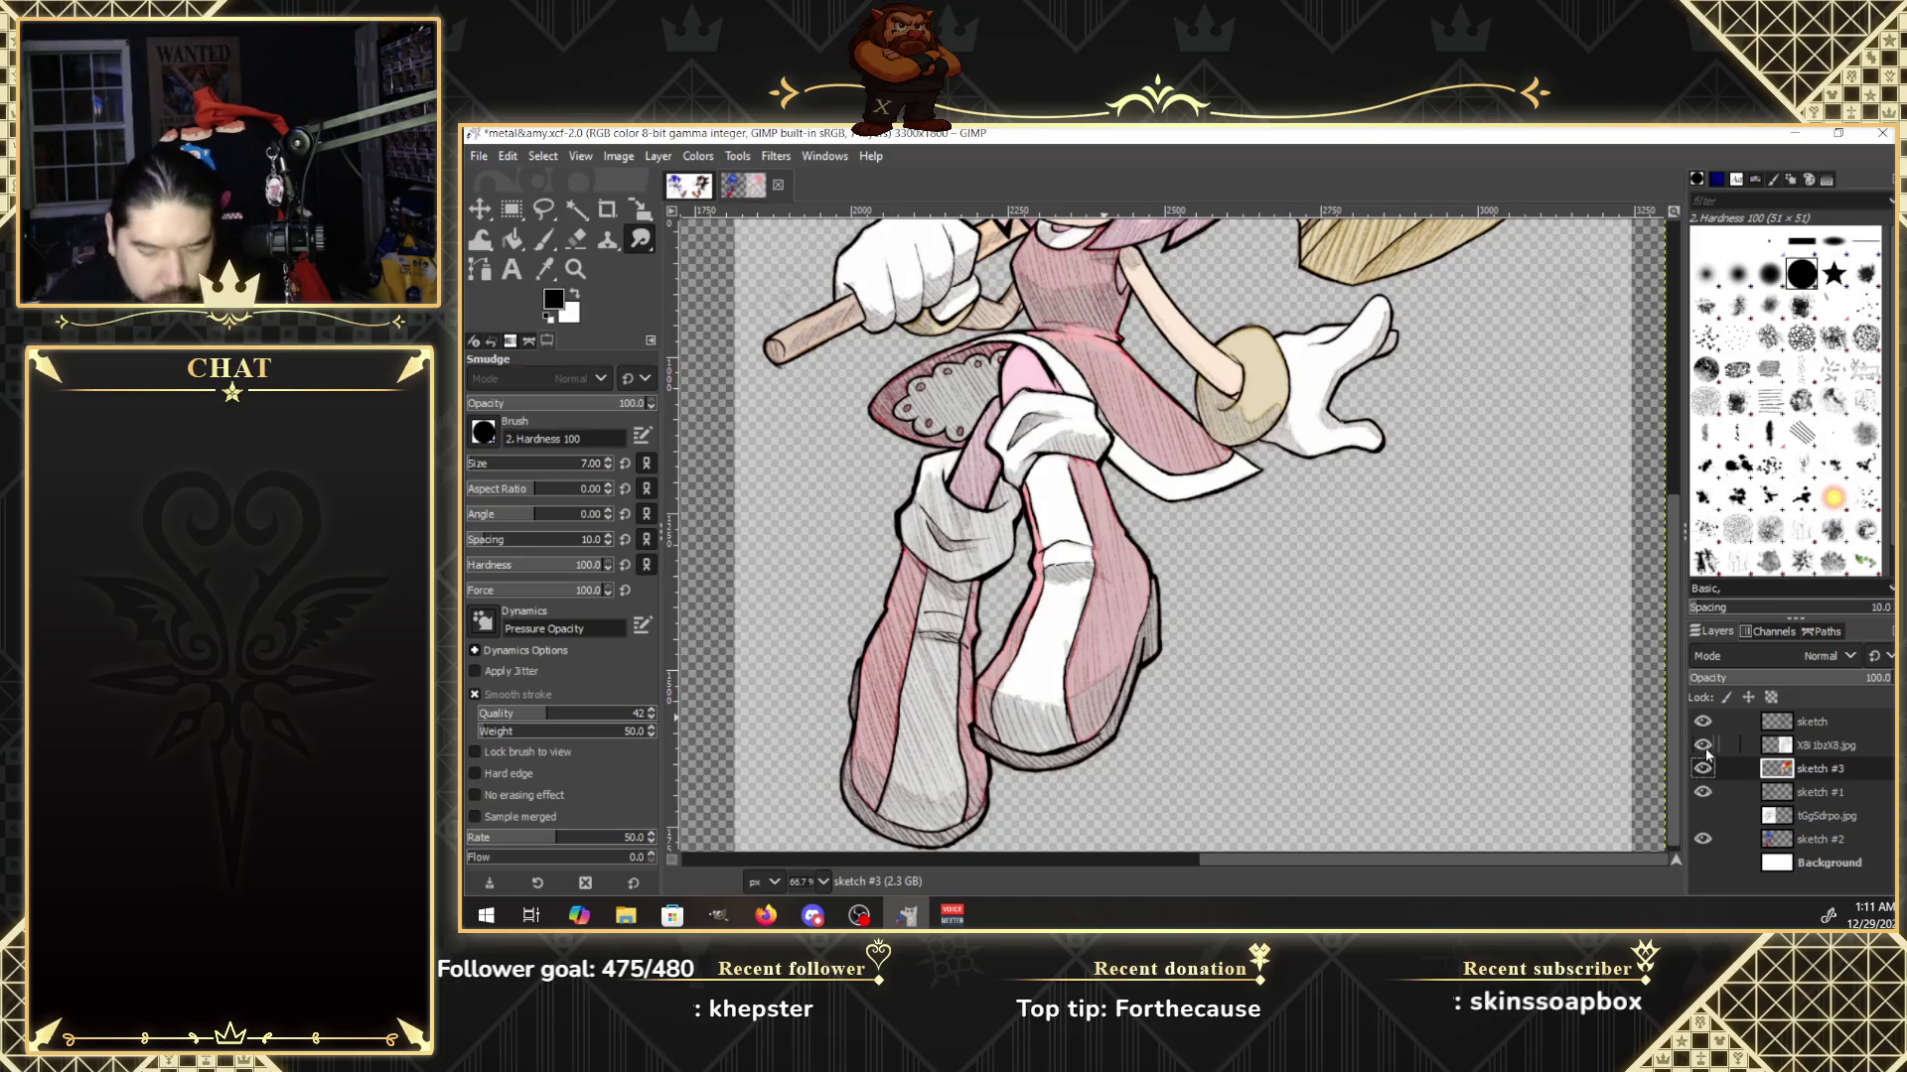
pyautogui.click(1703, 746)
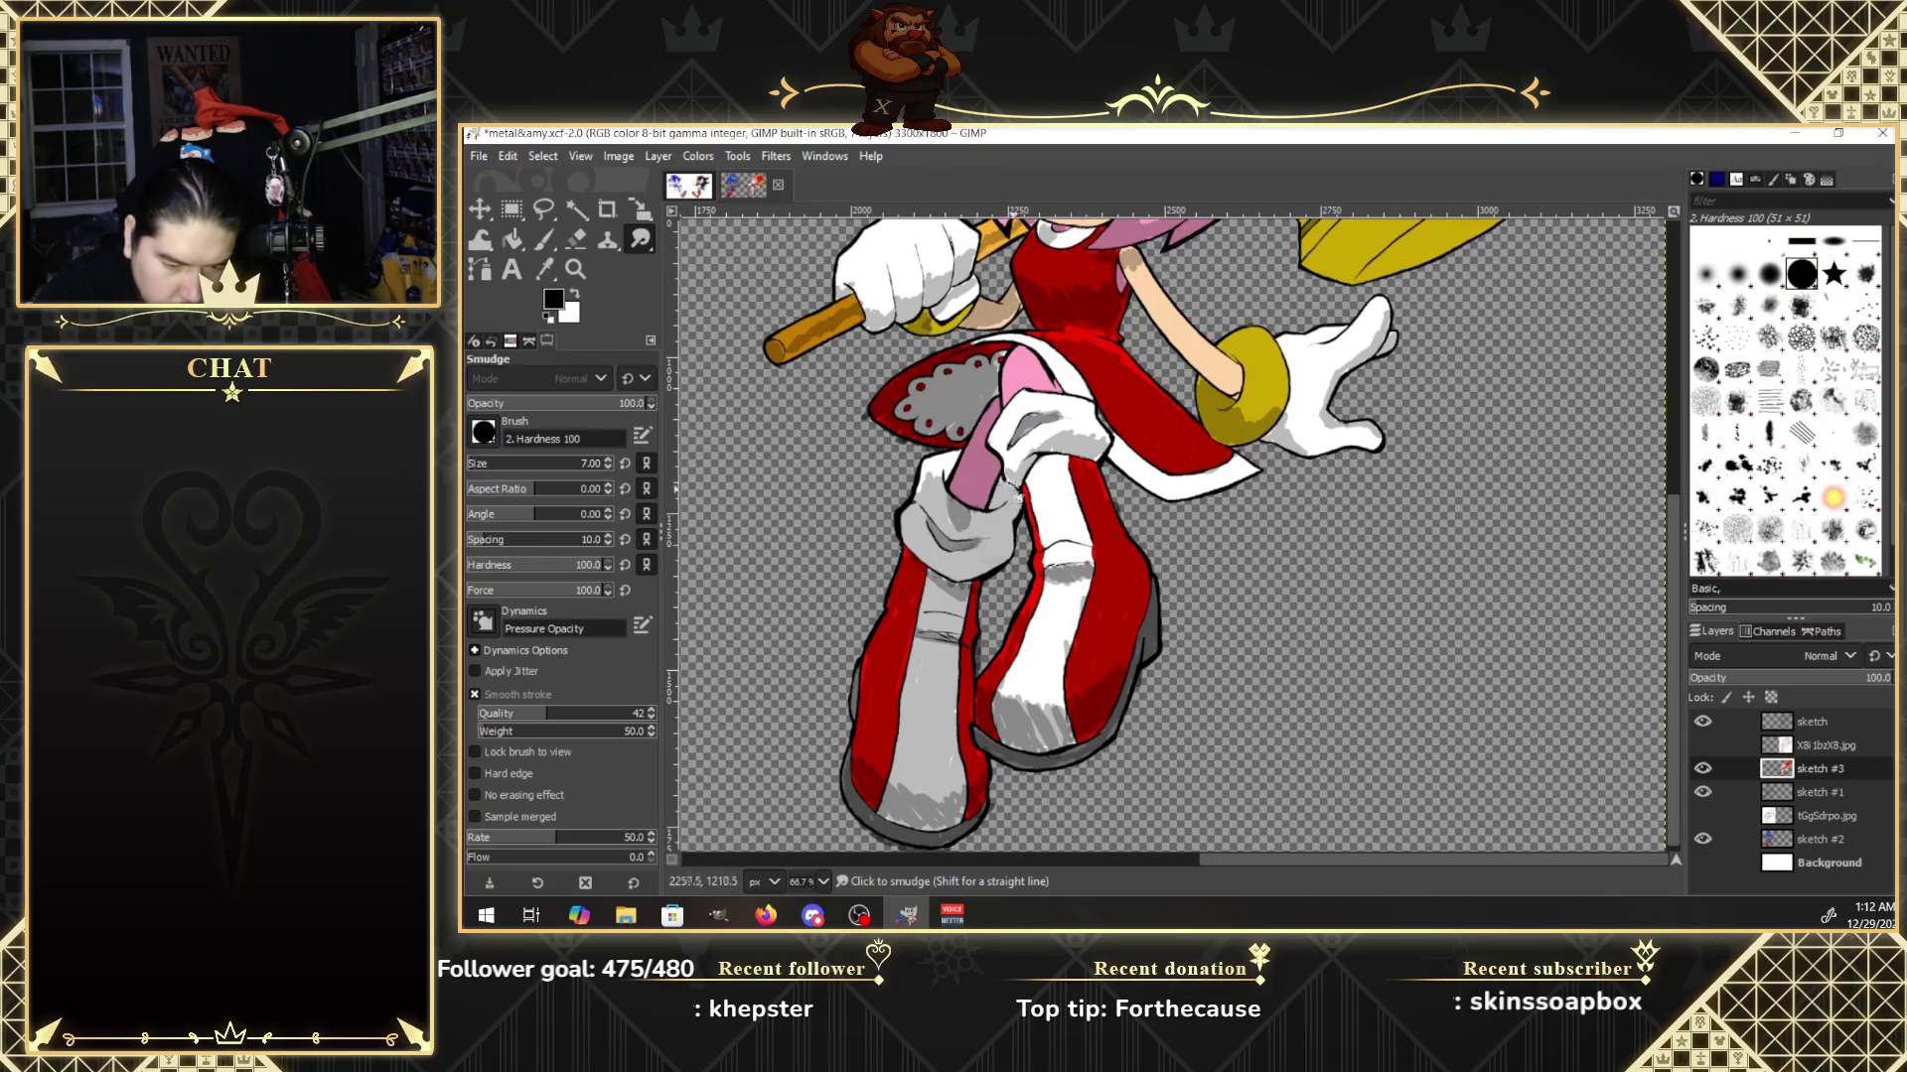
pyautogui.click(1703, 742)
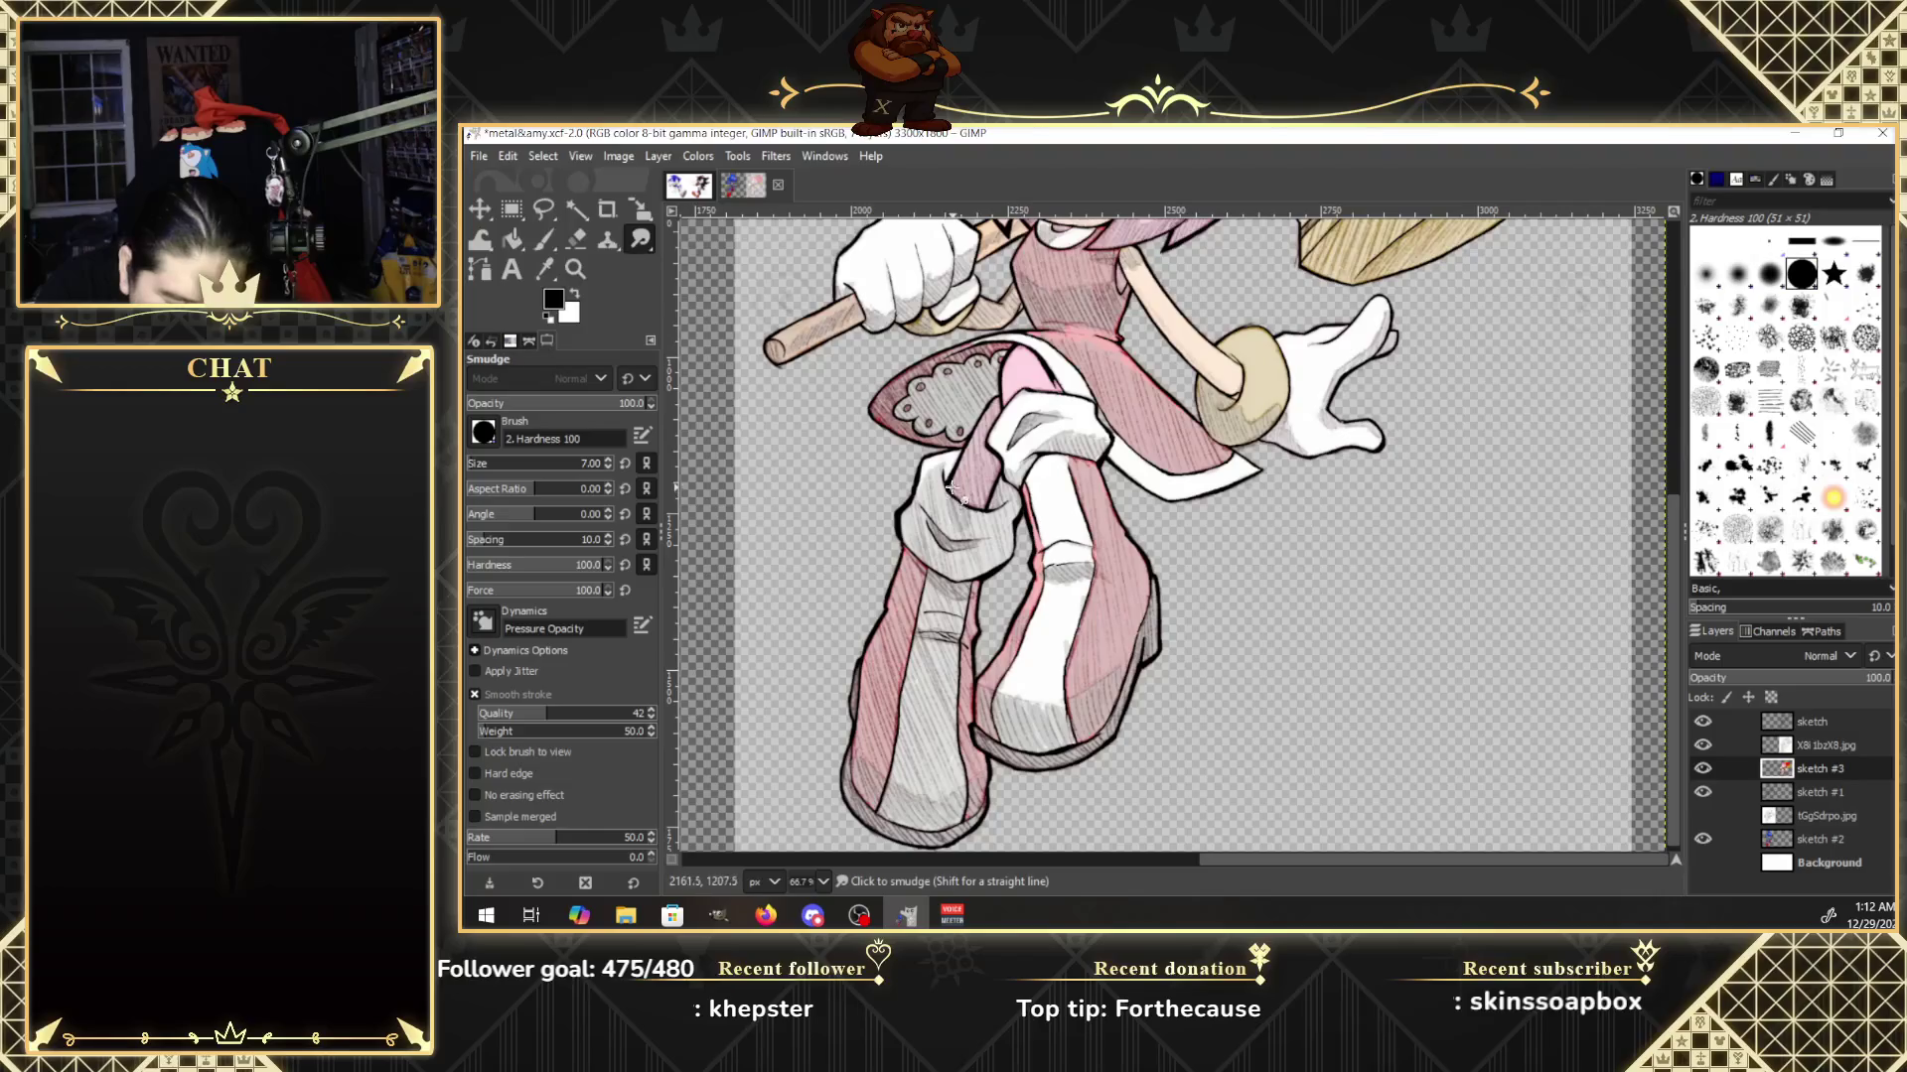
pyautogui.click(1703, 745)
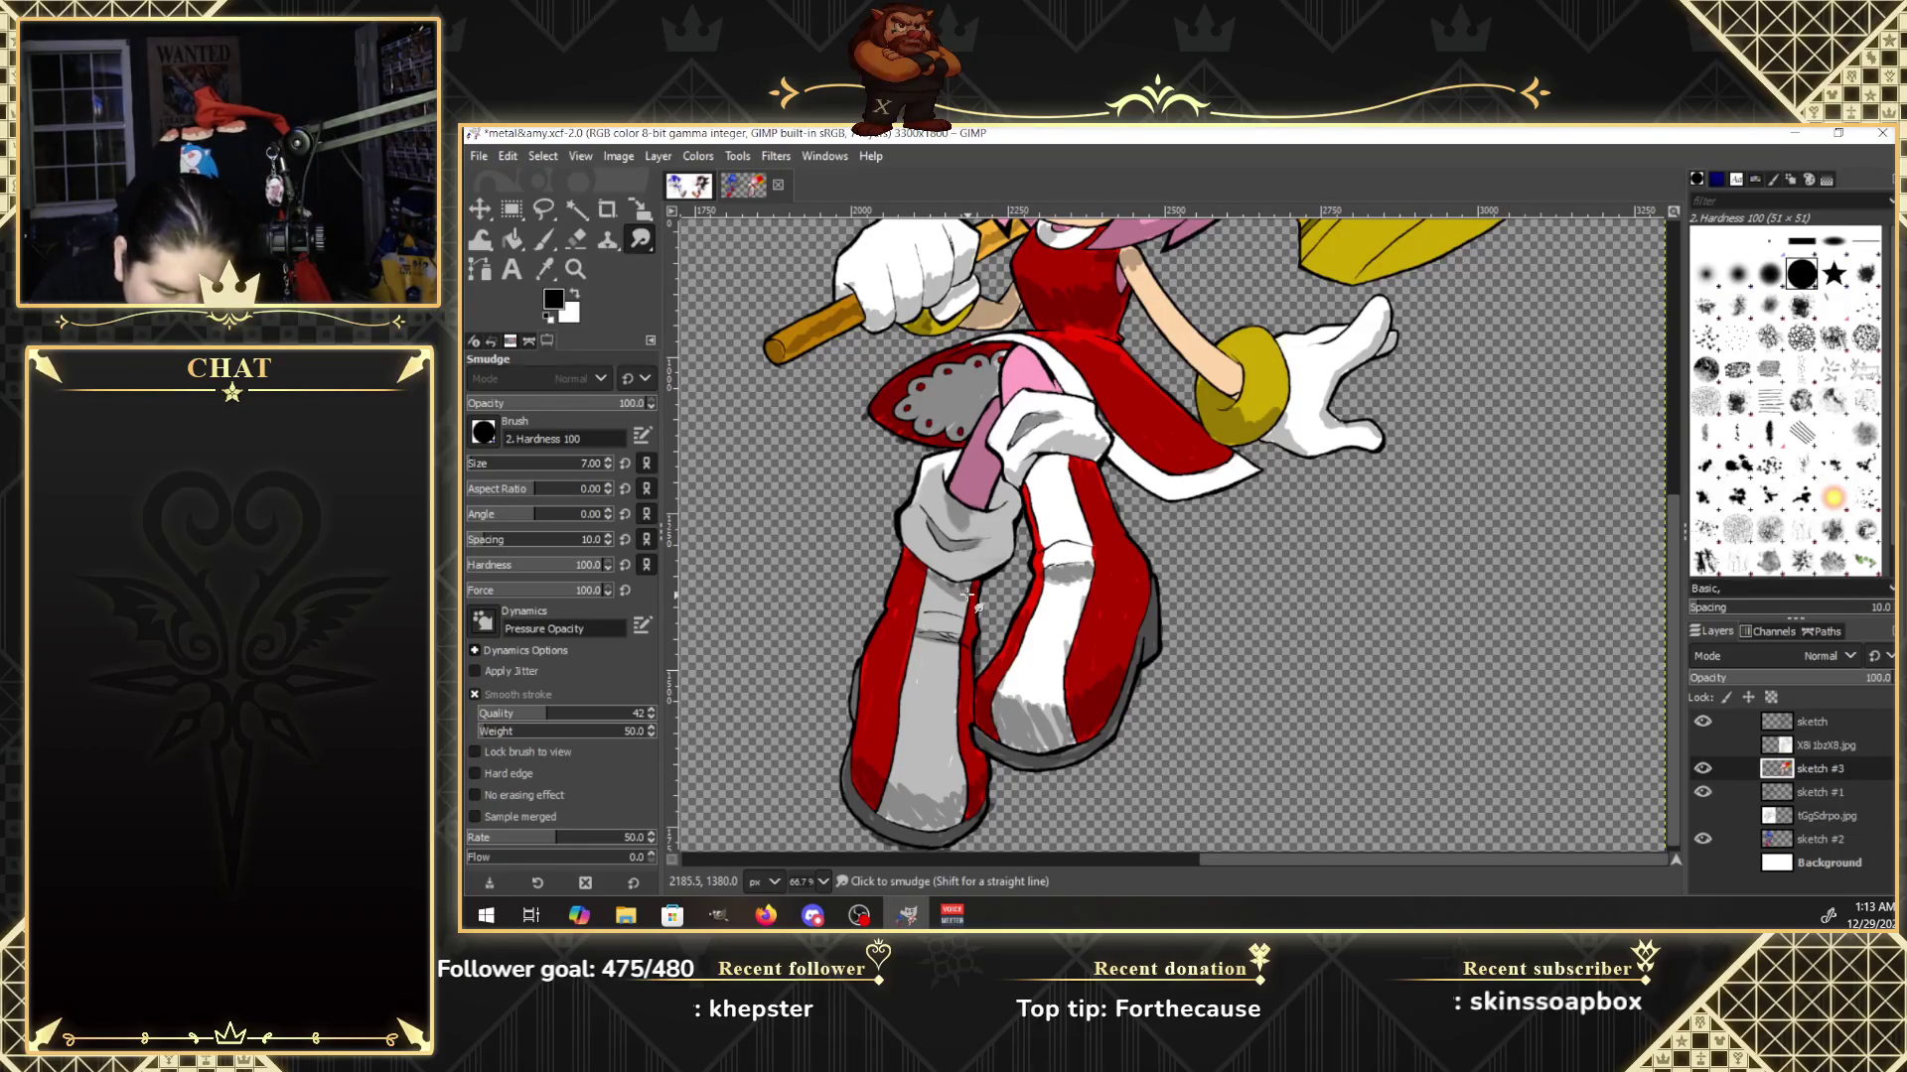
pyautogui.scroll(3, 1675, 489)
pyautogui.moveTo(1673, 481); pyautogui.dragTo(1676, 368)
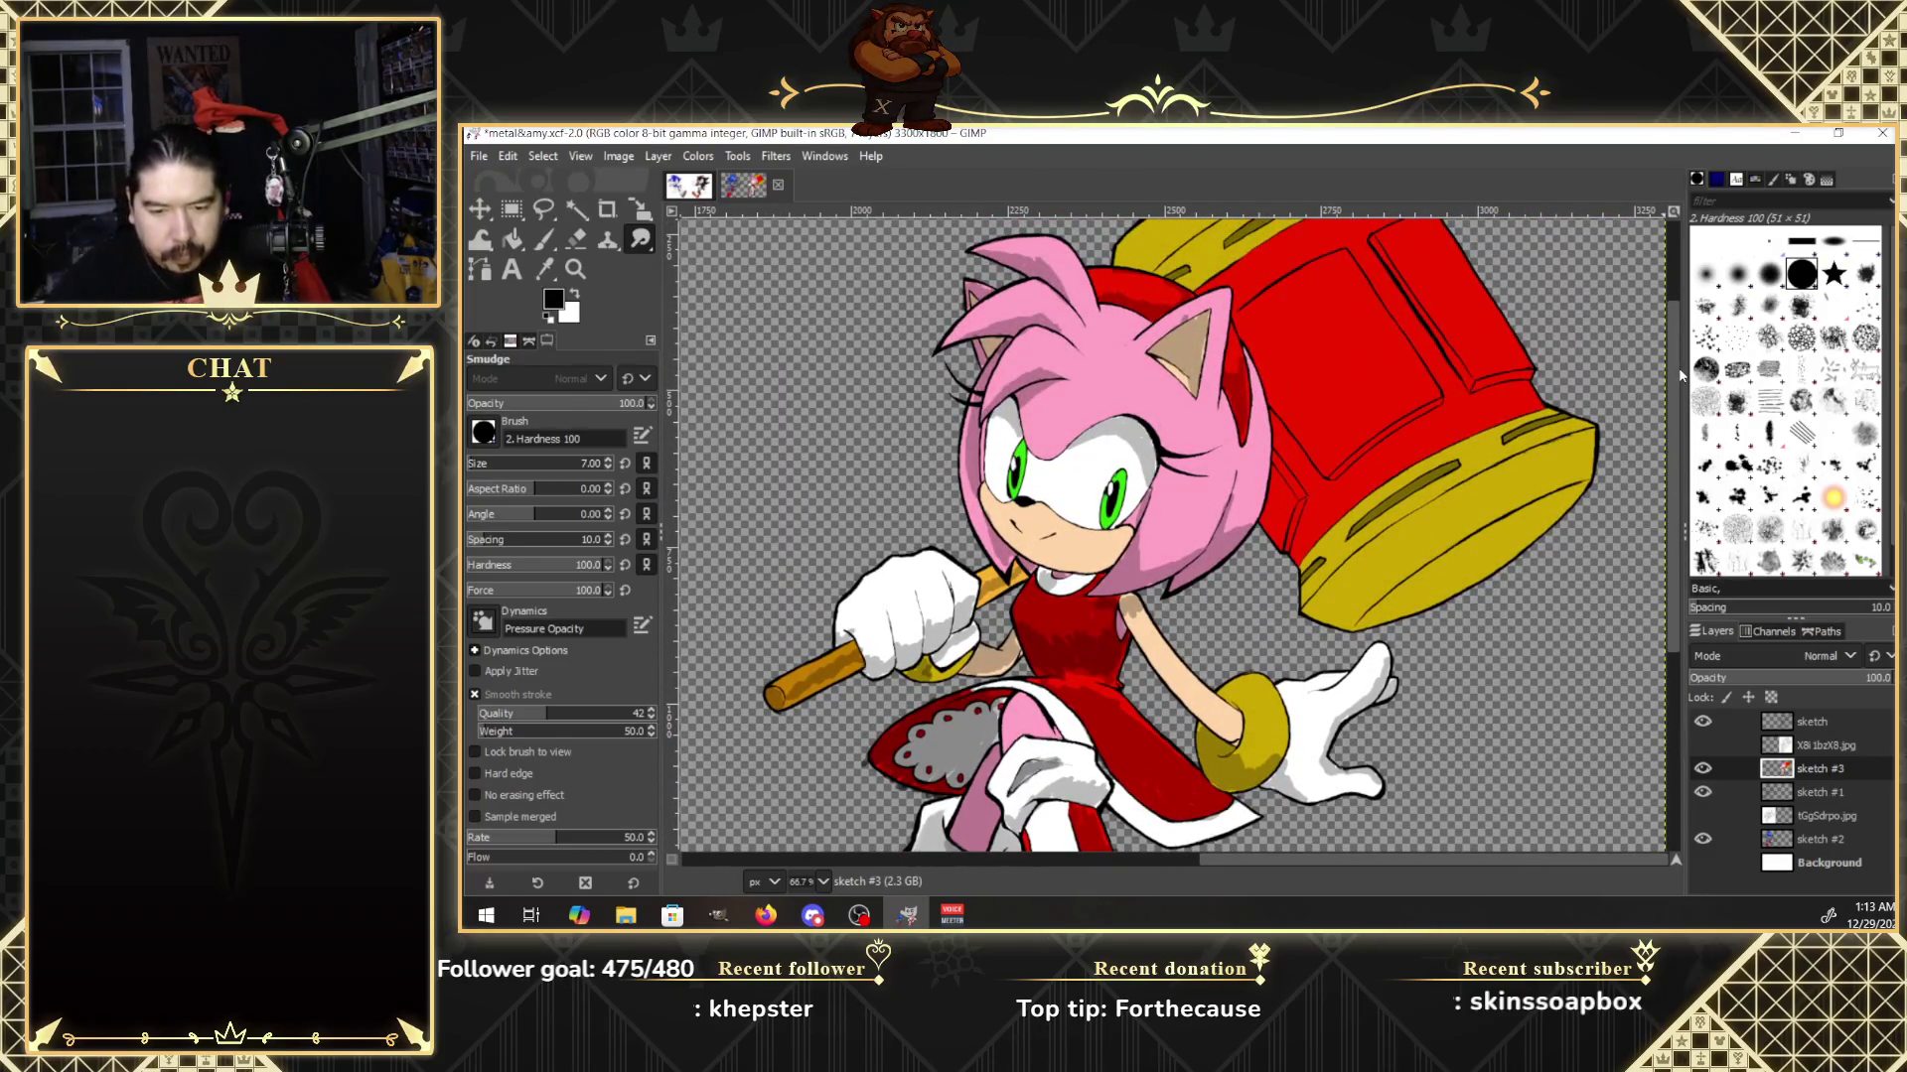
# With the sketch reference shown, paint a touch-up stroke along Amy's neck line, then hide the reference.
pyautogui.click(1704, 745)
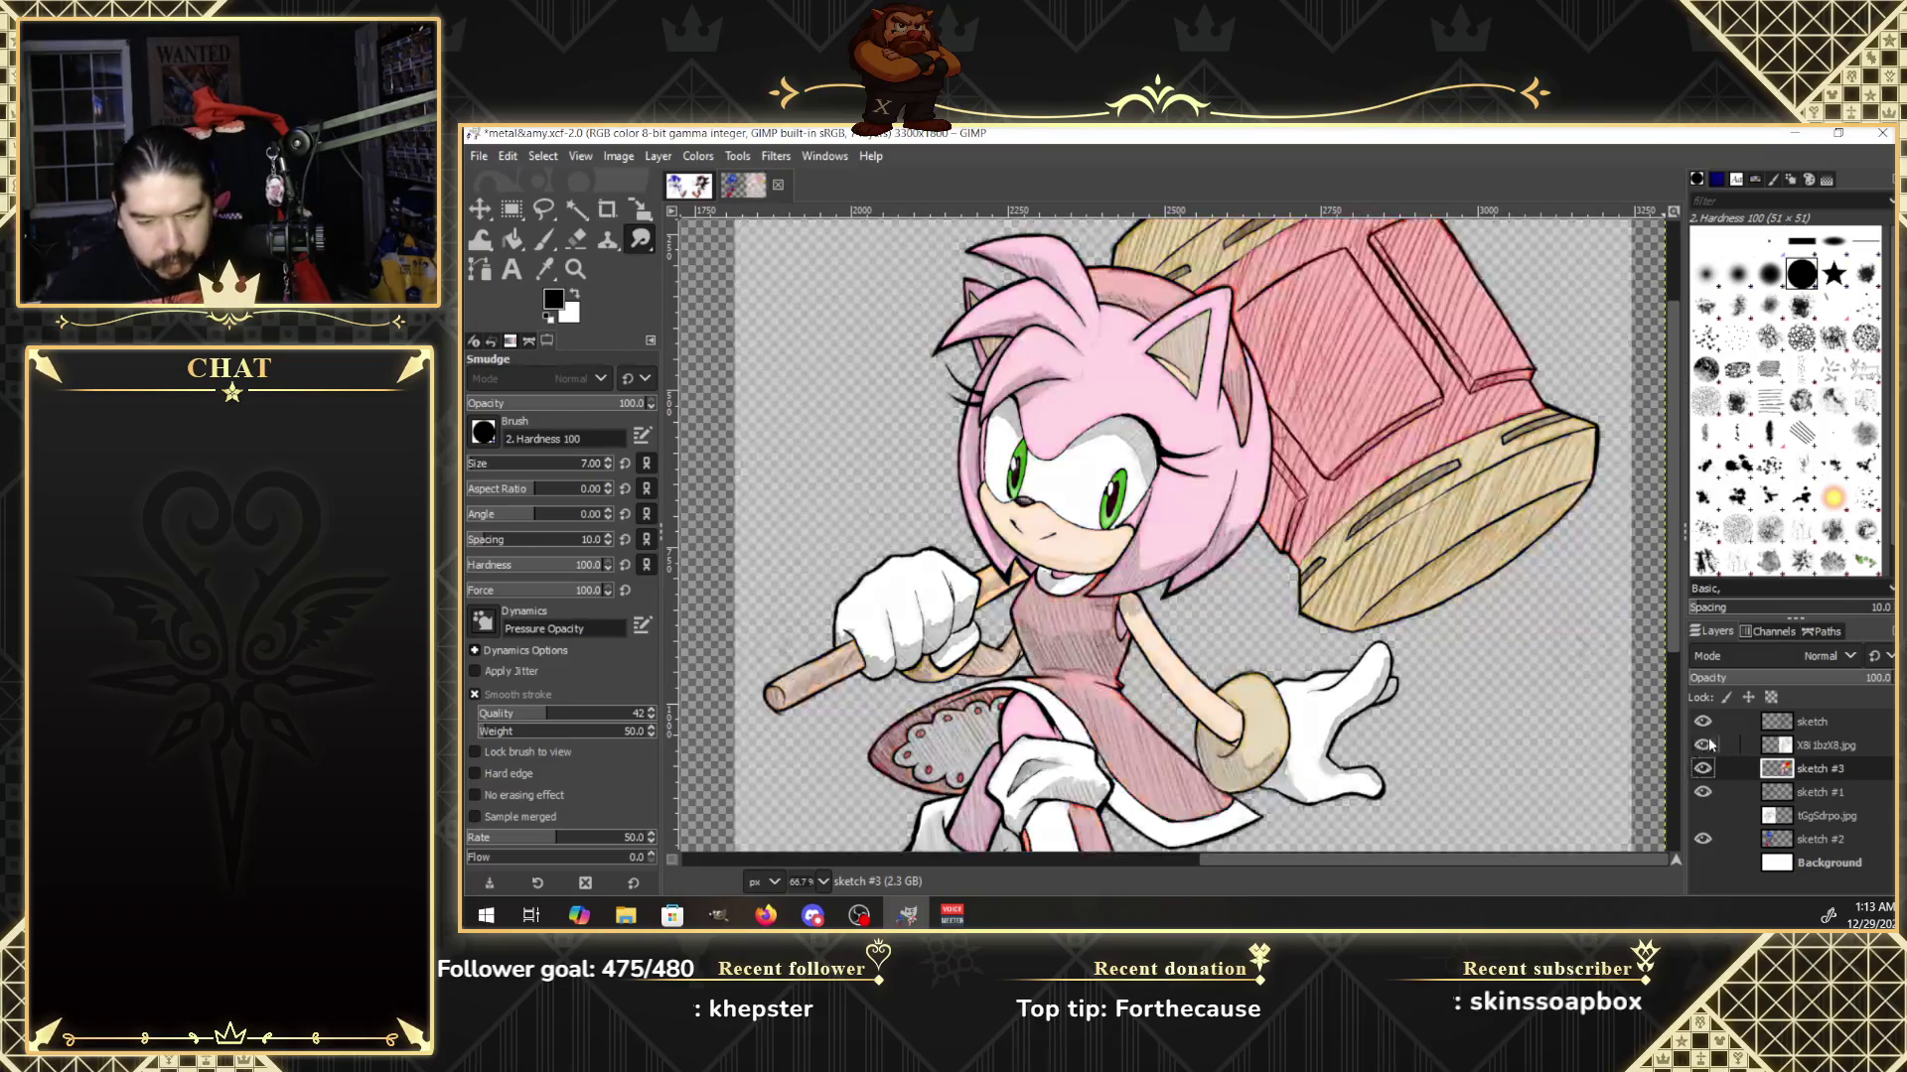
pyautogui.press('p')
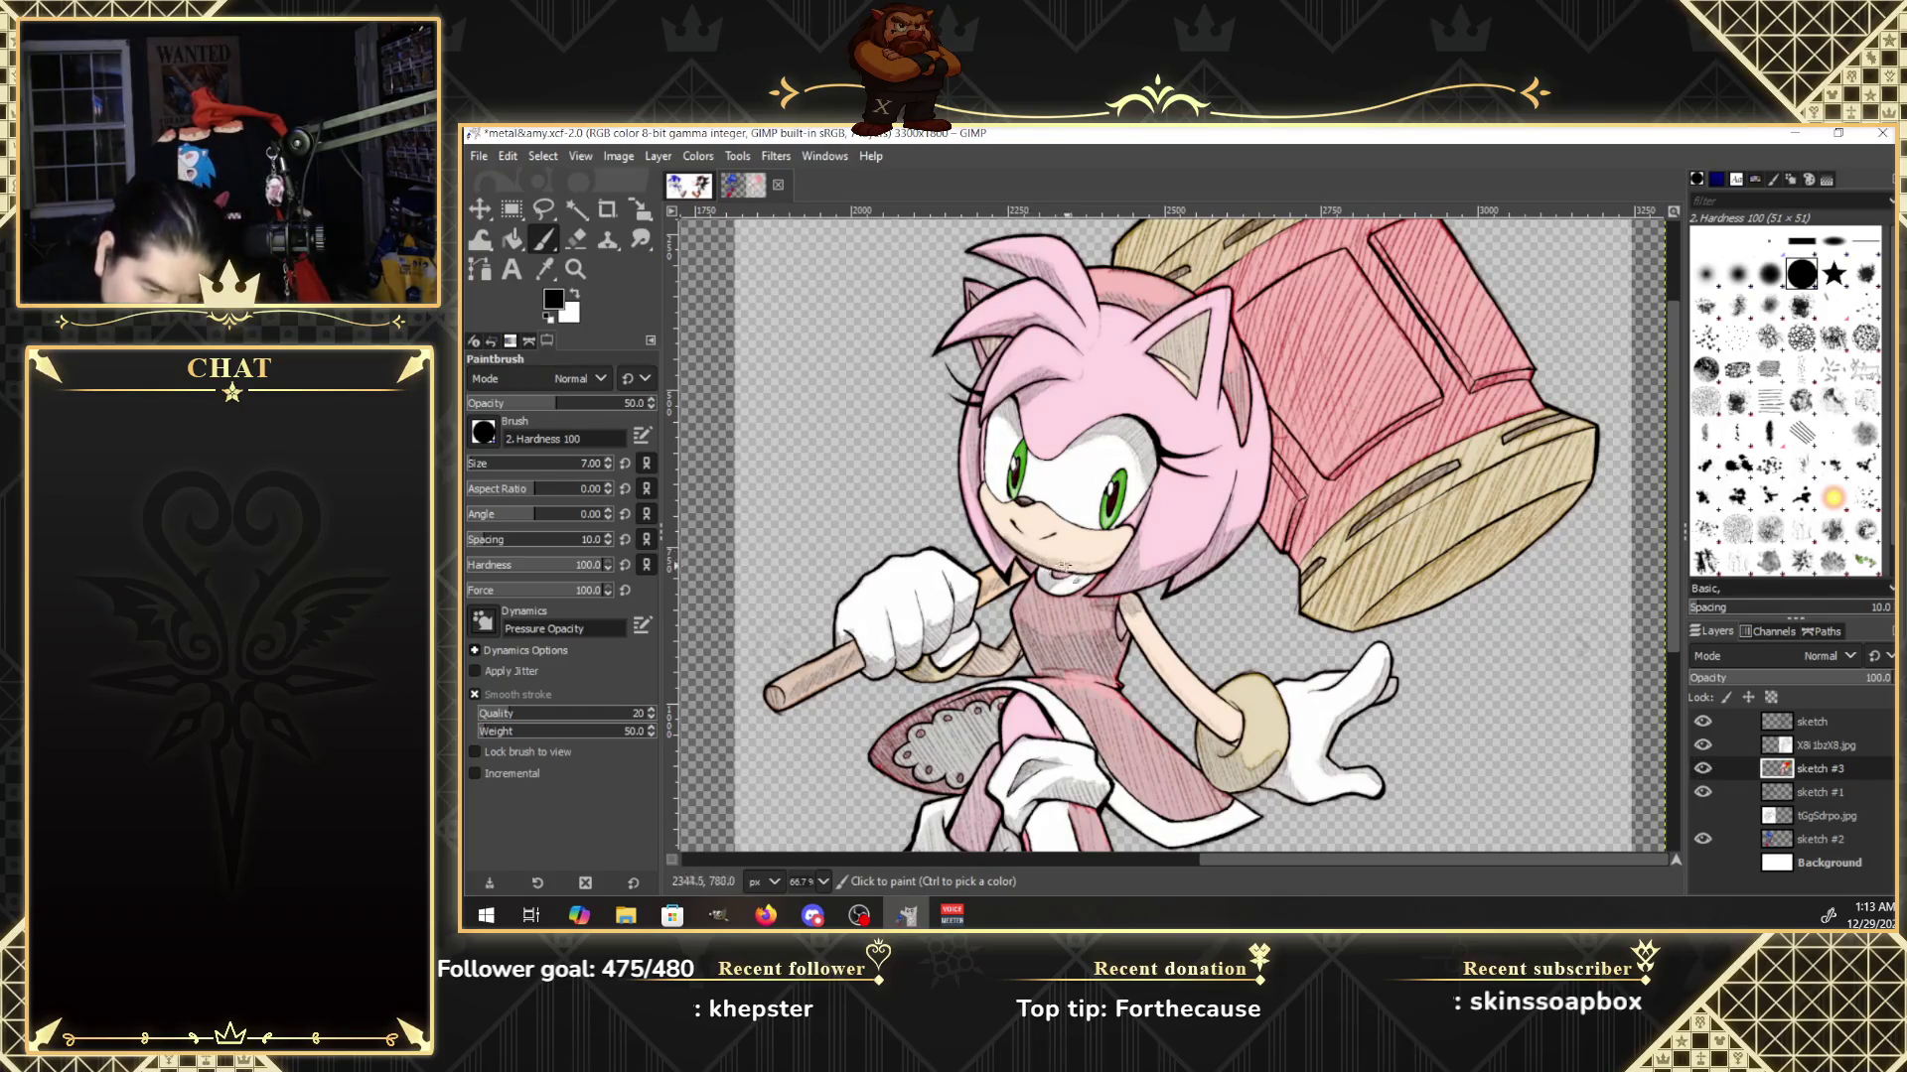
pyautogui.moveTo(1068, 569); pyautogui.dragTo(1129, 549)
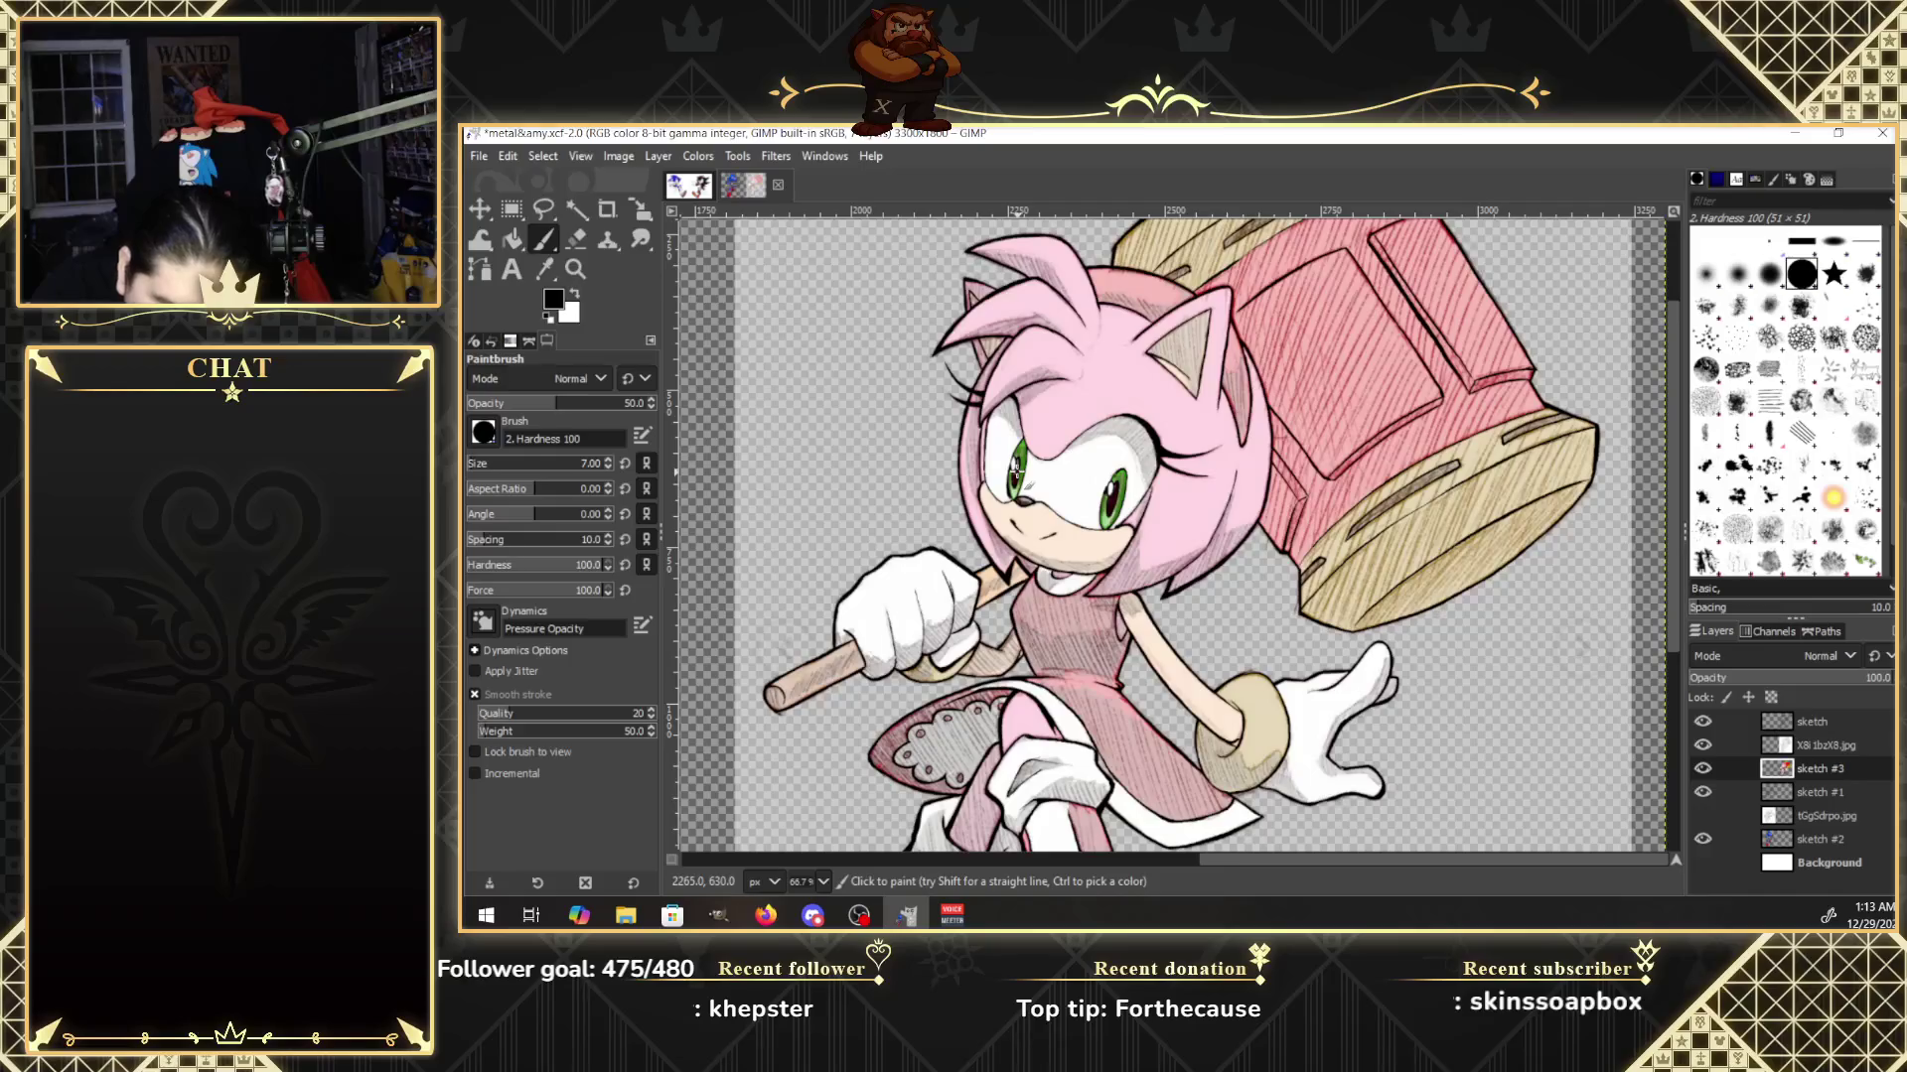
pyautogui.click(1704, 746)
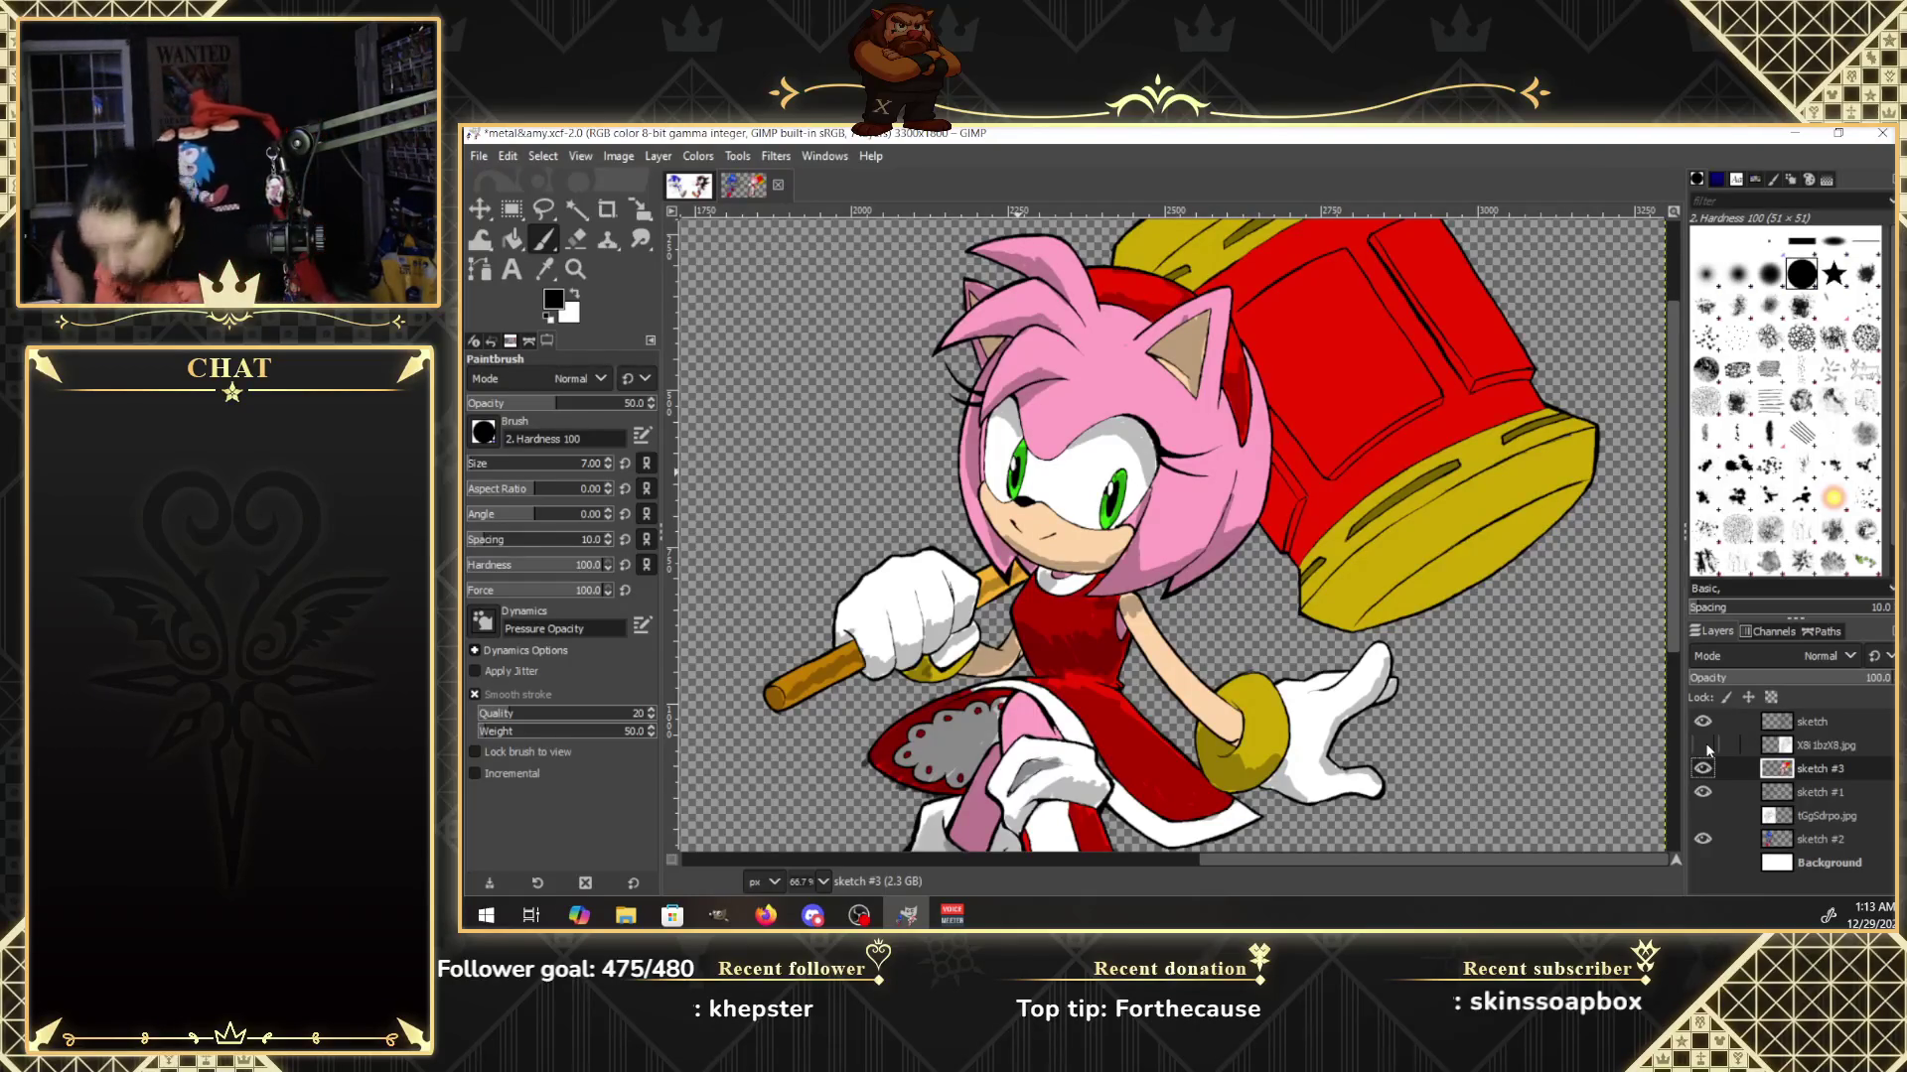
pyautogui.click(575, 268)
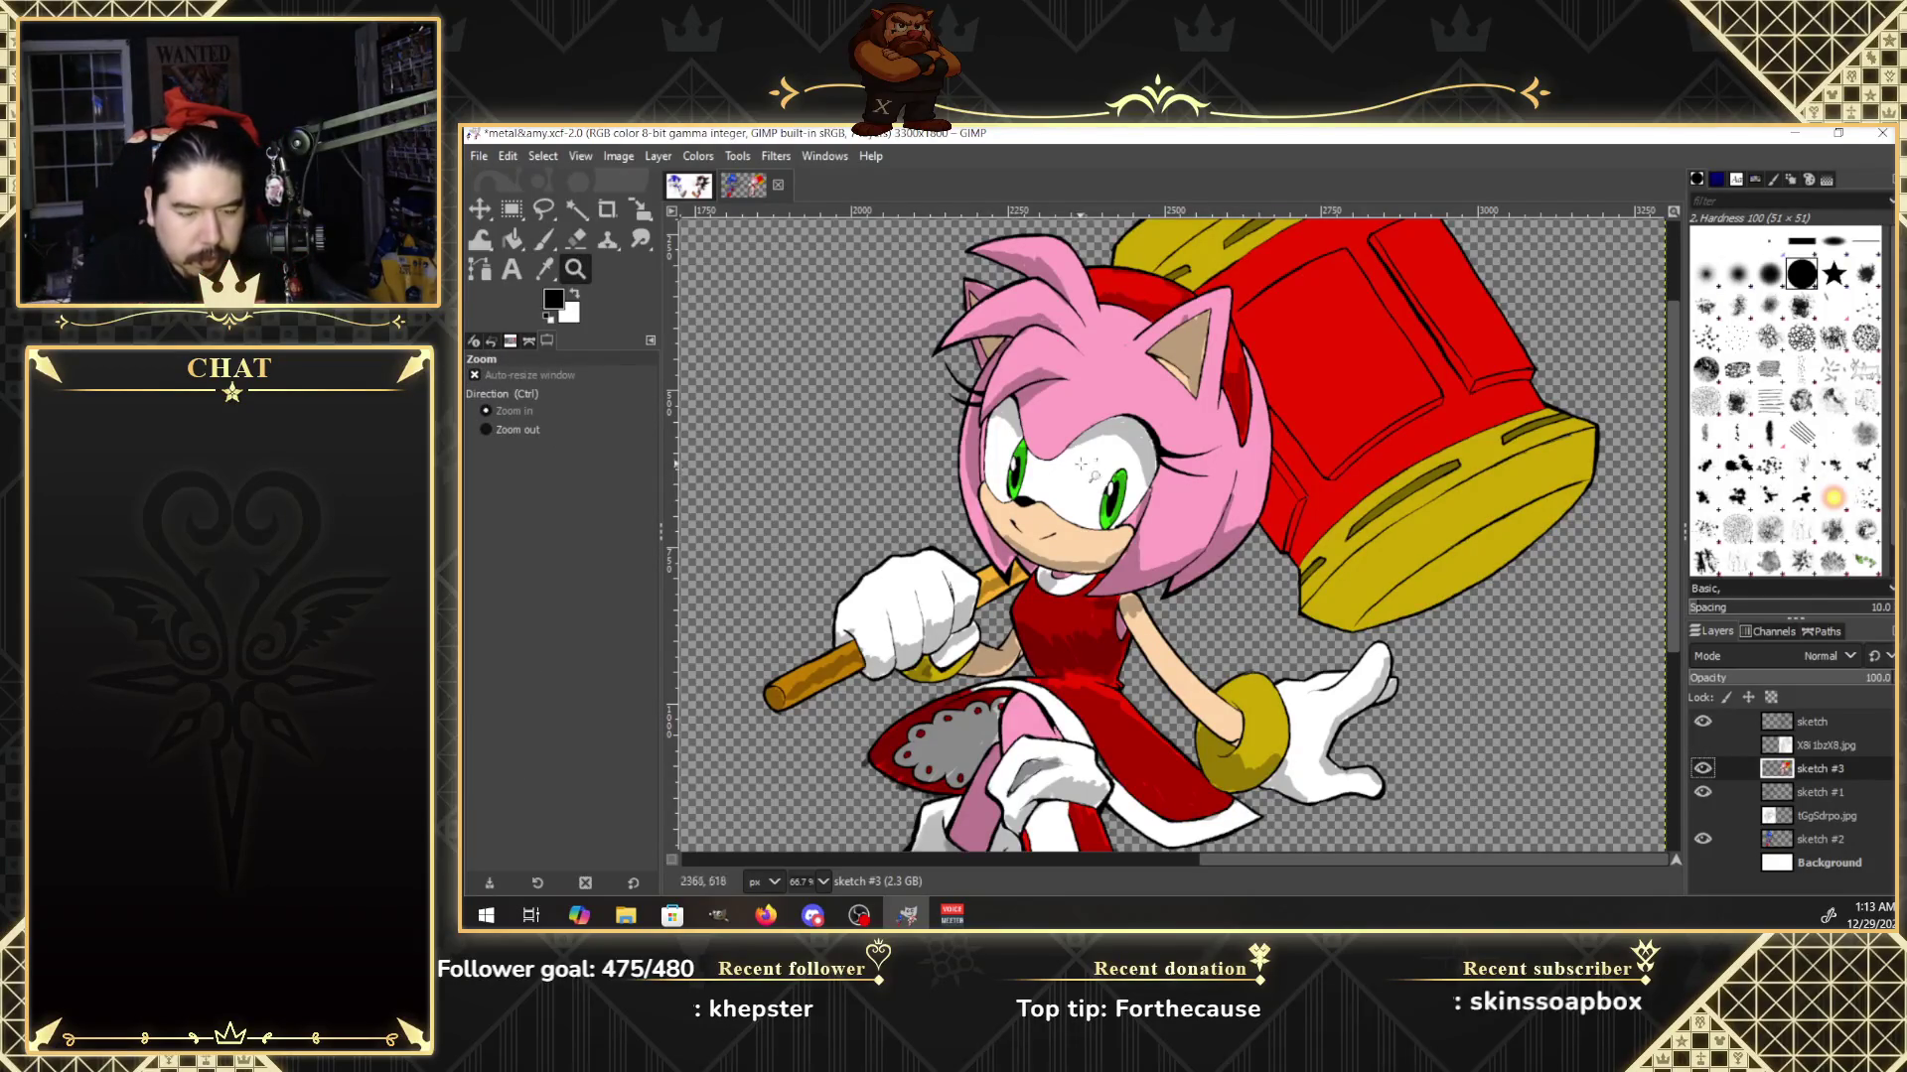
# Zoom to 200% on the head and smudge the pink shading edges on the top hair spikes.
pyautogui.click(1039, 270)
pyautogui.click(1039, 268)
pyautogui.click(1042, 266)
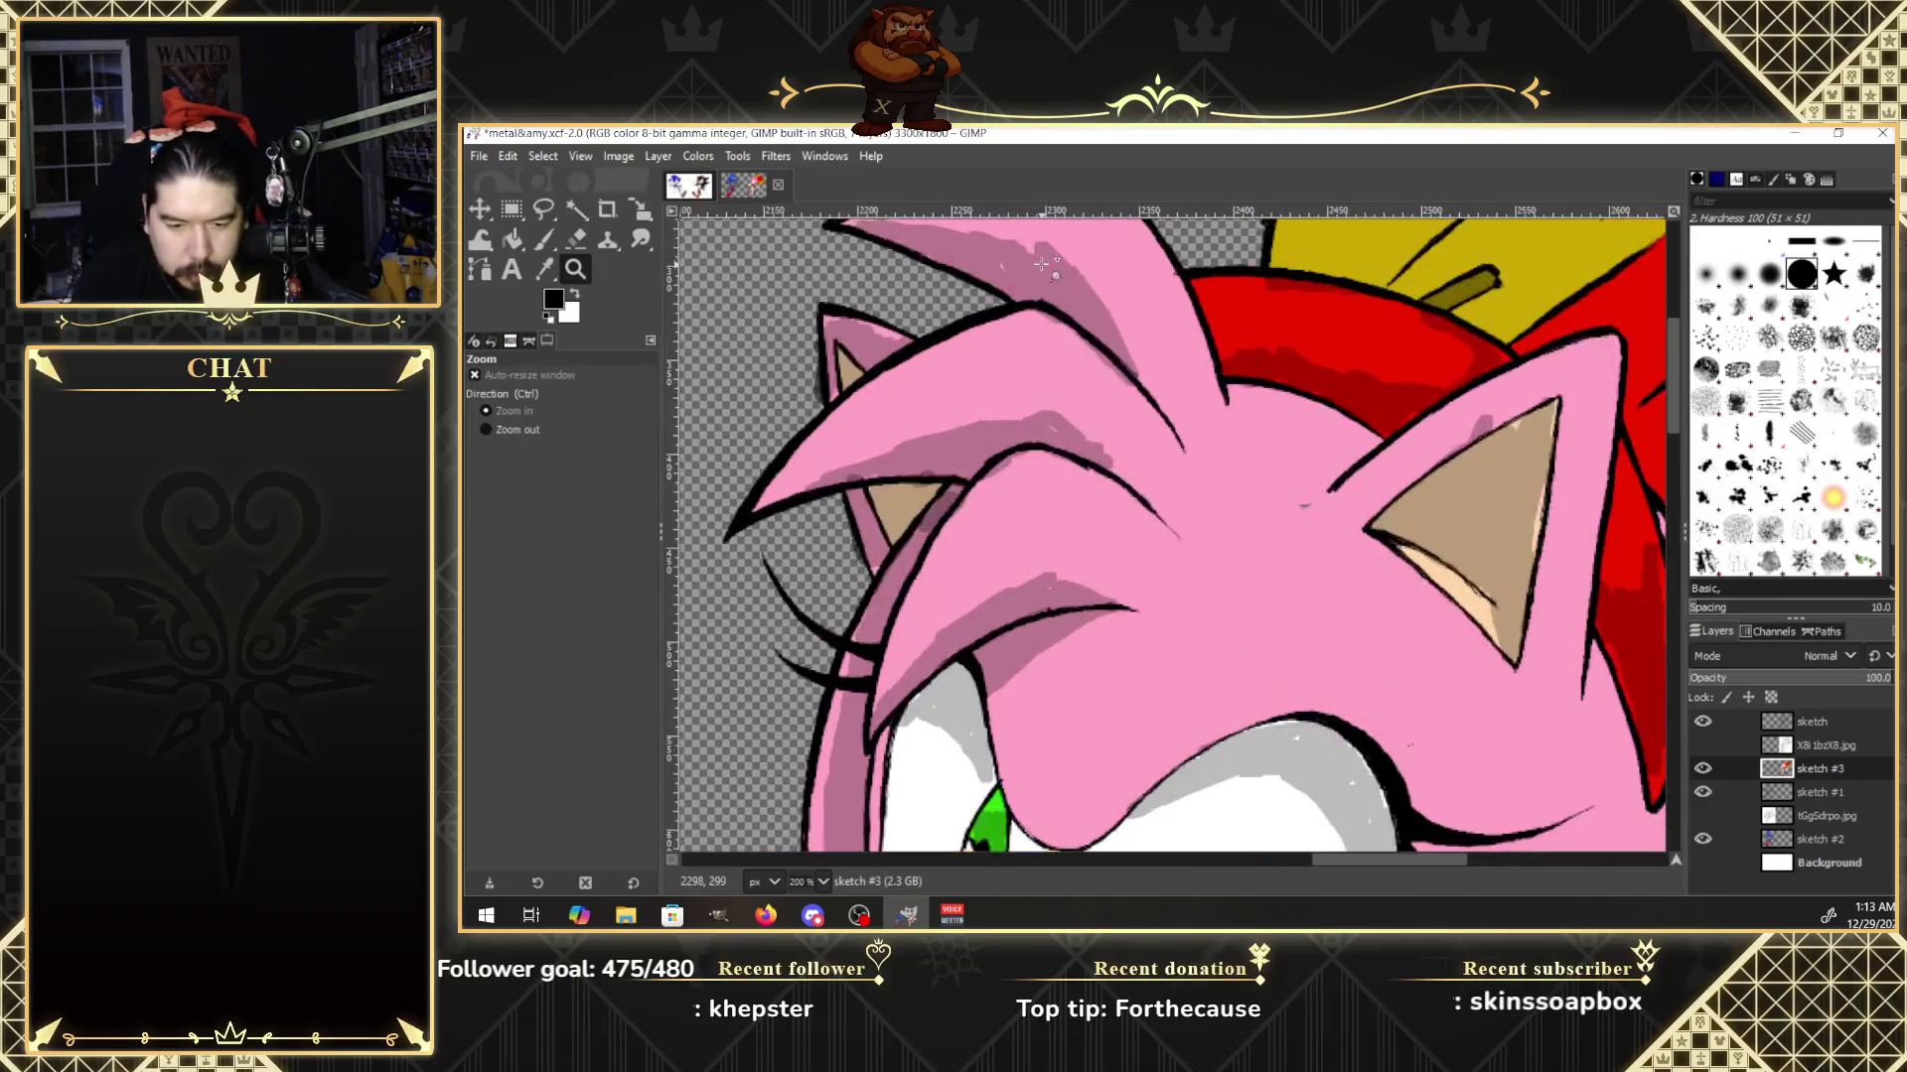
pyautogui.scroll(3, 1680, 430)
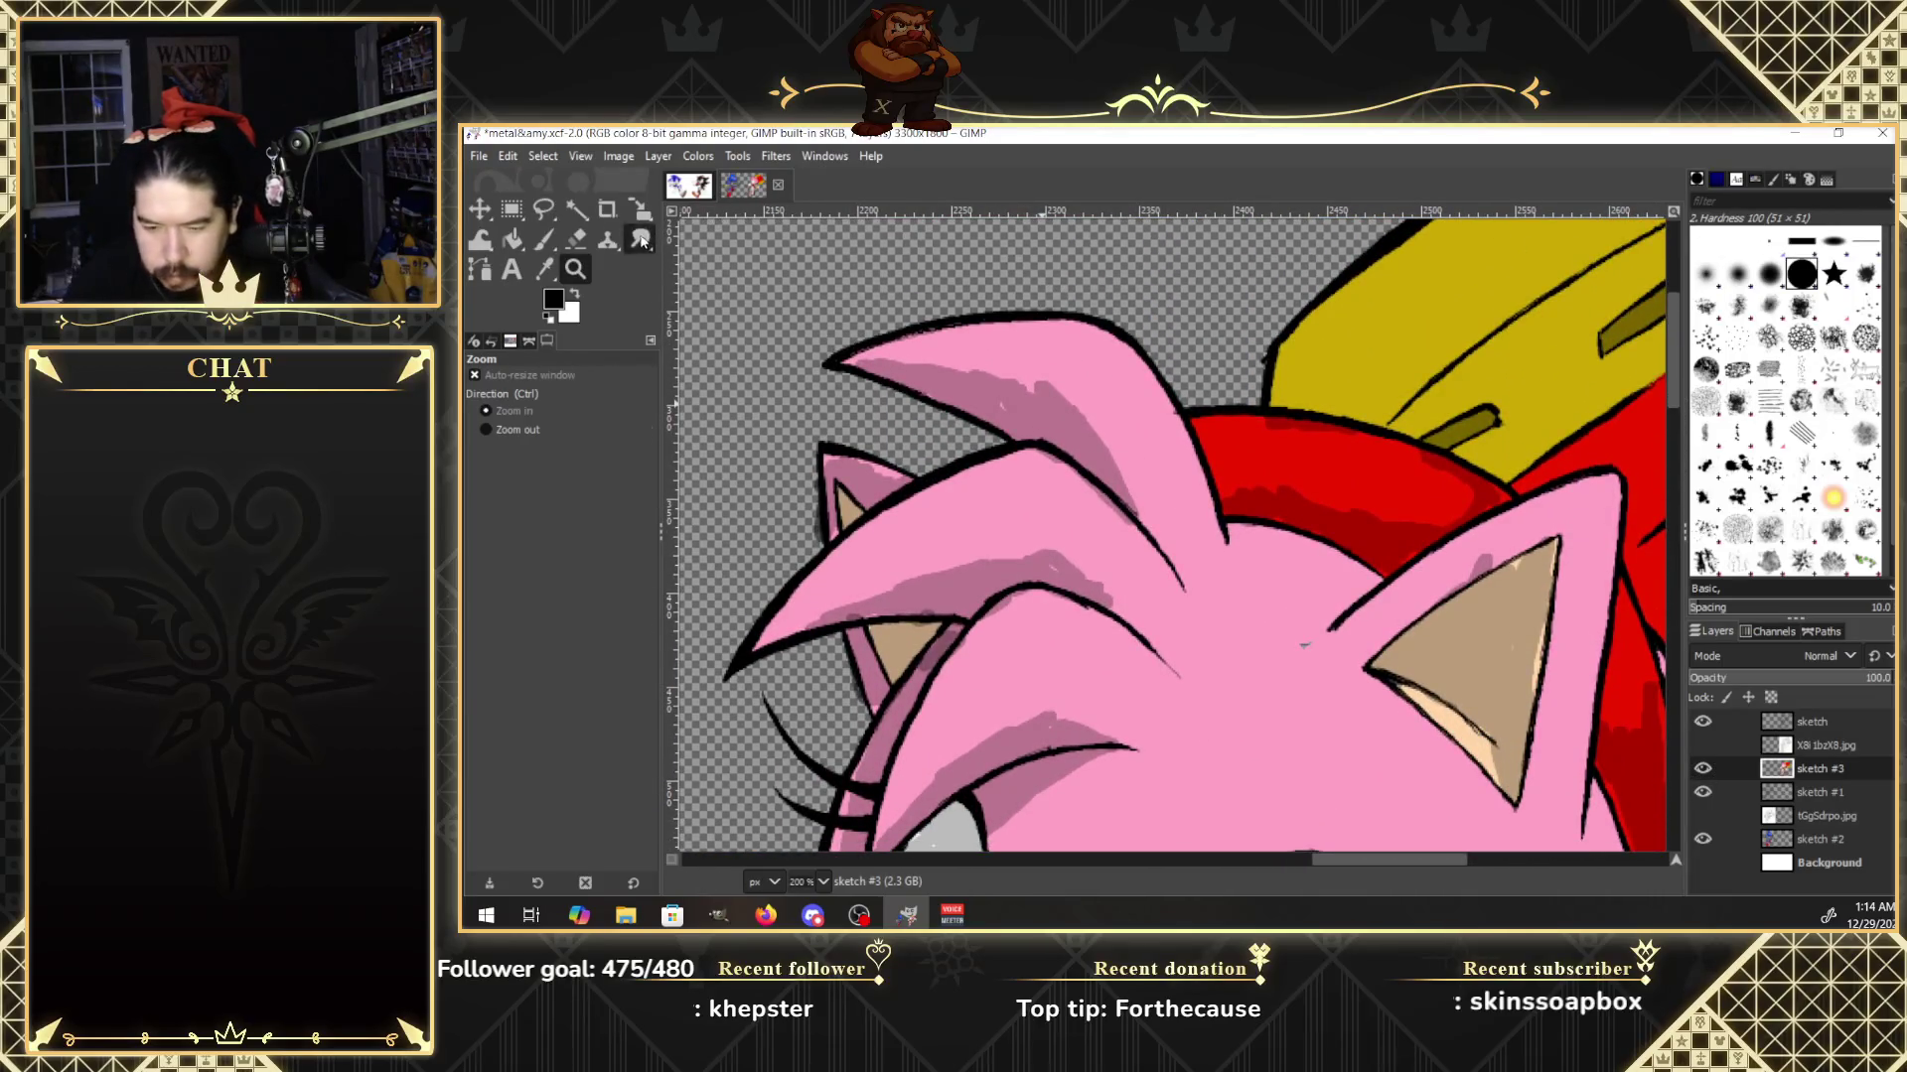
pyautogui.press('s')
pyautogui.moveTo(979, 401); pyautogui.dragTo(998, 415)
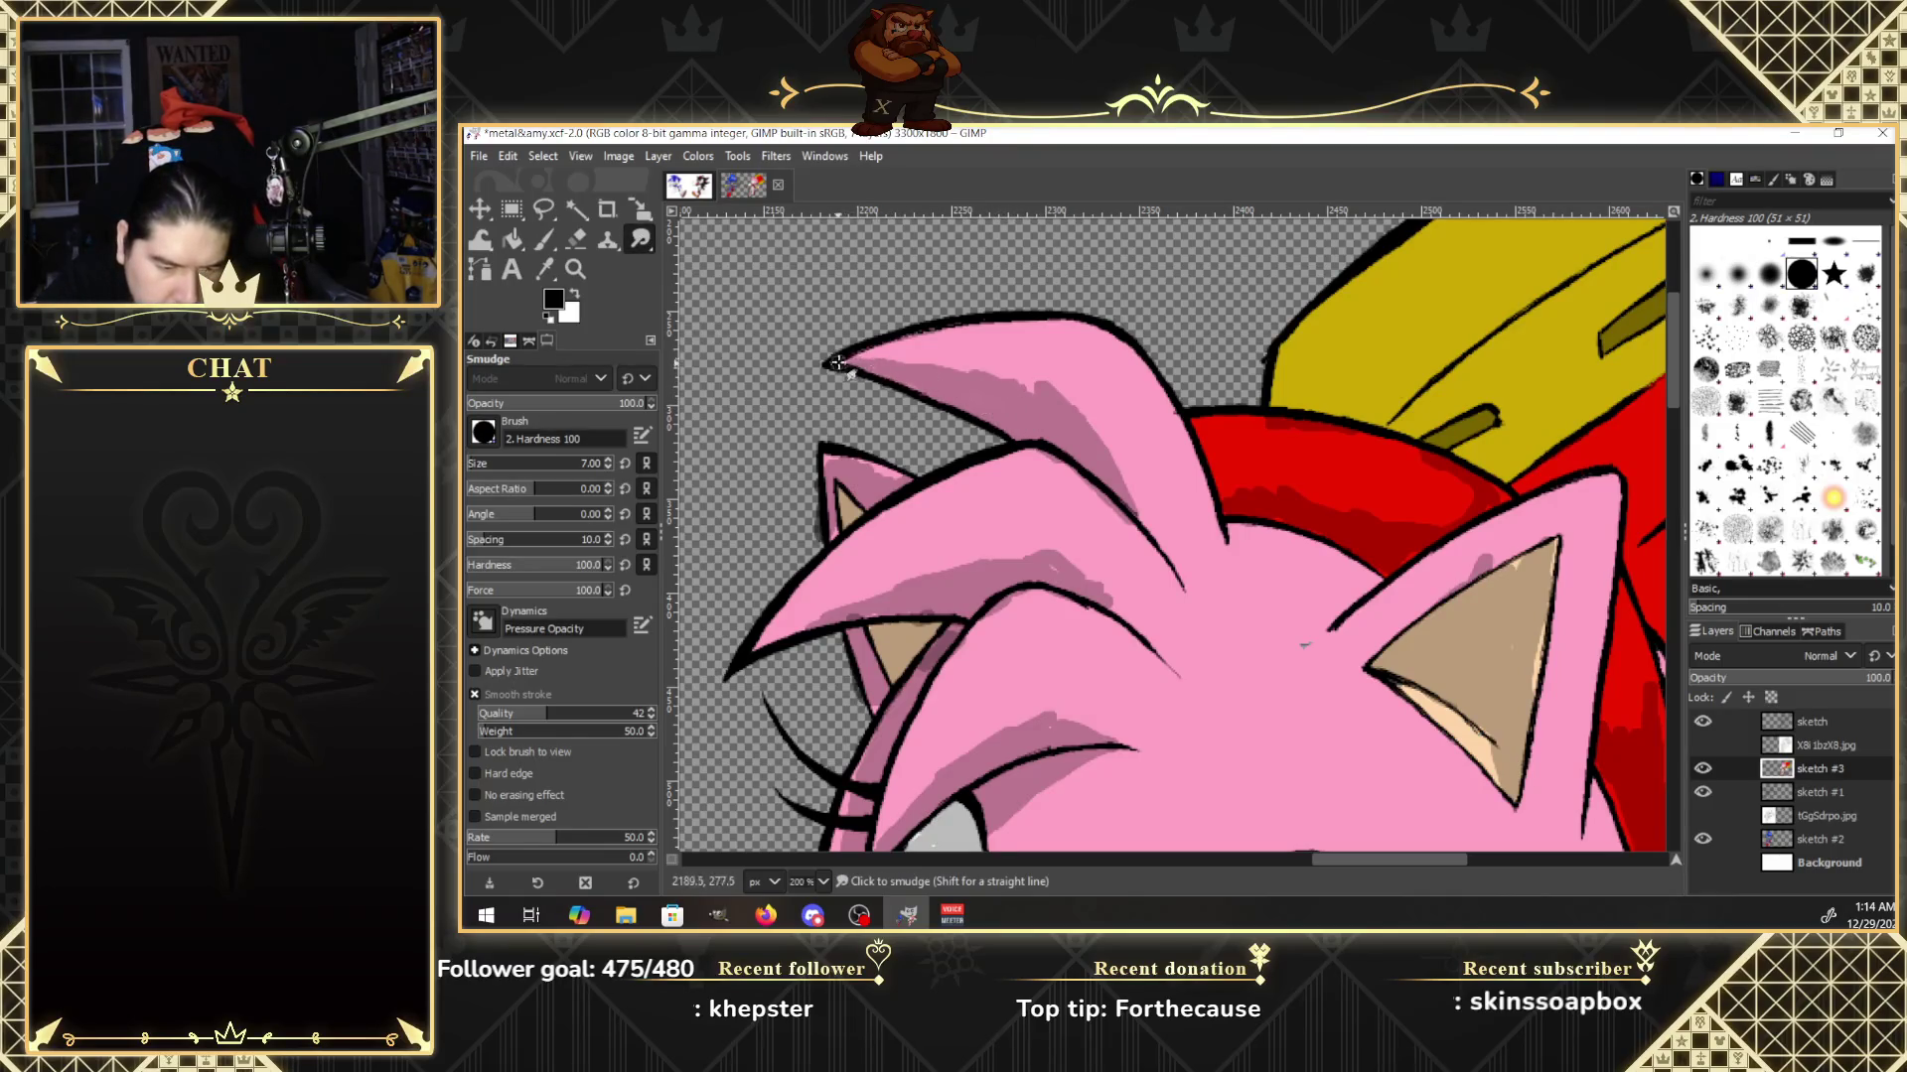
pyautogui.moveTo(852, 362)
pyautogui.mouseDown()
pyautogui.moveTo(1020, 385)
pyautogui.moveTo(1073, 410)
pyautogui.moveTo(1082, 482)
pyautogui.moveTo(1057, 456)
pyautogui.moveTo(1129, 488)
pyautogui.mouseUp()
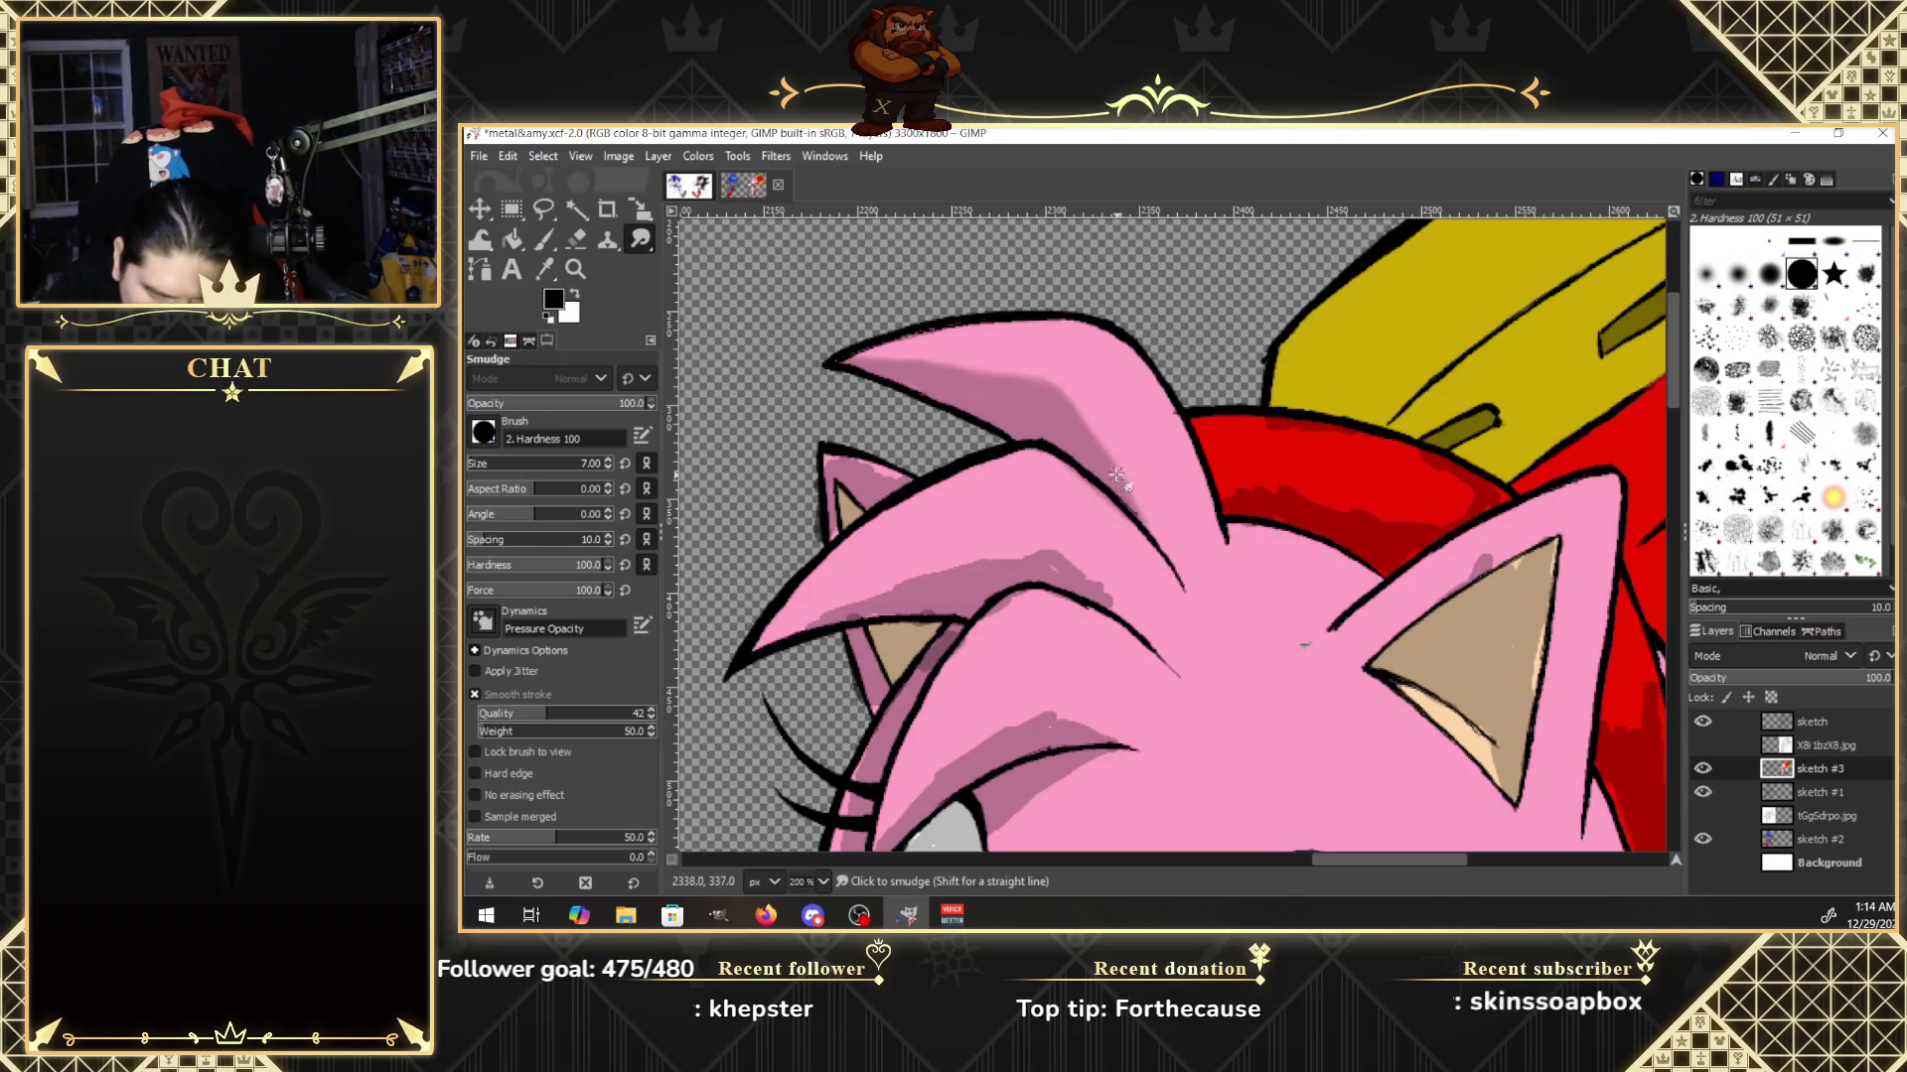
pyautogui.moveTo(1071, 564)
pyautogui.mouseDown()
pyautogui.moveTo(1110, 601)
pyautogui.moveTo(1033, 562)
pyautogui.moveTo(974, 565)
pyautogui.mouseUp()
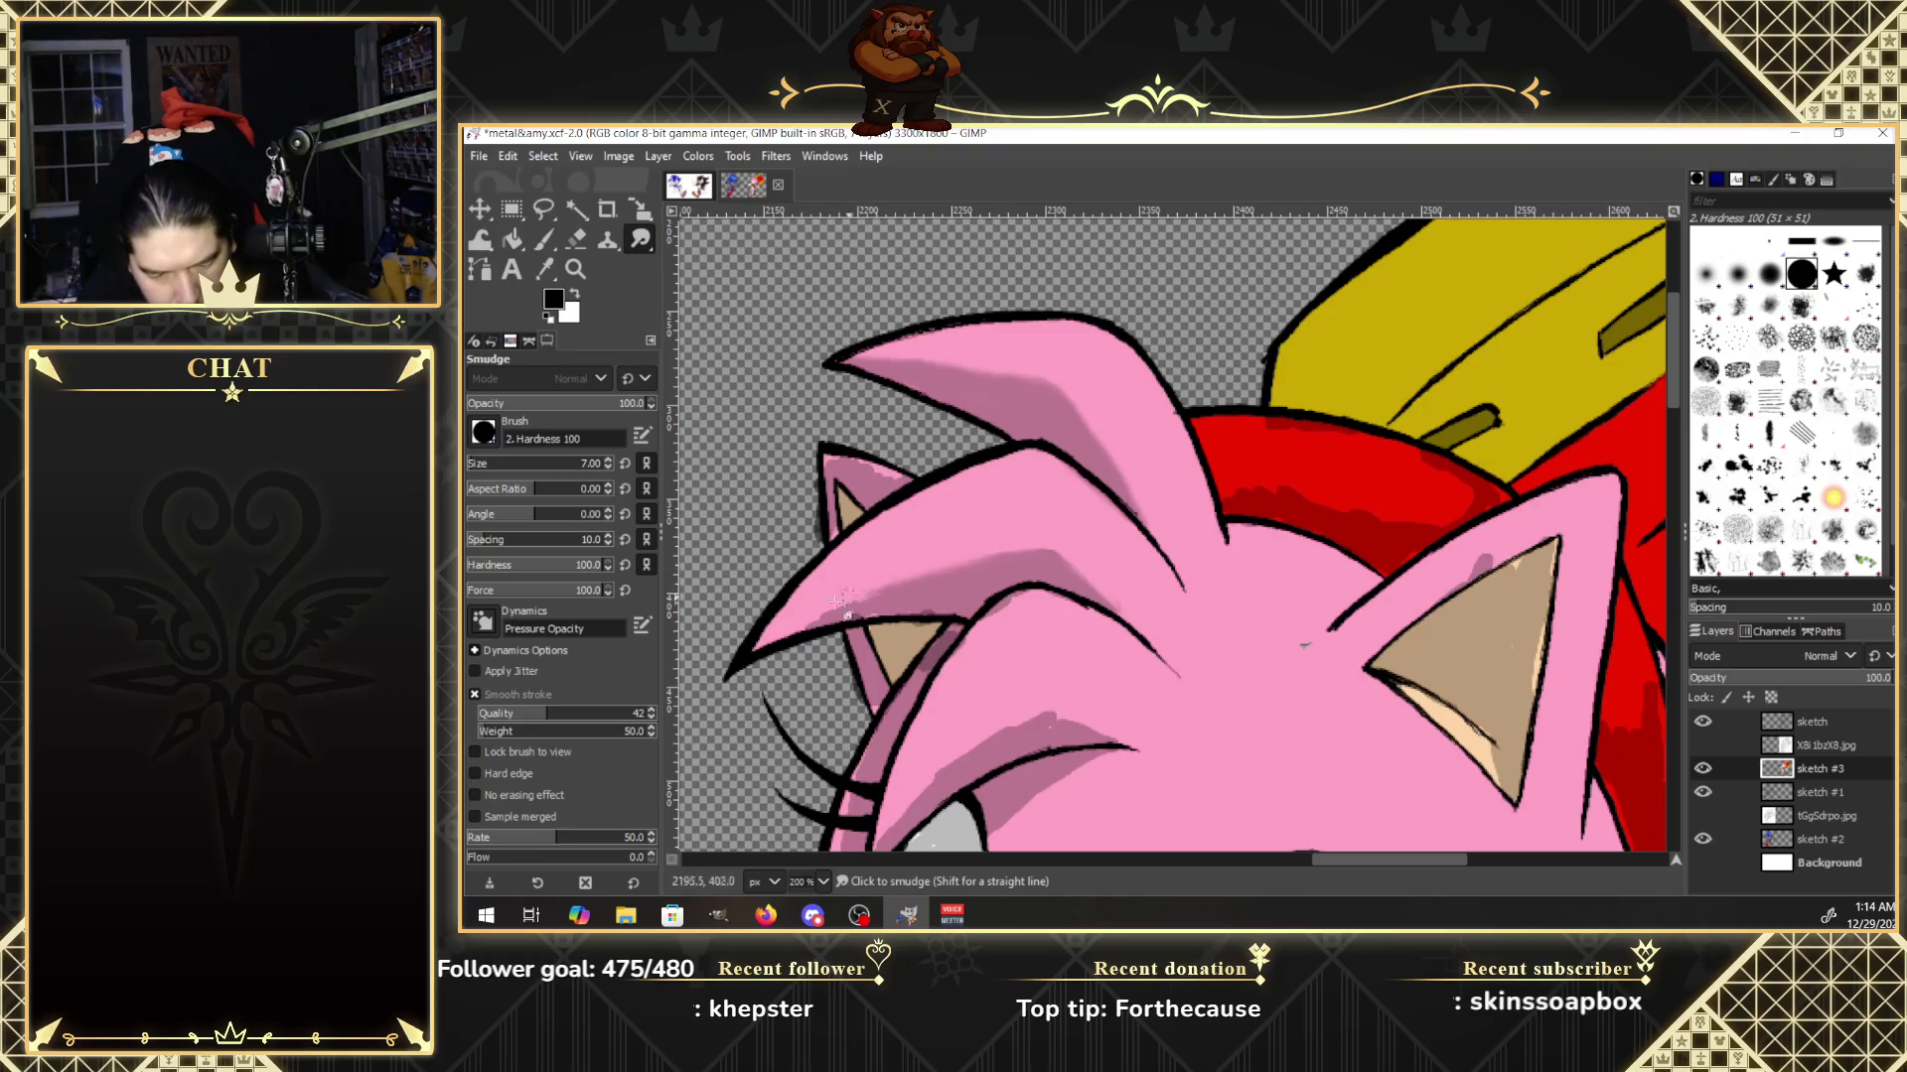
pyautogui.moveTo(839, 601)
pyautogui.mouseDown()
pyautogui.moveTo(993, 601)
pyautogui.moveTo(924, 667)
pyautogui.moveTo(937, 657)
pyautogui.mouseUp()
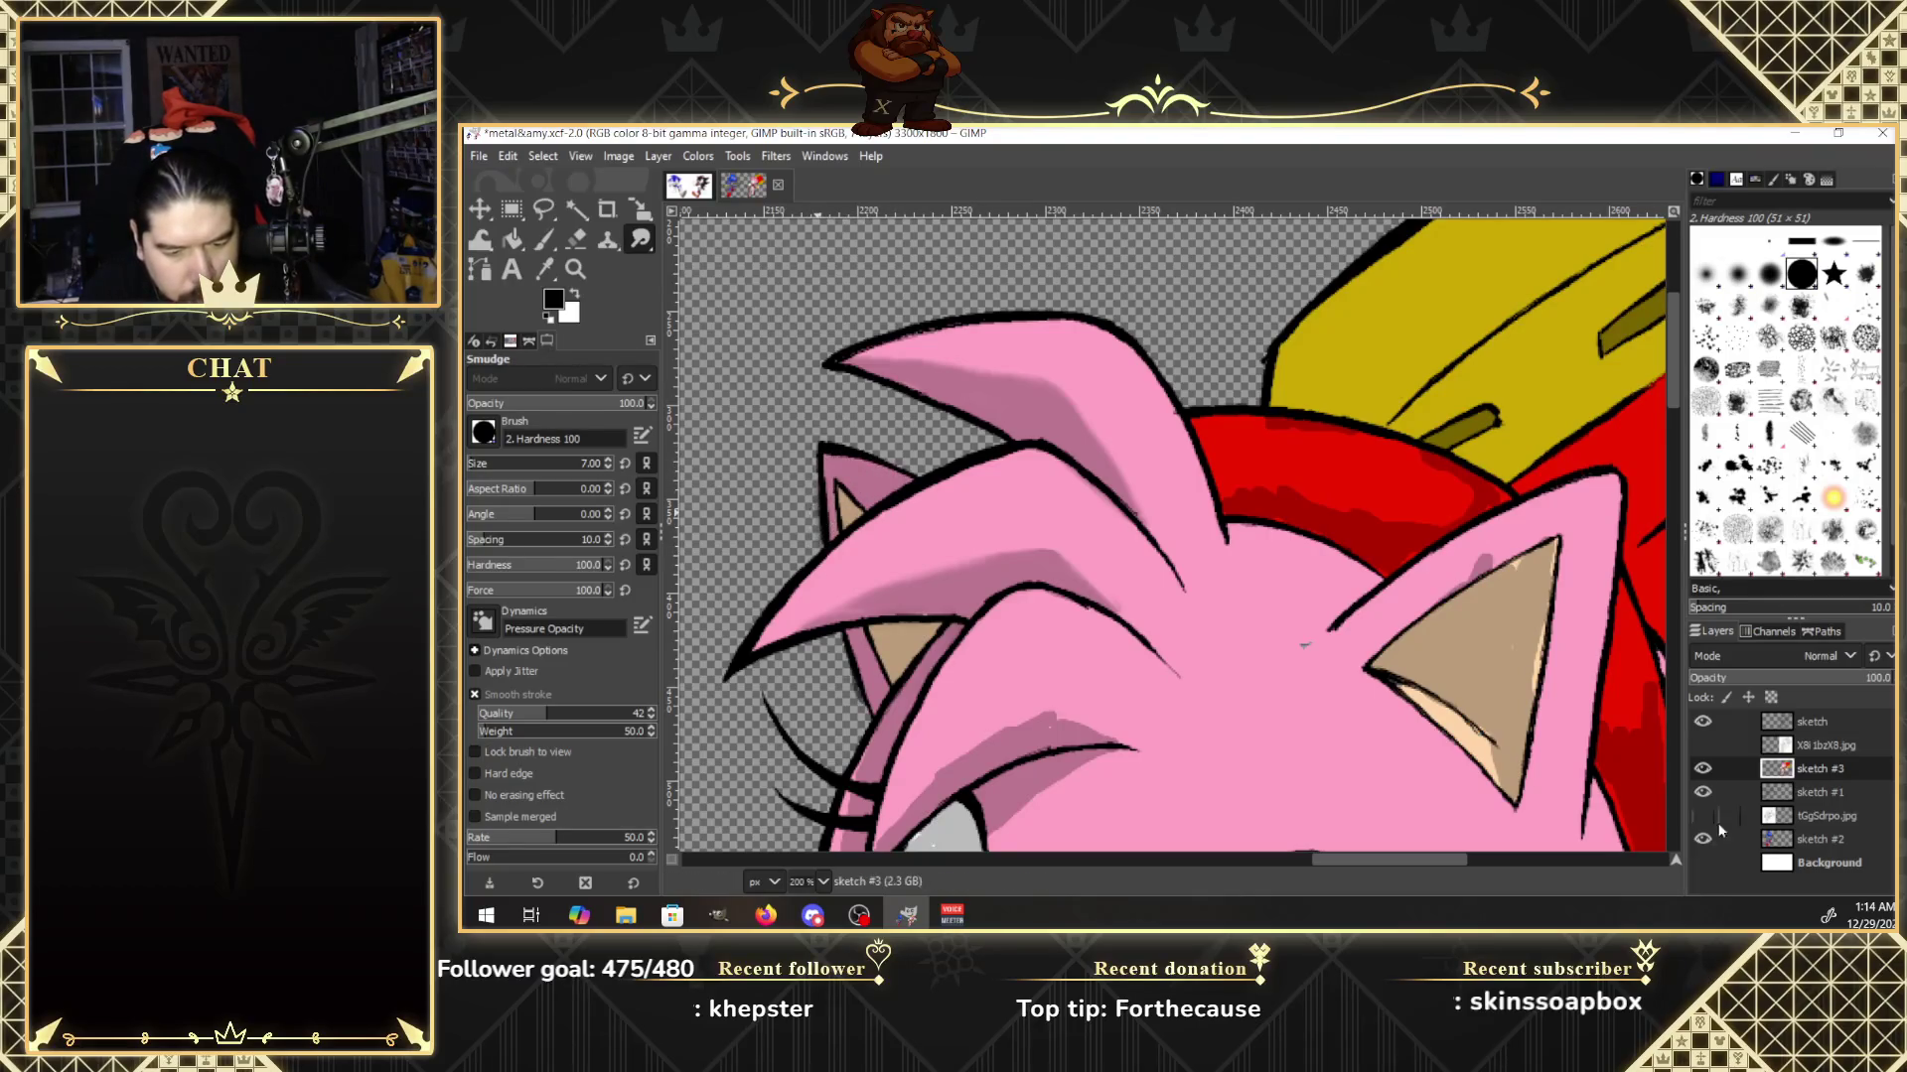
# Turn on the white Background, then smudge the dark pink mark by the right ear and the brow shading.
pyautogui.click(1704, 863)
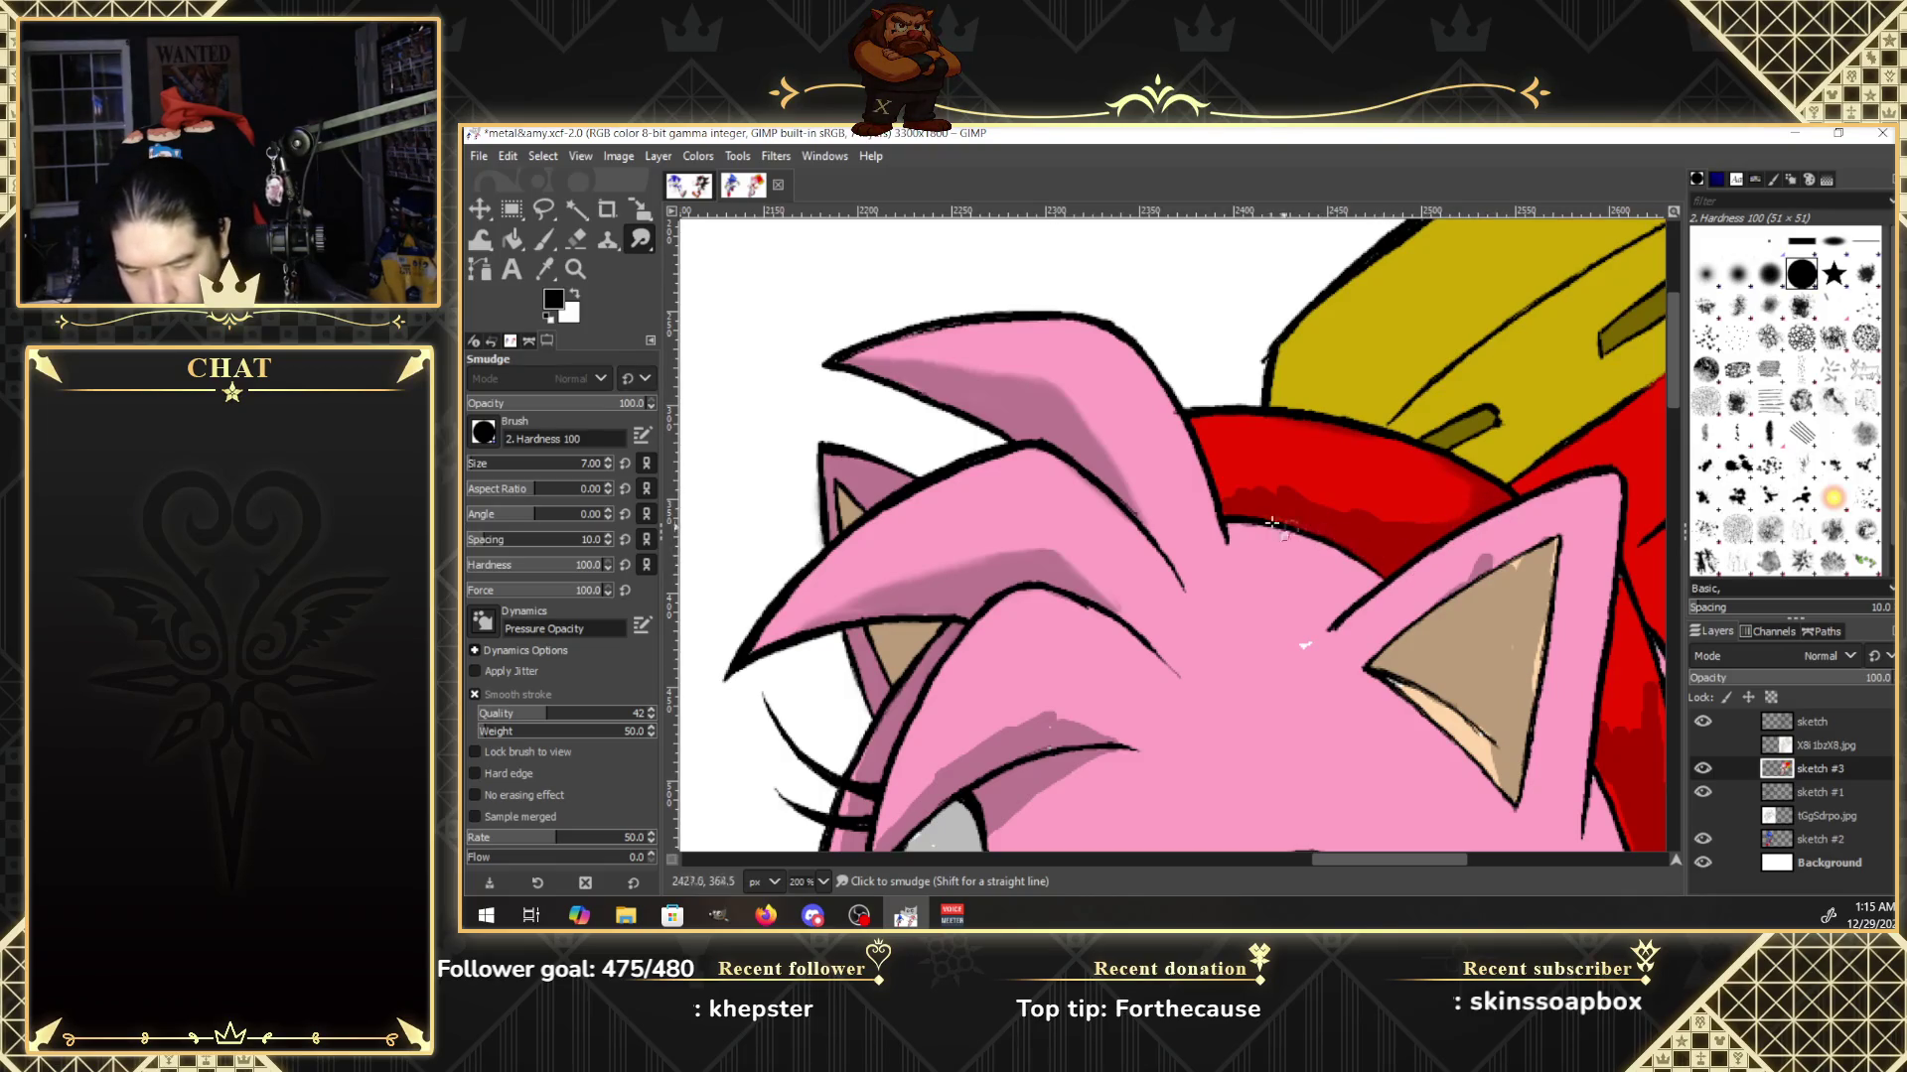
pyautogui.click(1702, 744)
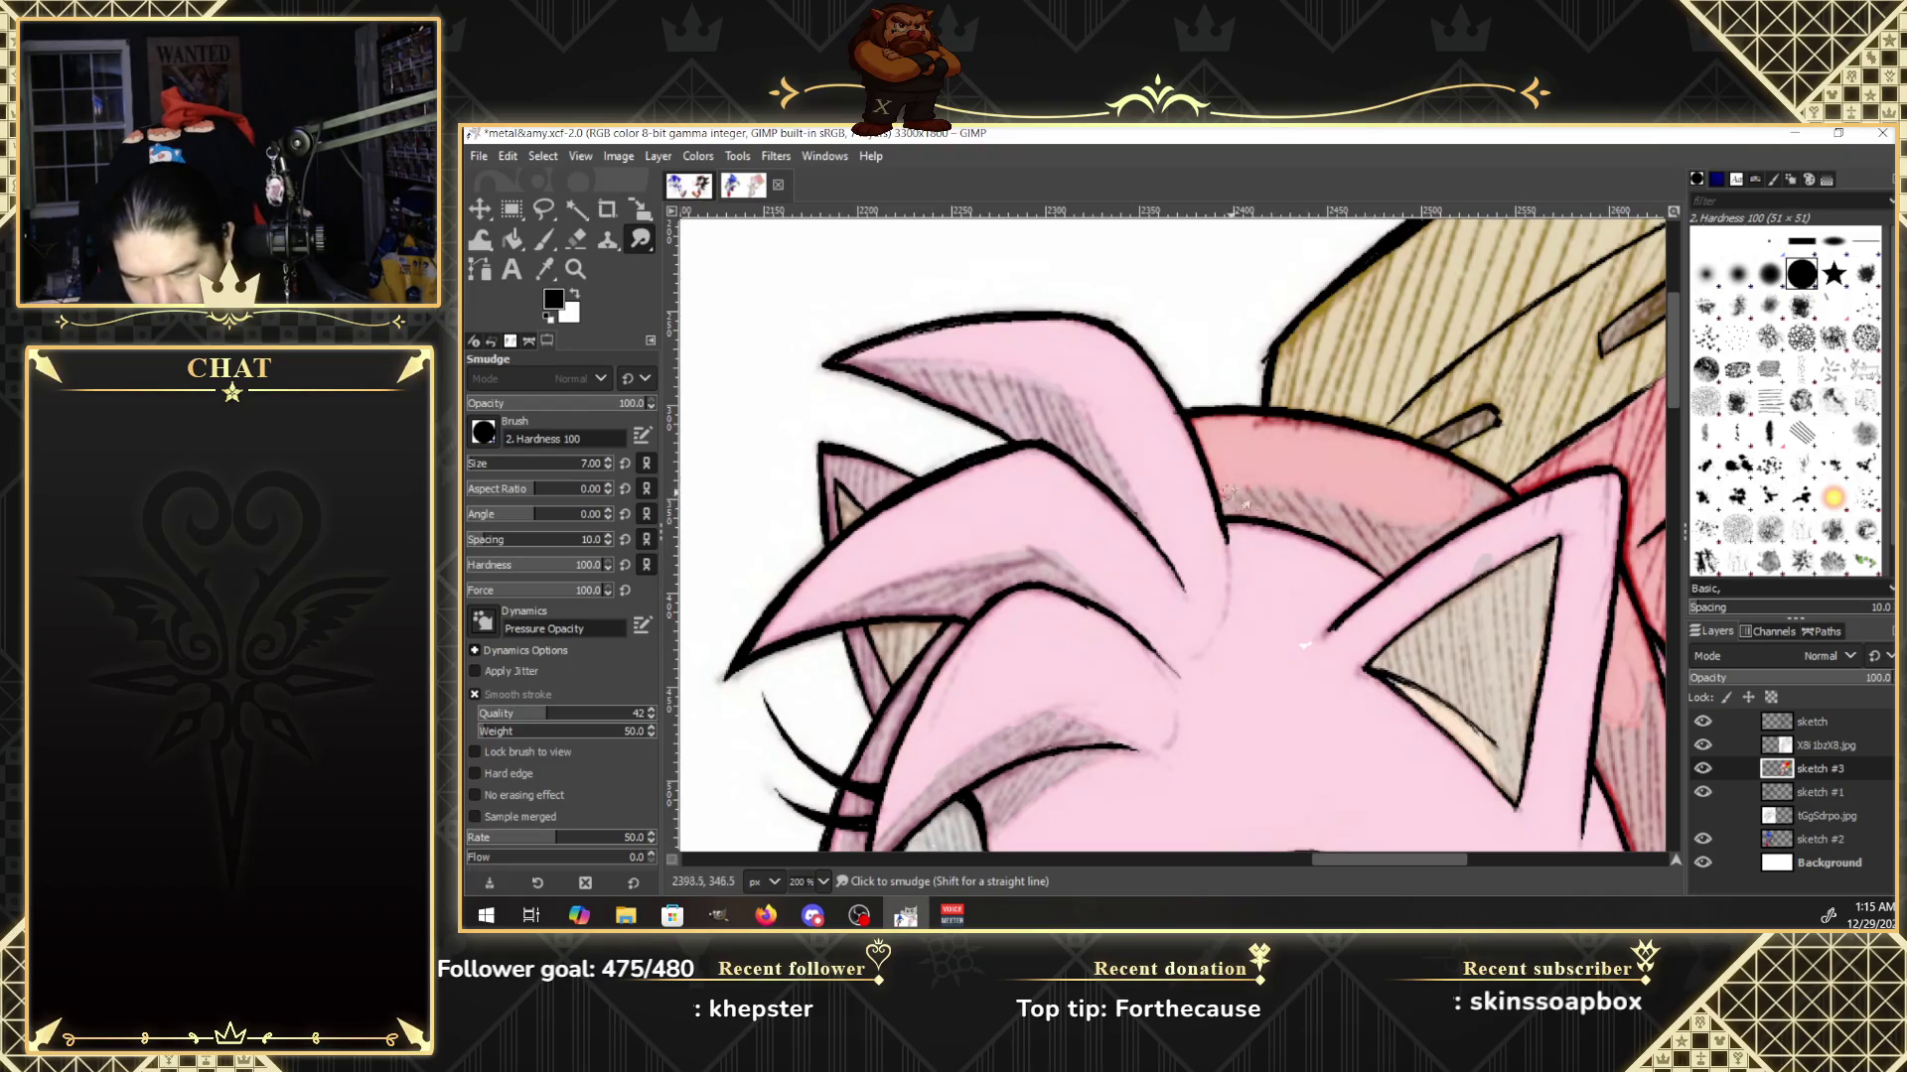
pyautogui.click(1702, 745)
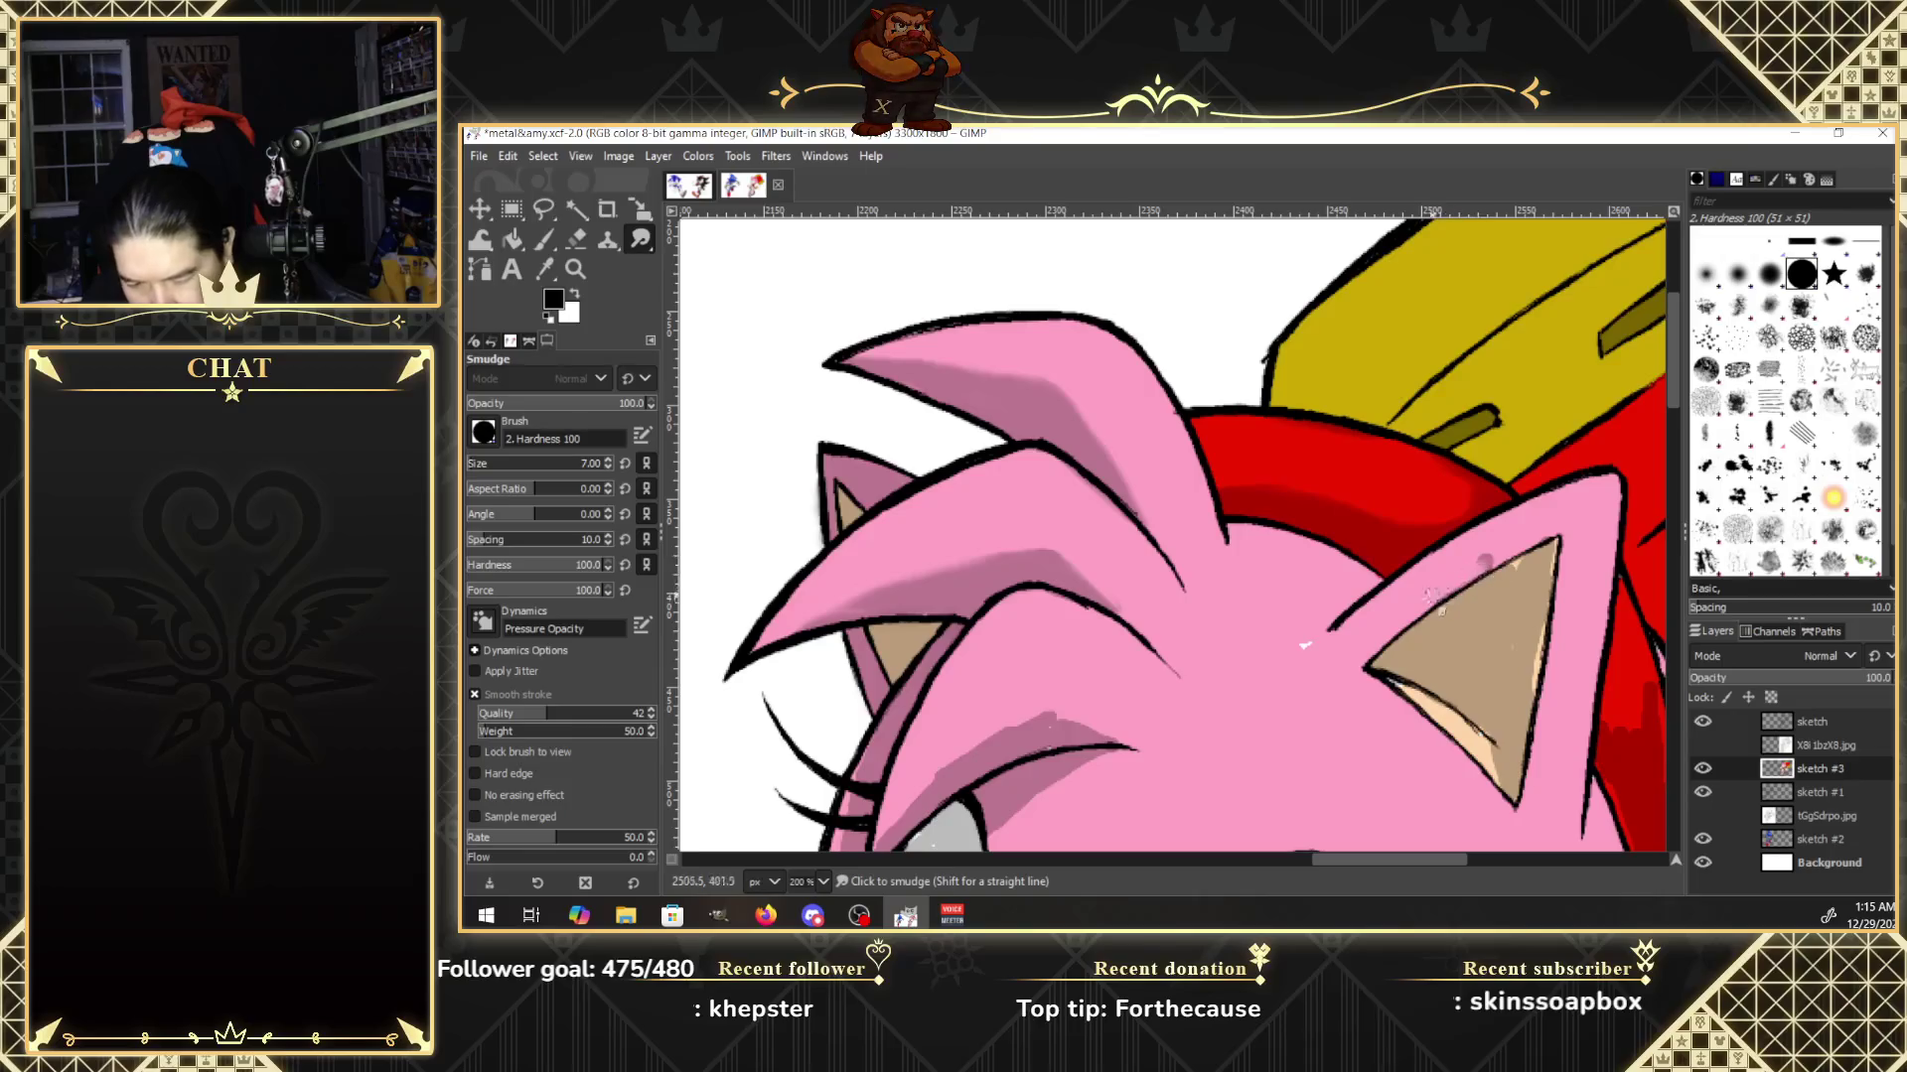
pyautogui.moveTo(1495, 558); pyautogui.dragTo(1467, 564)
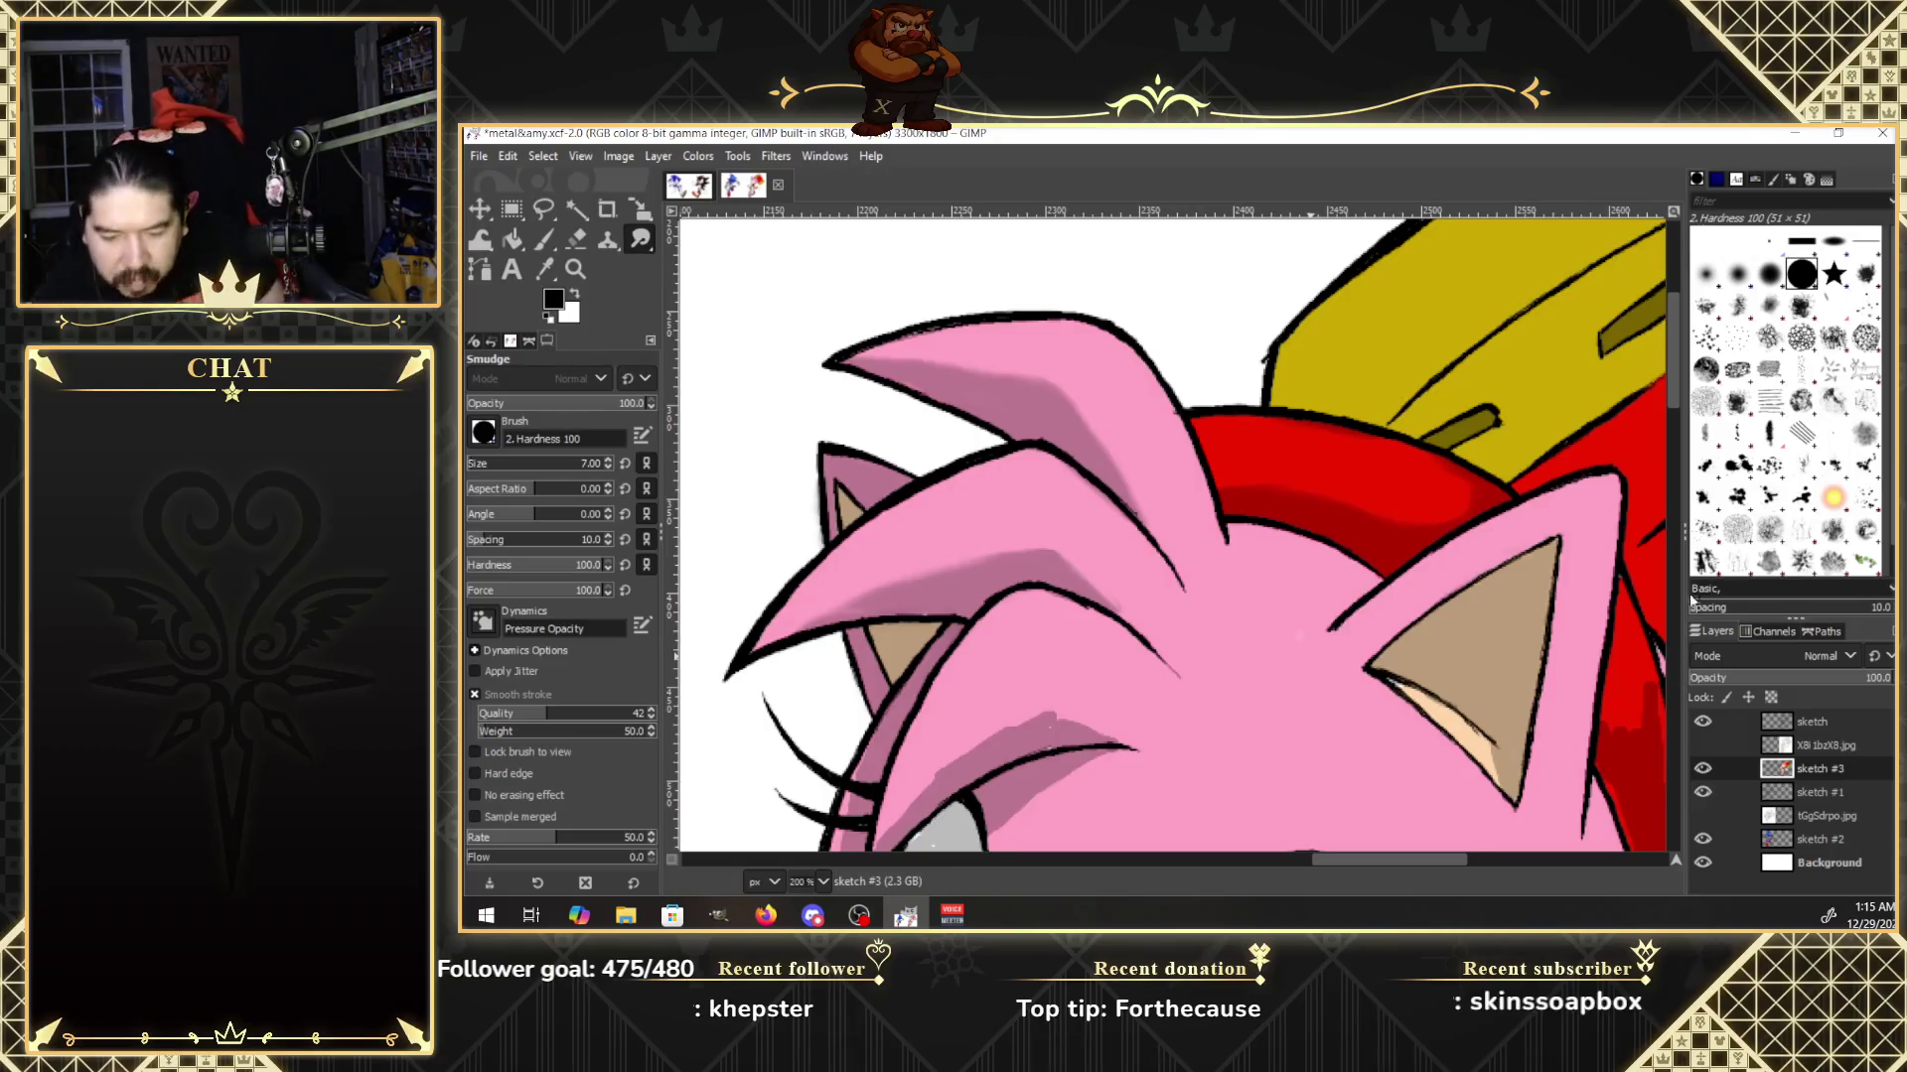
pyautogui.moveTo(1672, 390); pyautogui.dragTo(1679, 444)
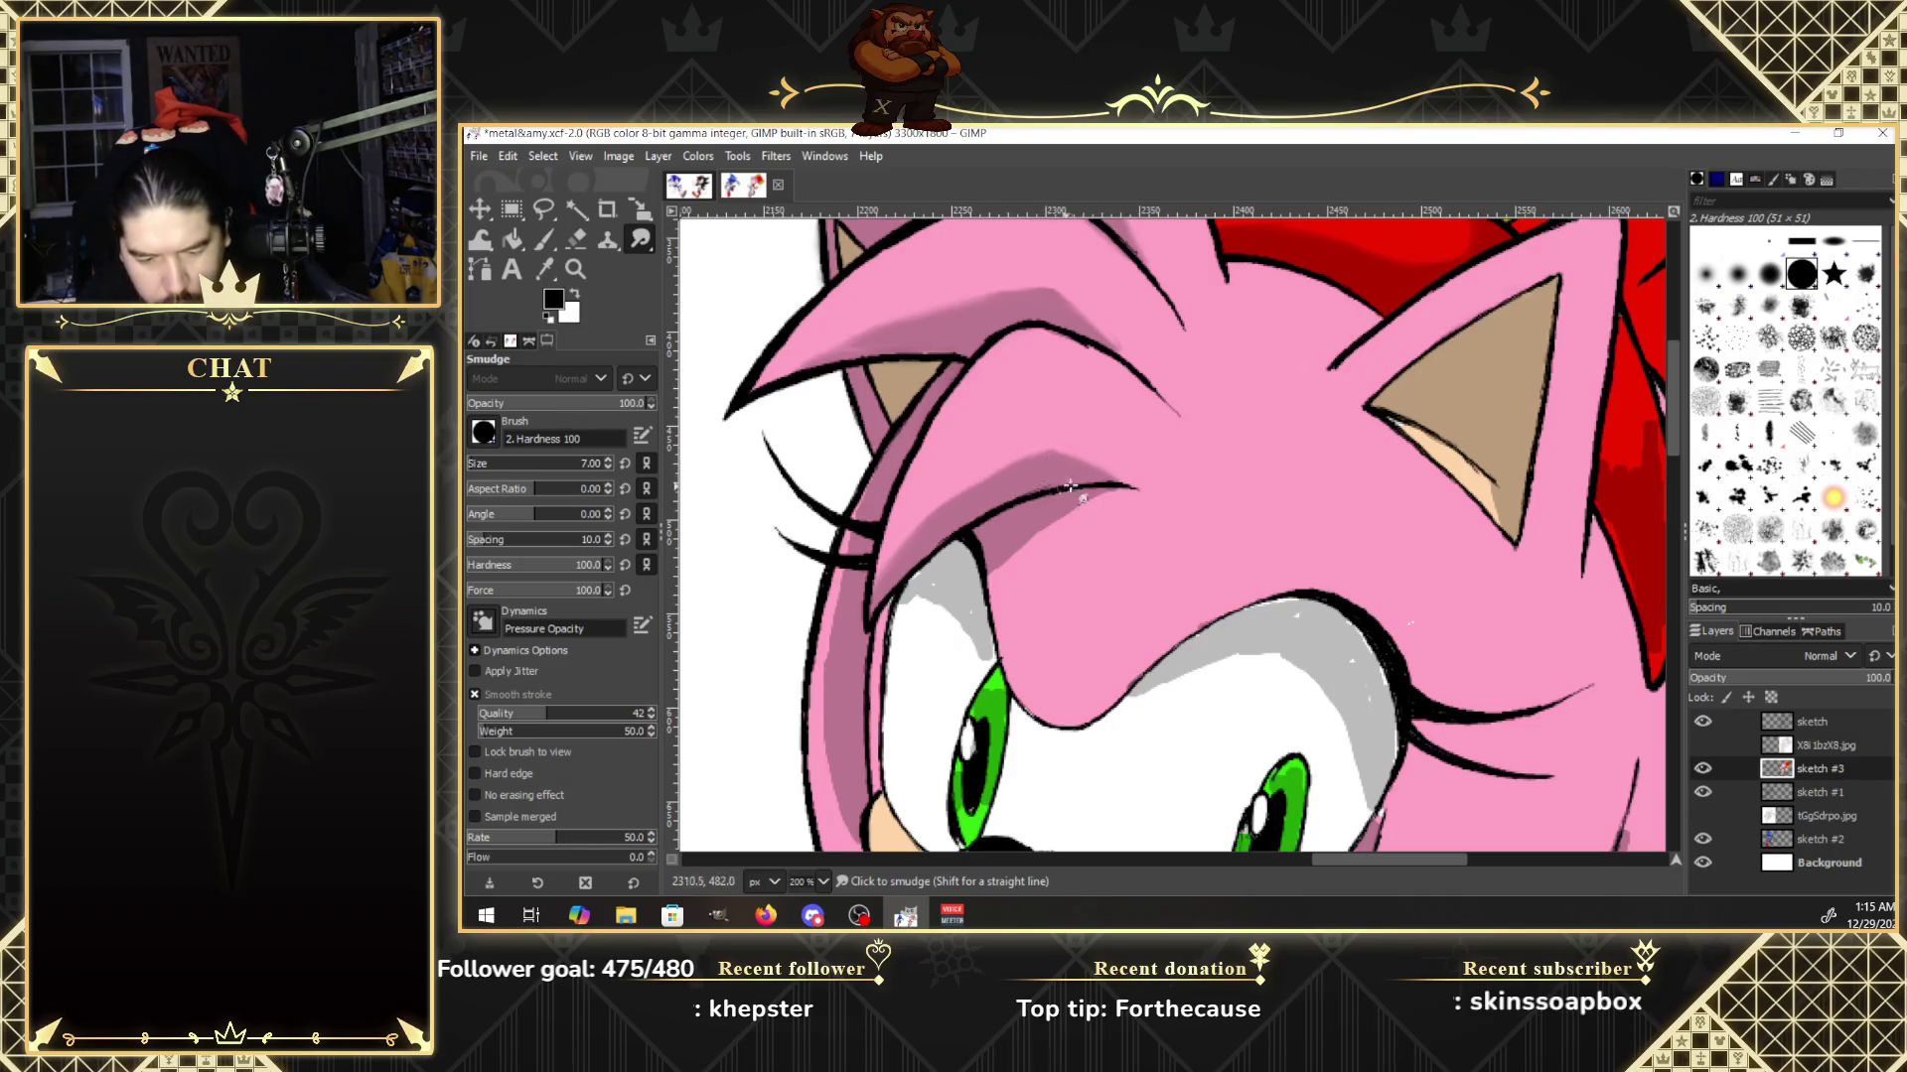
pyautogui.moveTo(1106, 486); pyautogui.dragTo(1020, 539)
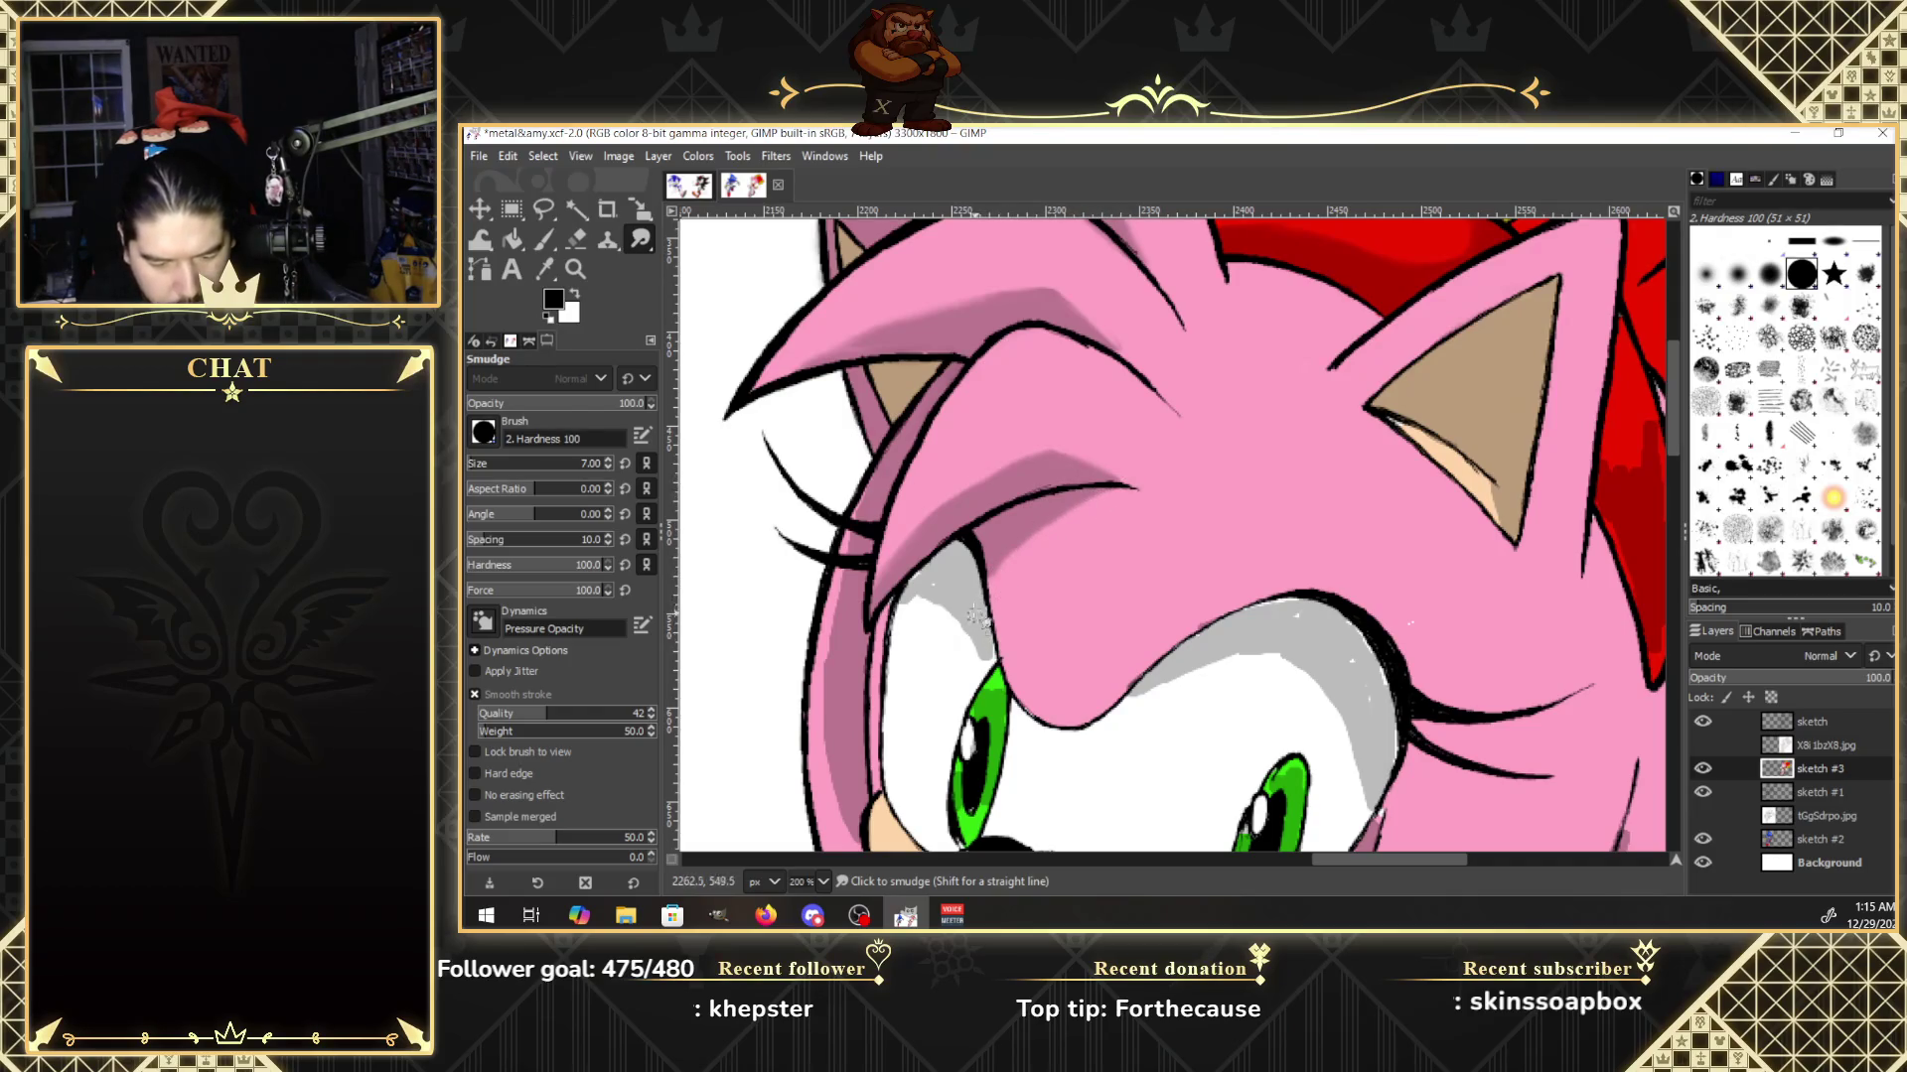
# With the reference visible, smudge the grey shading under the eyelids into the eye whites.
pyautogui.click(1703, 745)
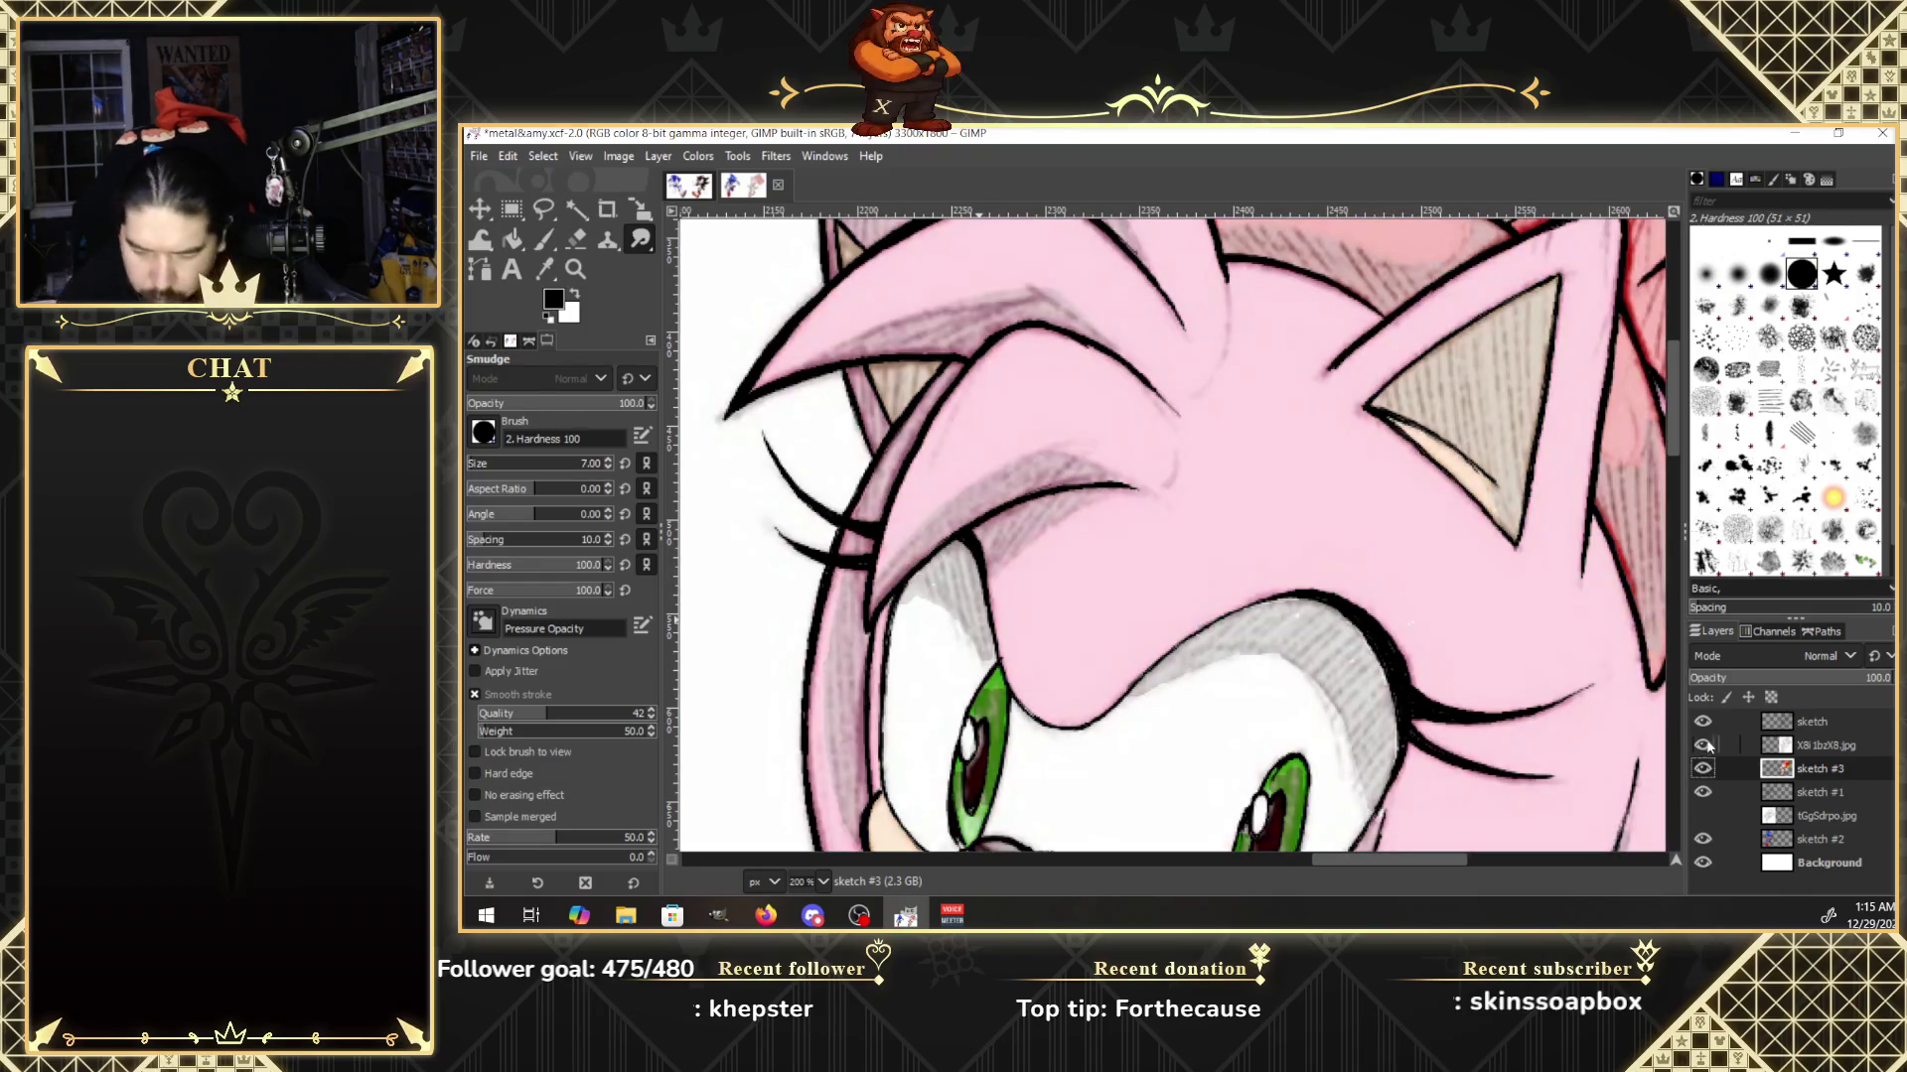
pyautogui.moveTo(968, 635)
pyautogui.mouseDown()
pyautogui.moveTo(993, 663)
pyautogui.moveTo(922, 602)
pyautogui.moveTo(964, 589)
pyautogui.moveTo(993, 660)
pyautogui.moveTo(992, 772)
pyautogui.moveTo(983, 803)
pyautogui.moveTo(968, 790)
pyautogui.moveTo(1009, 837)
pyautogui.mouseUp()
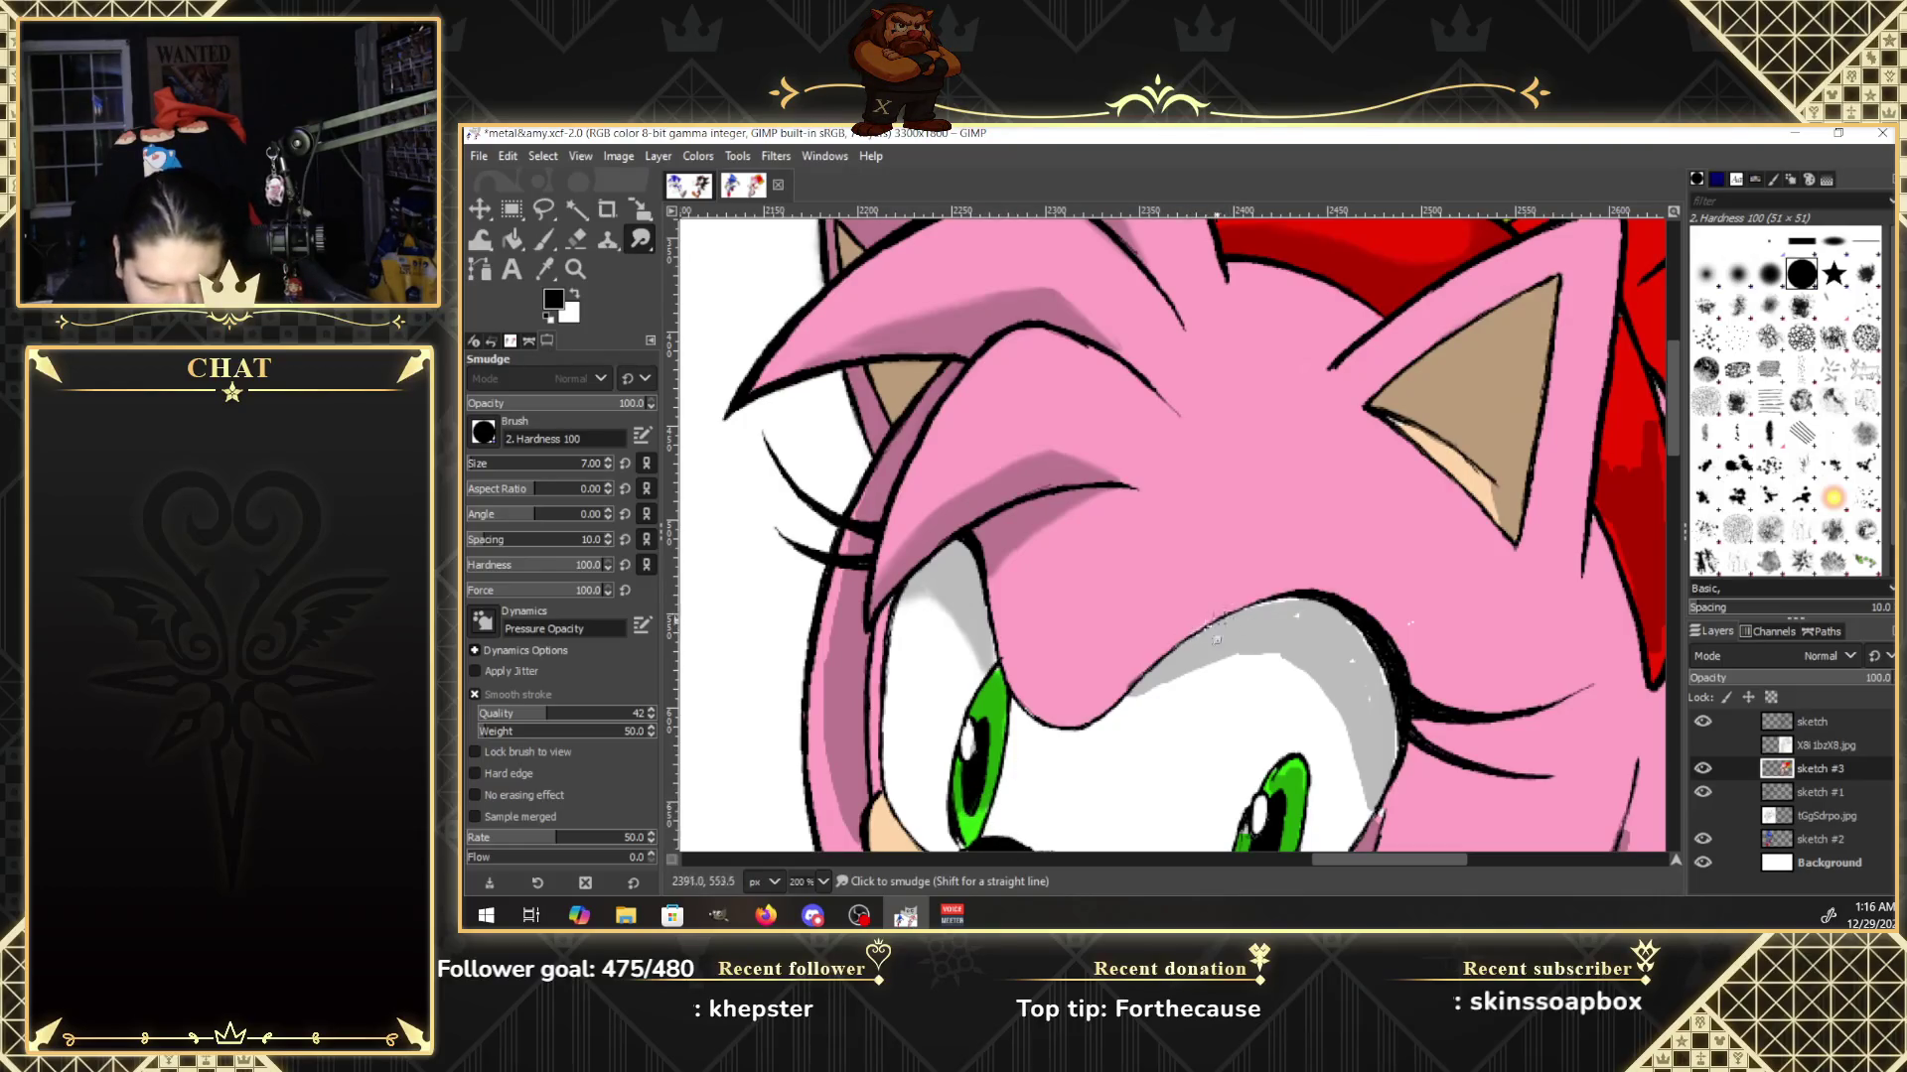
pyautogui.moveTo(1213, 641)
pyautogui.mouseDown()
pyautogui.moveTo(1207, 664)
pyautogui.moveTo(1365, 660)
pyautogui.mouseUp()
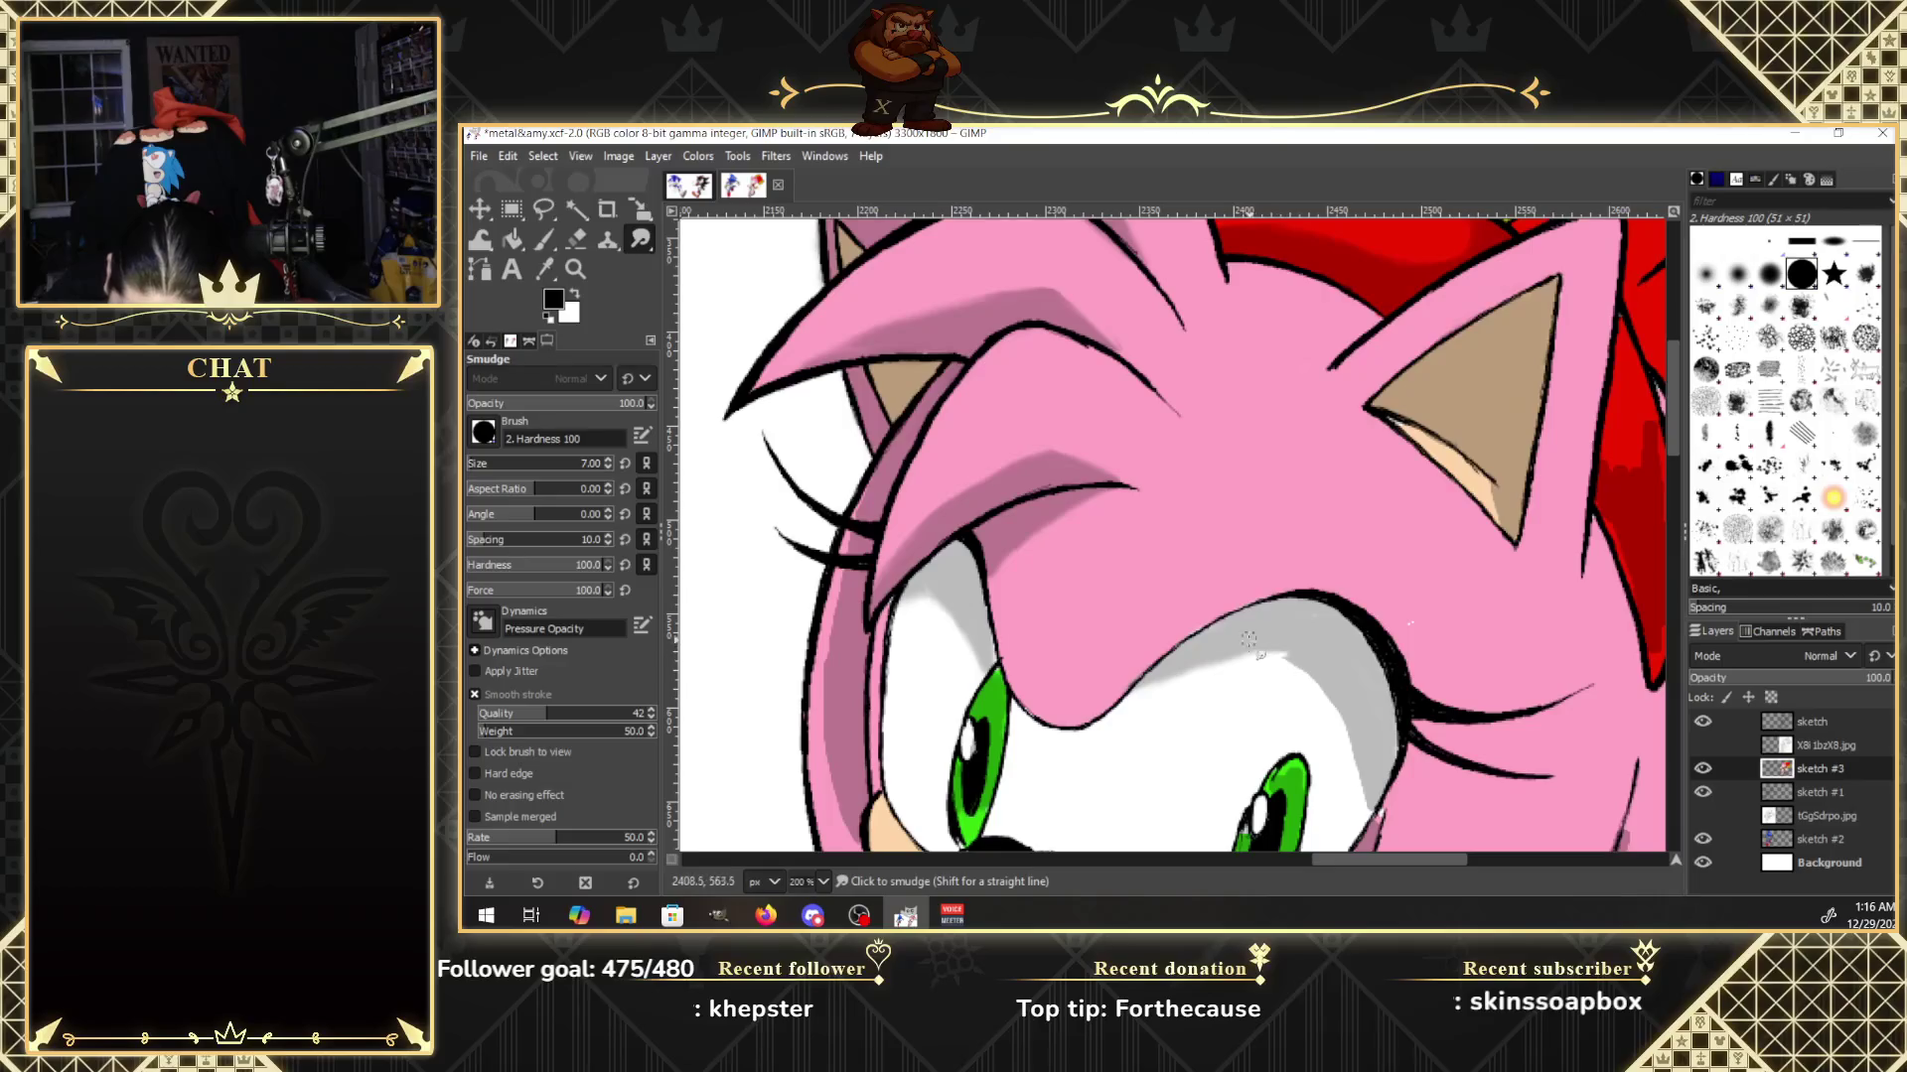
pyautogui.moveTo(1248, 640)
pyautogui.mouseDown()
pyautogui.moveTo(1307, 675)
pyautogui.moveTo(1268, 656)
pyautogui.moveTo(1379, 818)
pyautogui.mouseUp()
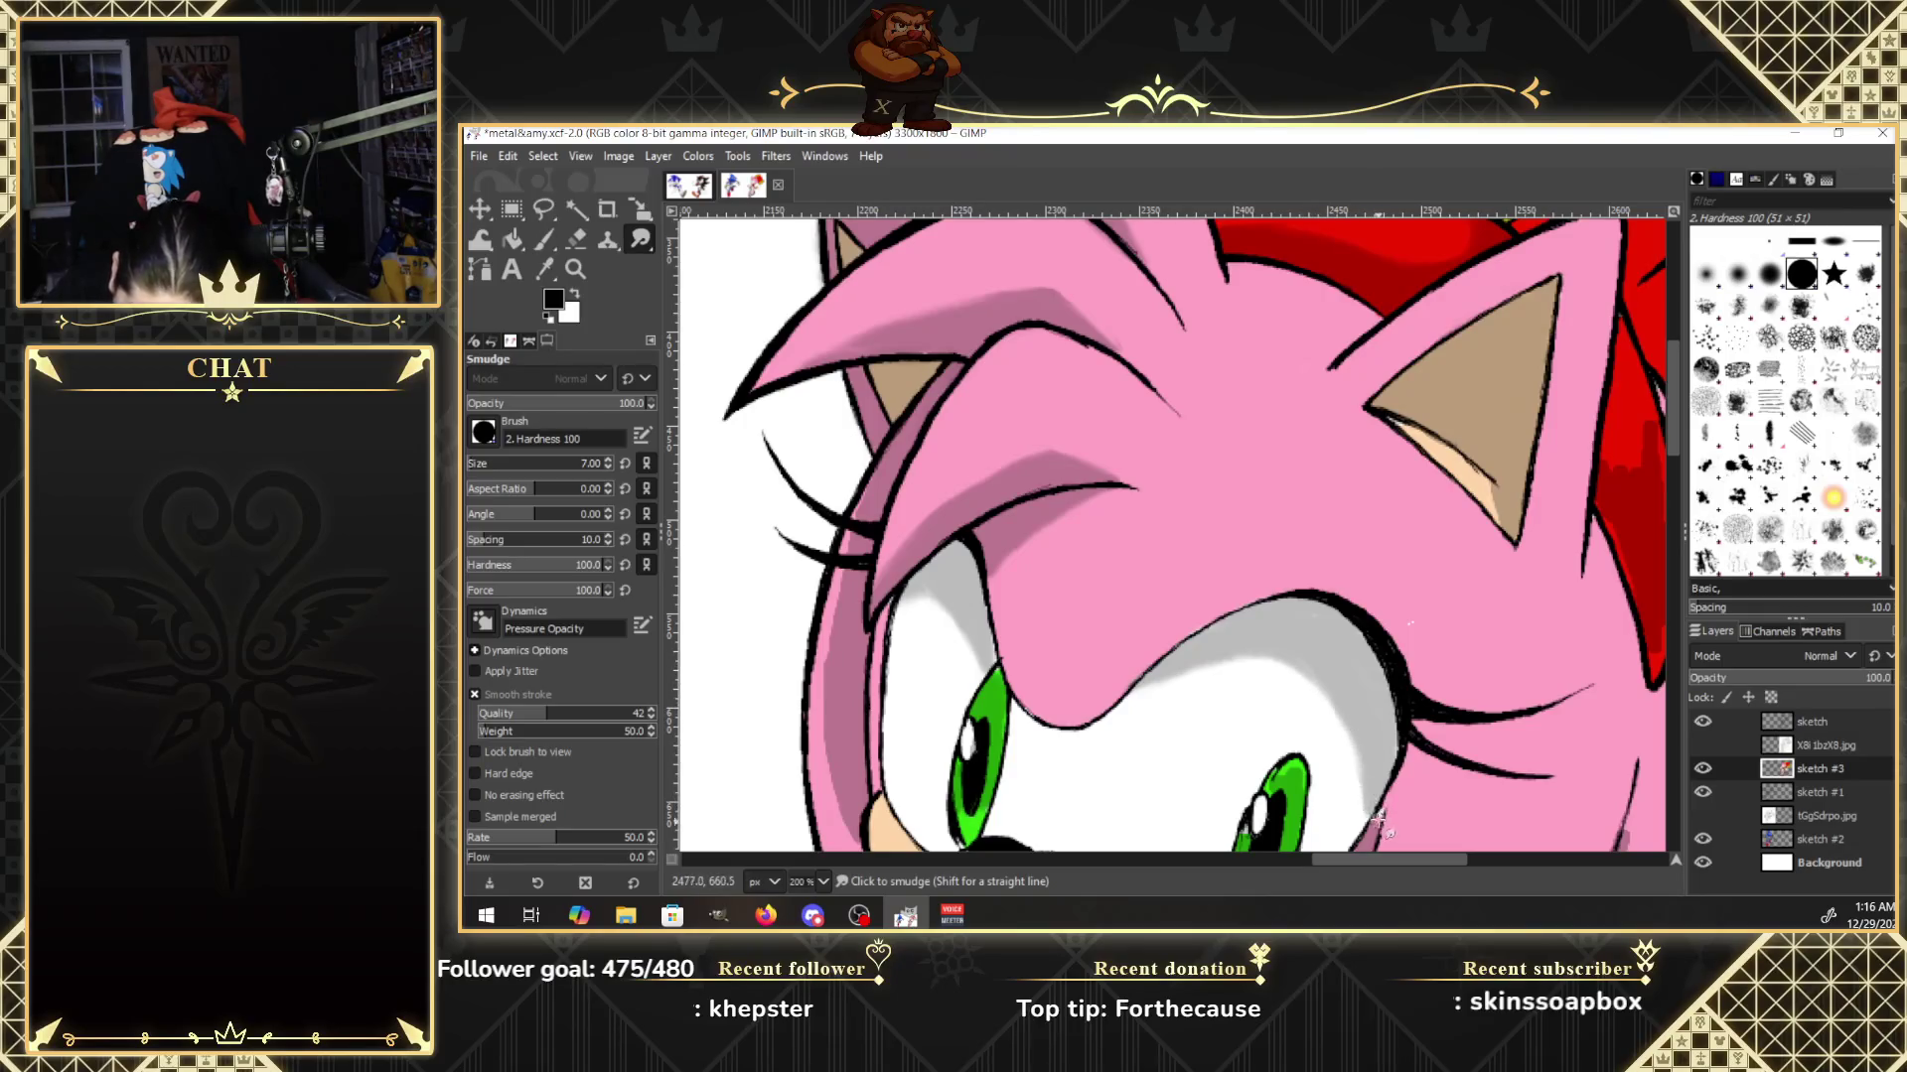
pyautogui.moveTo(1382, 809); pyautogui.dragTo(1404, 761)
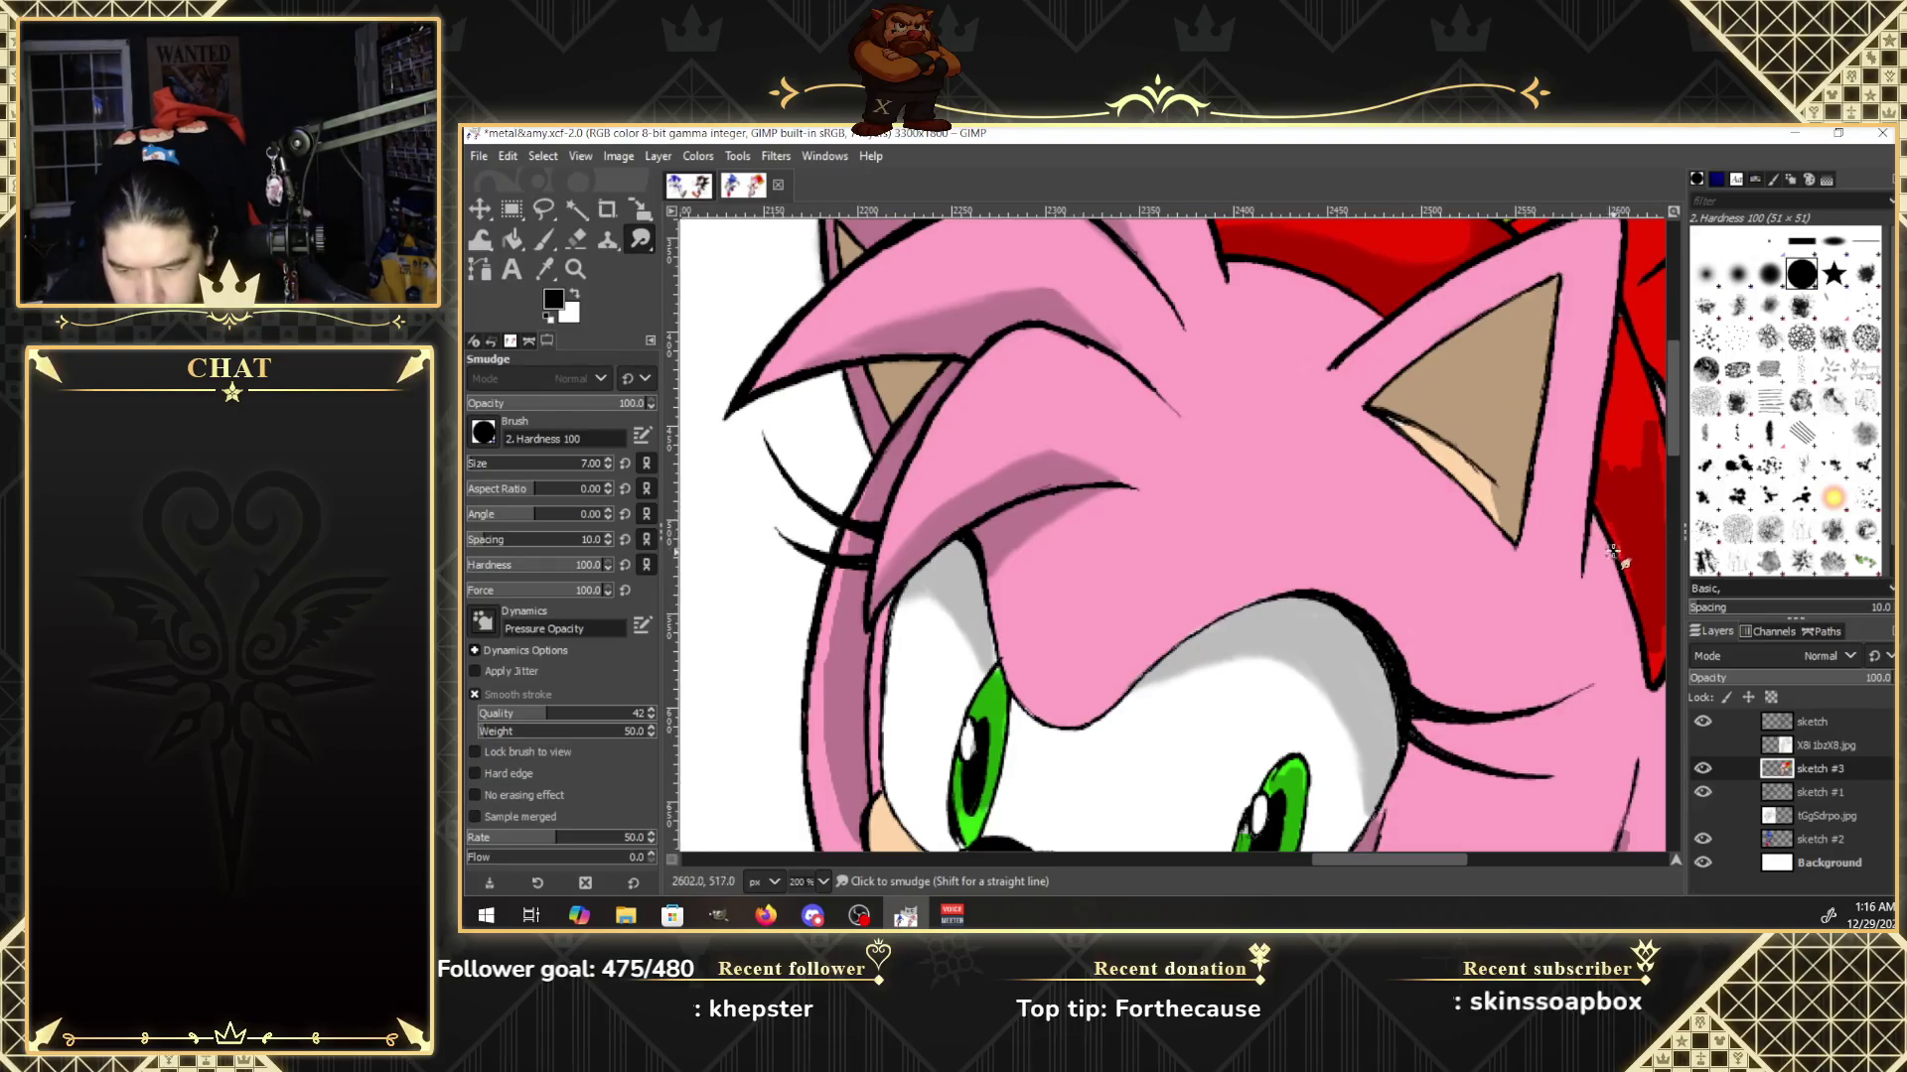
# Smudge the eye outline, jaw, cheek and pink hair edges using the size-7 Hardness 100 brush.
pyautogui.scroll(-5, 1679, 447)
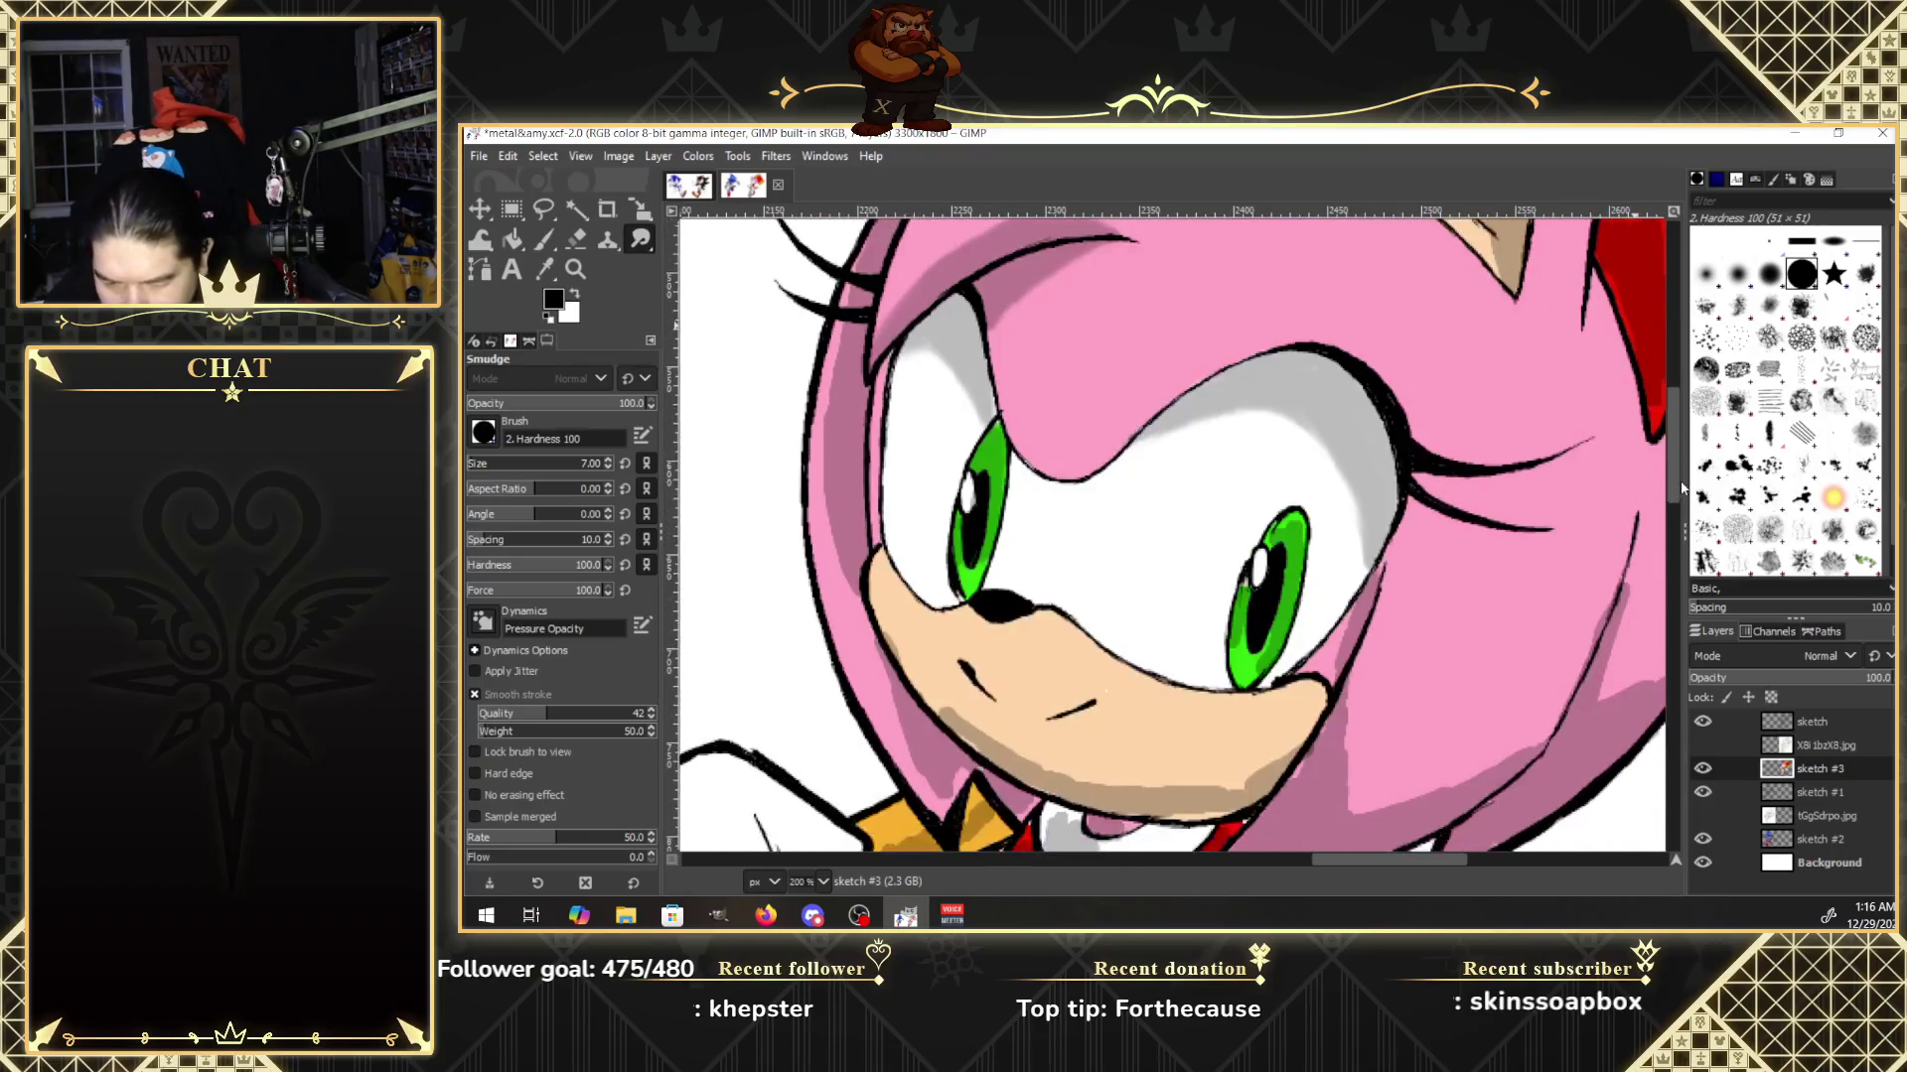
pyautogui.moveTo(1383, 566); pyautogui.dragTo(1356, 622)
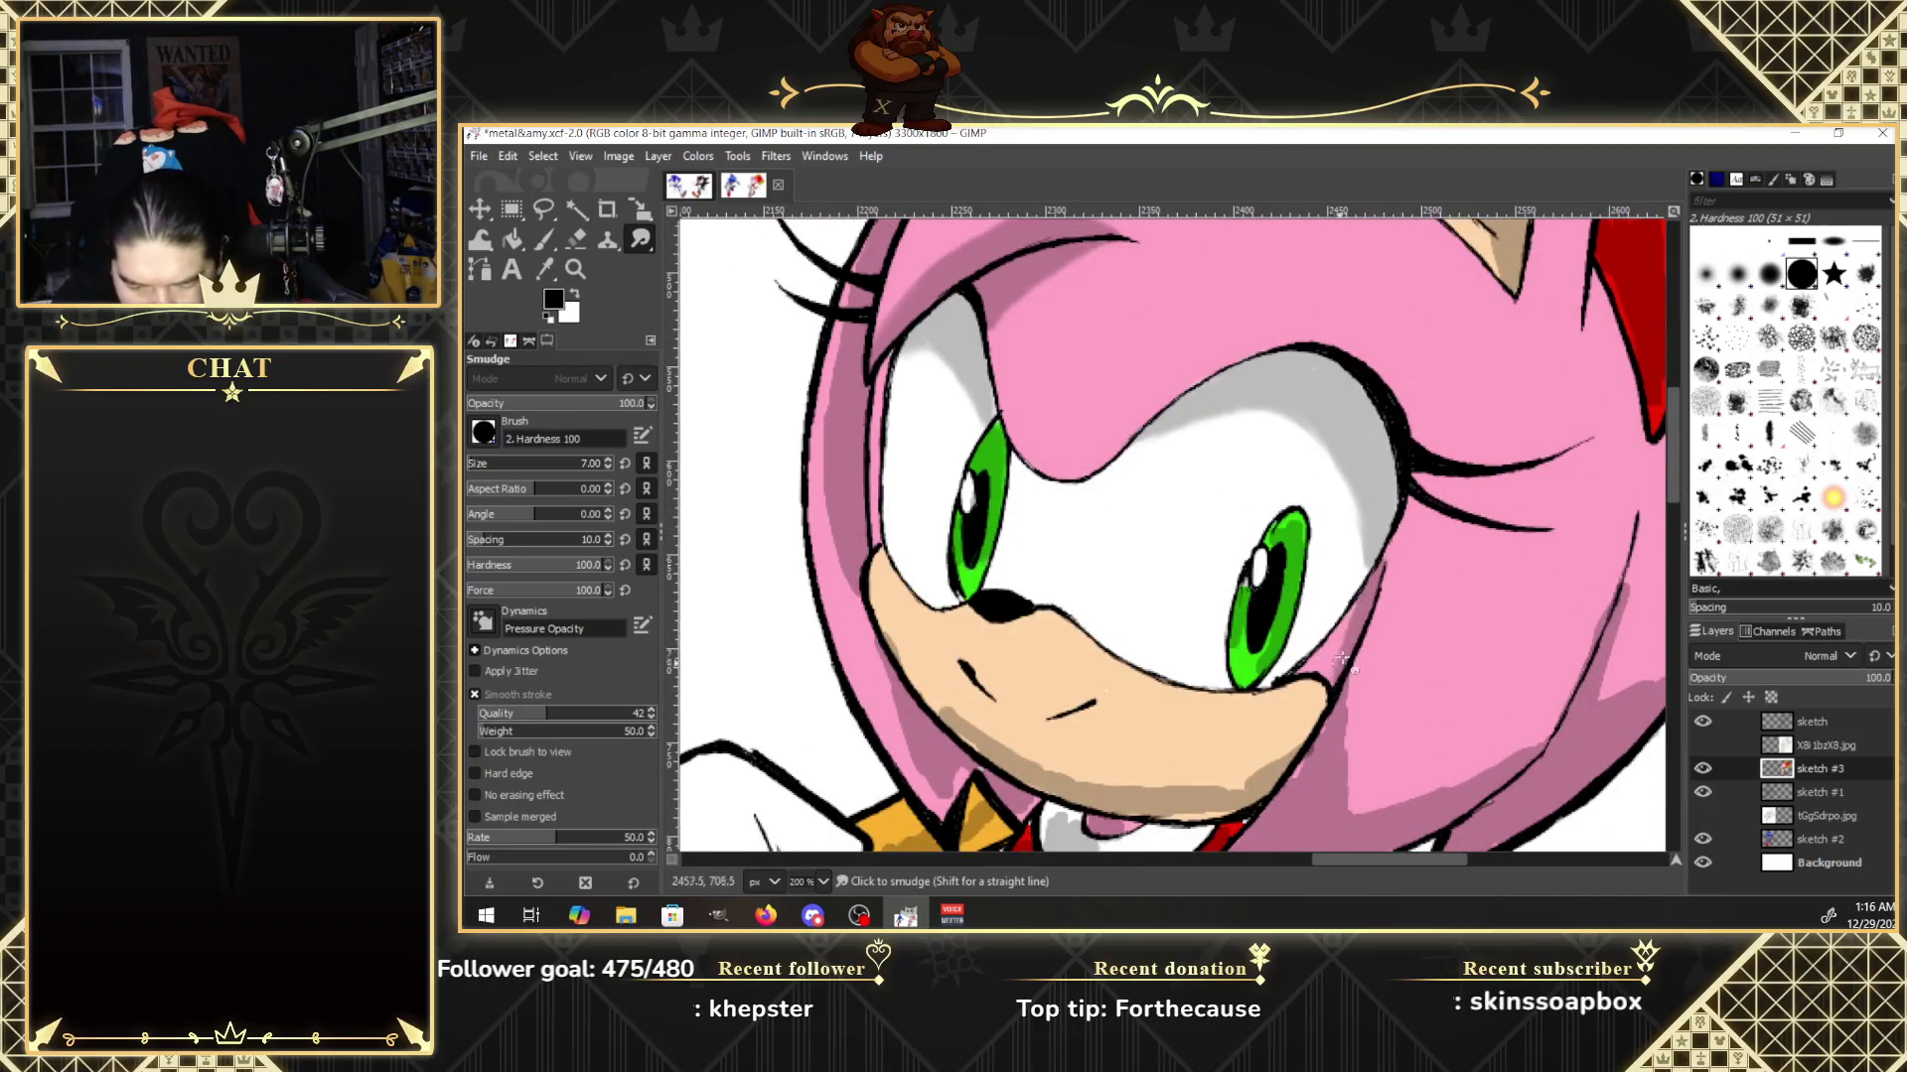
pyautogui.moveTo(1322, 727); pyautogui.dragTo(1316, 747)
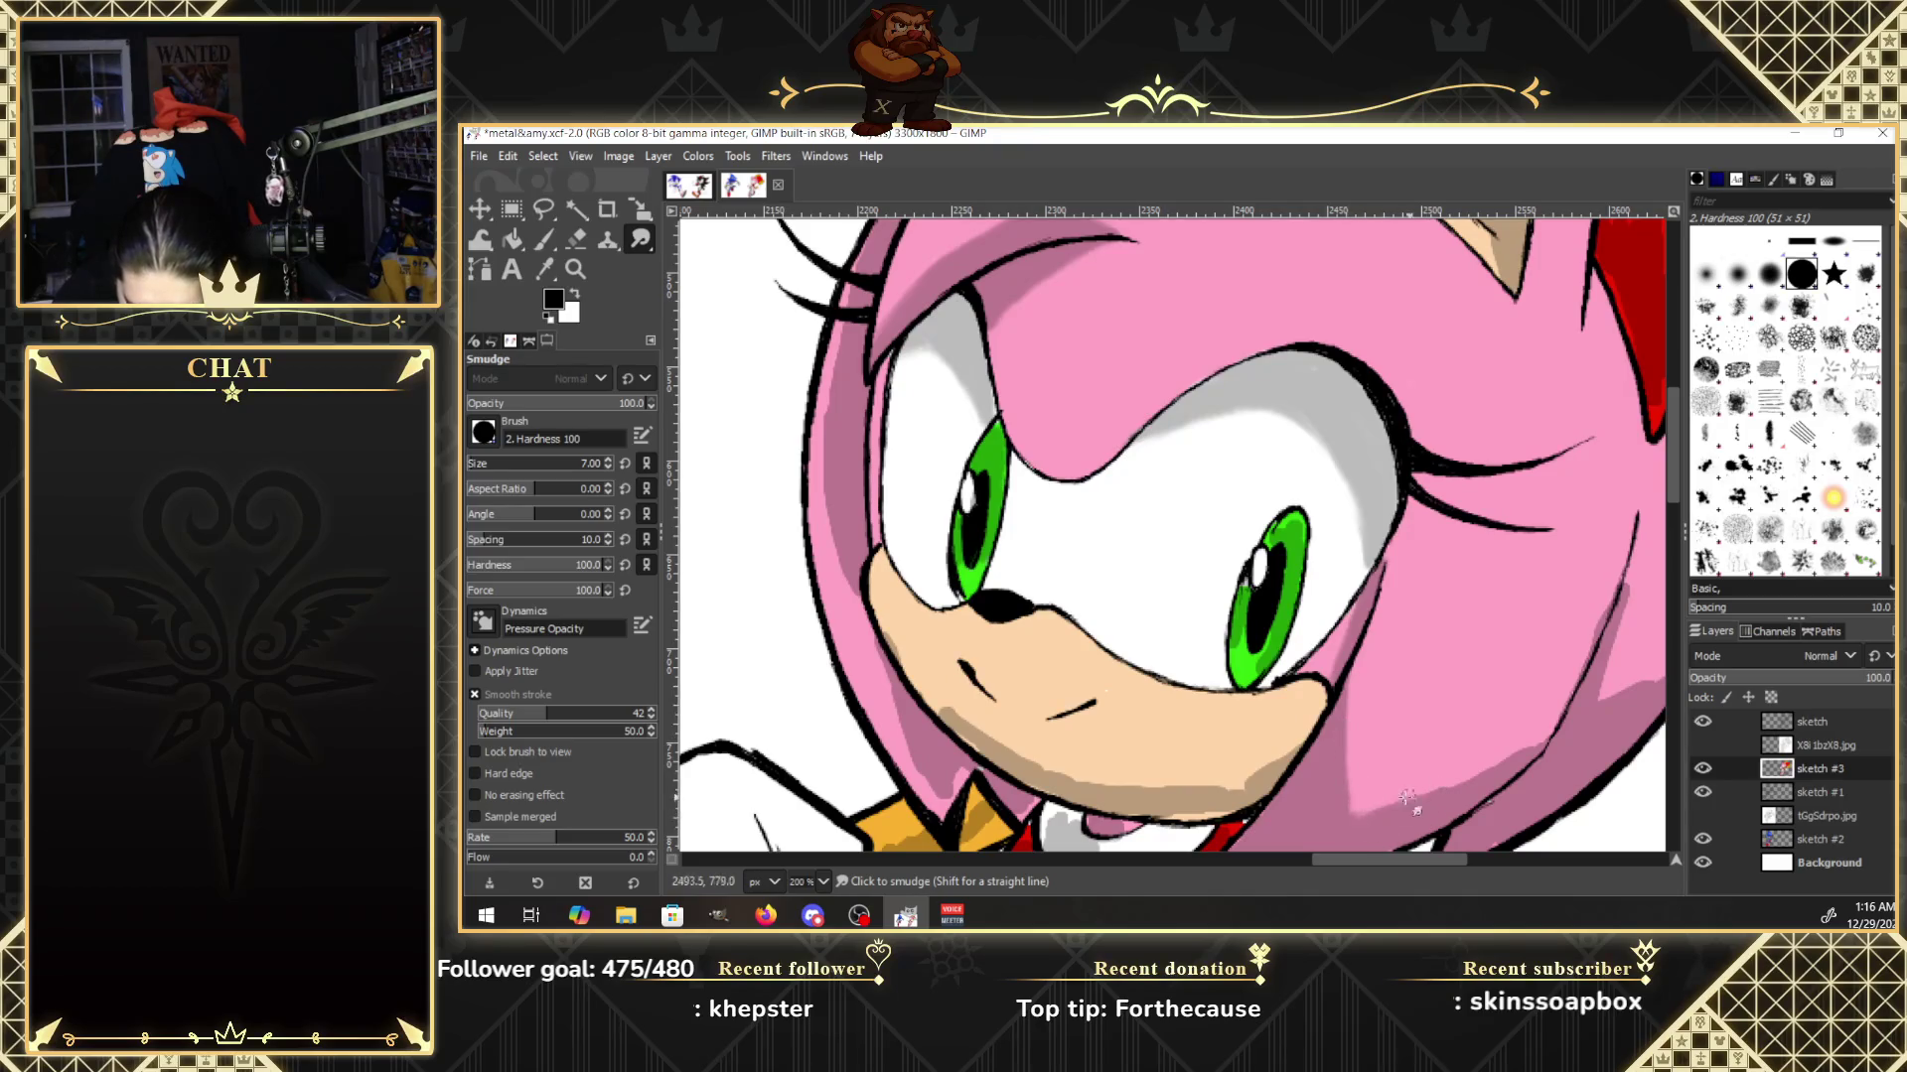
pyautogui.moveTo(1408, 802)
pyautogui.mouseDown()
pyautogui.moveTo(1494, 771)
pyautogui.moveTo(1350, 797)
pyautogui.mouseUp()
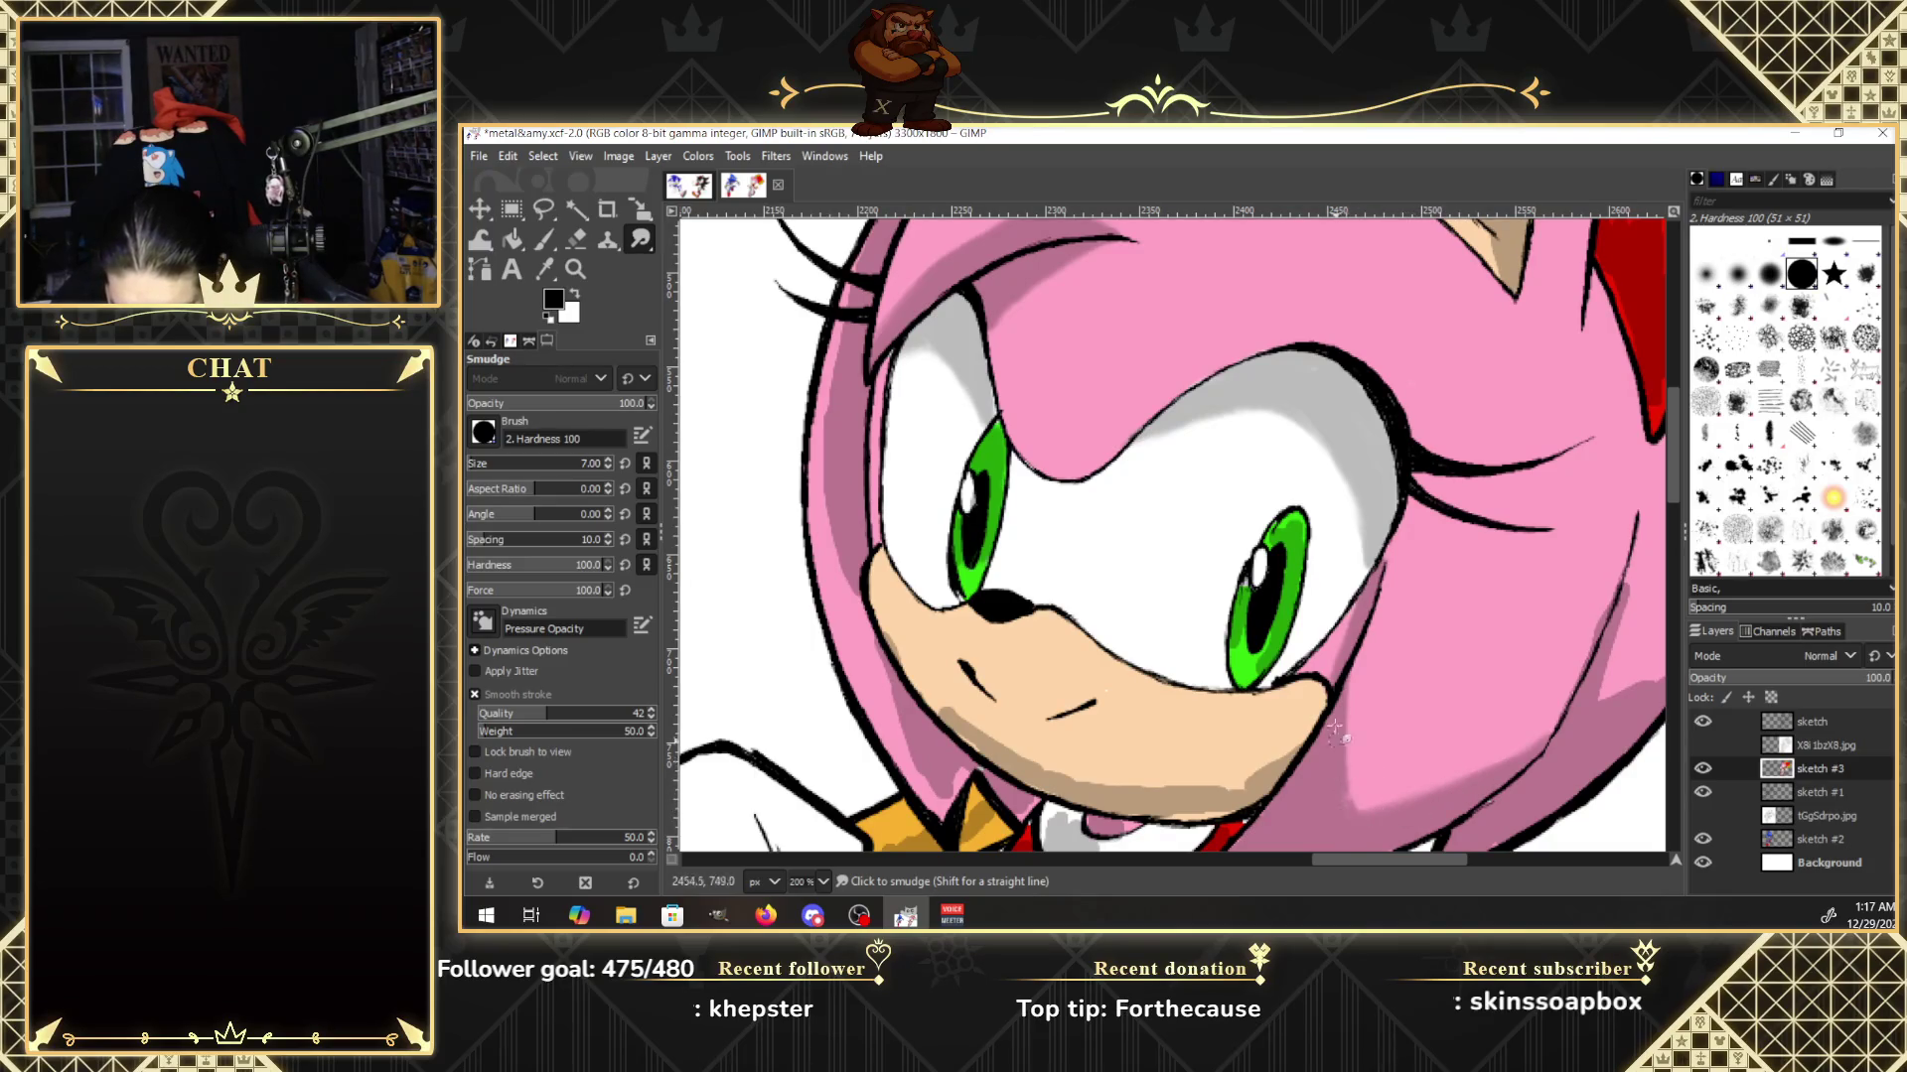
pyautogui.moveTo(1336, 730); pyautogui.dragTo(1347, 773)
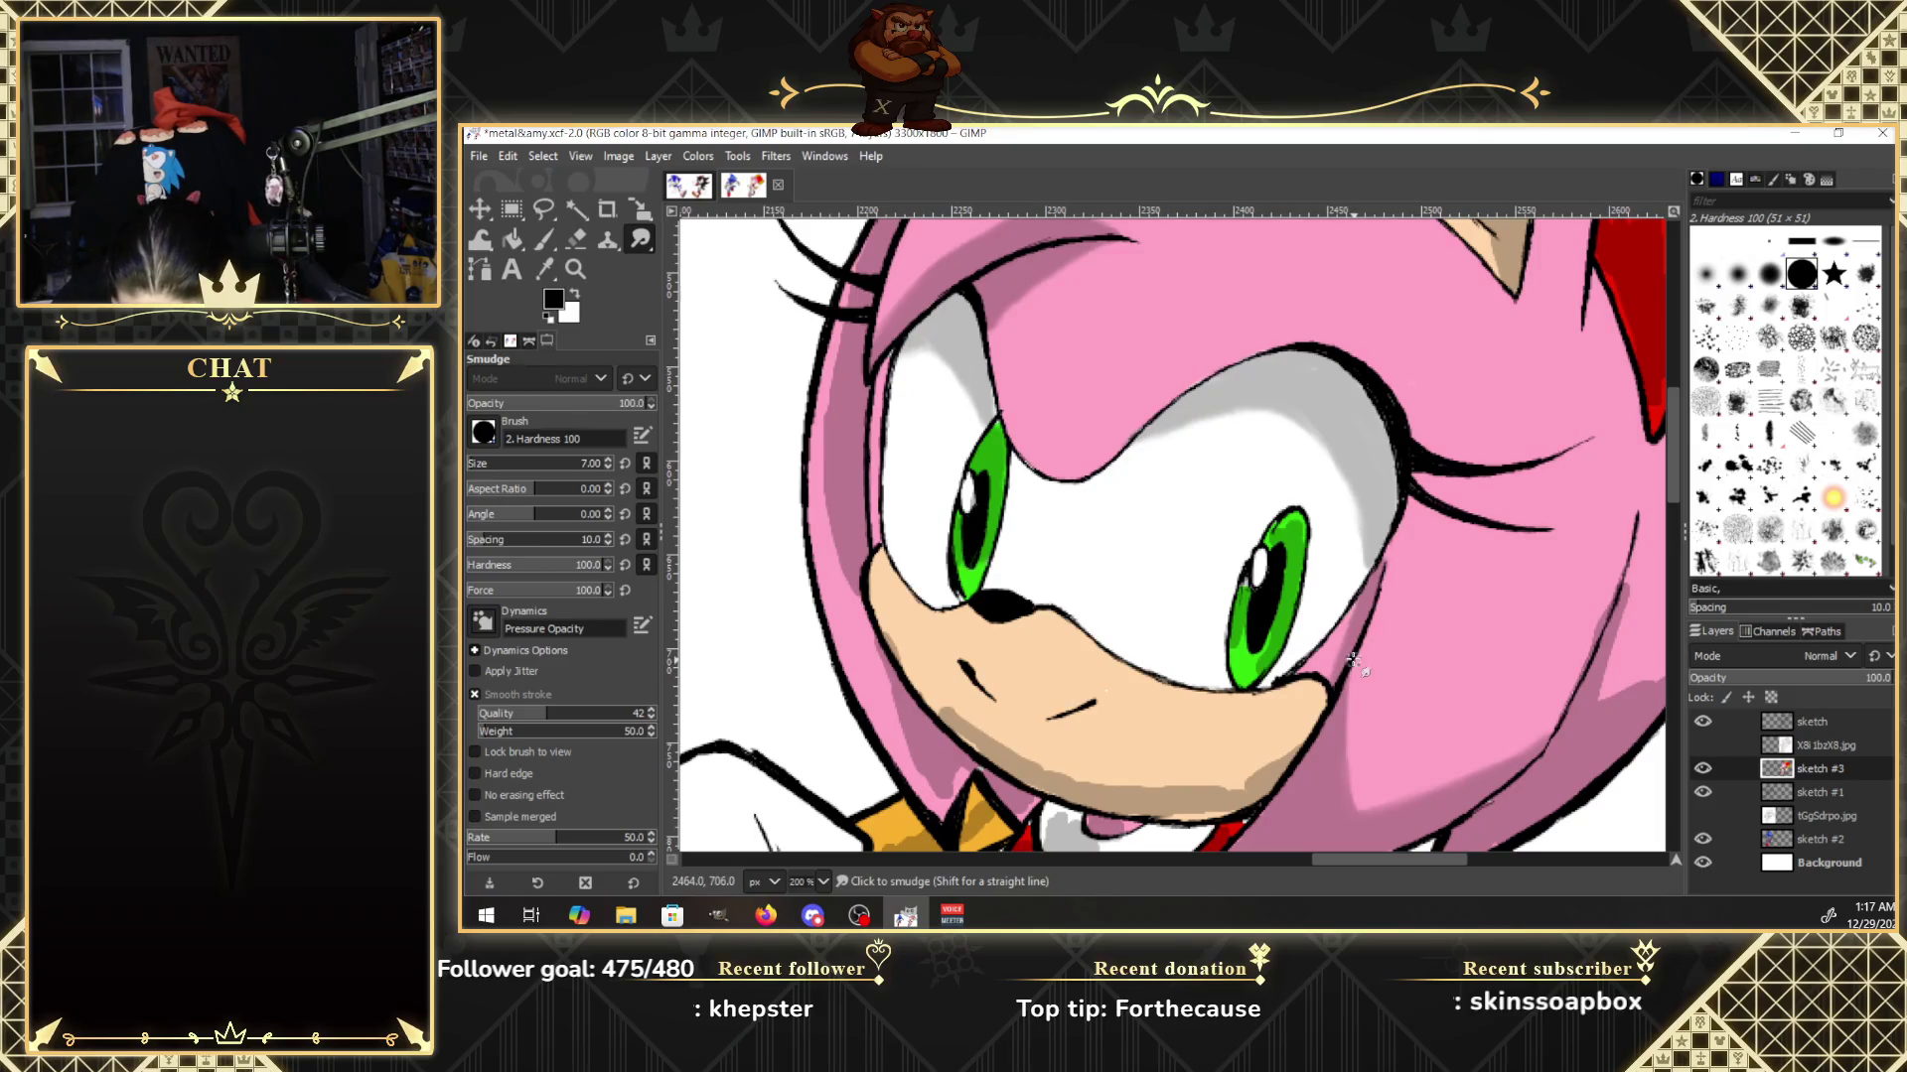
pyautogui.moveTo(1586, 652); pyautogui.dragTo(1633, 569)
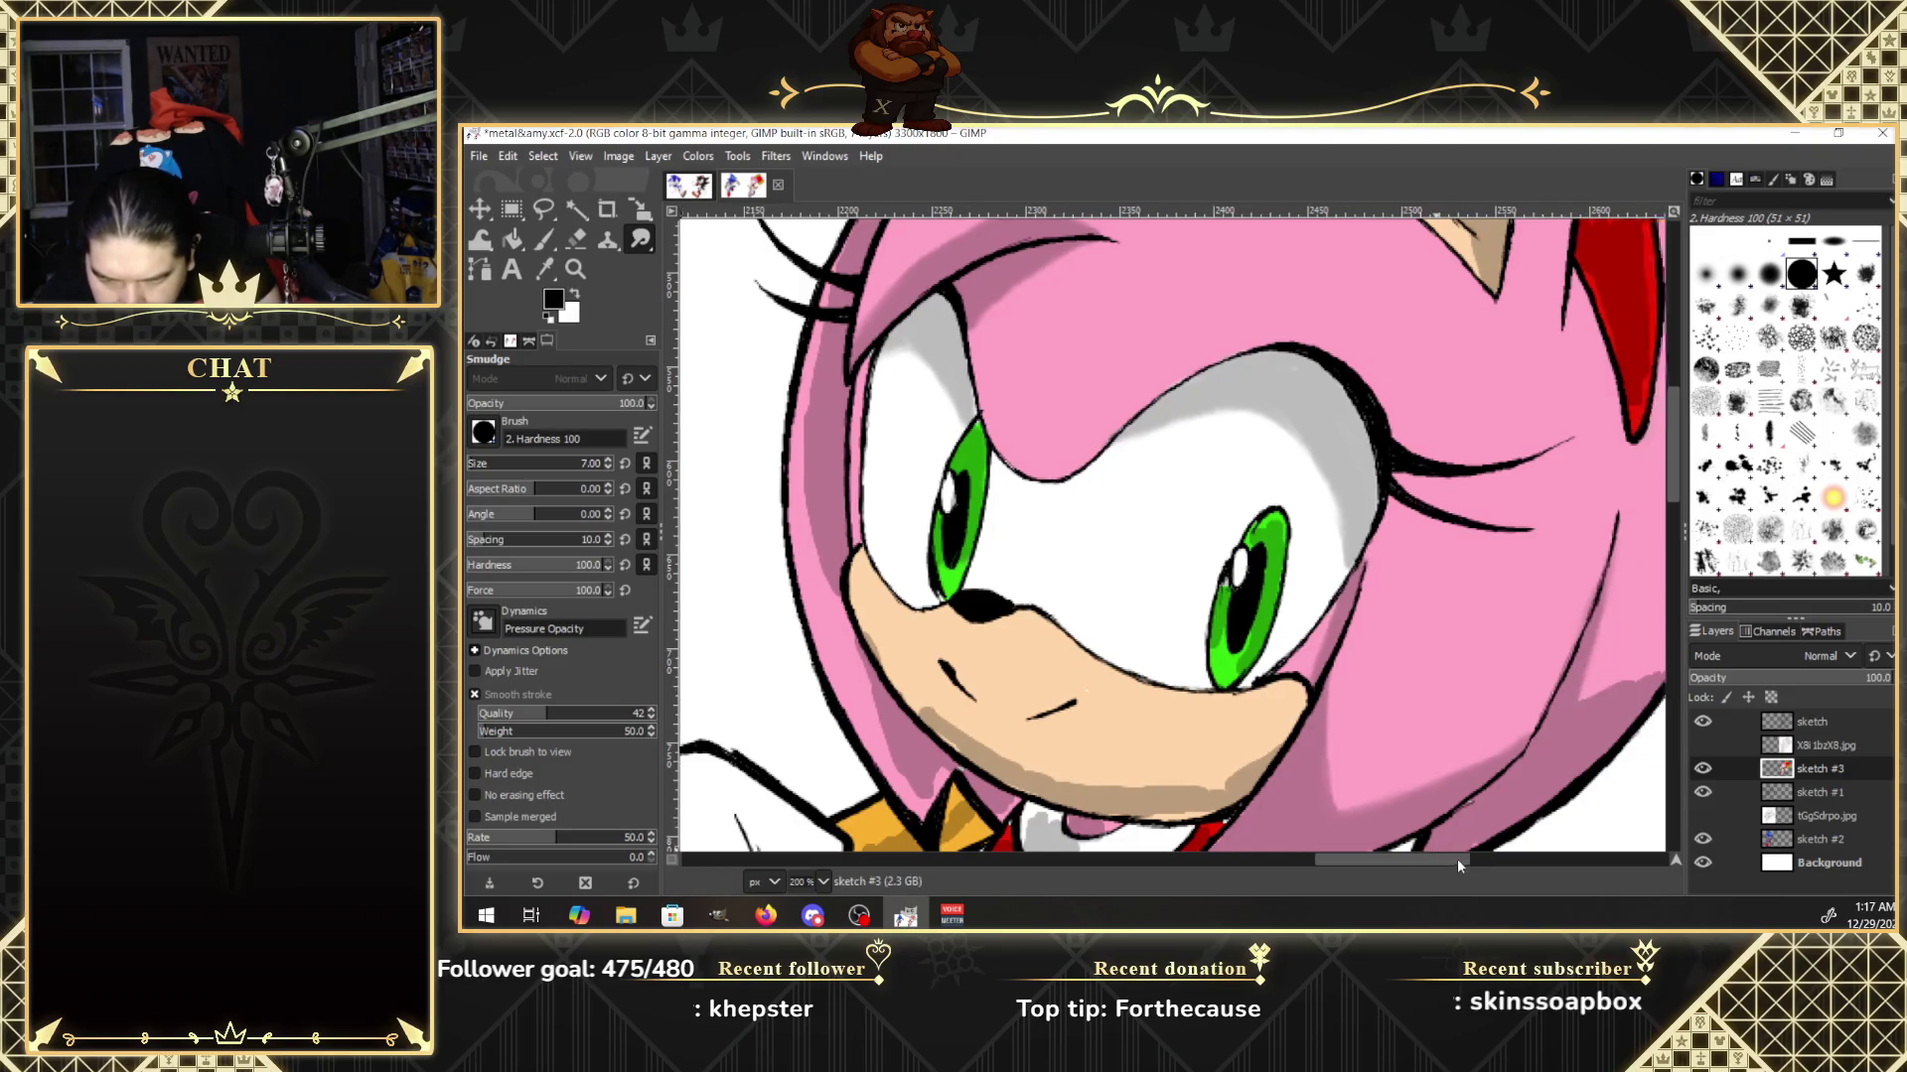
pyautogui.moveTo(1456, 858); pyautogui.dragTo(1505, 858)
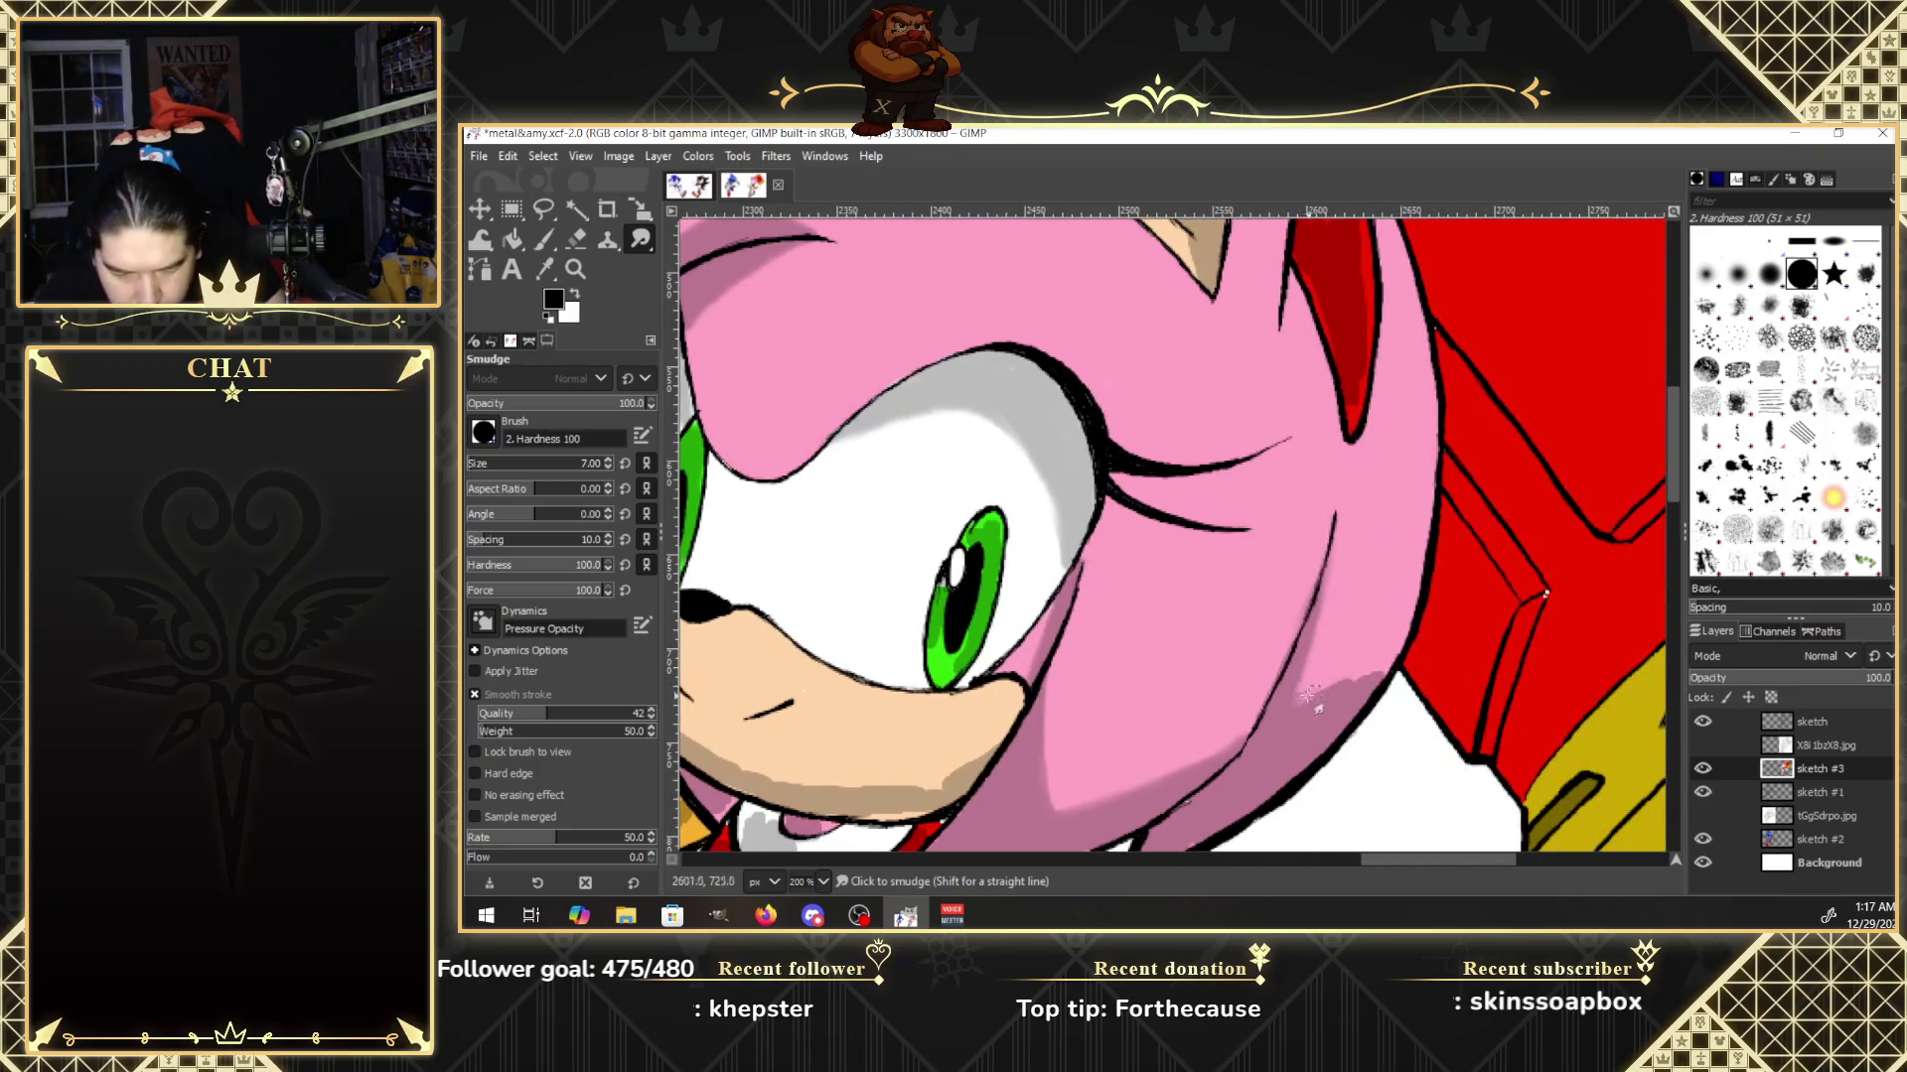
pyautogui.moveTo(1300, 685); pyautogui.dragTo(1304, 689)
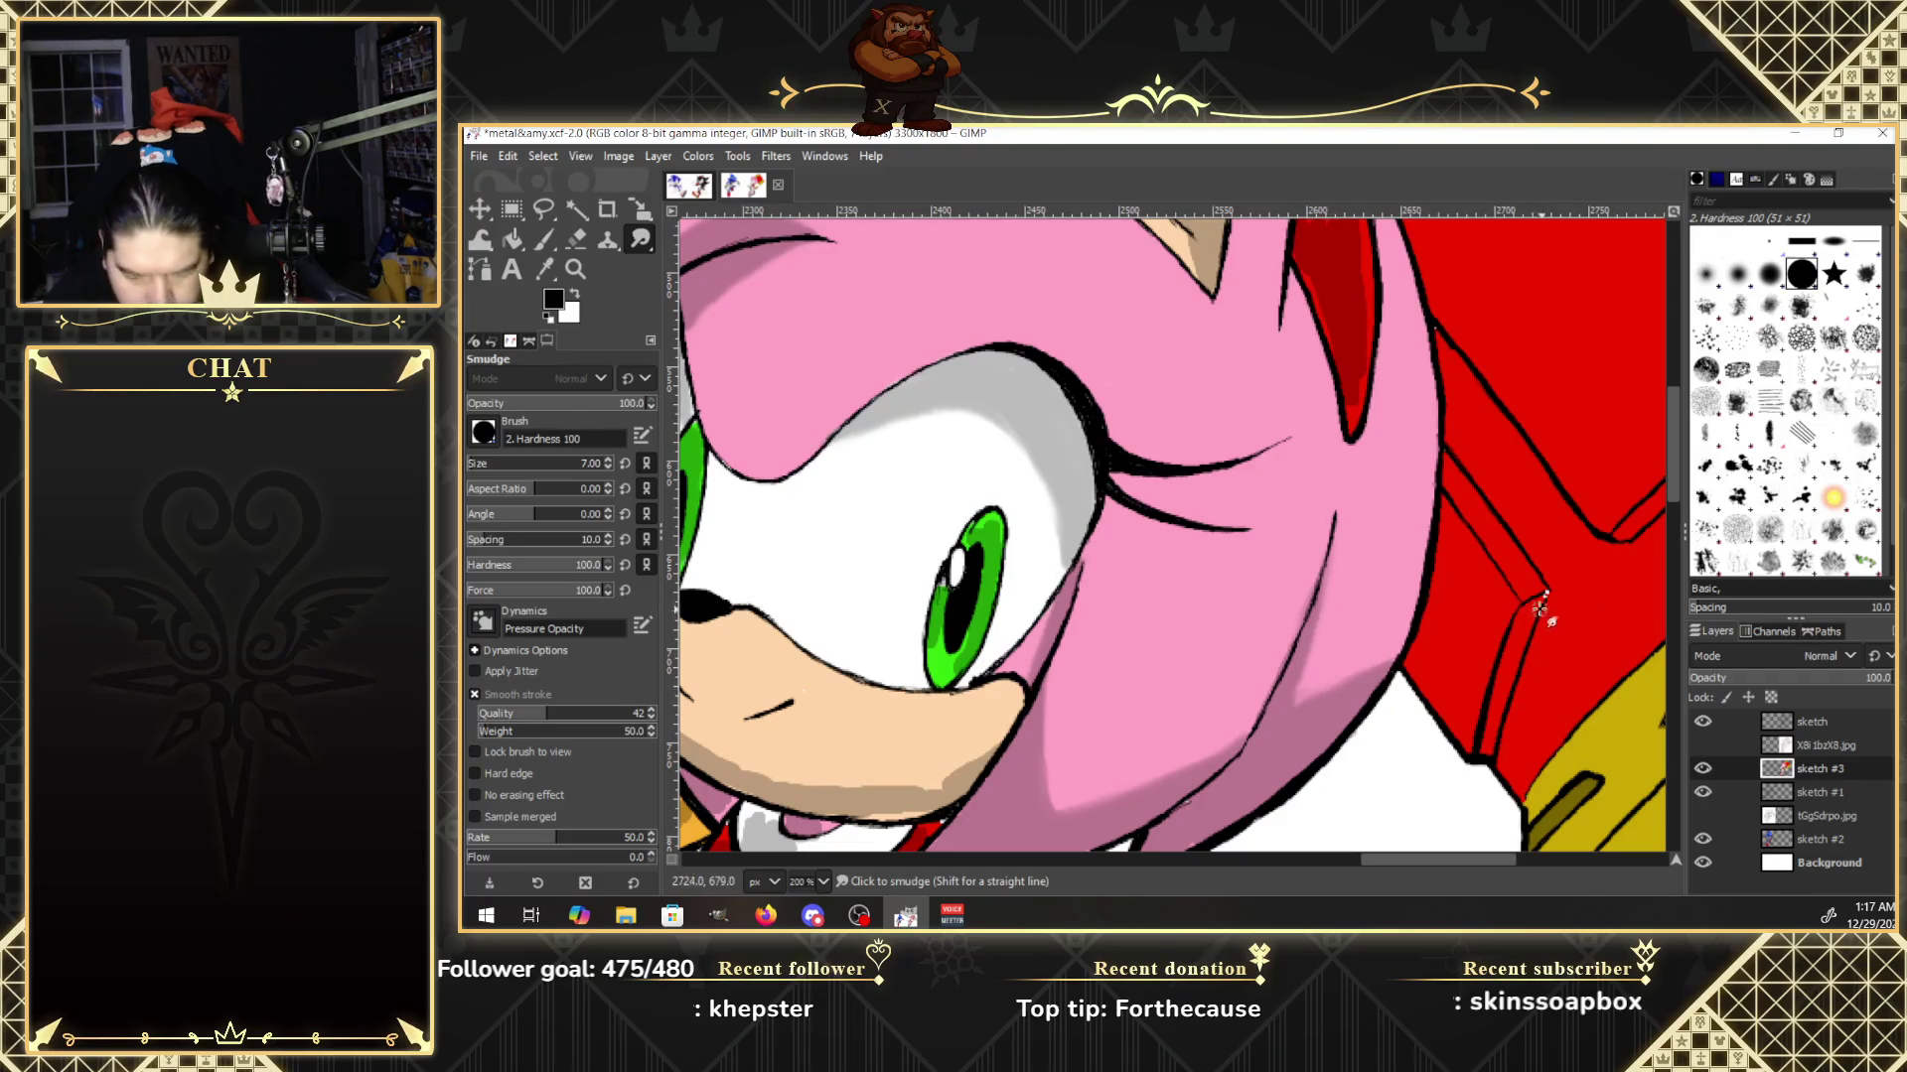
pyautogui.moveTo(1475, 859); pyautogui.dragTo(1420, 859)
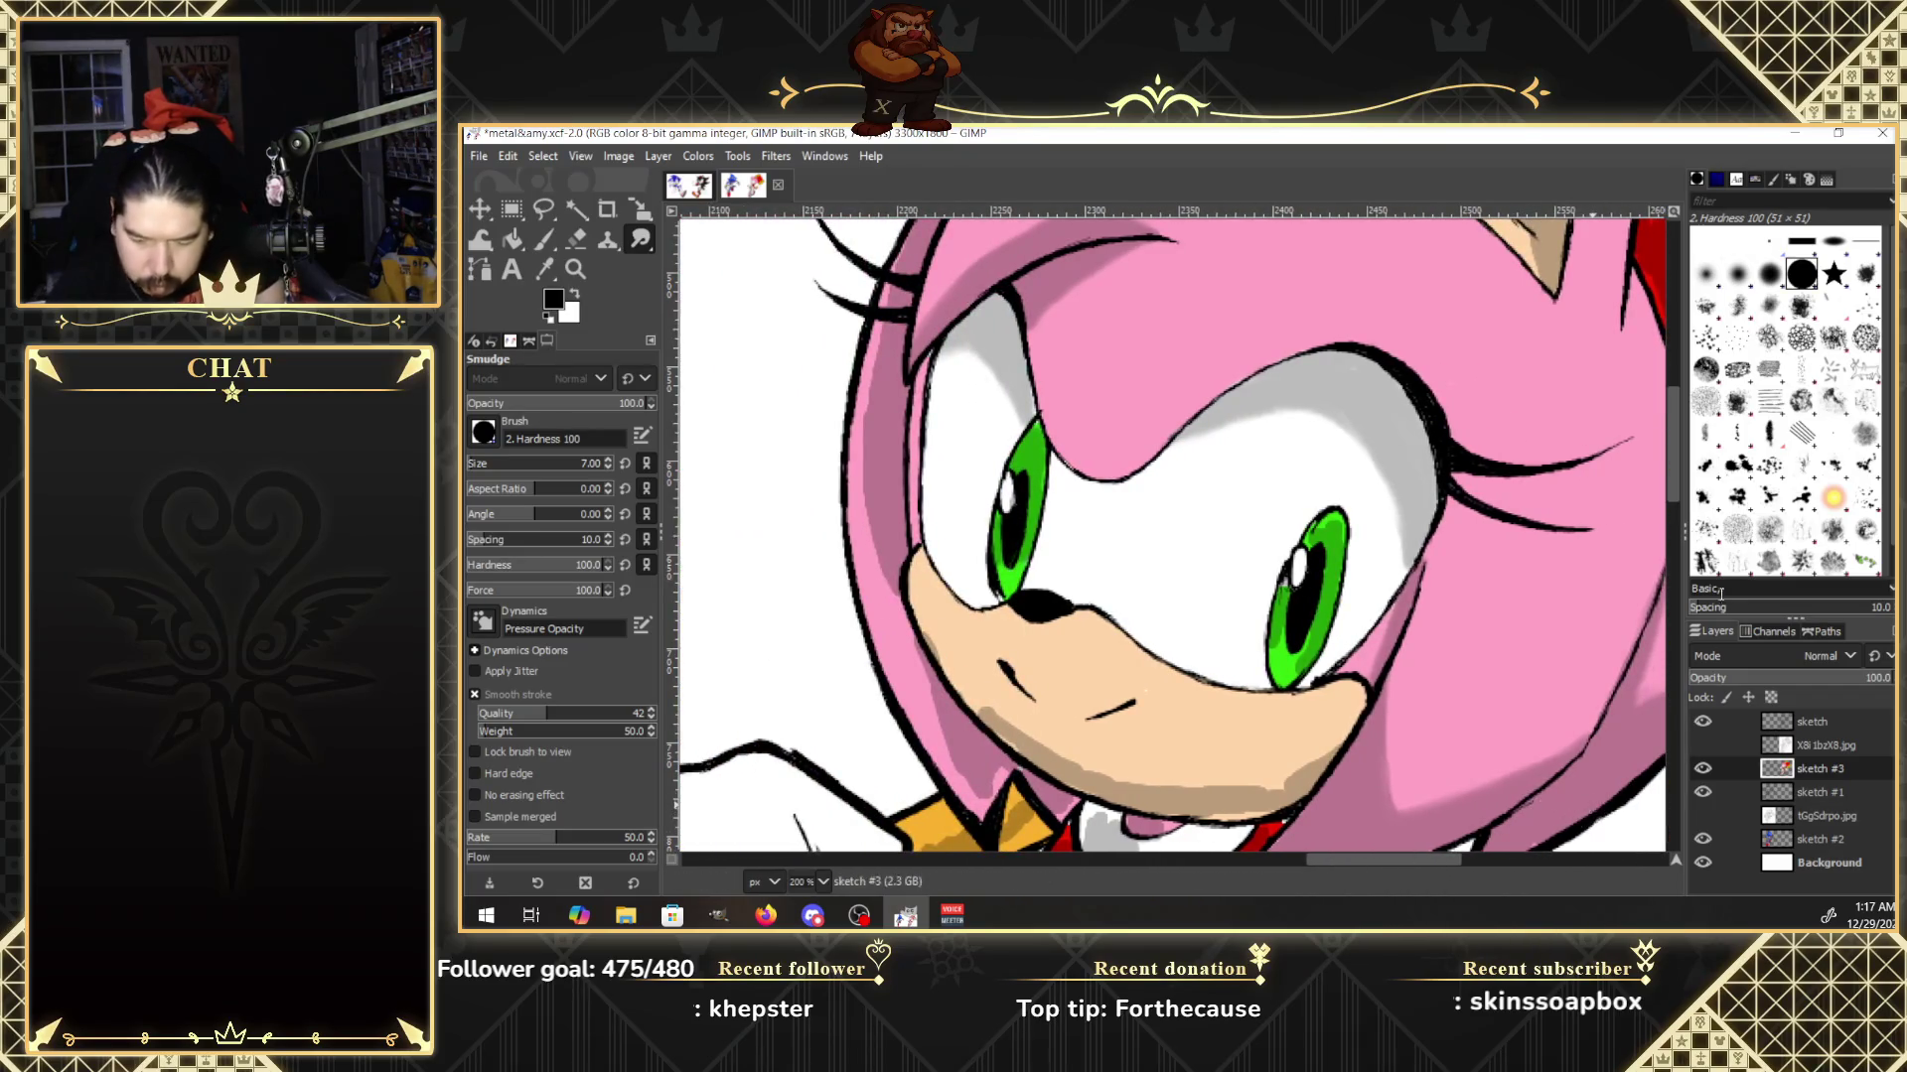
pyautogui.moveTo(1671, 491); pyautogui.dragTo(1668, 554)
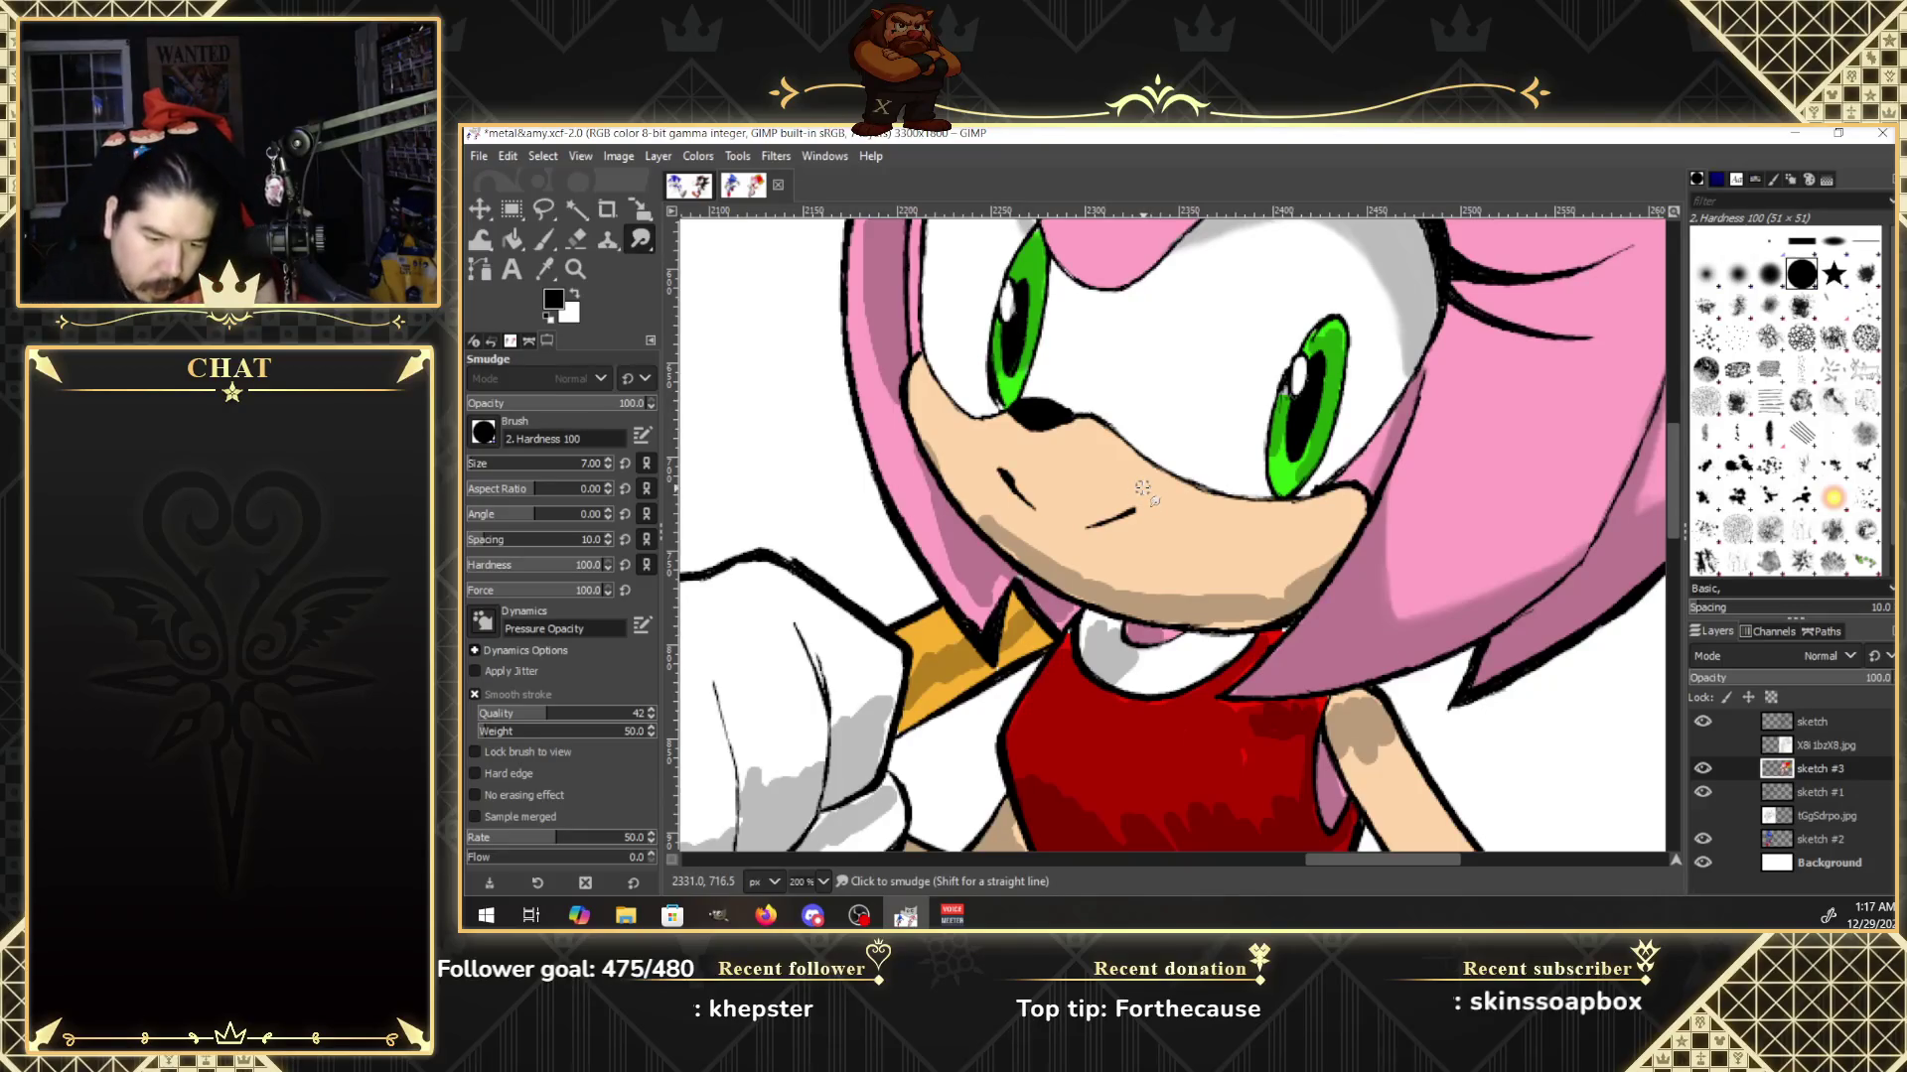
pyautogui.scroll(2, 1142, 489)
pyautogui.scroll(2, 1142, 489)
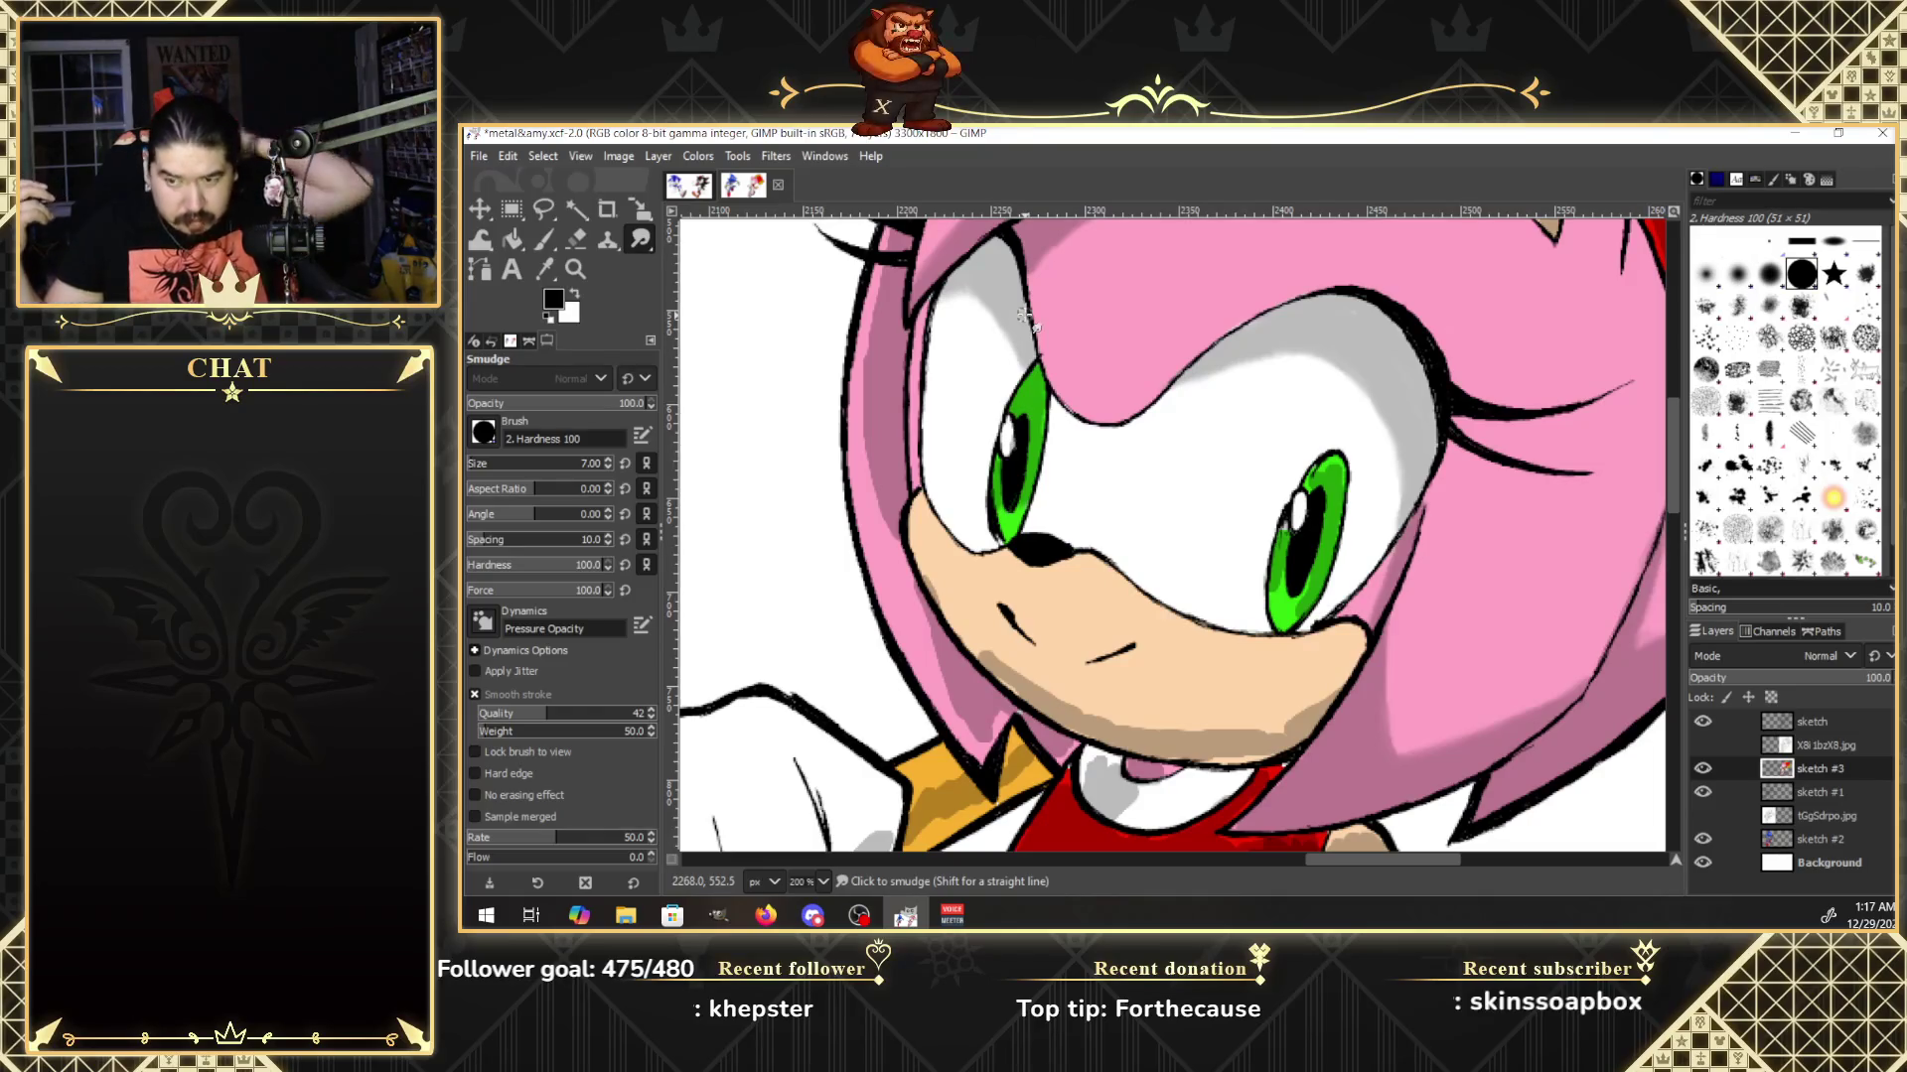
pyautogui.moveTo(1672, 484); pyautogui.dragTo(1676, 464)
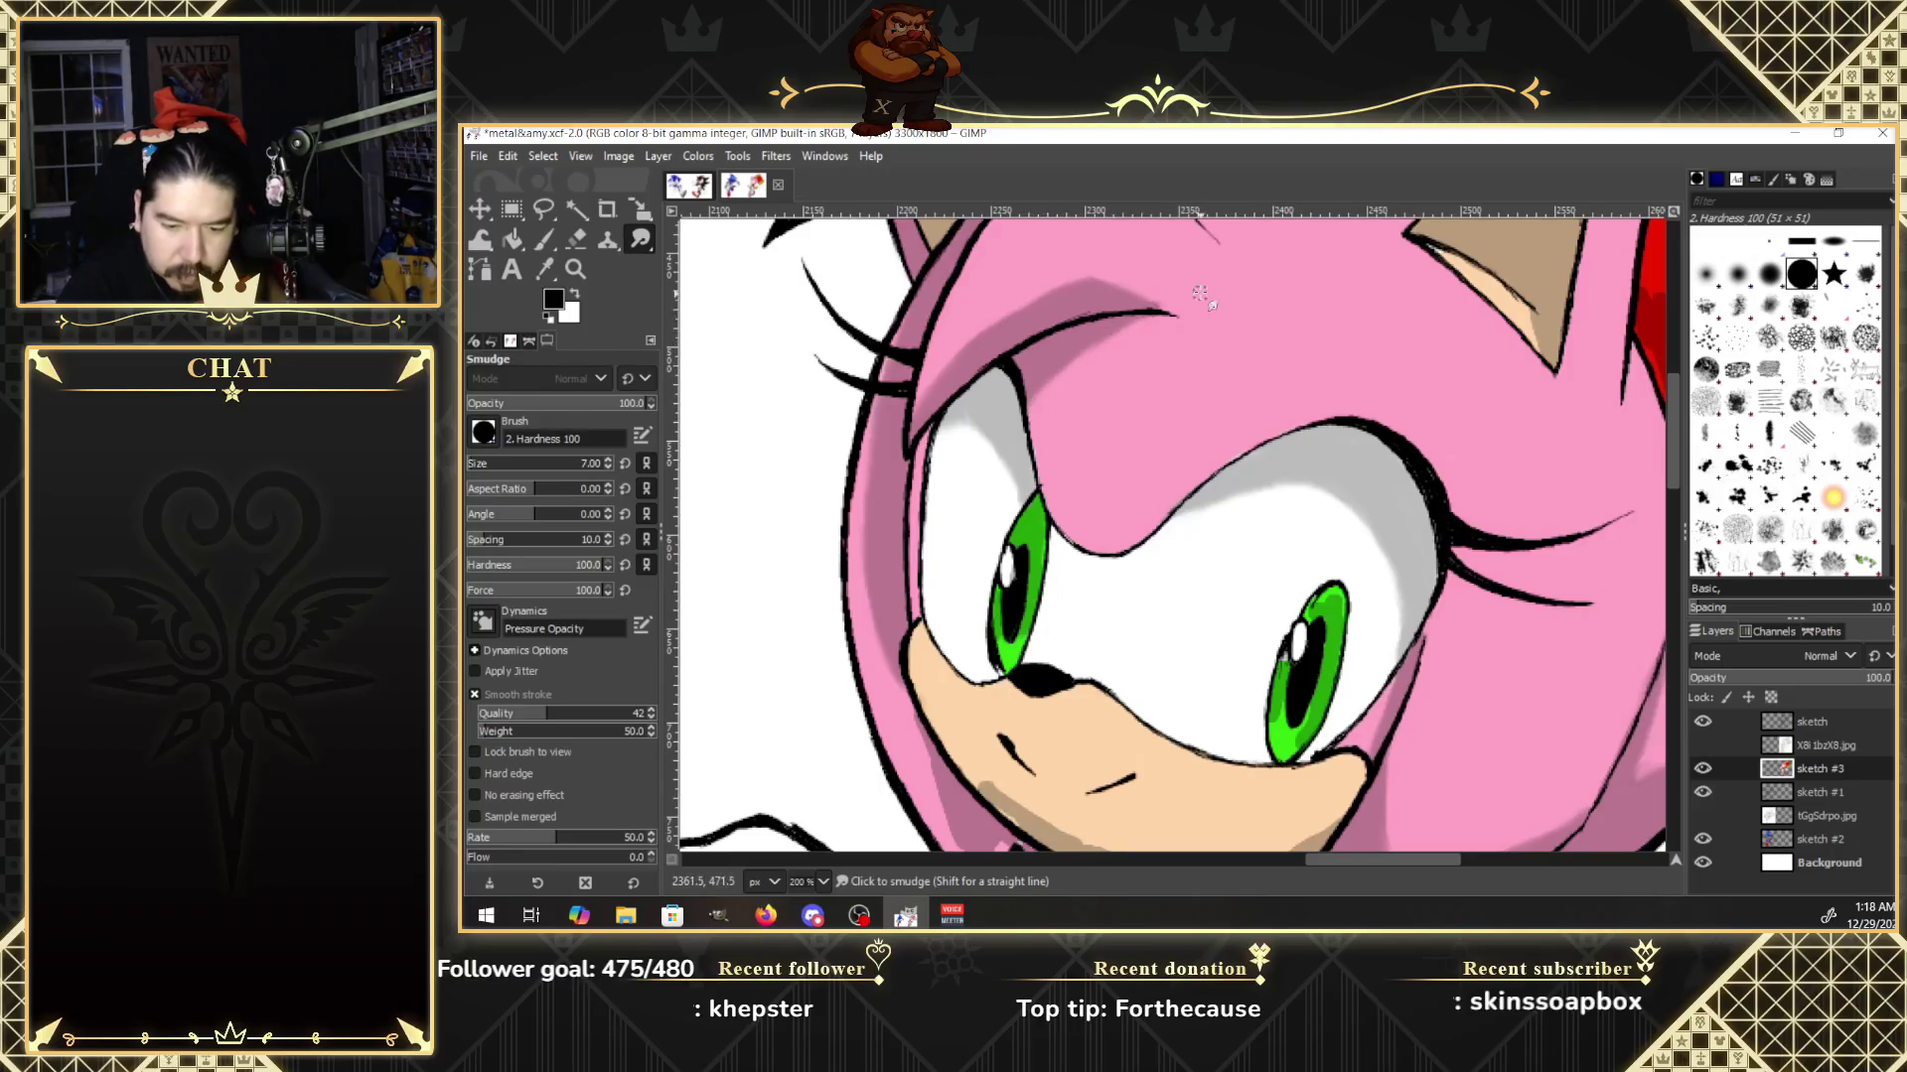
pyautogui.scroll(-3, 1671, 458)
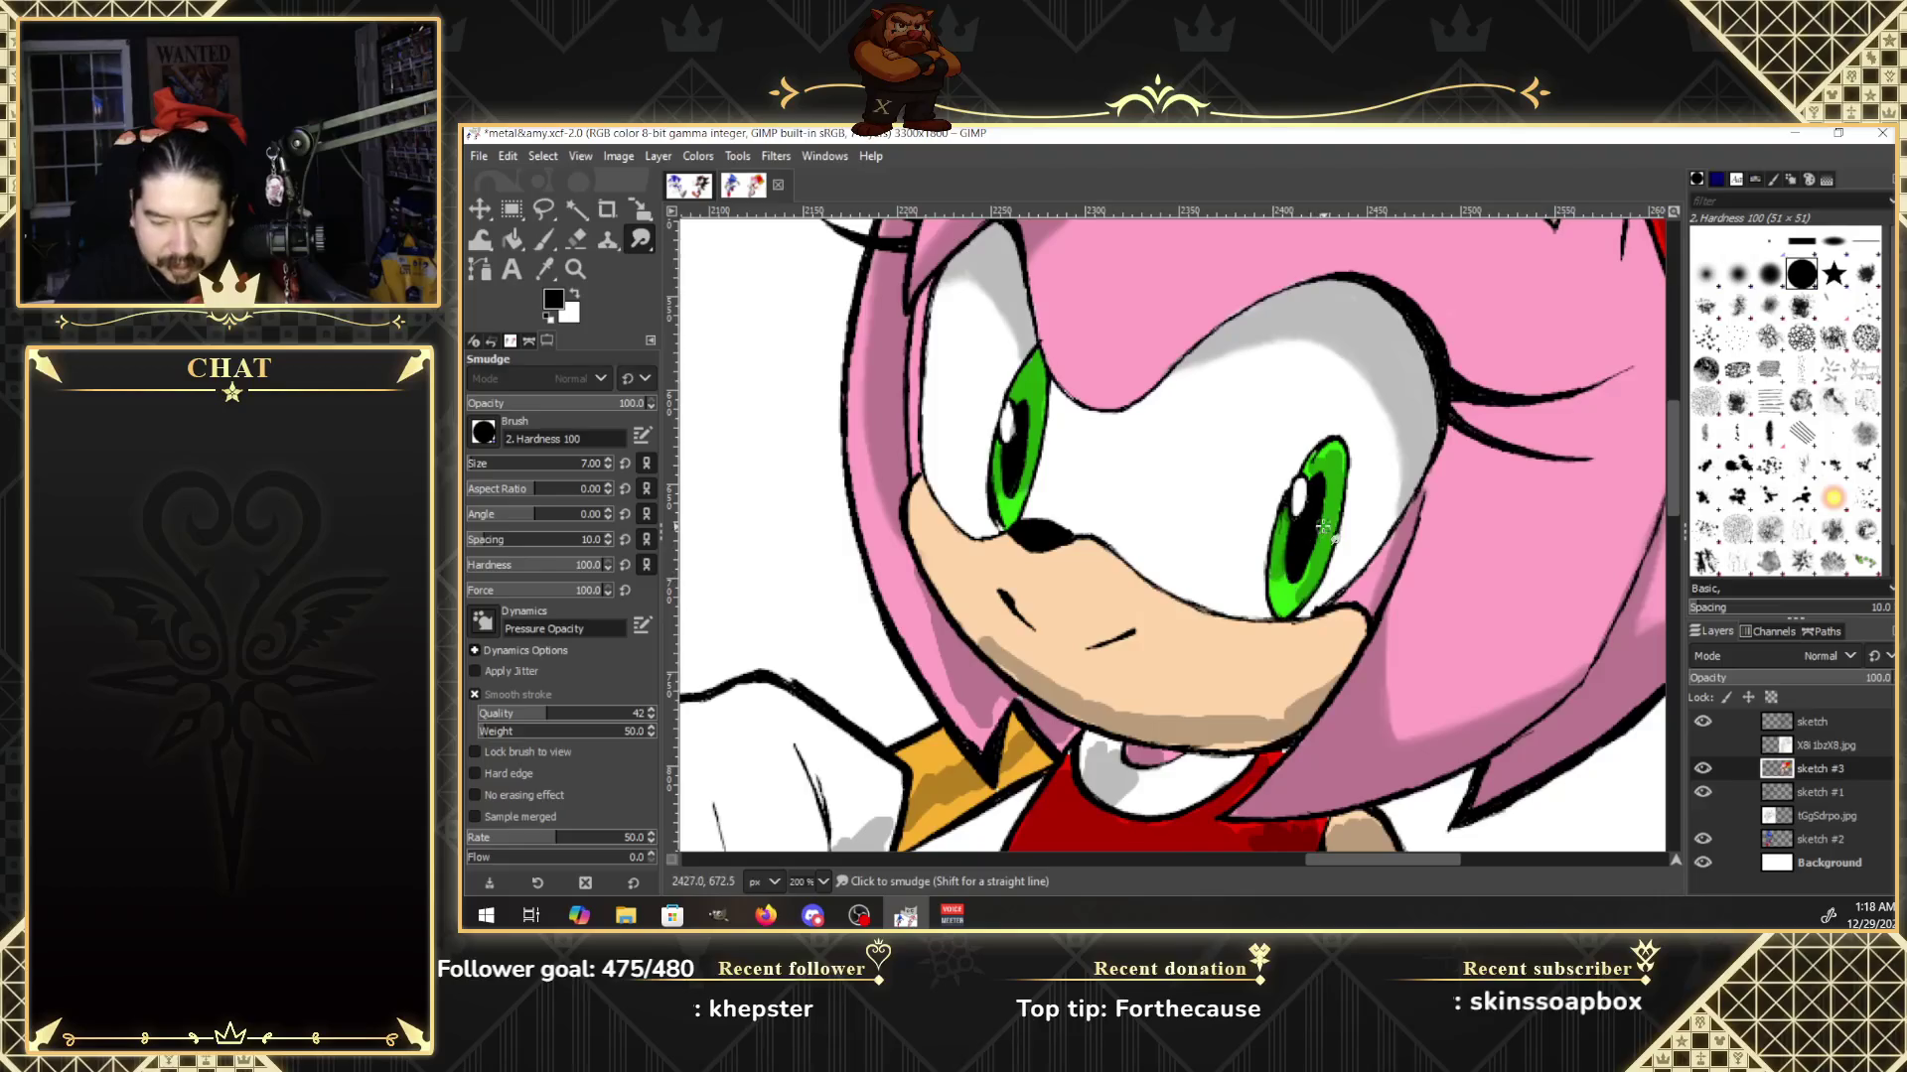
pyautogui.click(1708, 744)
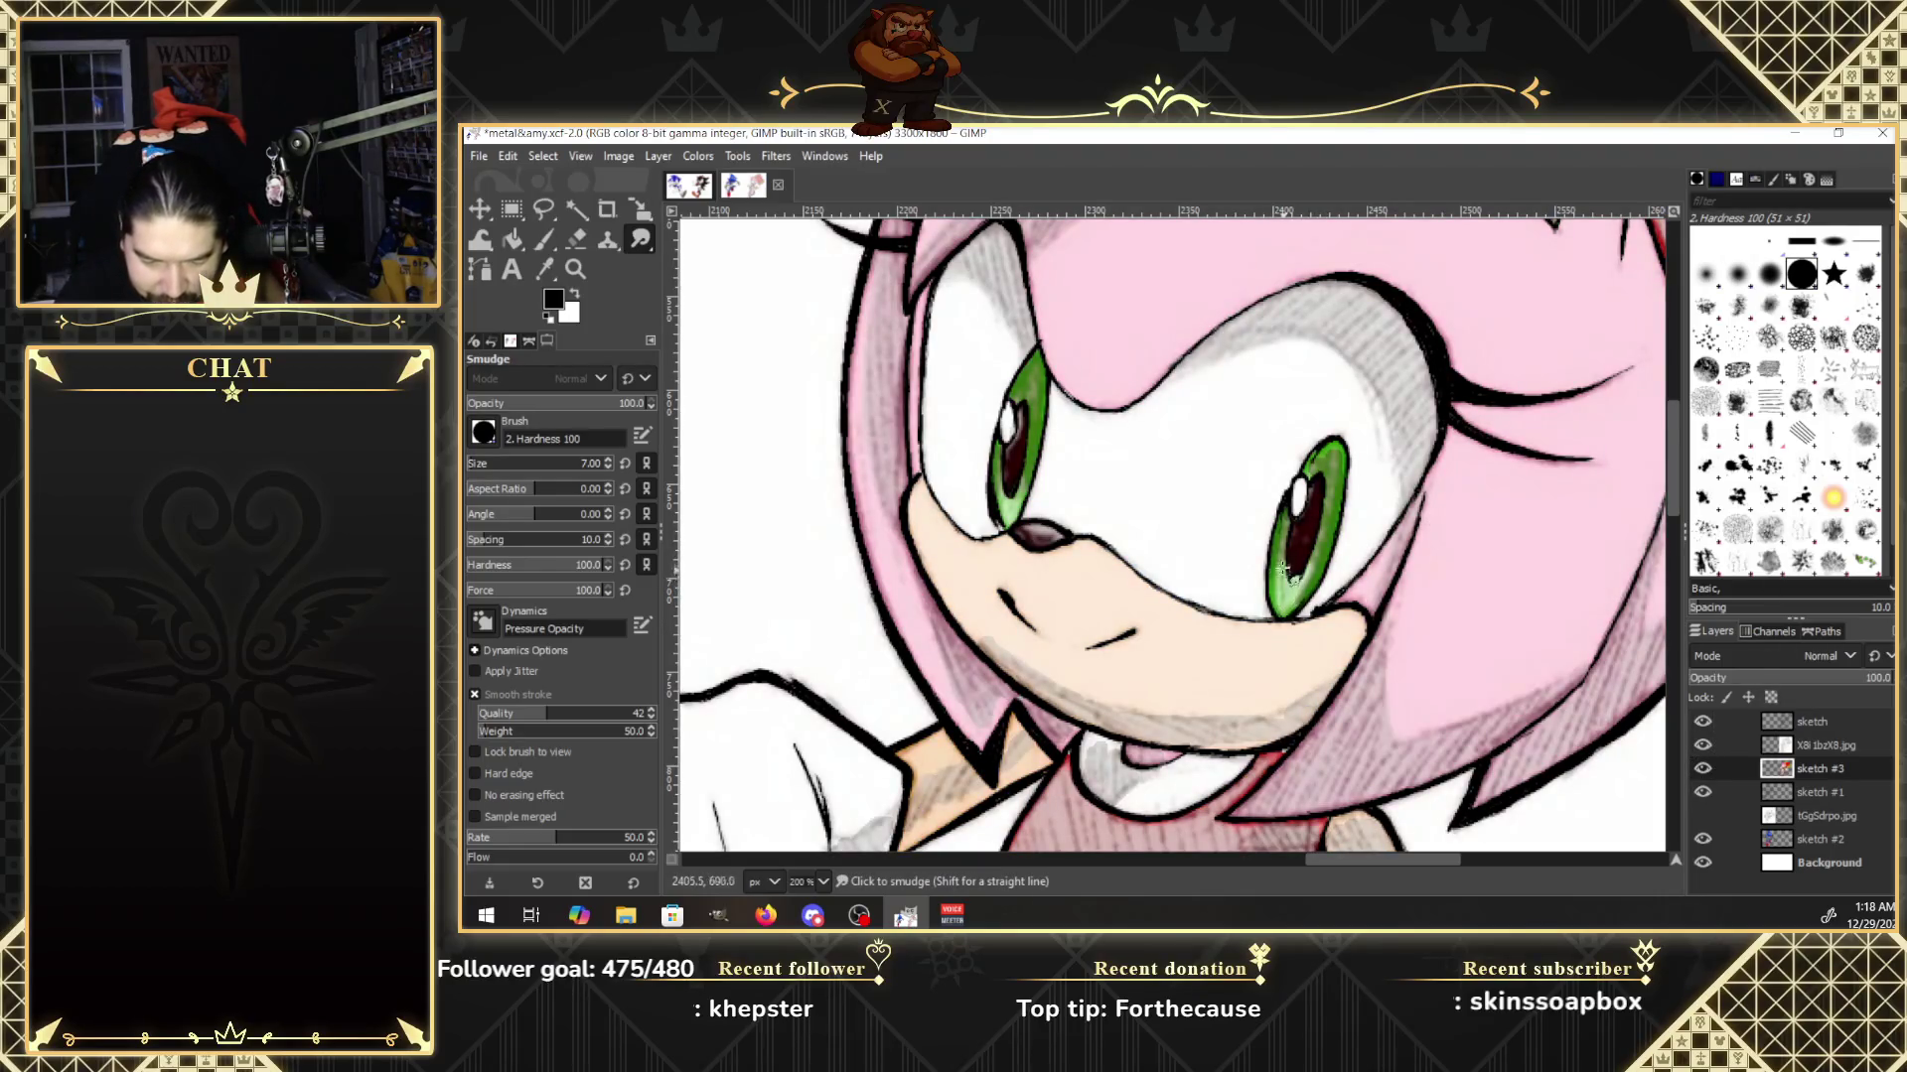
# Smudge the right green iris's lower-left and right edges smooth.
pyautogui.moveTo(1281, 593)
pyautogui.mouseDown()
pyautogui.moveTo(1278, 564)
pyautogui.moveTo(1305, 578)
pyautogui.mouseUp()
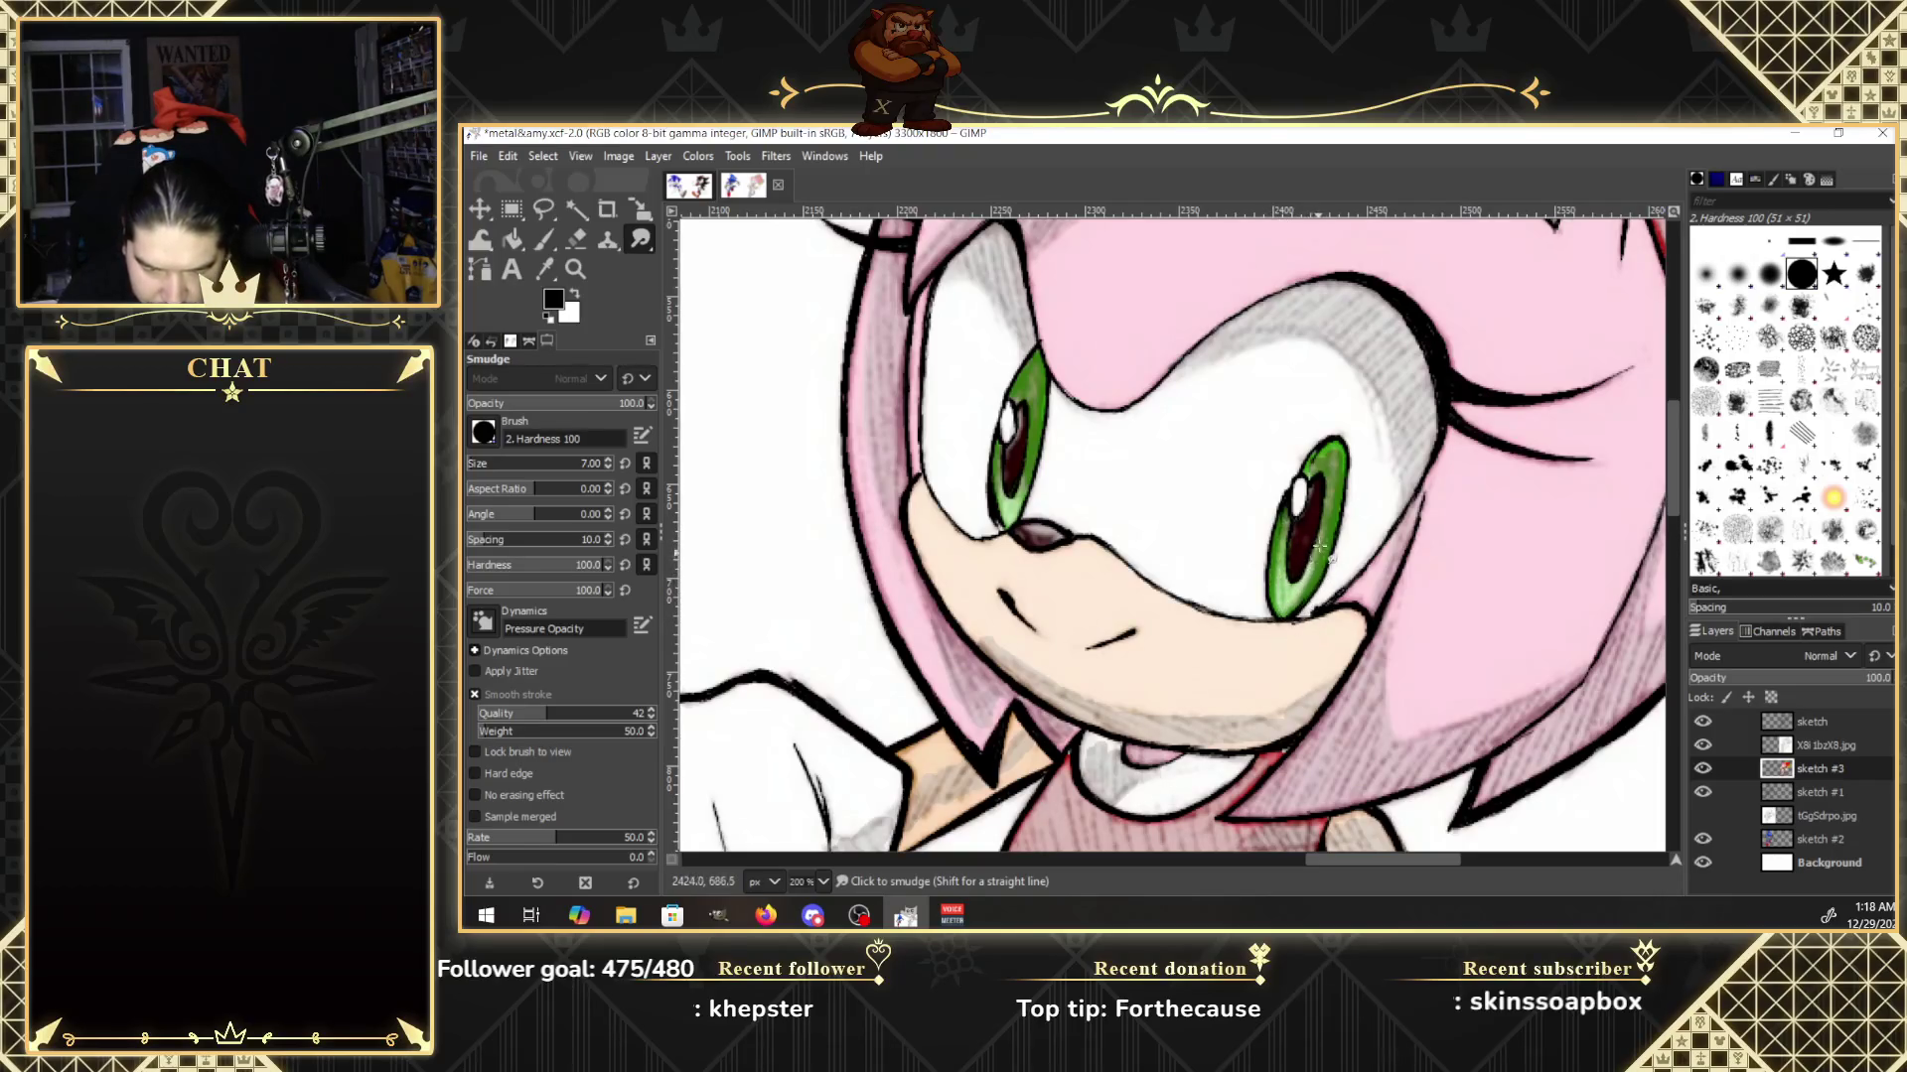
pyautogui.click(1706, 745)
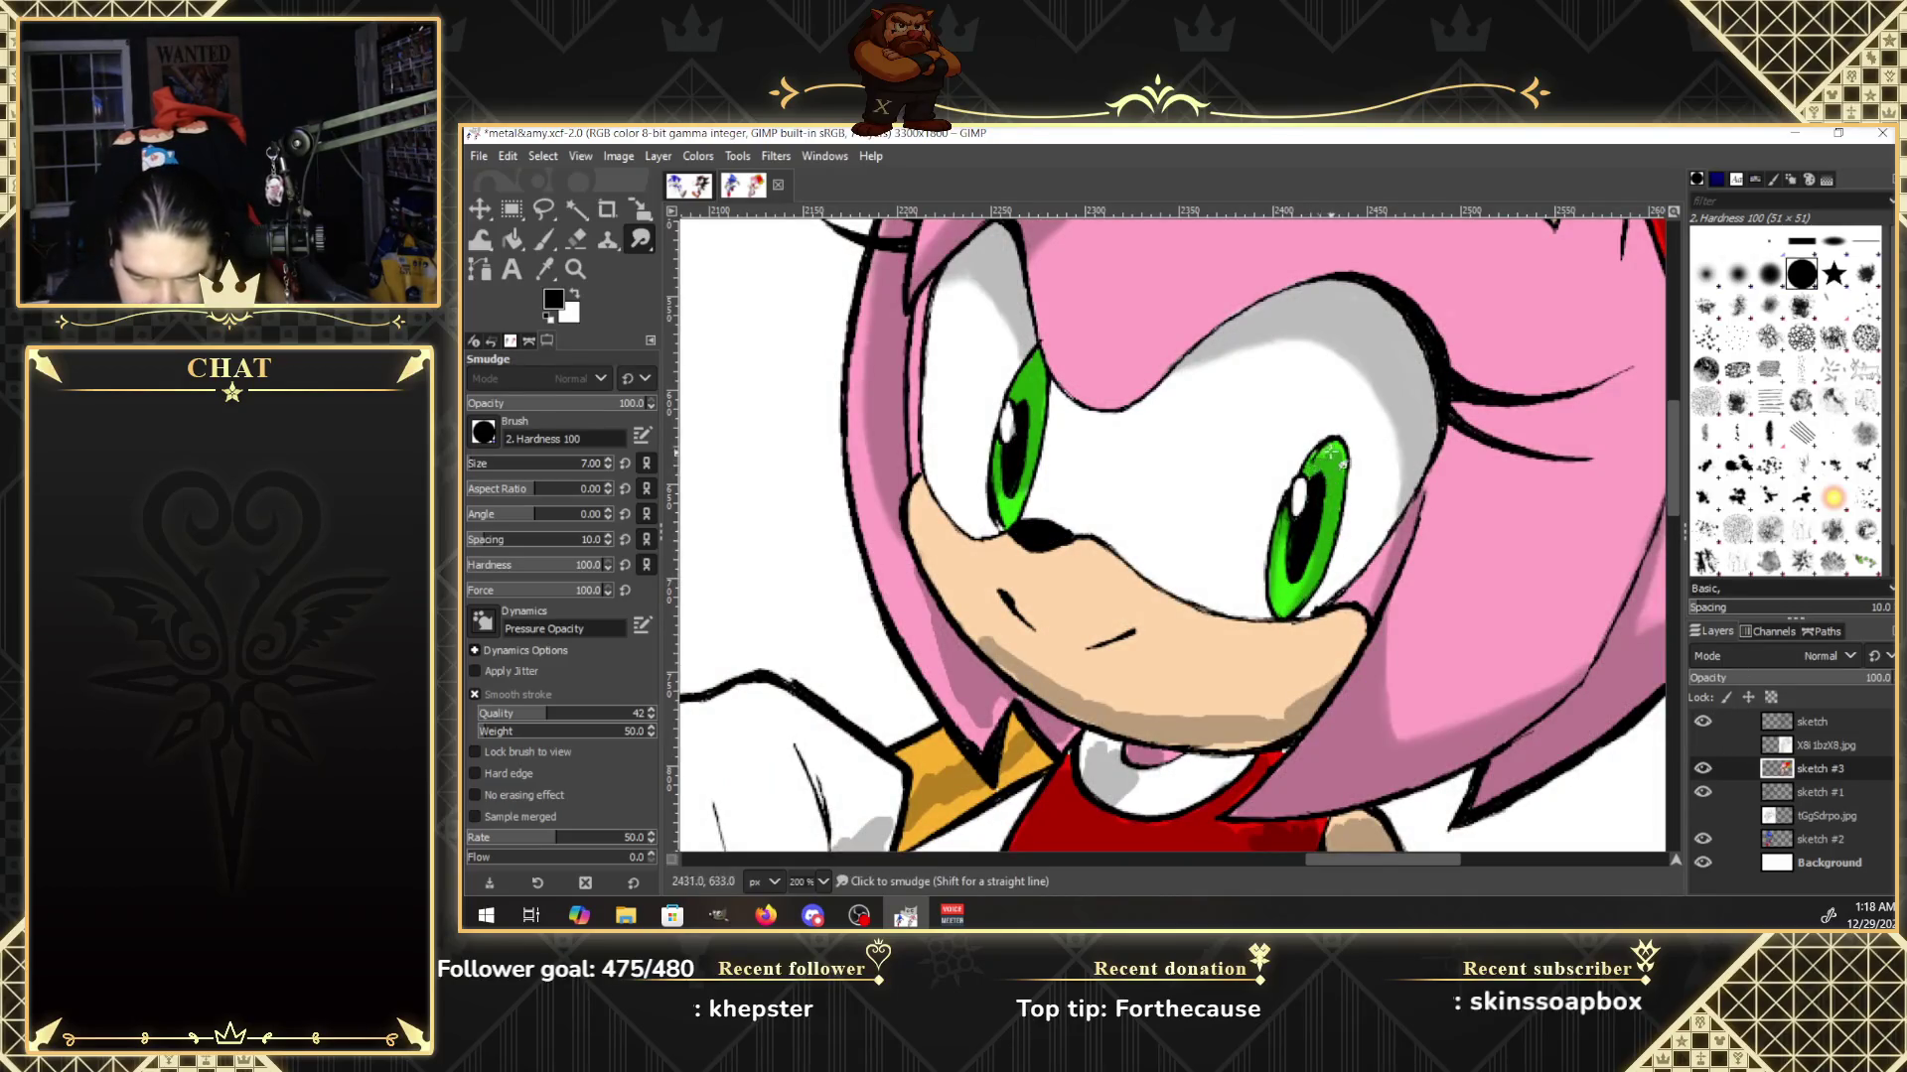
pyautogui.moveTo(1332, 452)
pyautogui.mouseDown()
pyautogui.moveTo(1302, 562)
pyautogui.moveTo(1328, 514)
pyautogui.moveTo(1316, 485)
pyautogui.mouseUp()
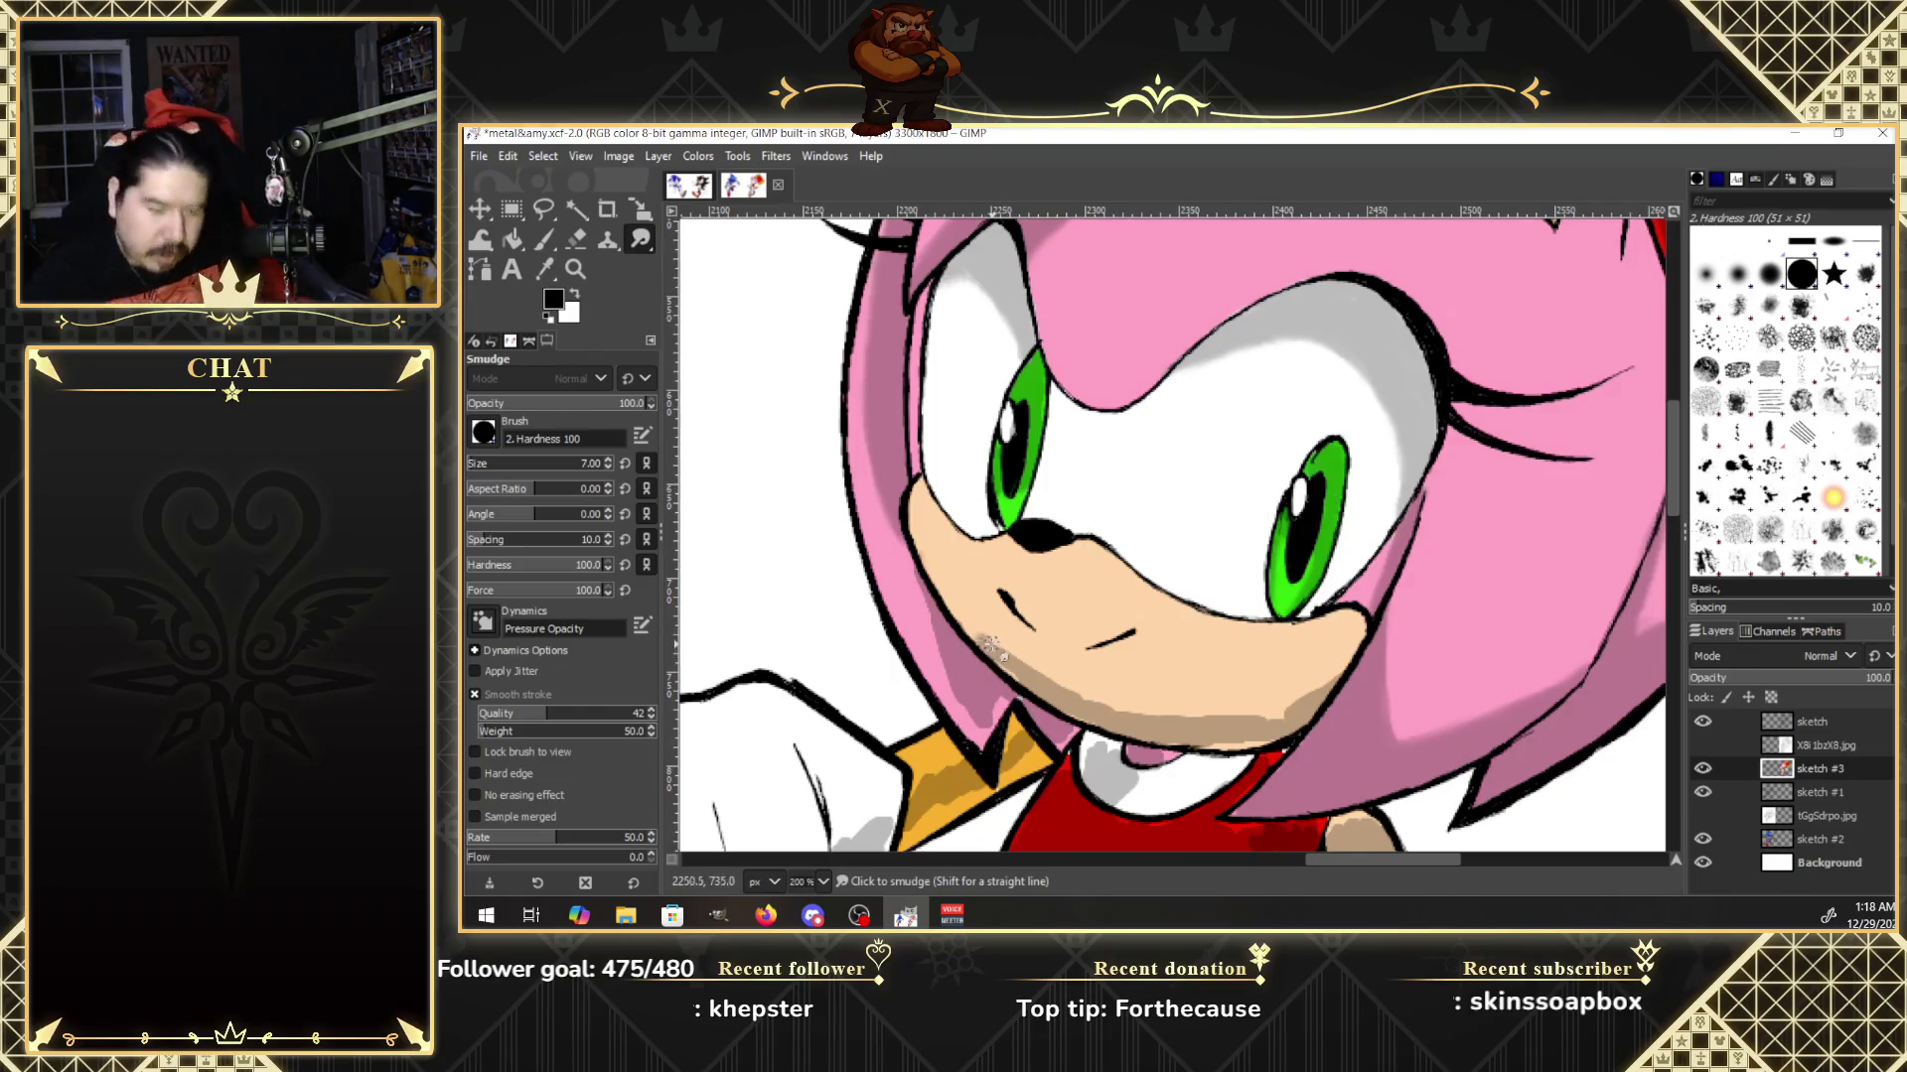
# Repeatedly show and hide the pencil sketch reference to compare the smoothed iris outline.
pyautogui.click(1702, 745)
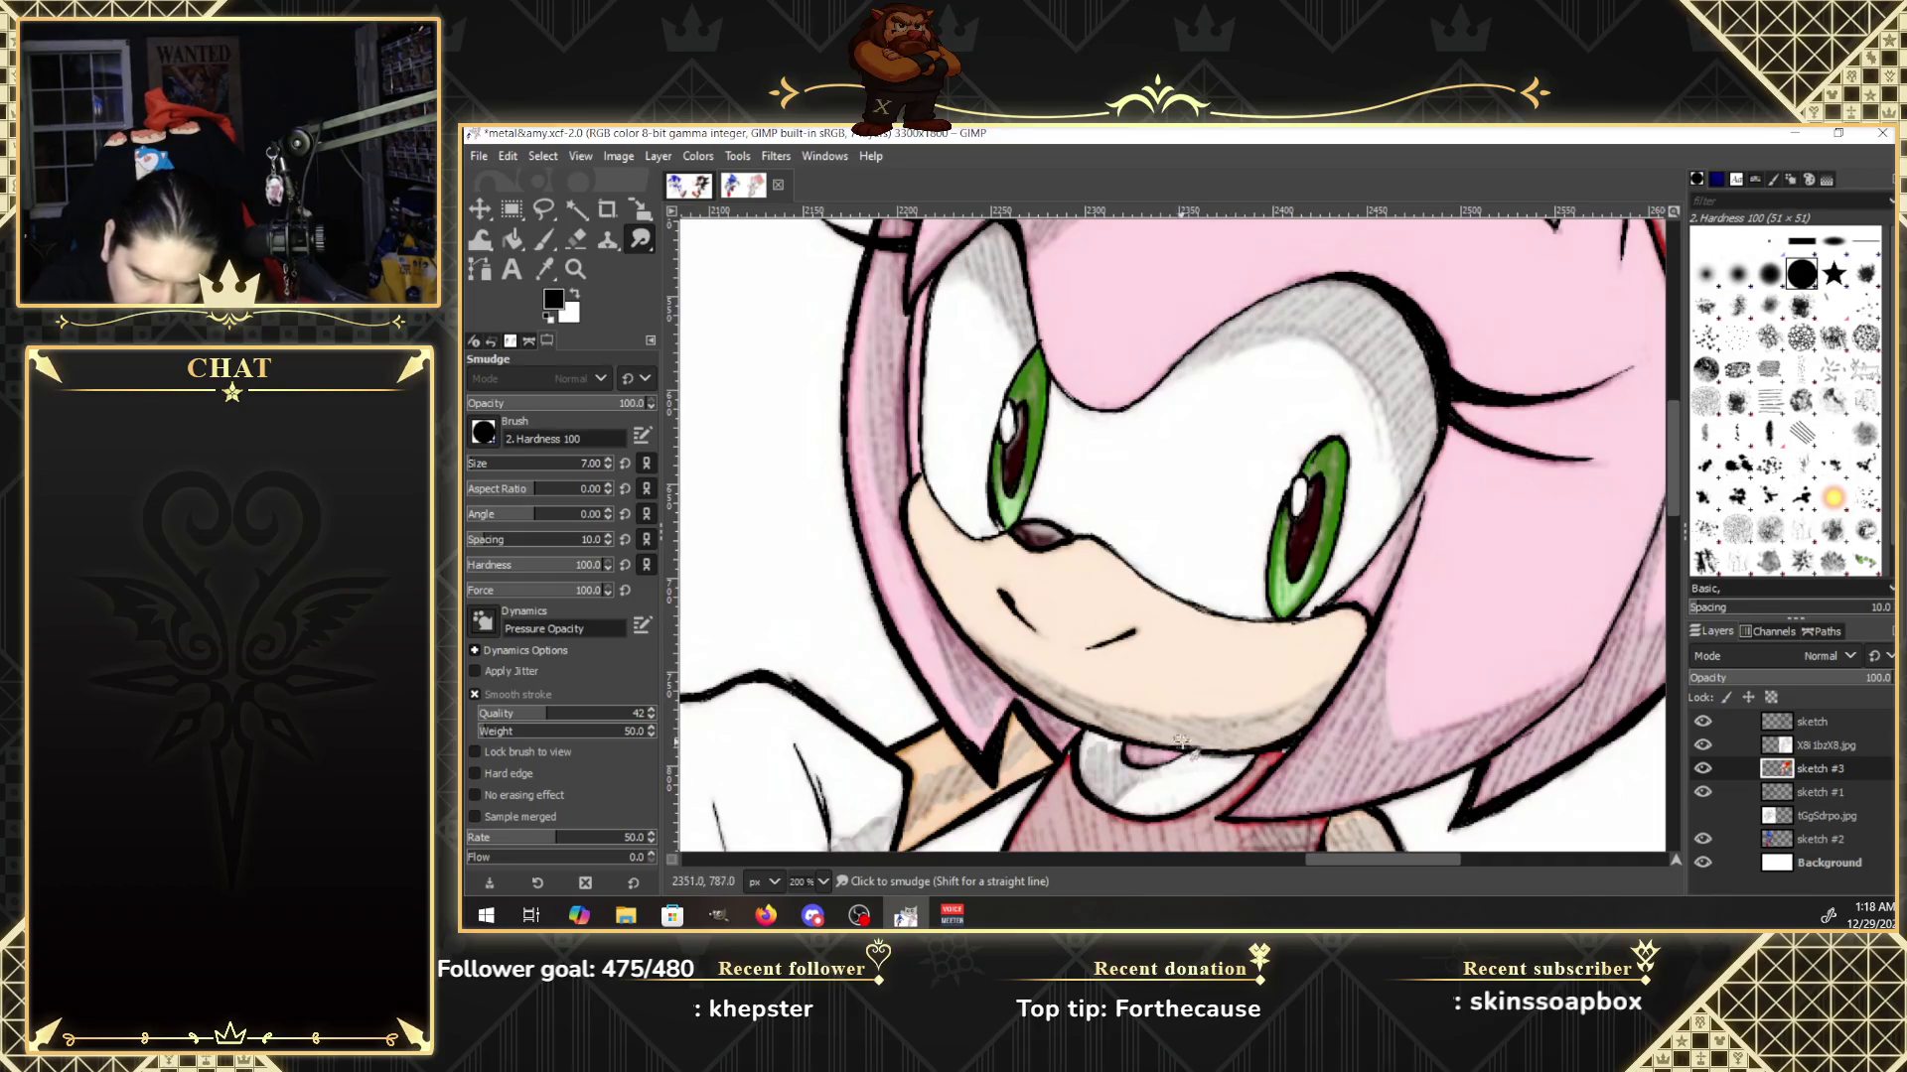
pyautogui.click(1706, 745)
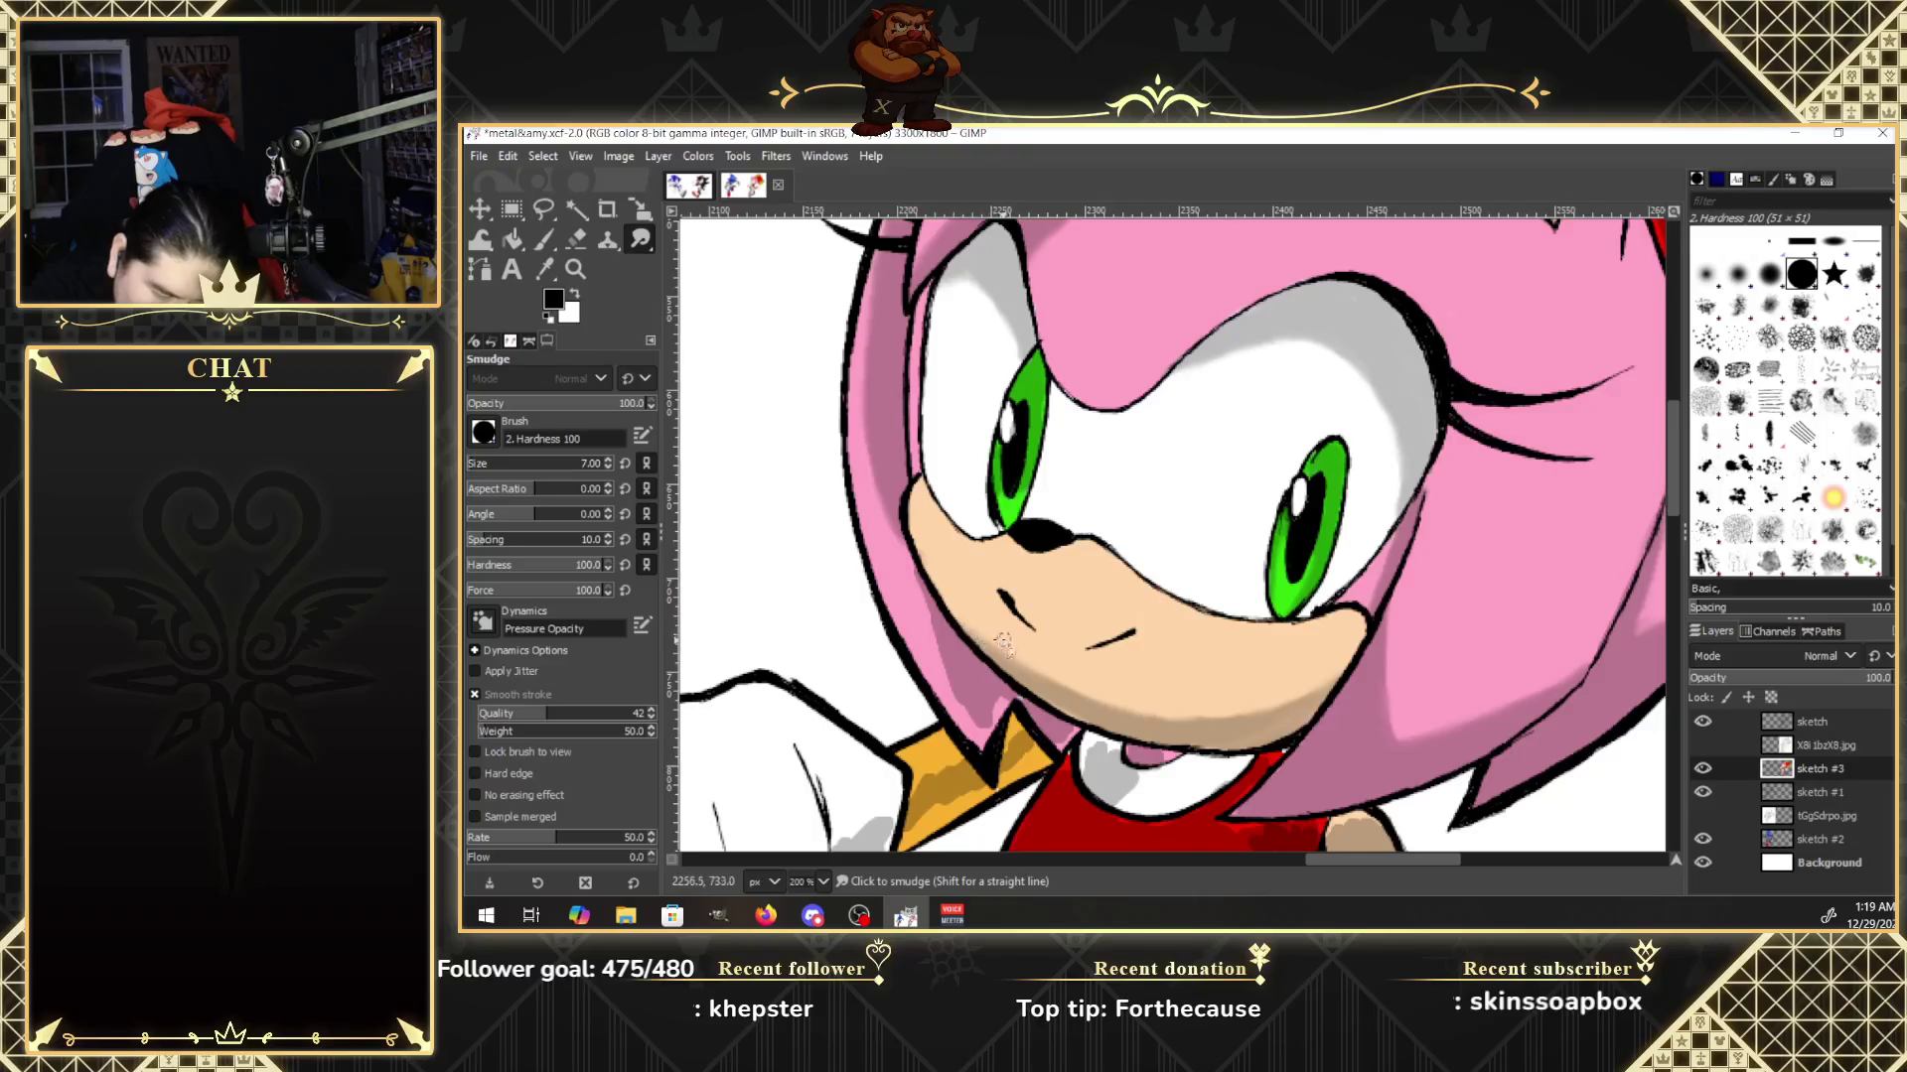
pyautogui.click(1702, 745)
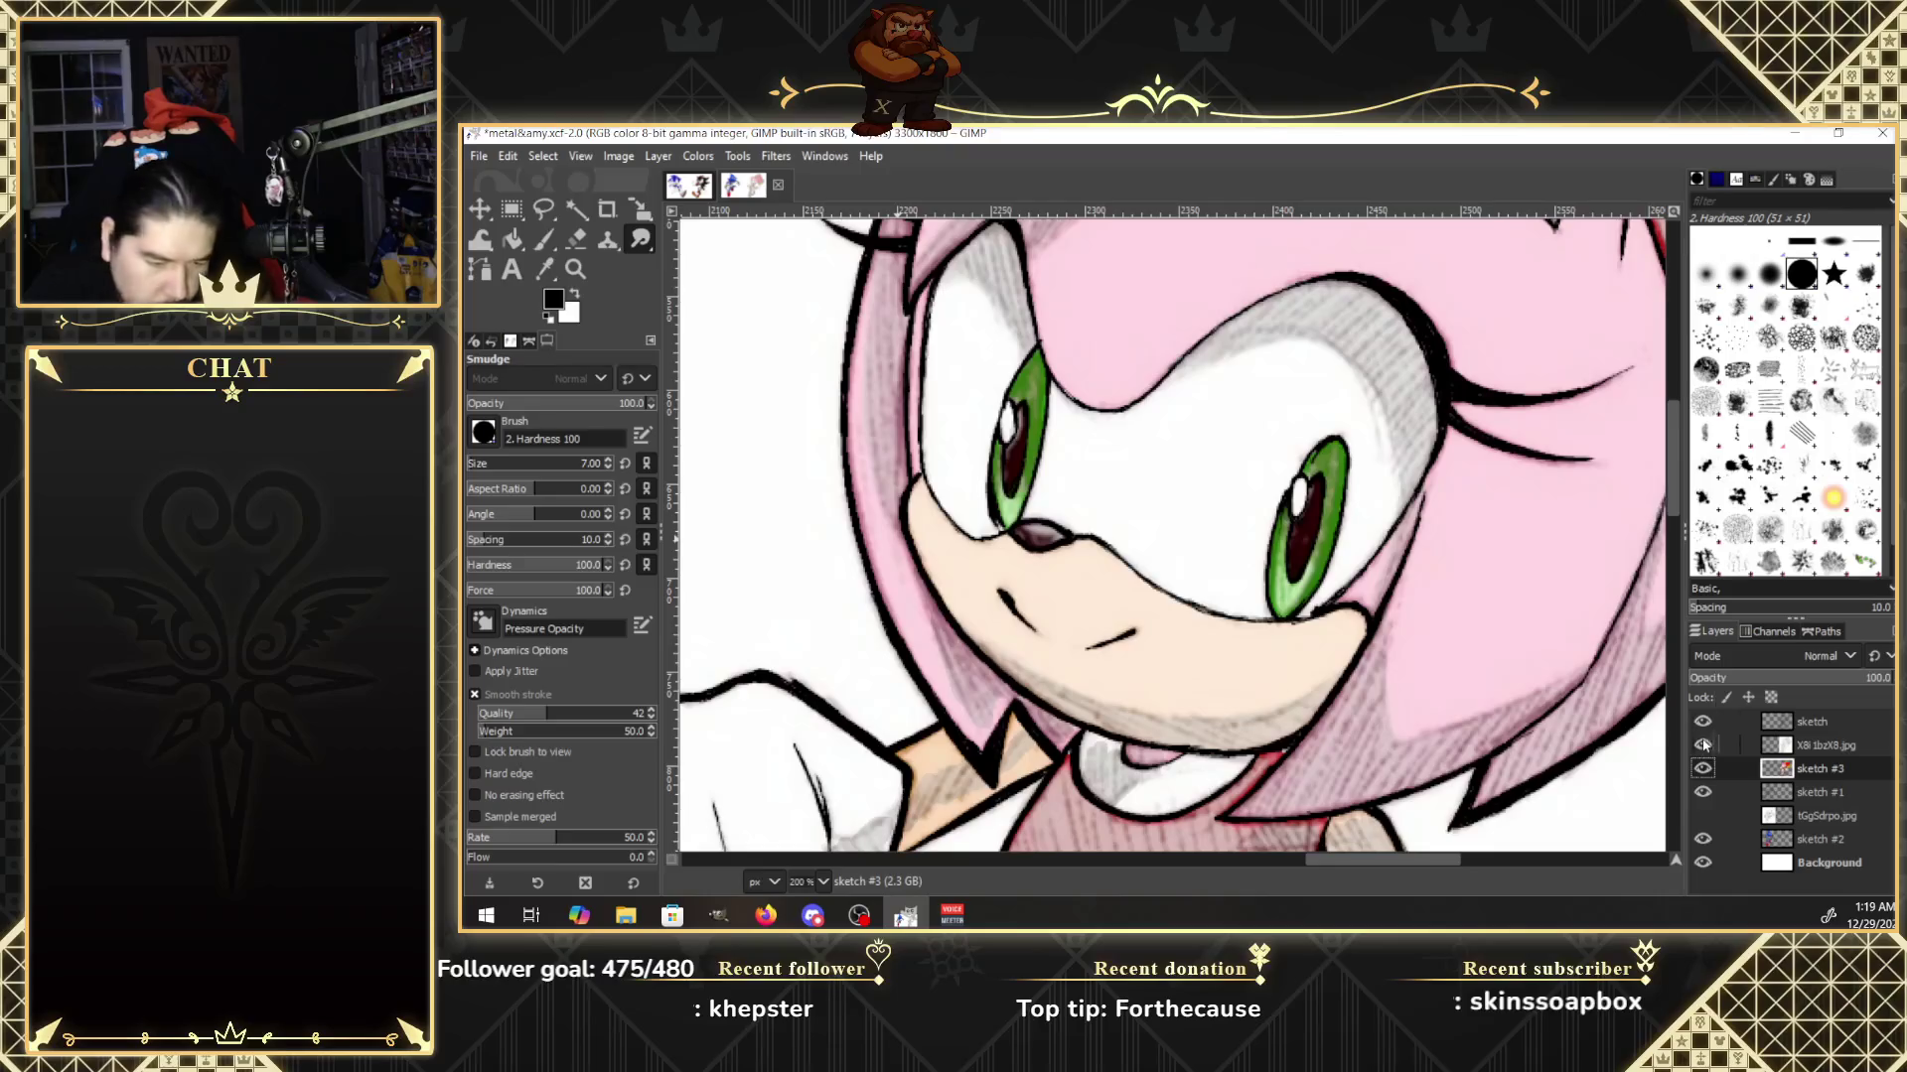
pyautogui.click(1702, 745)
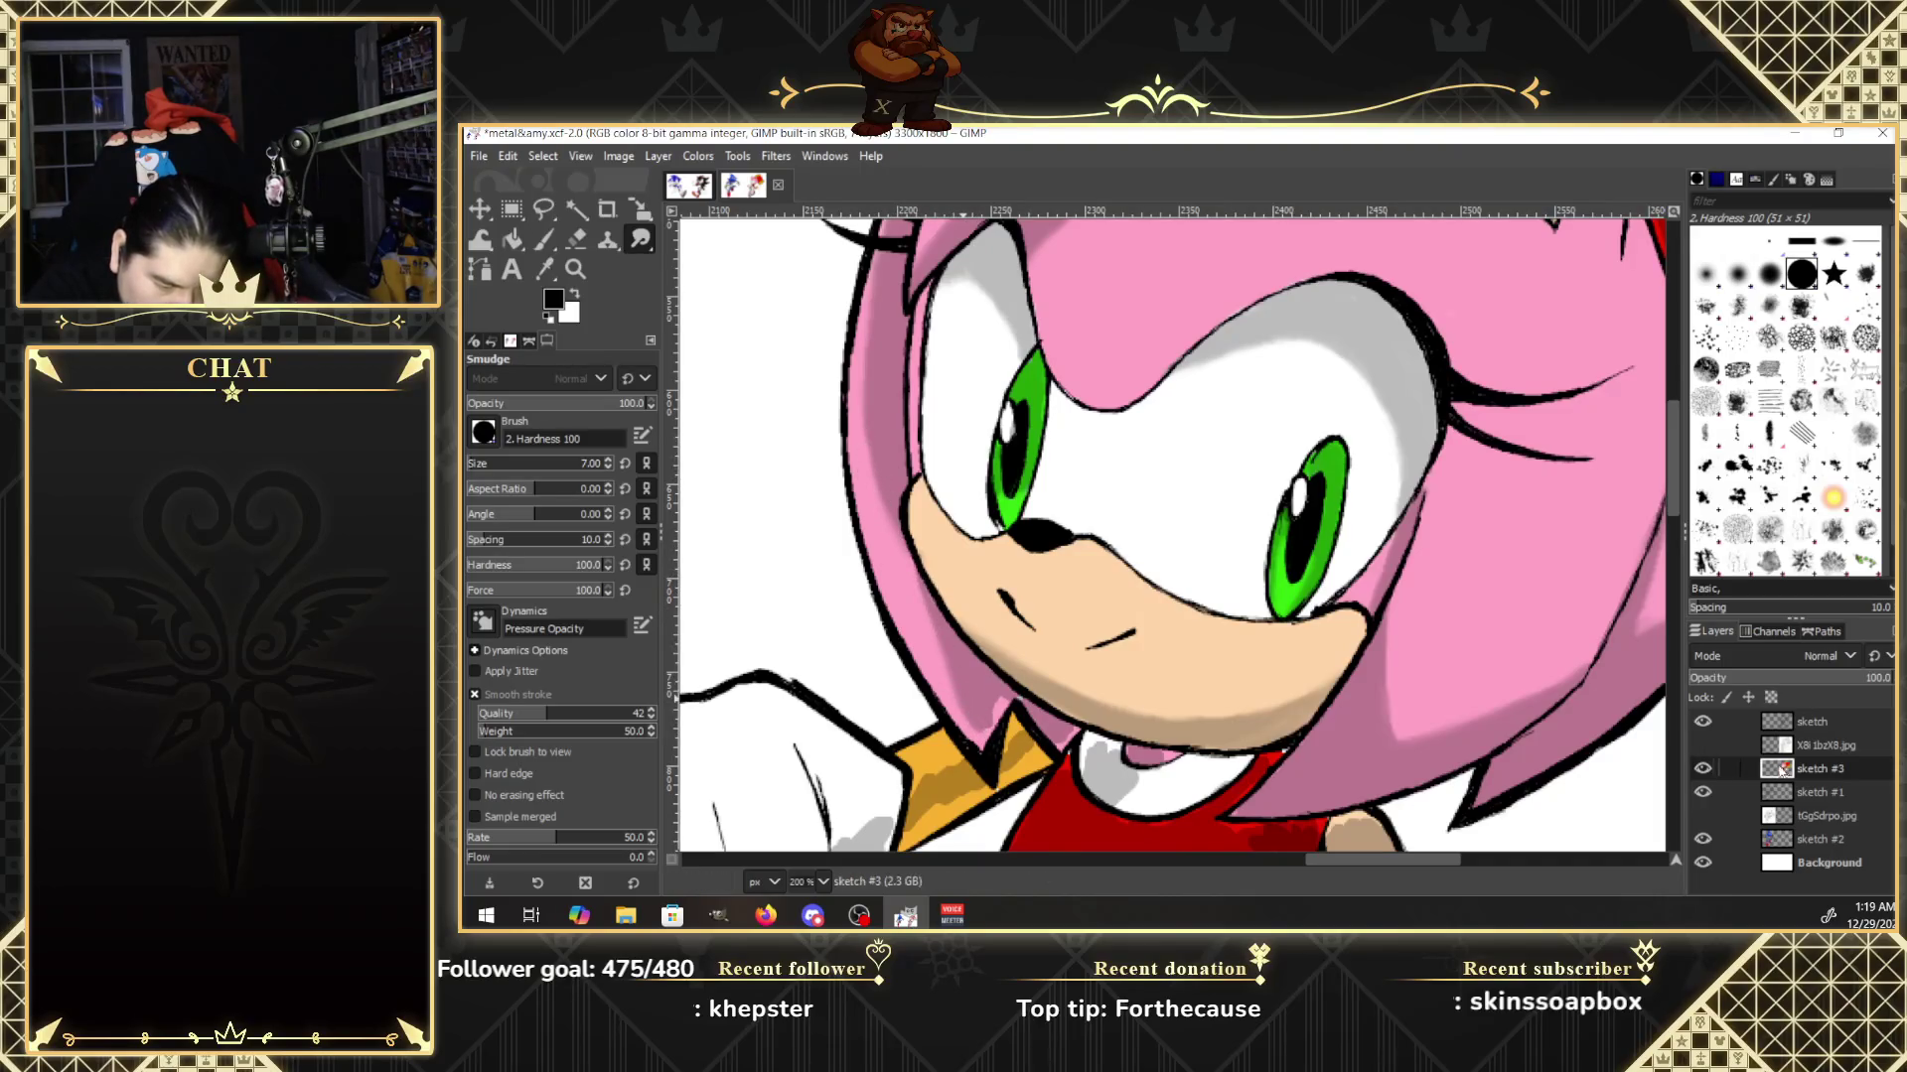
pyautogui.click(1704, 744)
pyautogui.click(1704, 744)
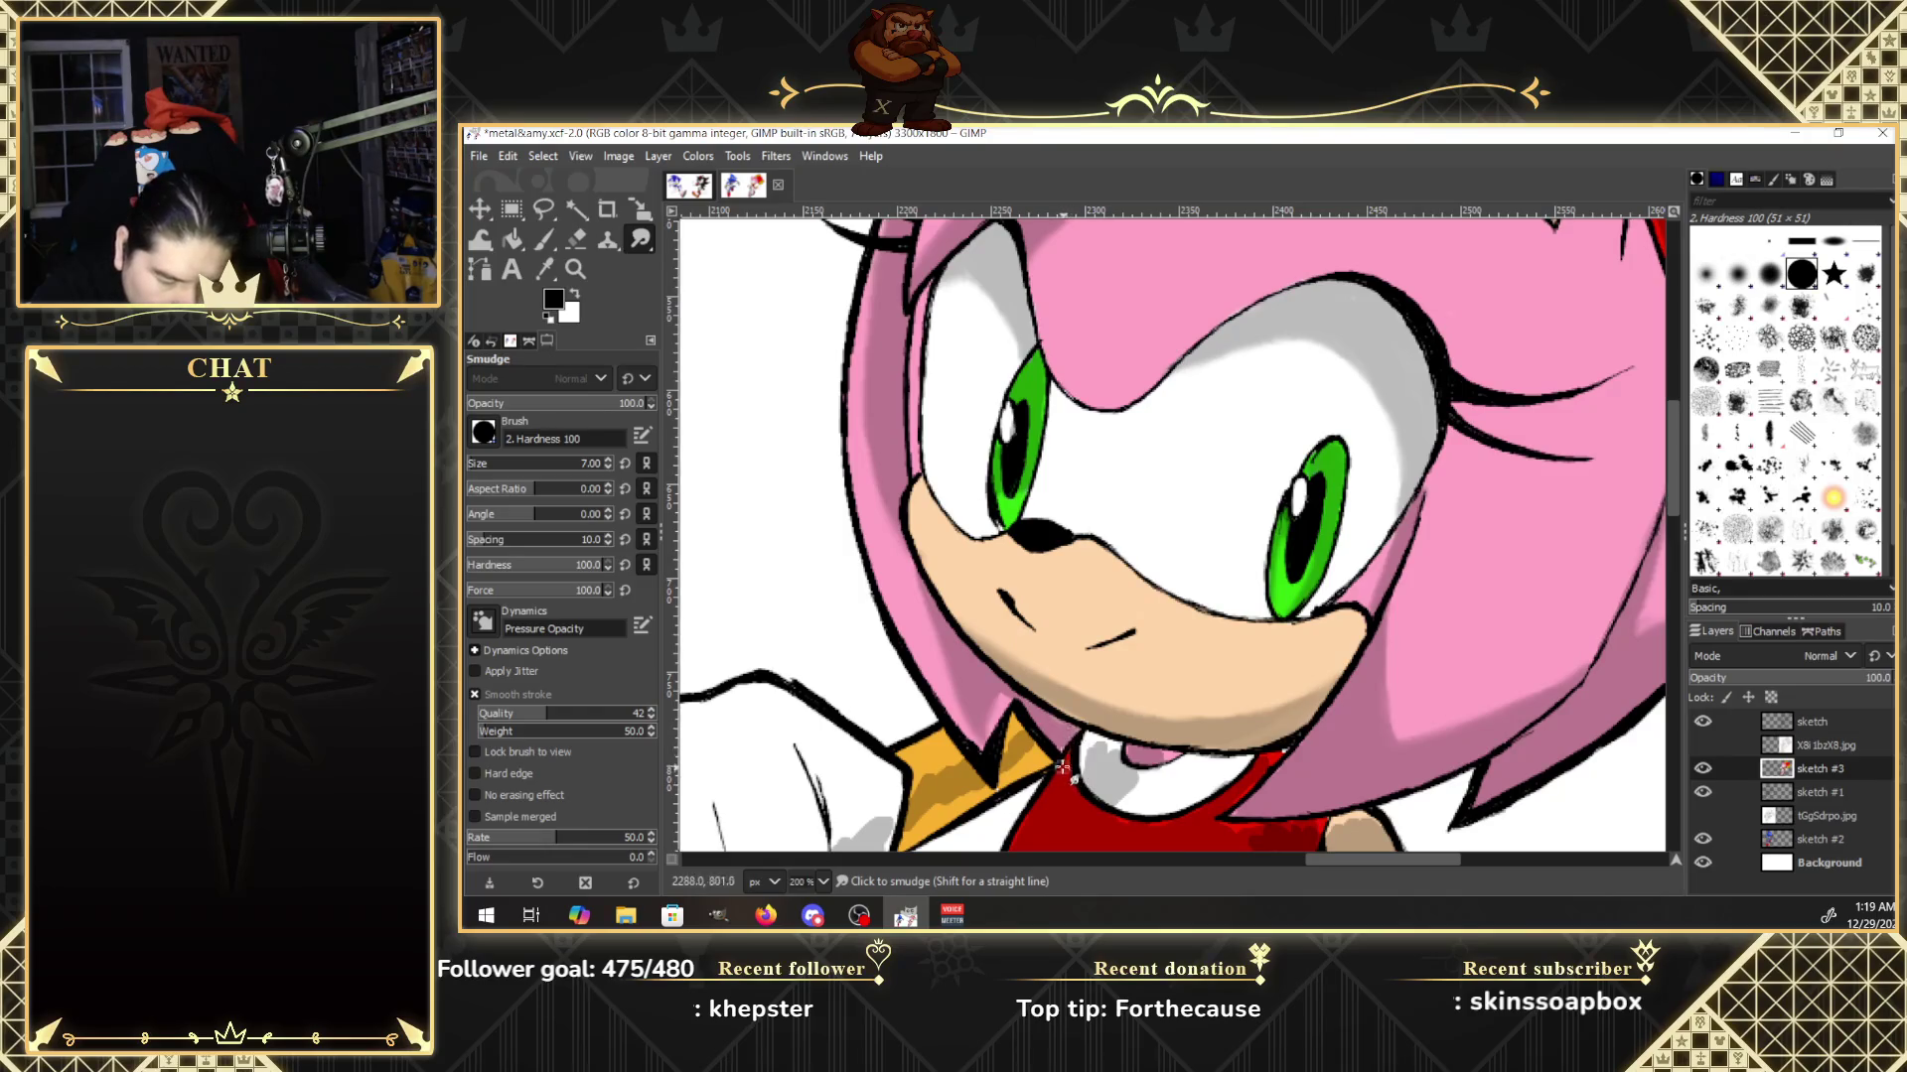
pyautogui.click(1703, 745)
pyautogui.click(1703, 744)
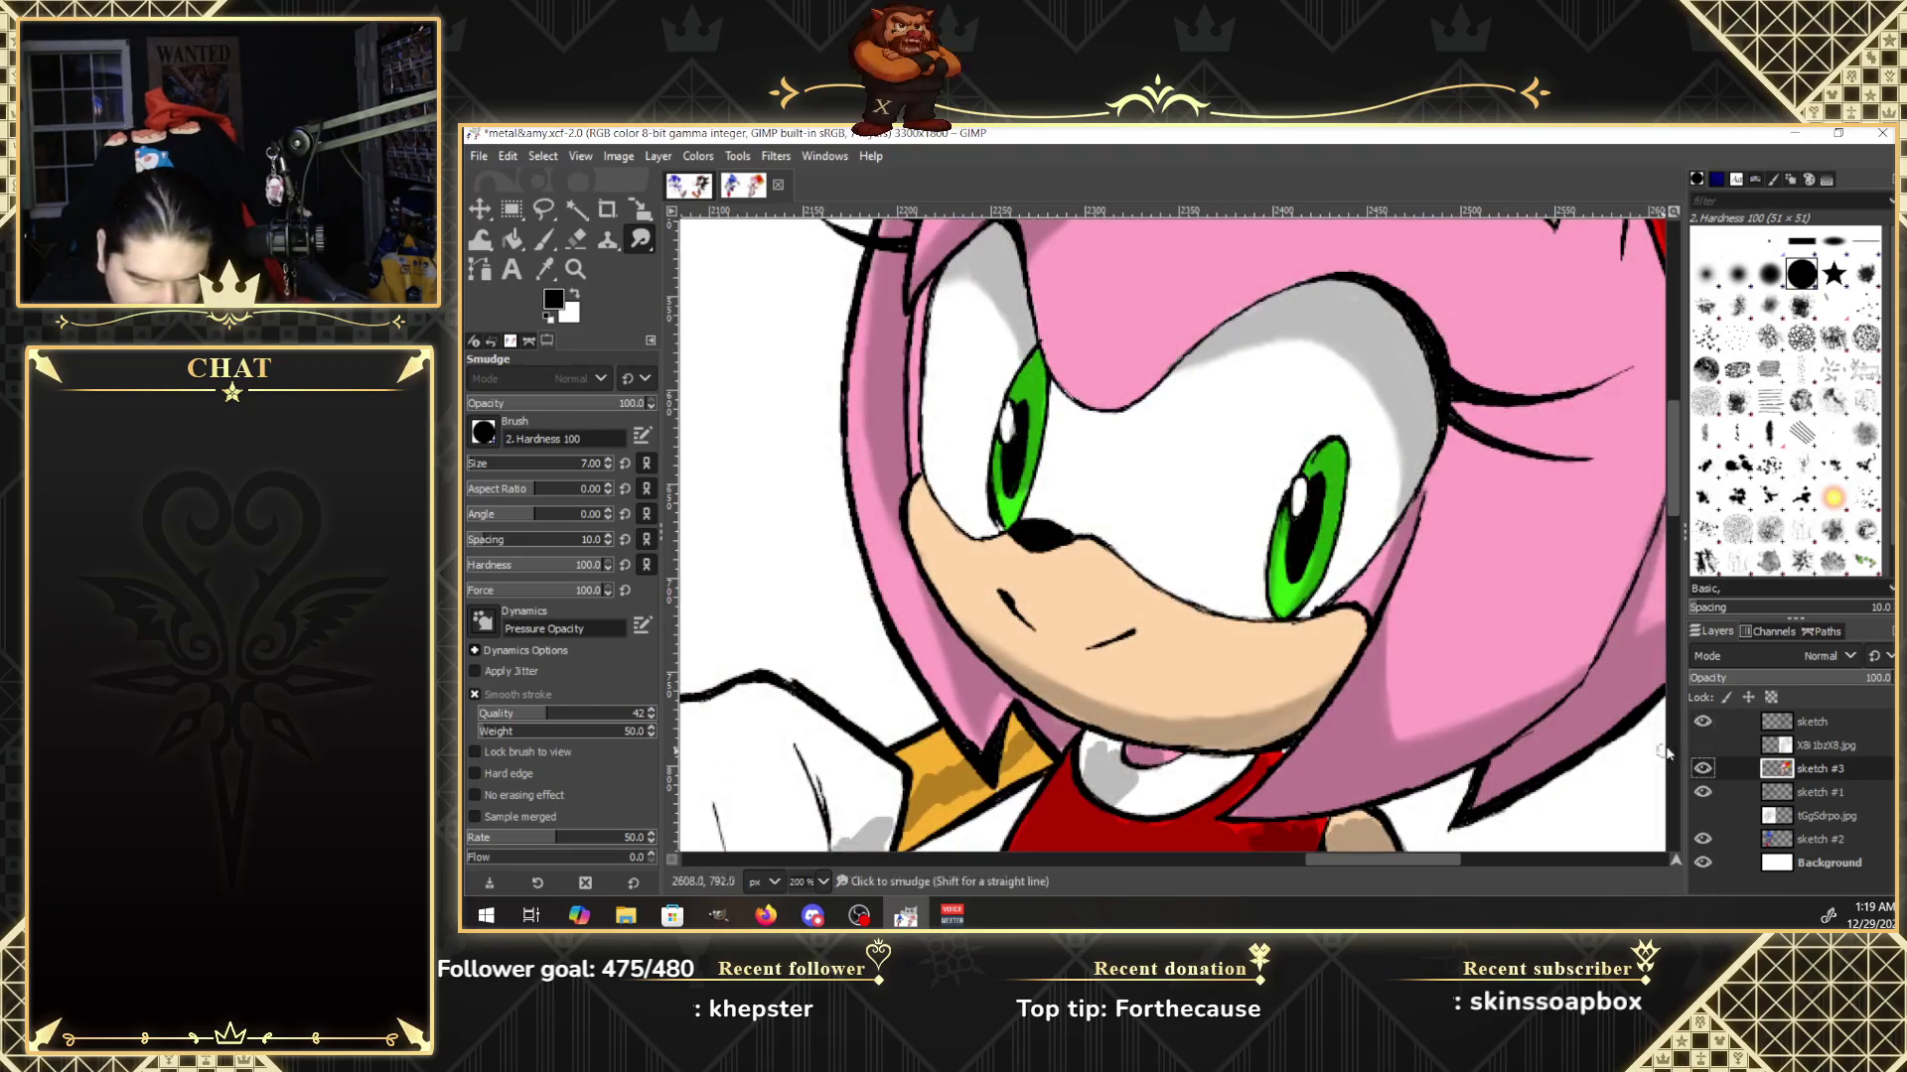
# Compare once more with the sketch reference, then hide it and move the view down toward the dress.
pyautogui.click(1703, 744)
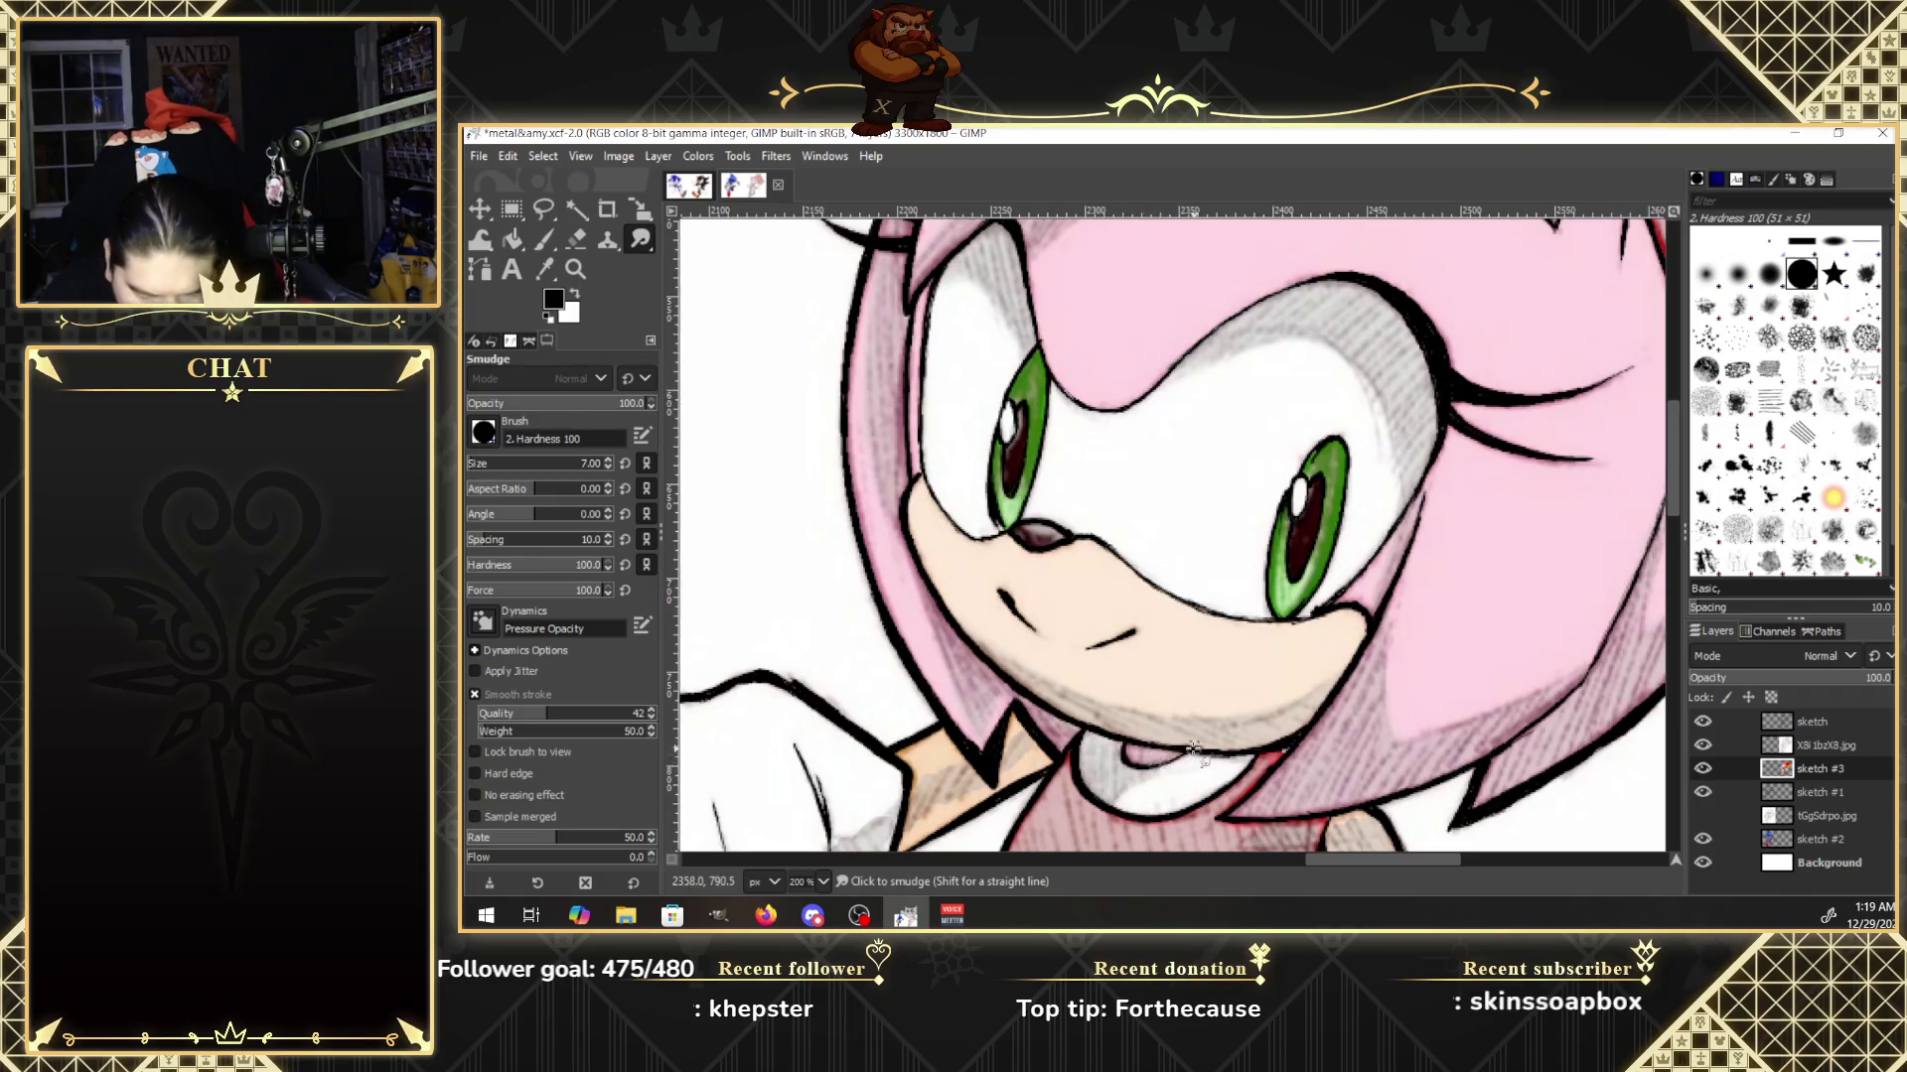
pyautogui.click(1702, 744)
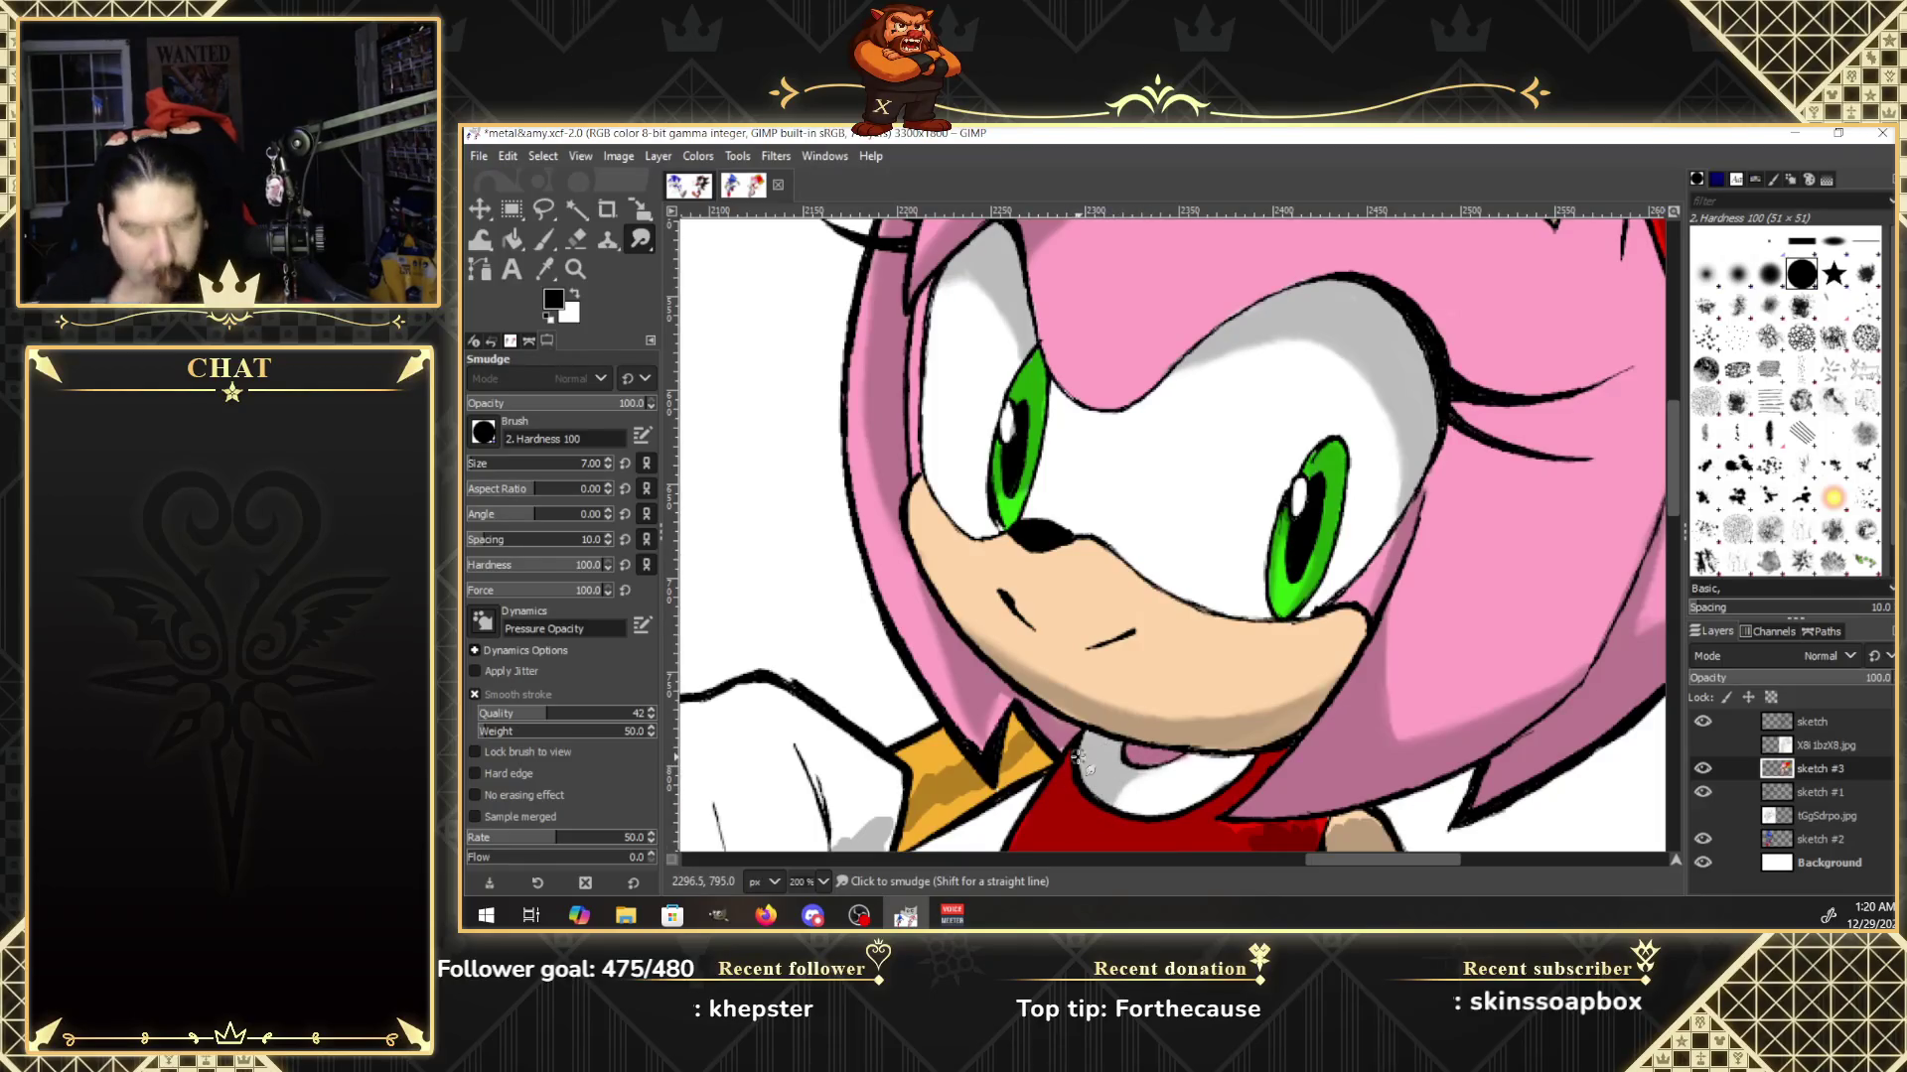
pyautogui.moveTo(1676, 473); pyautogui.dragTo(1674, 516)
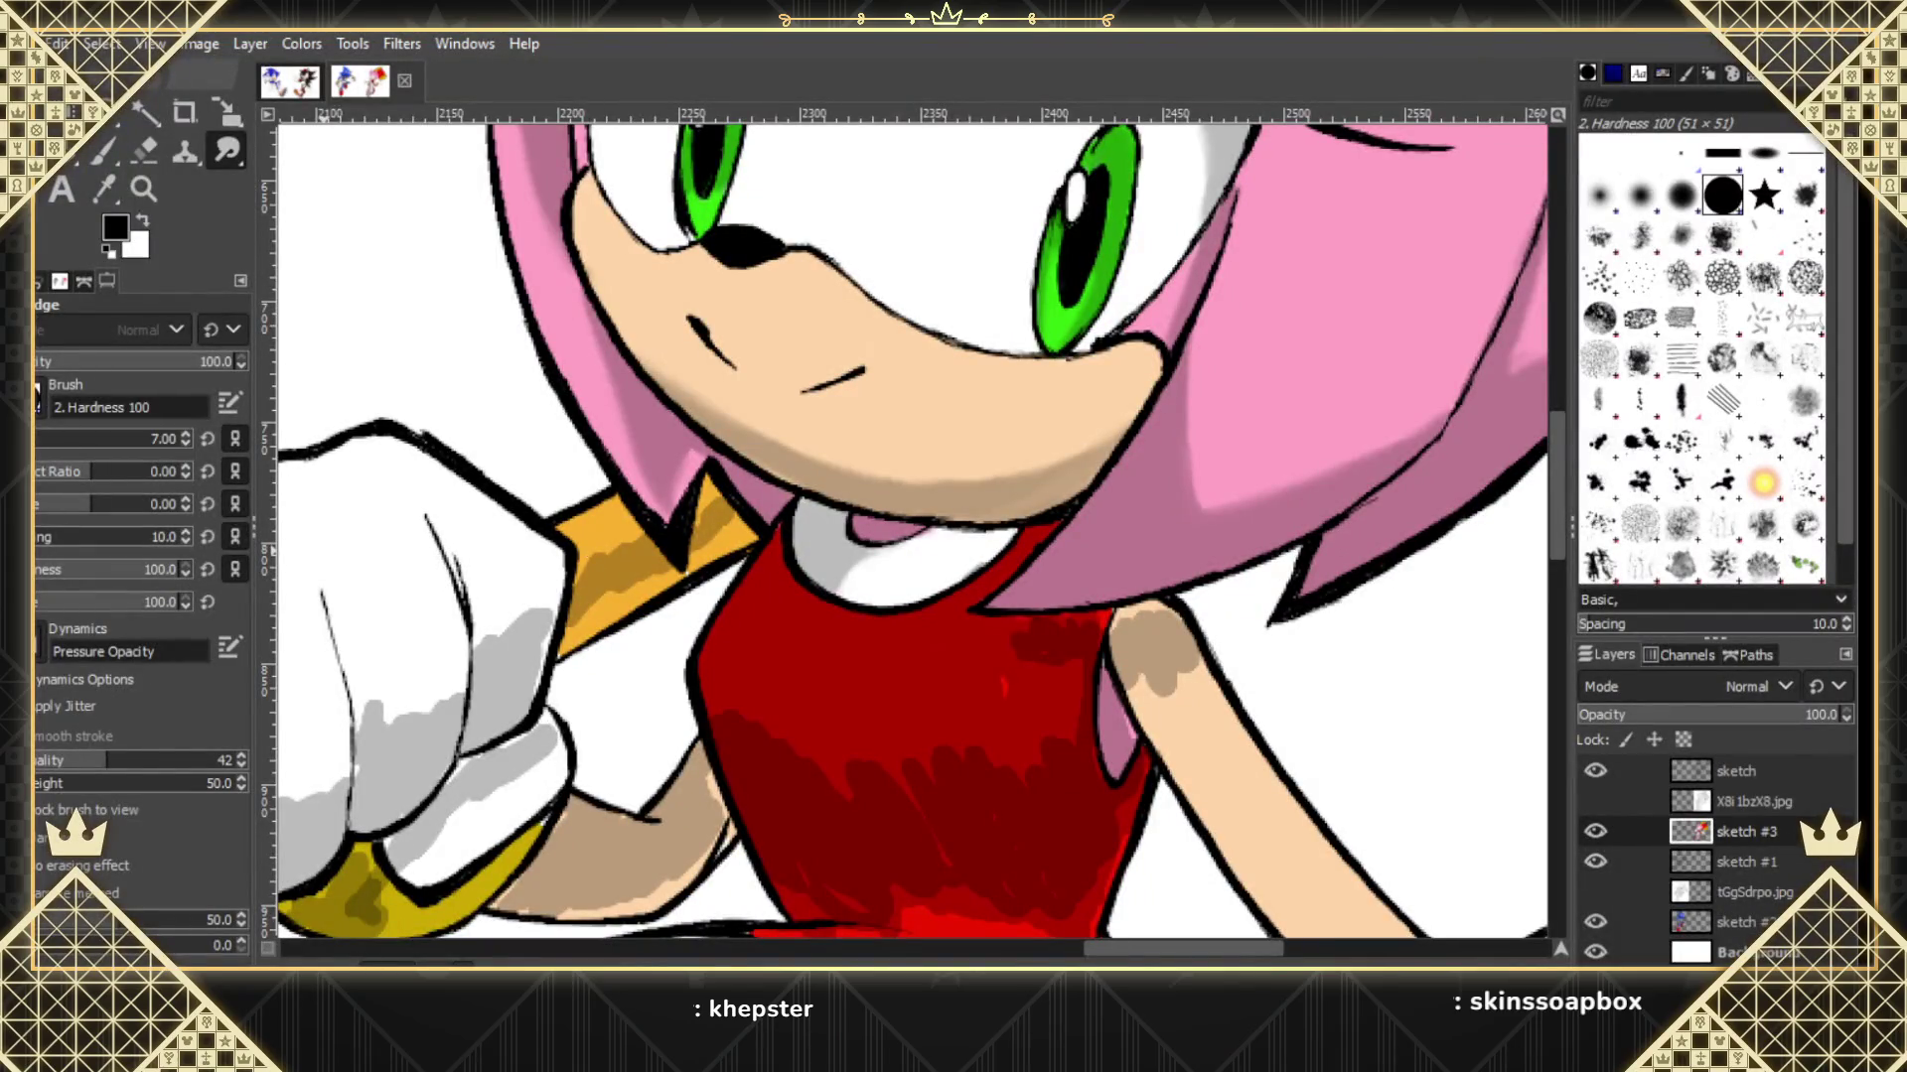
# Blend the darker shading band on the gold collar, checking it against the sketch reference.
pyautogui.moveTo(601, 569); pyautogui.dragTo(630, 544)
pyautogui.click(1601, 801)
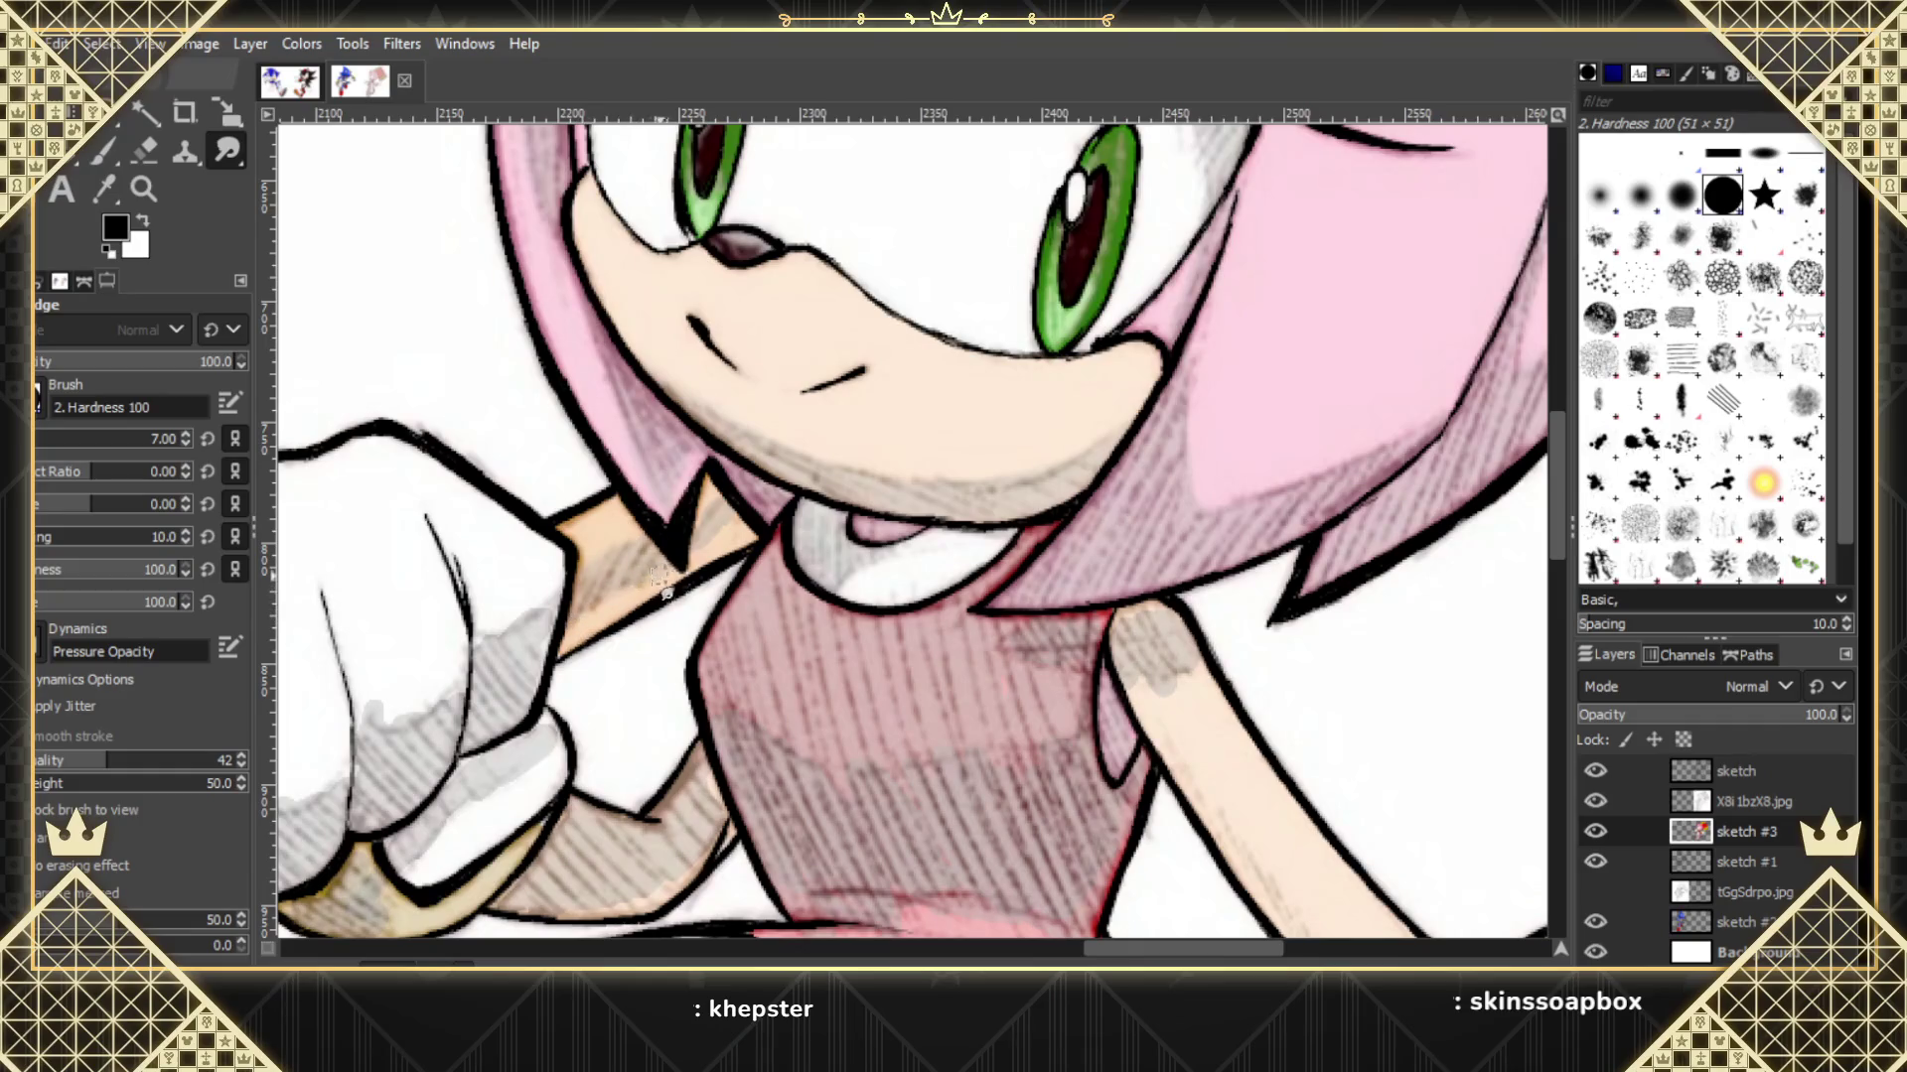
pyautogui.moveTo(656, 591); pyautogui.dragTo(630, 580)
pyautogui.click(1595, 800)
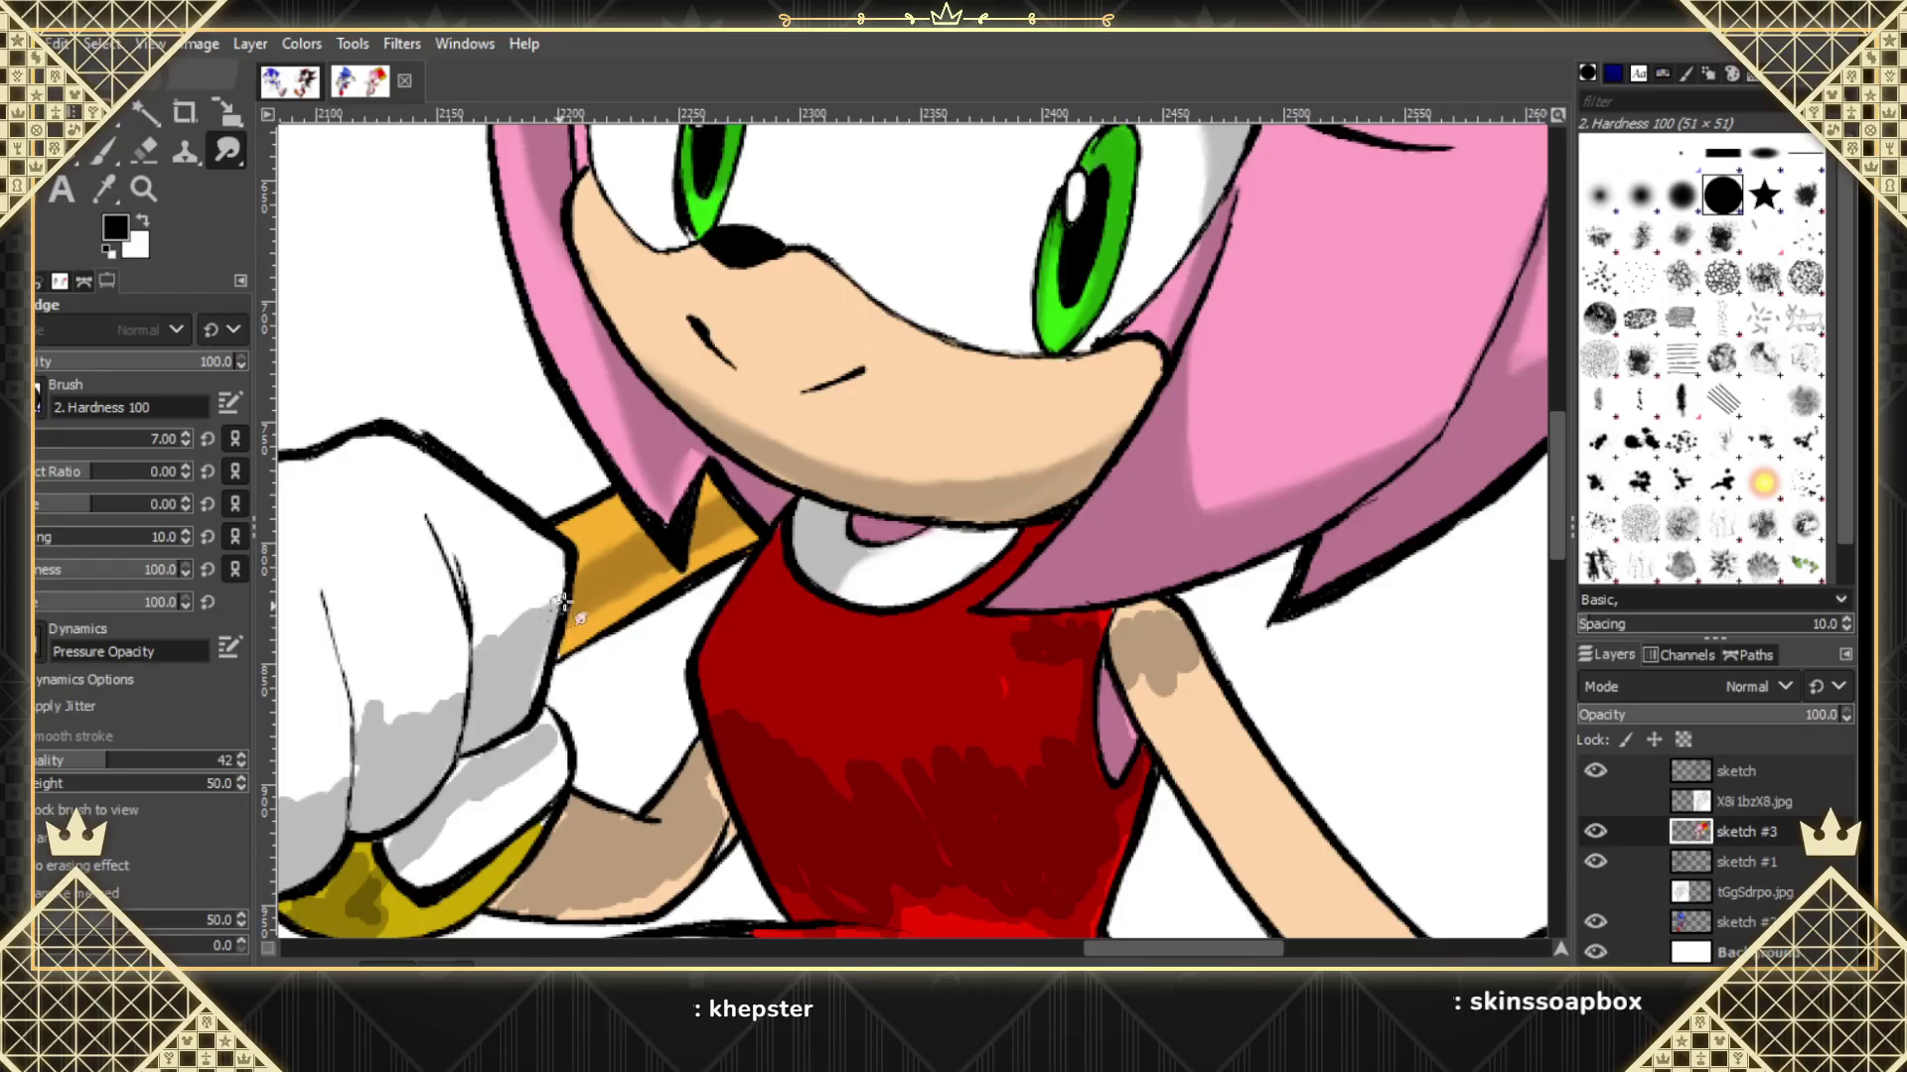
# Smudge the grey glove shading into the white, softening its lower and jagged top edges.
pyautogui.moveTo(551, 630); pyautogui.dragTo(494, 639)
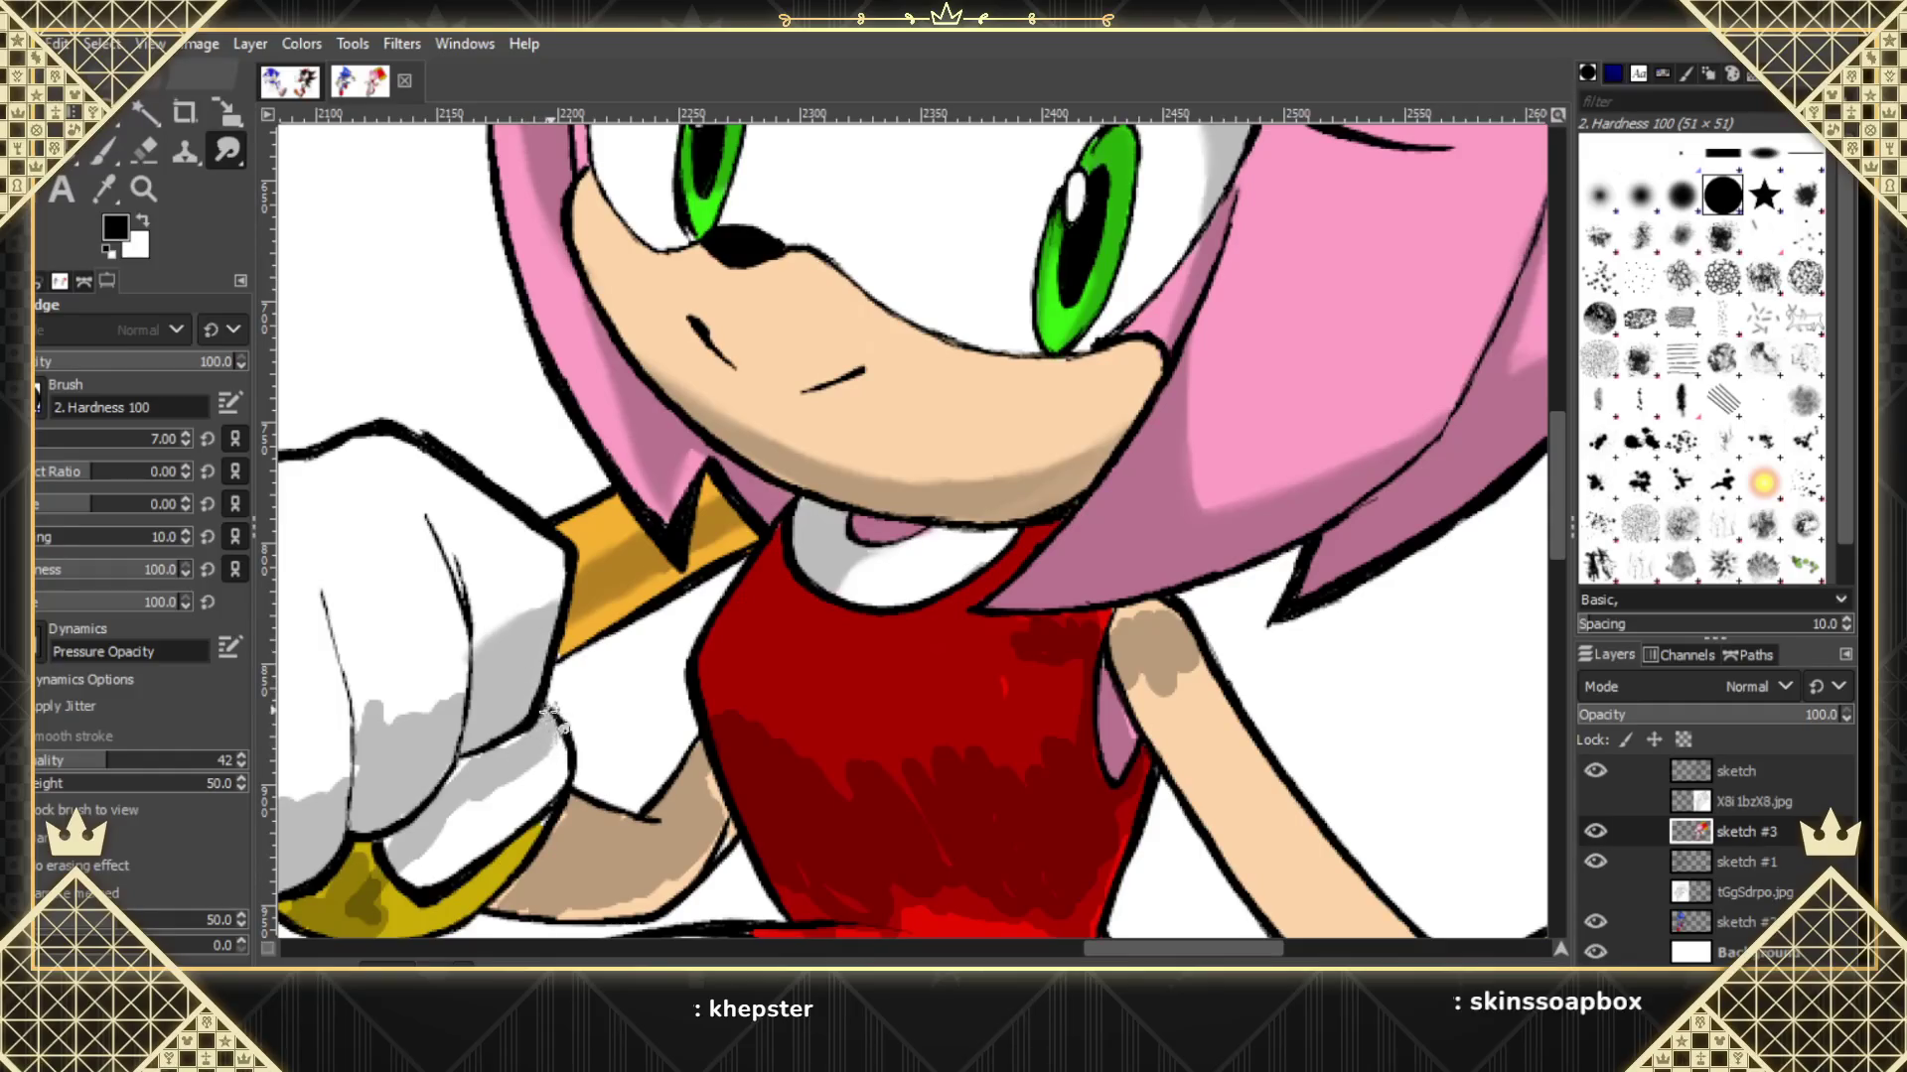
pyautogui.moveTo(551, 747); pyautogui.dragTo(487, 782)
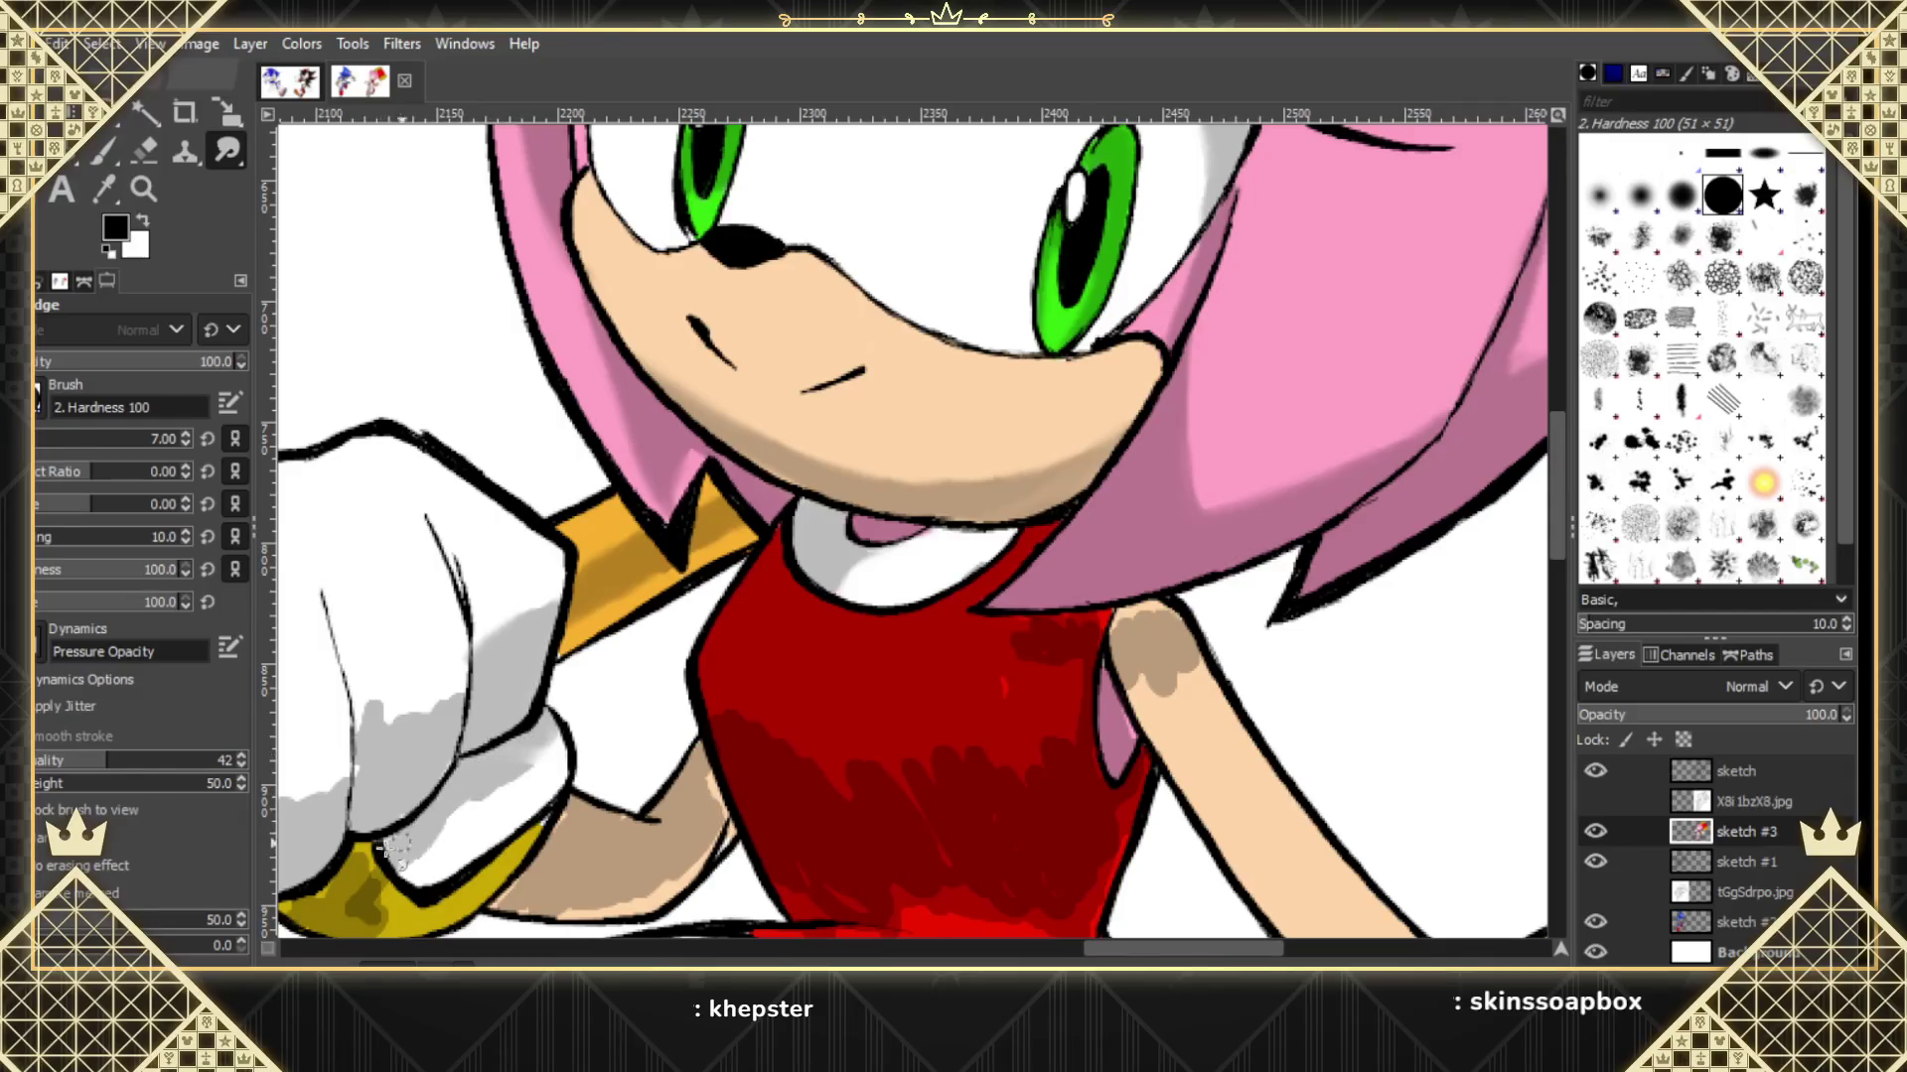
pyautogui.moveTo(531, 760); pyautogui.dragTo(419, 820)
pyautogui.moveTo(462, 707)
pyautogui.mouseDown()
pyautogui.moveTo(381, 728)
pyautogui.moveTo(467, 687)
pyautogui.mouseUp()
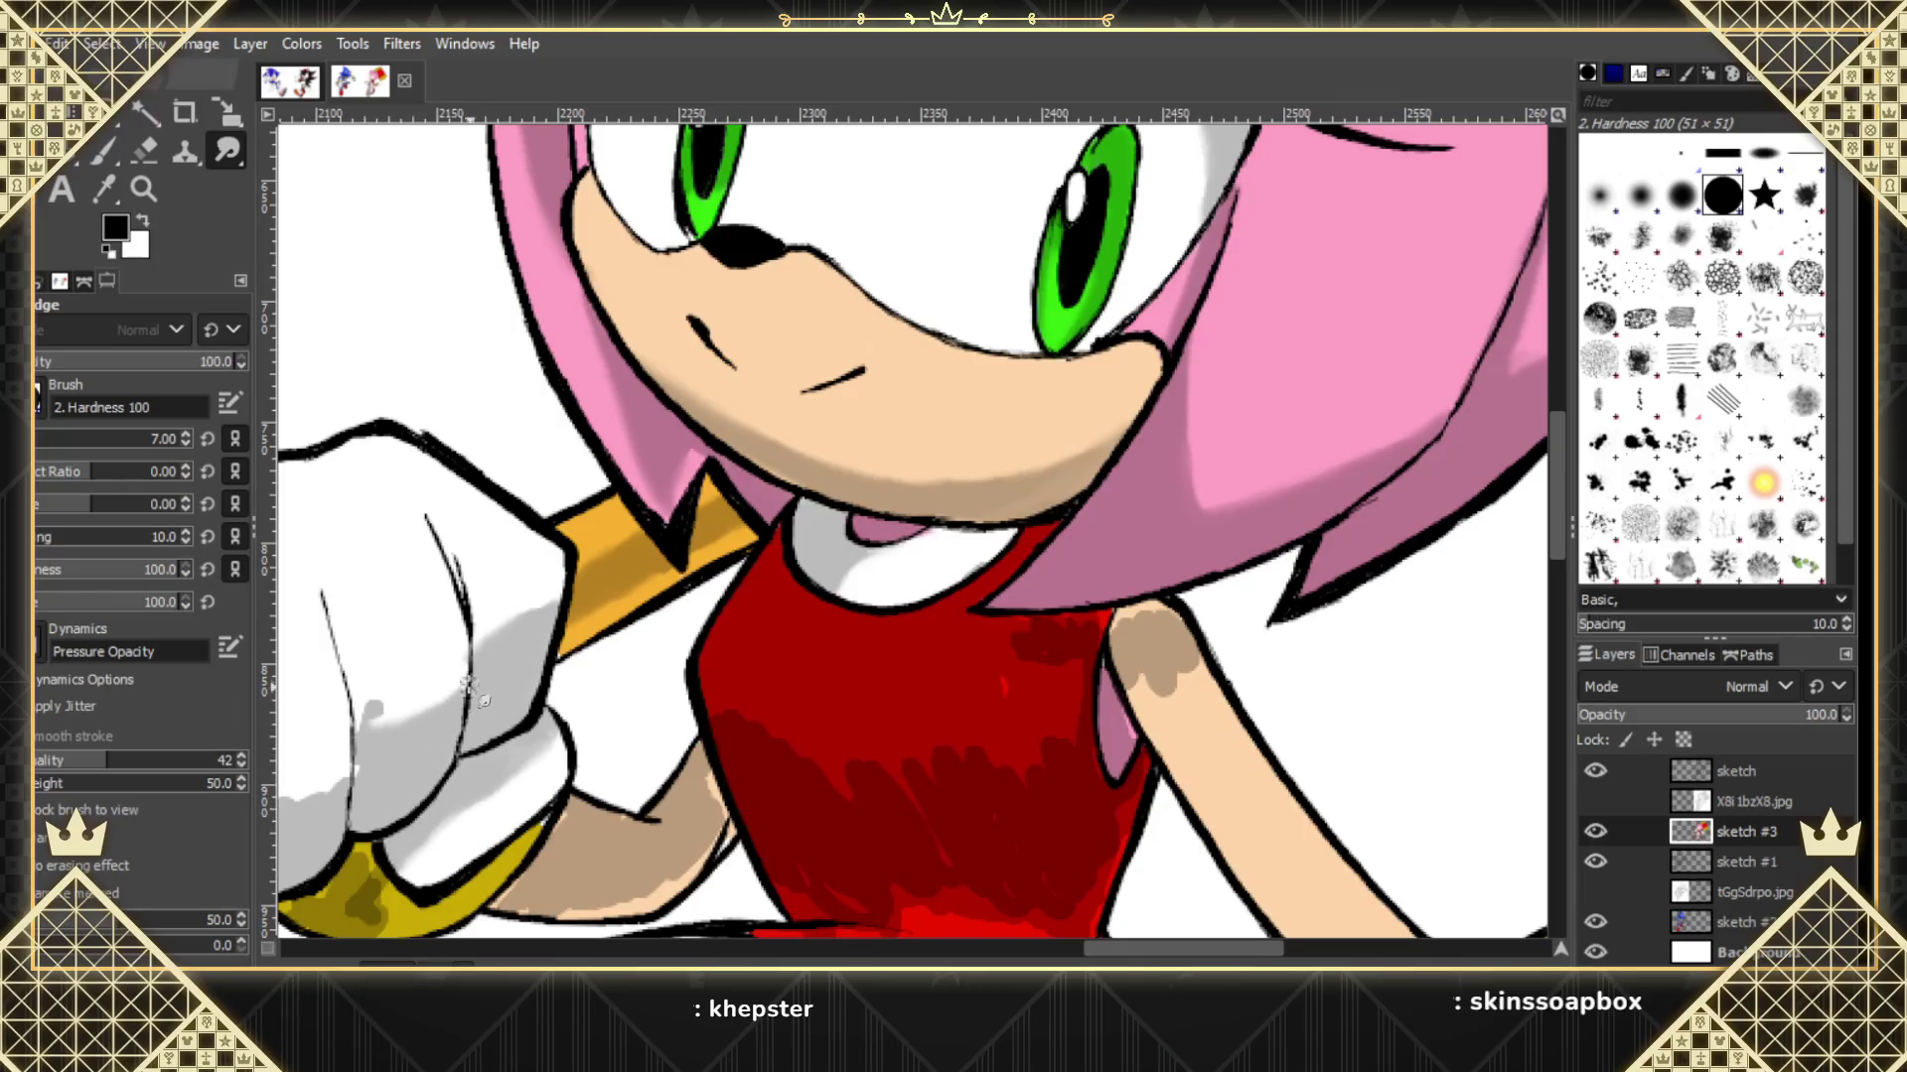
pyautogui.click(1596, 801)
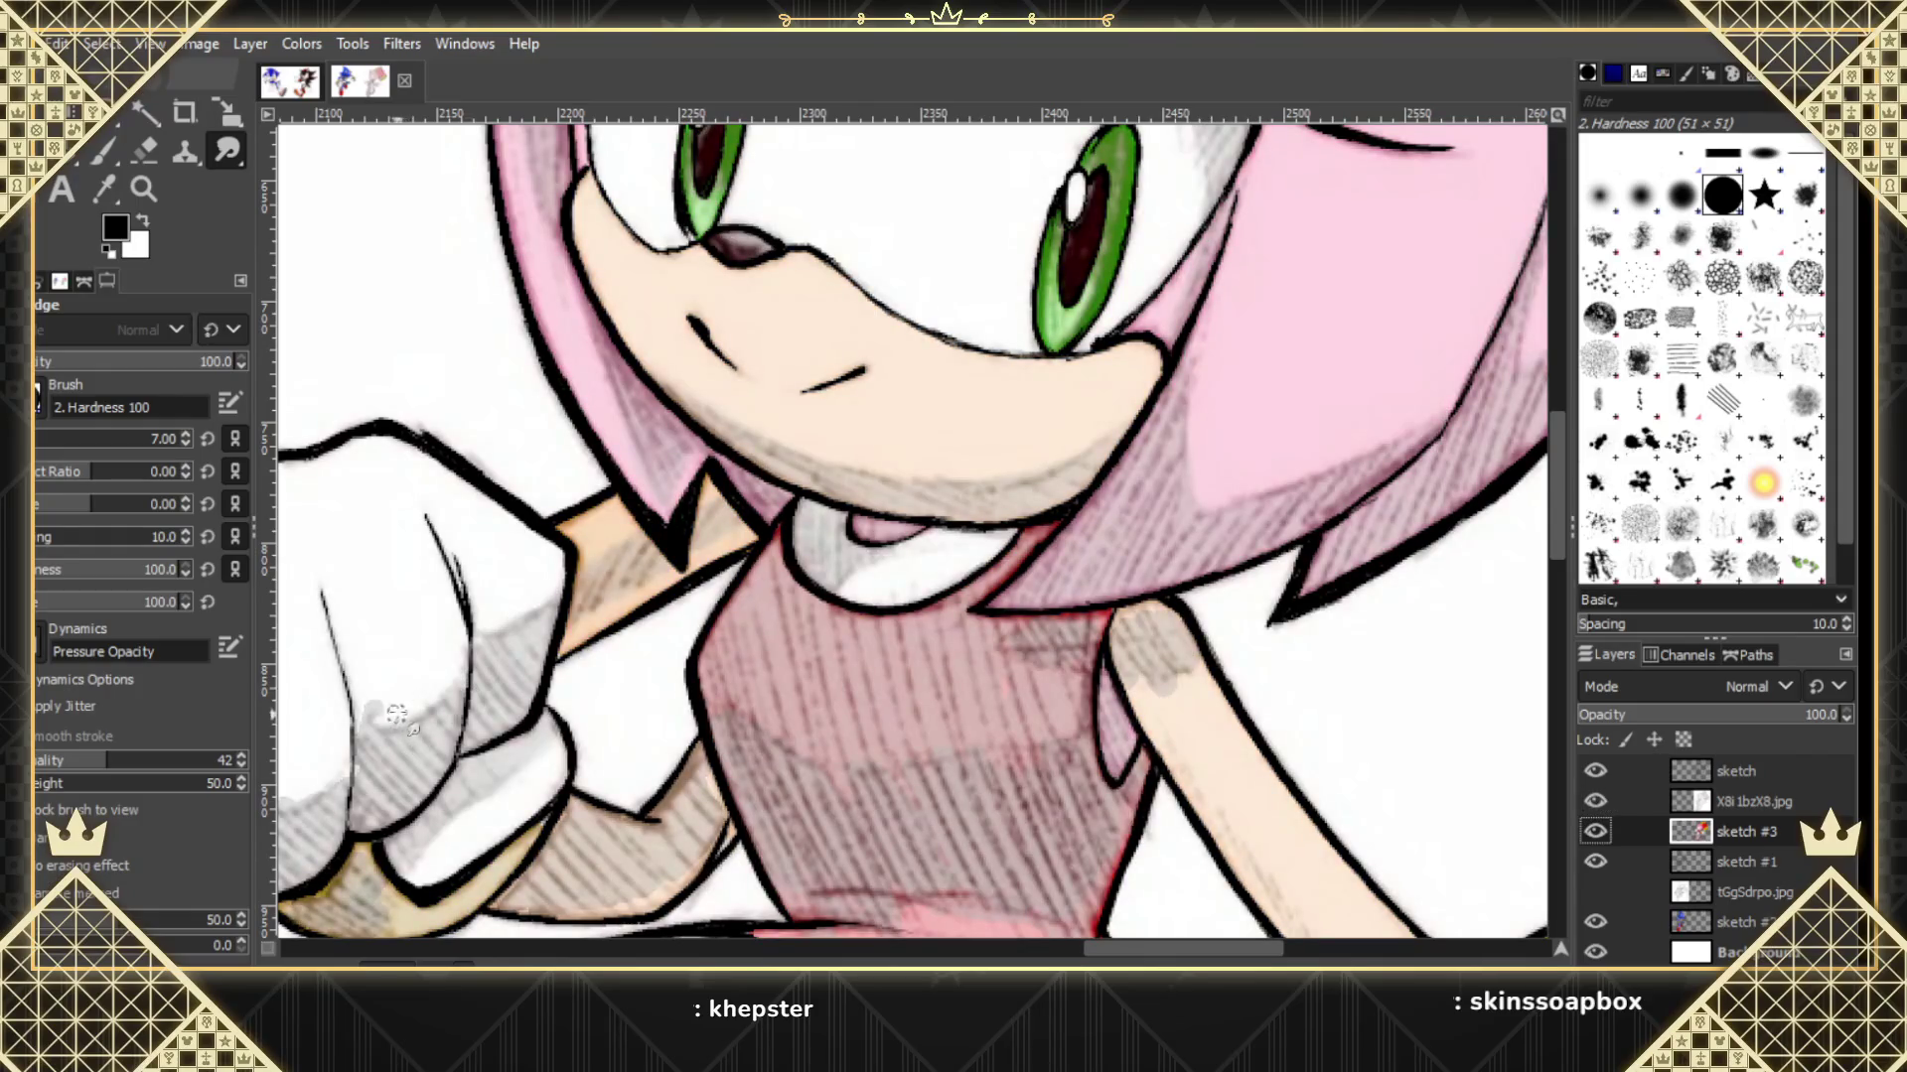
pyautogui.moveTo(378, 710); pyautogui.dragTo(386, 751)
pyautogui.click(1596, 803)
pyautogui.moveTo(502, 646); pyautogui.dragTo(478, 638)
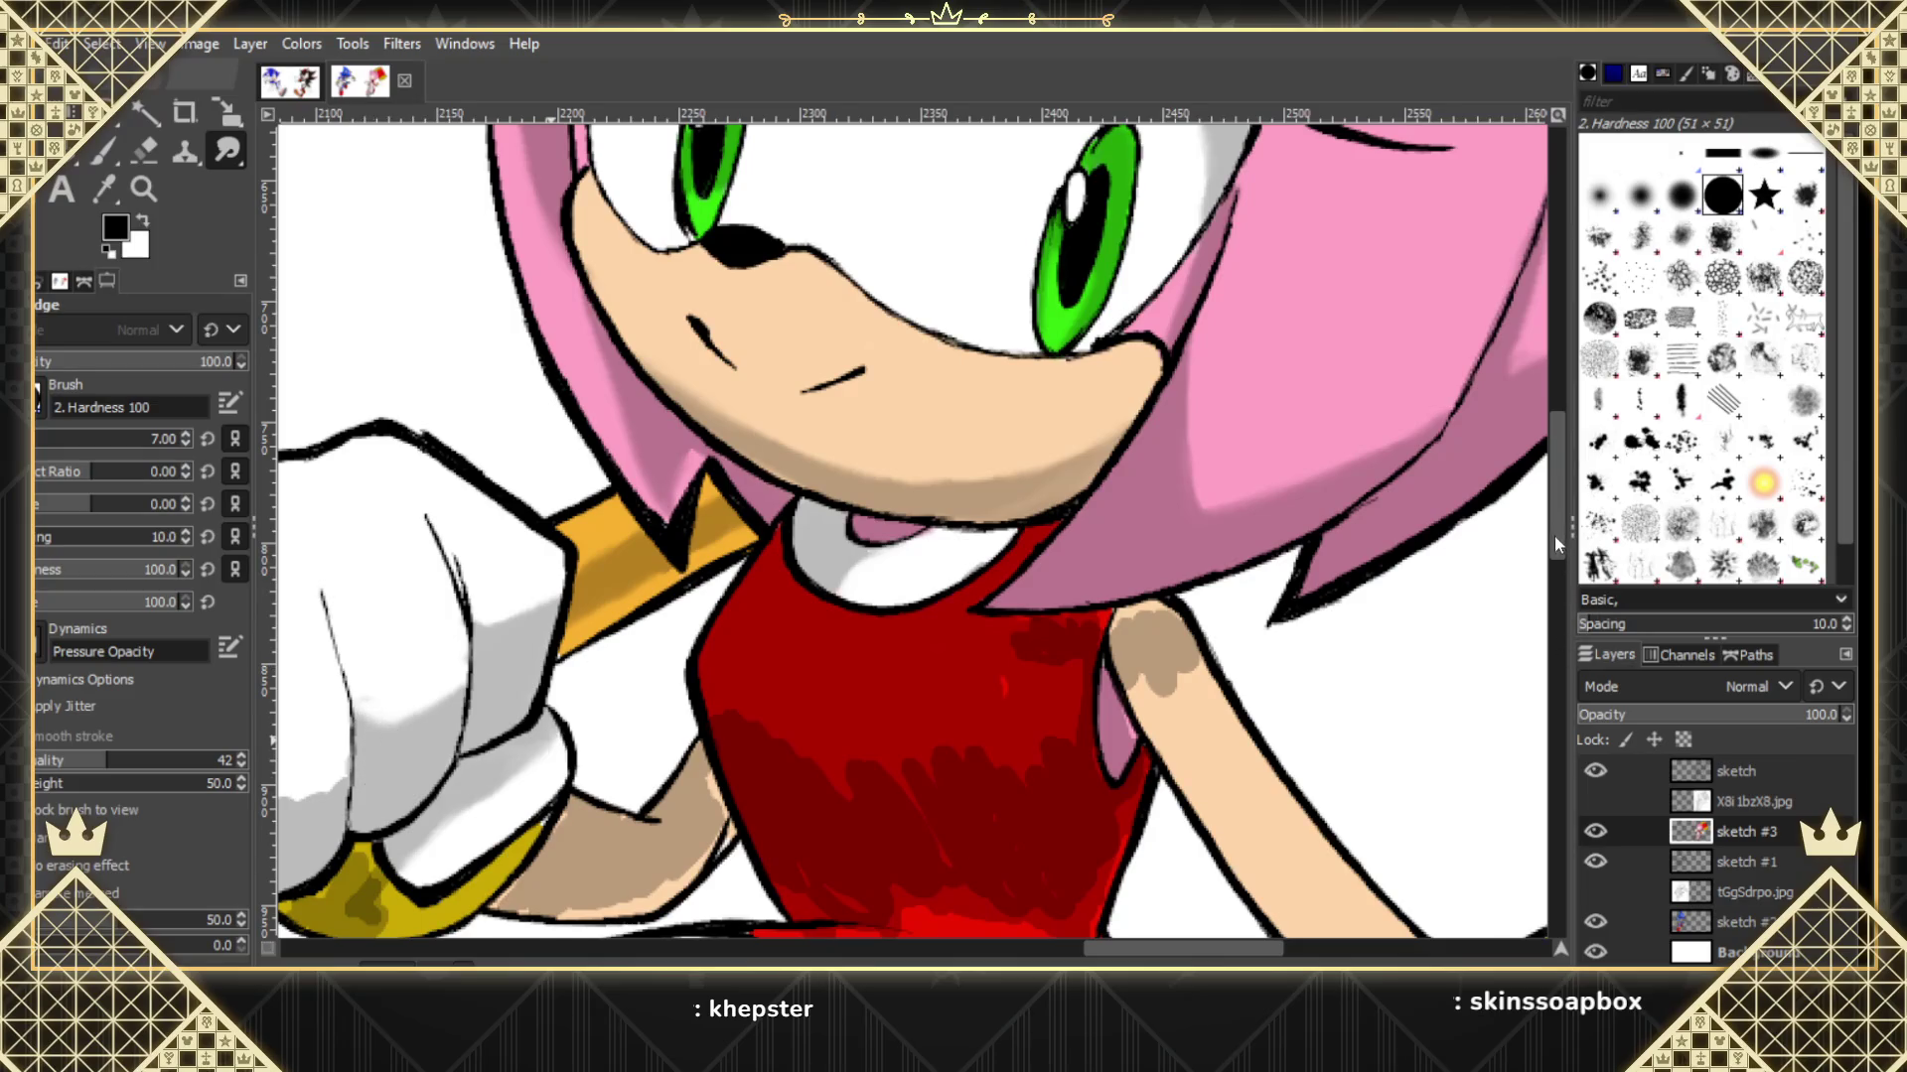
# Compare with the hatched sketch reference and soften the grey shading on the glove highlight.
pyautogui.moveTo(1555, 543); pyautogui.dragTo(1557, 563)
pyautogui.click(1595, 801)
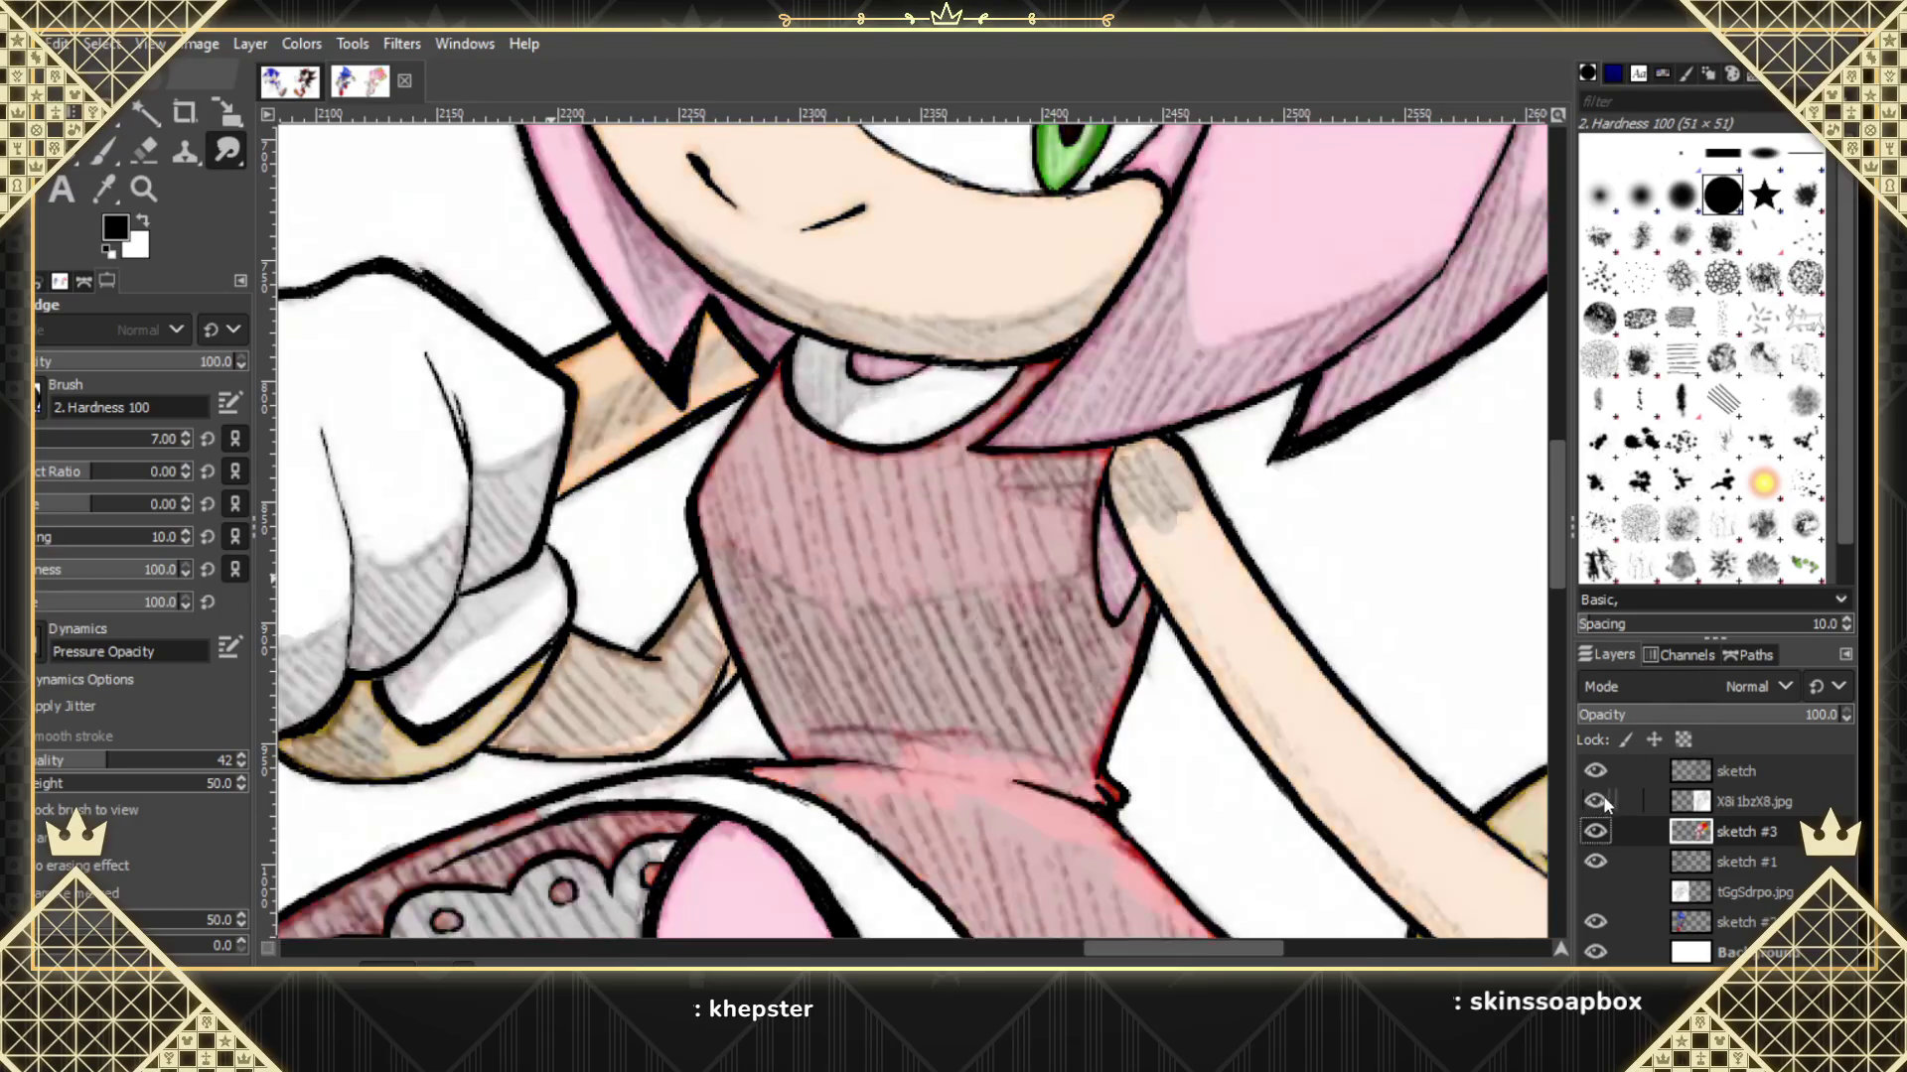
pyautogui.click(1608, 797)
pyautogui.click(1608, 797)
pyautogui.moveTo(415, 682); pyautogui.dragTo(438, 652)
pyautogui.hscroll(-5, 512, 591)
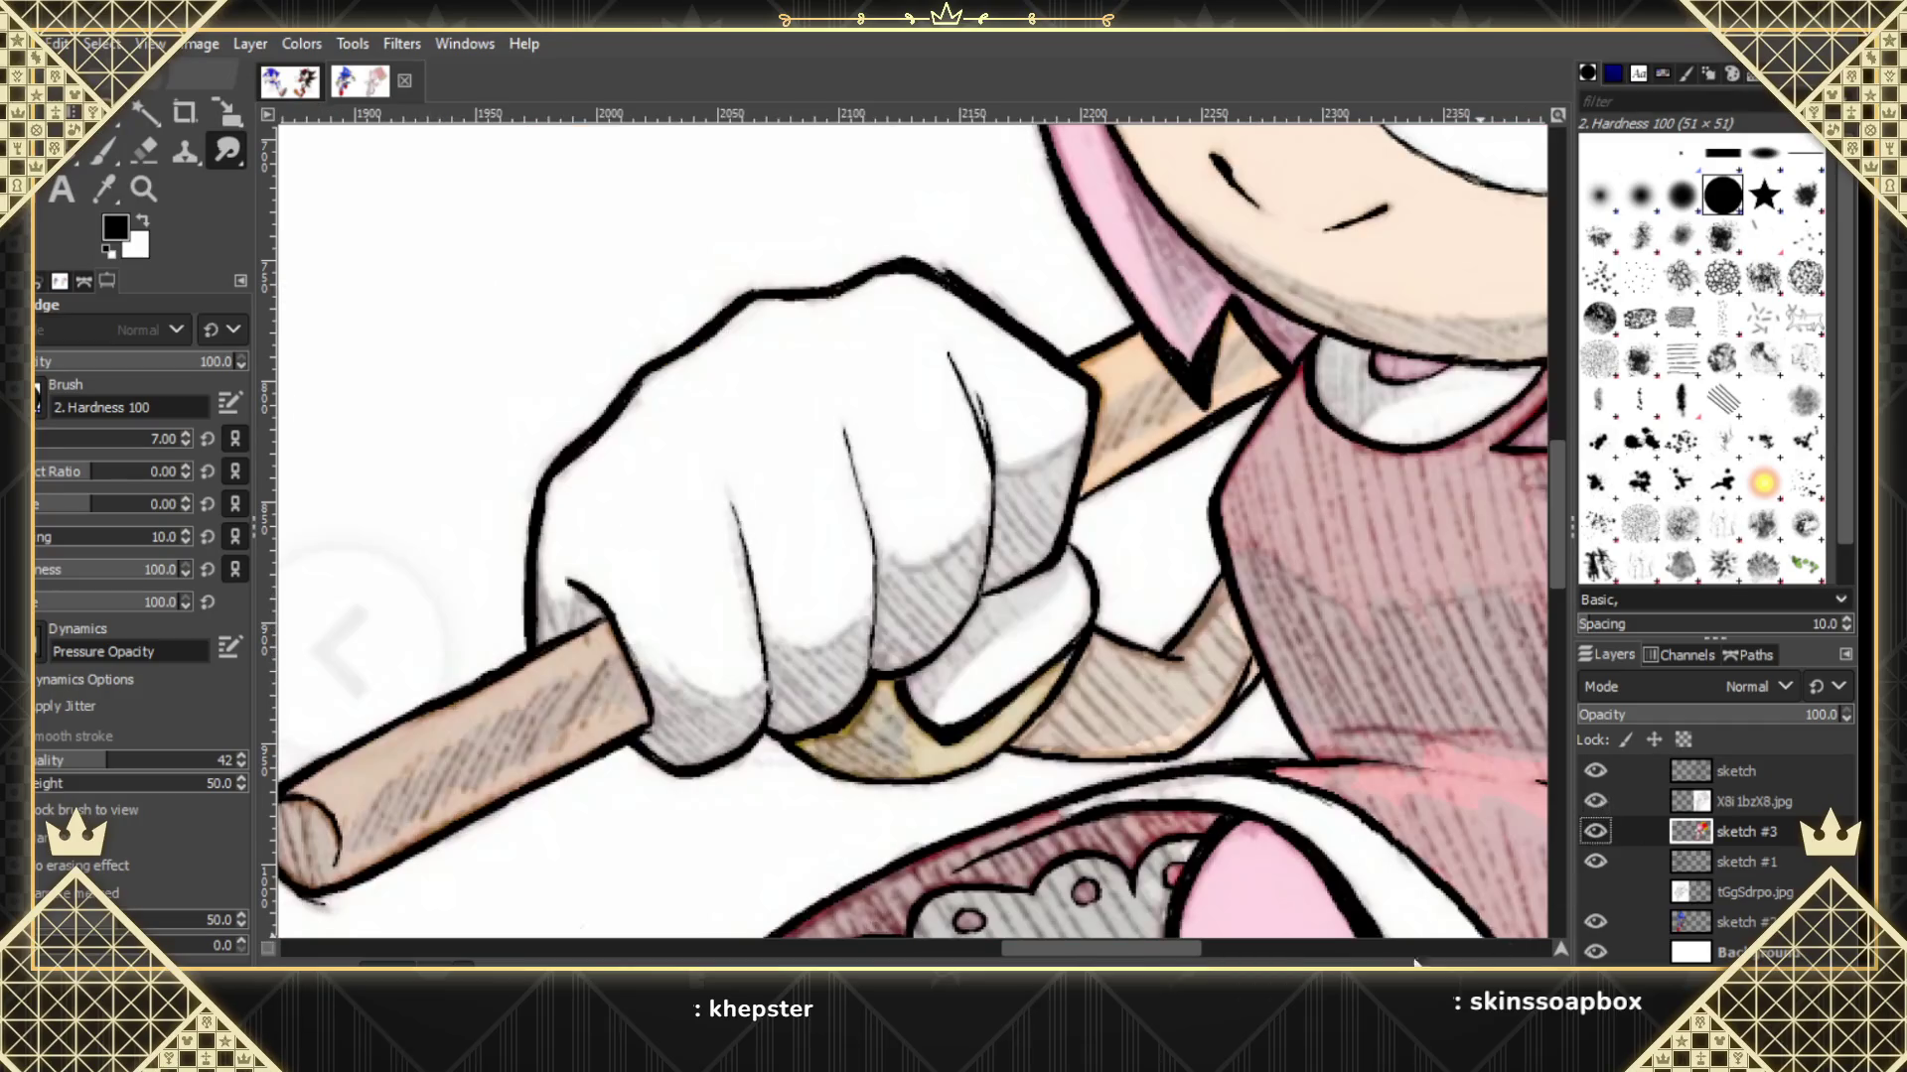
# Check the hammer handle against the reference and smudge away the white fringe at its glove end.
pyautogui.moveTo(1188, 959); pyautogui.dragTo(1167, 957)
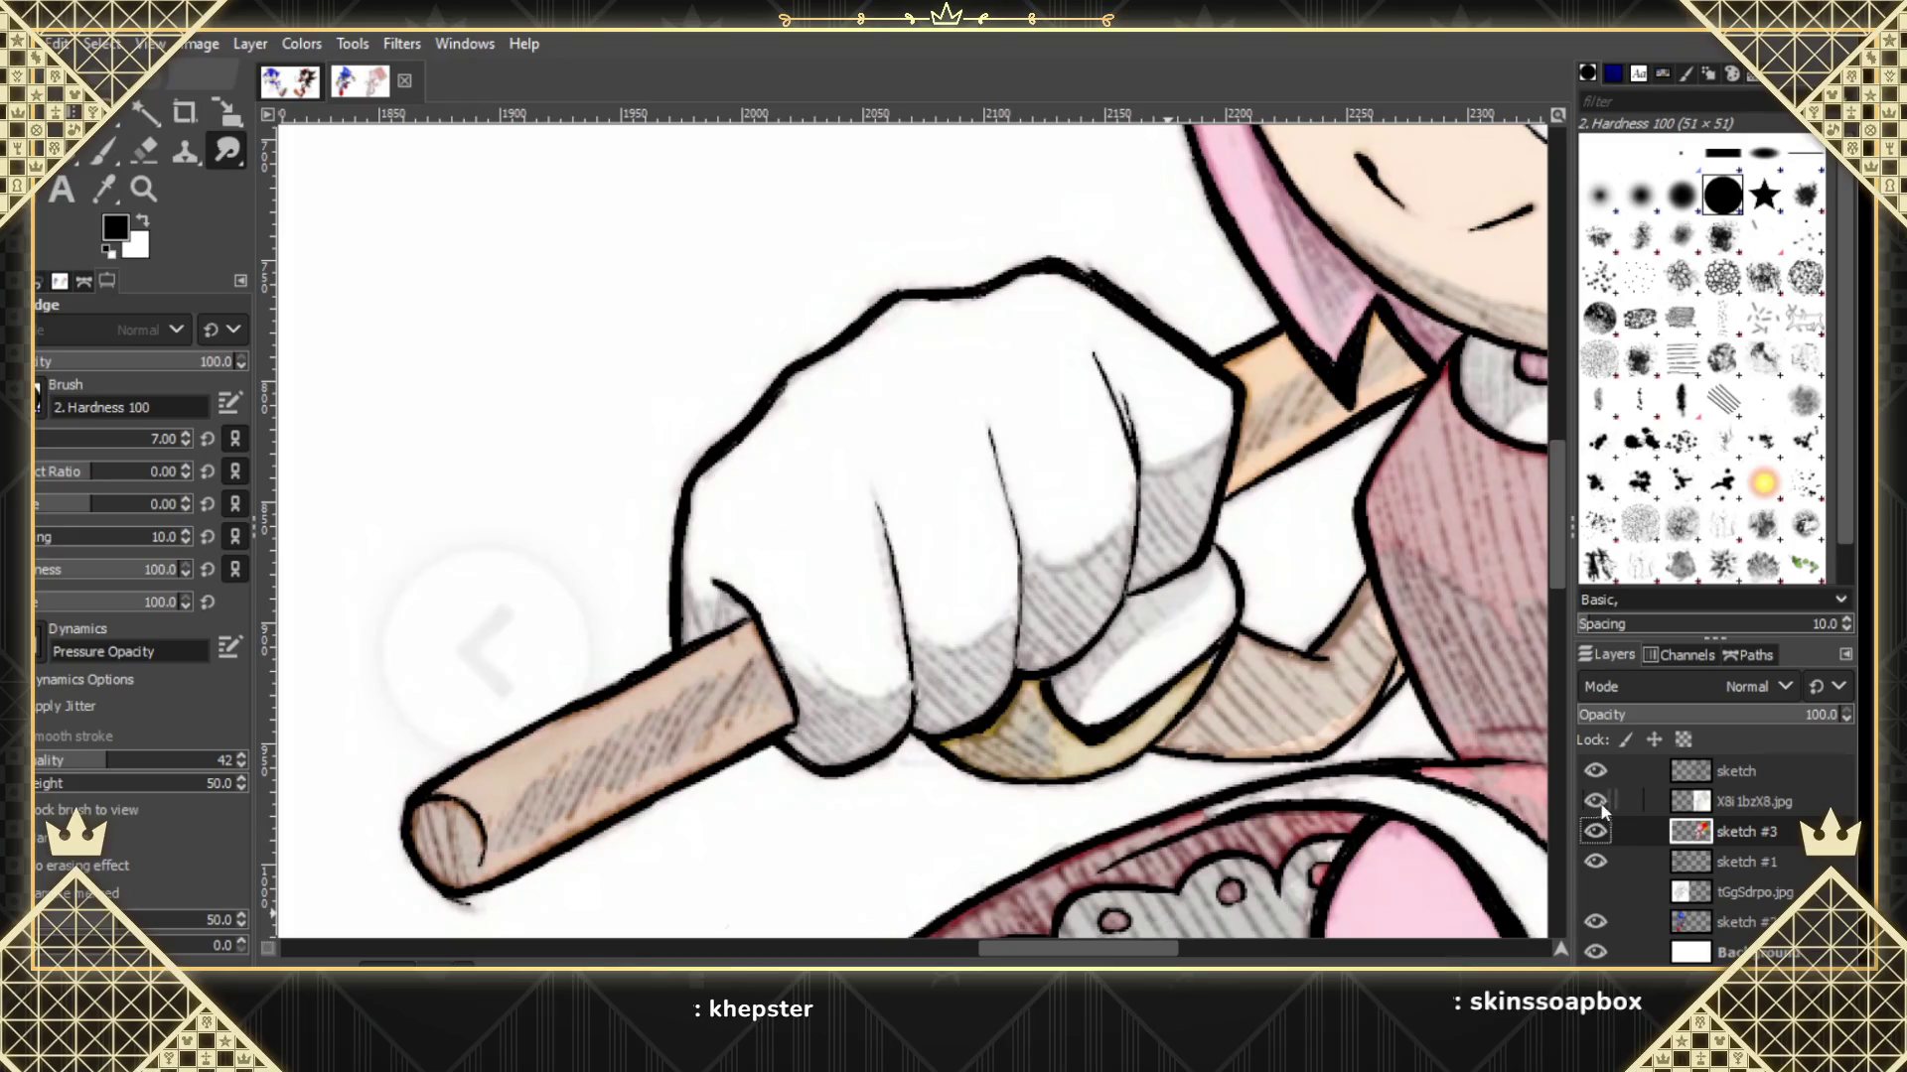
pyautogui.click(1601, 809)
pyautogui.click(1596, 806)
pyautogui.click(1604, 801)
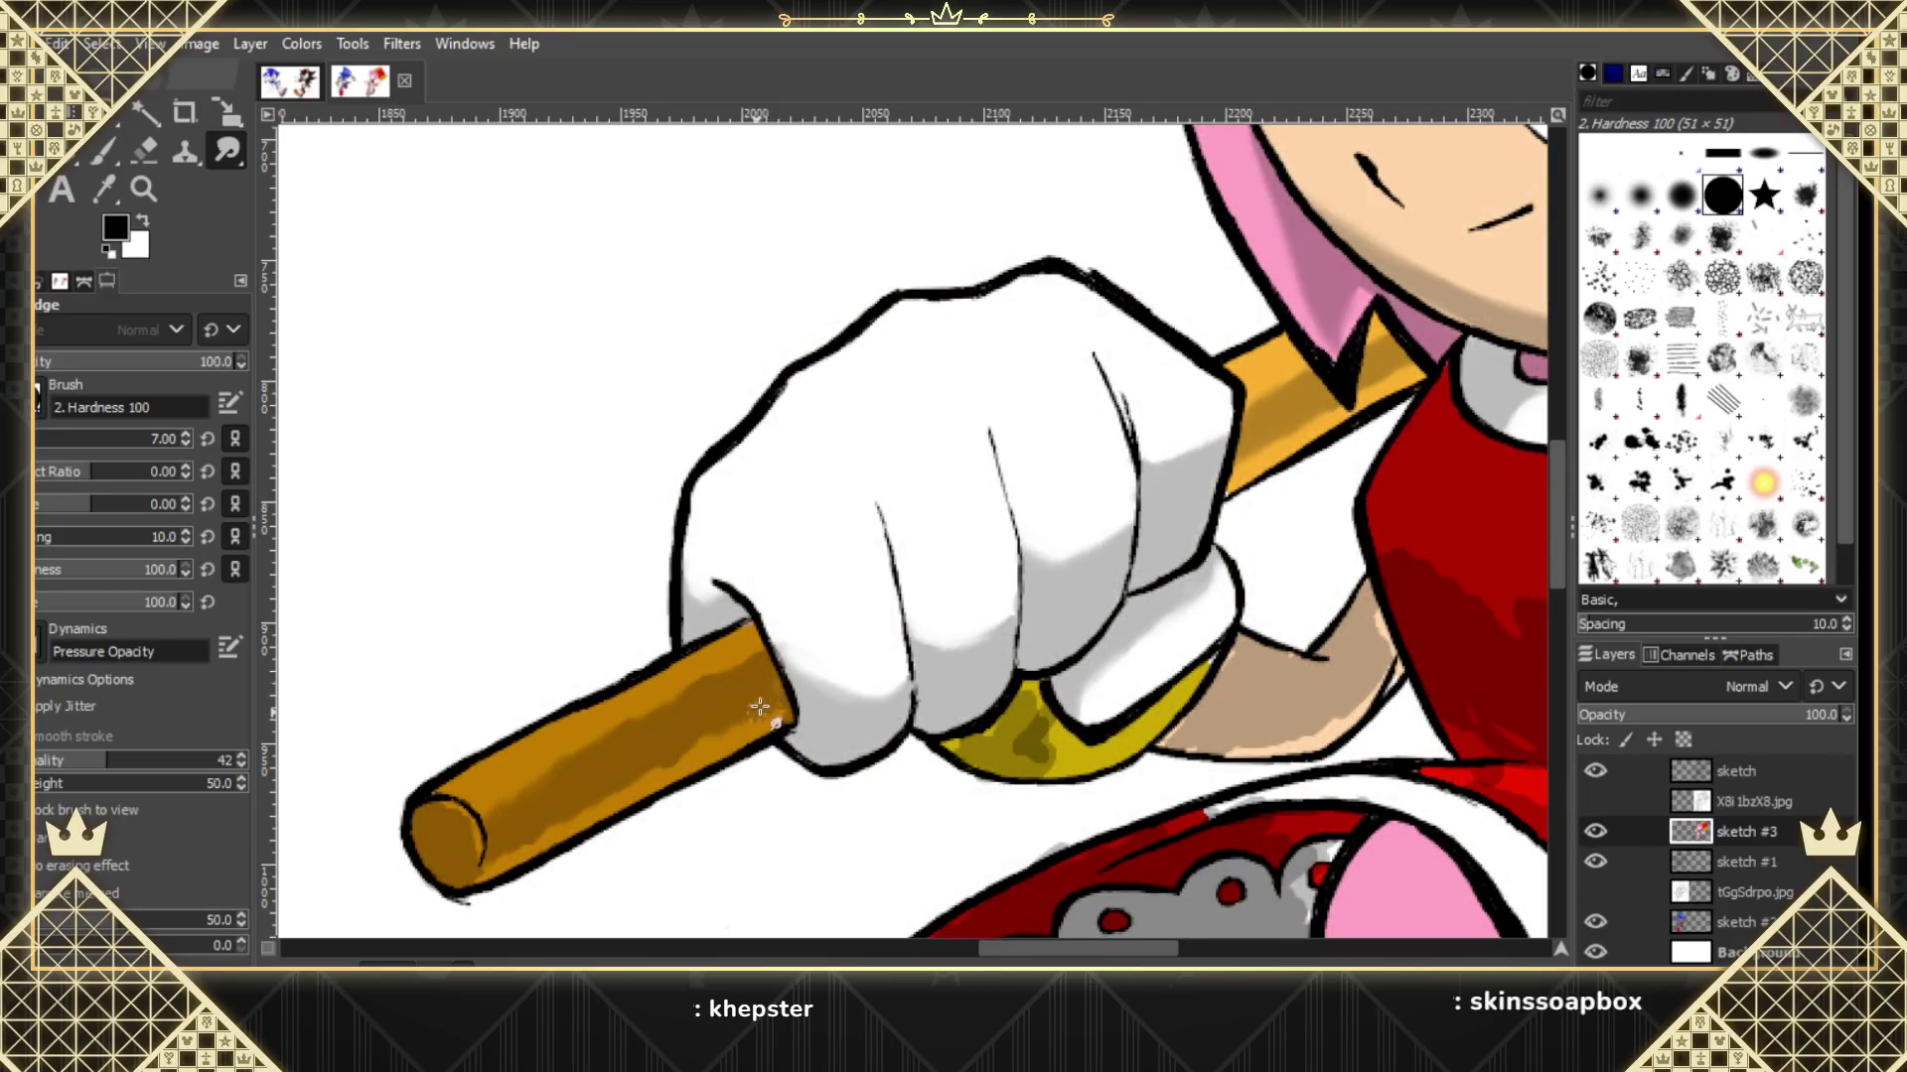
pyautogui.moveTo(783, 687); pyautogui.dragTo(590, 799)
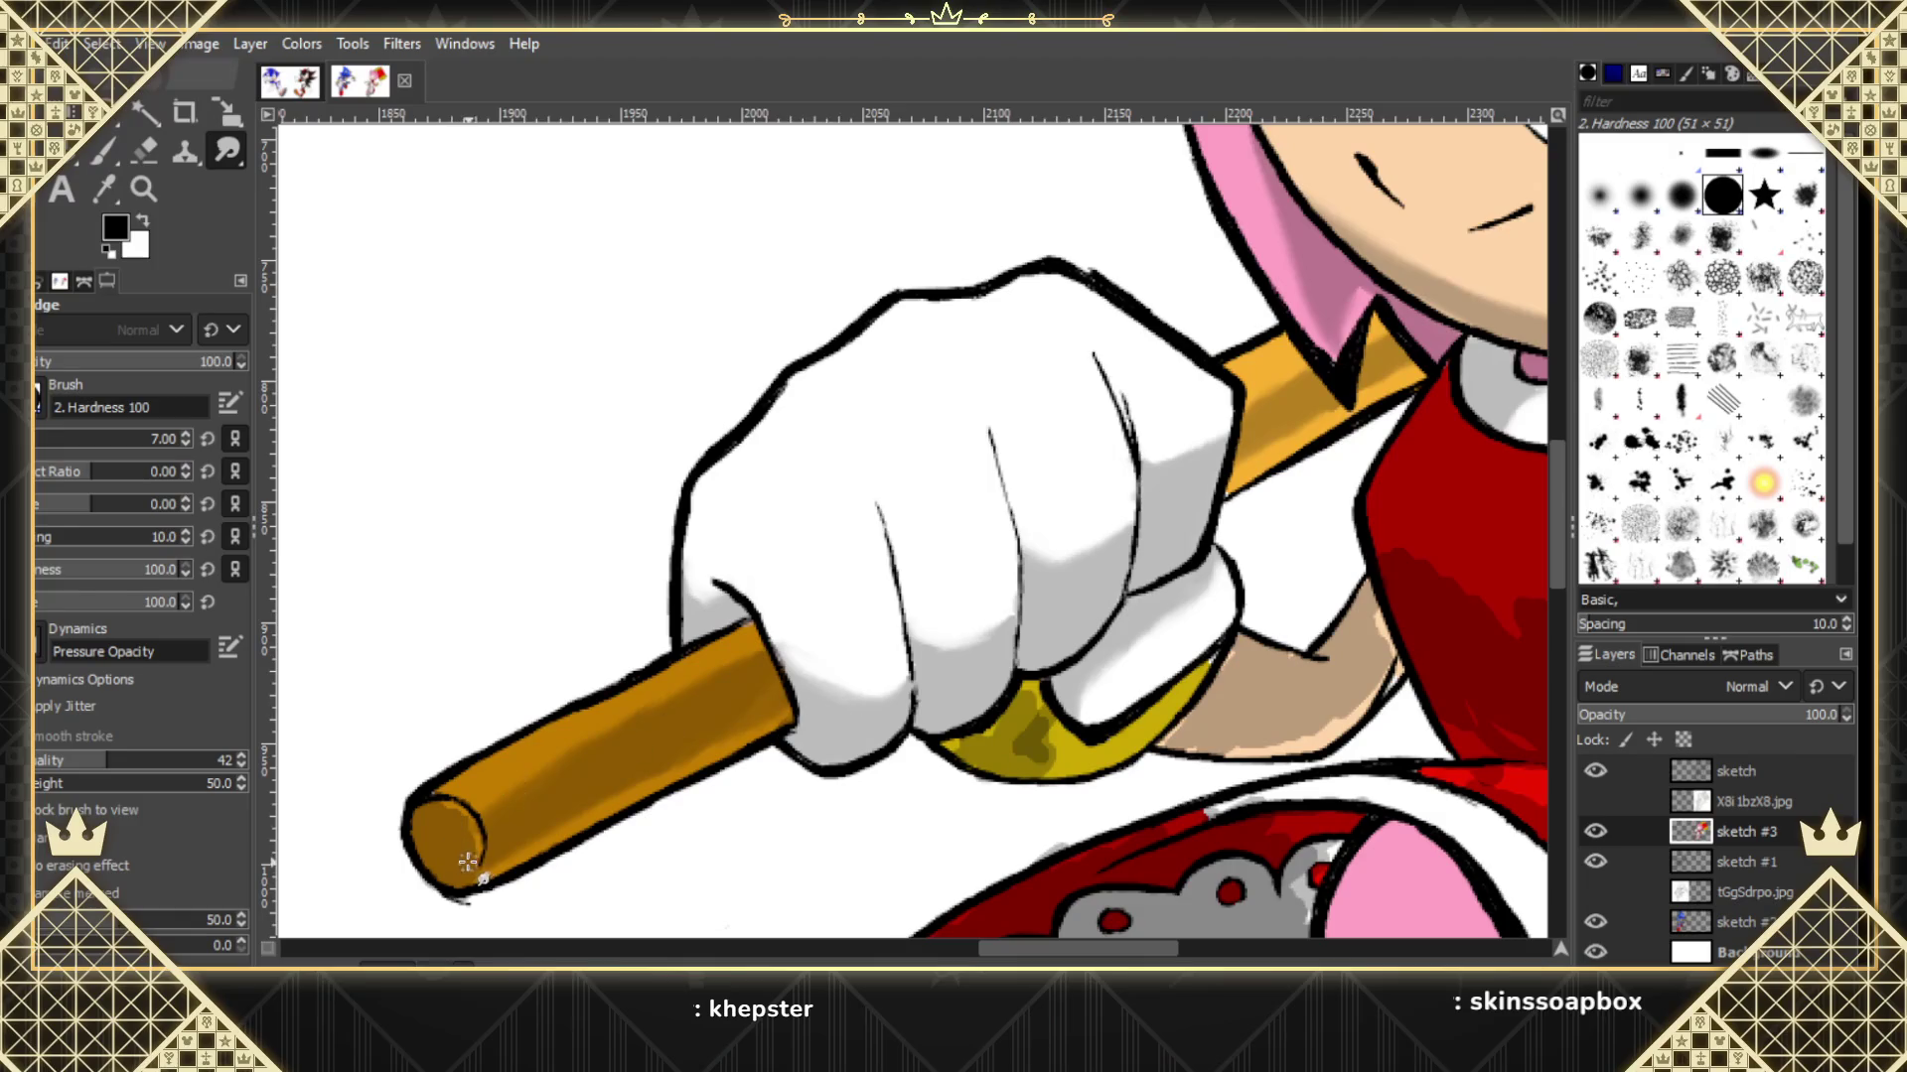
pyautogui.click(1605, 800)
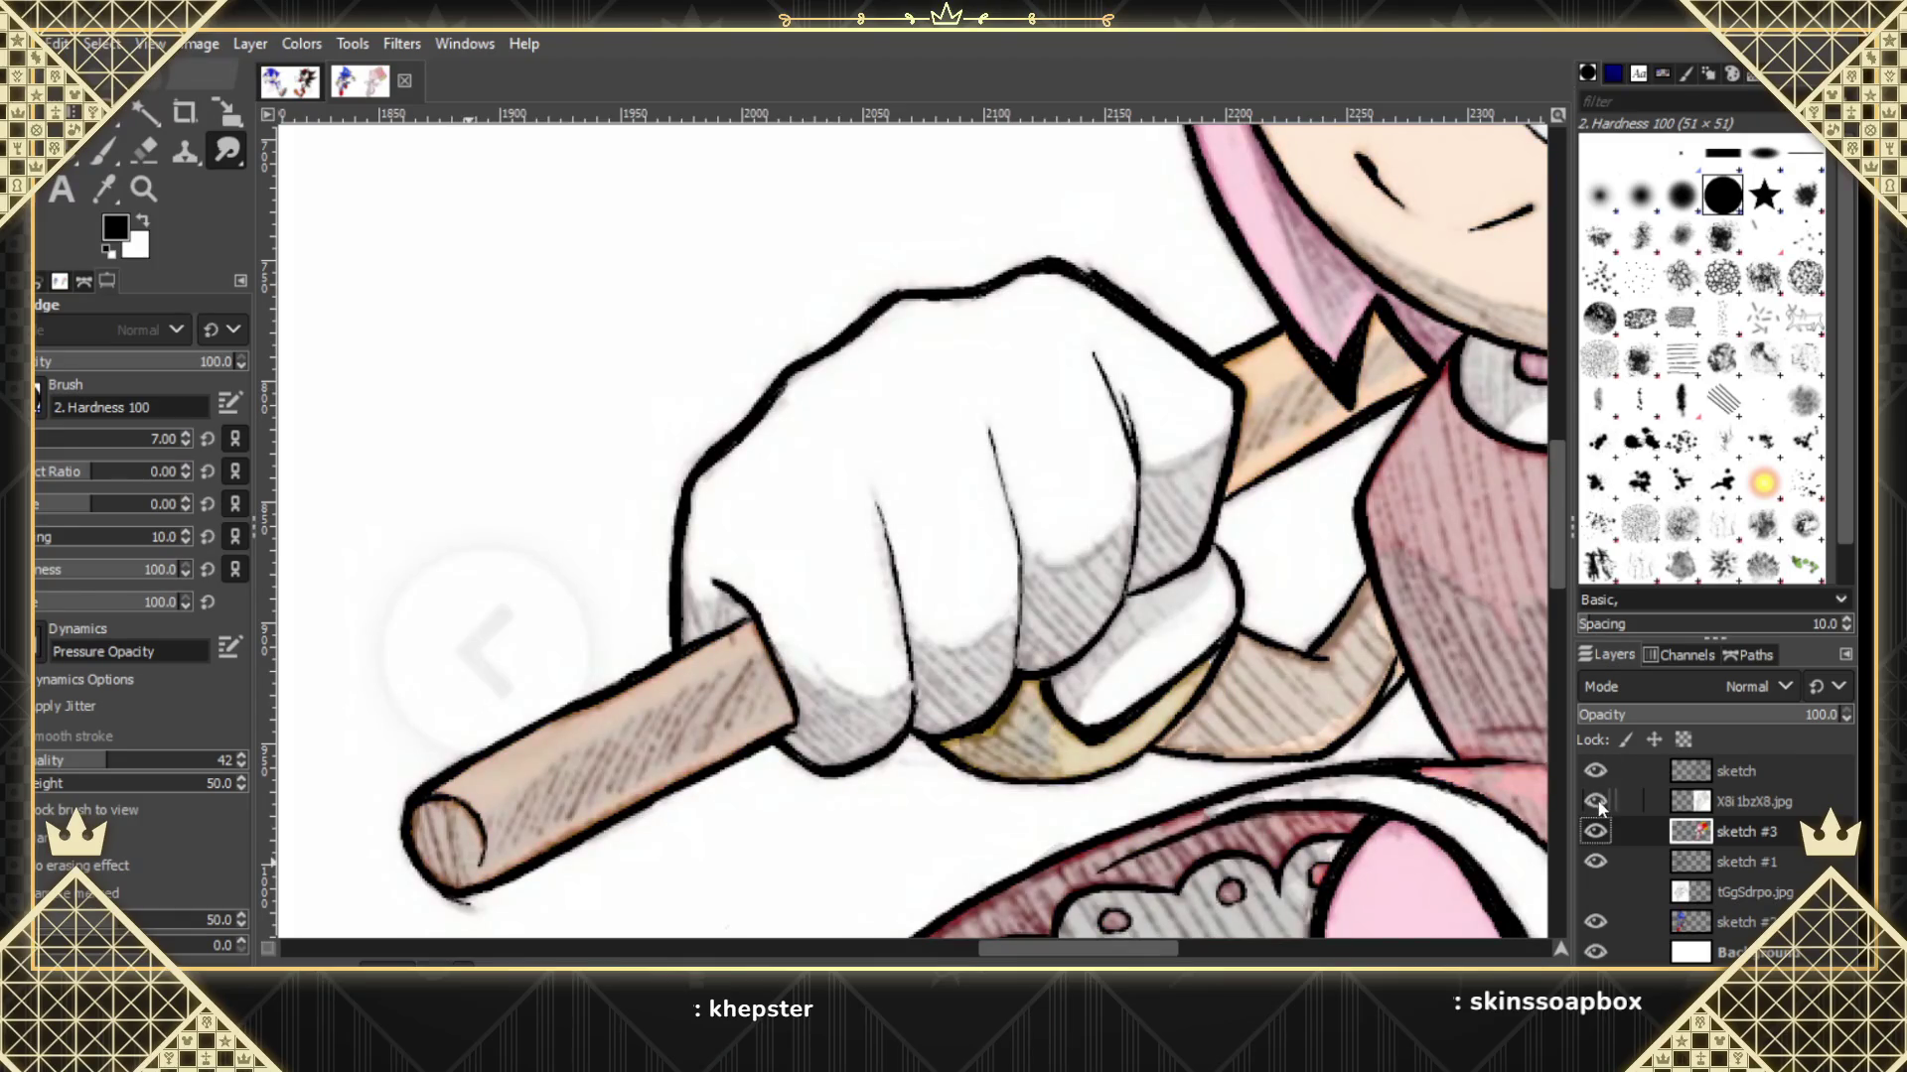
pyautogui.click(1596, 800)
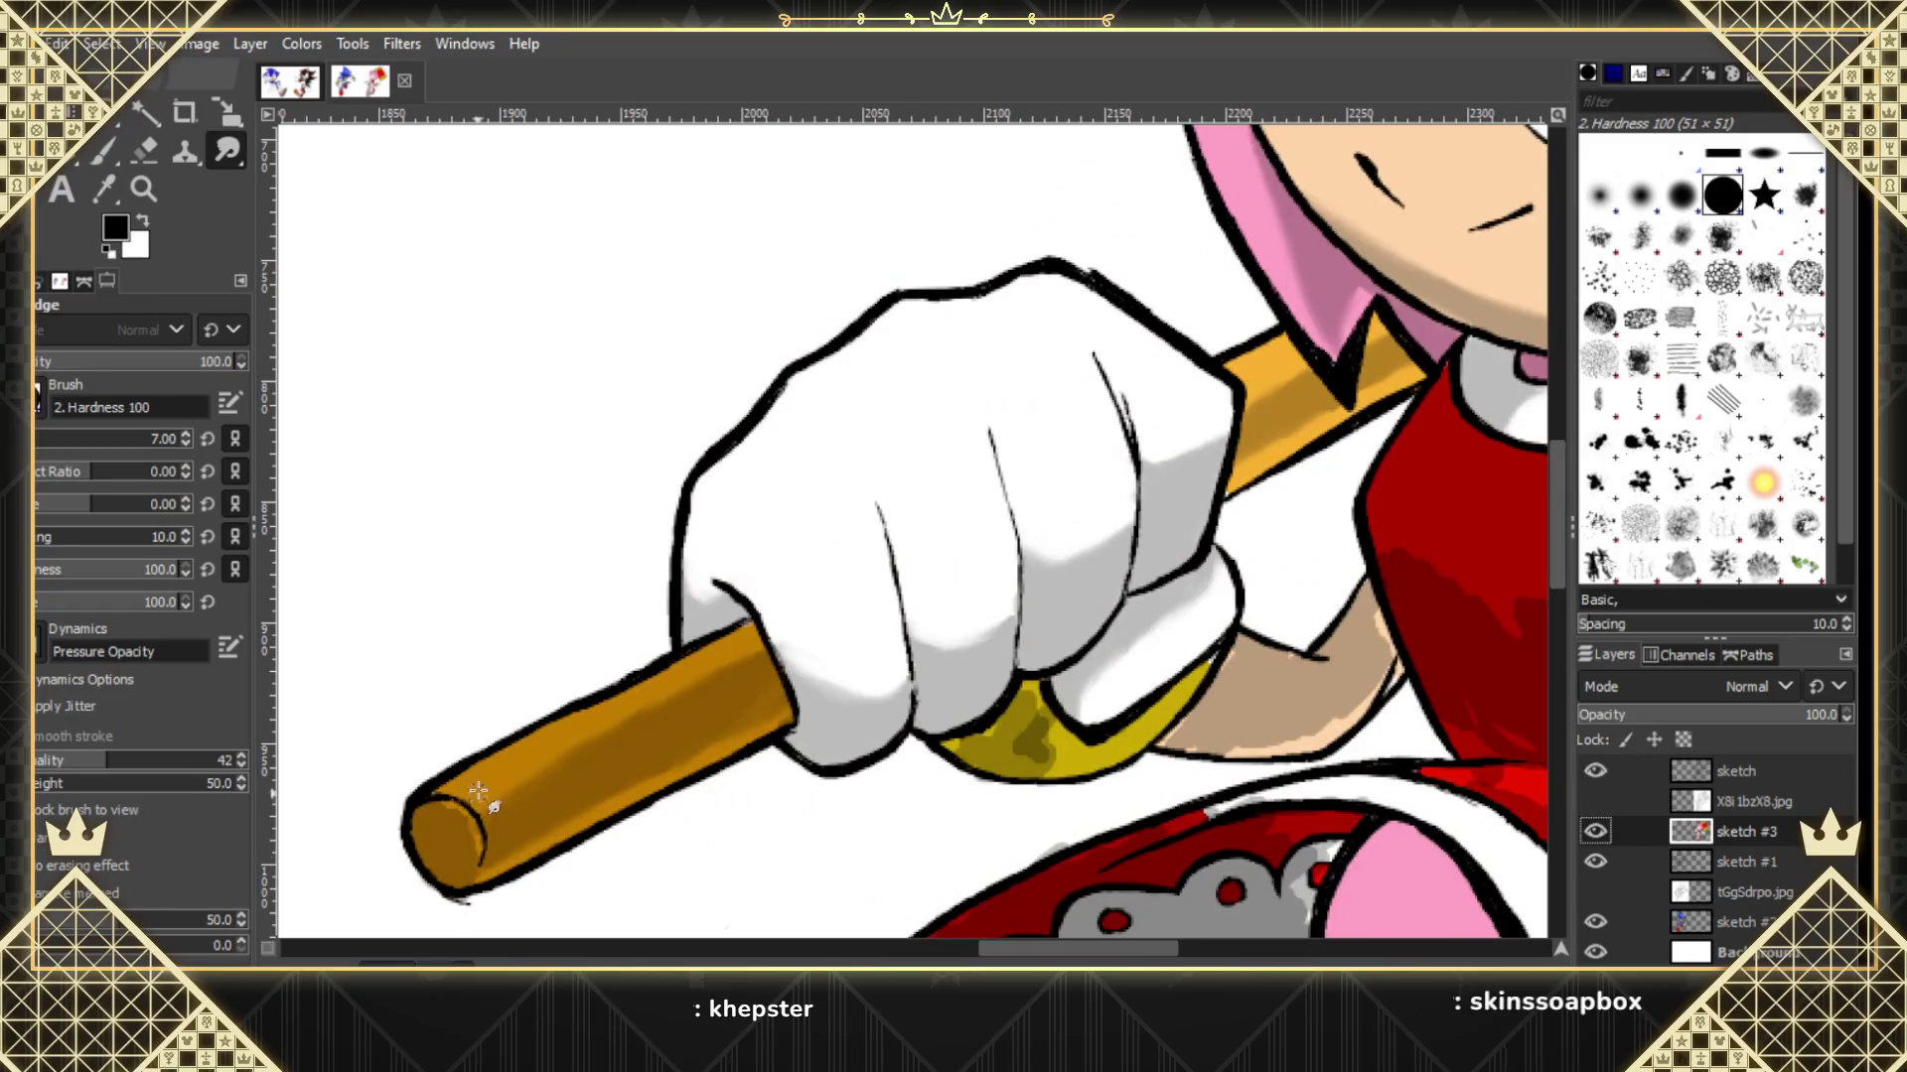
# Blend the colours, rim and lower edge of the hammer handle's end cap.
pyautogui.click(1601, 796)
pyautogui.moveTo(455, 845)
pyautogui.mouseDown()
pyautogui.moveTo(438, 875)
pyautogui.moveTo(601, 868)
pyautogui.moveTo(545, 854)
pyautogui.mouseUp()
pyautogui.click(1601, 800)
pyautogui.moveTo(501, 869)
pyautogui.mouseDown()
pyautogui.moveTo(442, 809)
pyautogui.moveTo(488, 880)
pyautogui.moveTo(509, 866)
pyautogui.moveTo(487, 854)
pyautogui.moveTo(573, 827)
pyautogui.moveTo(485, 884)
pyautogui.moveTo(536, 854)
pyautogui.mouseUp()
# Smudge the yellow area and tip under the fist, comparing with the sketch reference.
pyautogui.click(1606, 797)
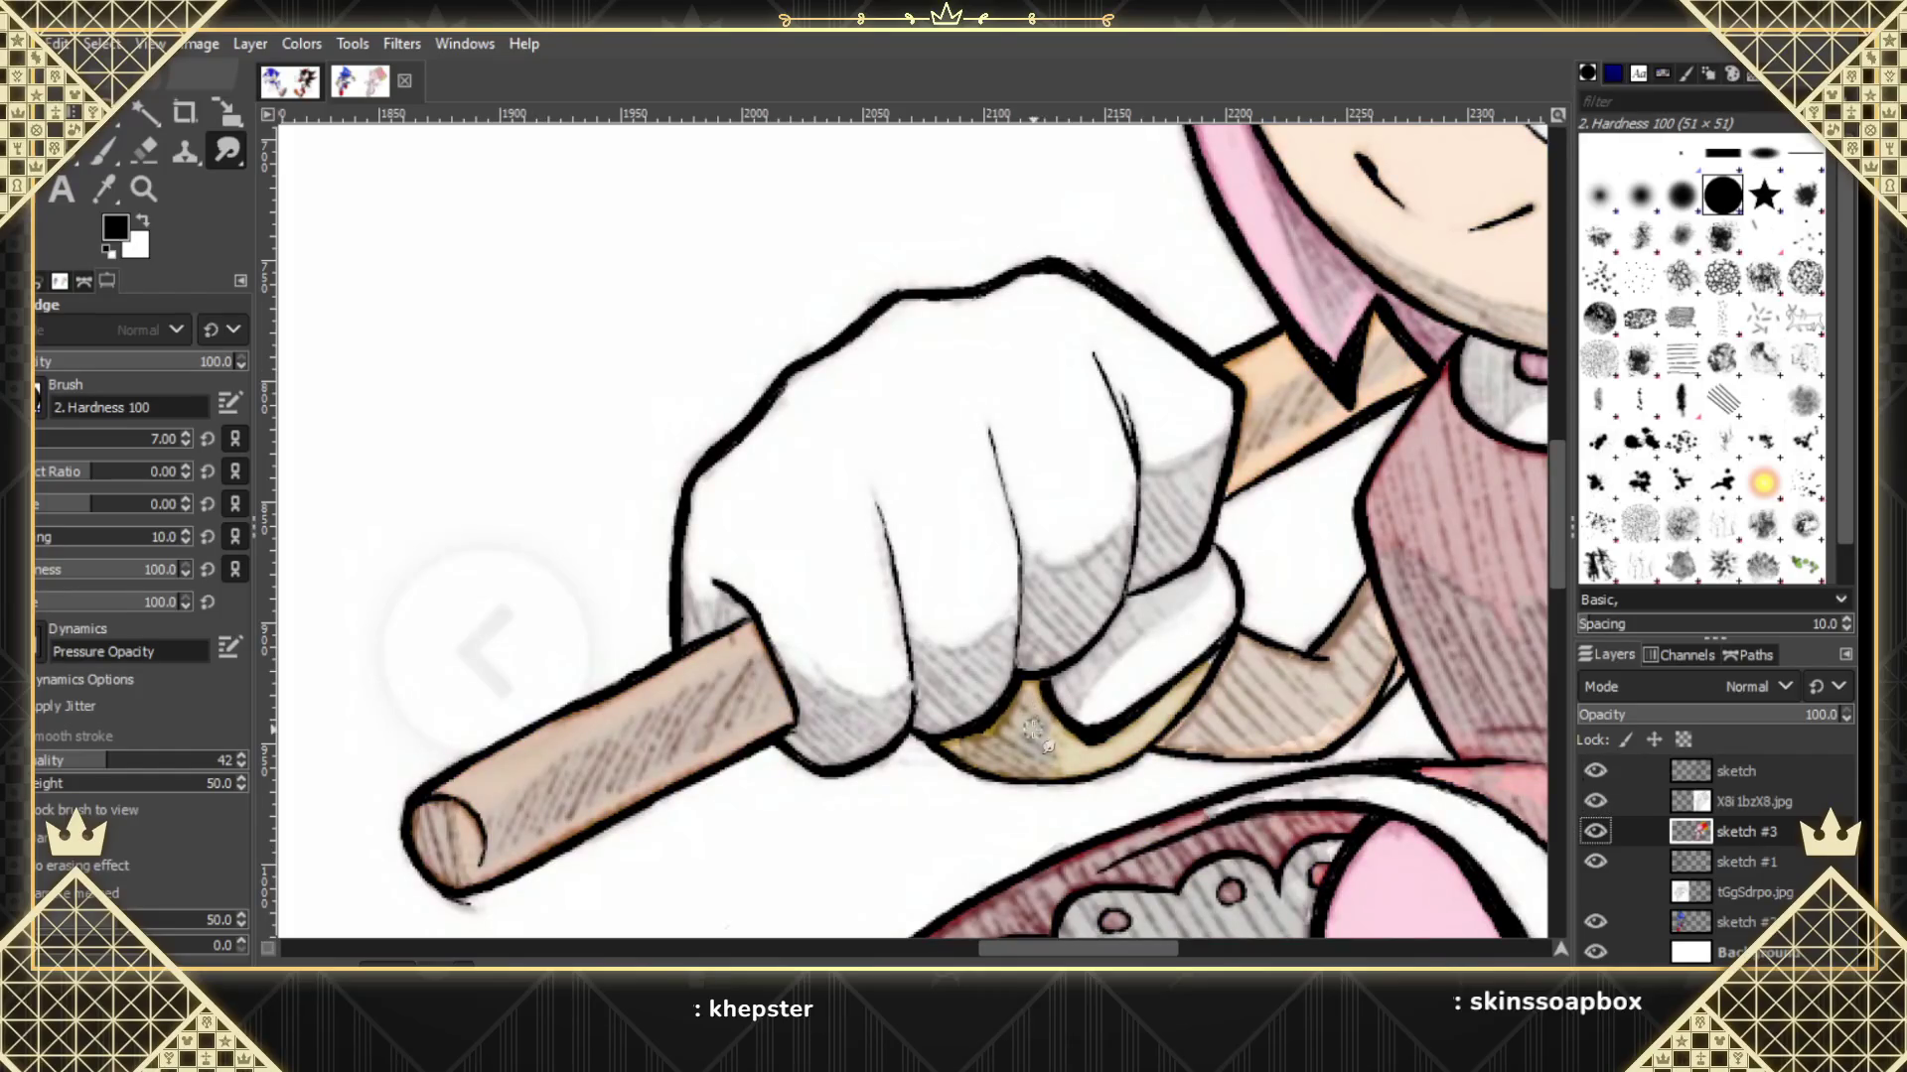
pyautogui.moveTo(1055, 733)
pyautogui.mouseDown()
pyautogui.moveTo(973, 743)
pyautogui.moveTo(1034, 765)
pyautogui.mouseUp()
pyautogui.click(1595, 800)
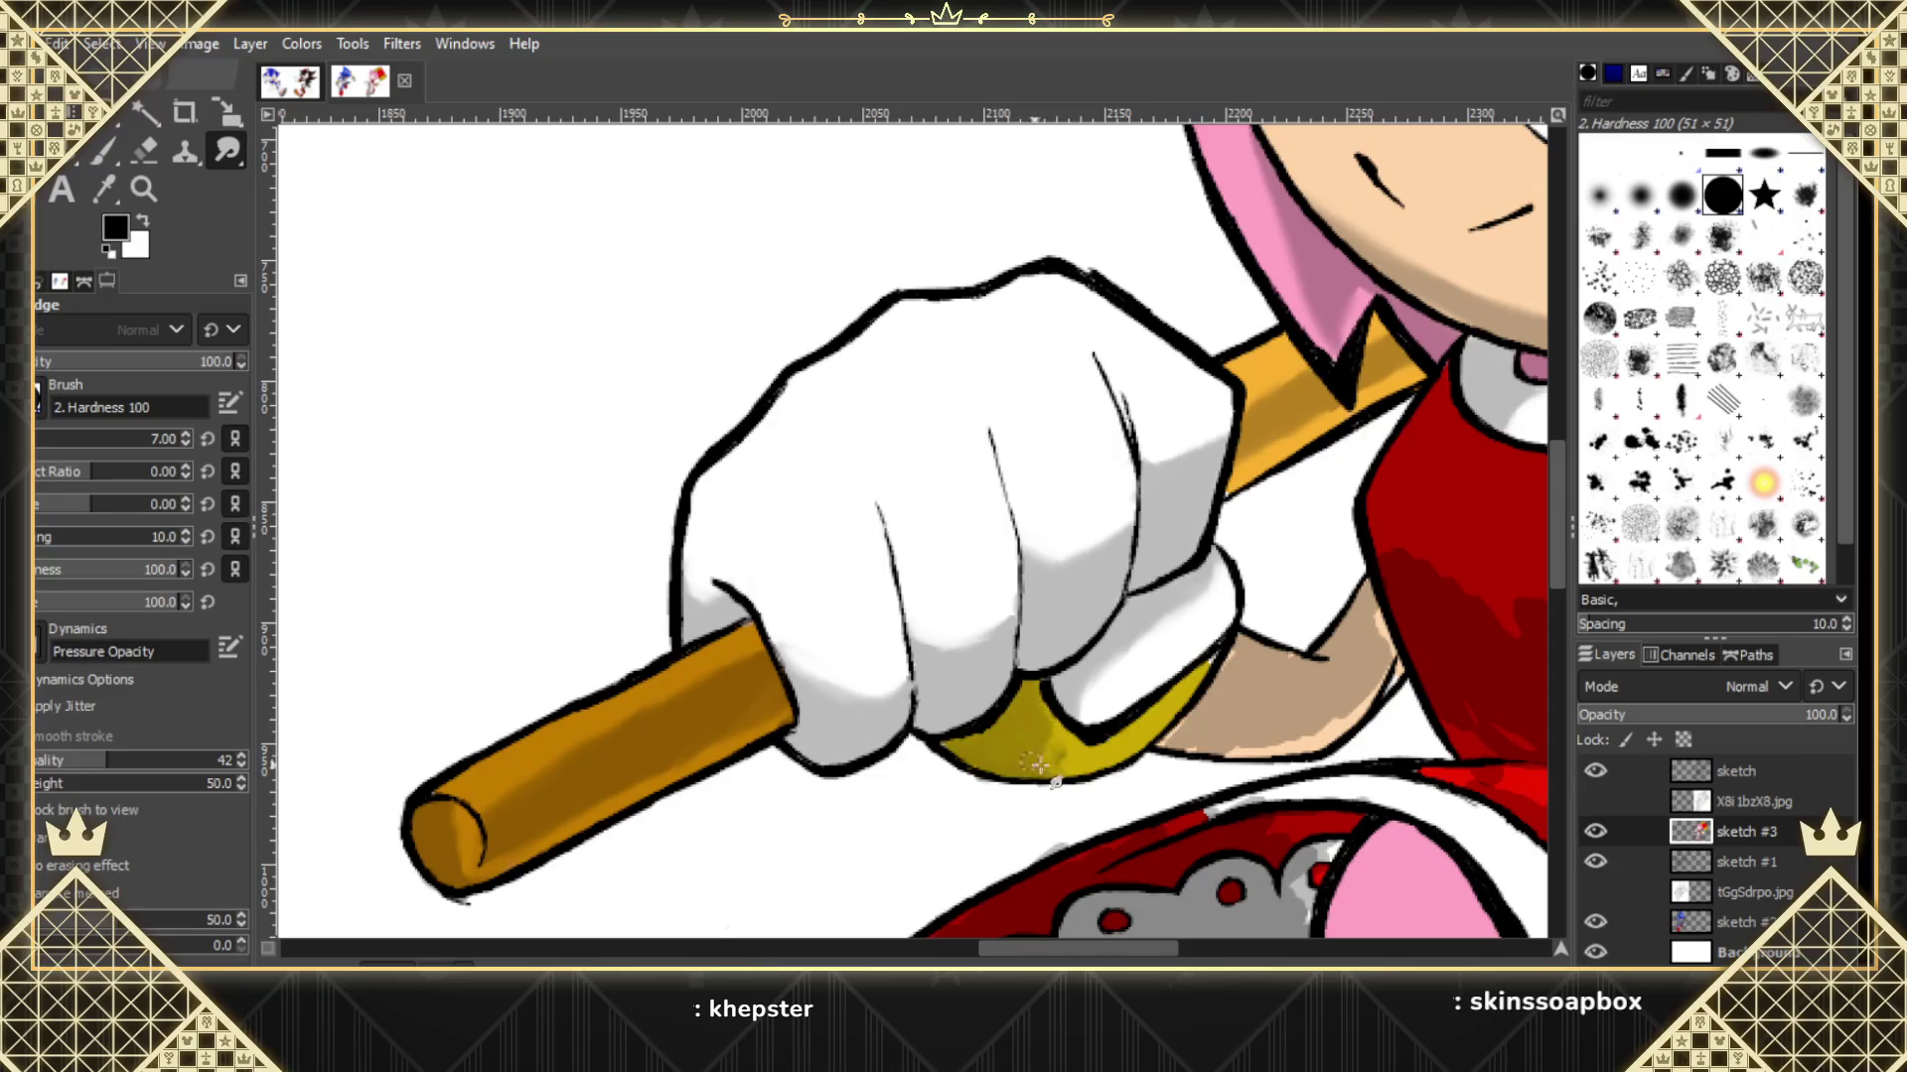
pyautogui.click(1594, 801)
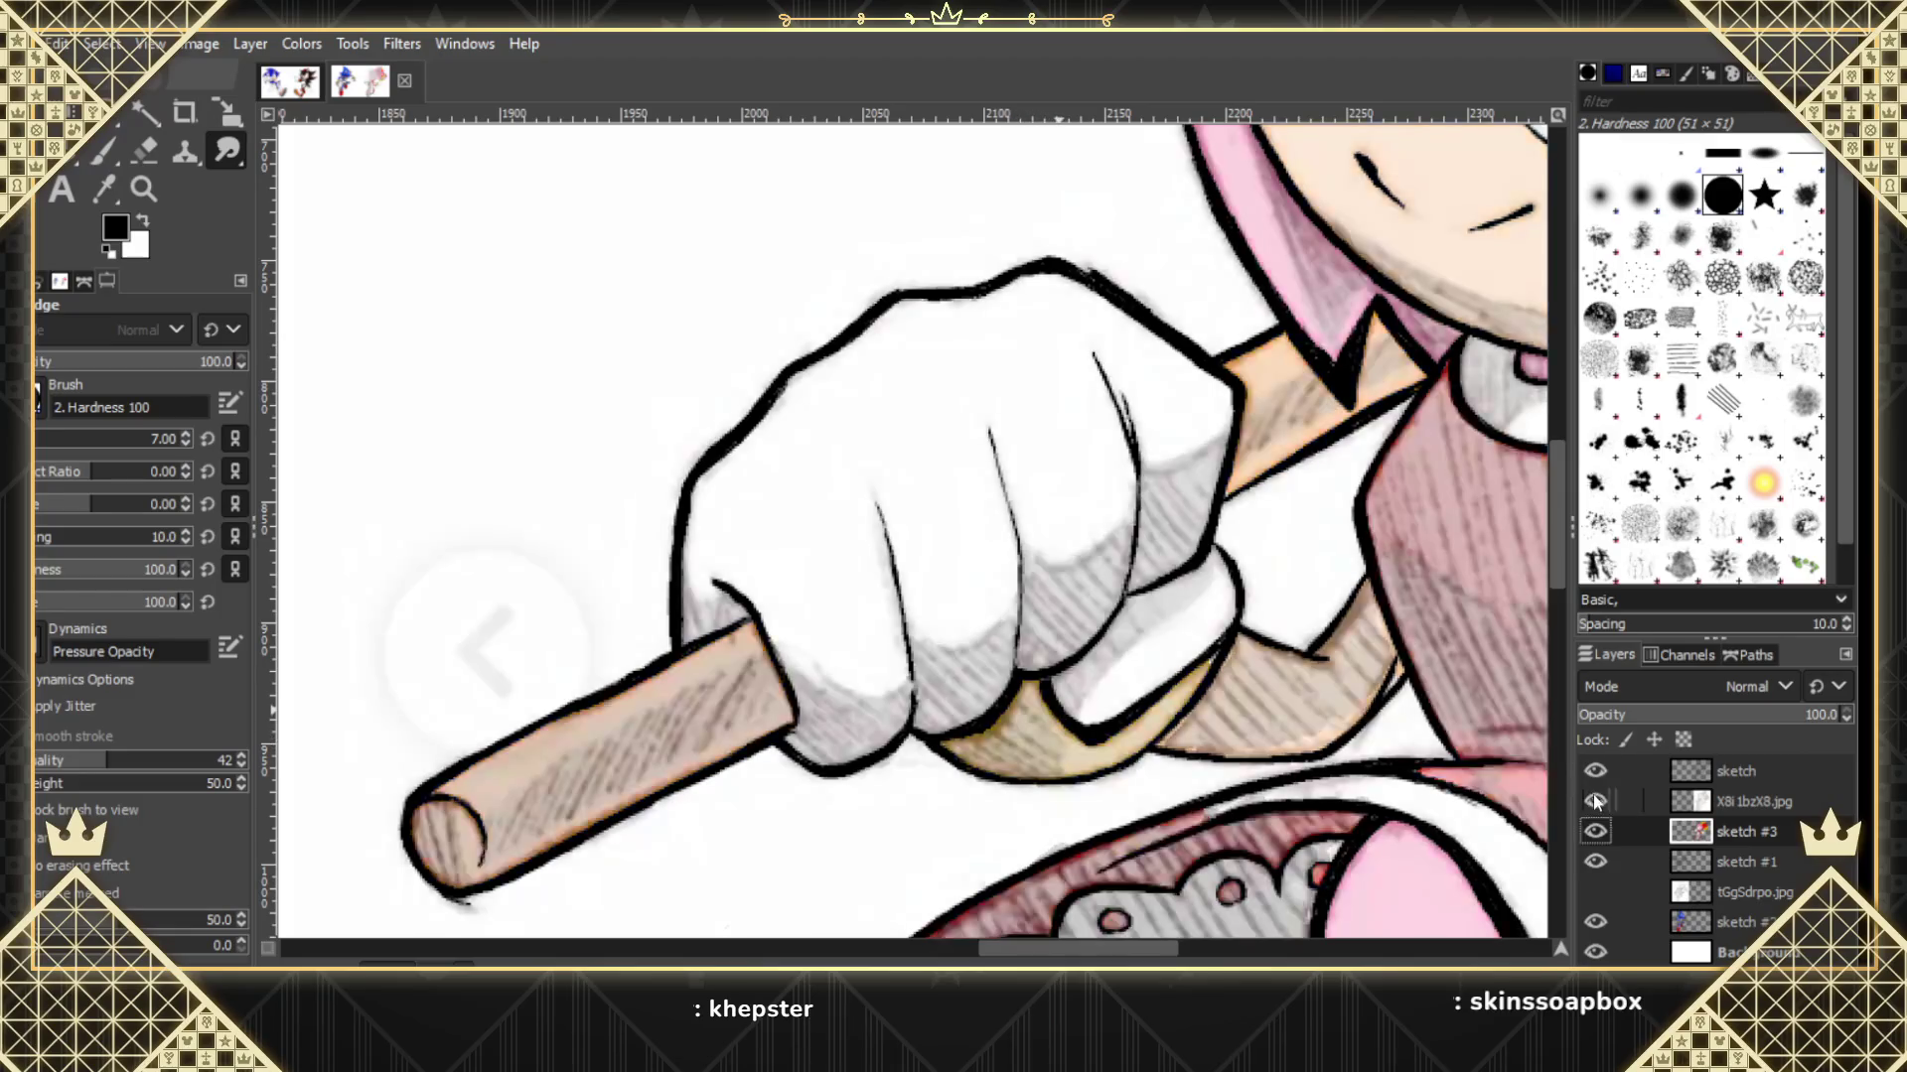
pyautogui.click(1596, 801)
pyautogui.moveTo(1065, 752)
pyautogui.mouseDown()
pyautogui.moveTo(1041, 732)
pyautogui.moveTo(1070, 764)
pyautogui.moveTo(974, 747)
pyautogui.mouseUp()
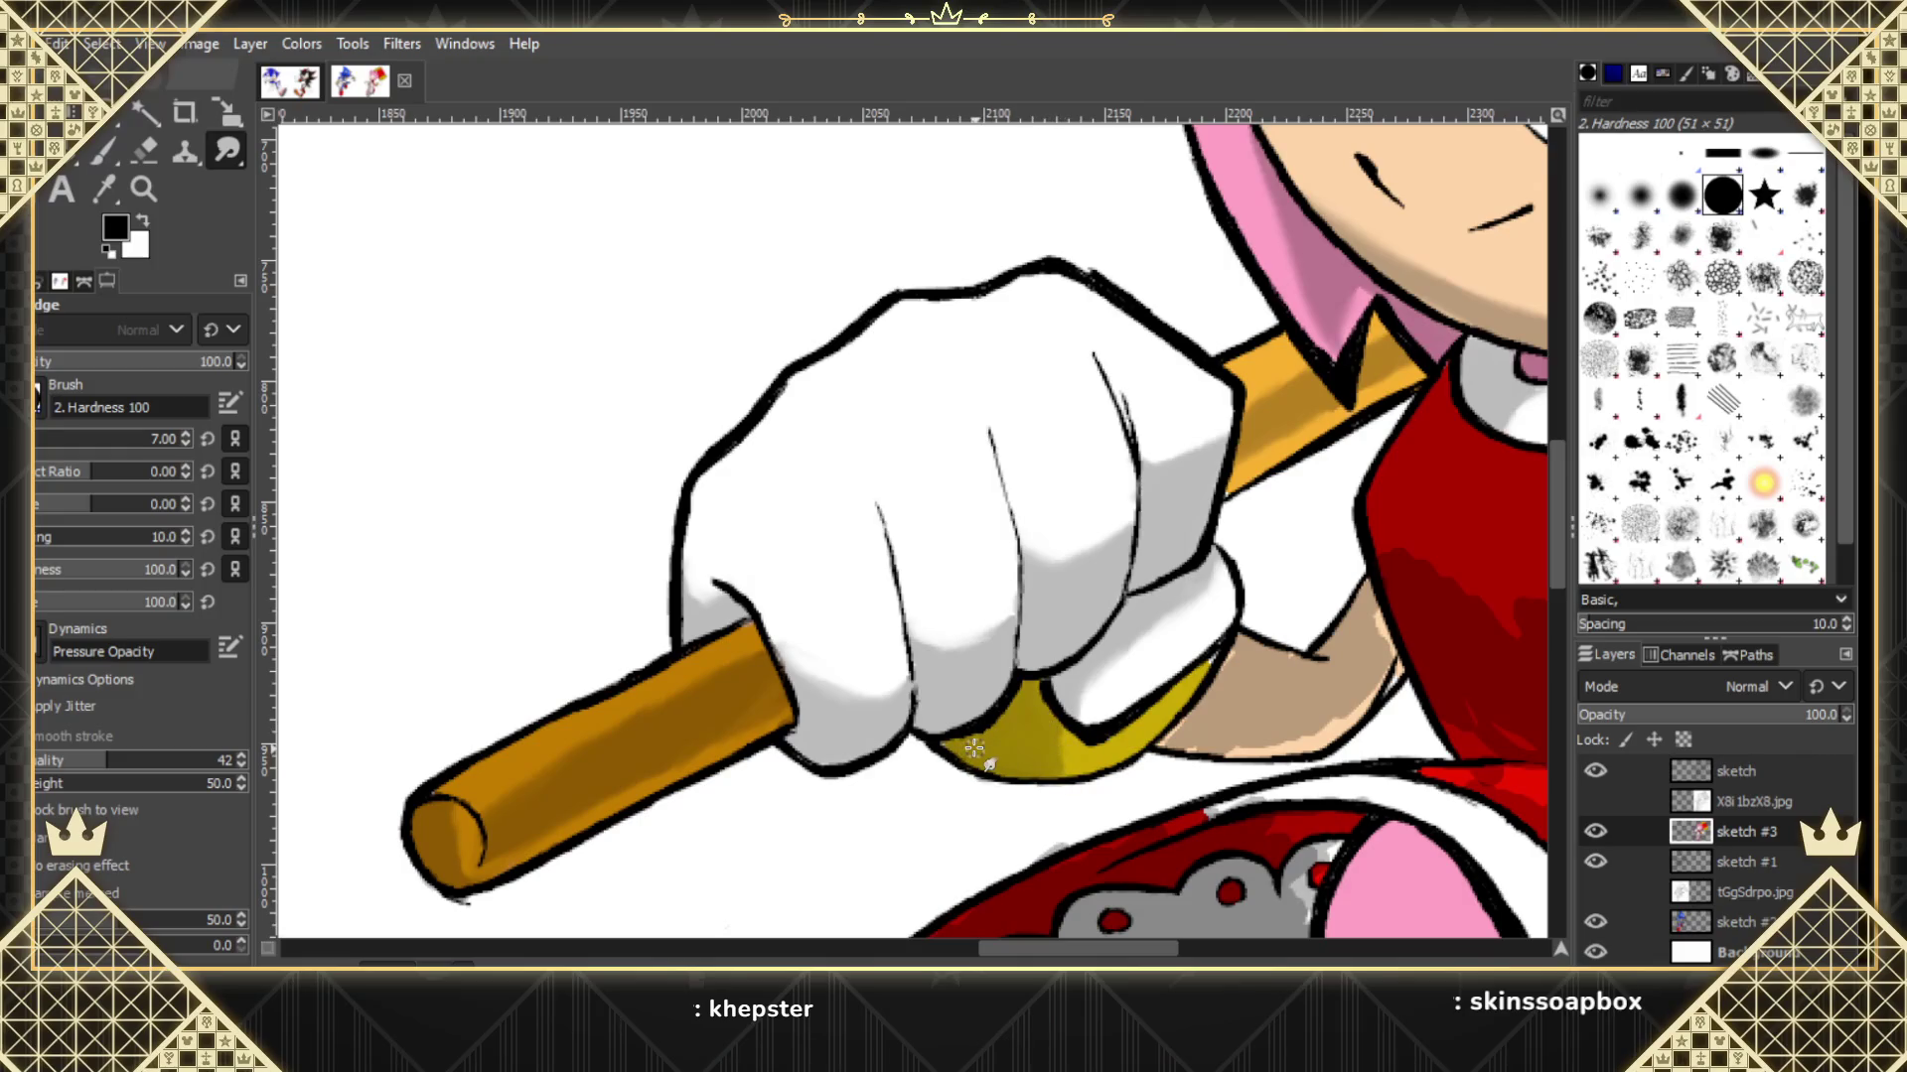
pyautogui.click(1596, 801)
pyautogui.click(1603, 799)
# Blend the arm's lower edge and the red outline near the skirt, then hide the white Background.
pyautogui.moveTo(1313, 644); pyautogui.dragTo(1232, 657)
pyautogui.moveTo(1318, 739)
pyautogui.mouseDown()
pyautogui.moveTo(1245, 744)
pyautogui.moveTo(1295, 723)
pyautogui.moveTo(1274, 747)
pyautogui.moveTo(1383, 636)
pyautogui.mouseUp()
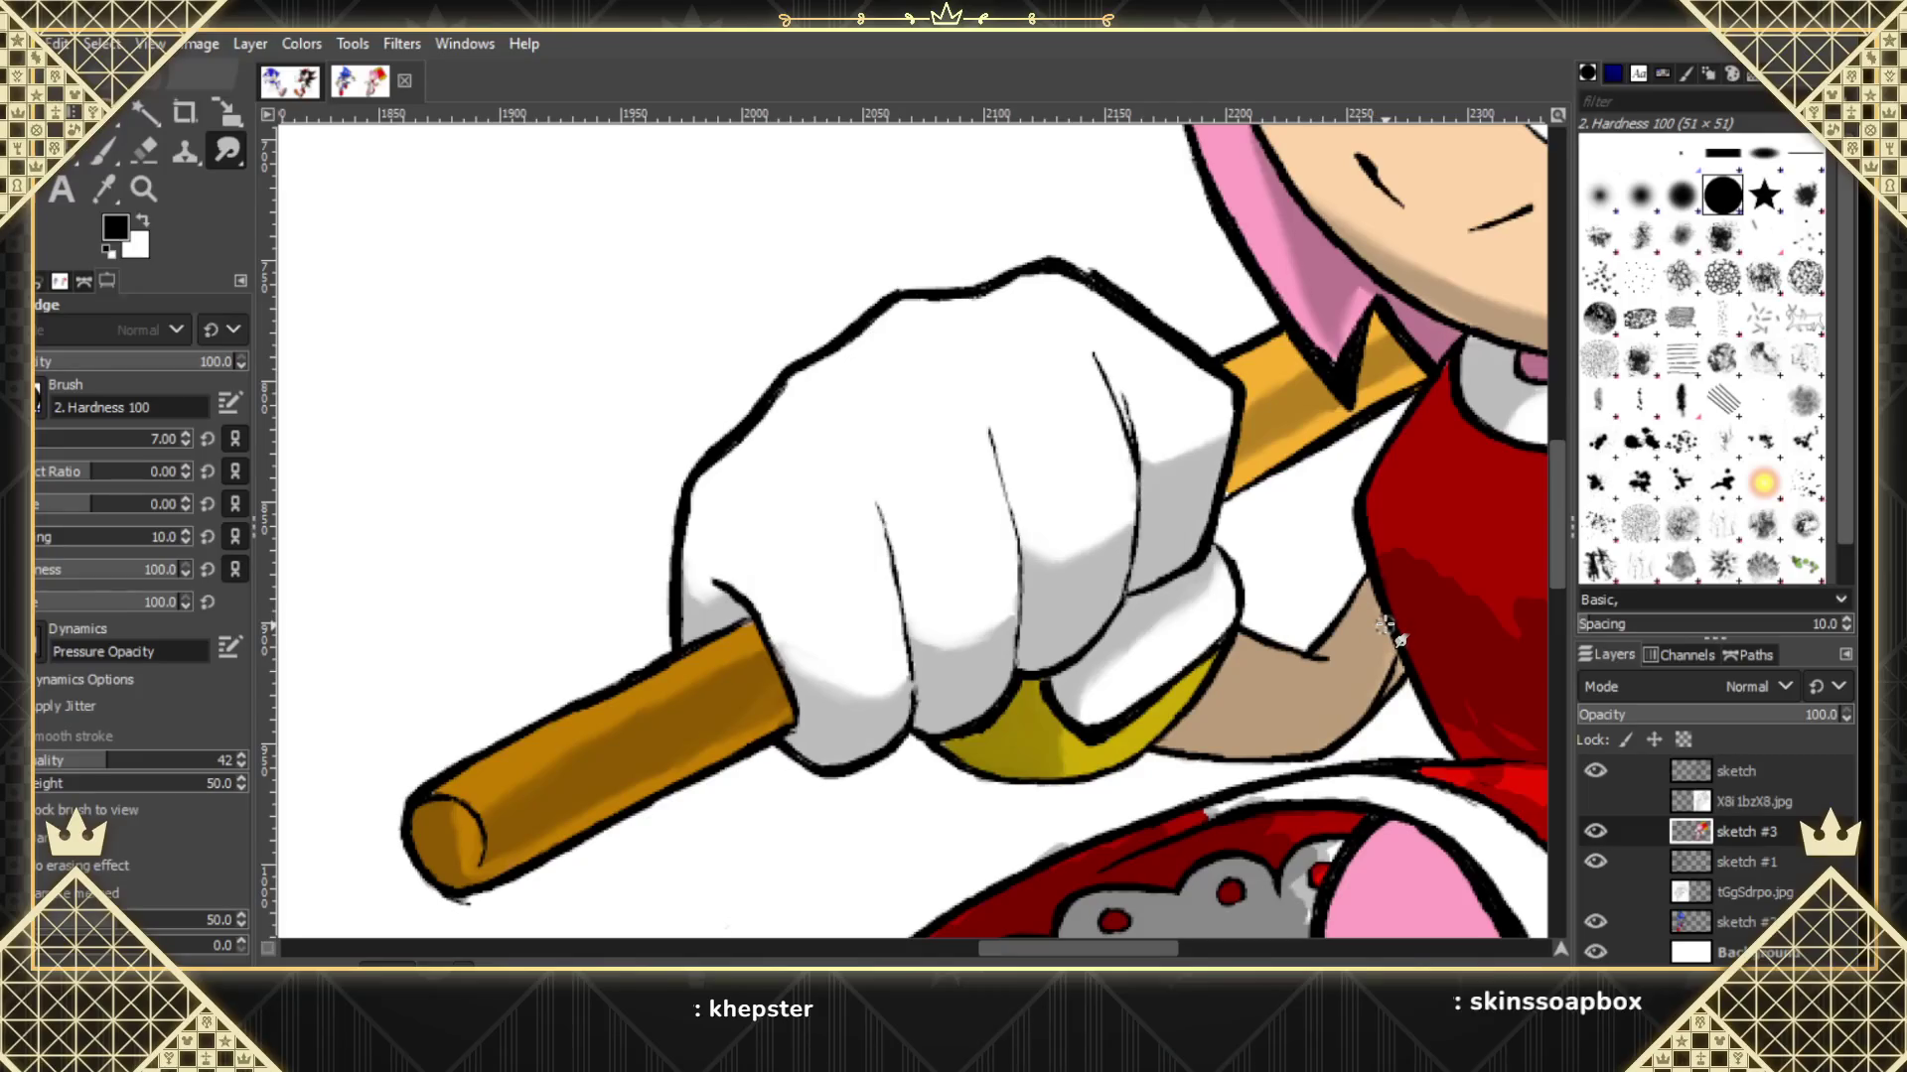
pyautogui.click(1595, 800)
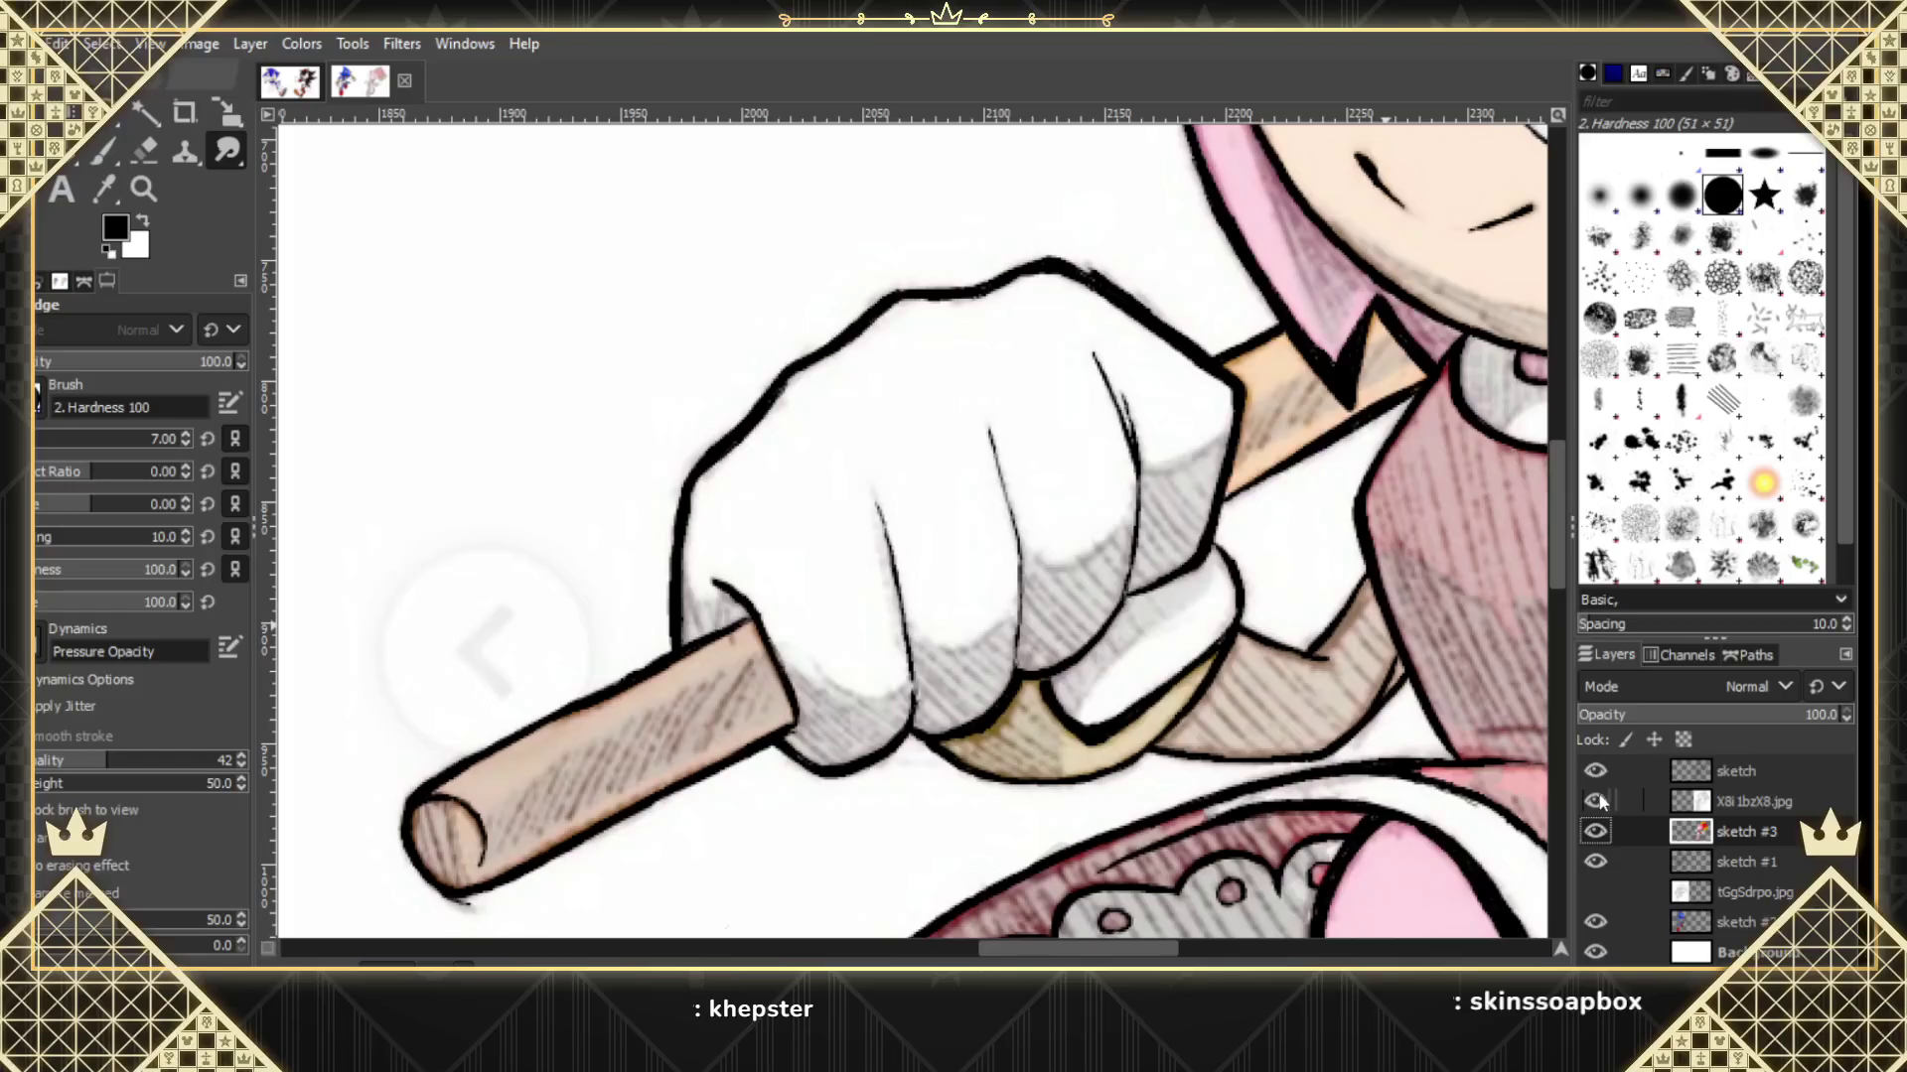
pyautogui.click(1596, 800)
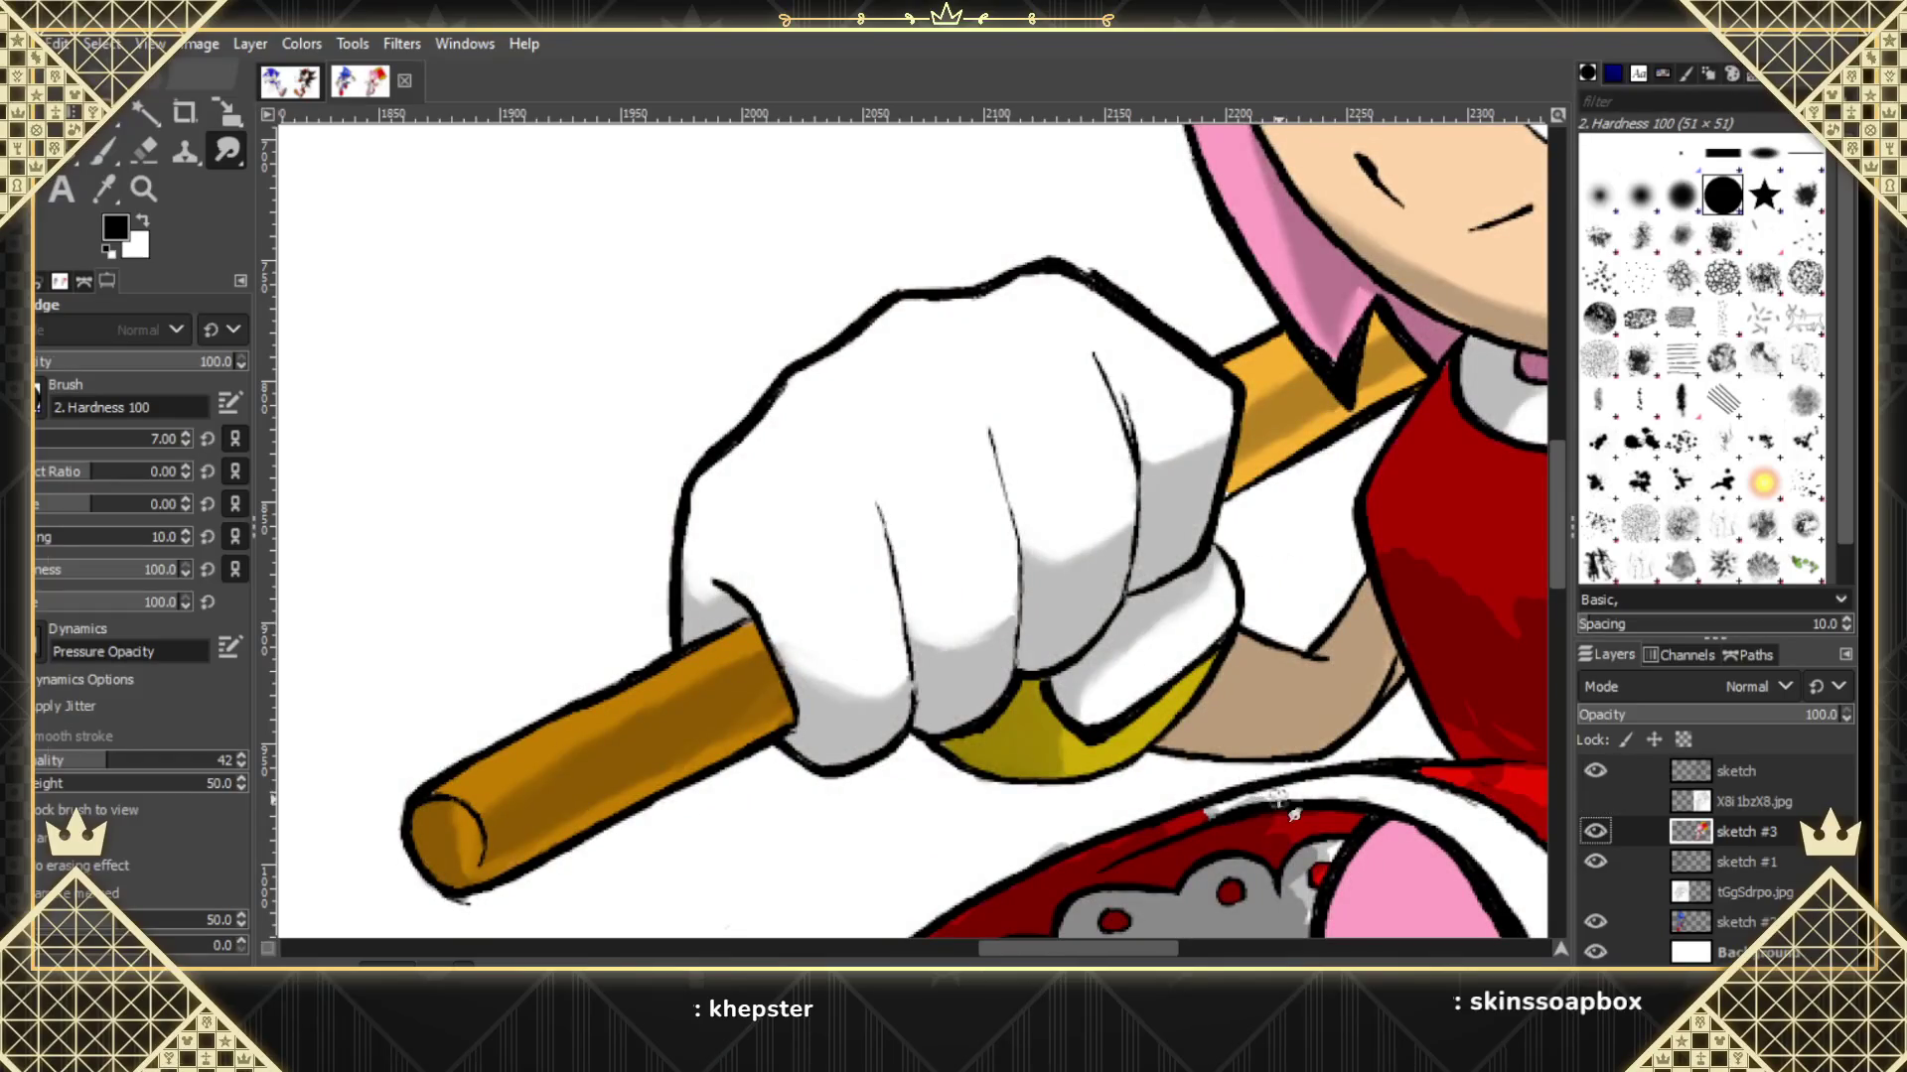
pyautogui.moveTo(1122, 852)
pyautogui.mouseDown()
pyautogui.moveTo(1214, 814)
pyautogui.moveTo(1005, 893)
pyautogui.moveTo(1130, 854)
pyautogui.moveTo(1065, 862)
pyautogui.moveTo(998, 909)
pyautogui.moveTo(1081, 836)
pyautogui.moveTo(1051, 856)
pyautogui.moveTo(1060, 843)
pyautogui.mouseUp()
pyautogui.click(1596, 952)
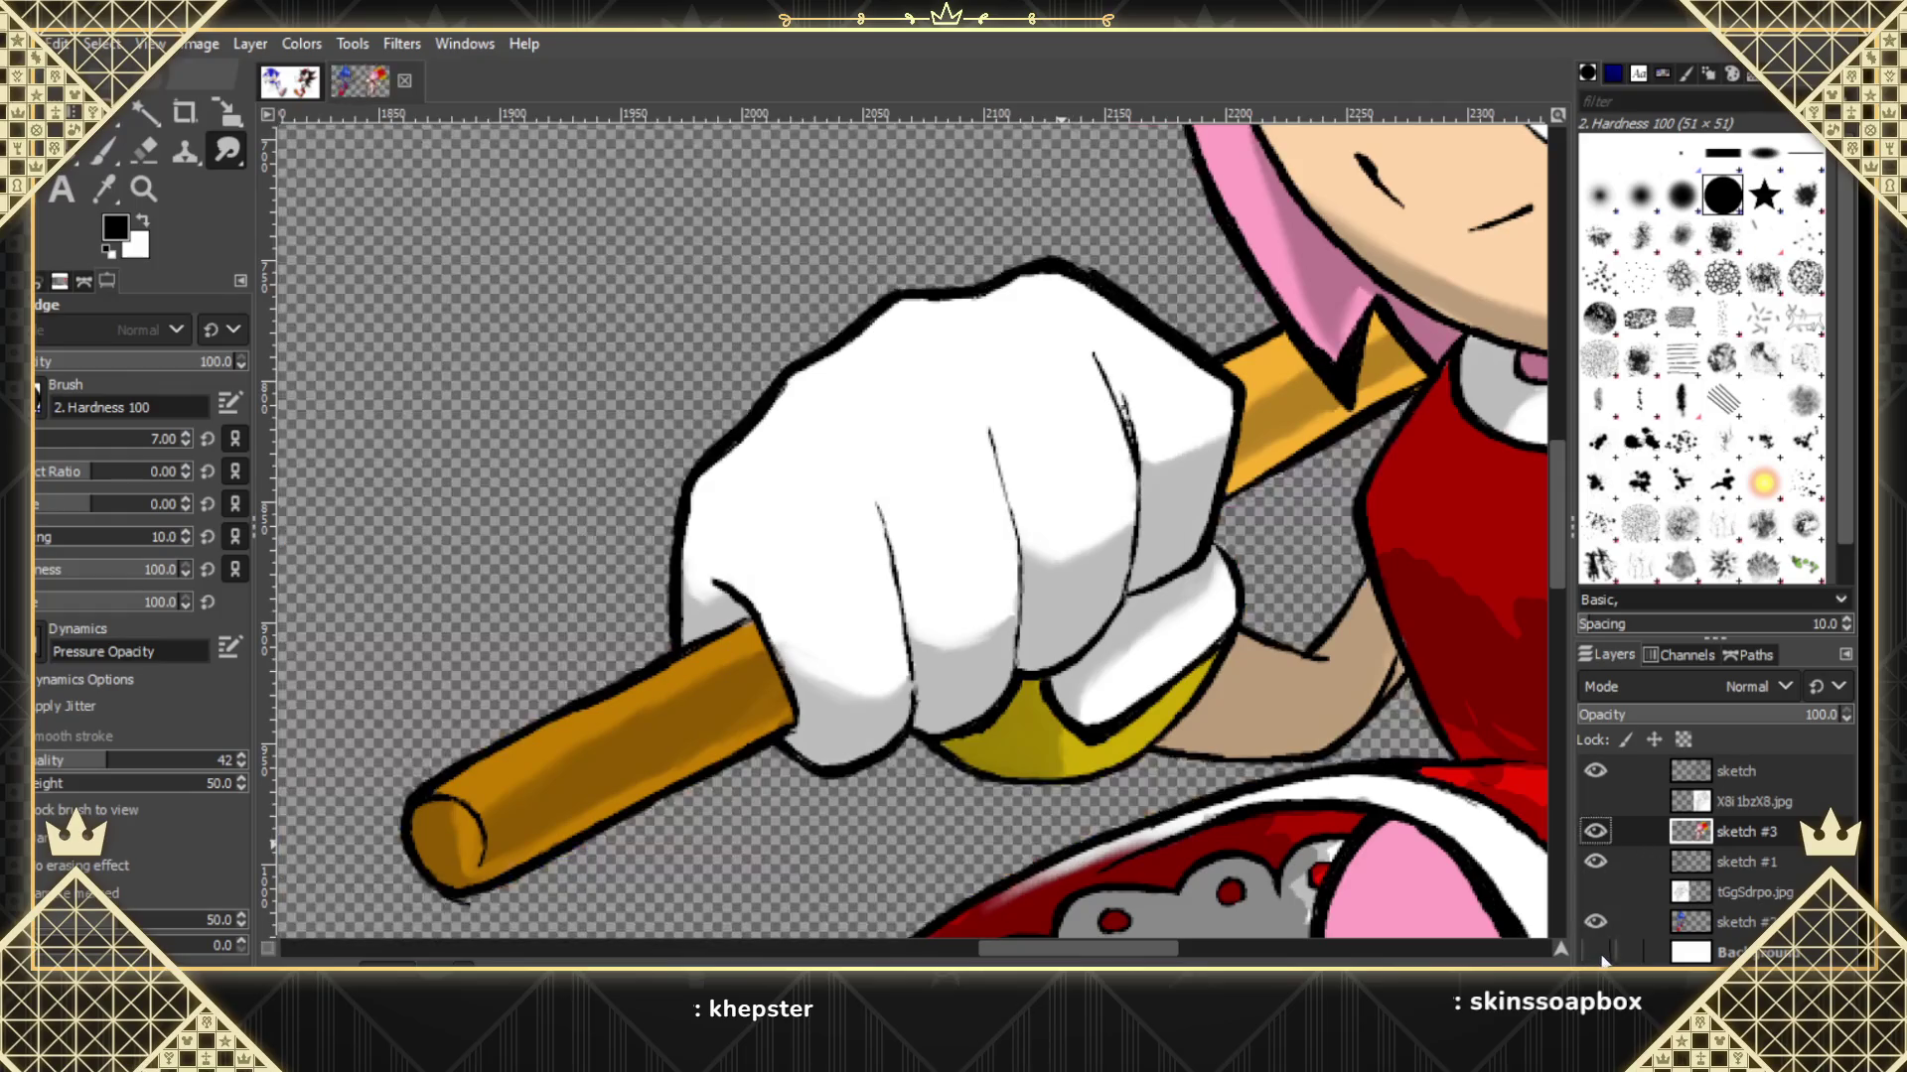
# Restore the white background and smear away the grey mark and bright red streak on the hem.
pyautogui.click(1596, 953)
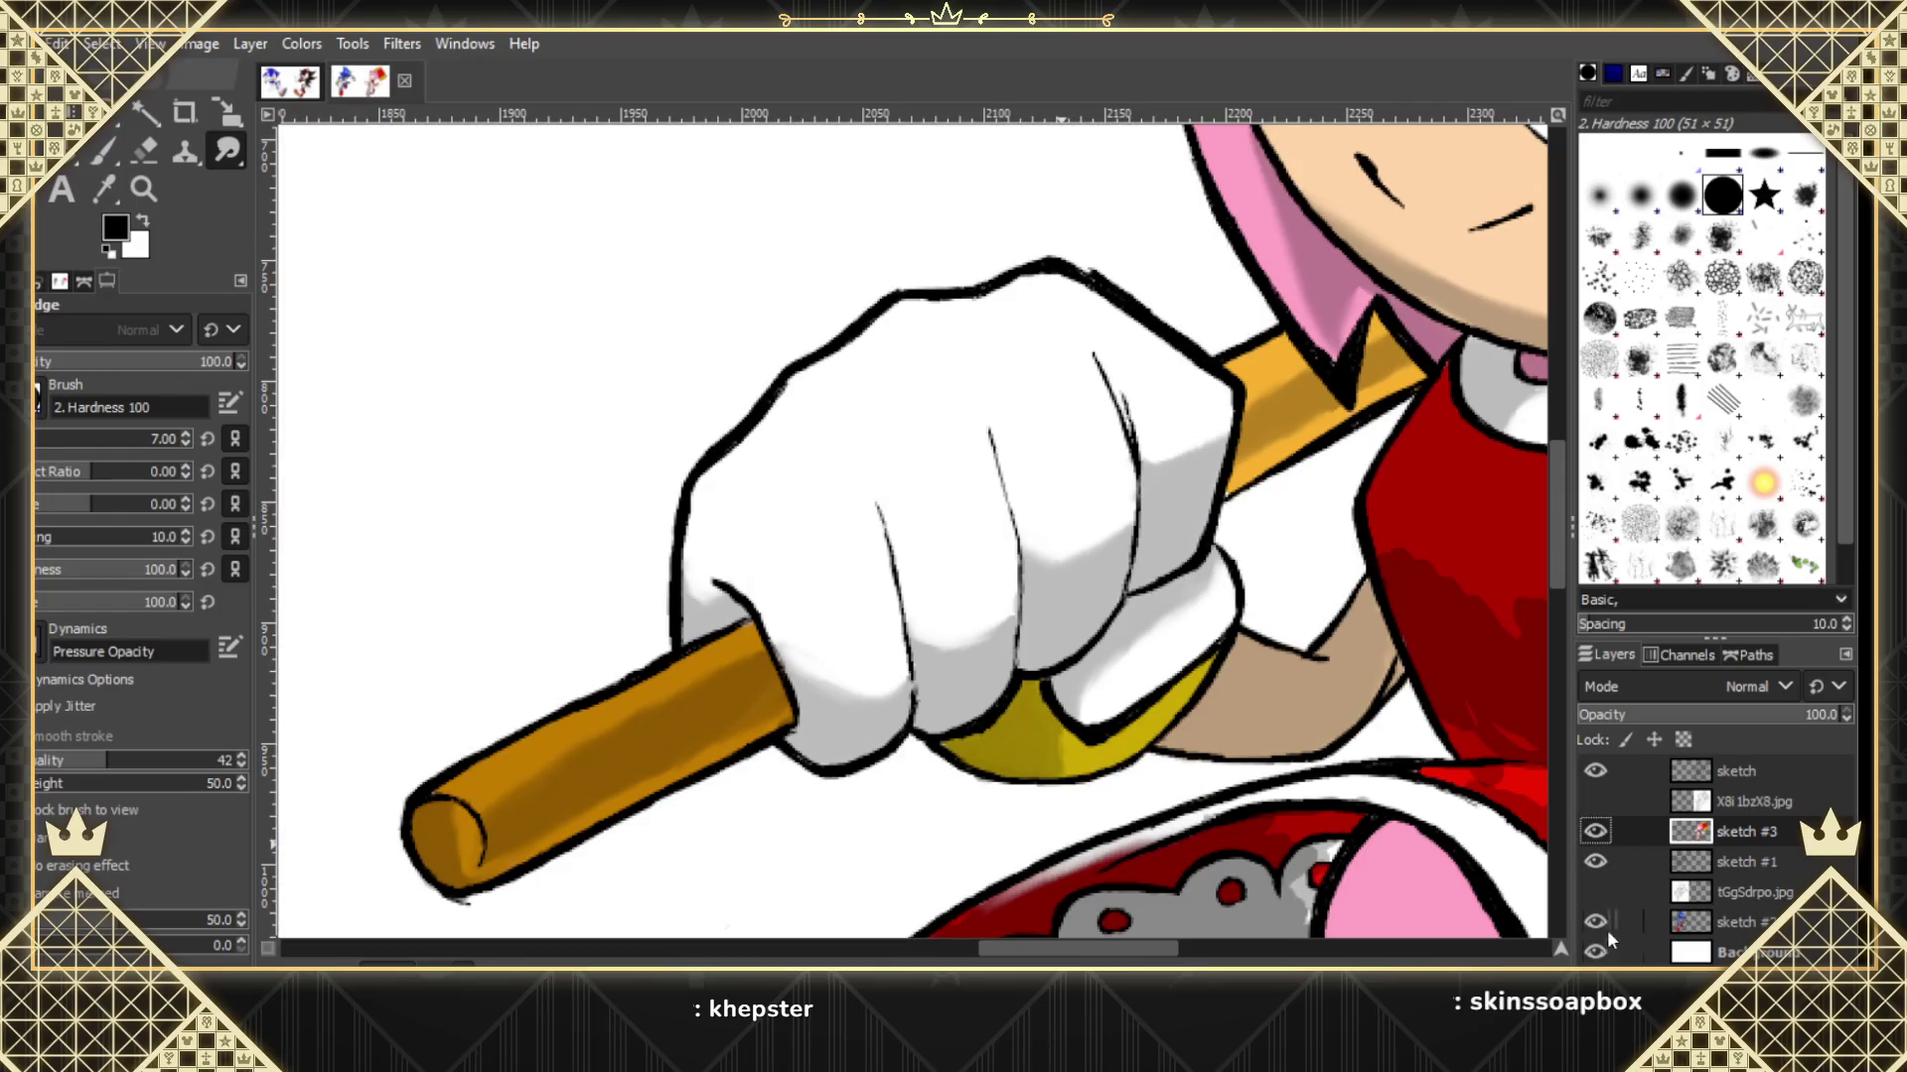
pyautogui.moveTo(1564, 517); pyautogui.dragTo(1570, 574)
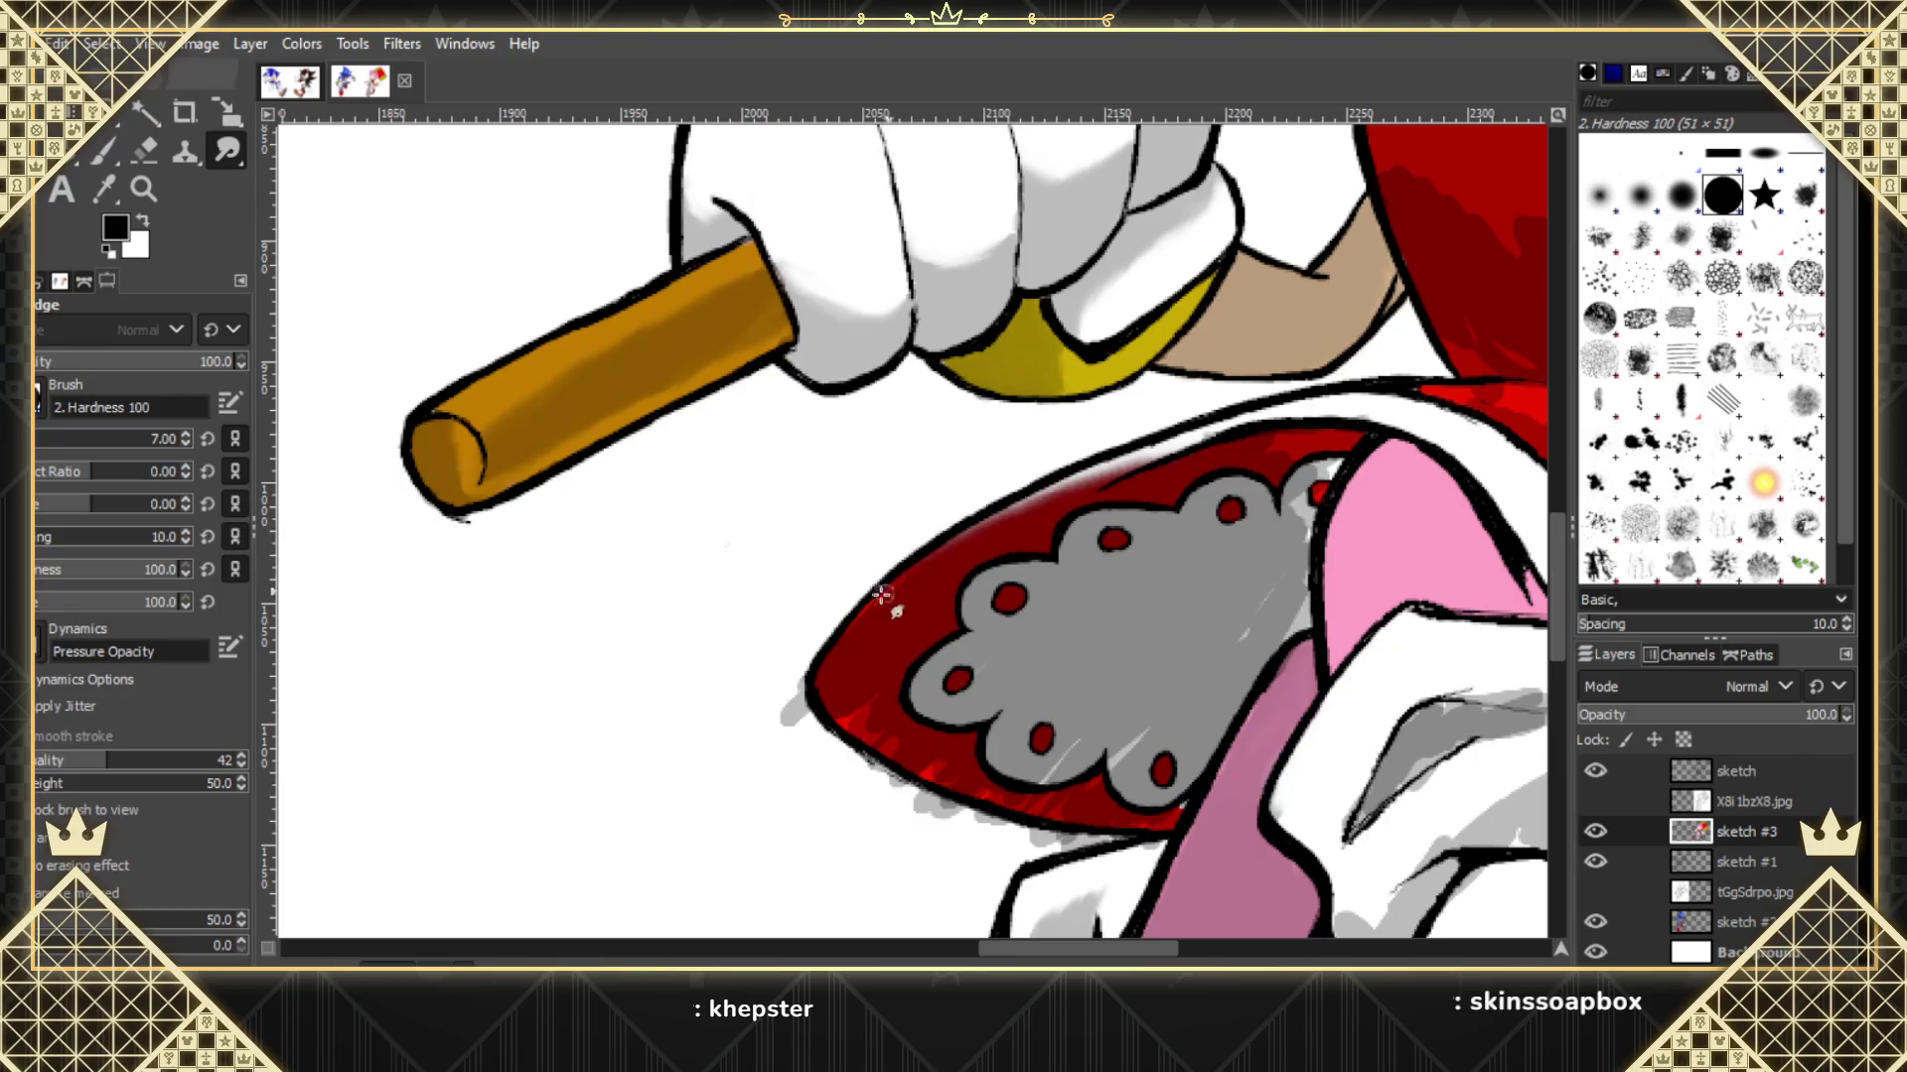
pyautogui.moveTo(813, 682); pyautogui.dragTo(792, 703)
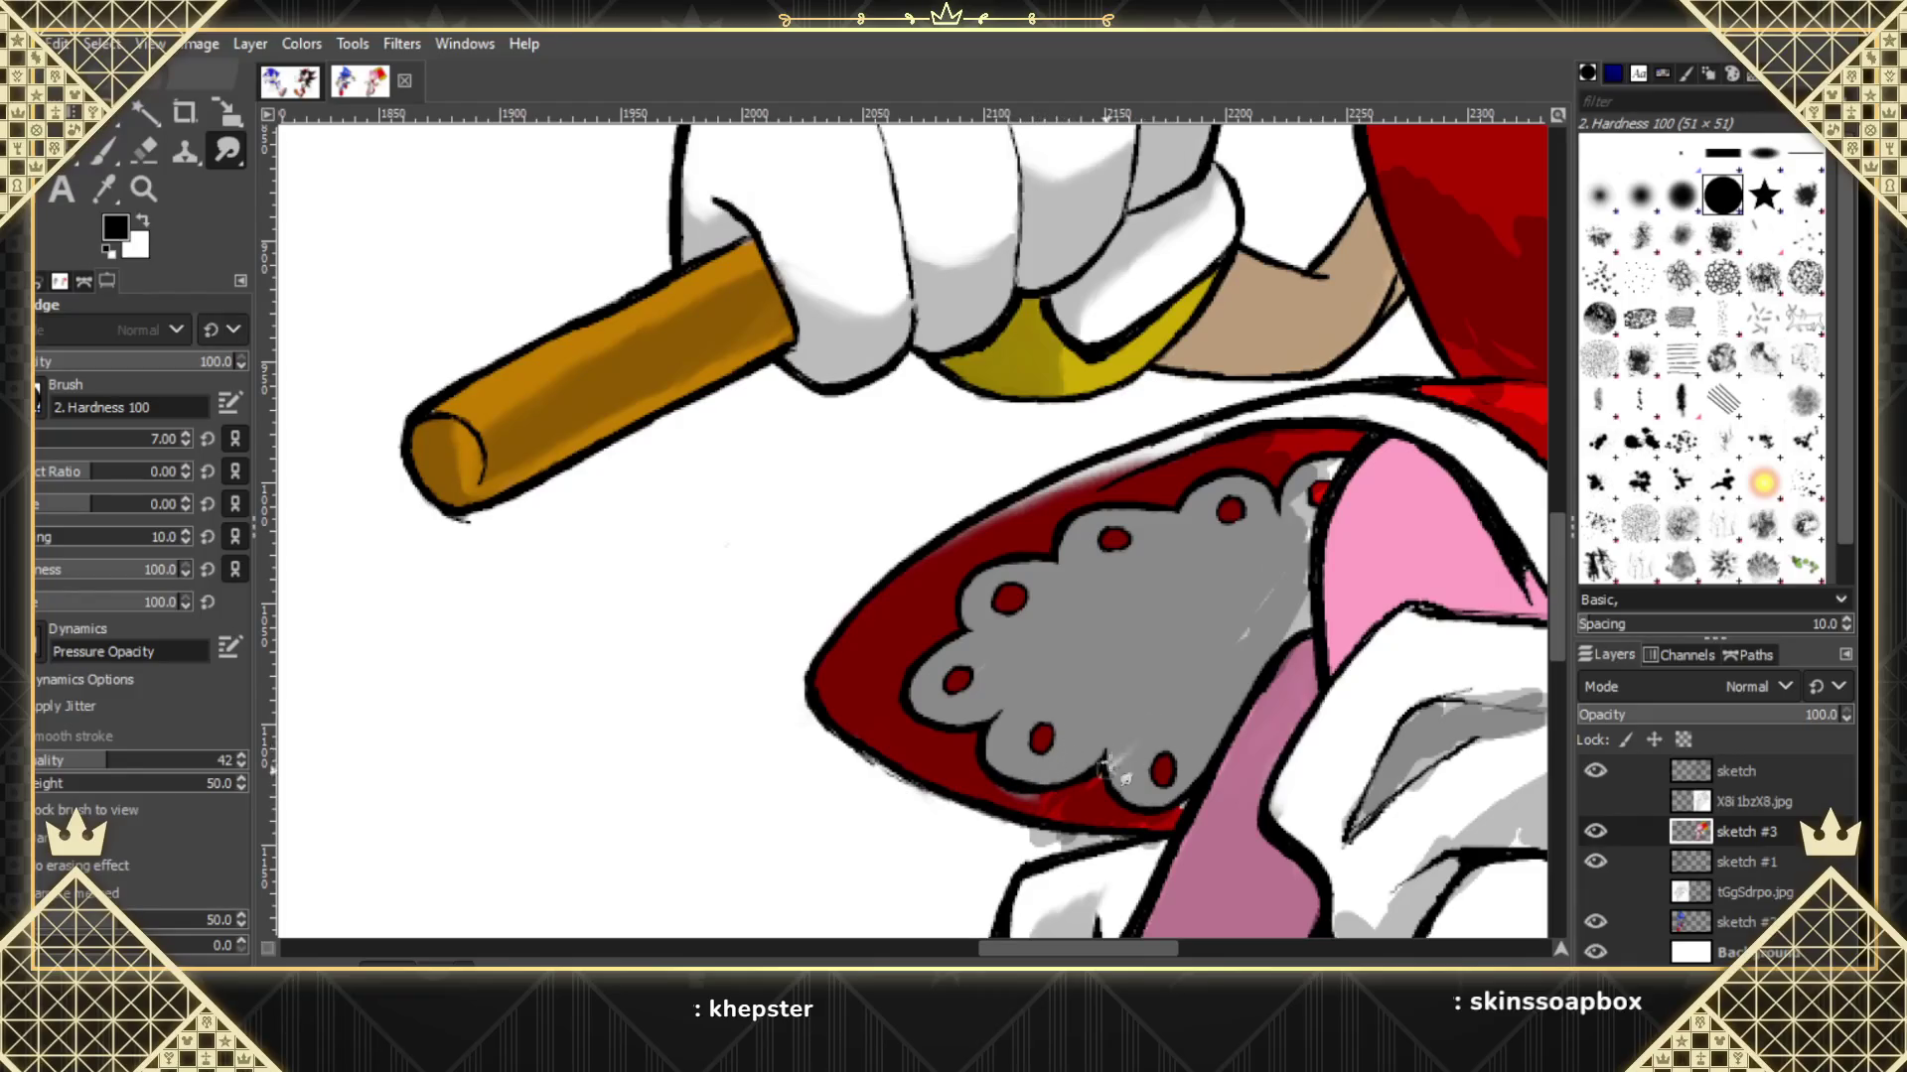
pyautogui.moveTo(1098, 781); pyautogui.dragTo(1042, 814)
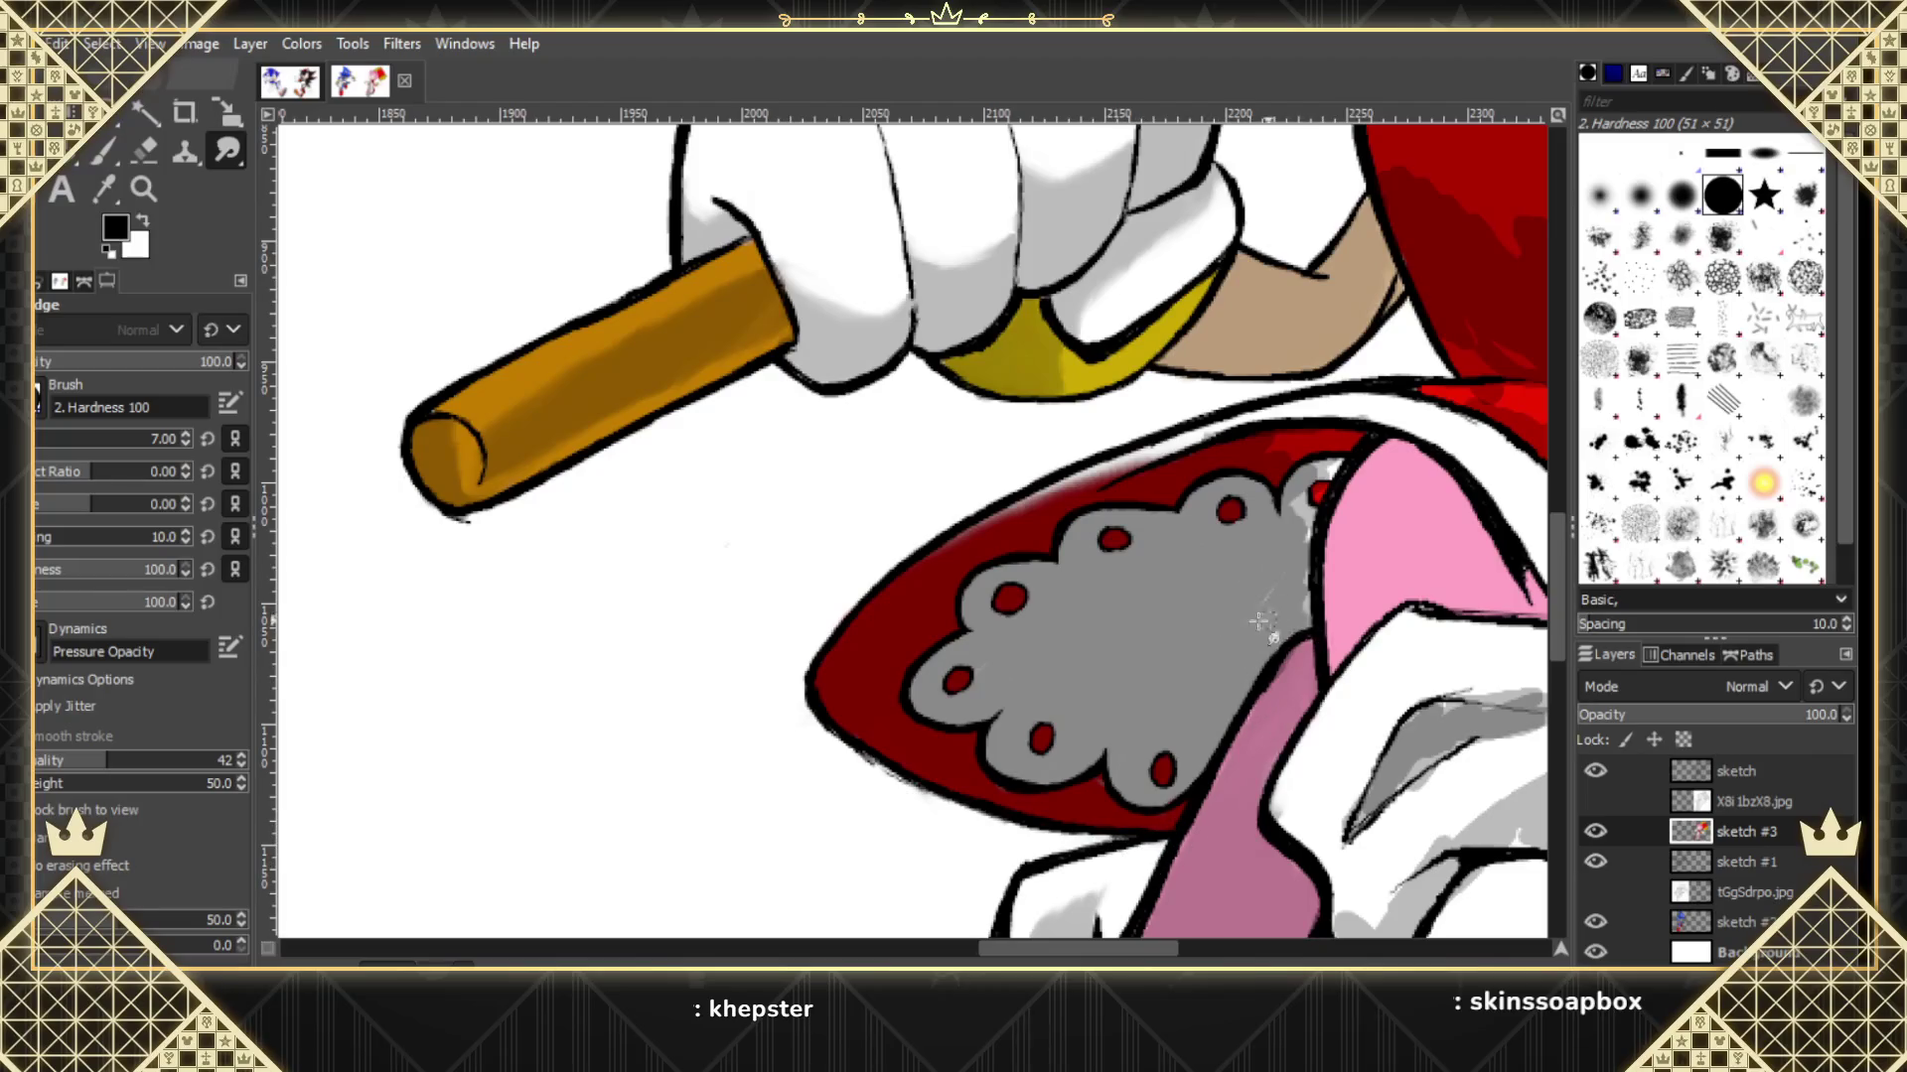
# Smooth the light streak in the grey trim and blend the red area up to its top outline.
pyautogui.moveTo(1302, 577); pyautogui.dragTo(1302, 526)
pyautogui.moveTo(1330, 475); pyautogui.dragTo(1329, 473)
pyautogui.moveTo(1335, 515)
pyautogui.mouseDown()
pyautogui.moveTo(1342, 442)
pyautogui.moveTo(1330, 469)
pyautogui.moveTo(1361, 468)
pyautogui.moveTo(1326, 497)
pyautogui.moveTo(1333, 556)
pyautogui.mouseUp()
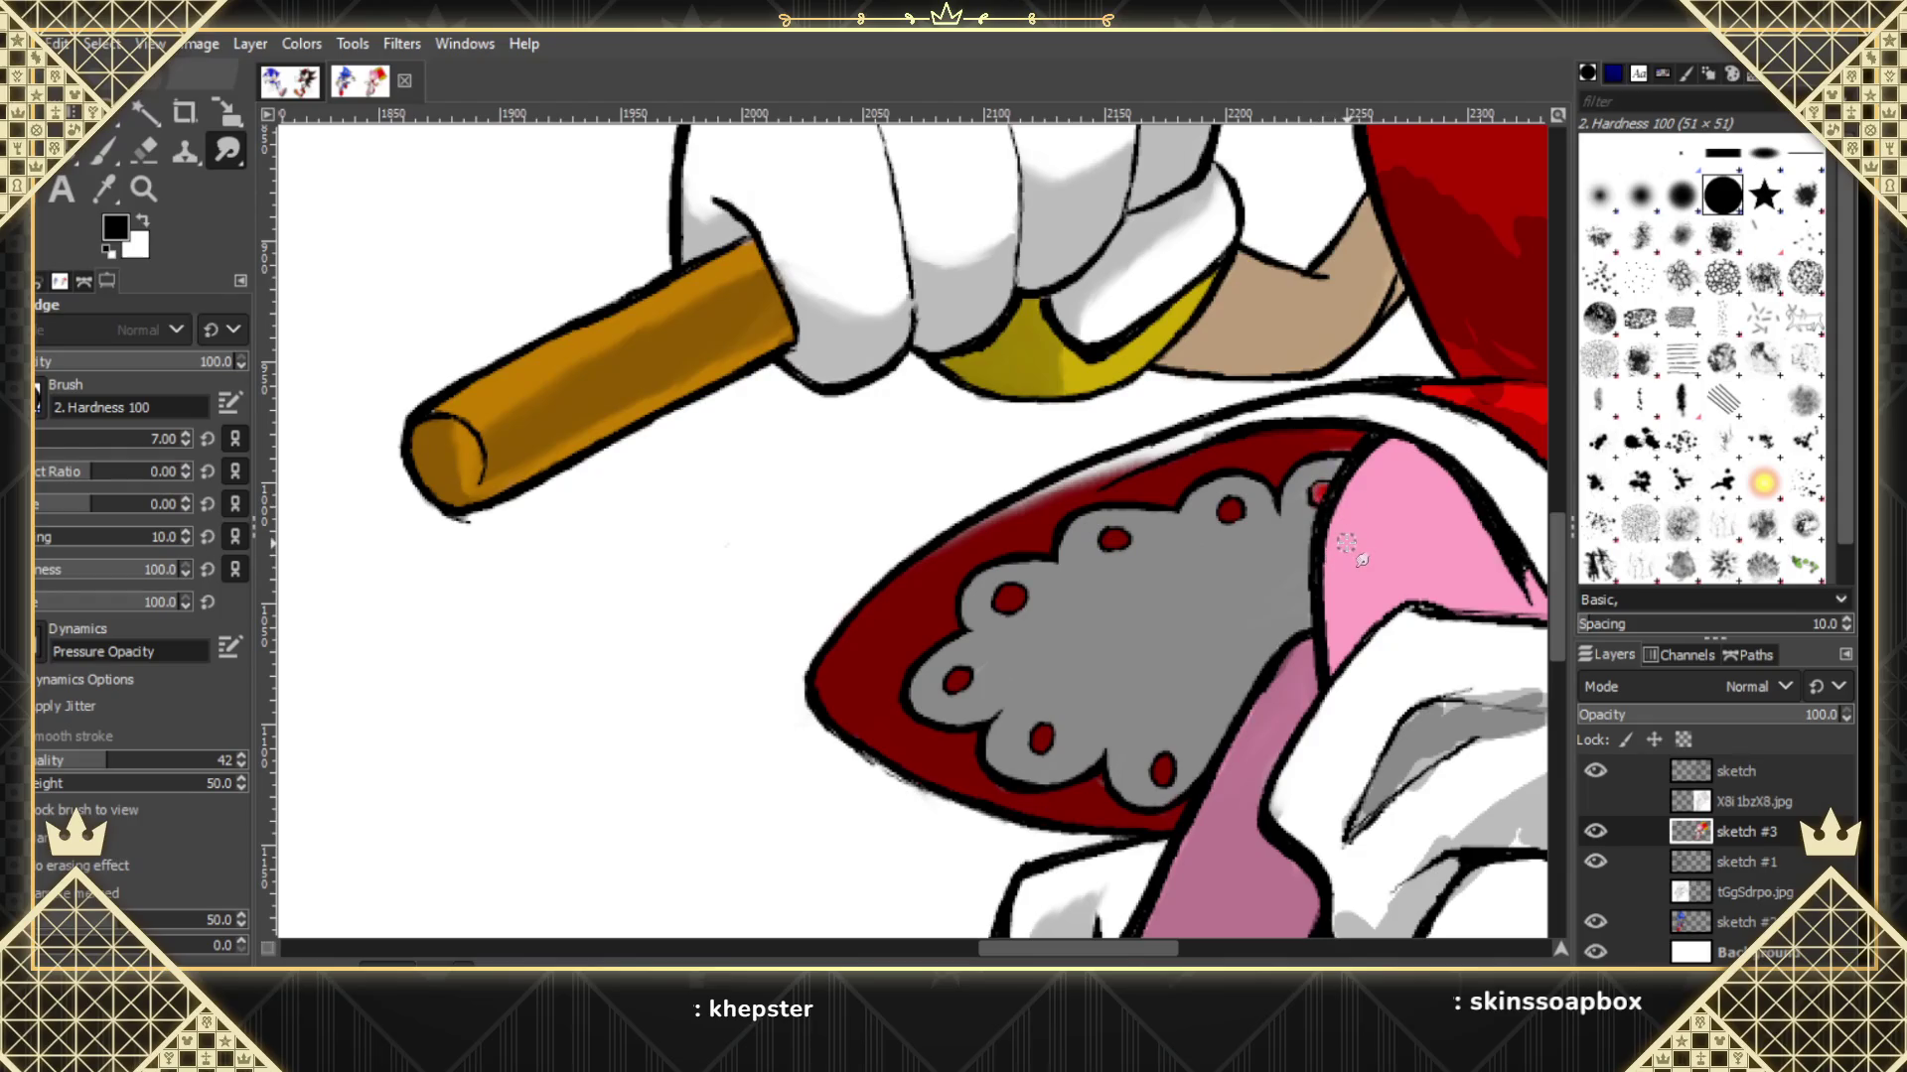
pyautogui.click(103, 151)
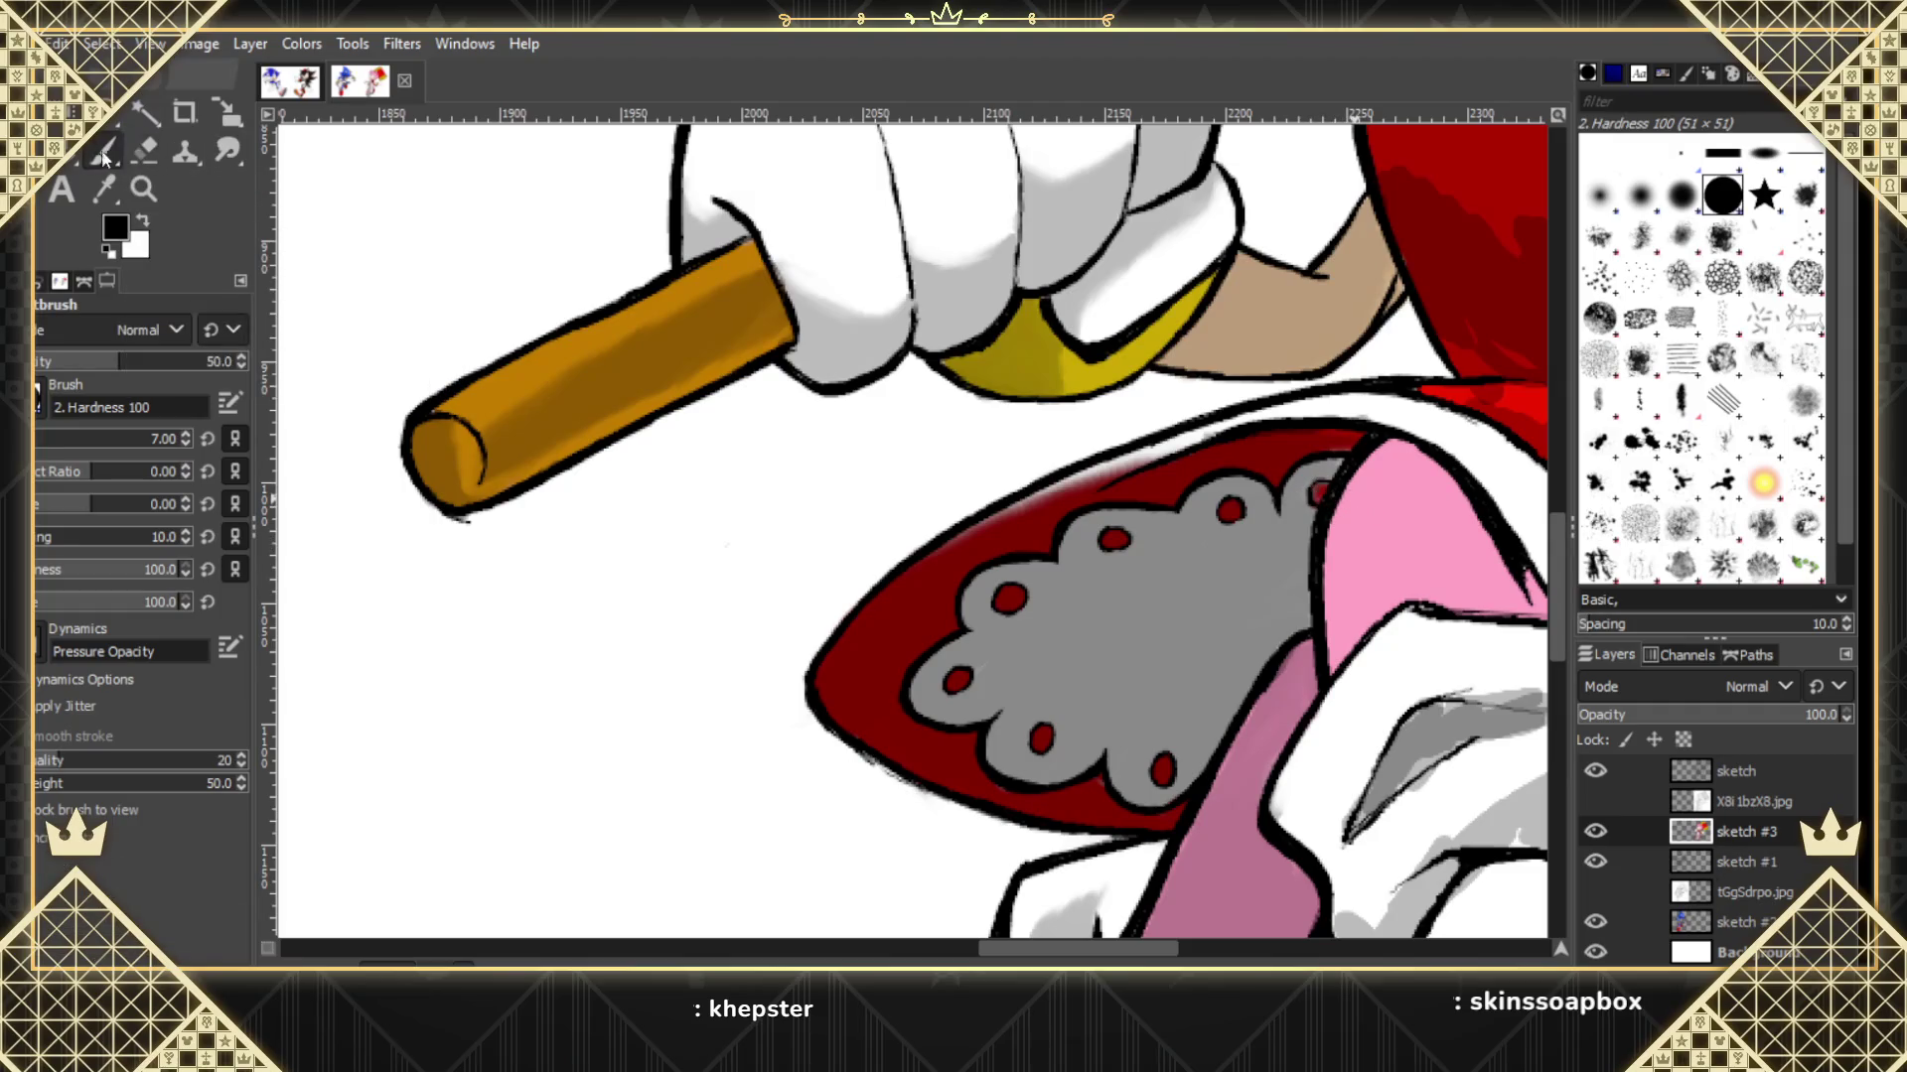
# Return to the Smudge tool, soften the pink strip's left edge, and scroll down to the glove and arm.
pyautogui.click(215, 151)
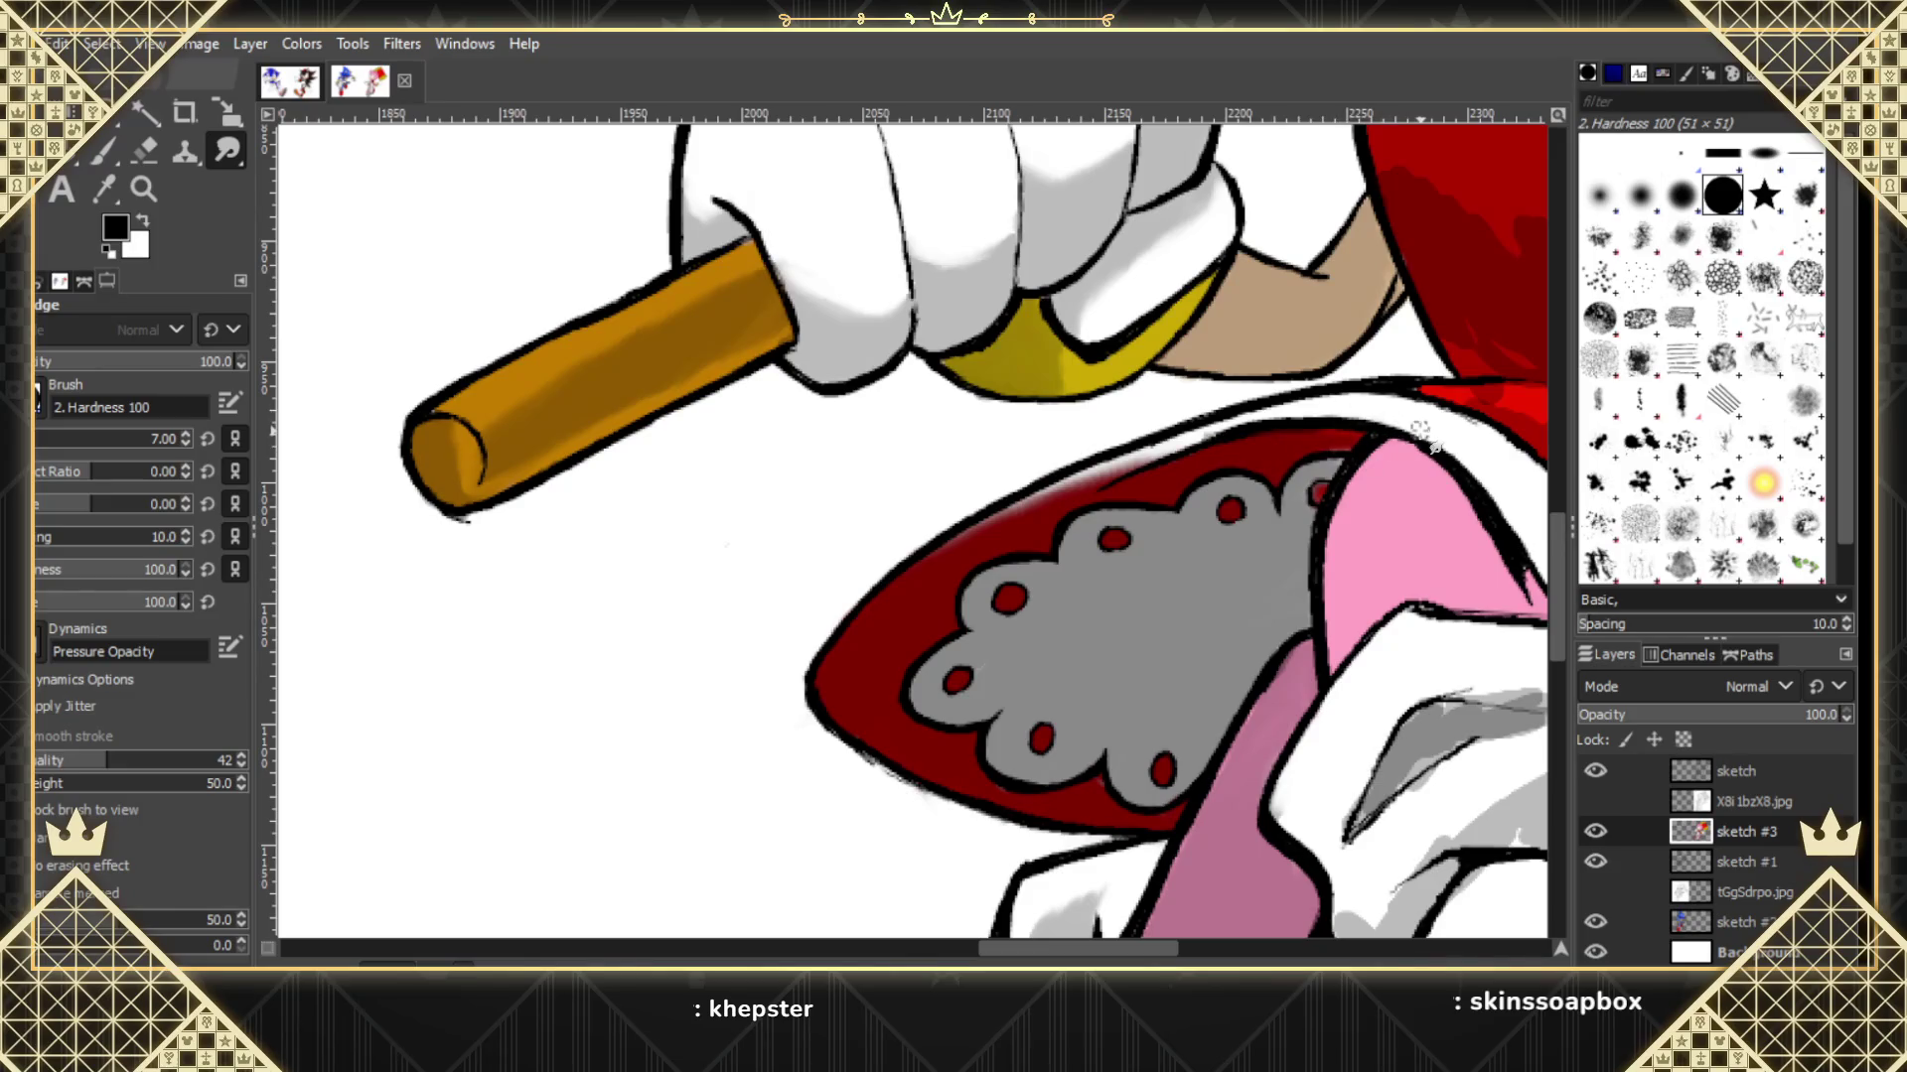
pyautogui.scroll(-3, 1557, 635)
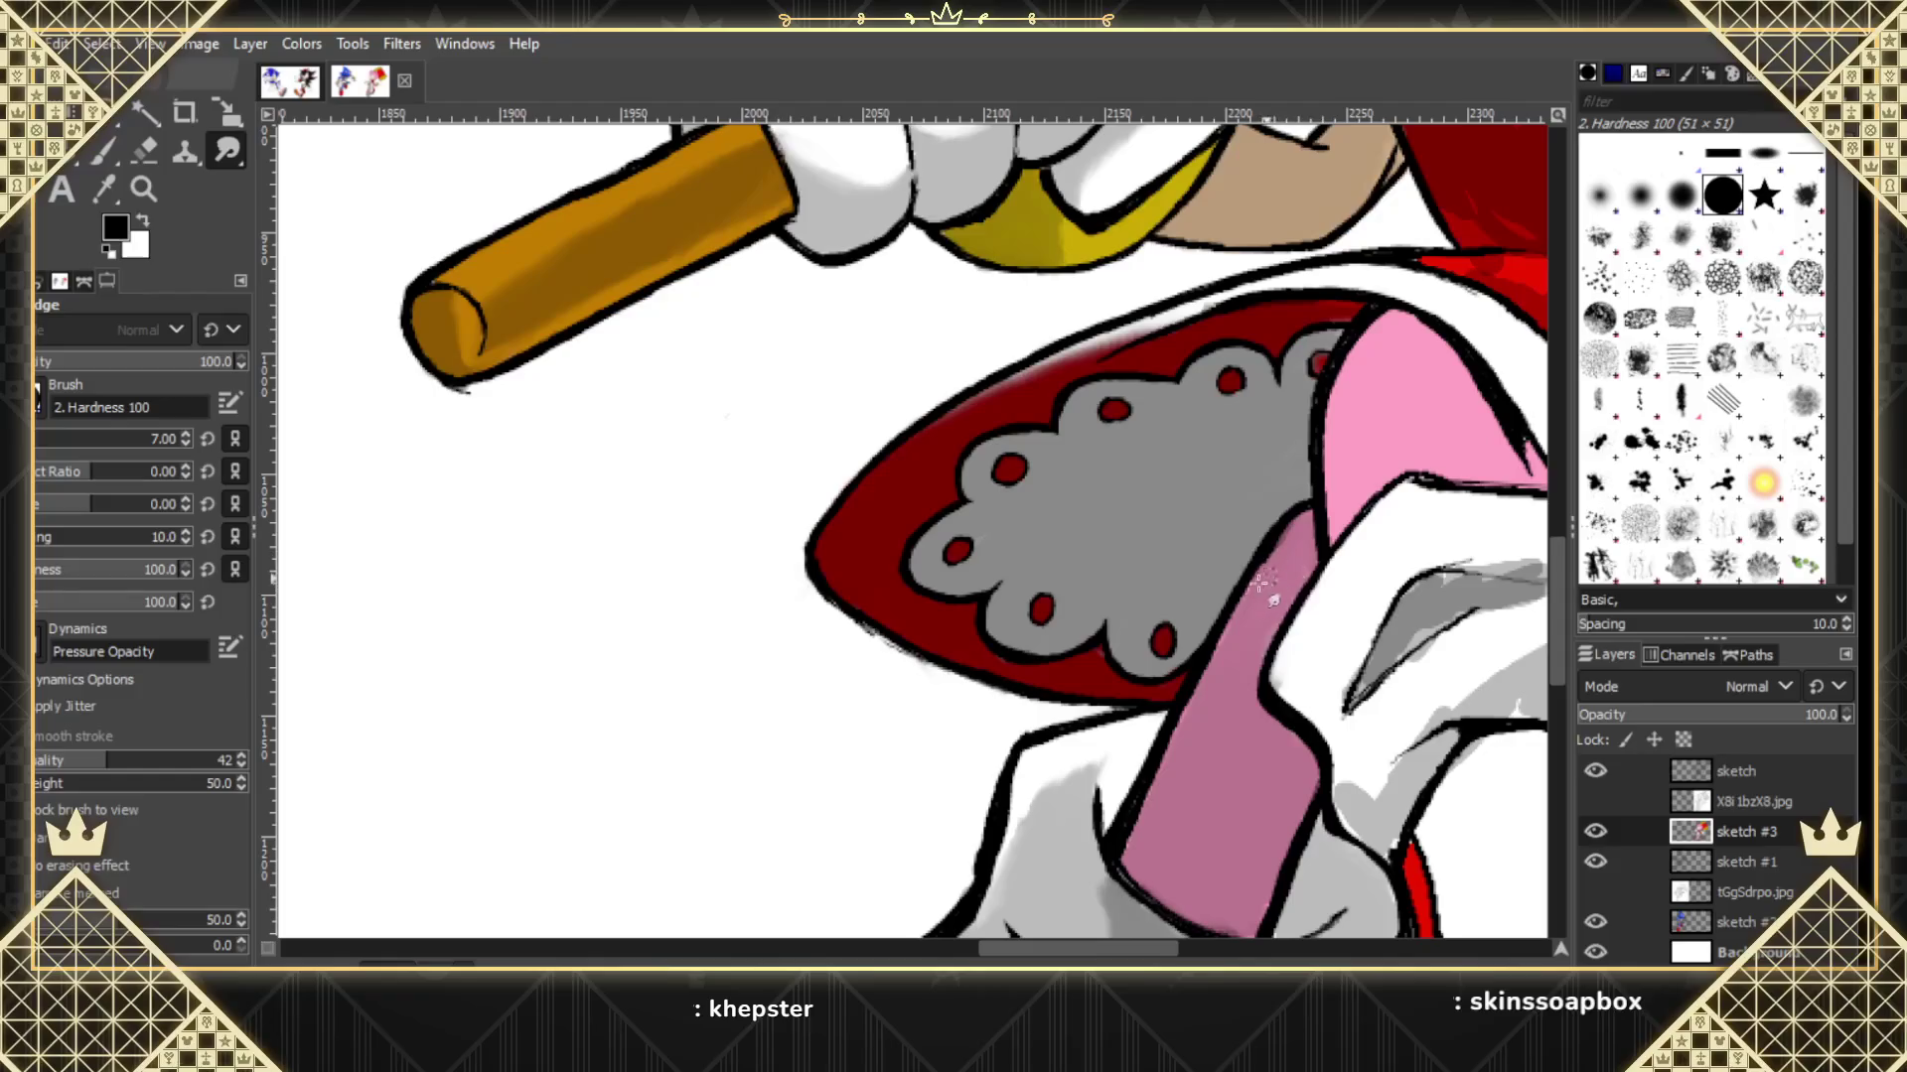
pyautogui.moveTo(1297, 537); pyautogui.dragTo(1145, 790)
pyautogui.scroll(-5, 1561, 653)
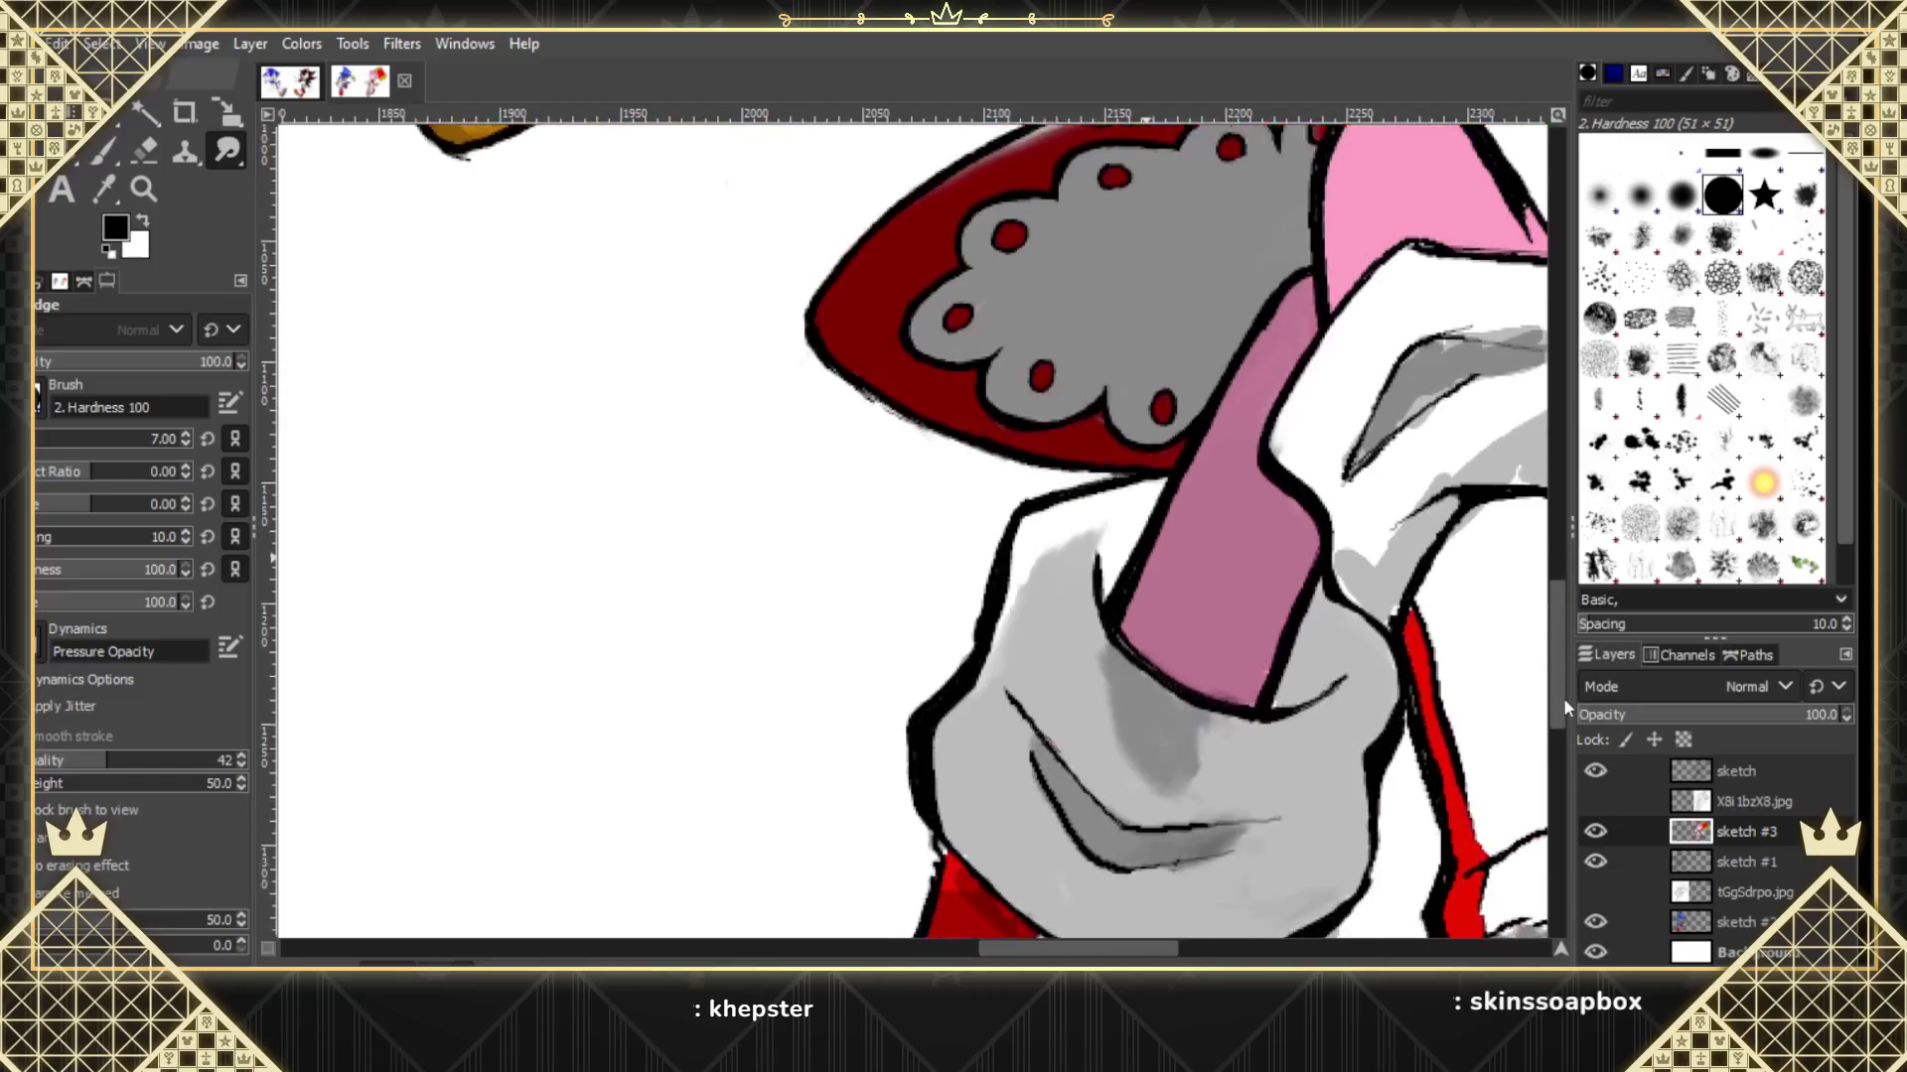
pyautogui.moveTo(1565, 690); pyautogui.dragTo(1558, 769)
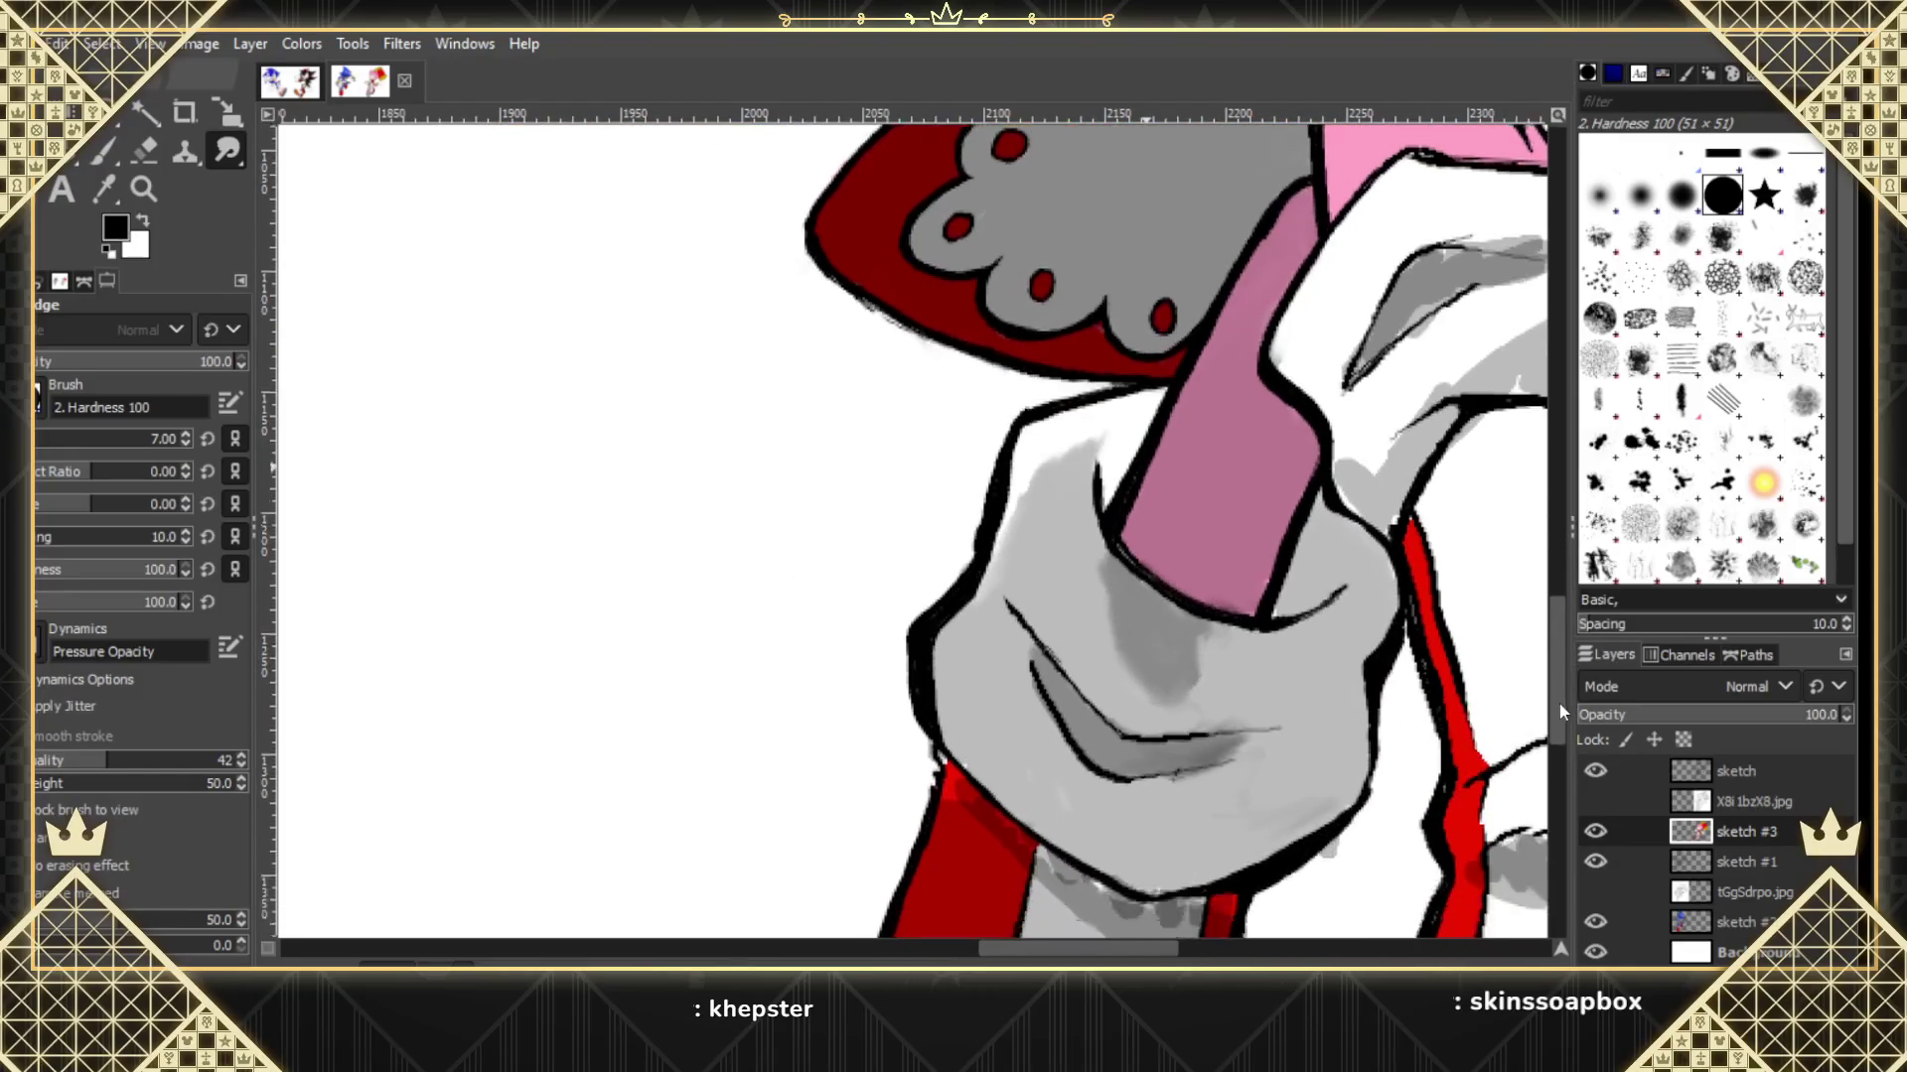
pyautogui.scroll(-1, 1561, 755)
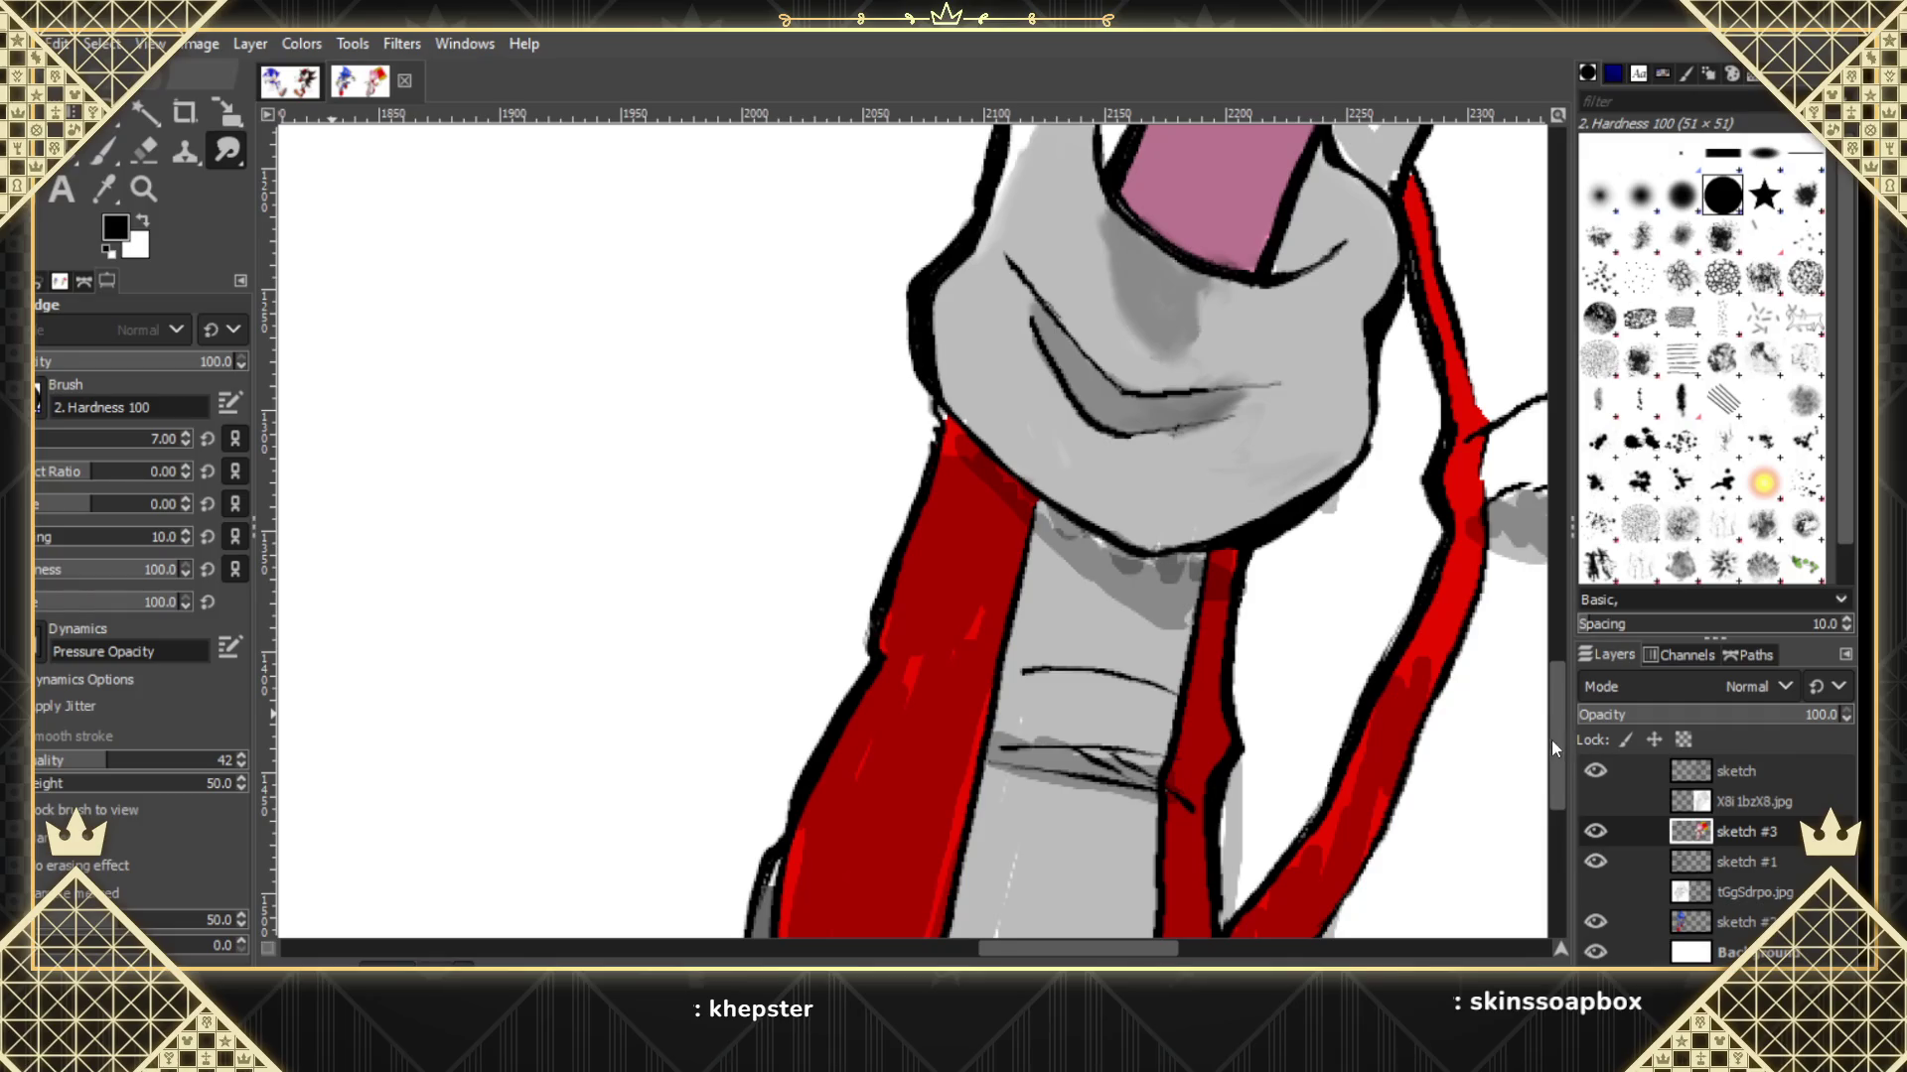
# Smudge the grey shading under the chin into the neck, comparing against the X8i 1bzX8.jpg reference.
pyautogui.moveTo(1551, 754); pyautogui.dragTo(1551, 805)
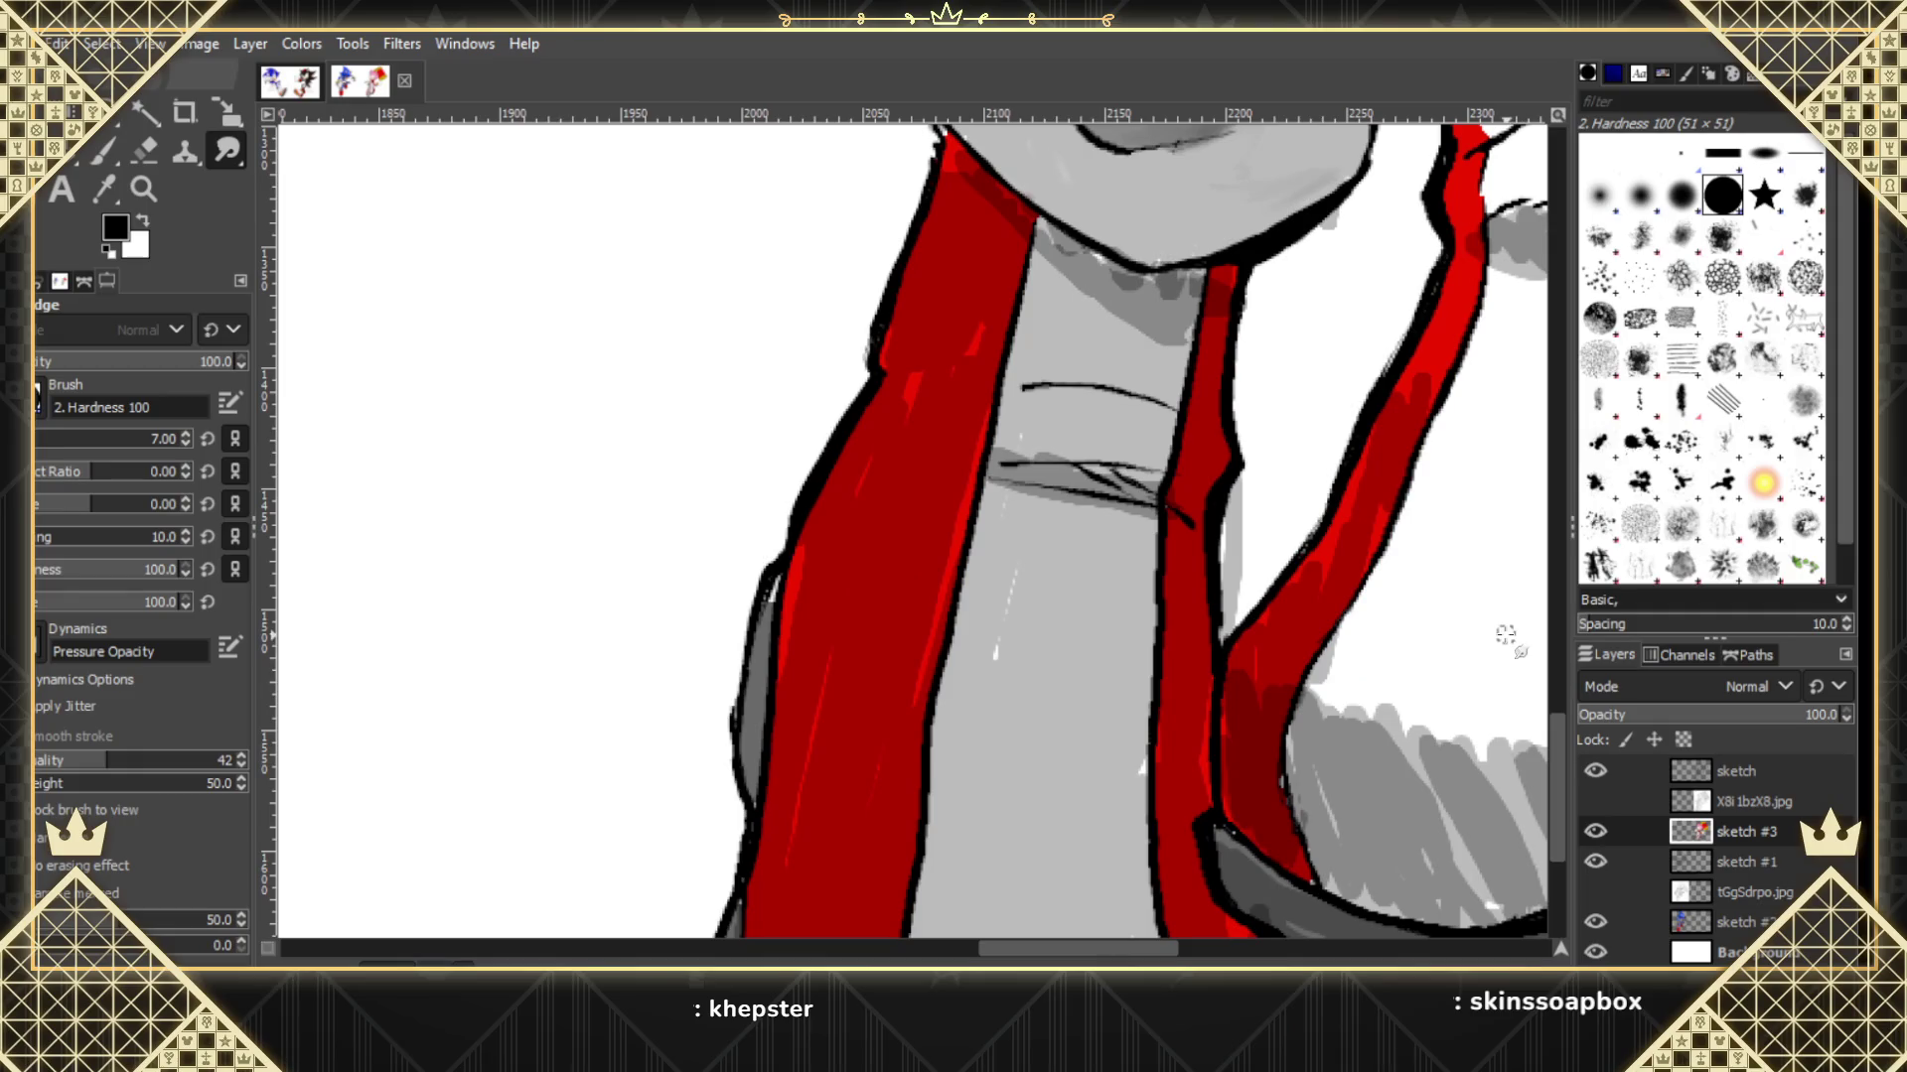
pyautogui.click(1594, 801)
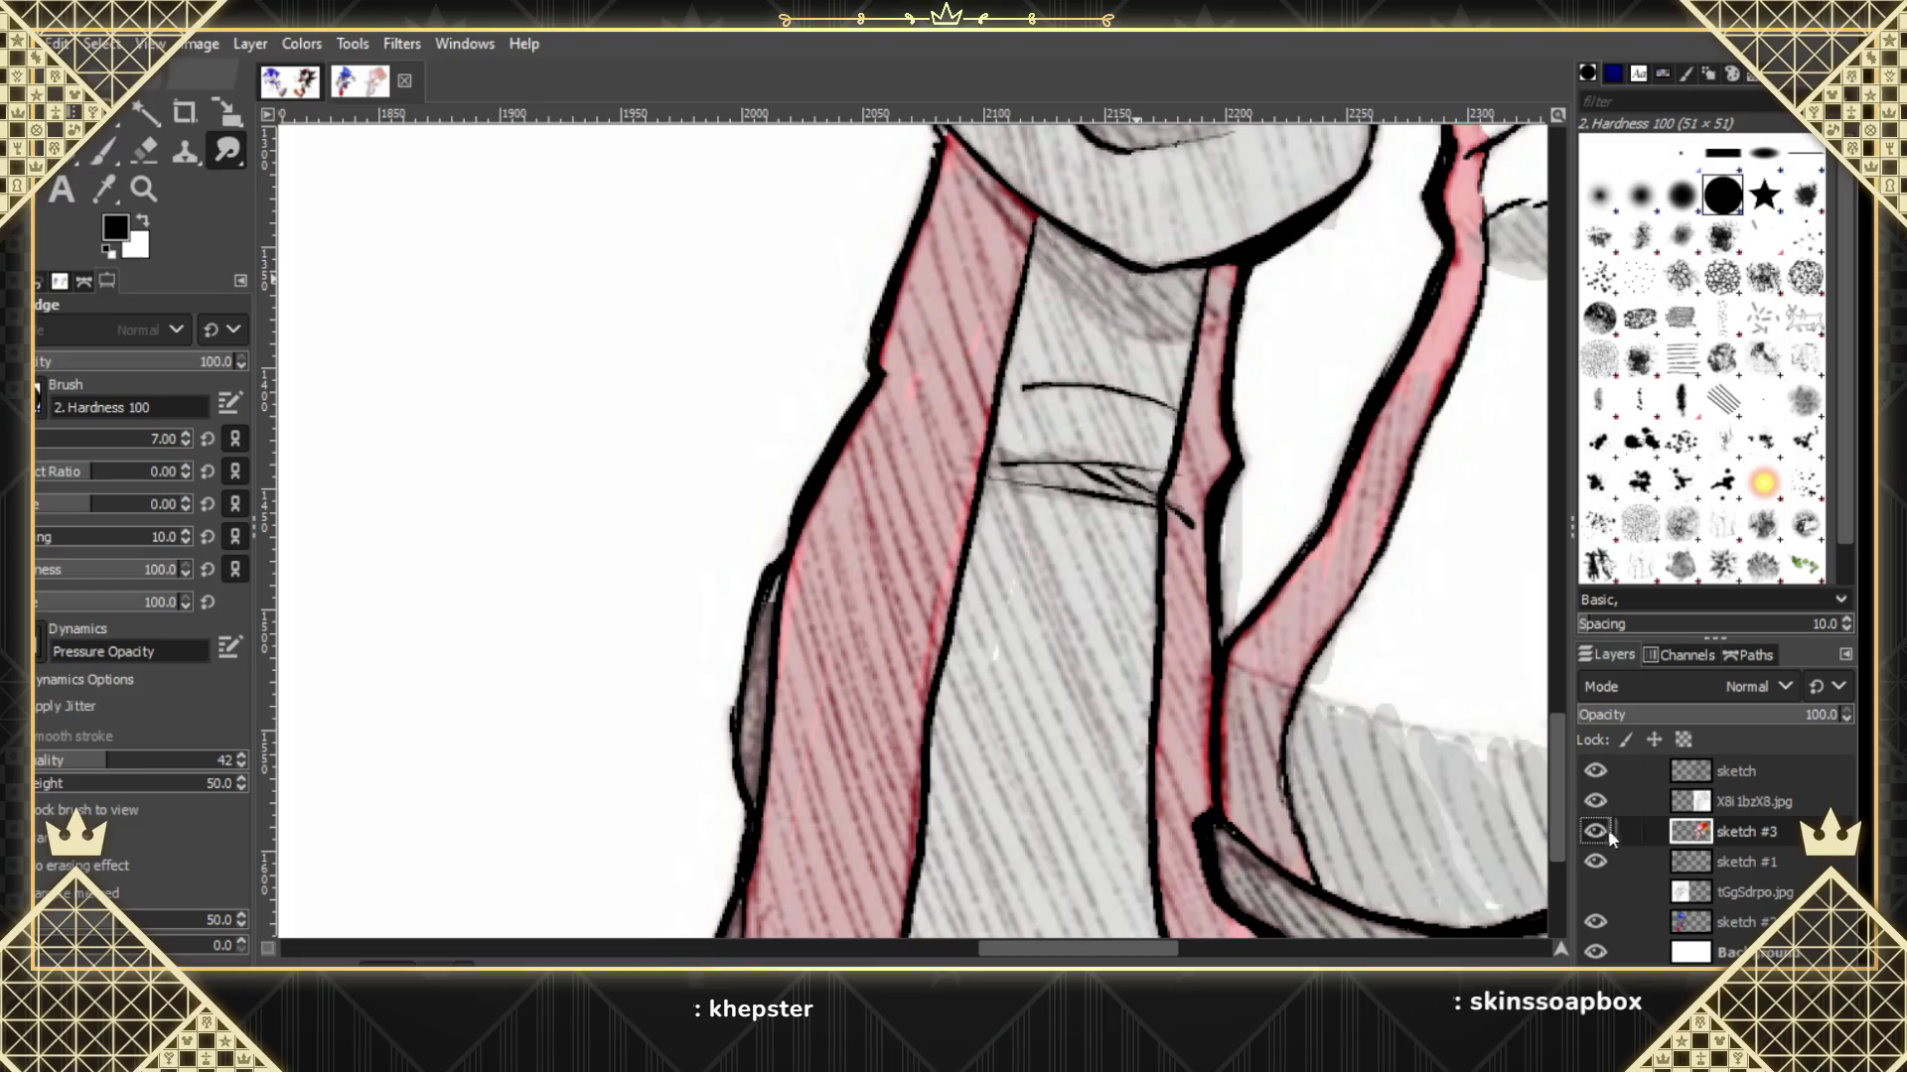
pyautogui.click(1596, 803)
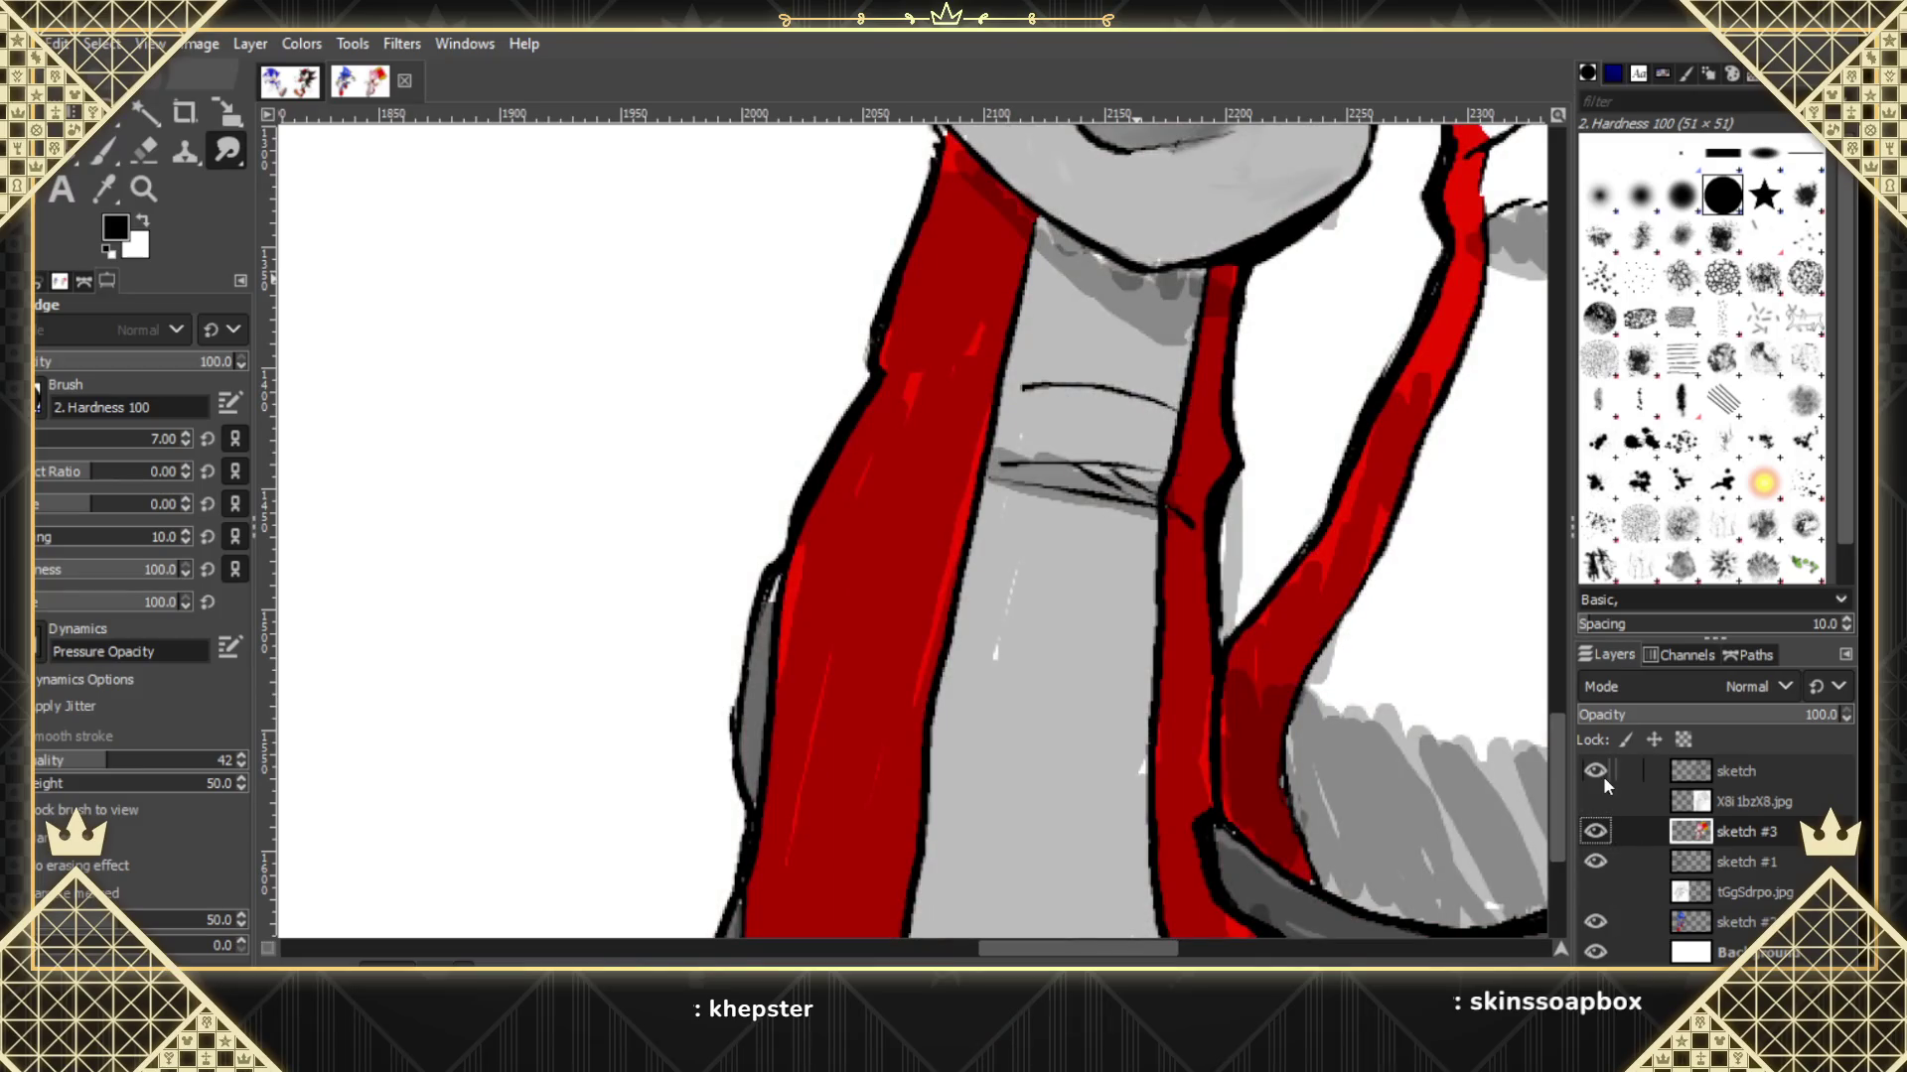
pyautogui.moveTo(1133, 287); pyautogui.dragTo(1059, 213)
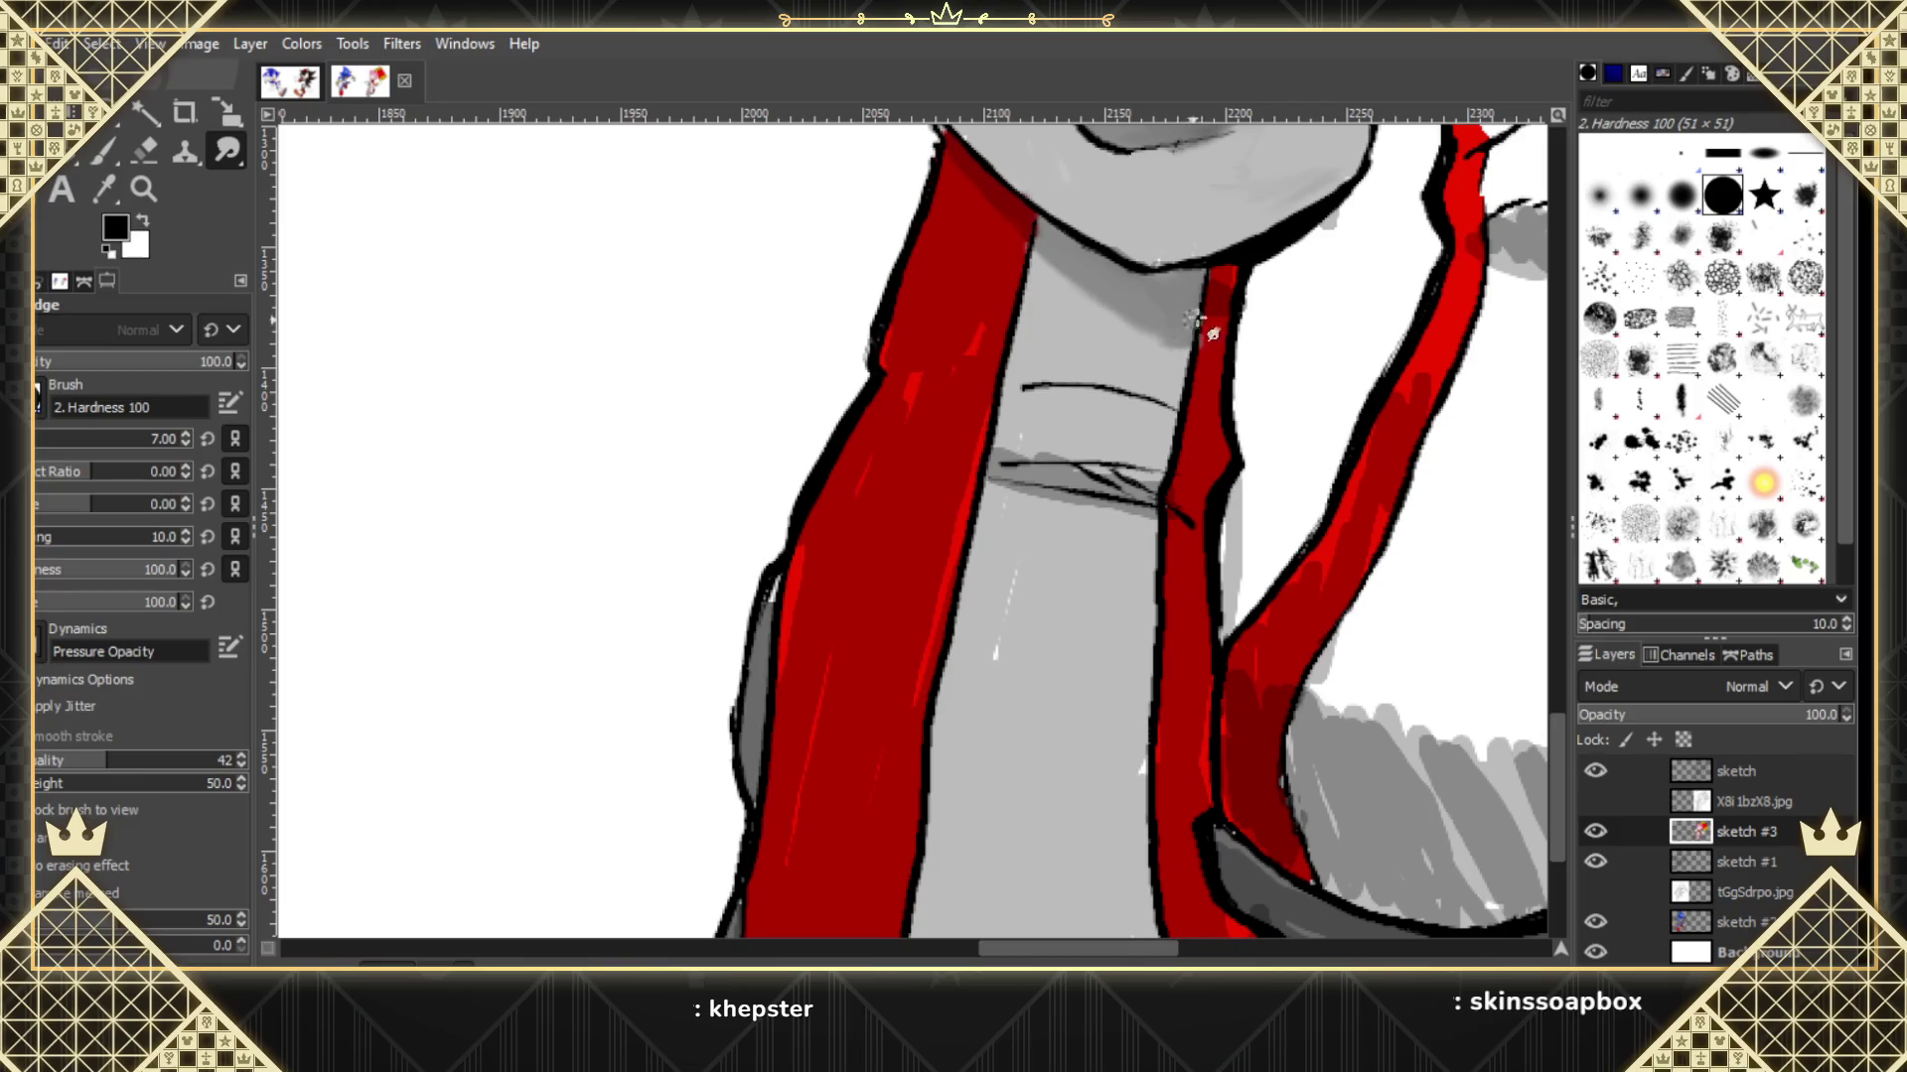
pyautogui.click(1596, 802)
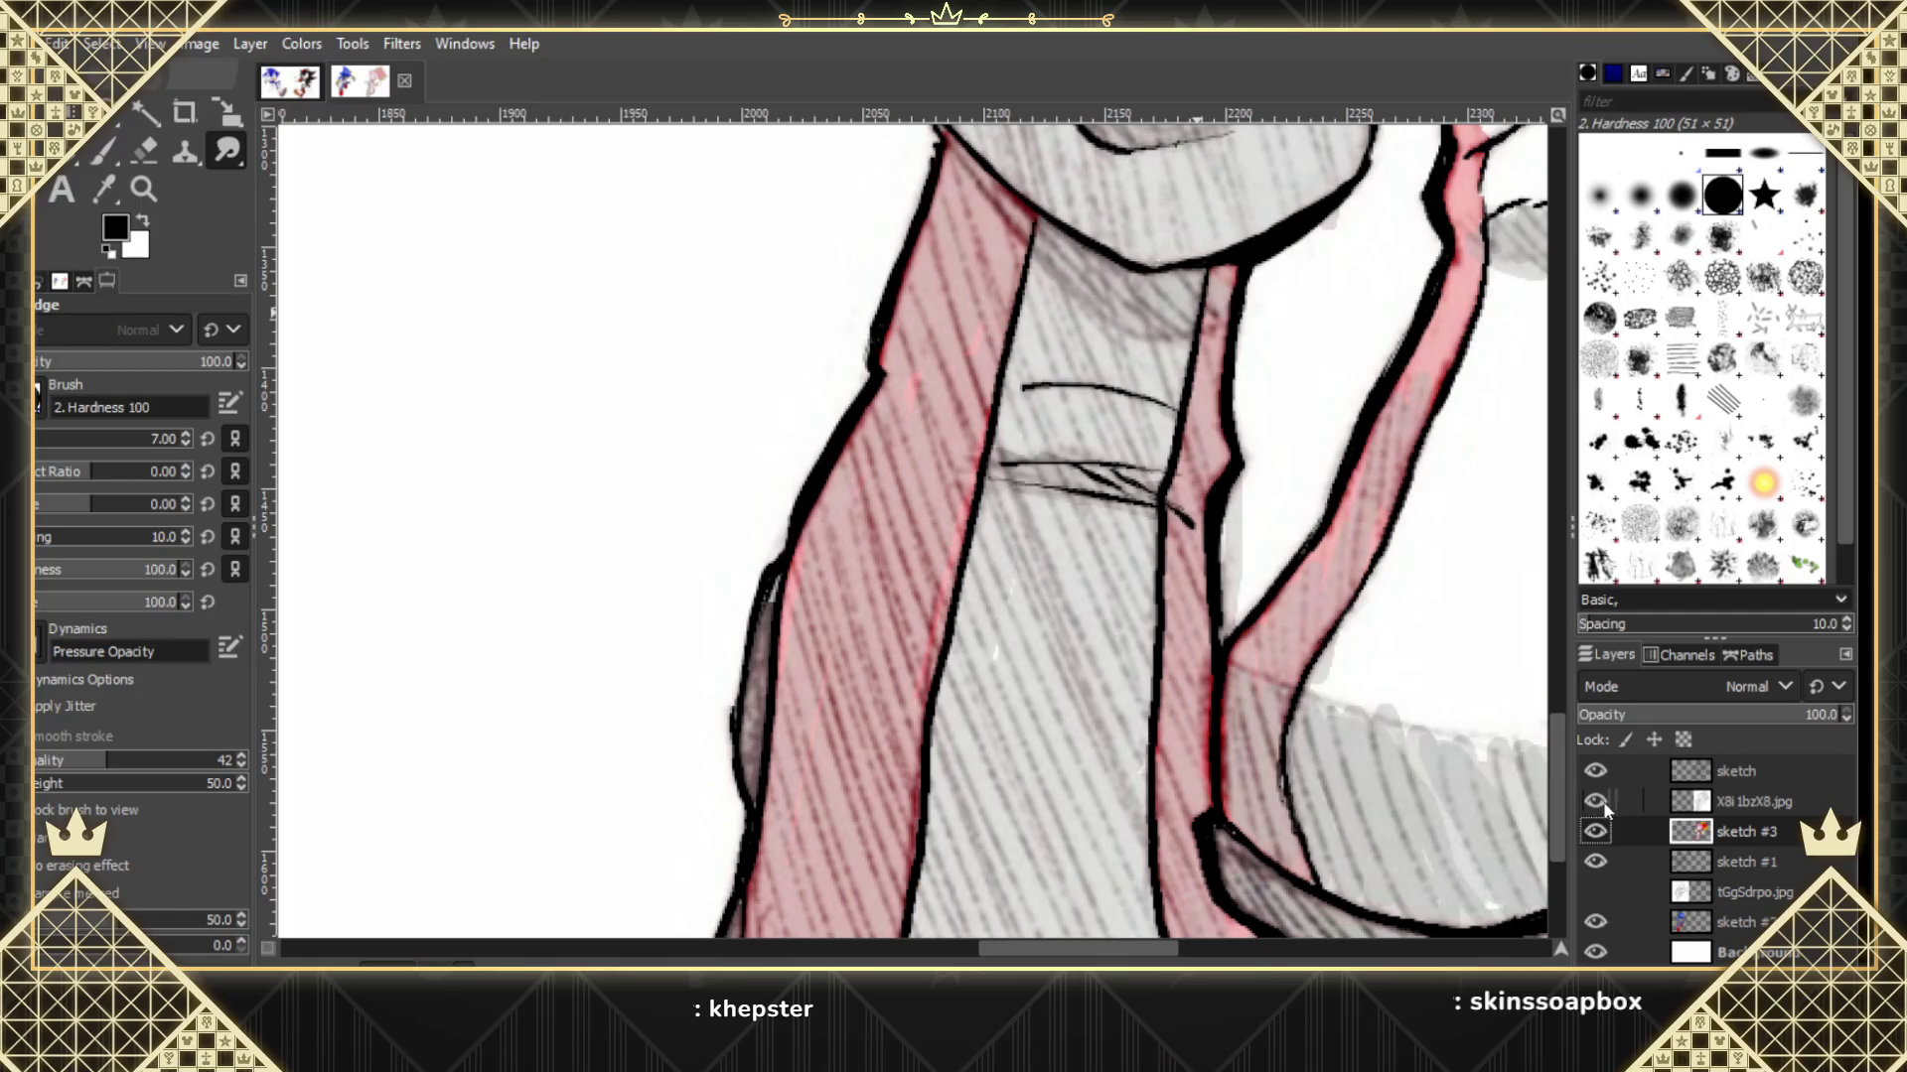
pyautogui.click(1601, 802)
pyautogui.click(1602, 800)
pyautogui.click(1596, 802)
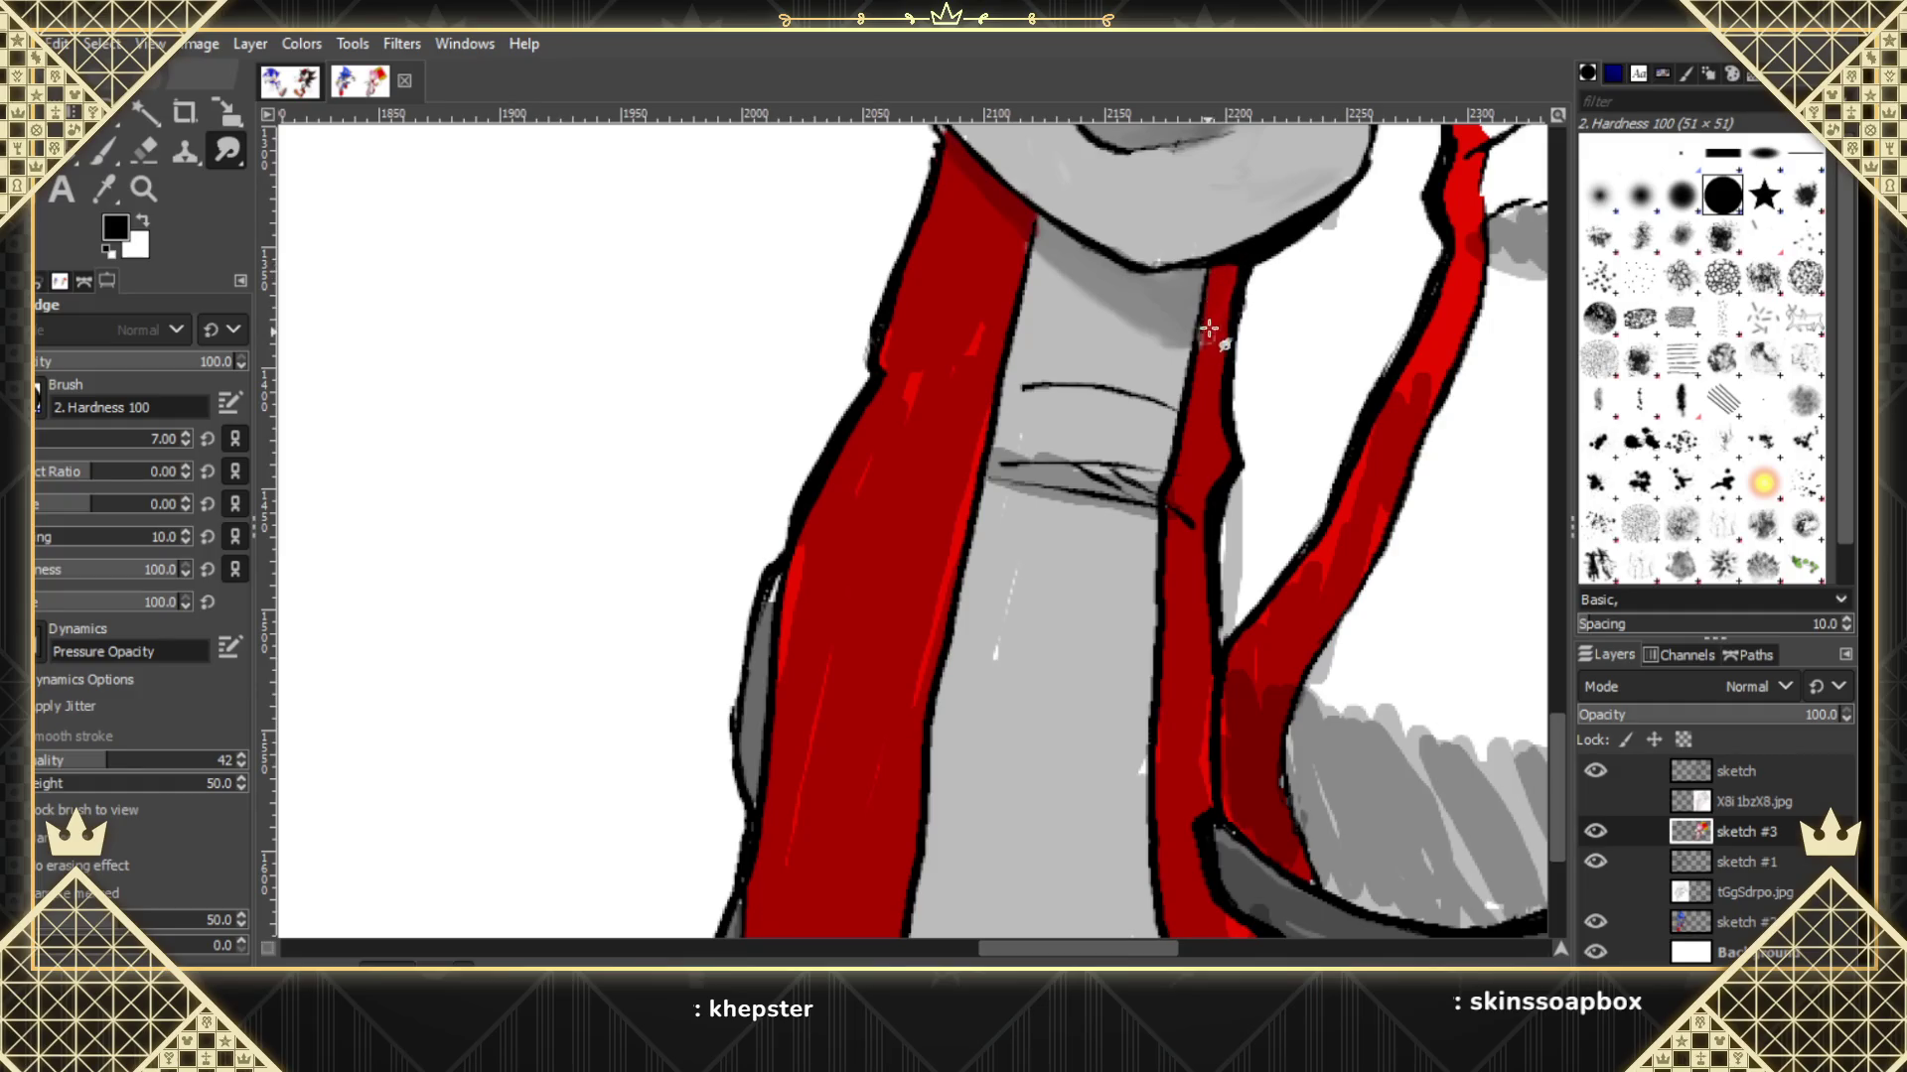
# Check the reference, then smudge the red strip's right-edge outline and lighten the dark grey below it.
pyautogui.click(1595, 801)
pyautogui.click(1595, 802)
pyautogui.moveTo(1225, 298)
pyautogui.mouseDown()
pyautogui.moveTo(1178, 356)
pyautogui.moveTo(1203, 322)
pyautogui.moveTo(1233, 355)
pyautogui.mouseUp()
pyautogui.moveTo(1033, 549)
pyautogui.mouseDown()
pyautogui.moveTo(1105, 474)
pyautogui.moveTo(1169, 478)
pyautogui.mouseUp()
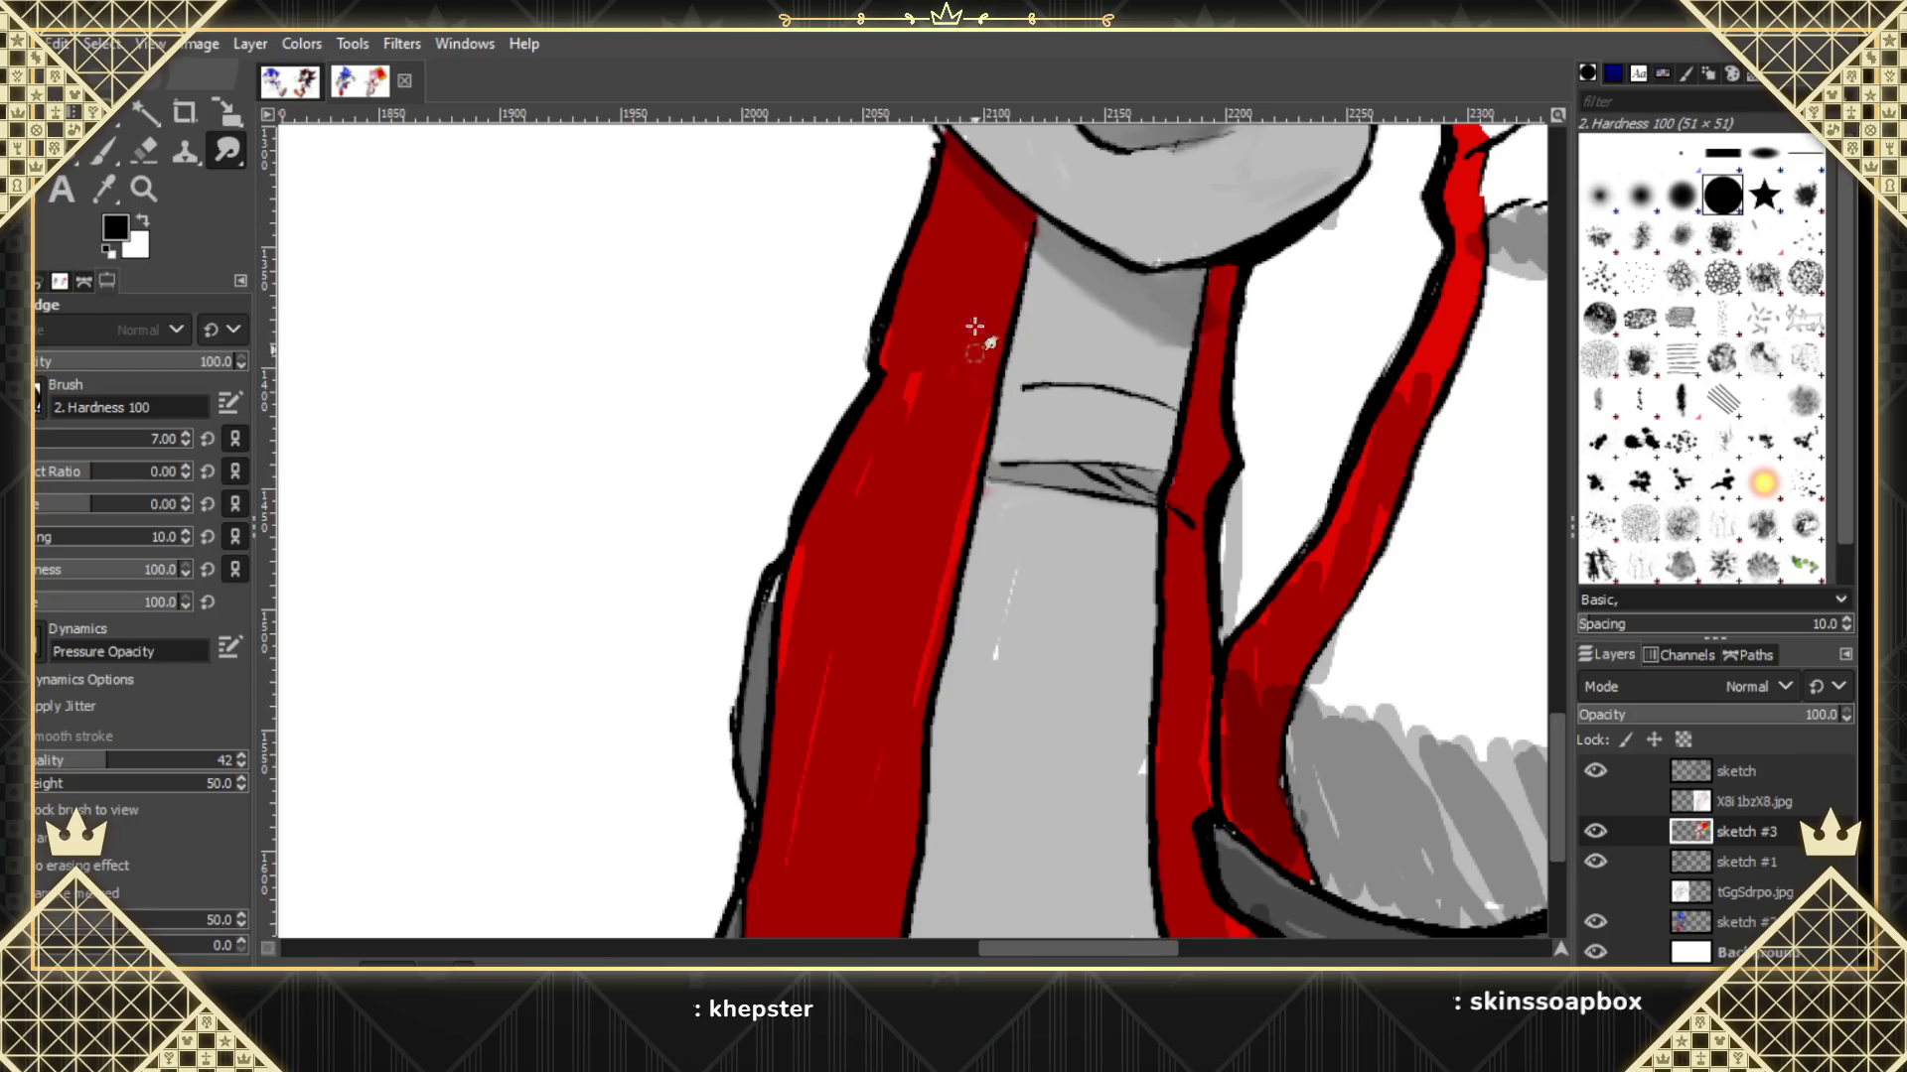
# Blend away the bright streaks on the left red strip and clean the nearby grey smear to white.
pyautogui.moveTo(945, 383); pyautogui.dragTo(895, 429)
pyautogui.moveTo(903, 375); pyautogui.dragTo(859, 469)
pyautogui.moveTo(980, 448); pyautogui.dragTo(920, 720)
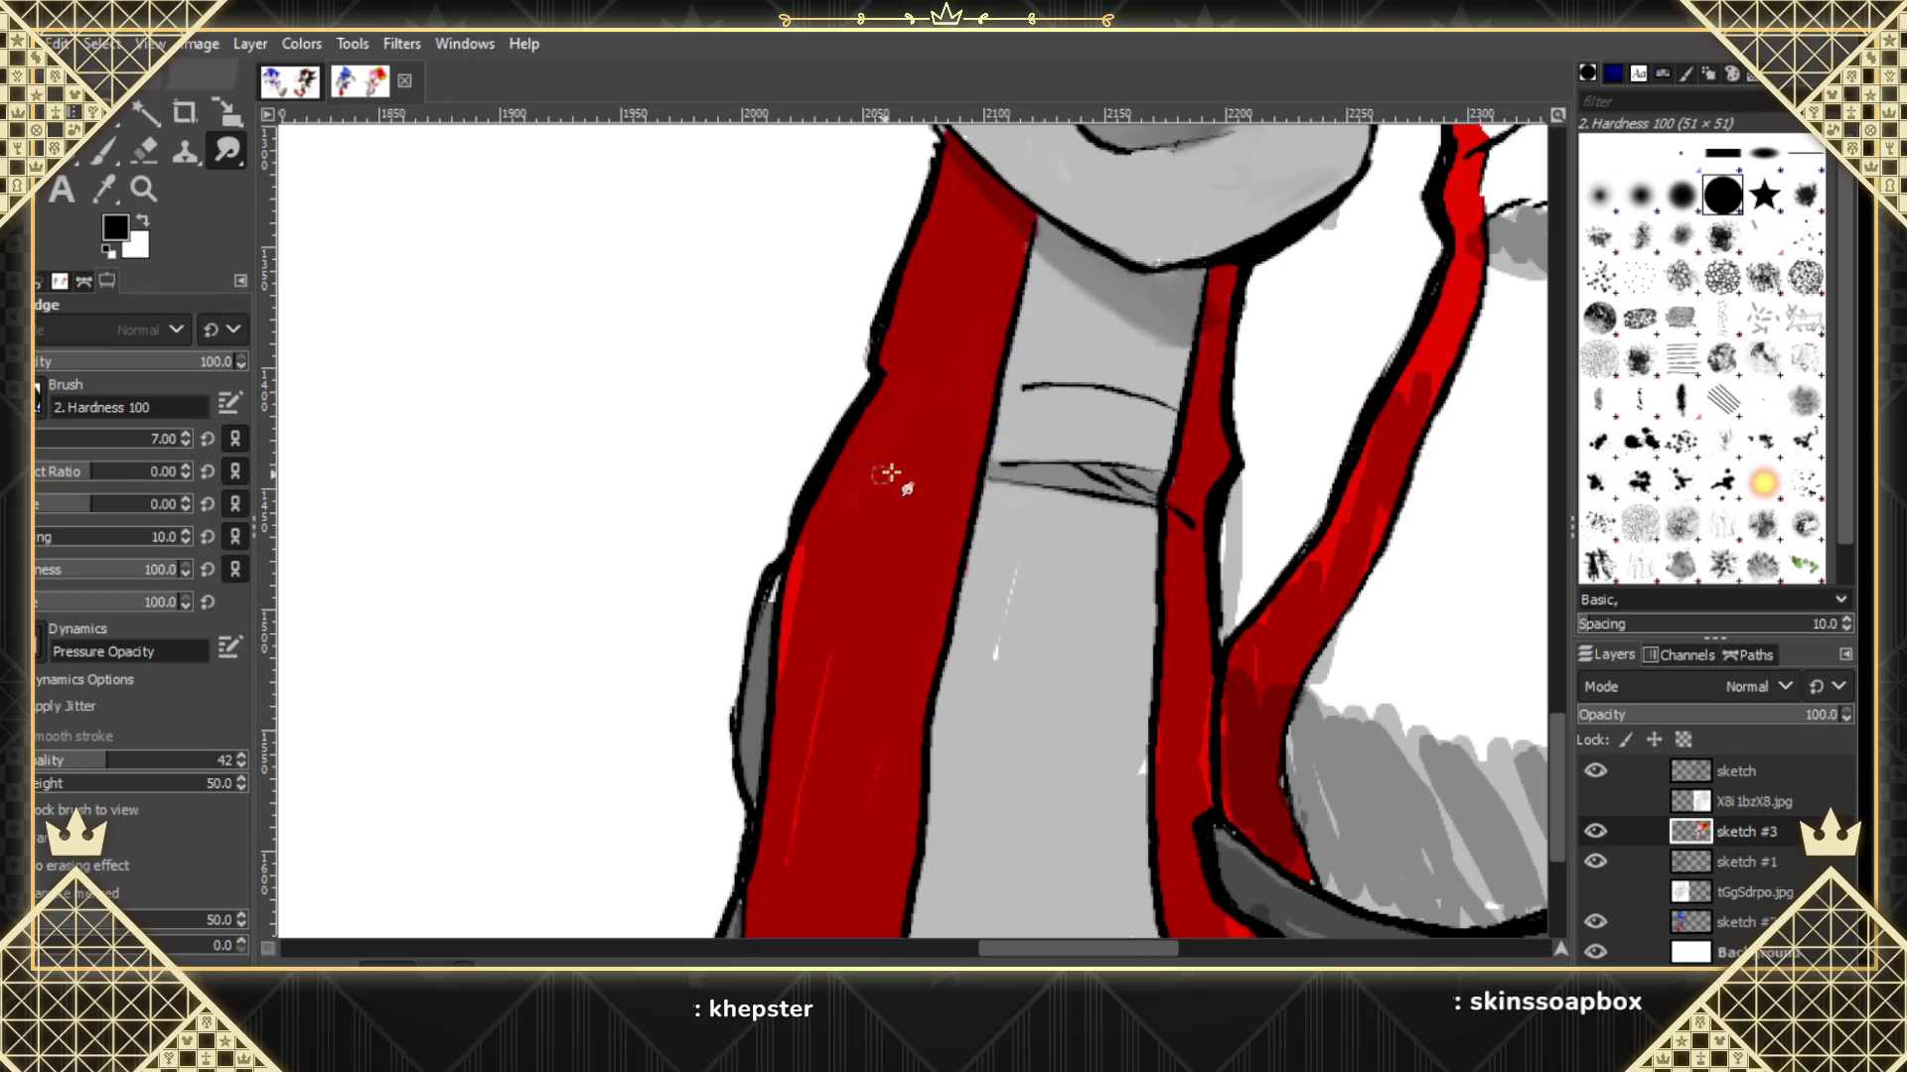
pyautogui.moveTo(893, 469); pyautogui.dragTo(872, 427)
pyautogui.moveTo(825, 545)
pyautogui.mouseDown()
pyautogui.moveTo(807, 603)
pyautogui.moveTo(777, 586)
pyautogui.moveTo(826, 608)
pyautogui.moveTo(838, 647)
pyautogui.moveTo(791, 851)
pyautogui.moveTo(889, 735)
pyautogui.moveTo(796, 791)
pyautogui.moveTo(781, 672)
pyautogui.mouseUp()
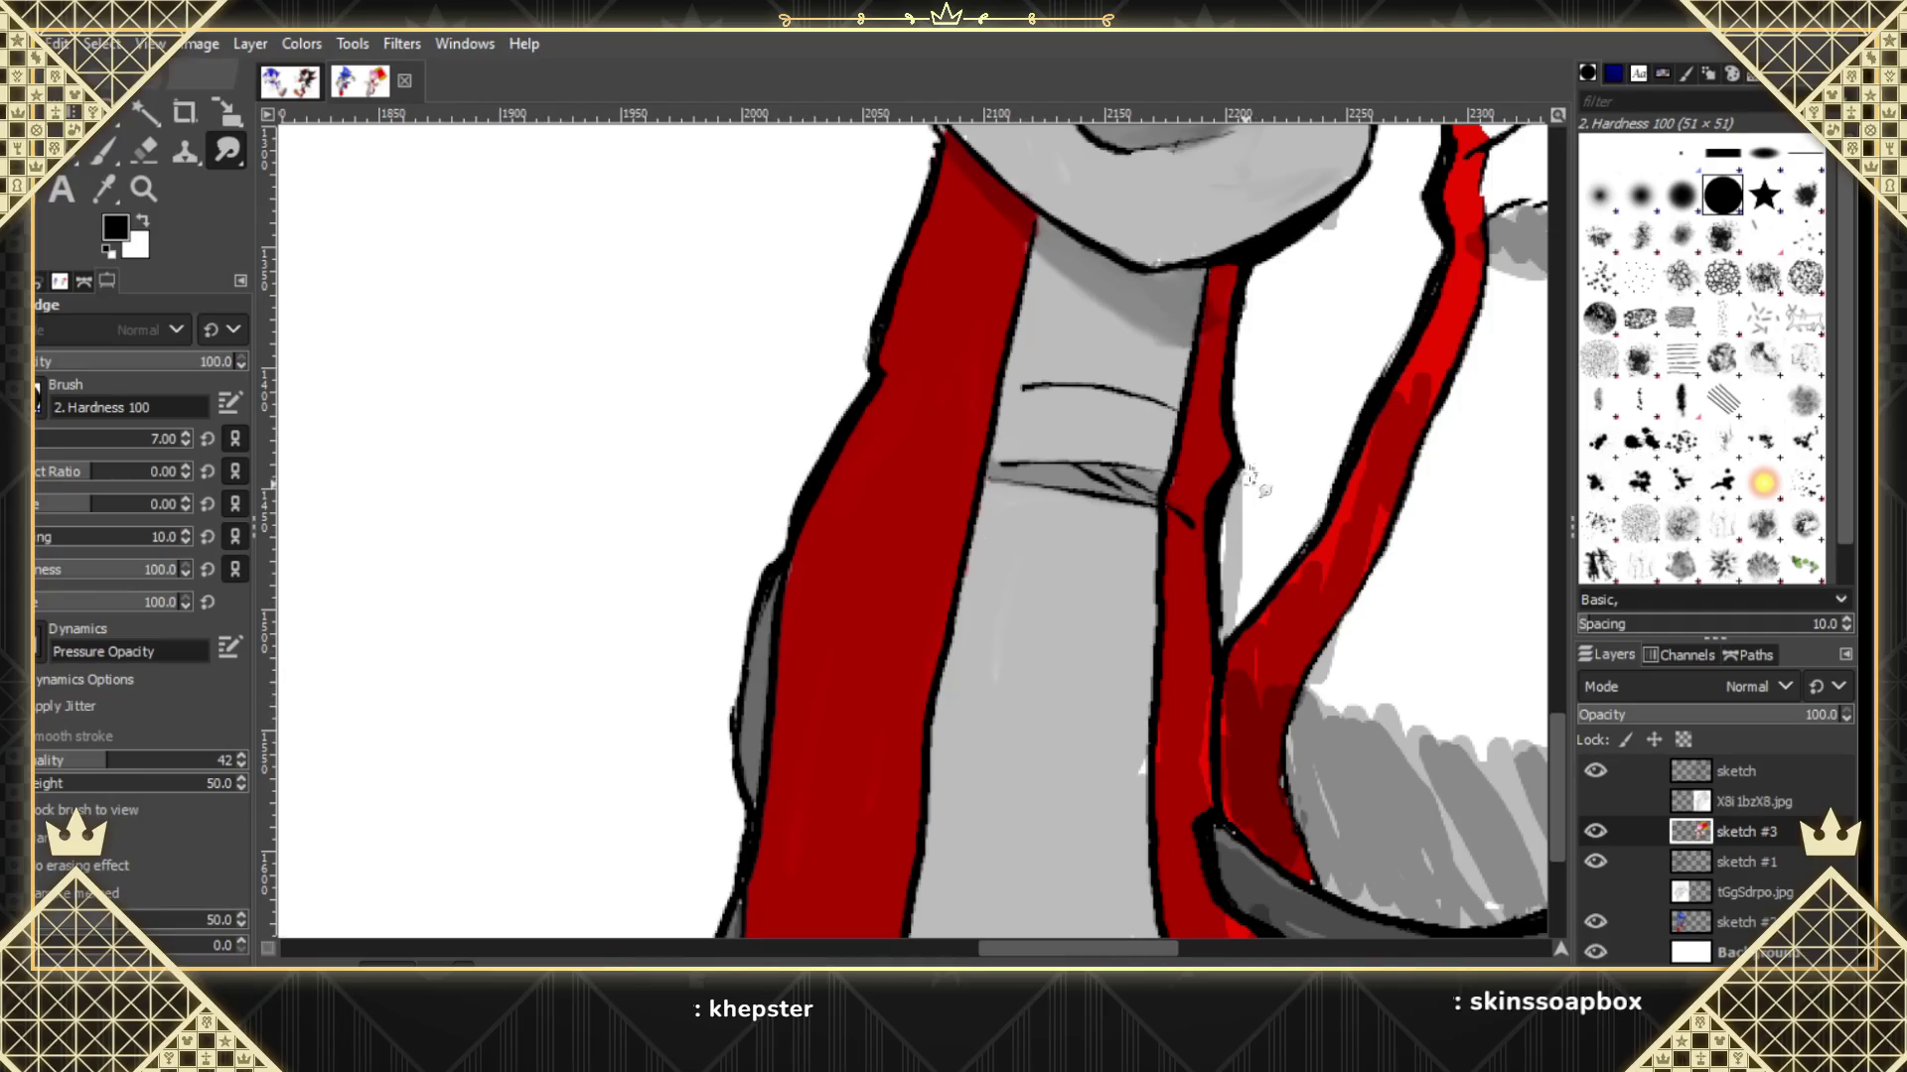
pyautogui.moveTo(1250, 477); pyautogui.dragTo(1231, 625)
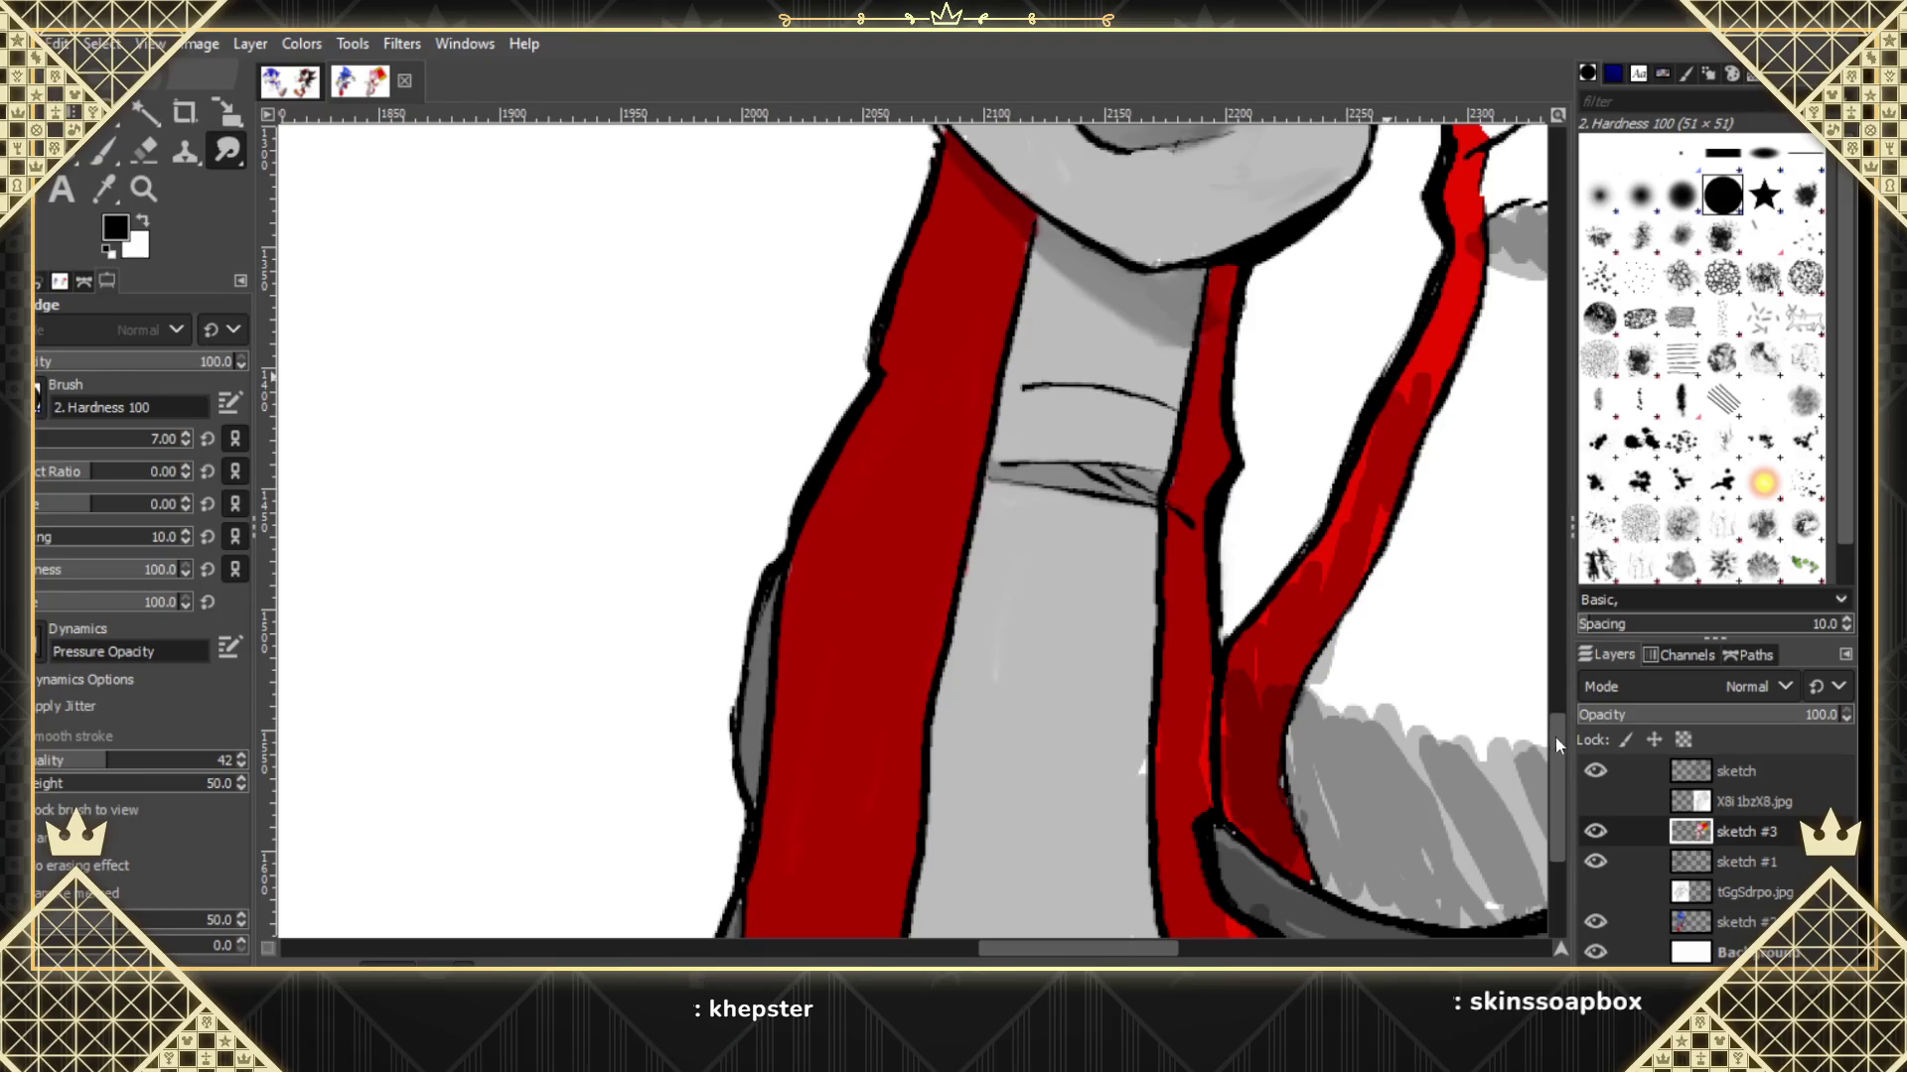
pyautogui.moveTo(1555, 745); pyautogui.dragTo(1558, 790)
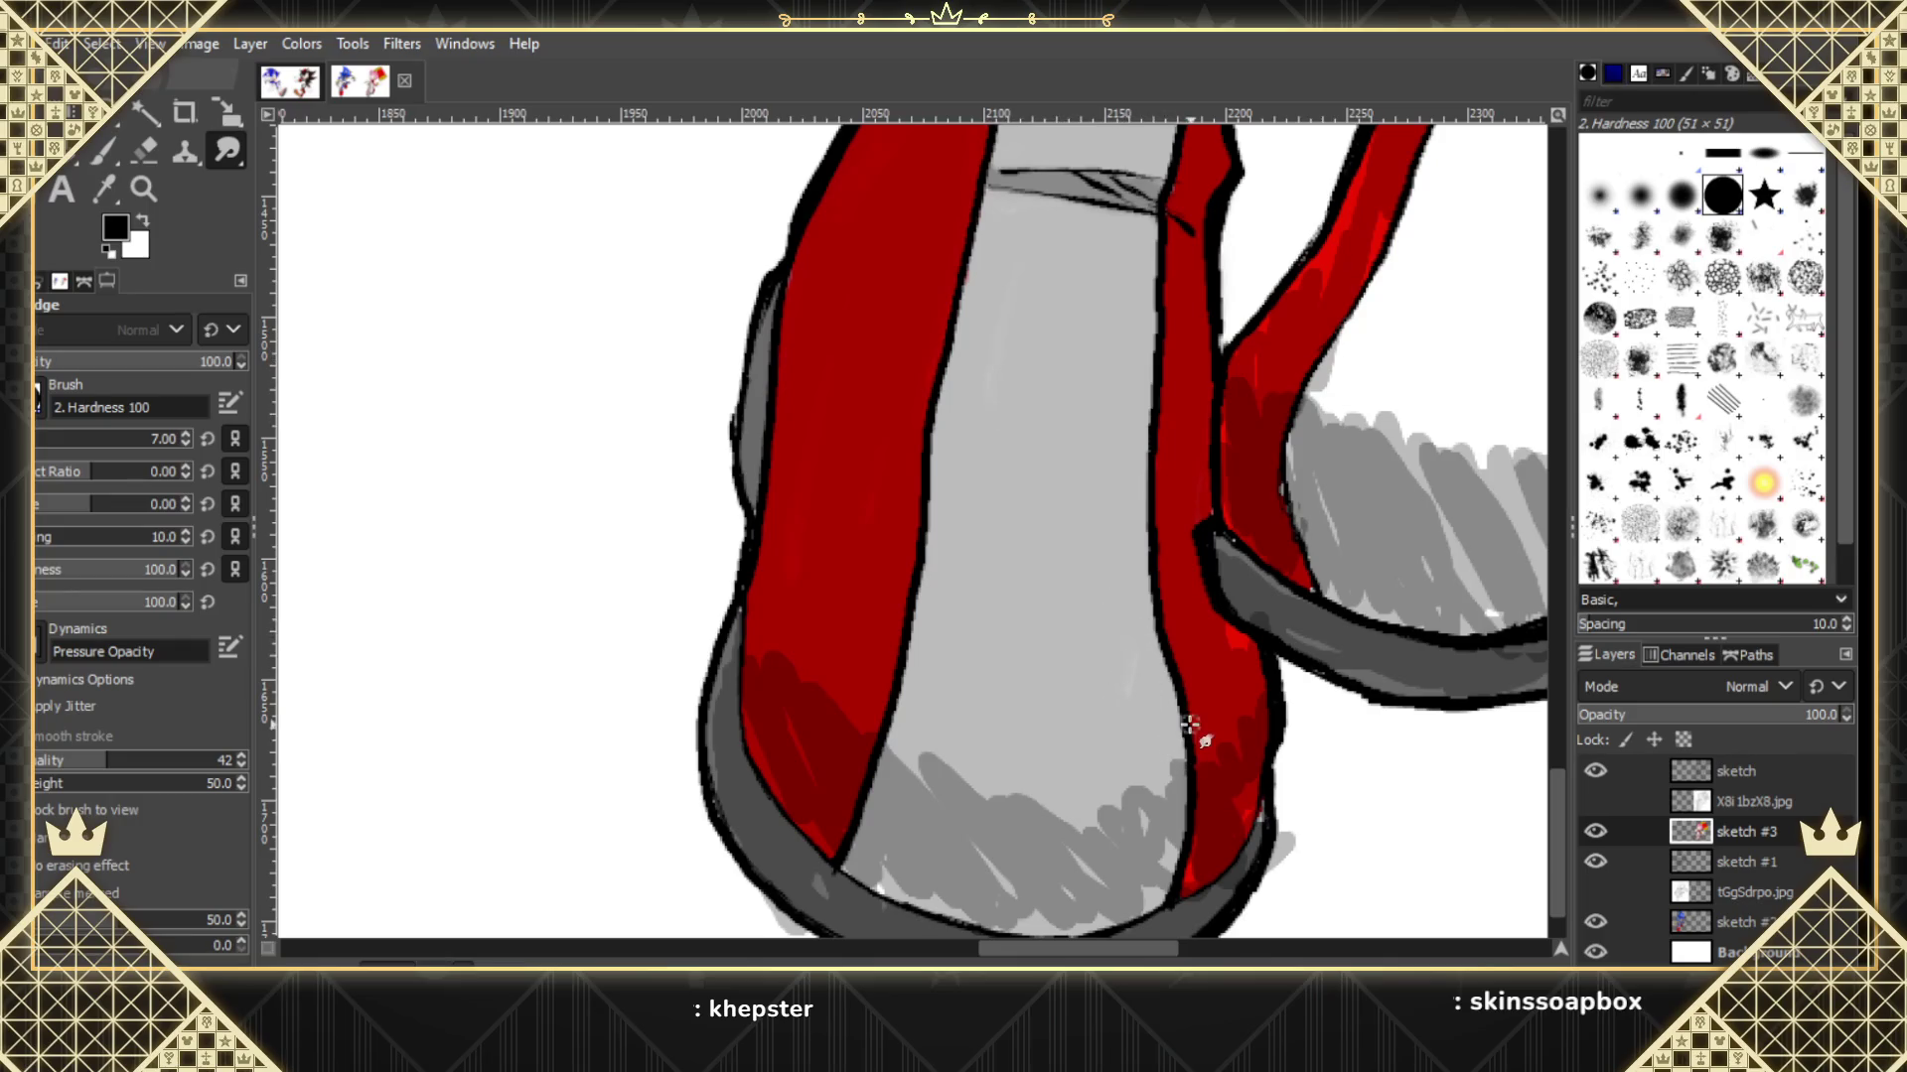
# After checking the reference, smudge the red shoe tip down into the grey sole beside it.
pyautogui.click(1595, 800)
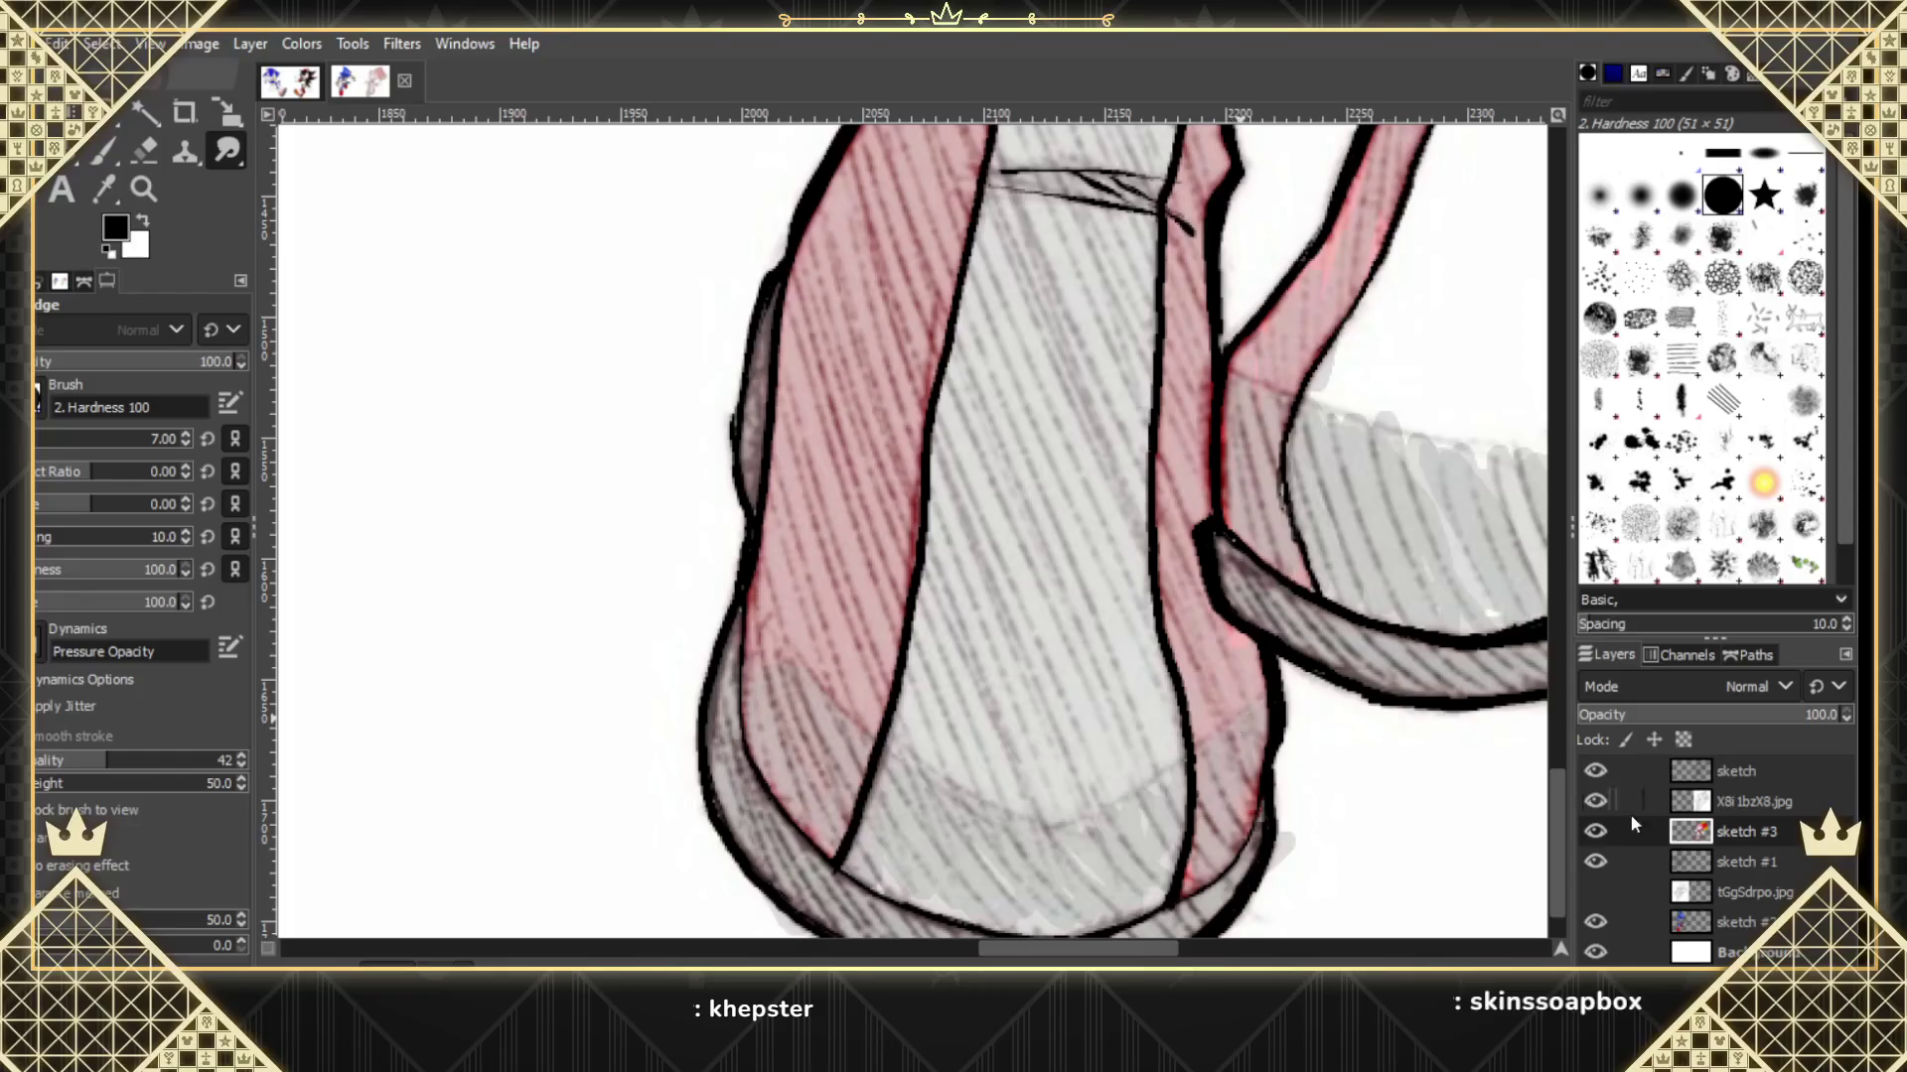
pyautogui.click(1596, 802)
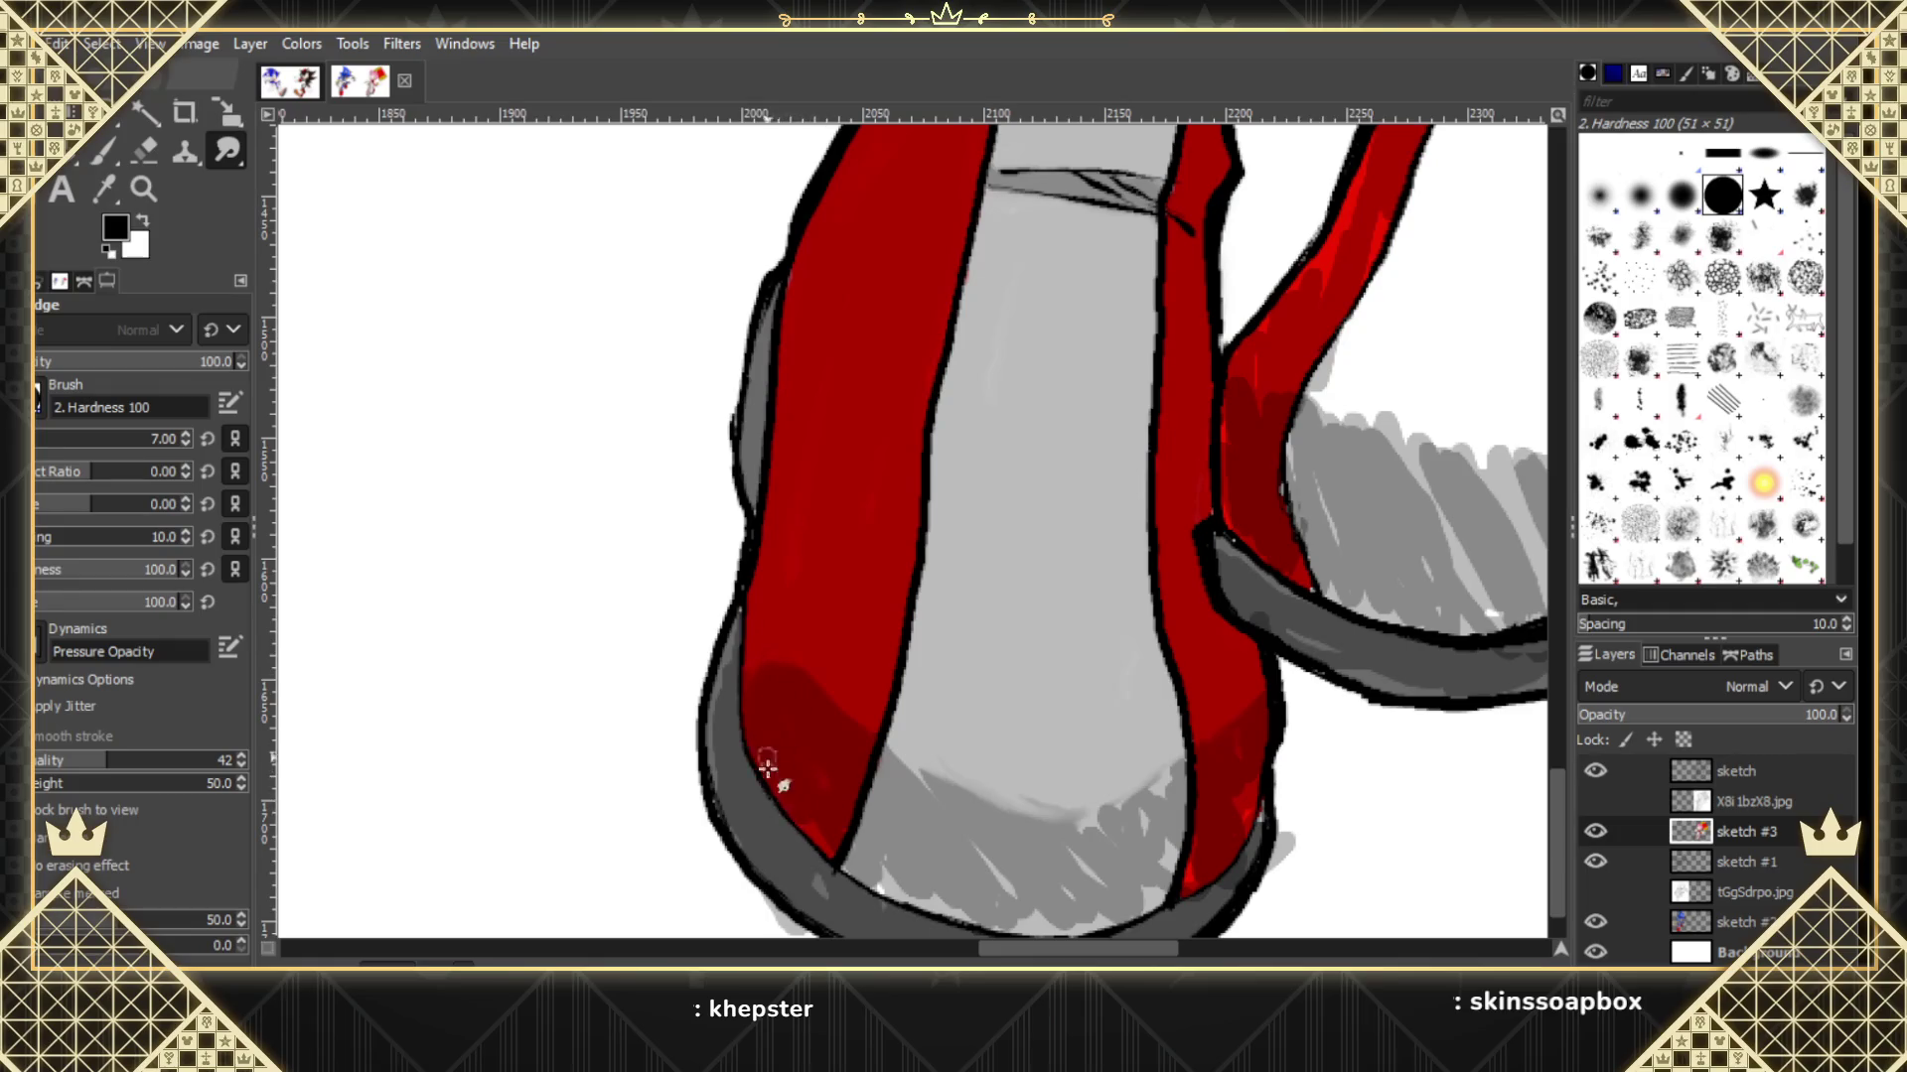
pyautogui.moveTo(830, 854); pyautogui.dragTo(831, 808)
pyautogui.moveTo(839, 899); pyautogui.dragTo(797, 886)
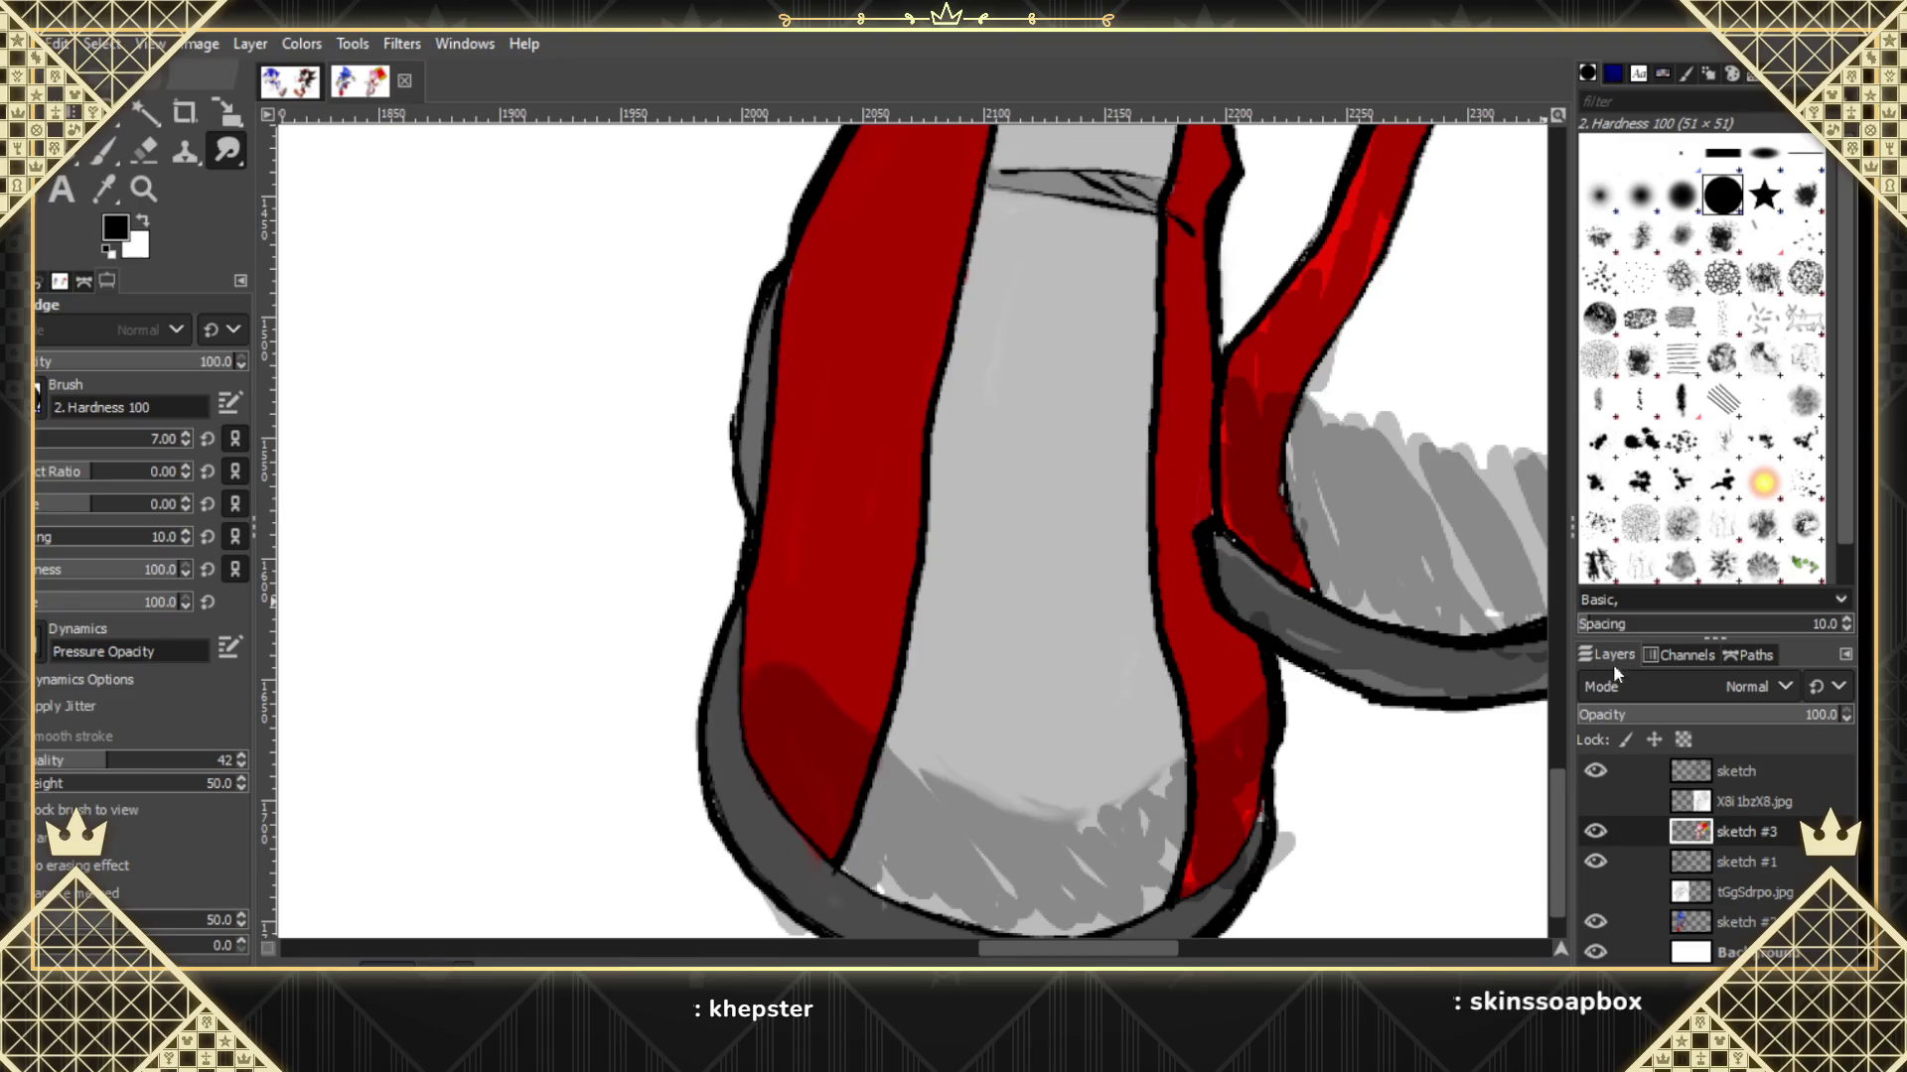
pyautogui.moveTo(1565, 775); pyautogui.dragTo(1561, 823)
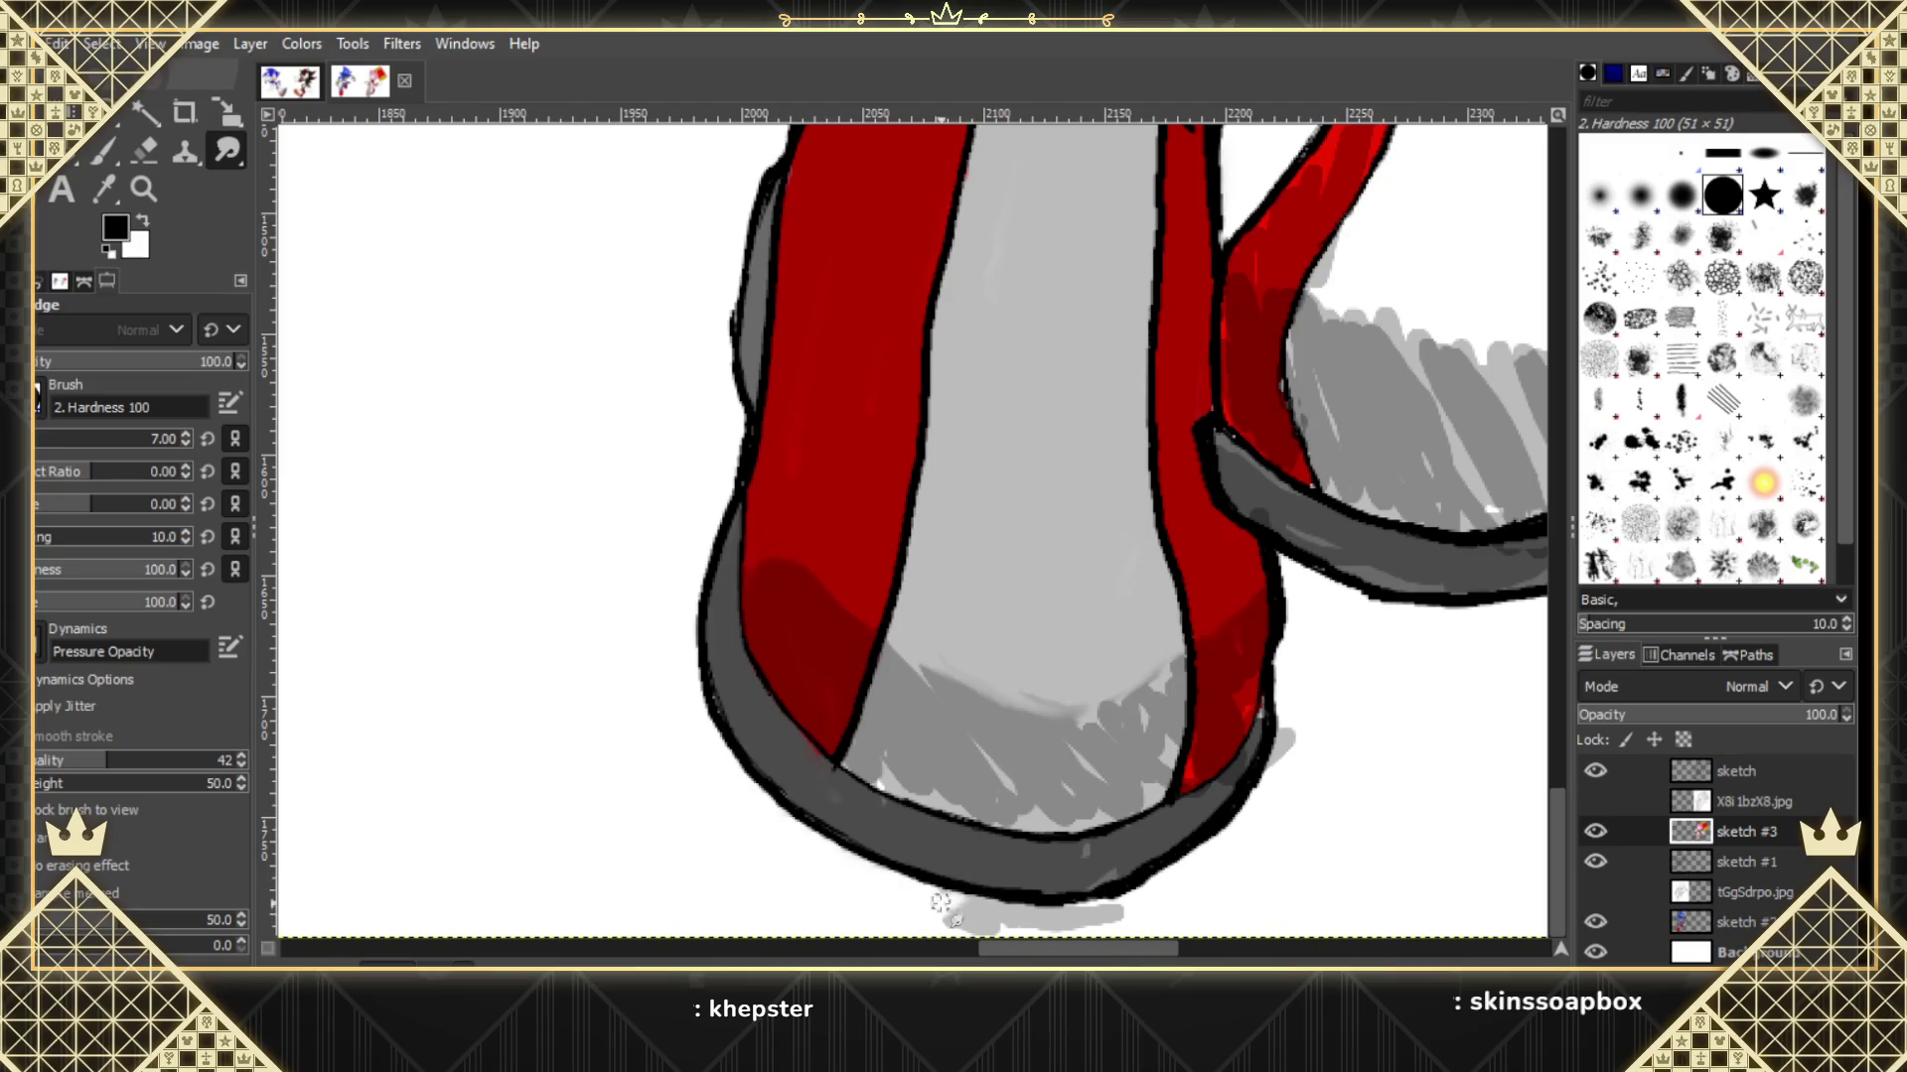
# Smooth the grey shadow, outlines and jagged light streaks along the shoe's bottom.
pyautogui.moveTo(940, 903)
pyautogui.mouseDown()
pyautogui.moveTo(1092, 917)
pyautogui.moveTo(952, 904)
pyautogui.moveTo(1027, 921)
pyautogui.moveTo(981, 926)
pyautogui.moveTo(1125, 881)
pyautogui.moveTo(1134, 822)
pyautogui.moveTo(1242, 751)
pyautogui.moveTo(1270, 706)
pyautogui.mouseUp()
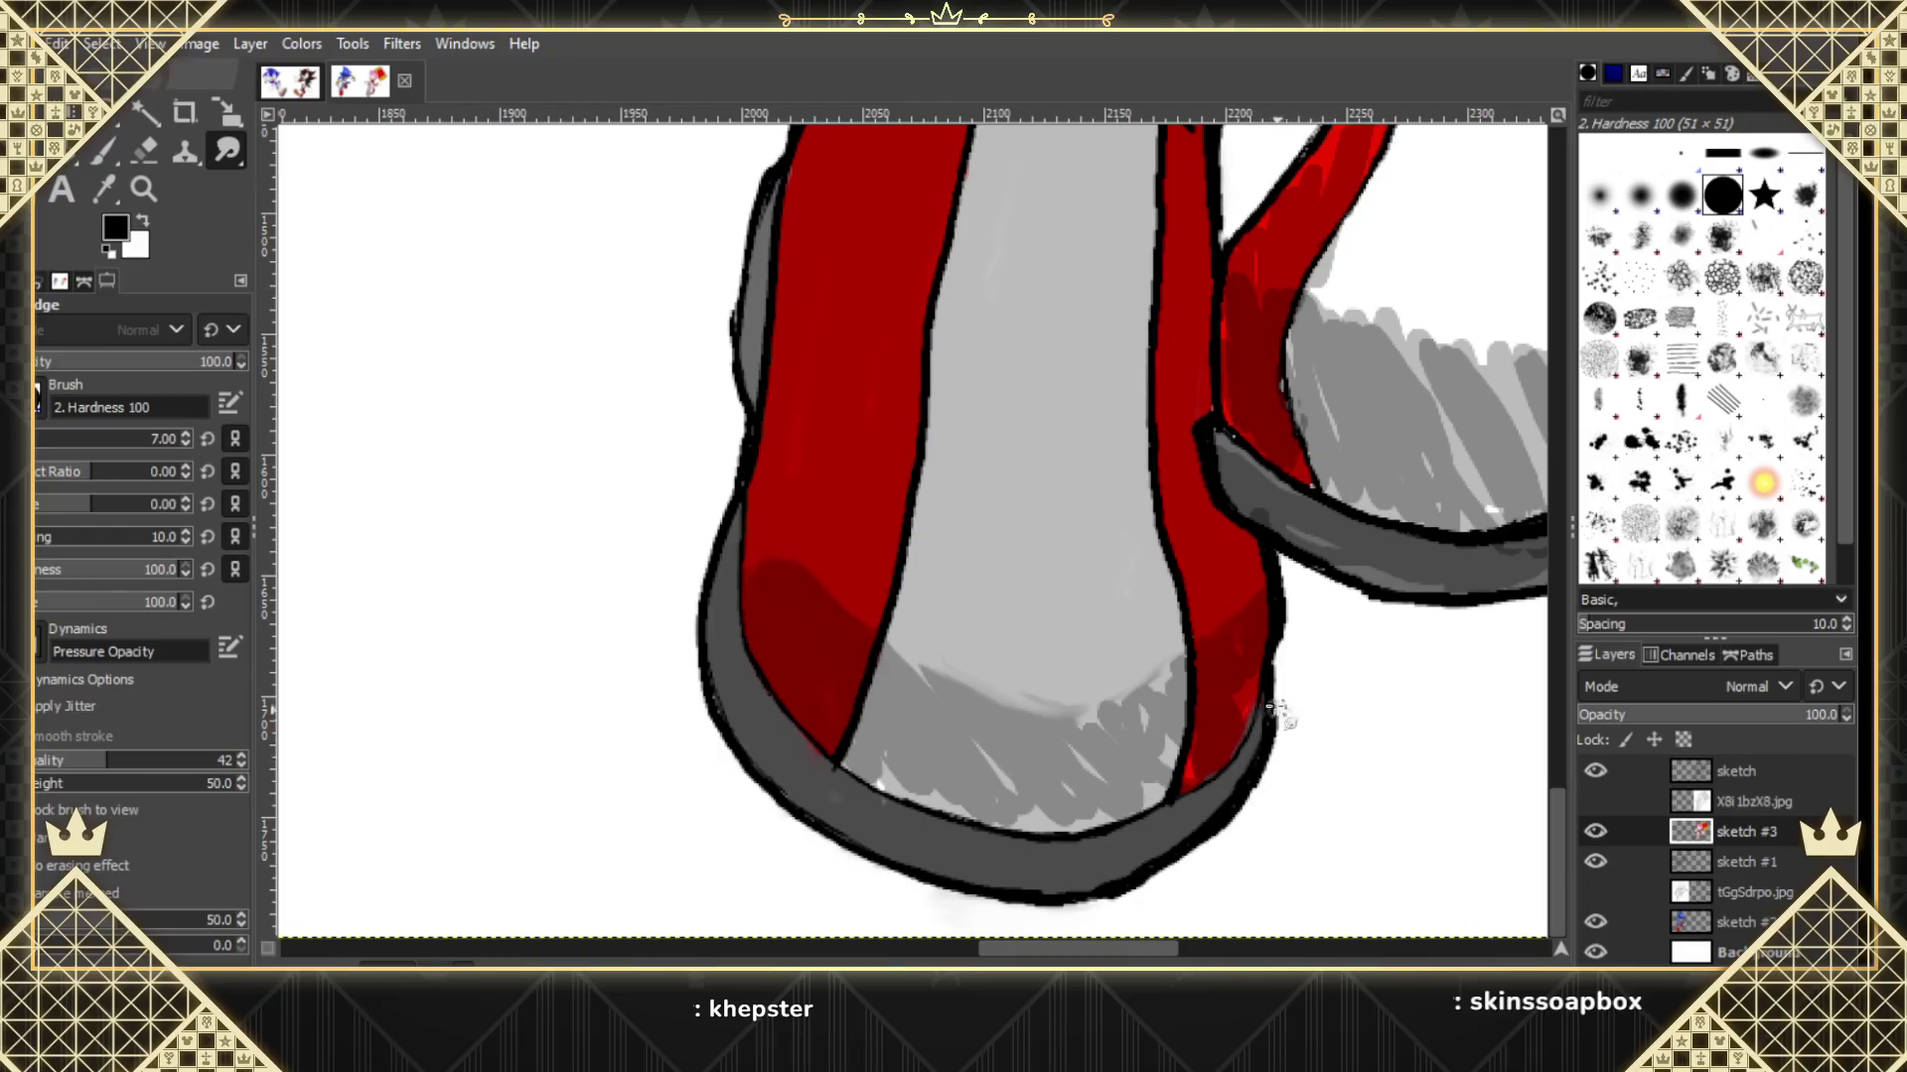
pyautogui.moveTo(1238, 709)
pyautogui.mouseDown()
pyautogui.moveTo(1240, 746)
pyautogui.moveTo(1234, 659)
pyautogui.moveTo(1189, 766)
pyautogui.moveTo(1189, 685)
pyautogui.mouseUp()
pyautogui.moveTo(874, 807)
pyautogui.mouseDown()
pyautogui.moveTo(845, 789)
pyautogui.moveTo(875, 761)
pyautogui.mouseUp()
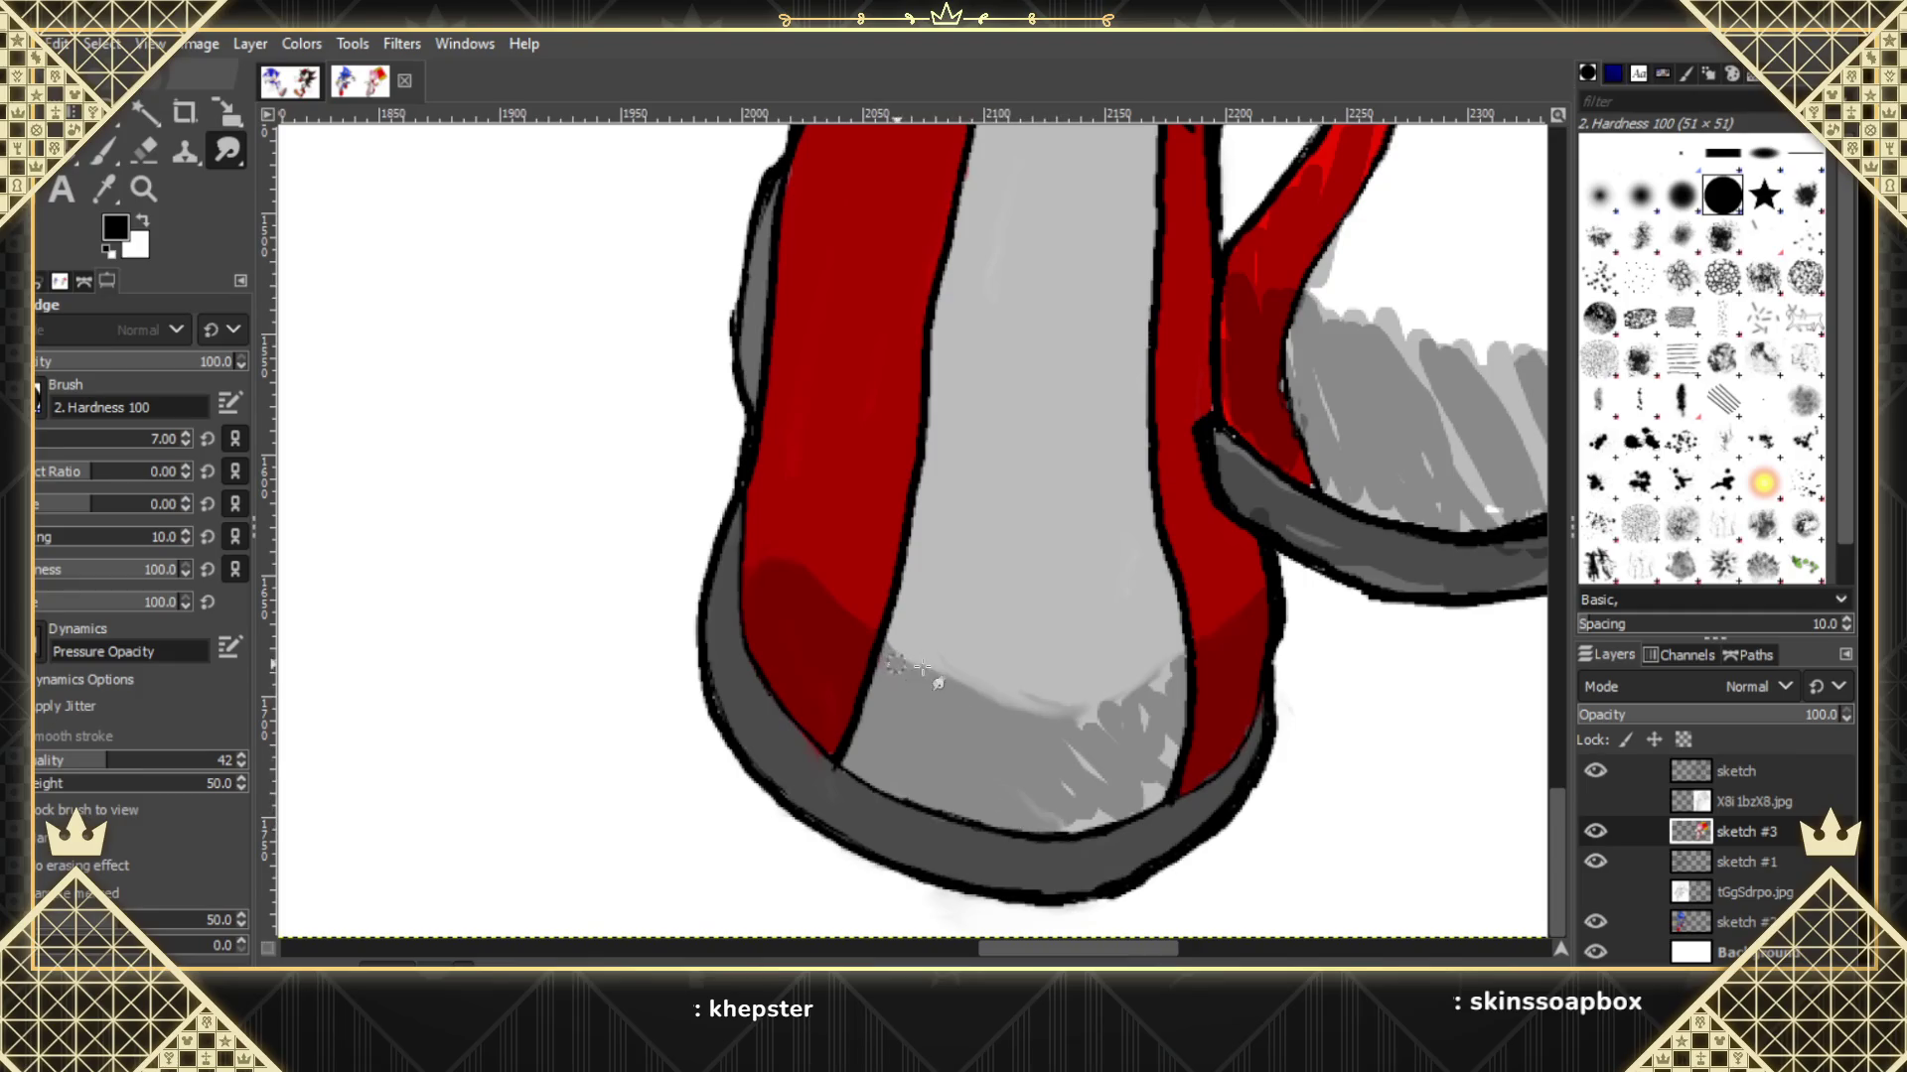
pyautogui.moveTo(921, 668); pyautogui.dragTo(935, 677)
pyautogui.moveTo(1144, 738); pyautogui.dragTo(1172, 669)
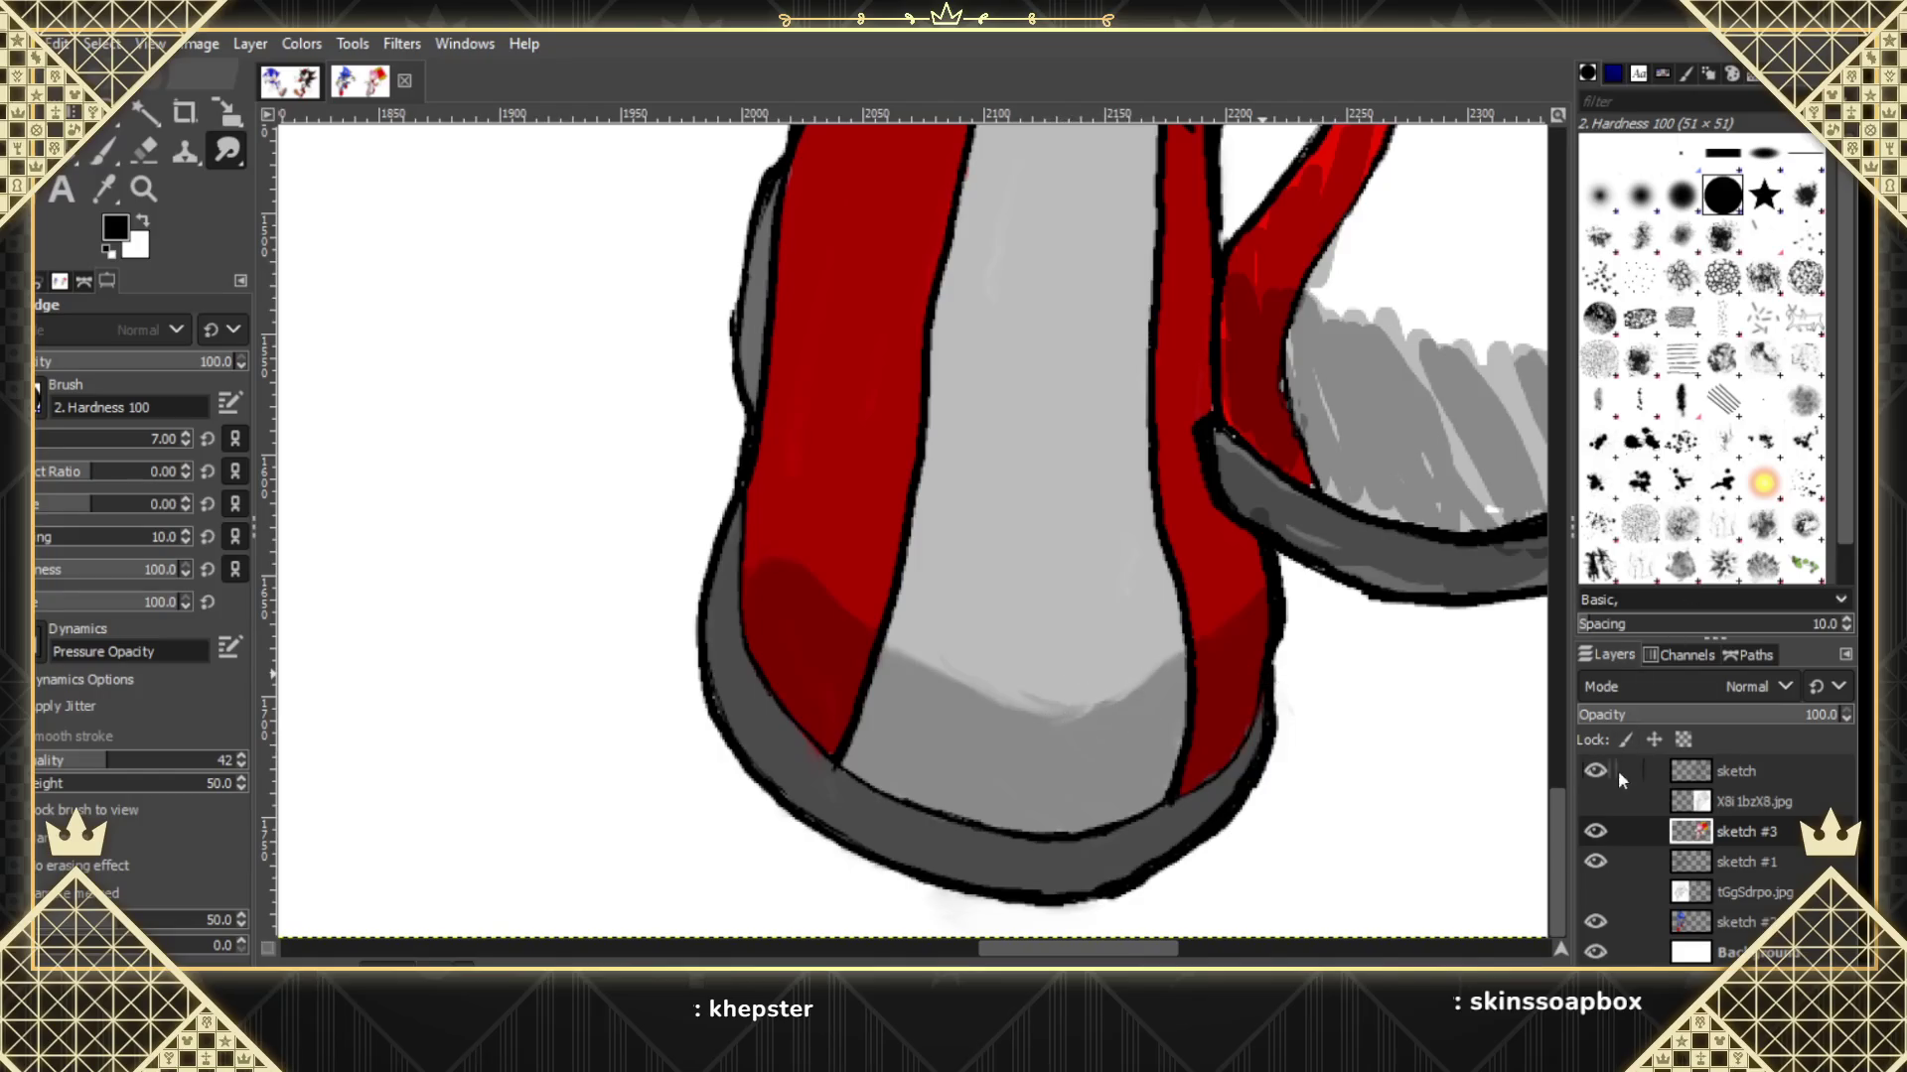
# Compare with the reference, then blend the dark-red shading edge on the shoe's red stripe.
pyautogui.click(1596, 801)
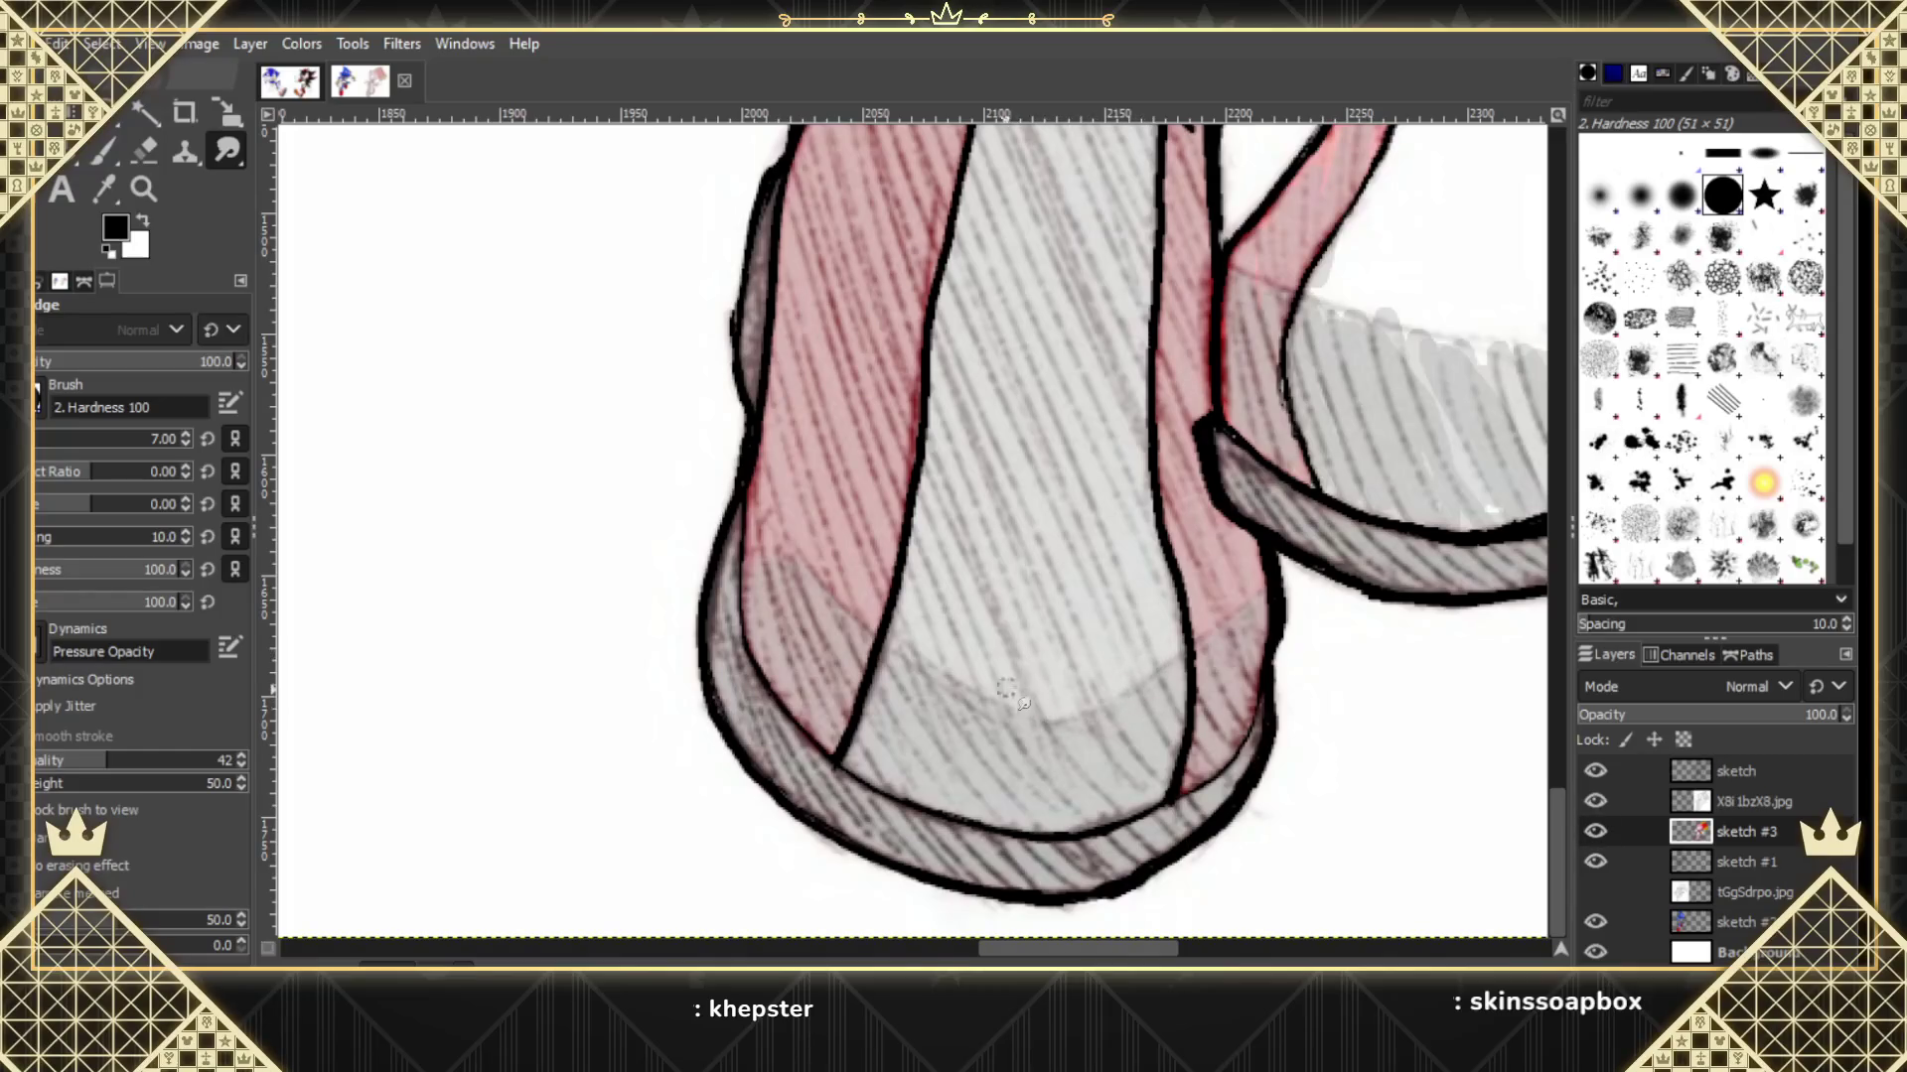
pyautogui.click(1595, 800)
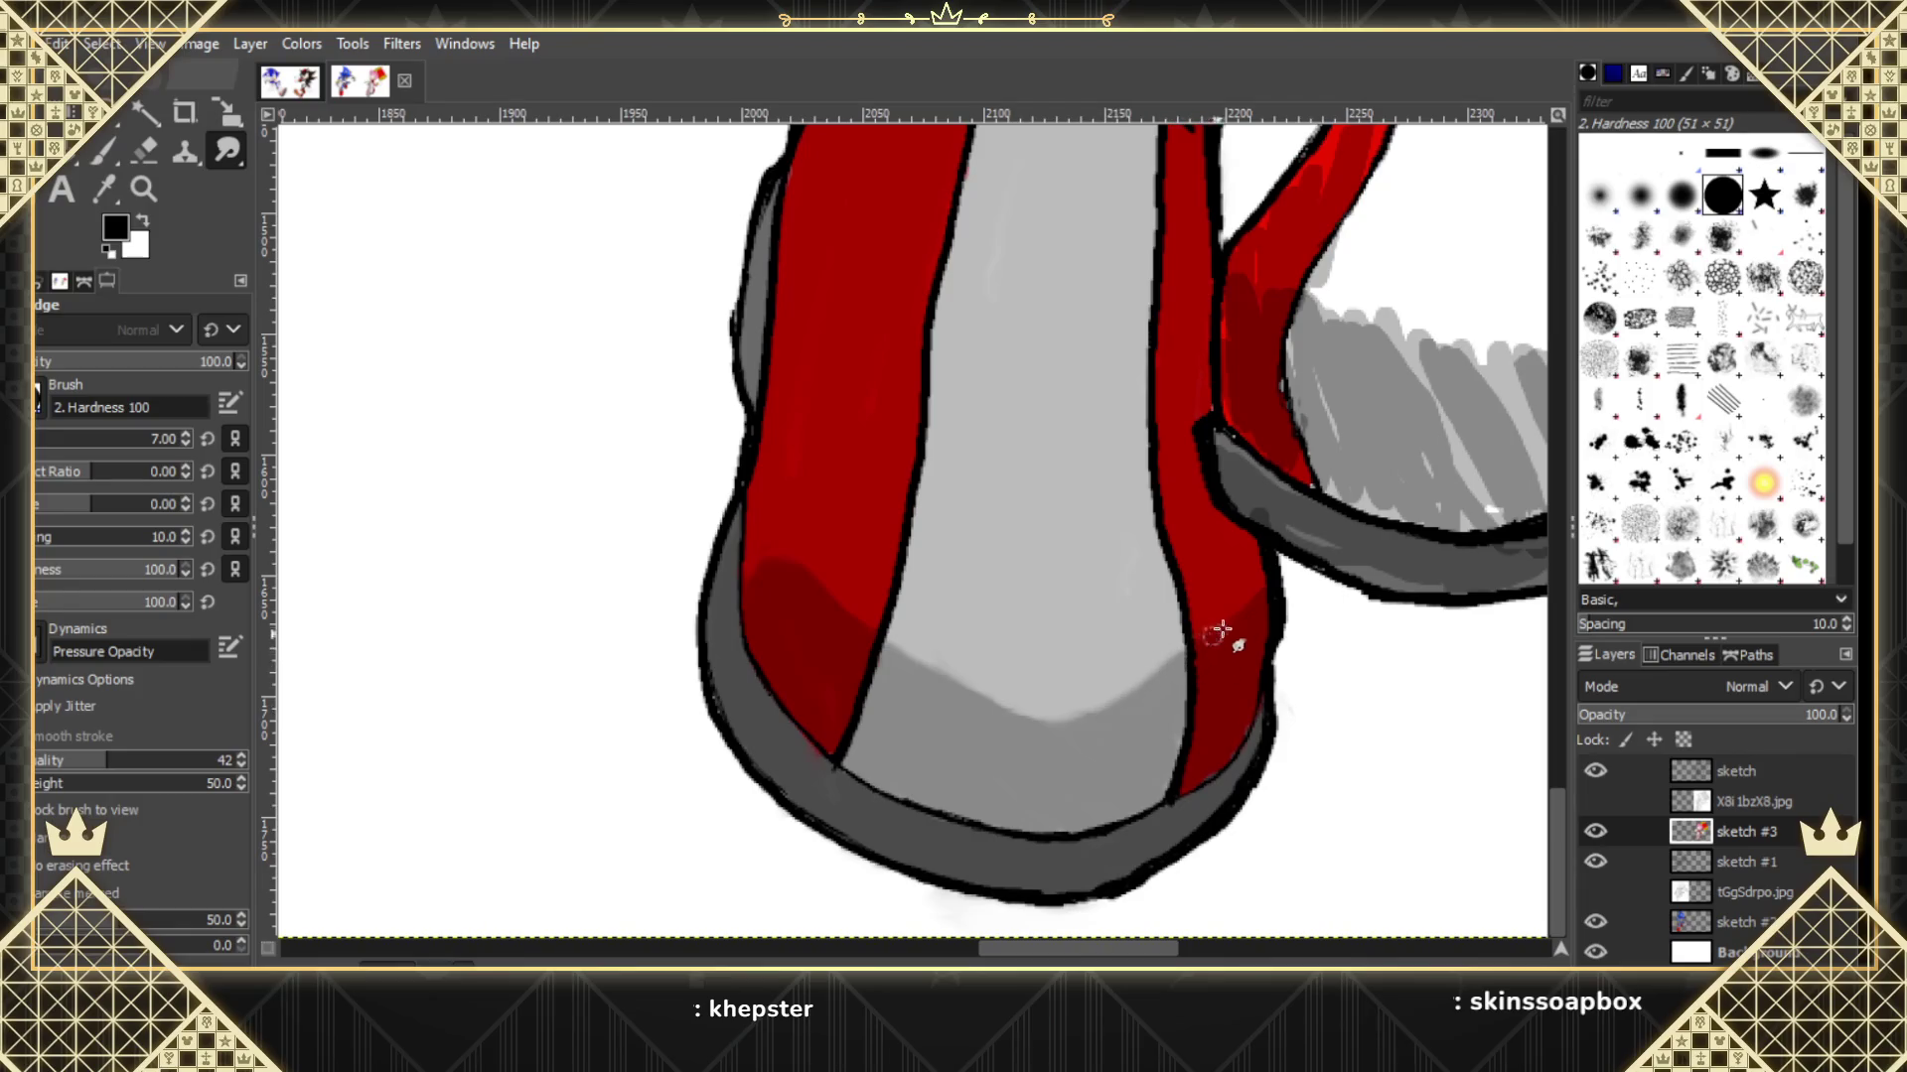
pyautogui.moveTo(1223, 630); pyautogui.dragTo(1261, 611)
pyautogui.moveTo(1175, 948); pyautogui.dragTo(1261, 948)
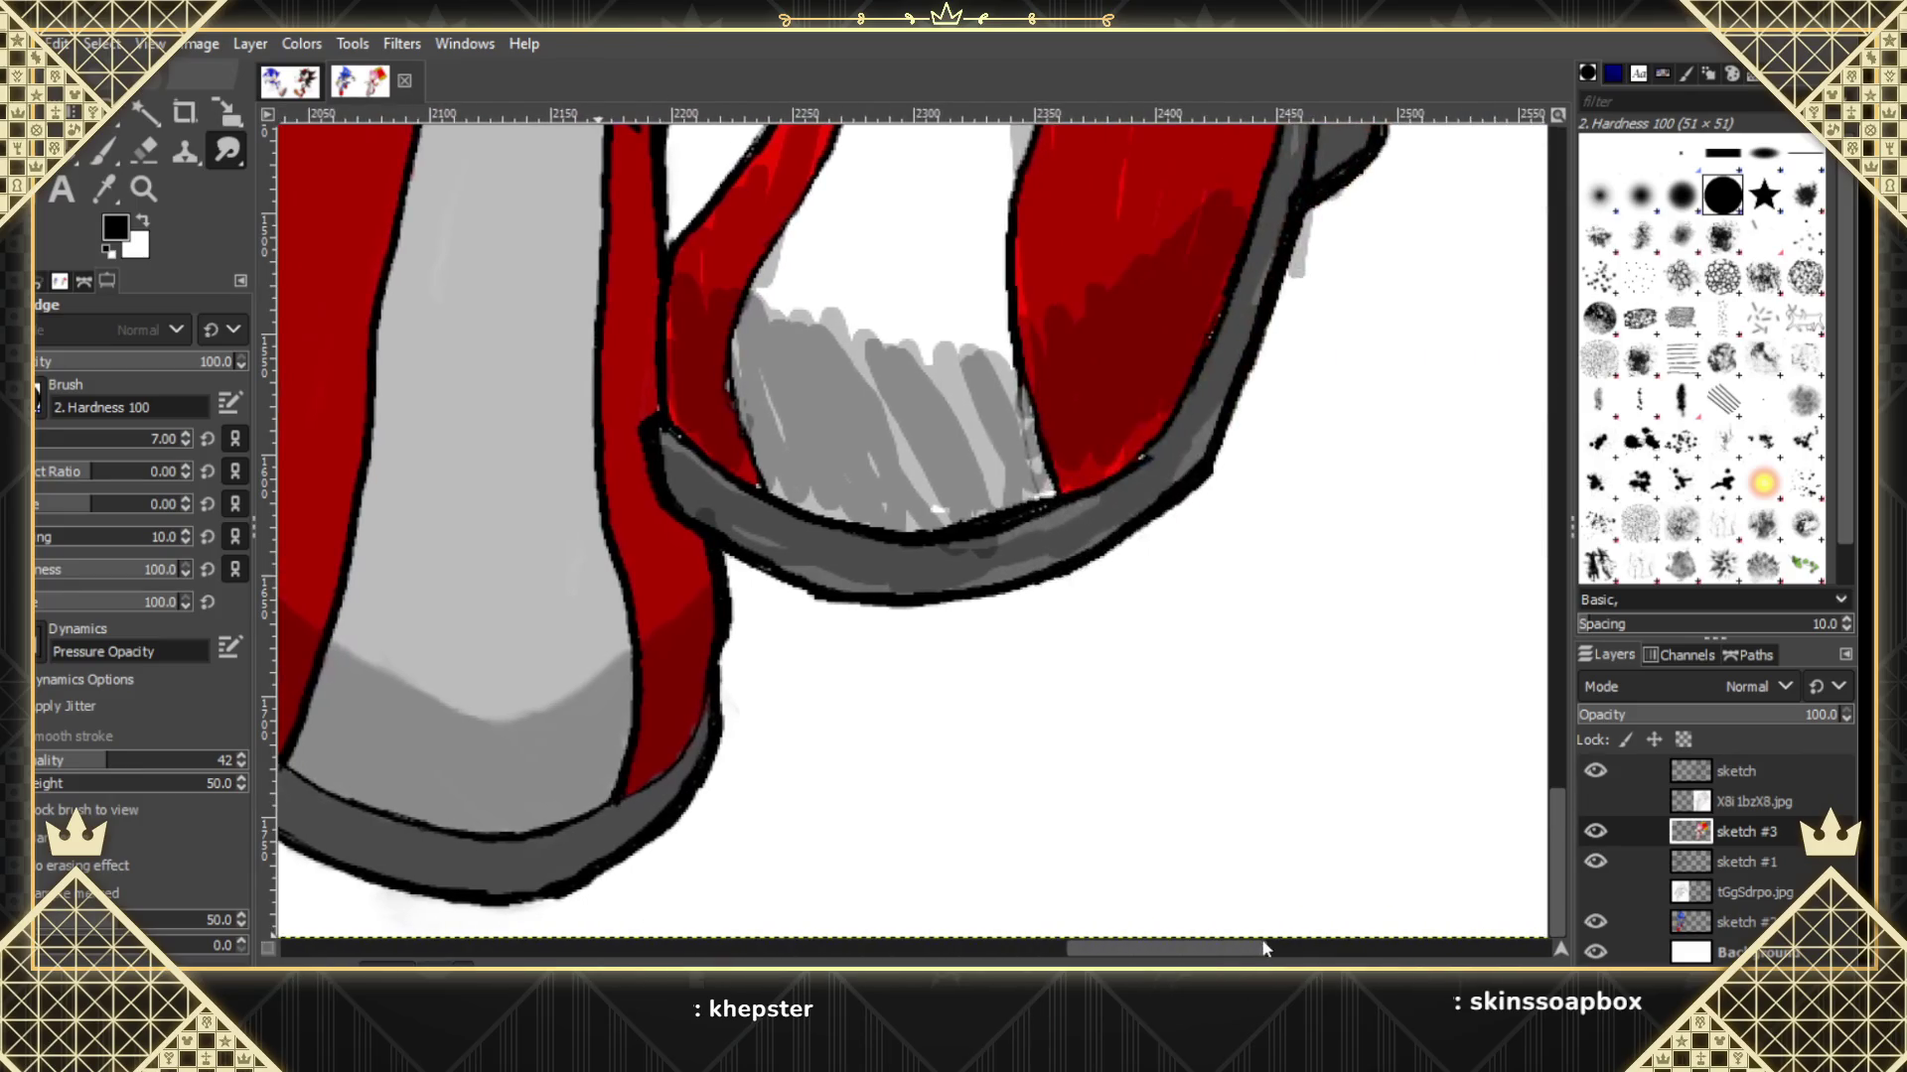
# Smudge along the second shoe's dark outline and lightly smear its grey band.
pyautogui.moveTo(1553, 818); pyautogui.dragTo(1553, 754)
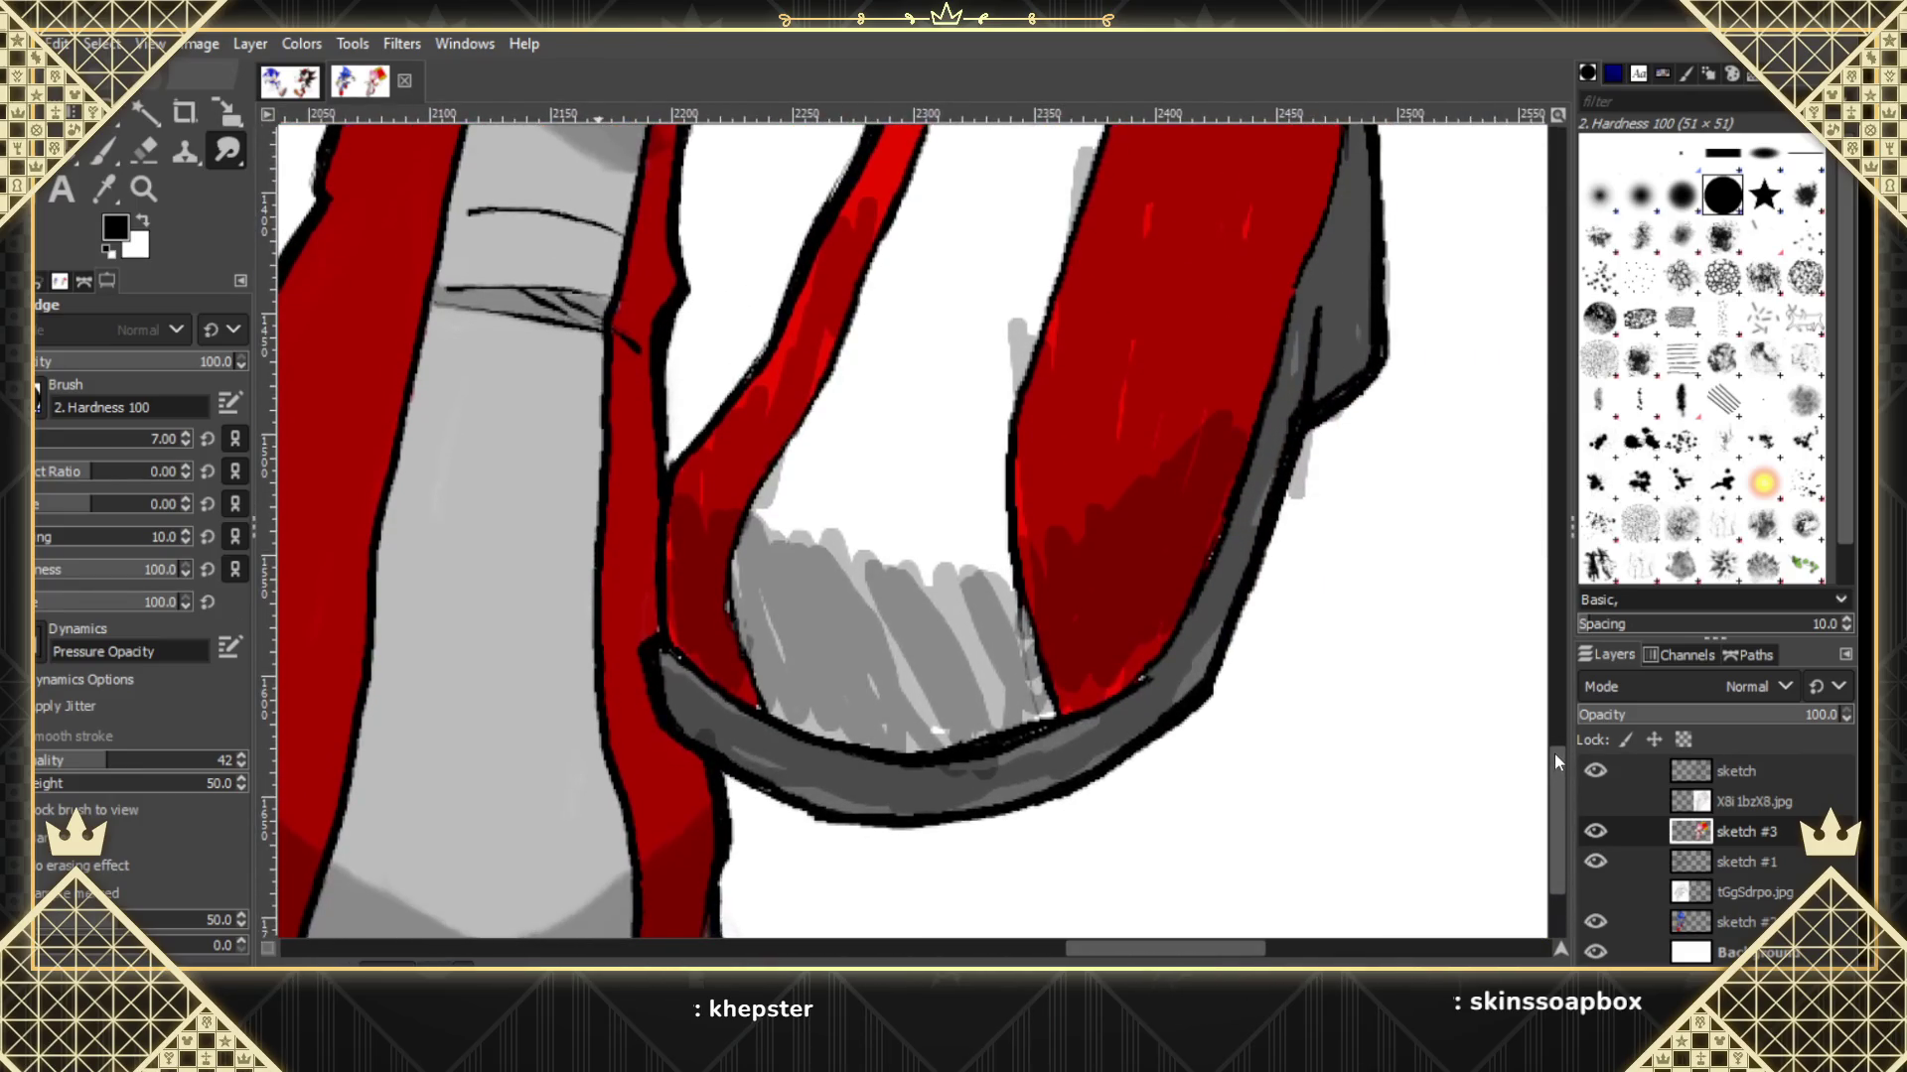
pyautogui.moveTo(1142, 700); pyautogui.dragTo(936, 772)
pyautogui.moveTo(936, 773)
pyautogui.mouseDown()
pyautogui.moveTo(978, 789)
pyautogui.moveTo(937, 766)
pyautogui.moveTo(1132, 724)
pyautogui.moveTo(1227, 626)
pyautogui.moveTo(1333, 435)
pyautogui.mouseUp()
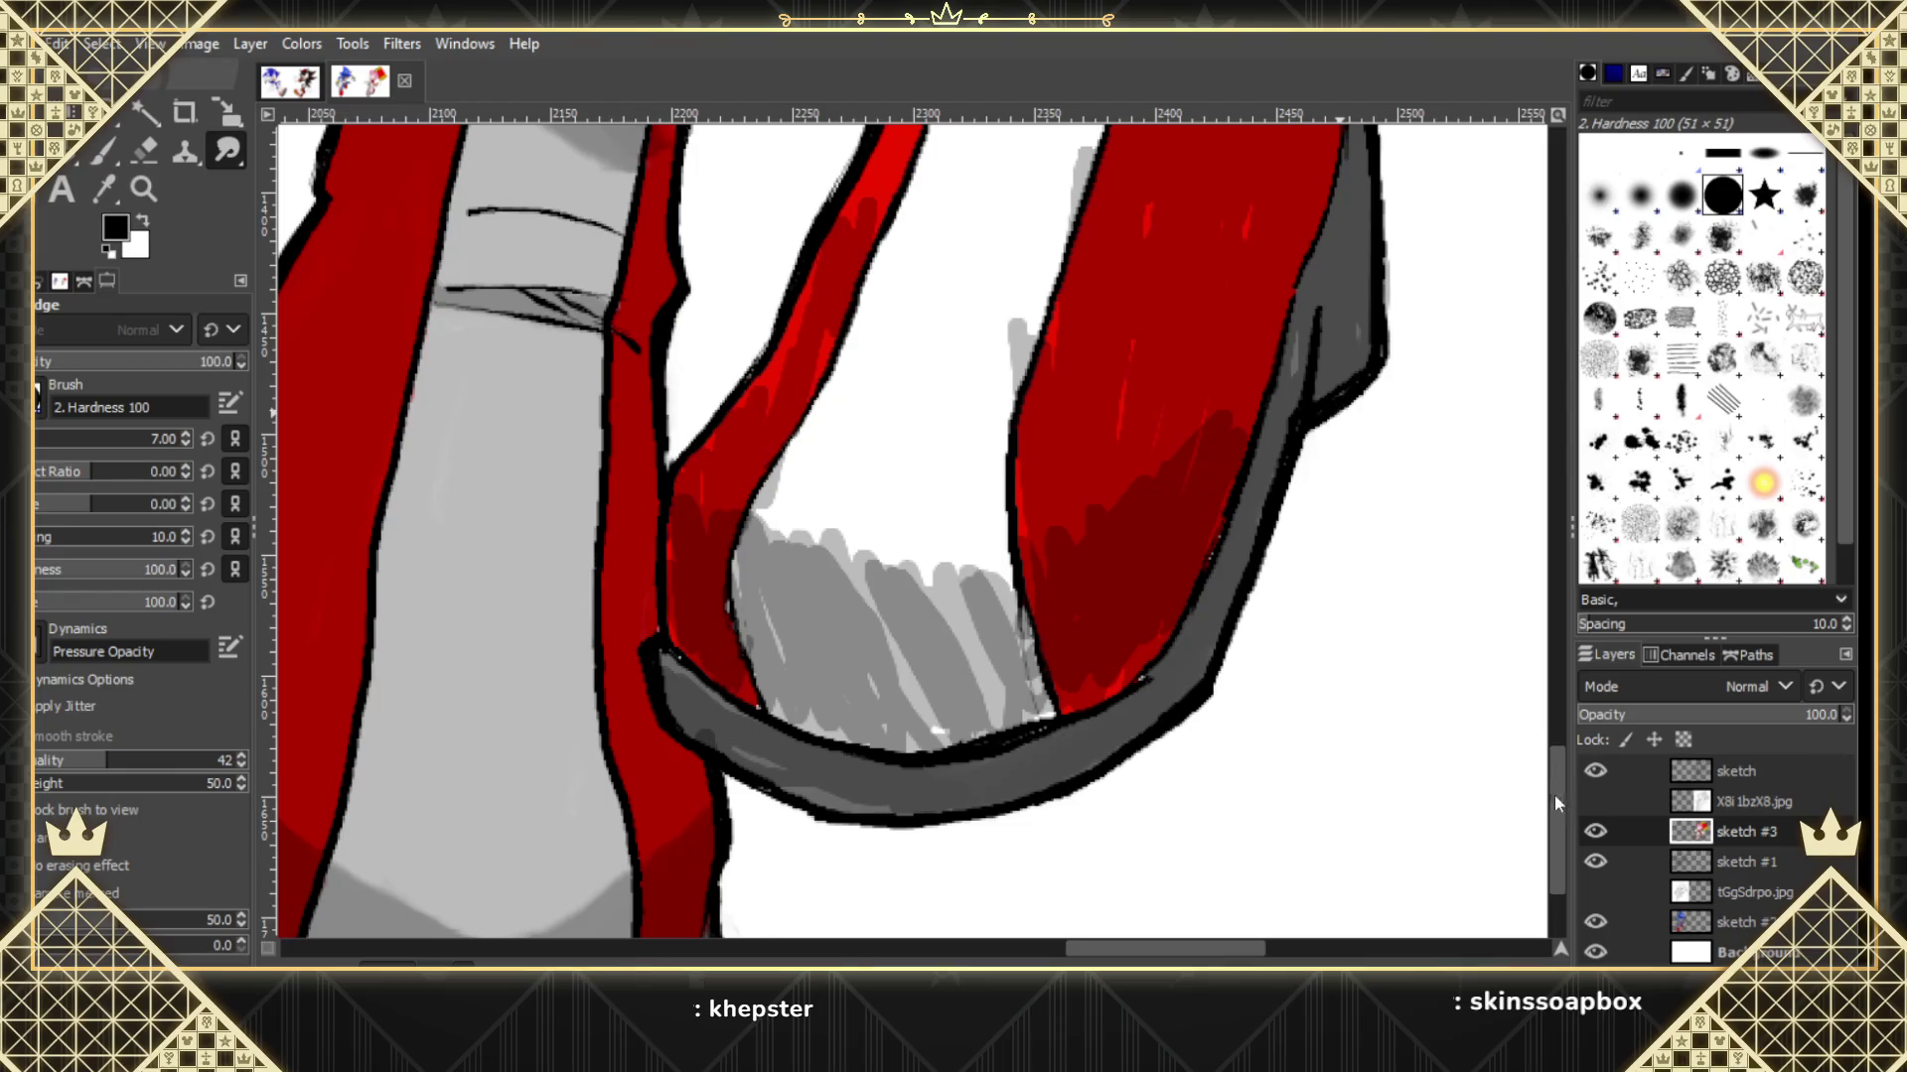
pyautogui.moveTo(1555, 803); pyautogui.dragTo(1557, 401)
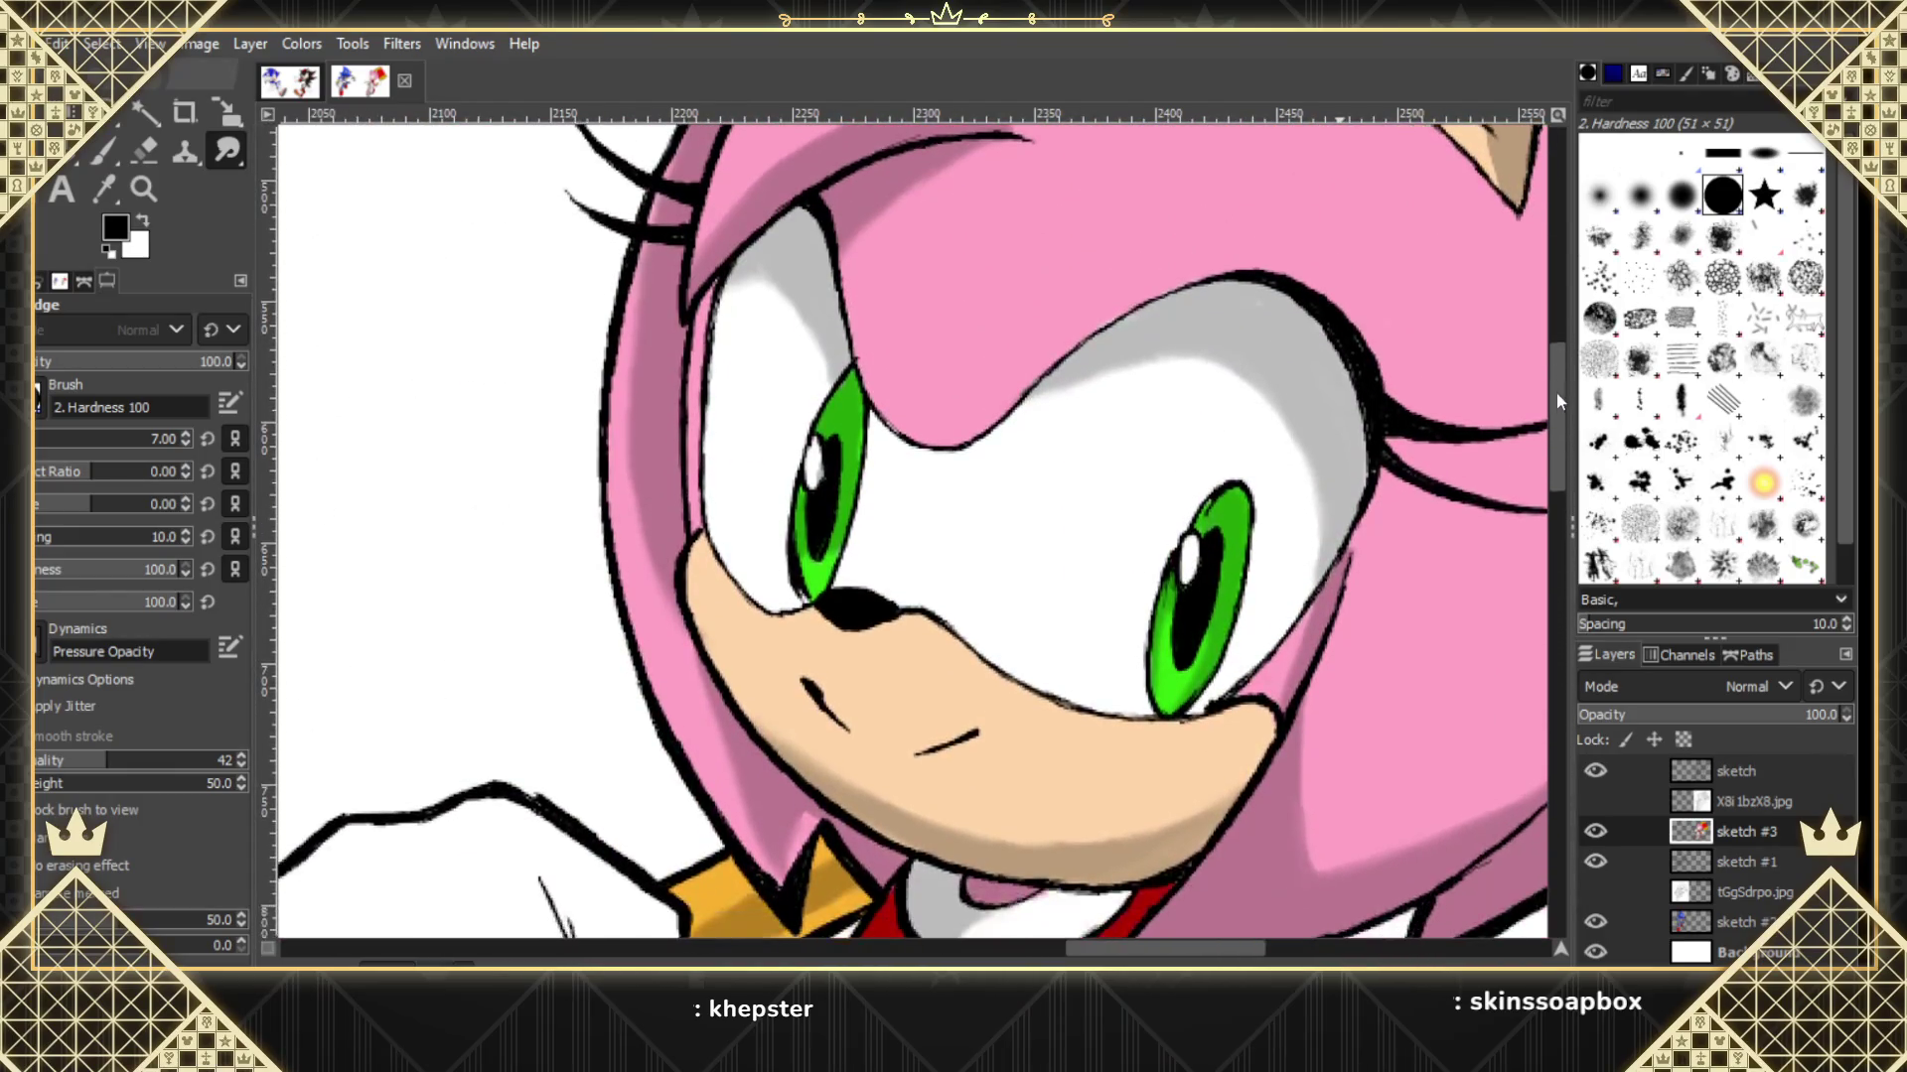
pyautogui.click(144, 188)
# Zoom out and scroll the view to frame Amy's head and the entire hammer.
pyautogui.click(107, 393)
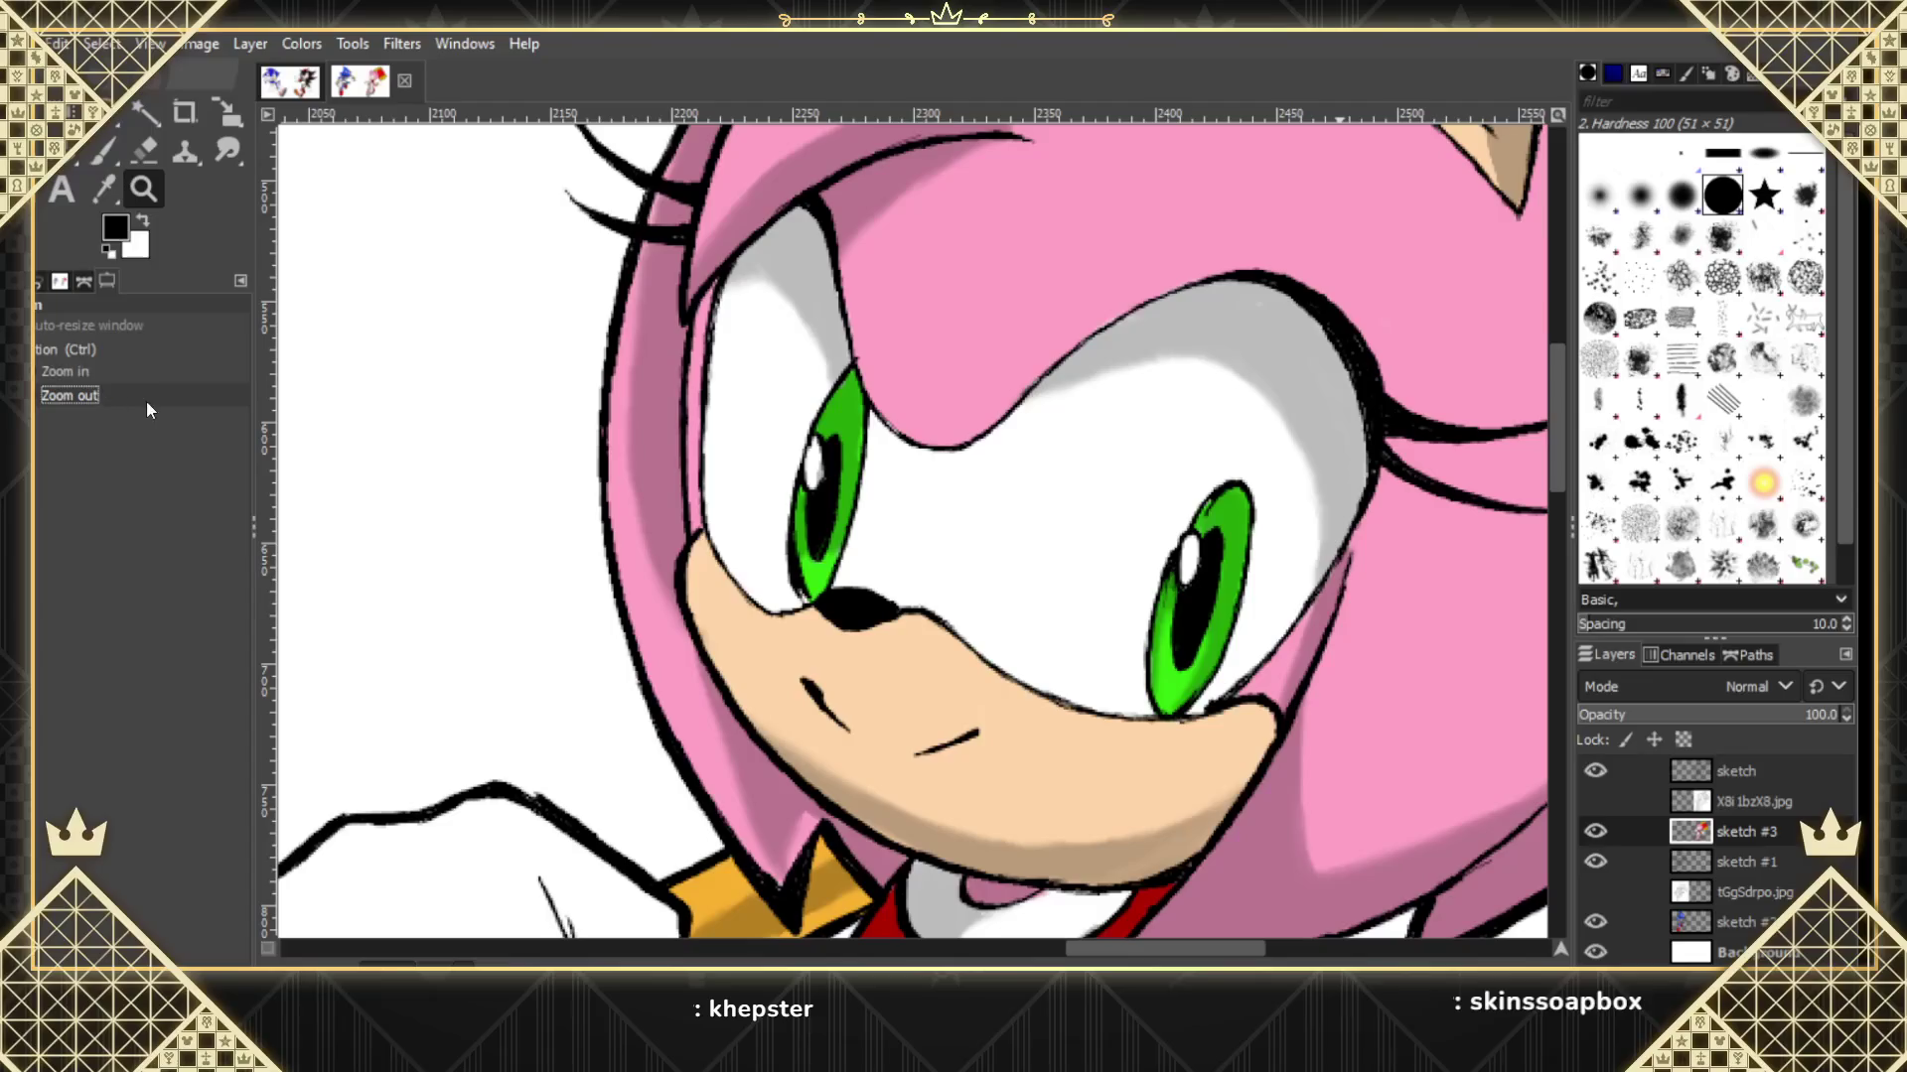
pyautogui.click(1301, 586)
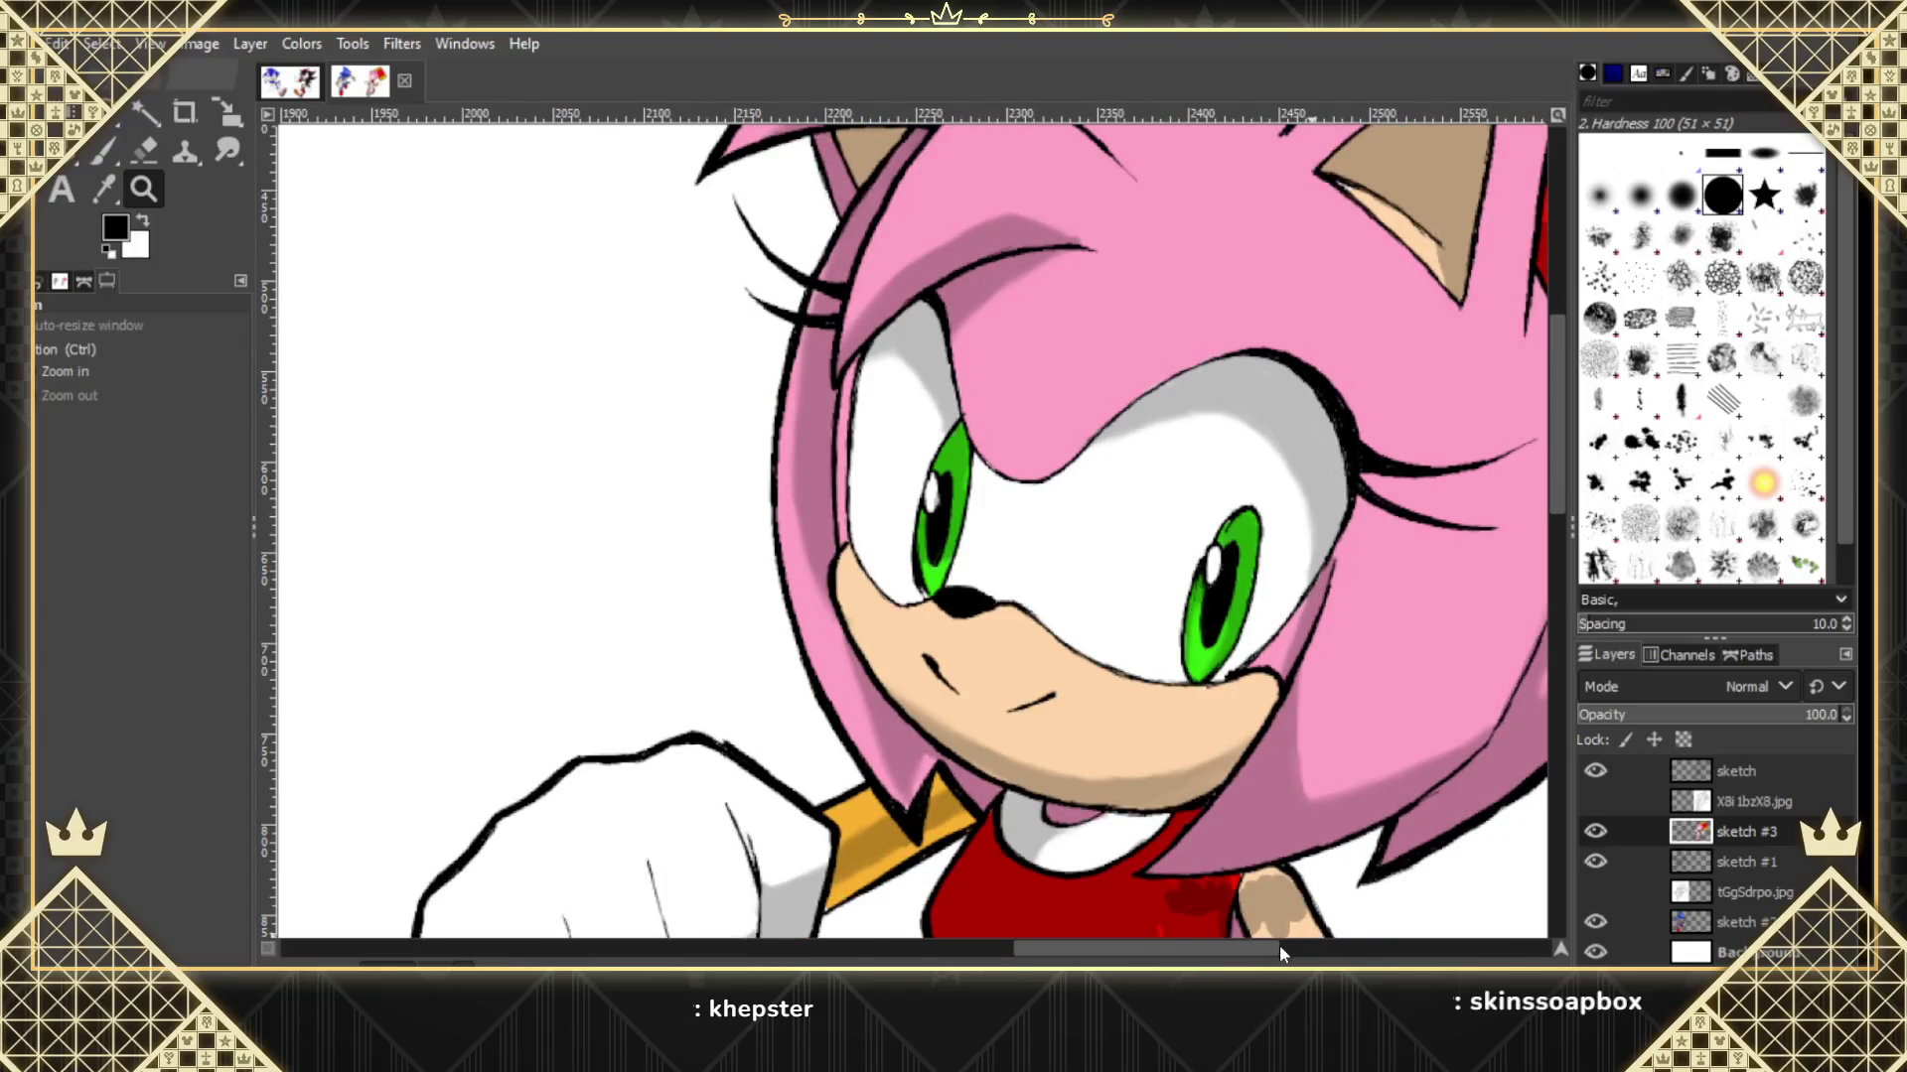
pyautogui.moveTo(1279, 951); pyautogui.dragTo(1326, 952)
pyautogui.press('-')
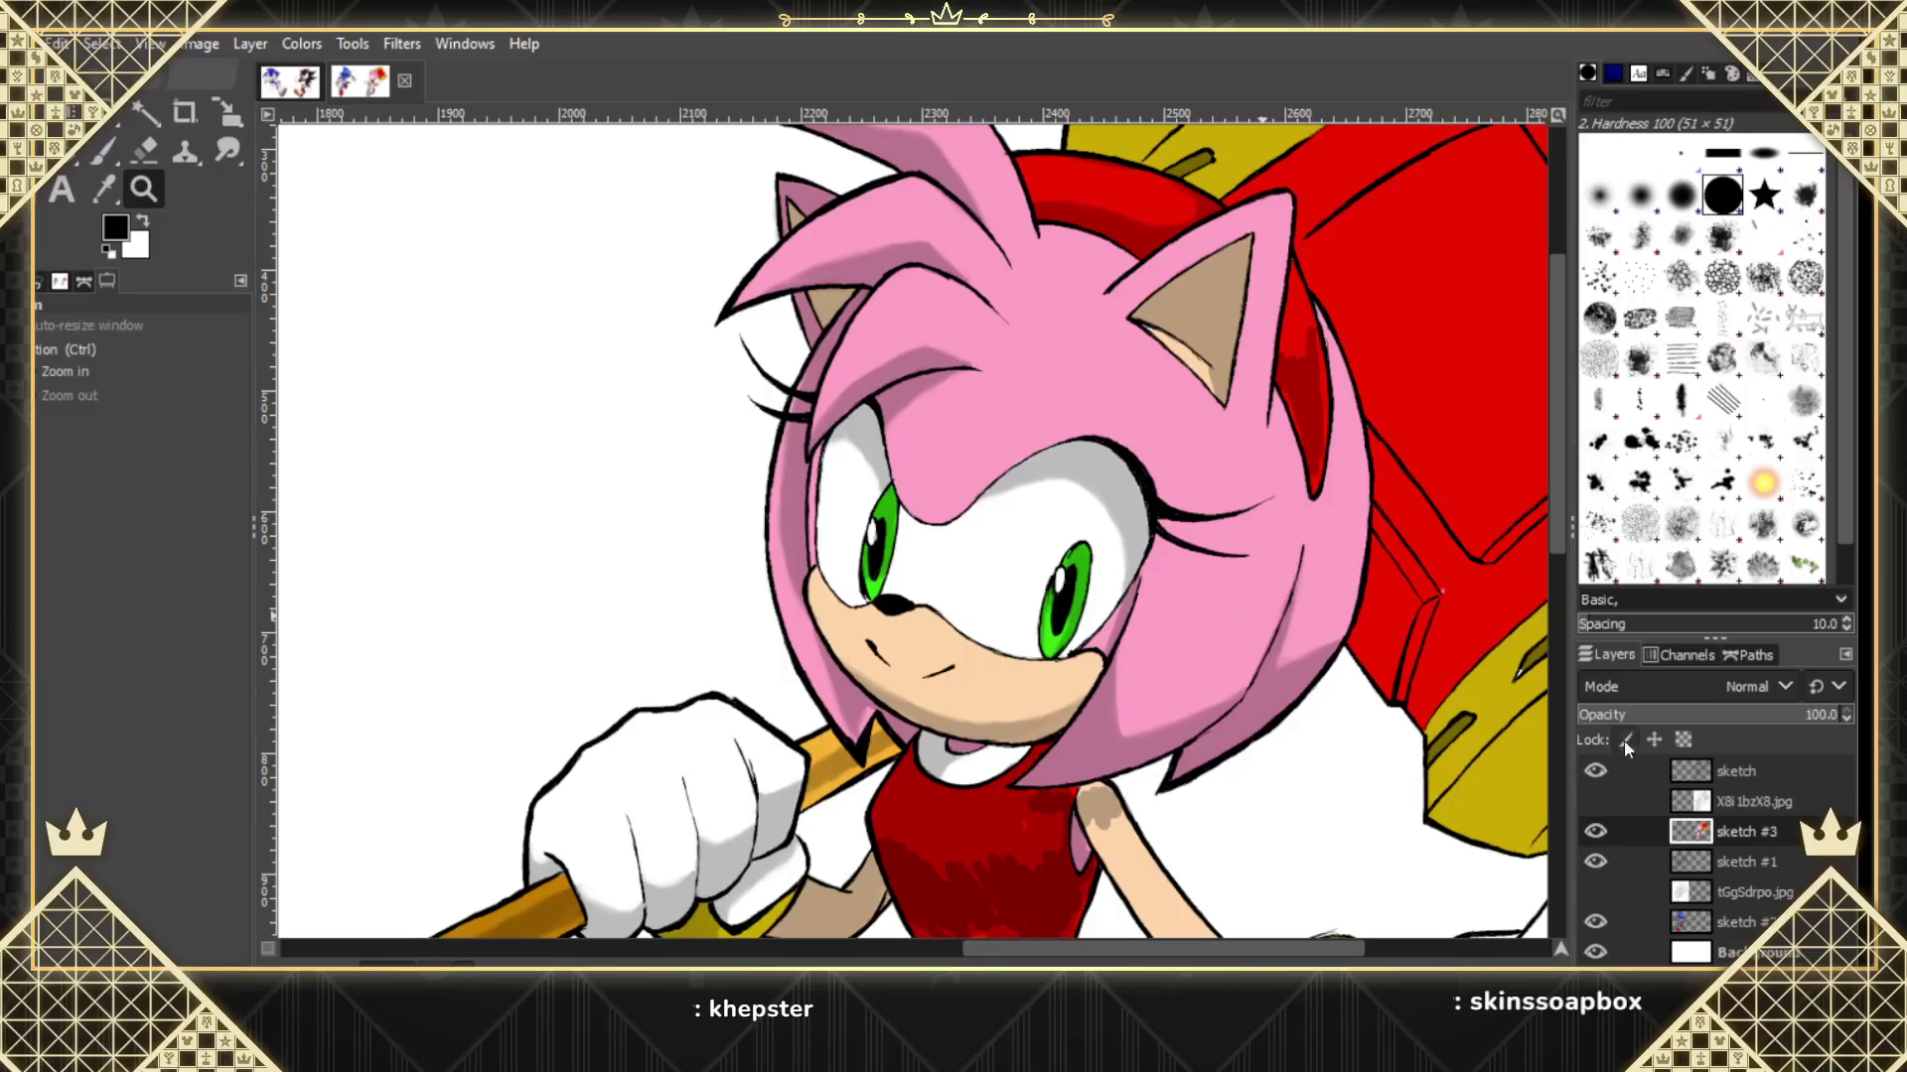
pyautogui.hscroll(5, 1435, 919)
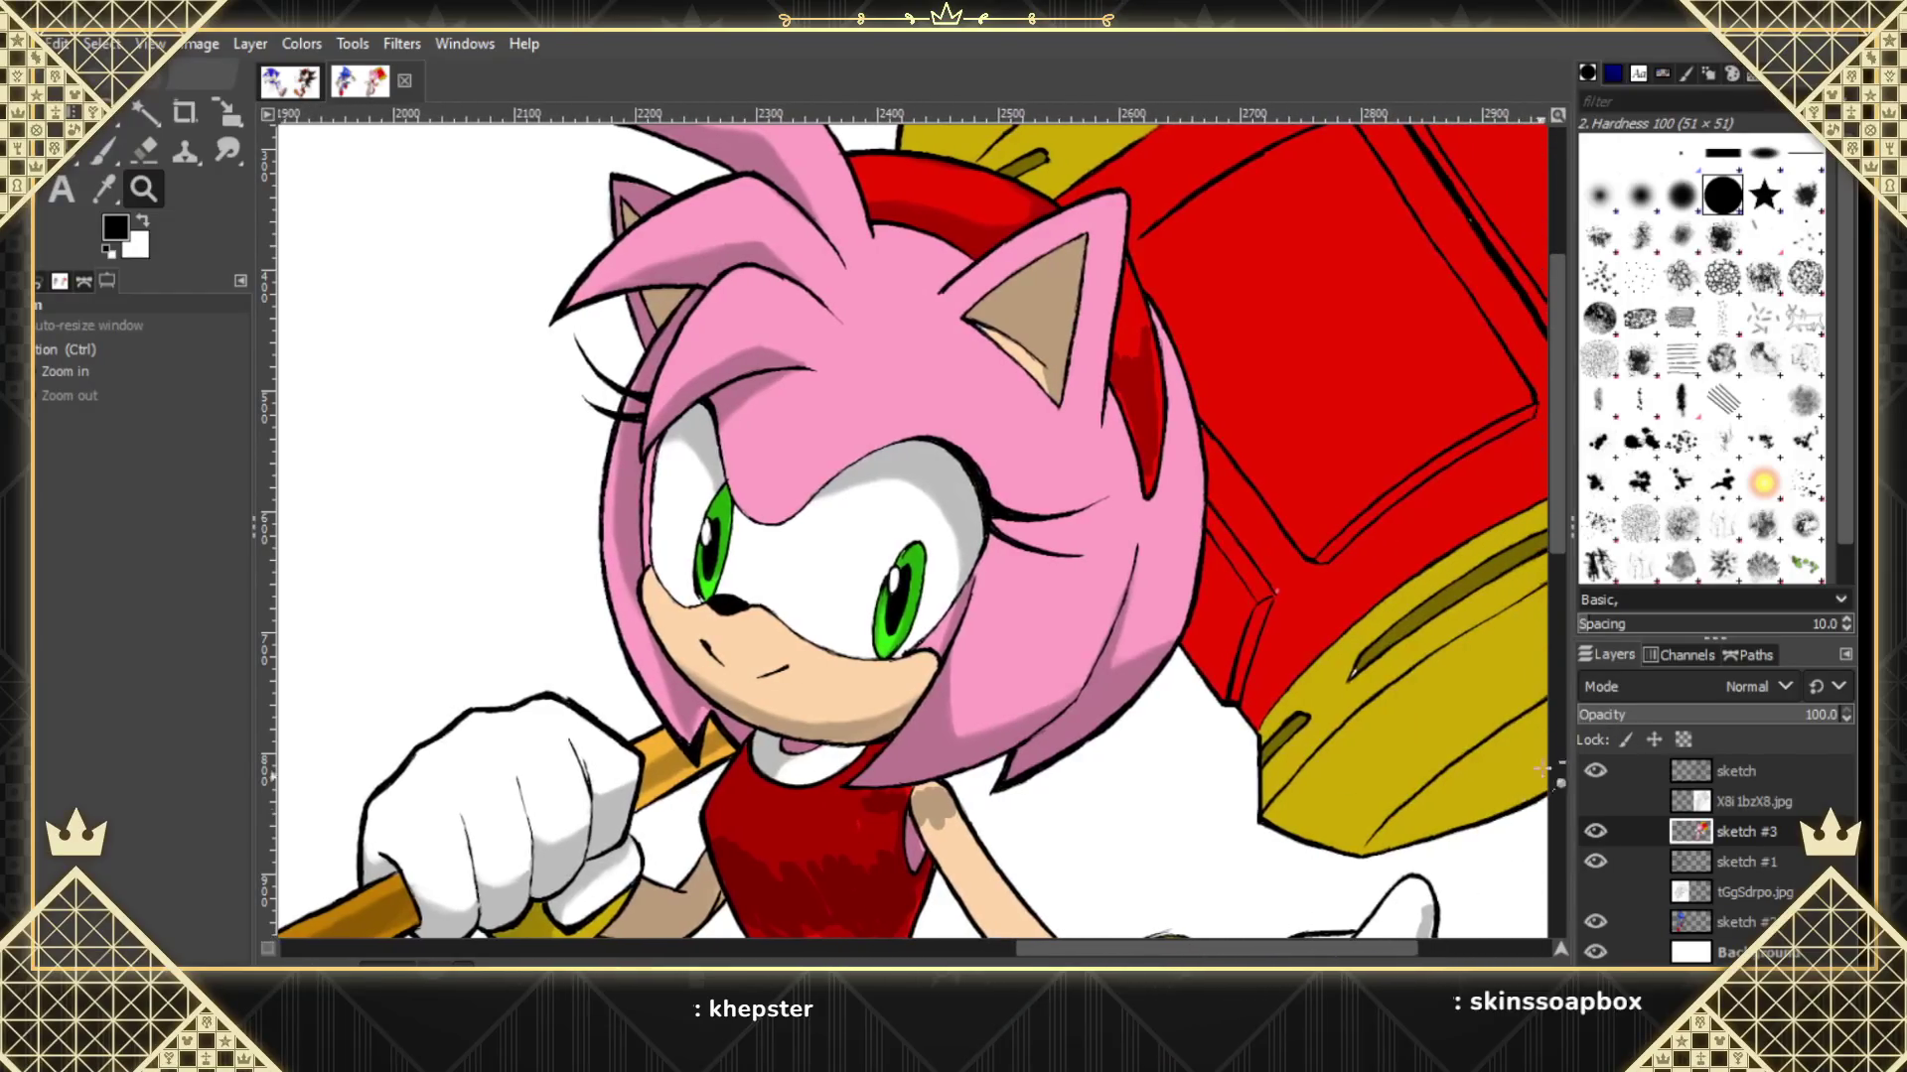
pyautogui.scroll(2, 1561, 513)
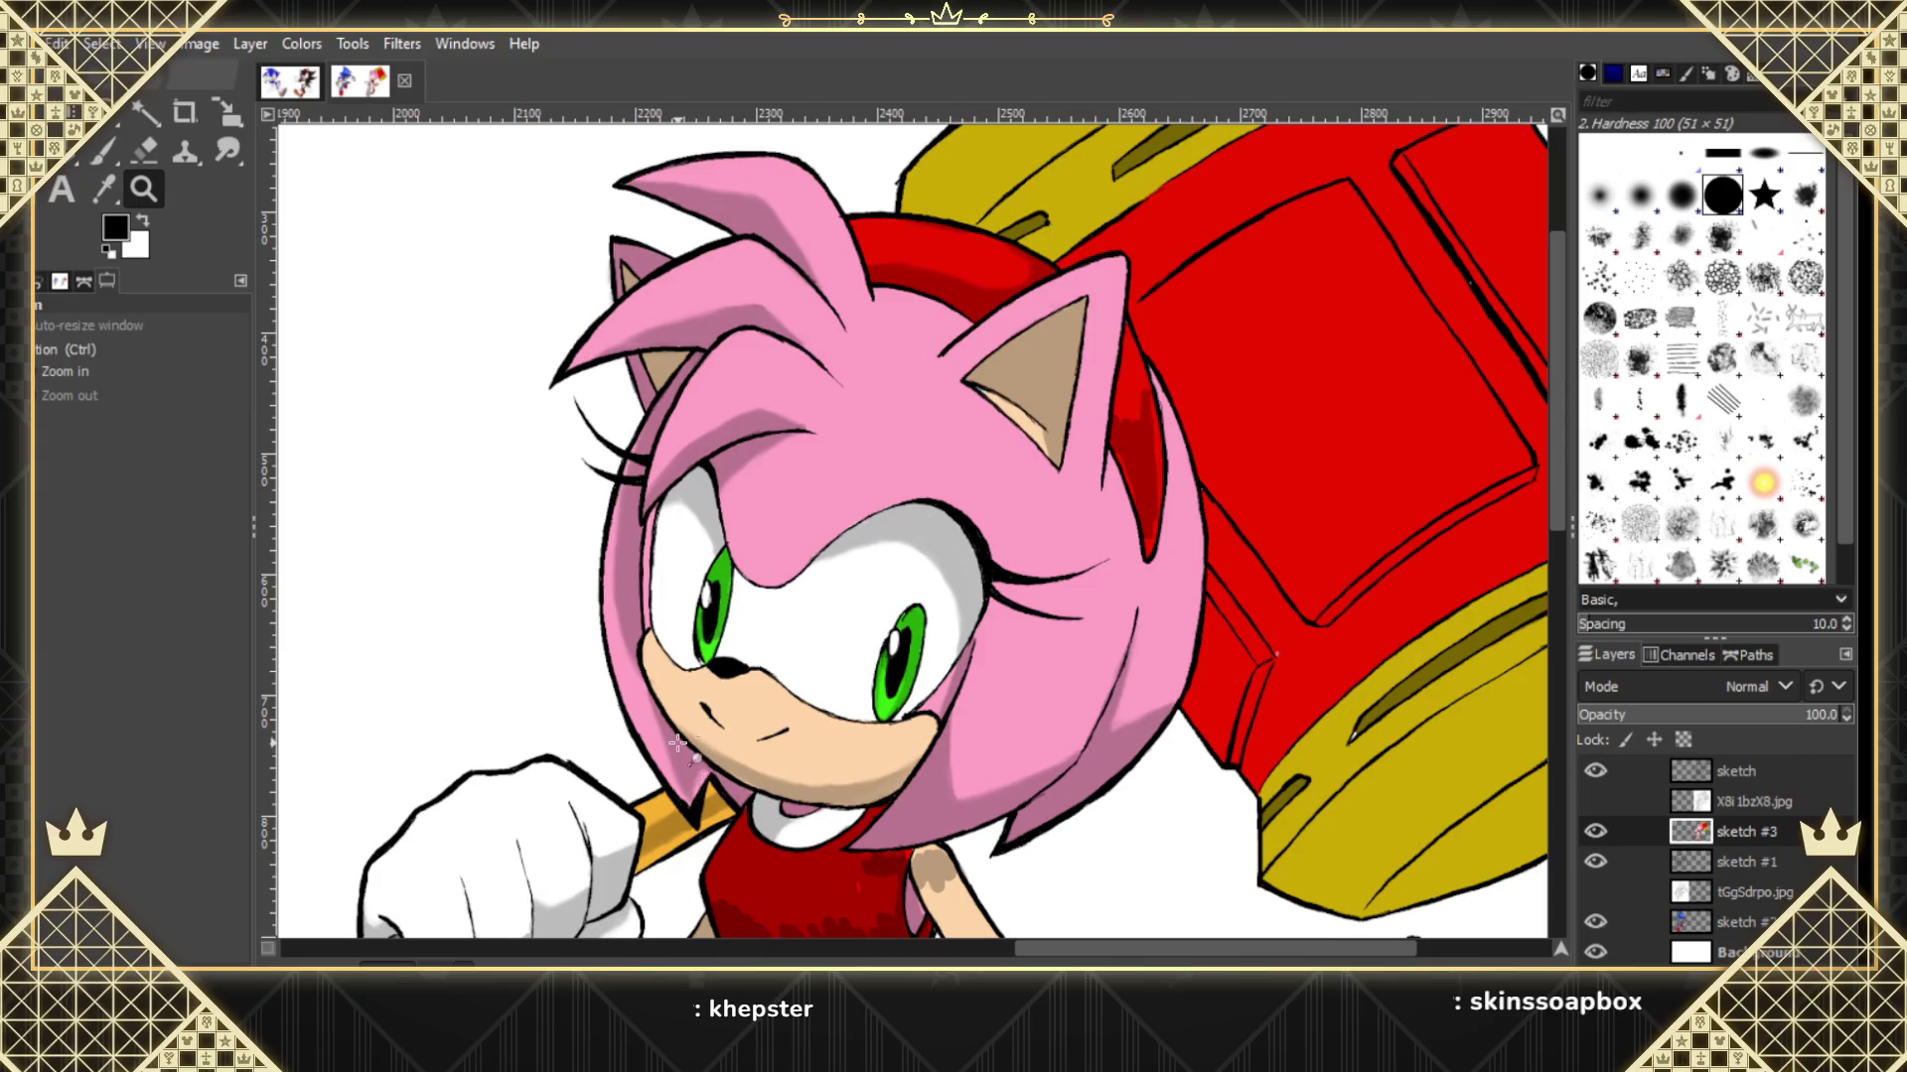
pyautogui.click(227, 148)
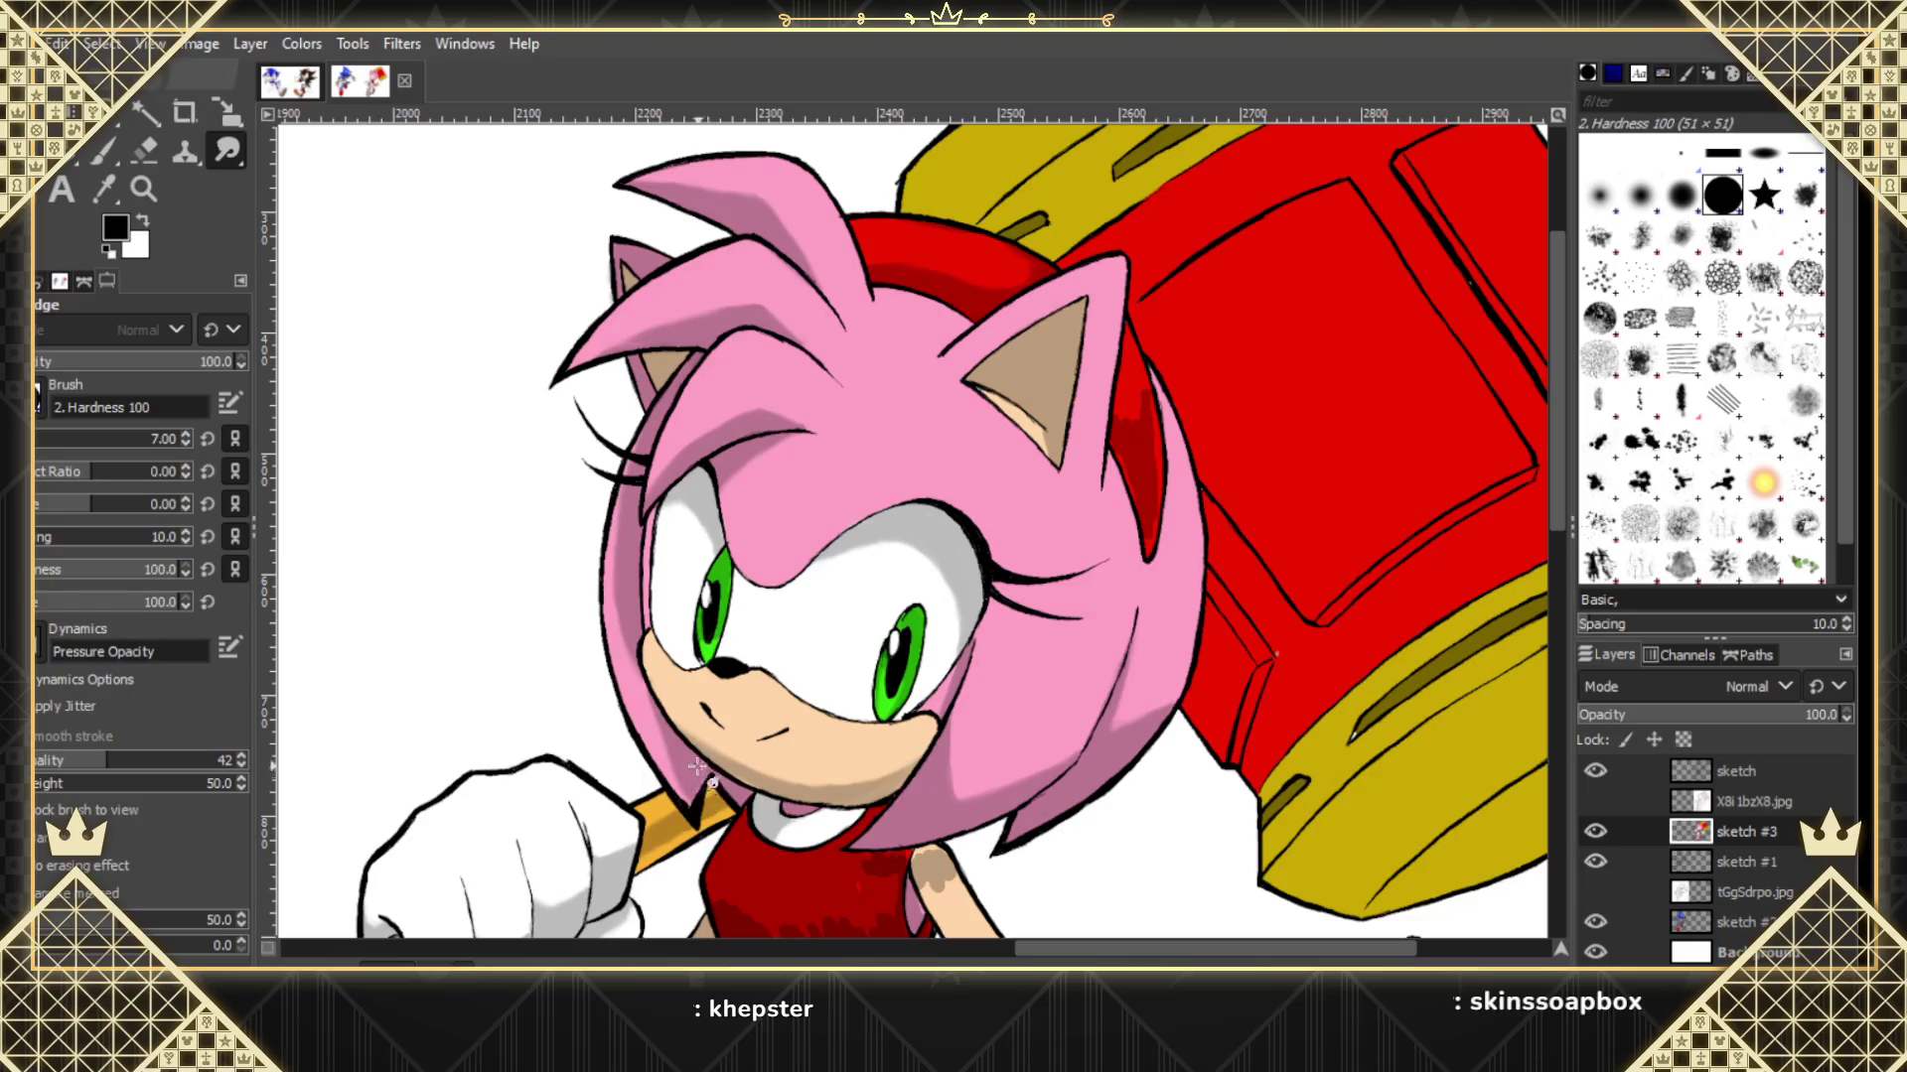
# Blend the headband's red shading and the ear's dark-red shading, and smudge out the hammer corner's white speck.
pyautogui.click(1596, 800)
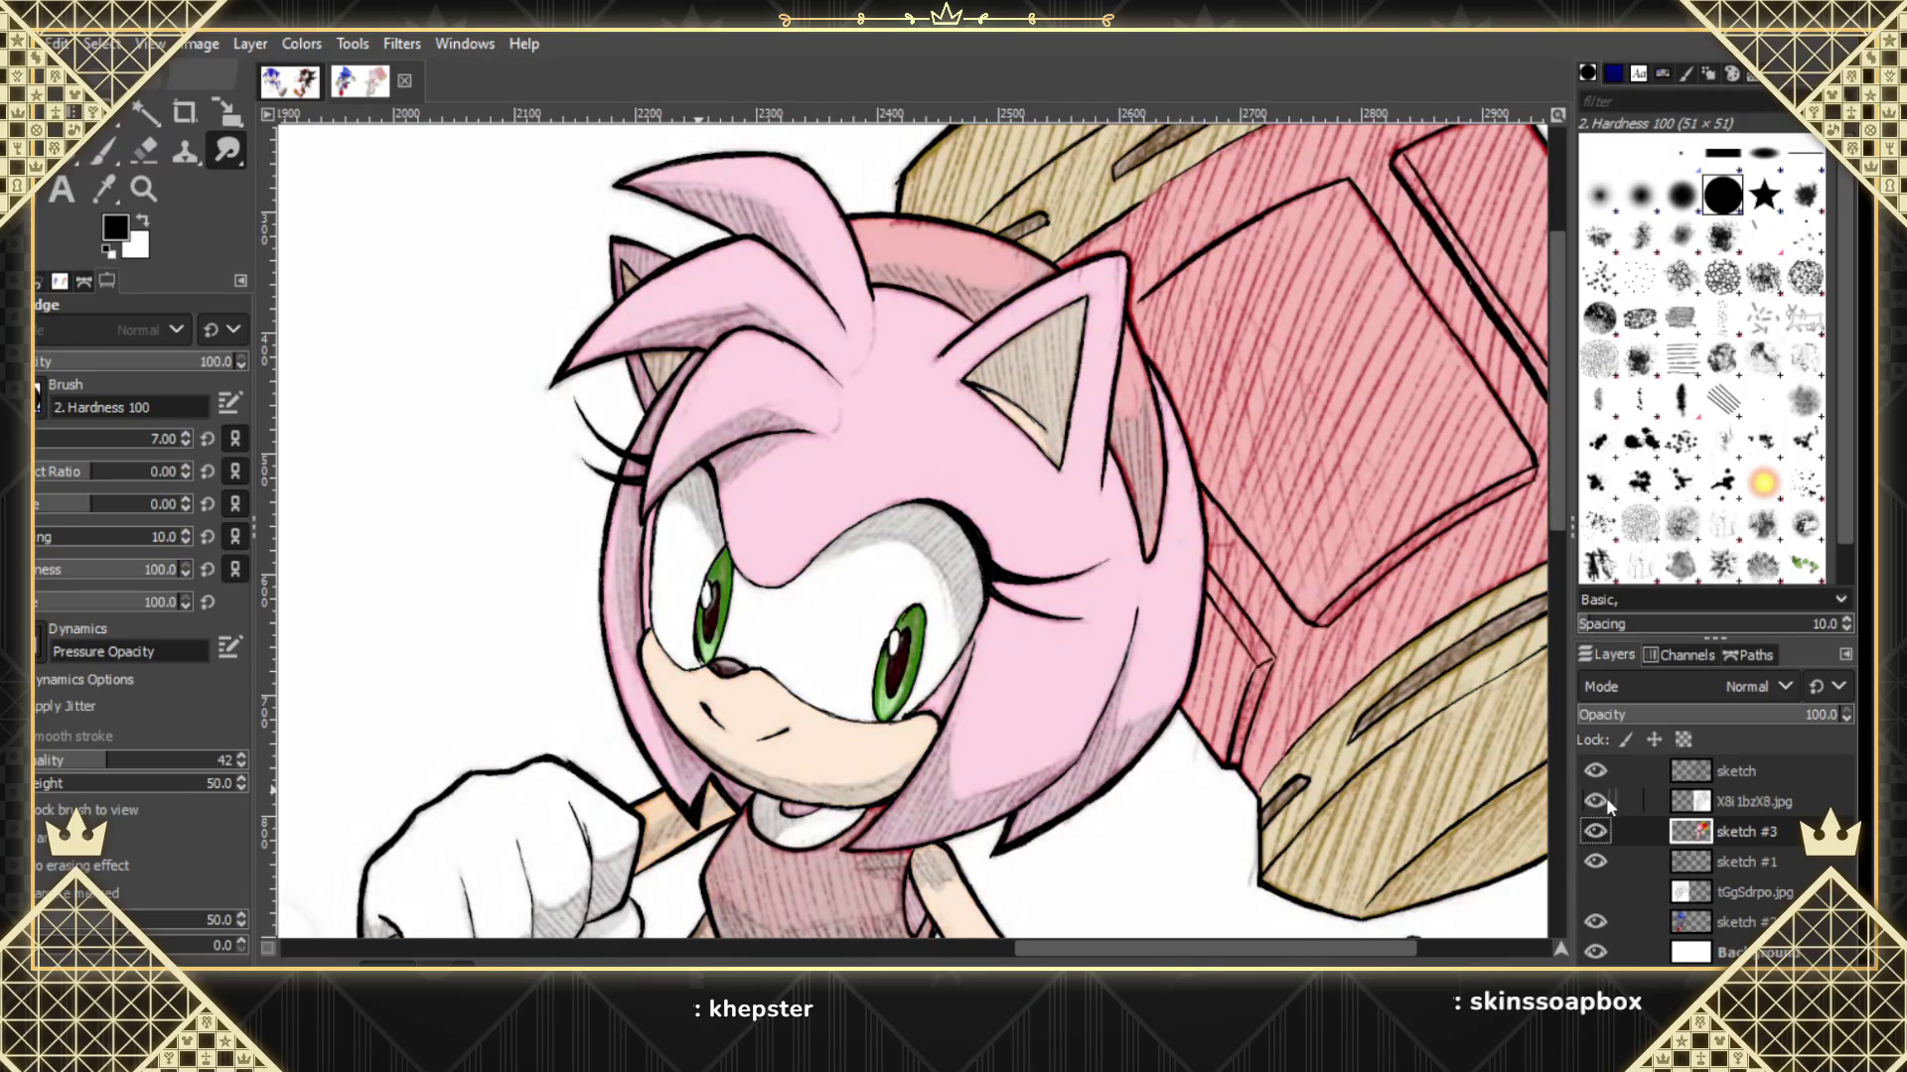
pyautogui.click(1607, 797)
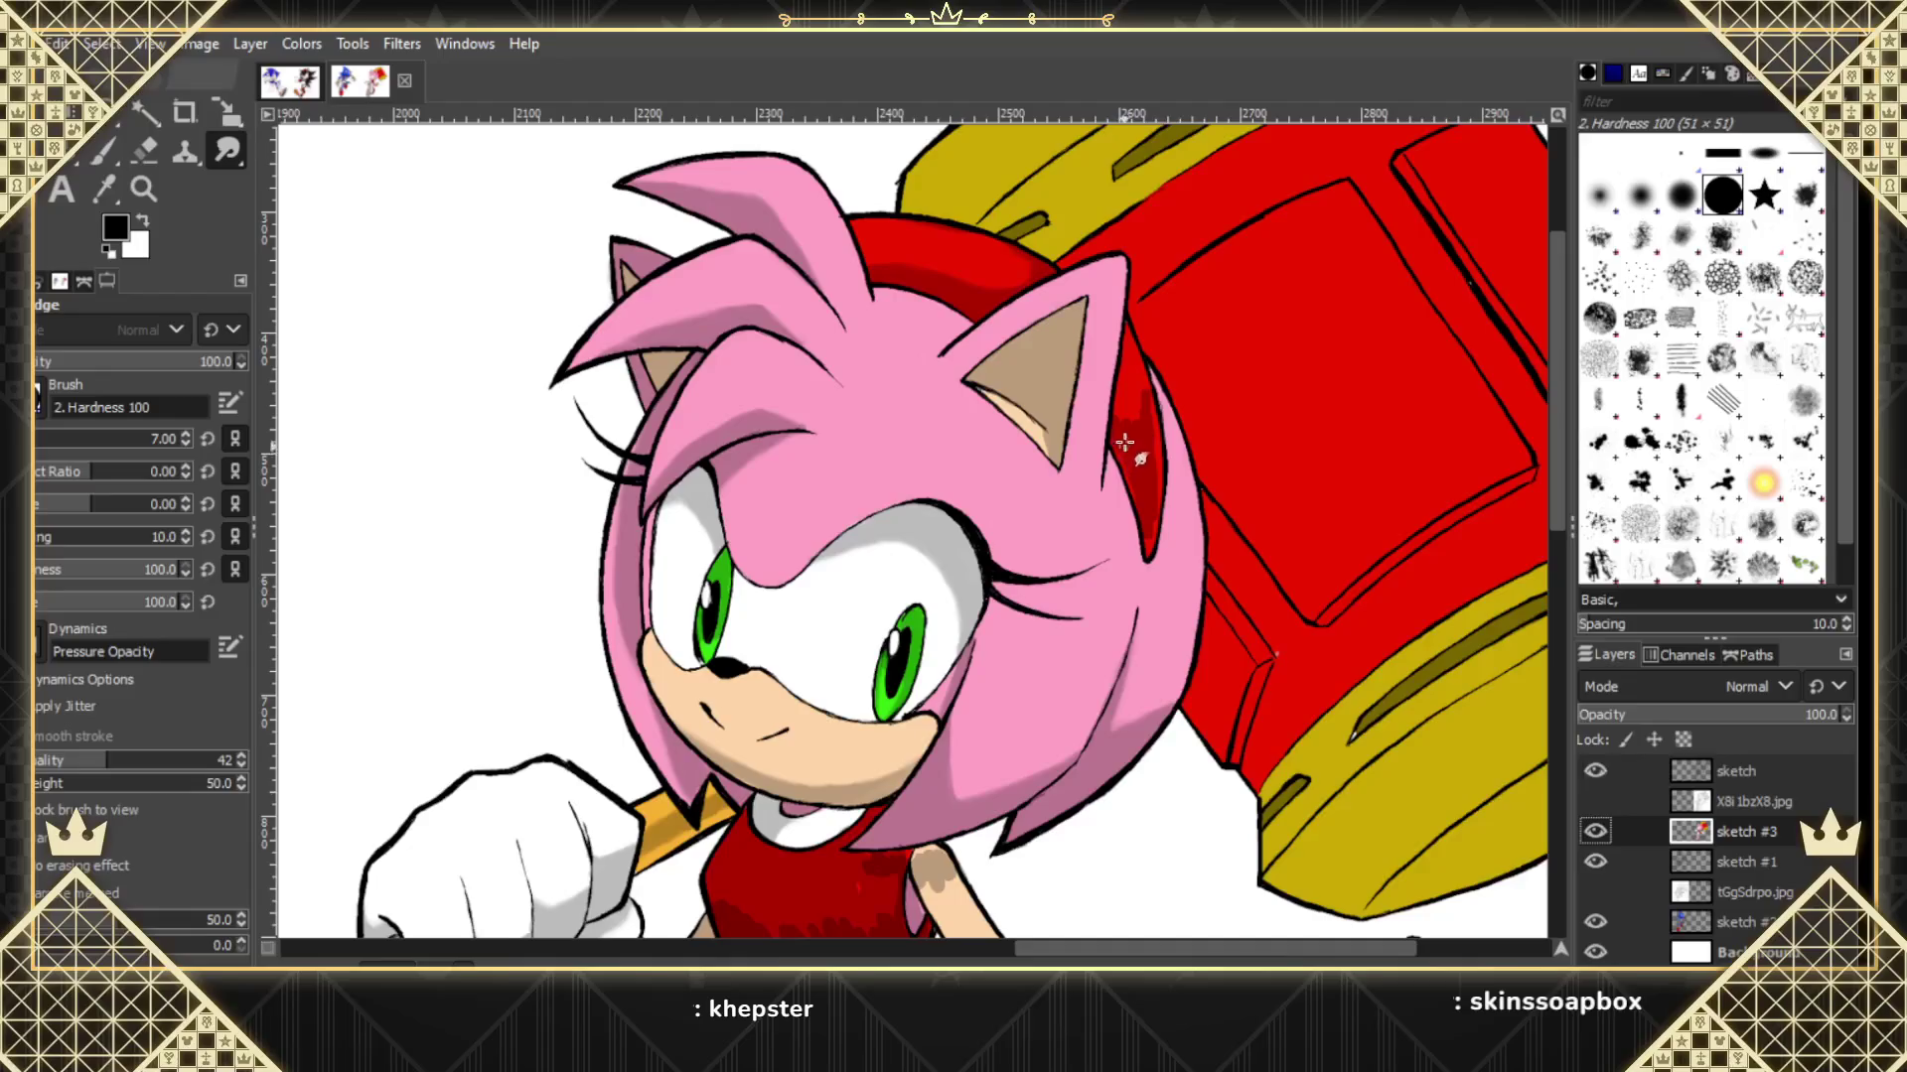
pyautogui.moveTo(1114, 437)
pyautogui.mouseDown()
pyautogui.moveTo(1149, 513)
pyautogui.moveTo(1153, 399)
pyautogui.moveTo(1125, 417)
pyautogui.moveTo(1148, 396)
pyautogui.moveTo(1158, 497)
pyautogui.mouseUp()
pyautogui.moveTo(1158, 496); pyautogui.dragTo(1140, 356)
pyautogui.moveTo(1277, 651); pyautogui.dragTo(1317, 676)
pyautogui.moveTo(1549, 518); pyautogui.dragTo(1553, 602)
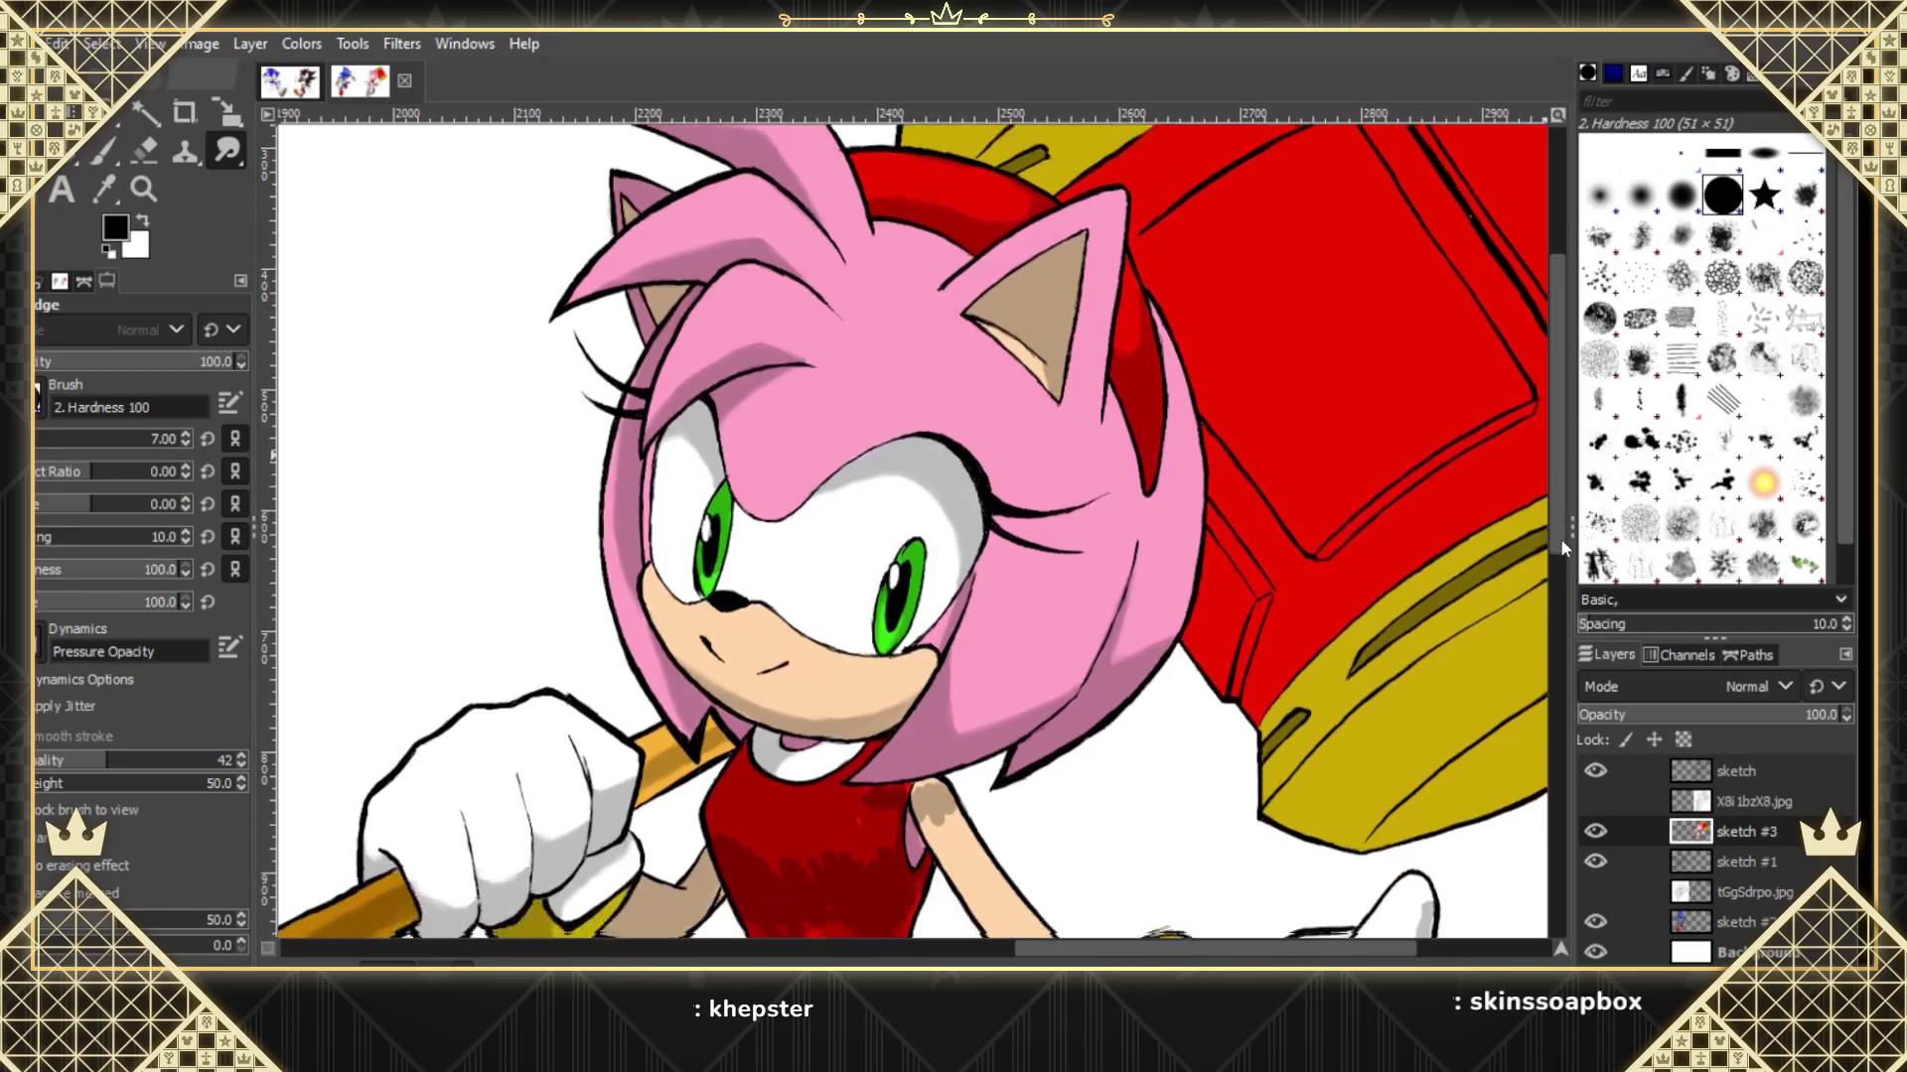
# Smudge darker tan shading onto Amy's shoulder and extend it down the upper arm.
pyautogui.click(1600, 800)
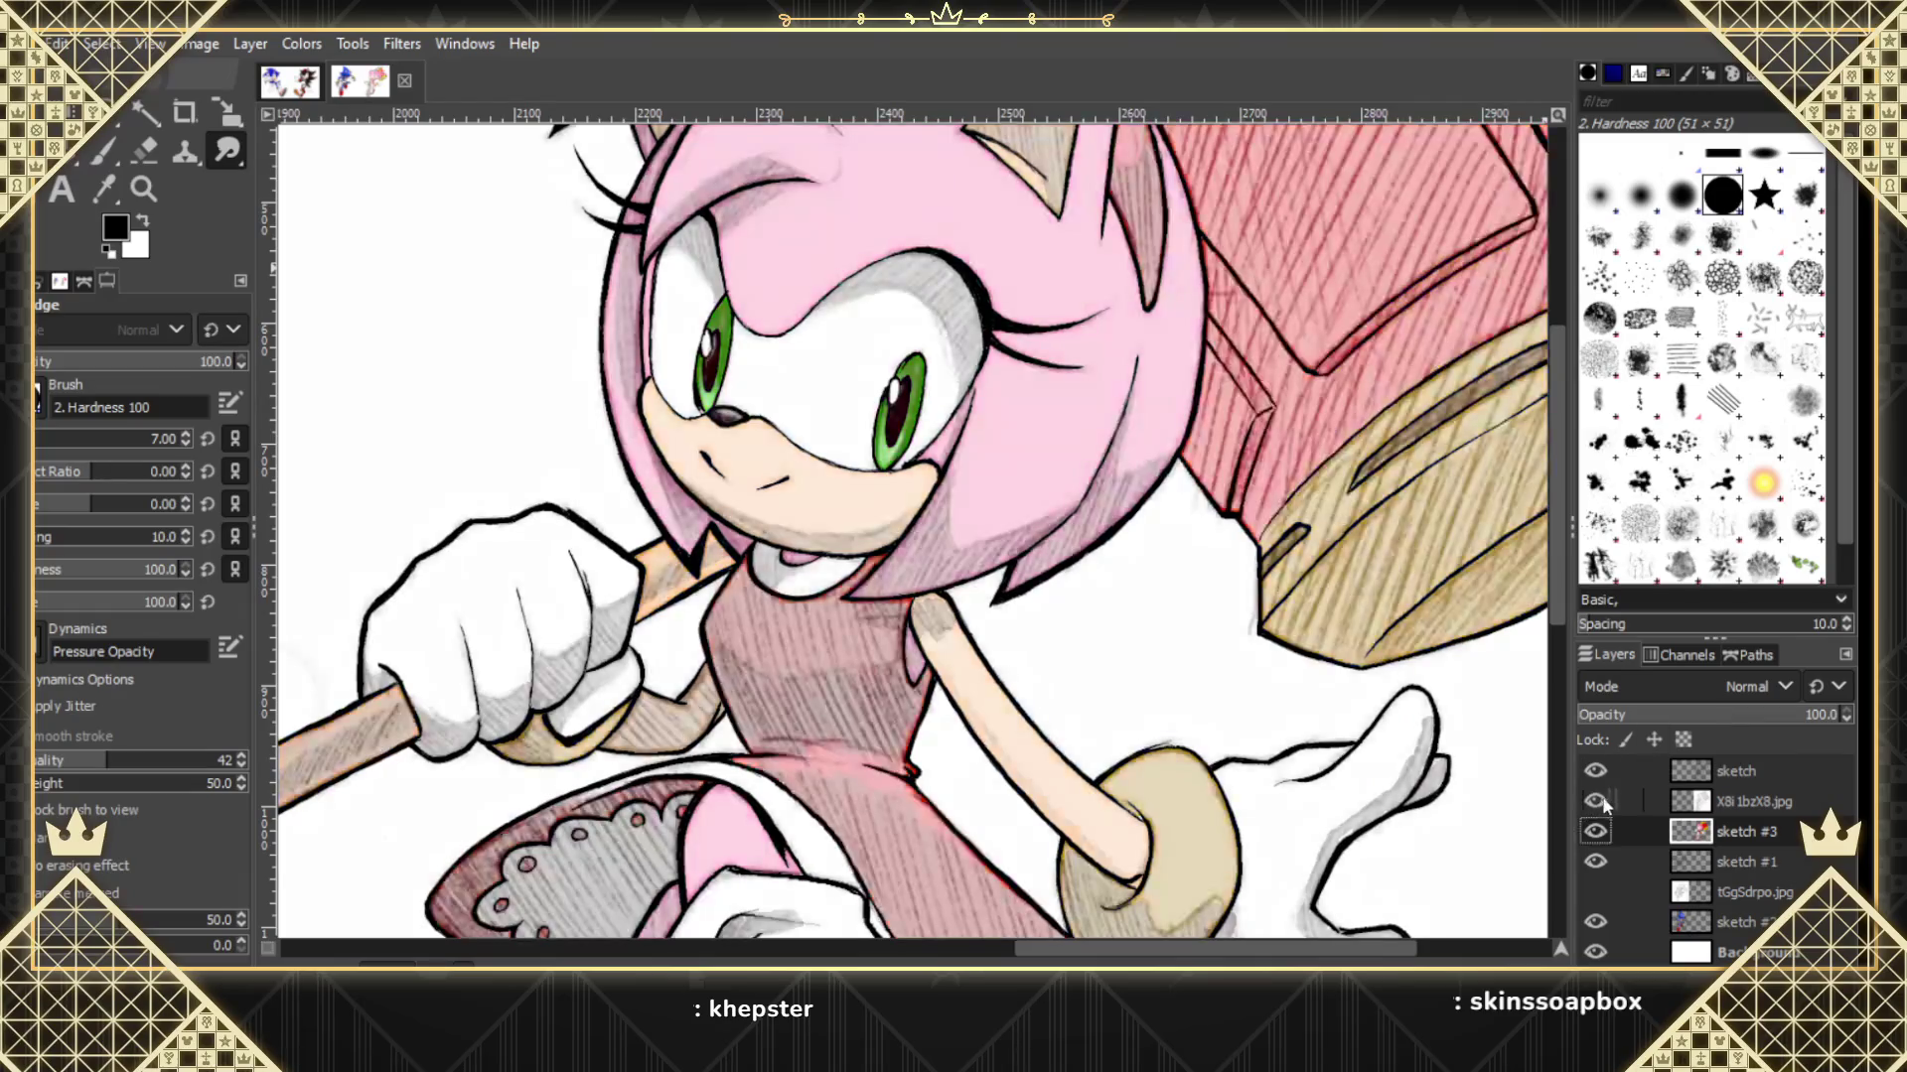
pyautogui.click(1601, 800)
pyautogui.click(1600, 801)
pyautogui.click(1595, 803)
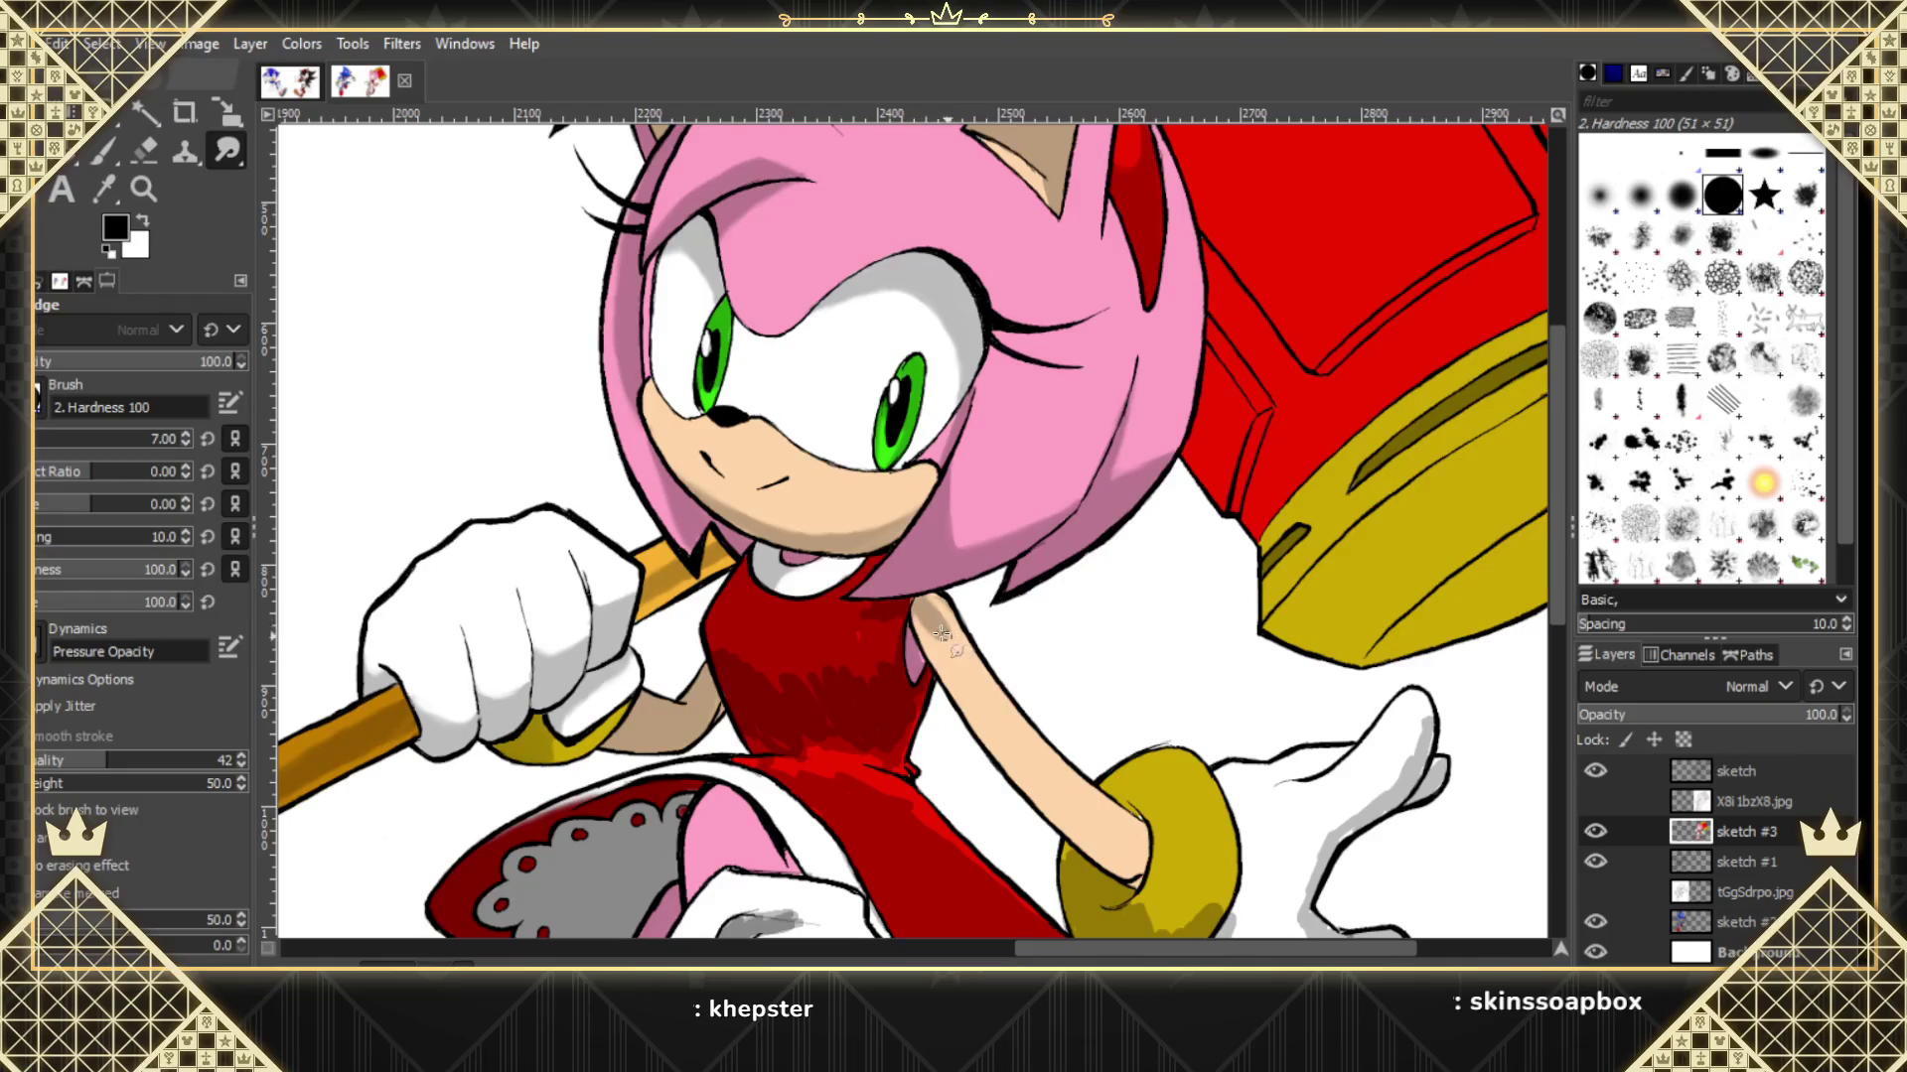
pyautogui.moveTo(940, 633); pyautogui.dragTo(952, 622)
pyautogui.moveTo(918, 593)
pyautogui.mouseDown()
pyautogui.moveTo(936, 646)
pyautogui.moveTo(926, 601)
pyautogui.moveTo(957, 643)
pyautogui.mouseUp()
pyautogui.moveTo(938, 628); pyautogui.dragTo(967, 664)
# Check against the sketch overlay, blend faint upper-arm shading, and hide the sketch #3 layer.
pyautogui.click(1594, 803)
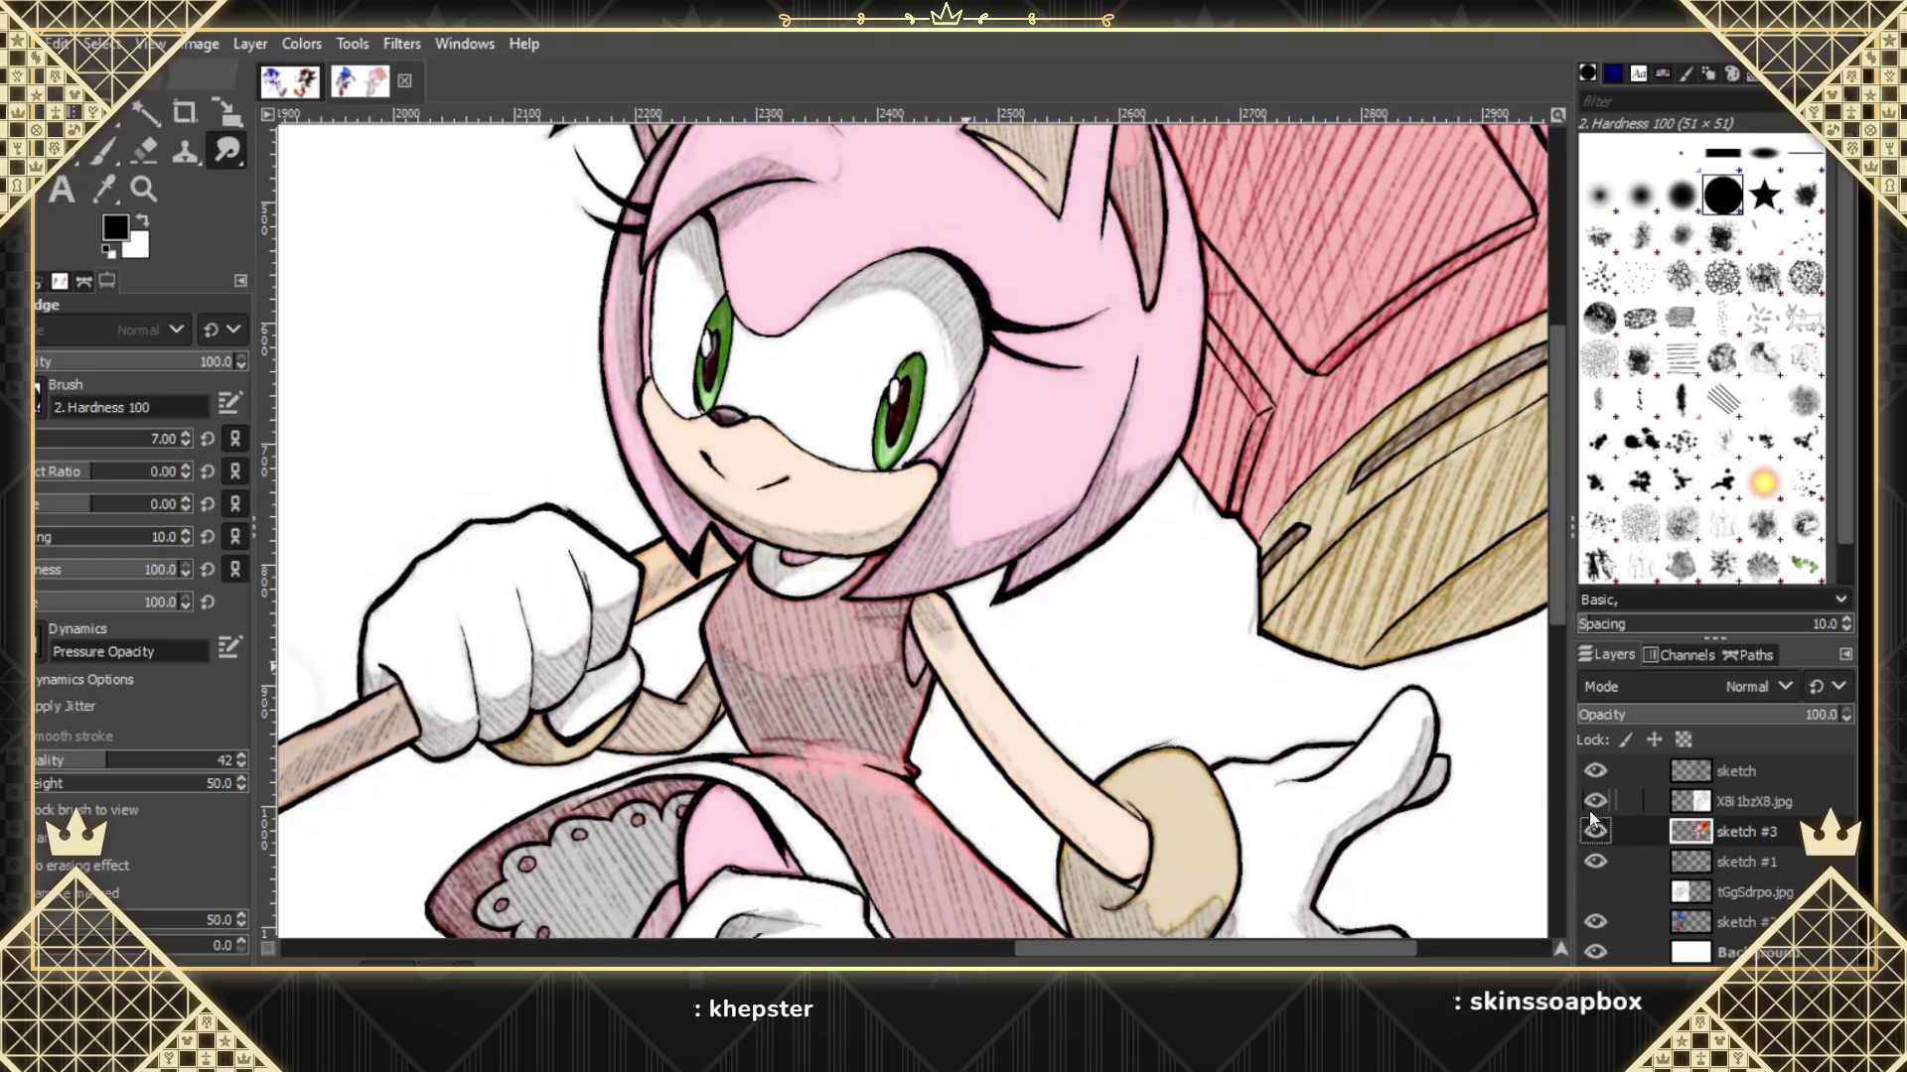
pyautogui.moveTo(968, 641); pyautogui.dragTo(943, 652)
pyautogui.click(1595, 831)
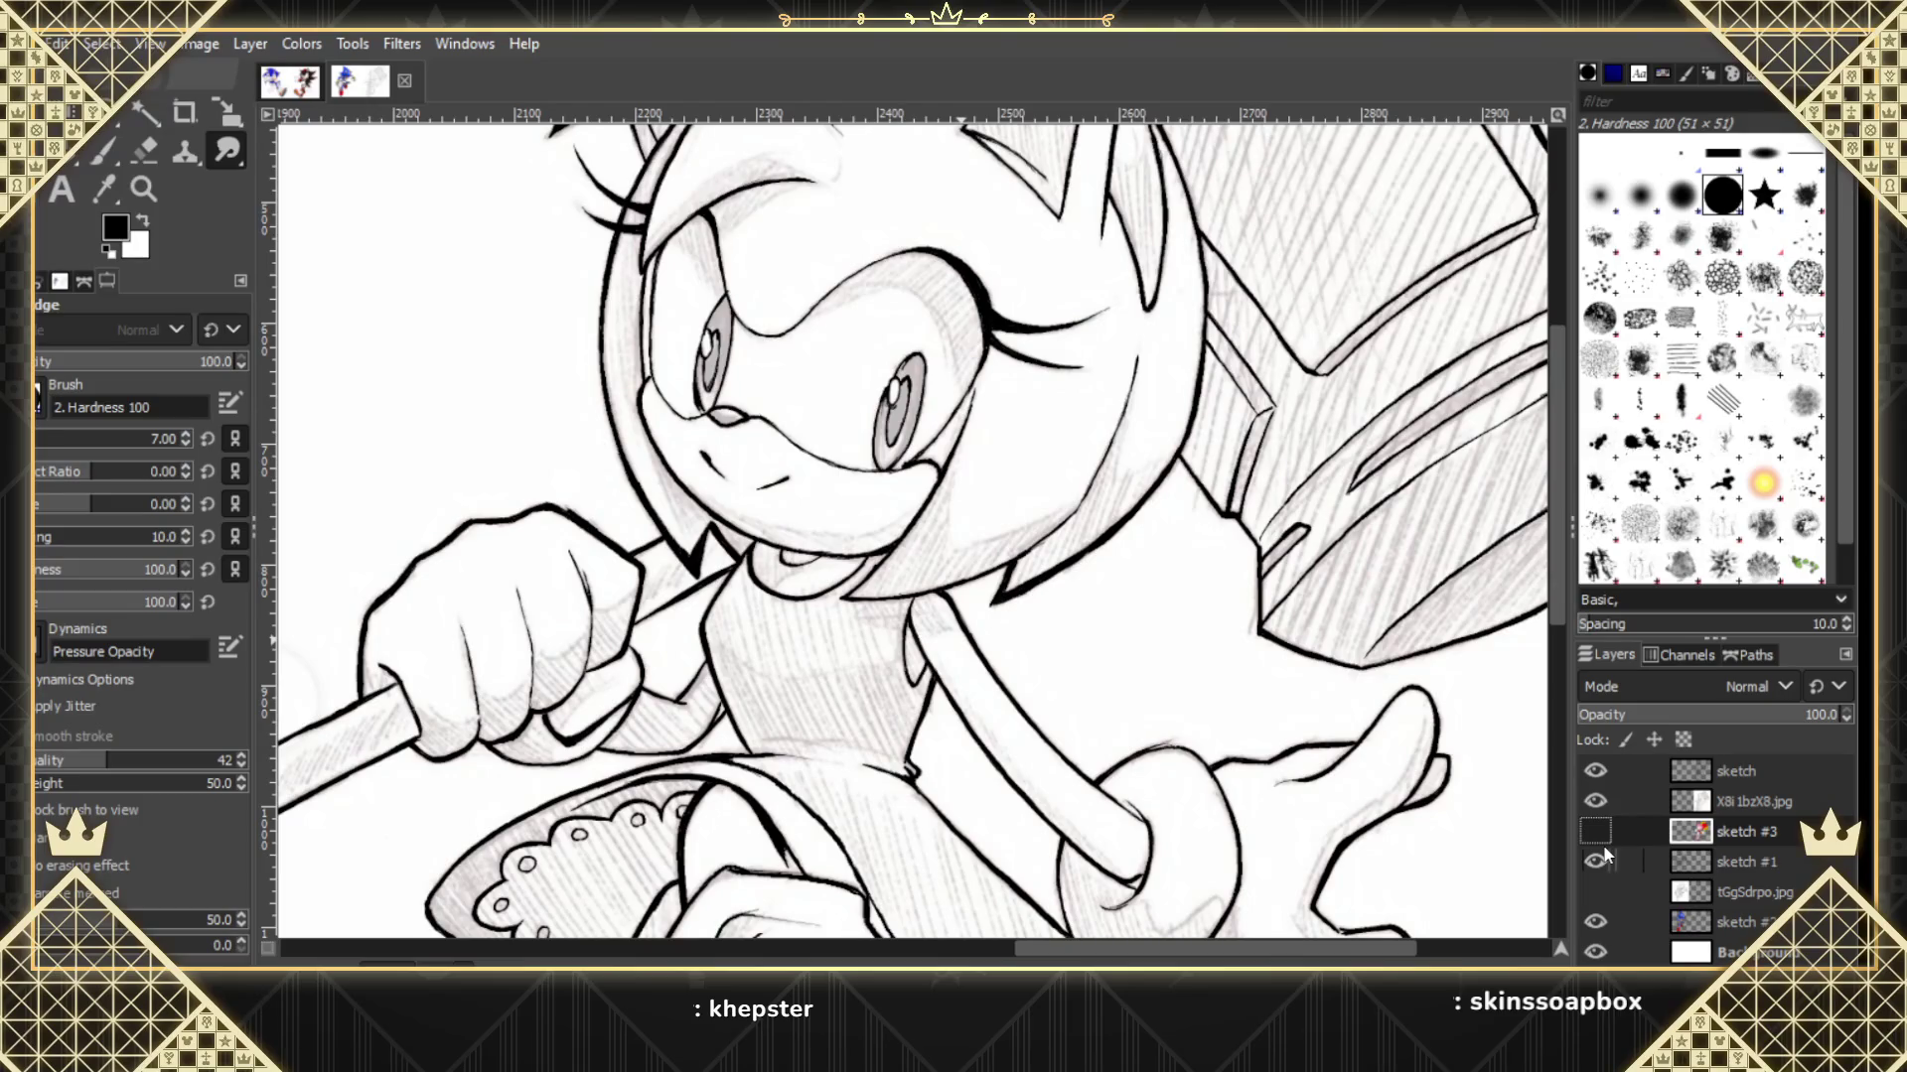
# Show the sketch #3 colour layer again and toggle the X8i 1bzX8.jpg overlay repeatedly, leaving it hidden.
pyautogui.click(1595, 832)
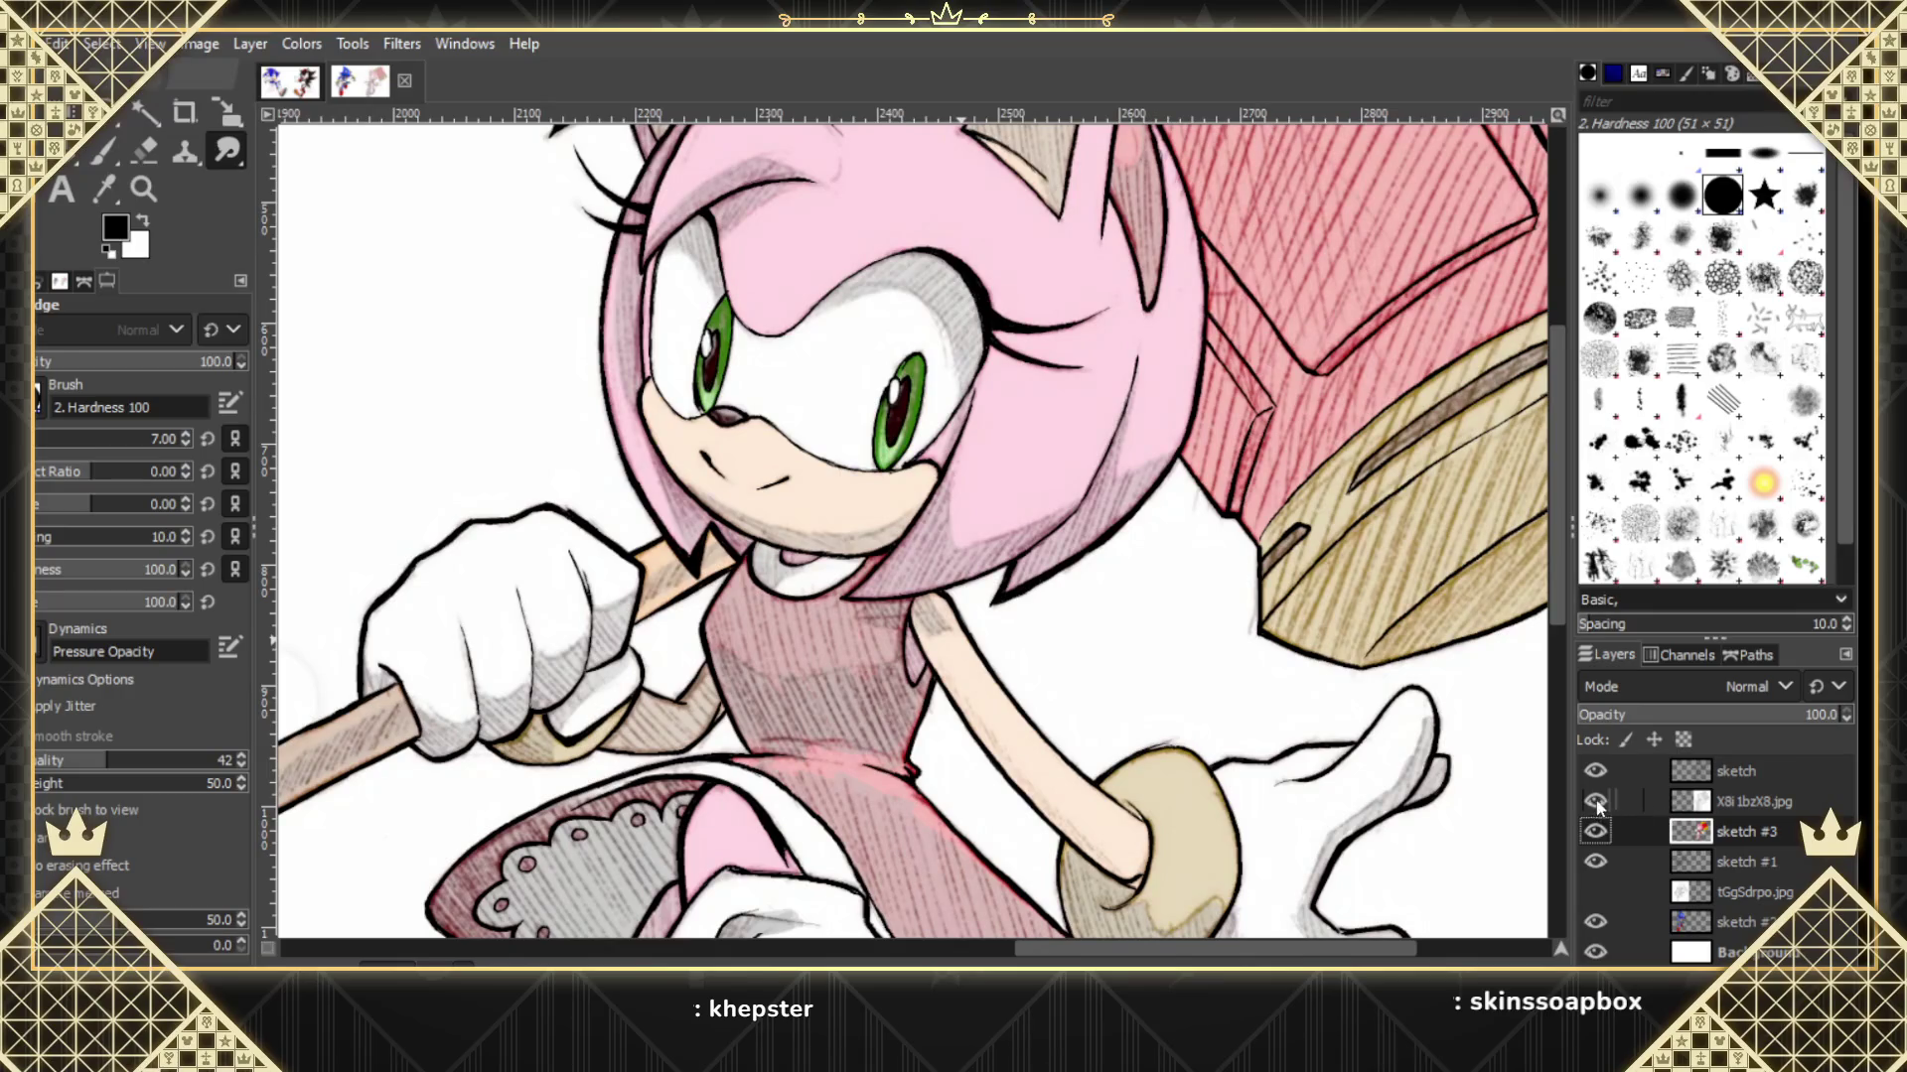
pyautogui.click(1596, 801)
pyautogui.click(1595, 802)
pyautogui.click(1595, 802)
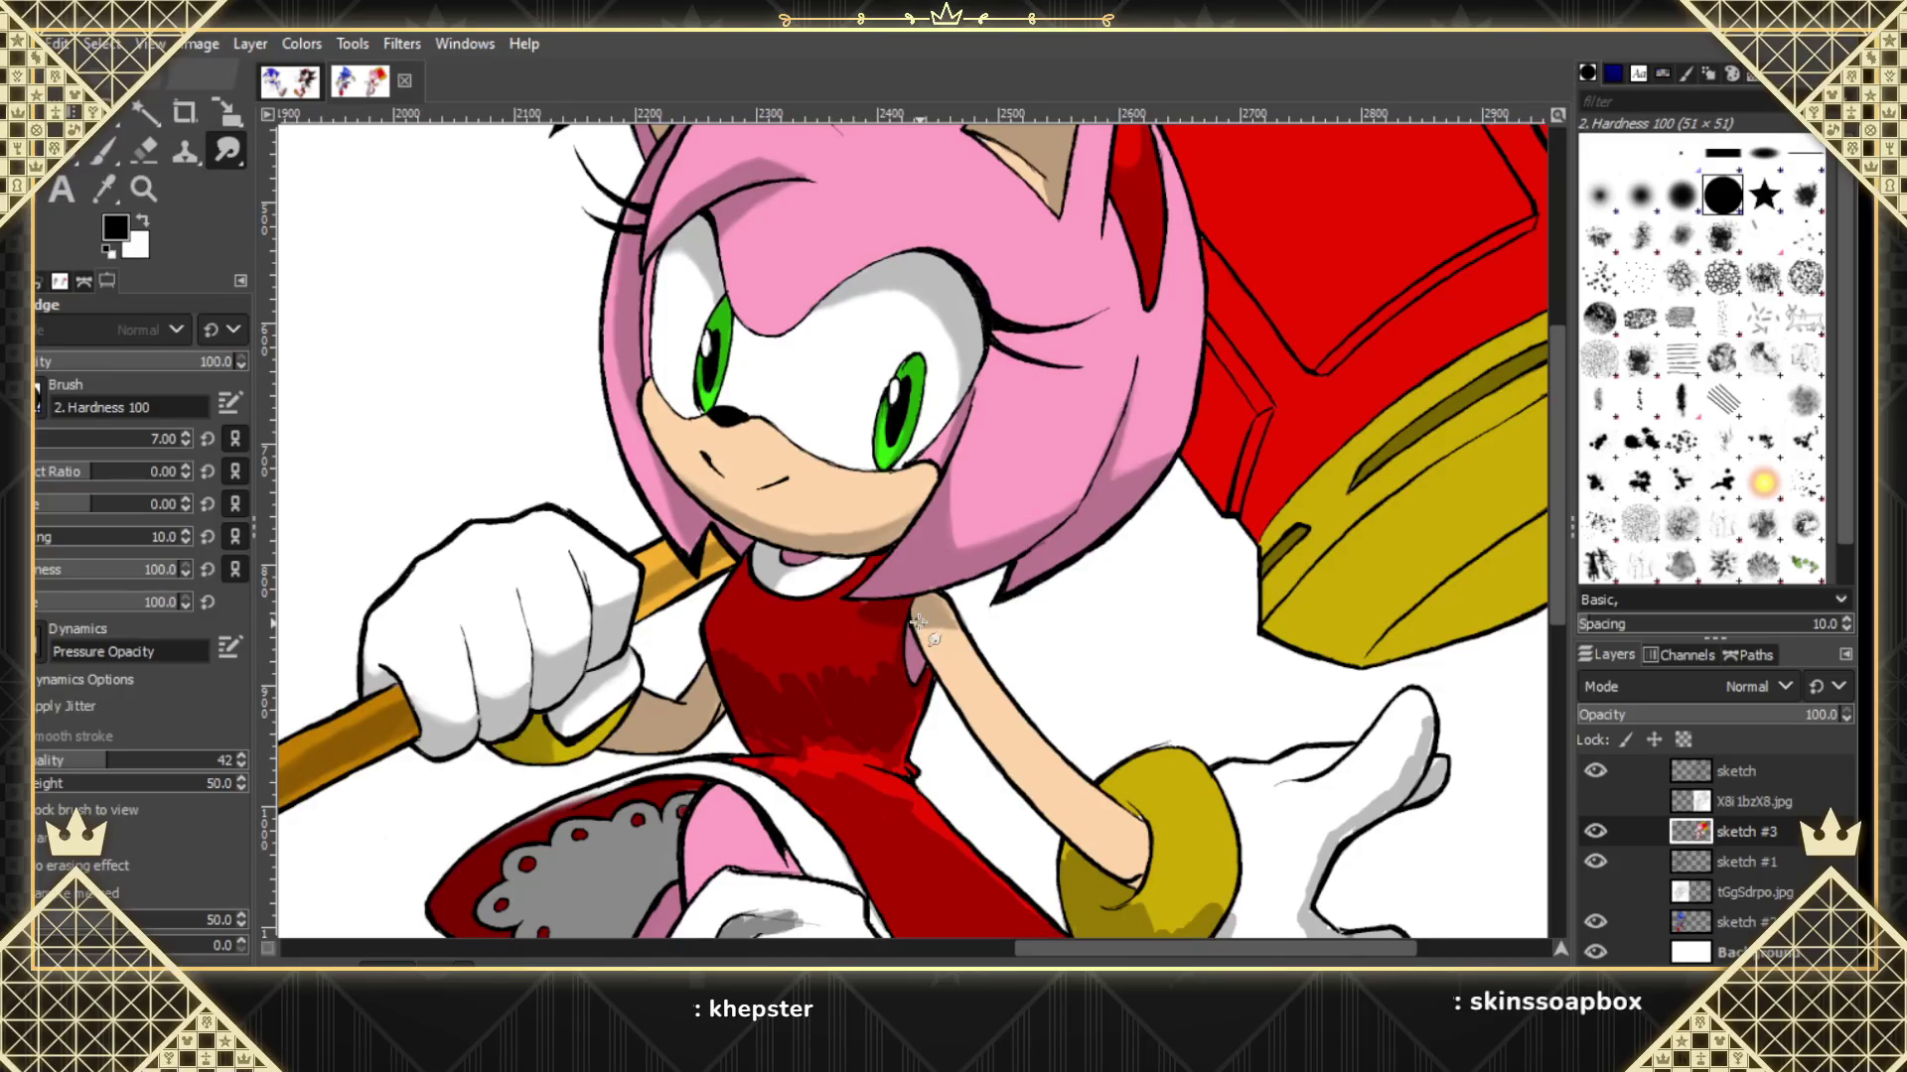
pyautogui.click(1596, 801)
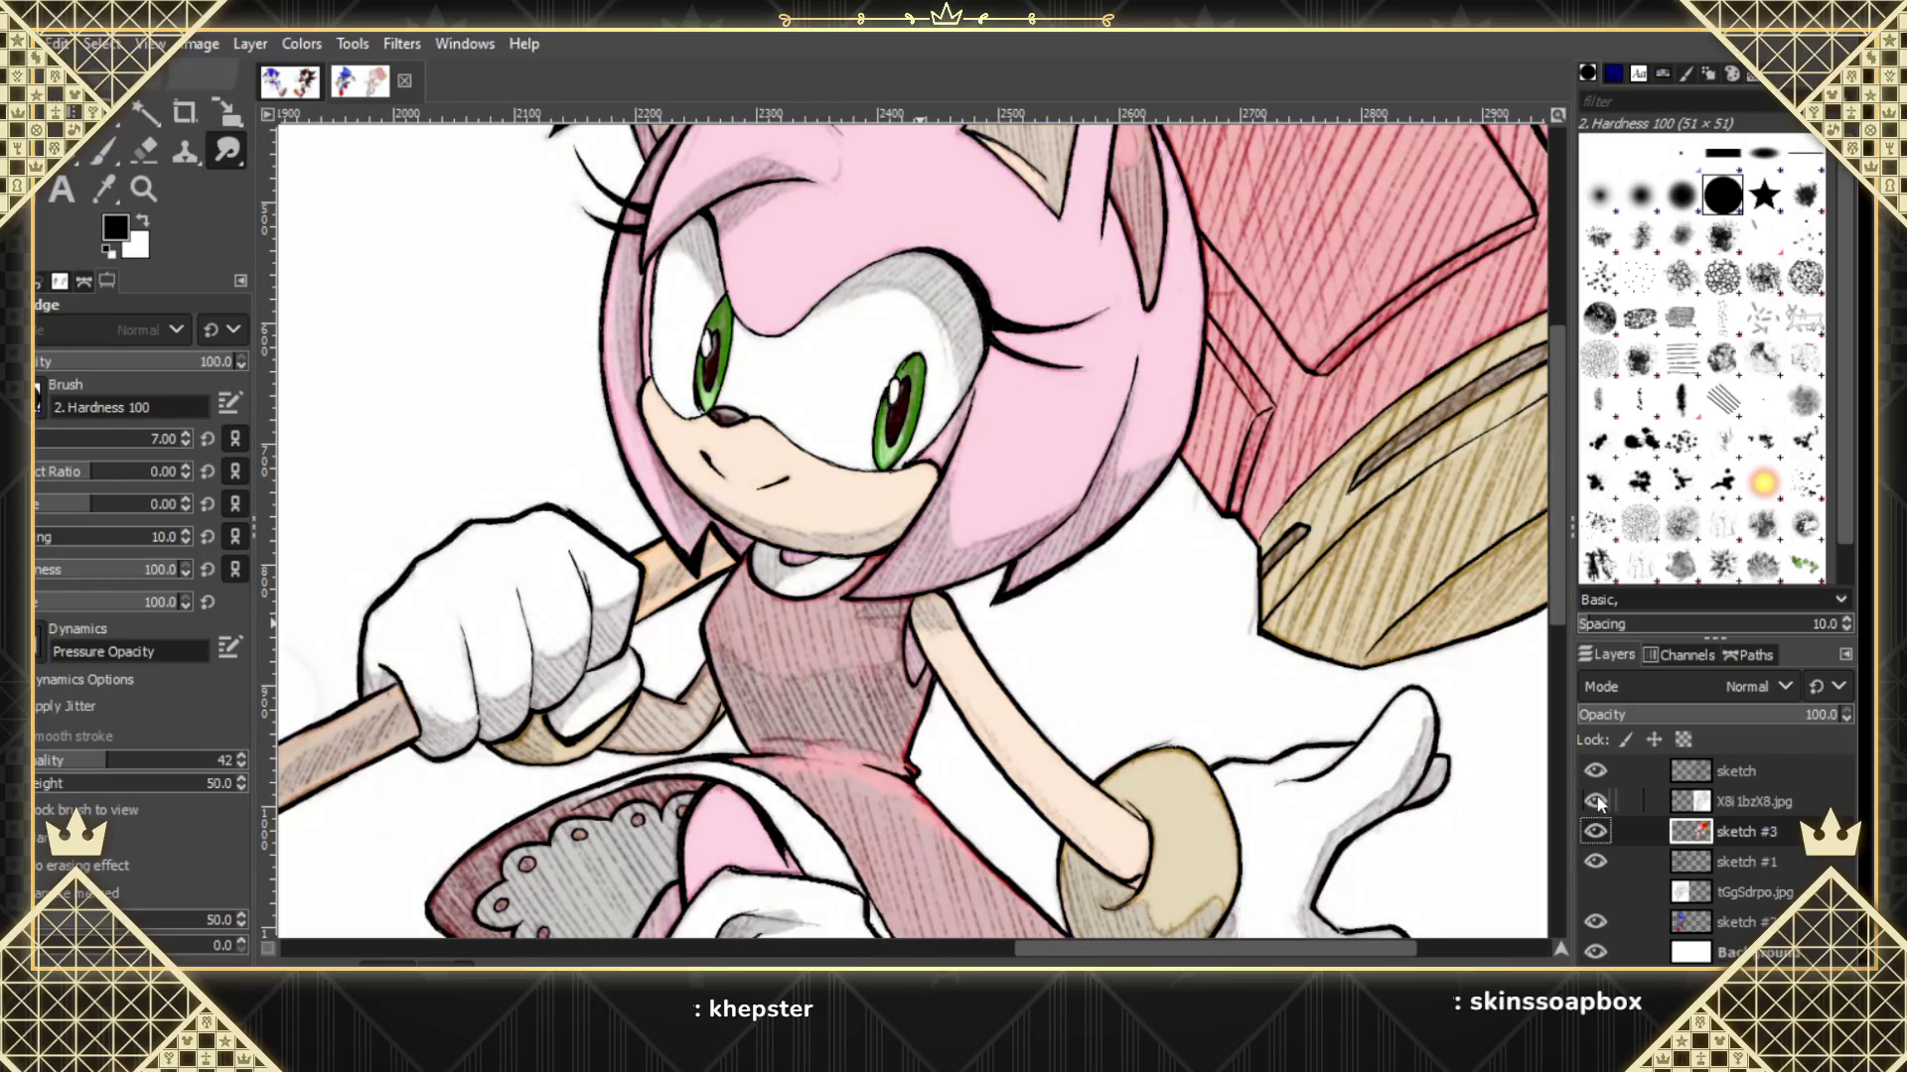
pyautogui.click(1596, 802)
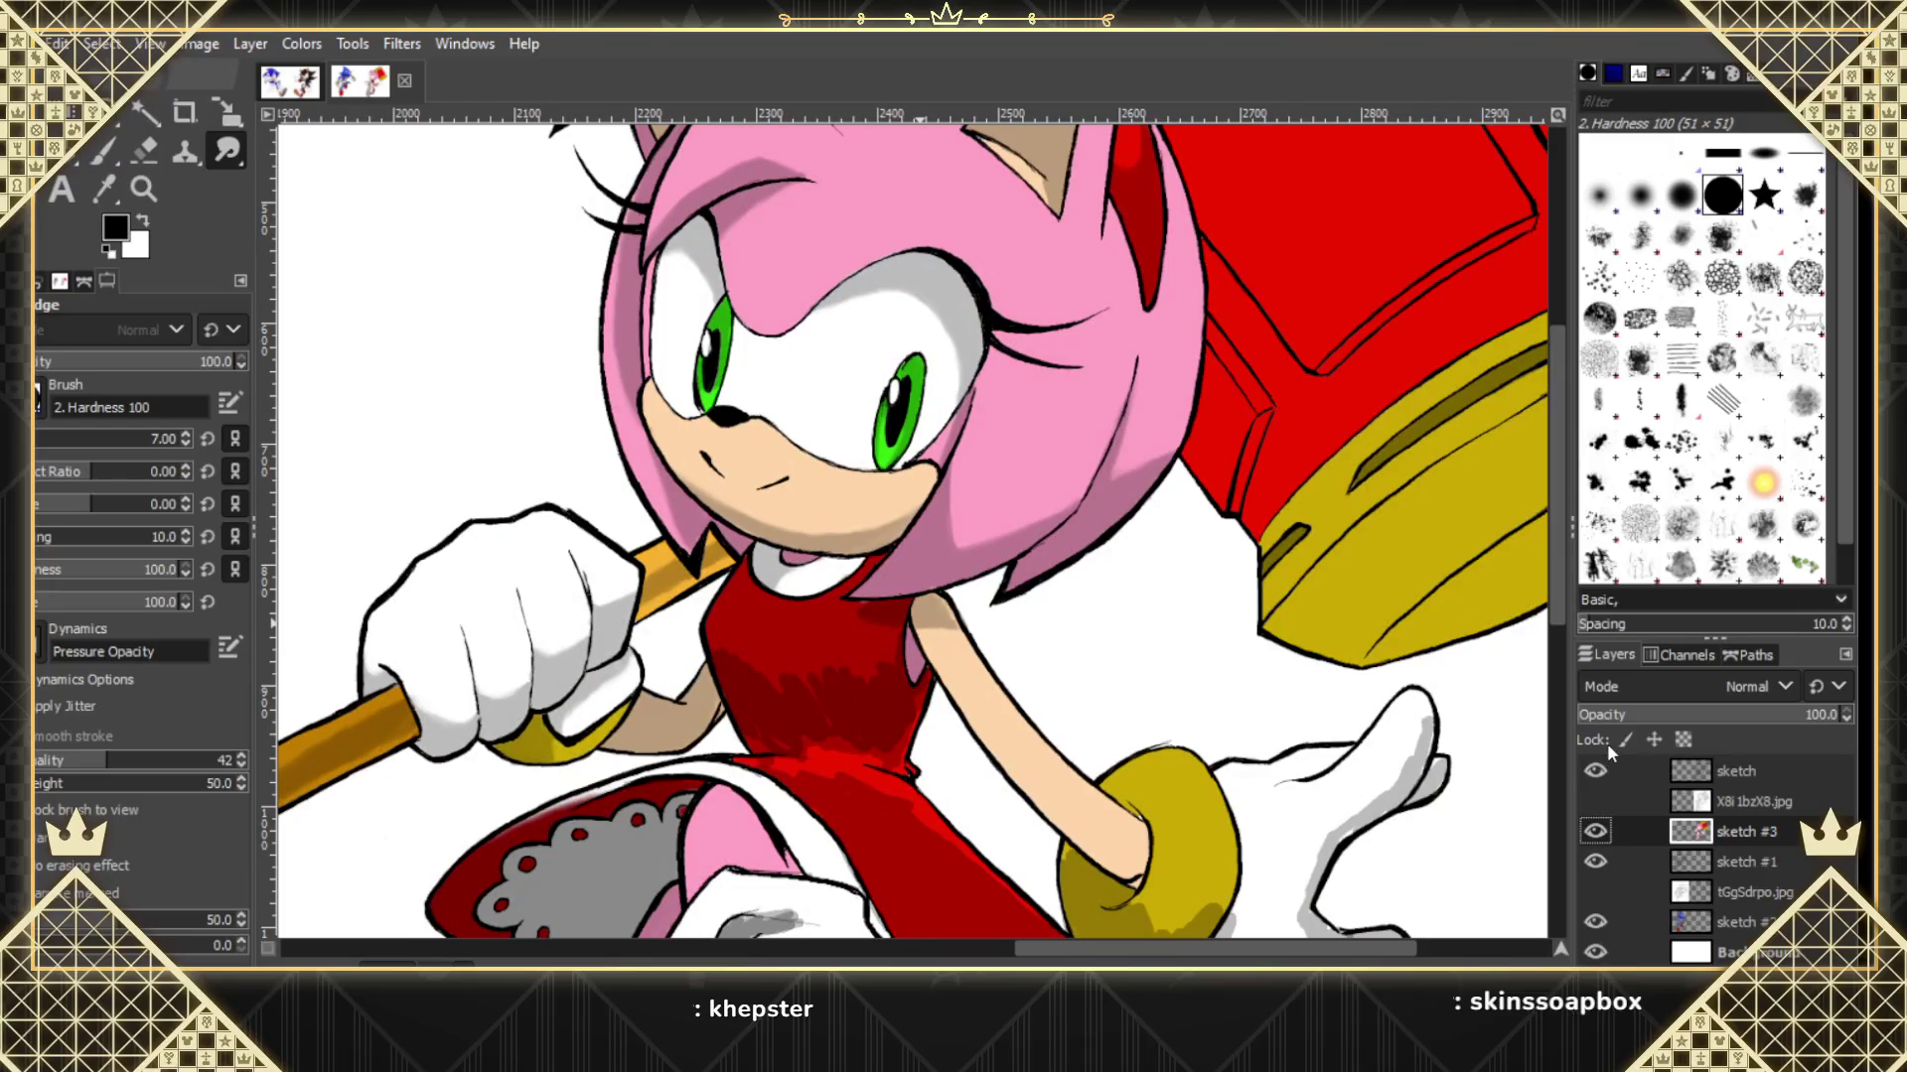
pyautogui.click(1595, 801)
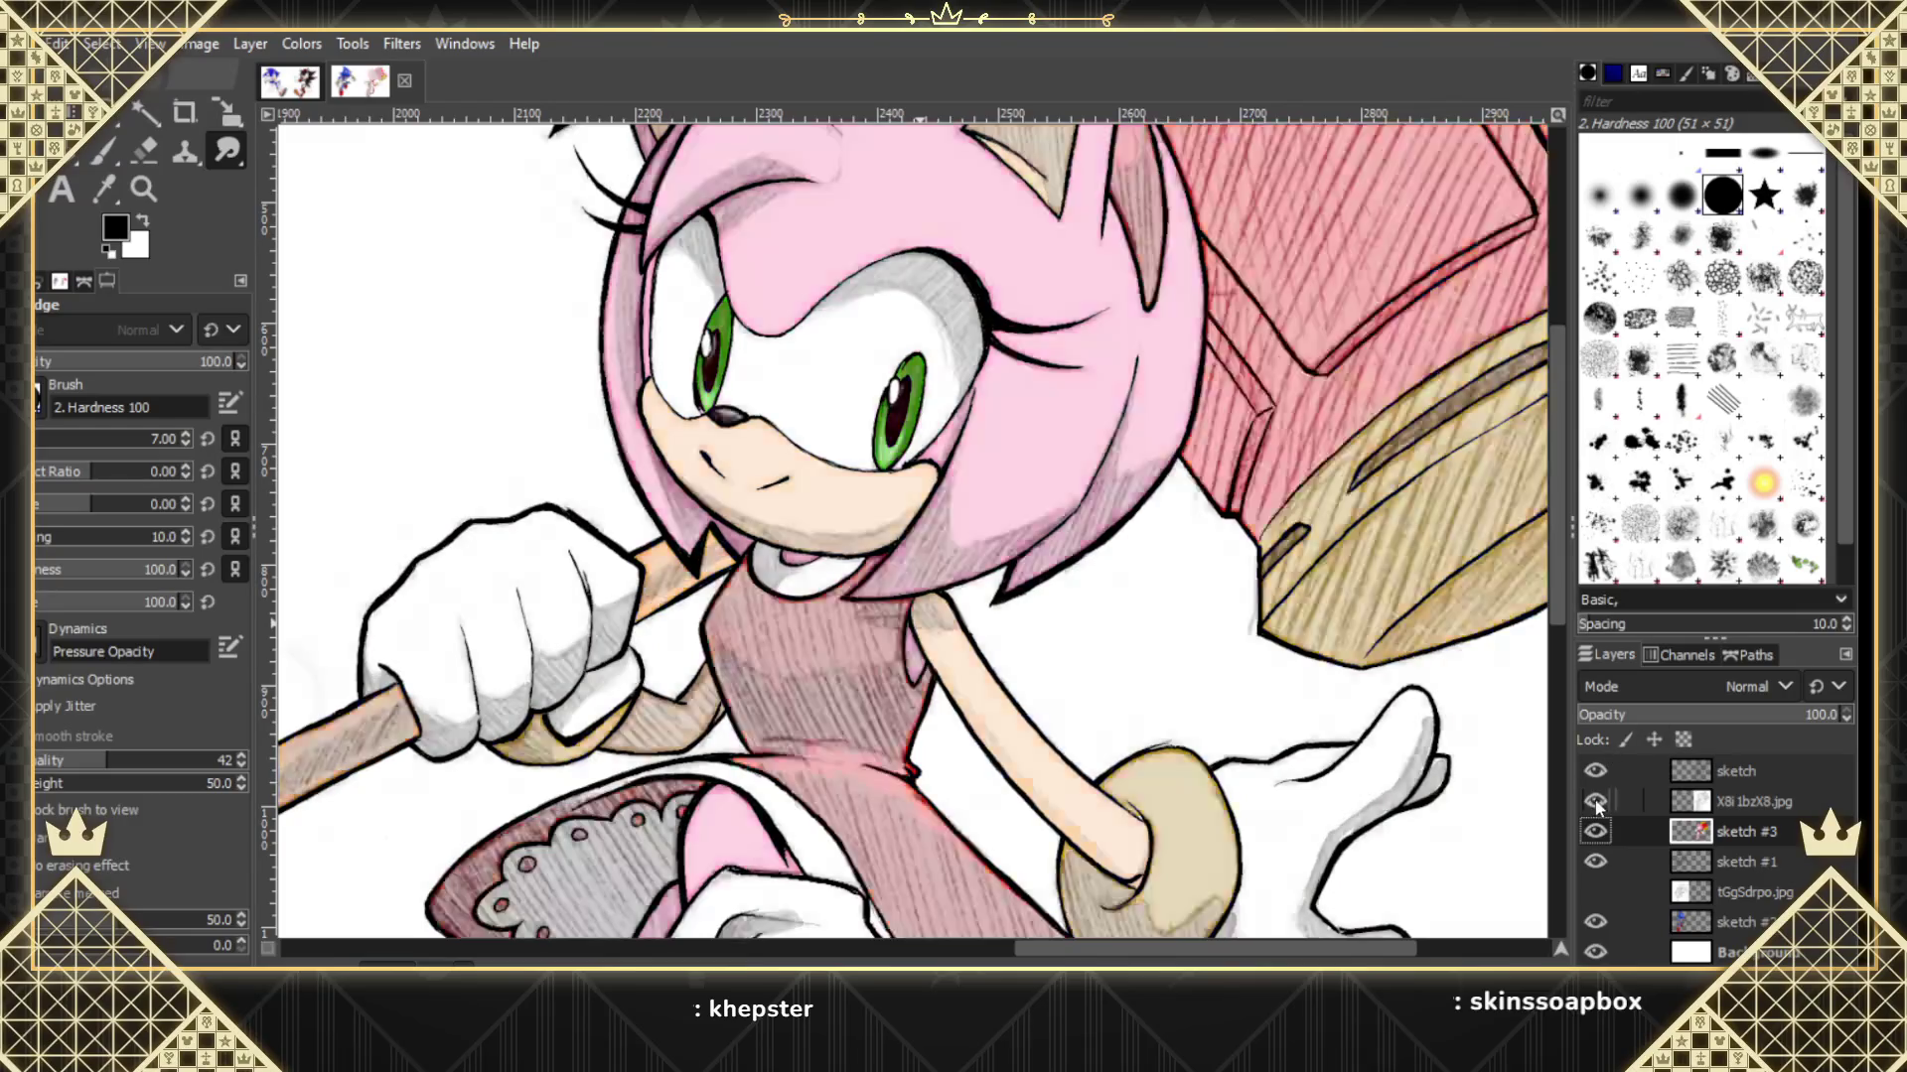
pyautogui.click(800, 692)
pyautogui.click(1593, 800)
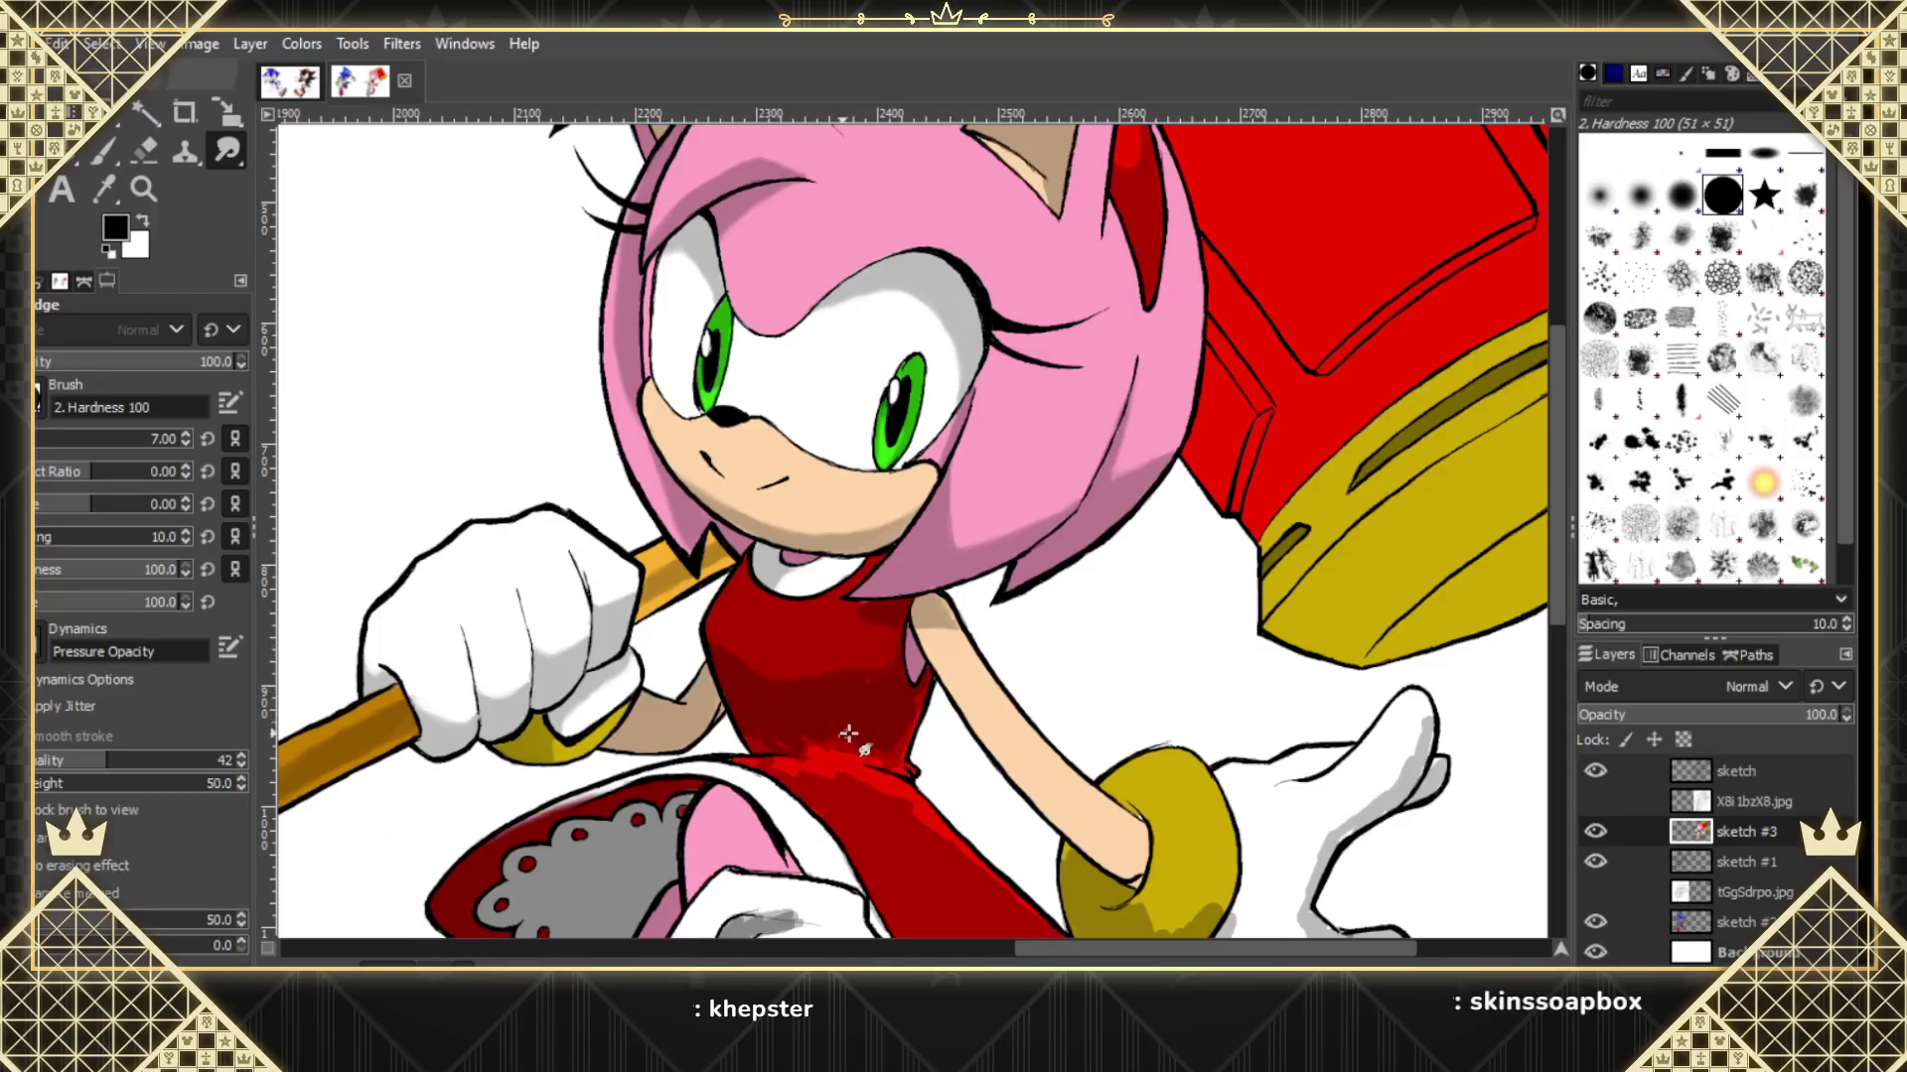
pyautogui.click(146, 188)
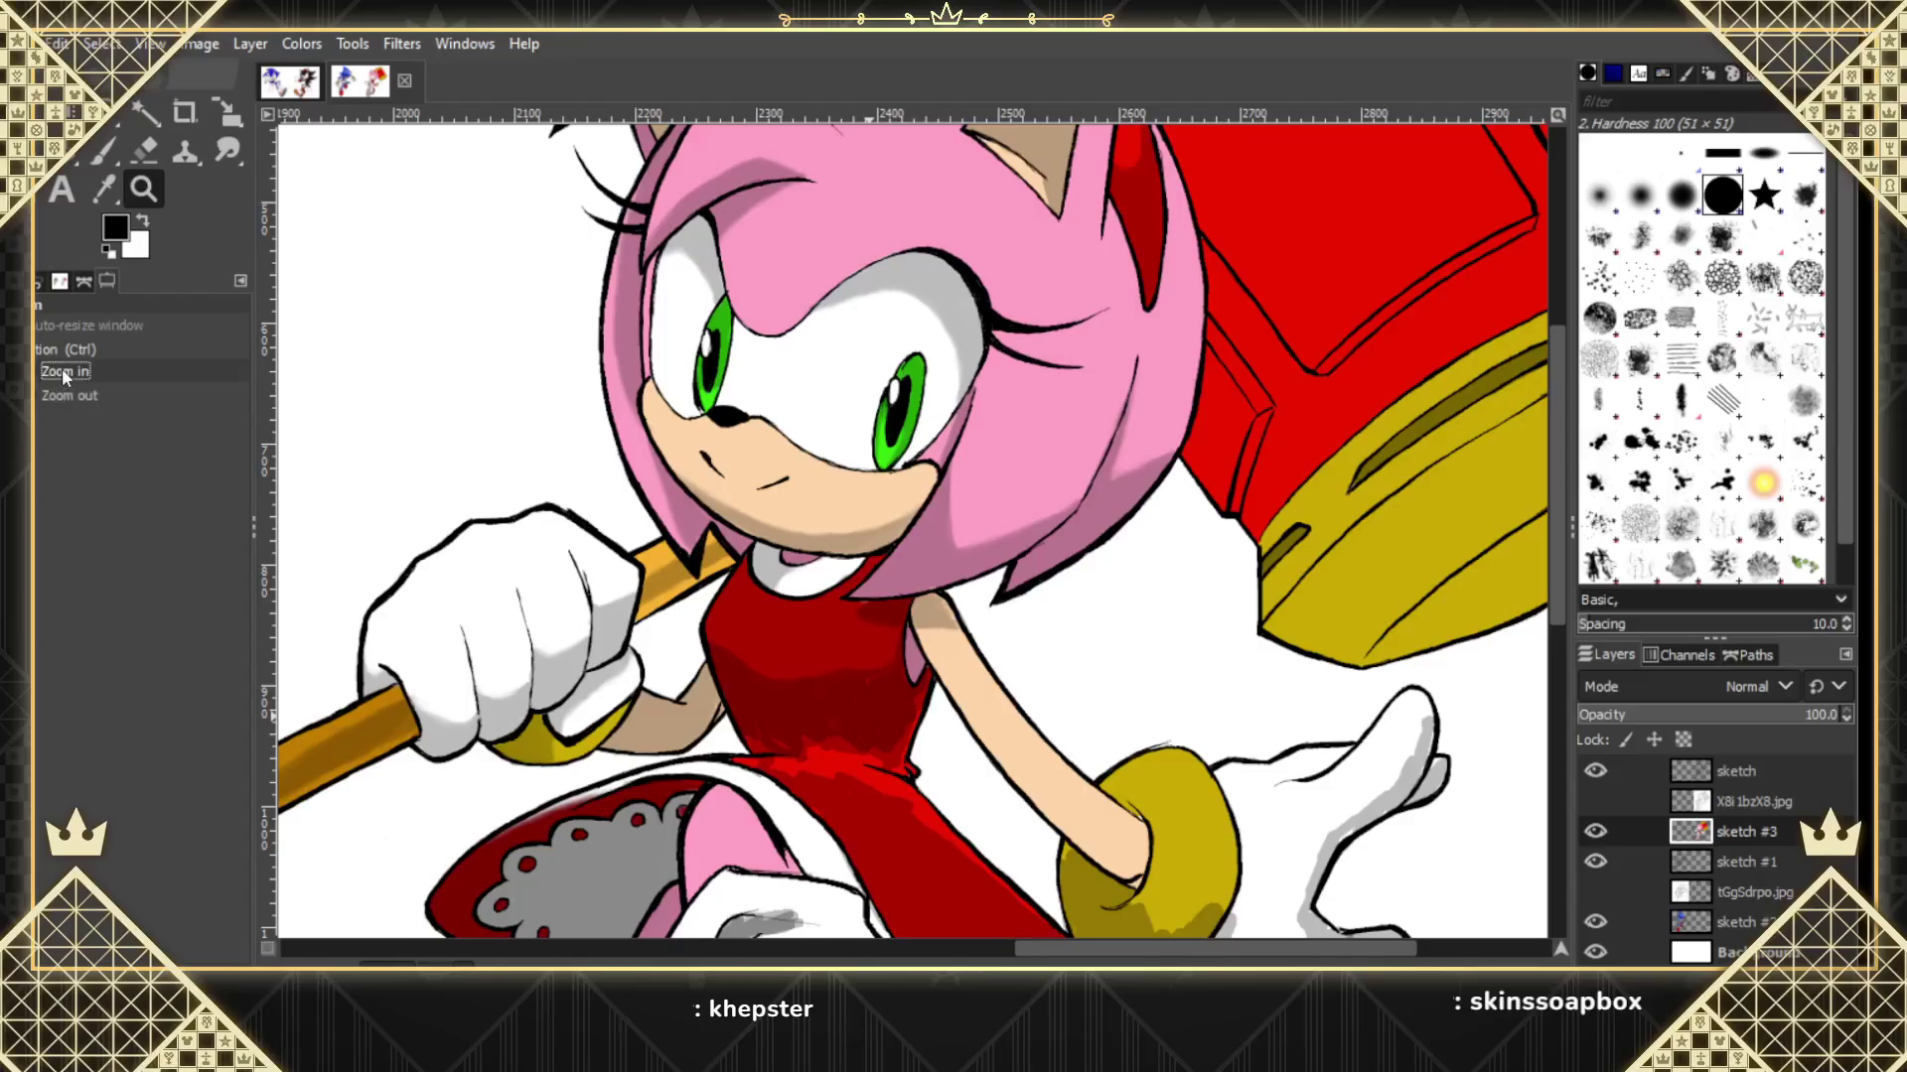
# Zoom in twice on the dress and smear red over its black waist line.
pyautogui.click(869, 746)
pyautogui.click(869, 745)
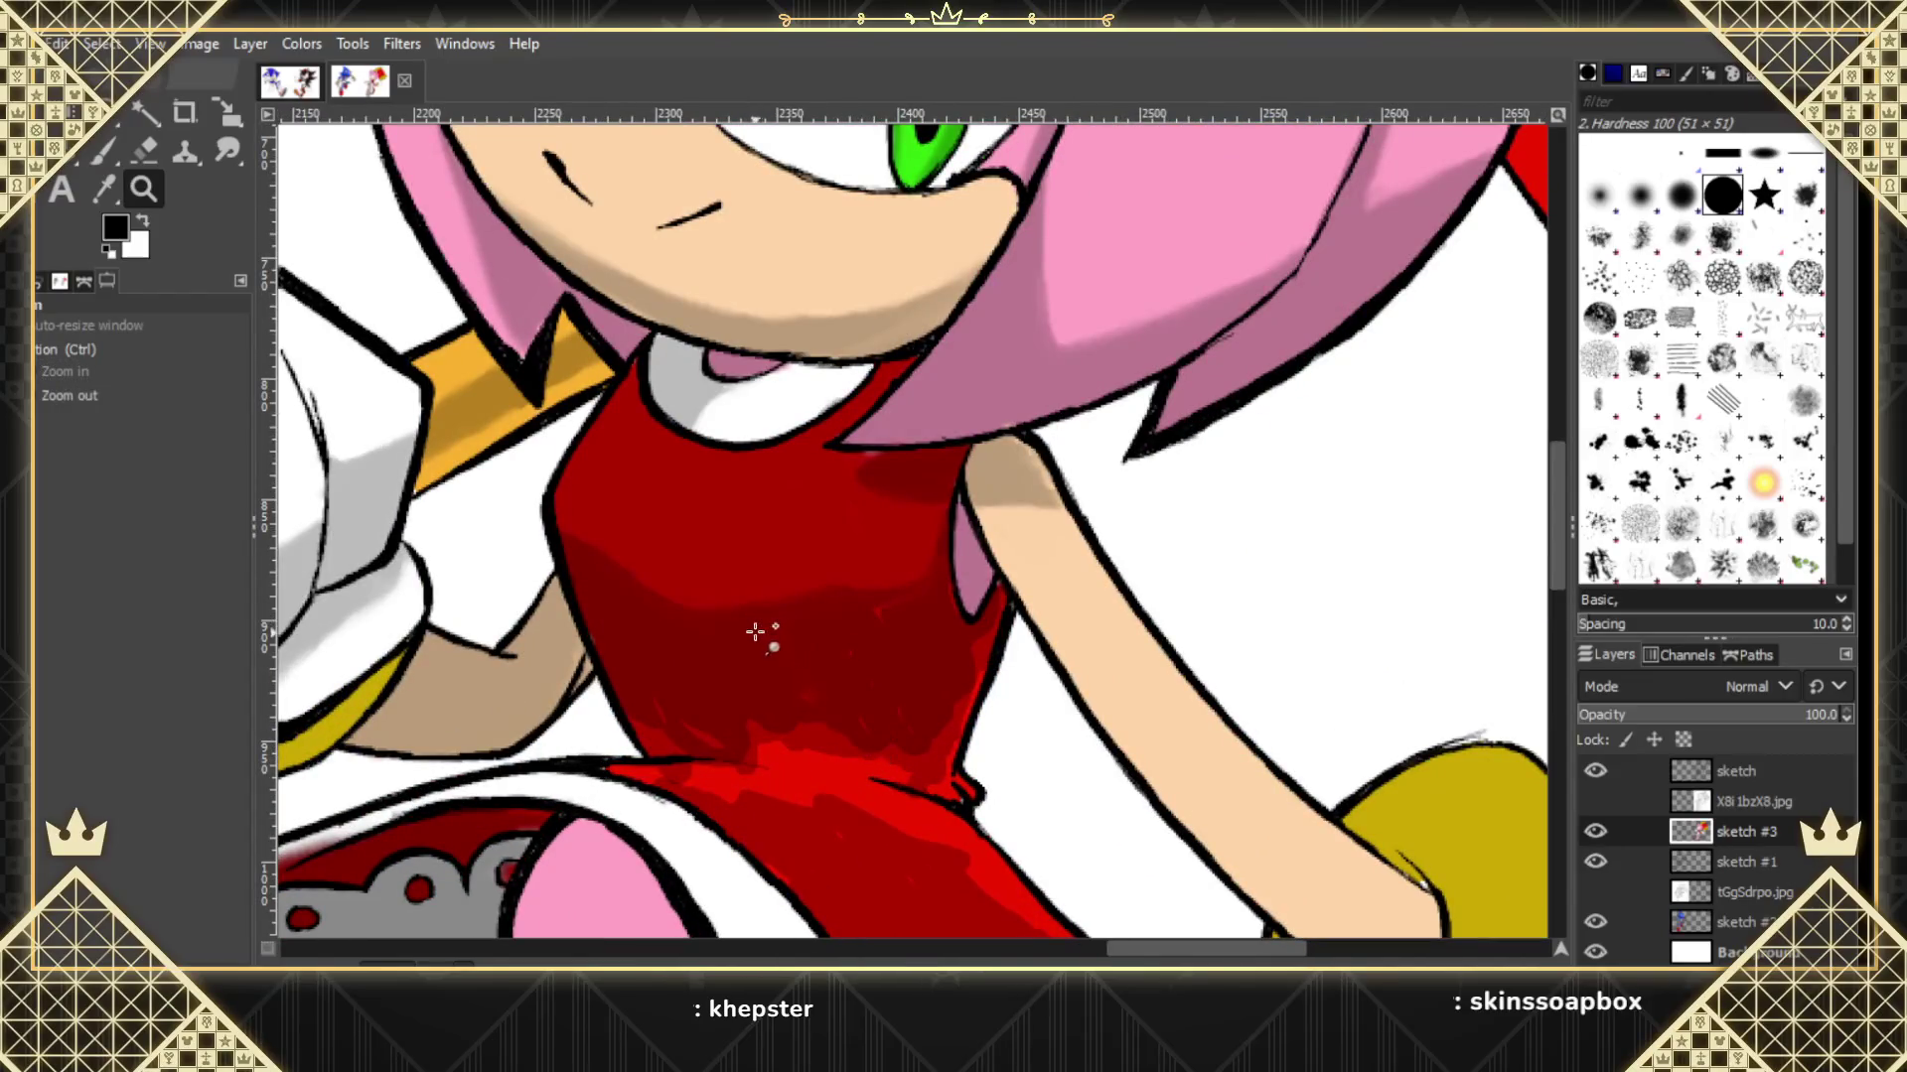
pyautogui.click(228, 151)
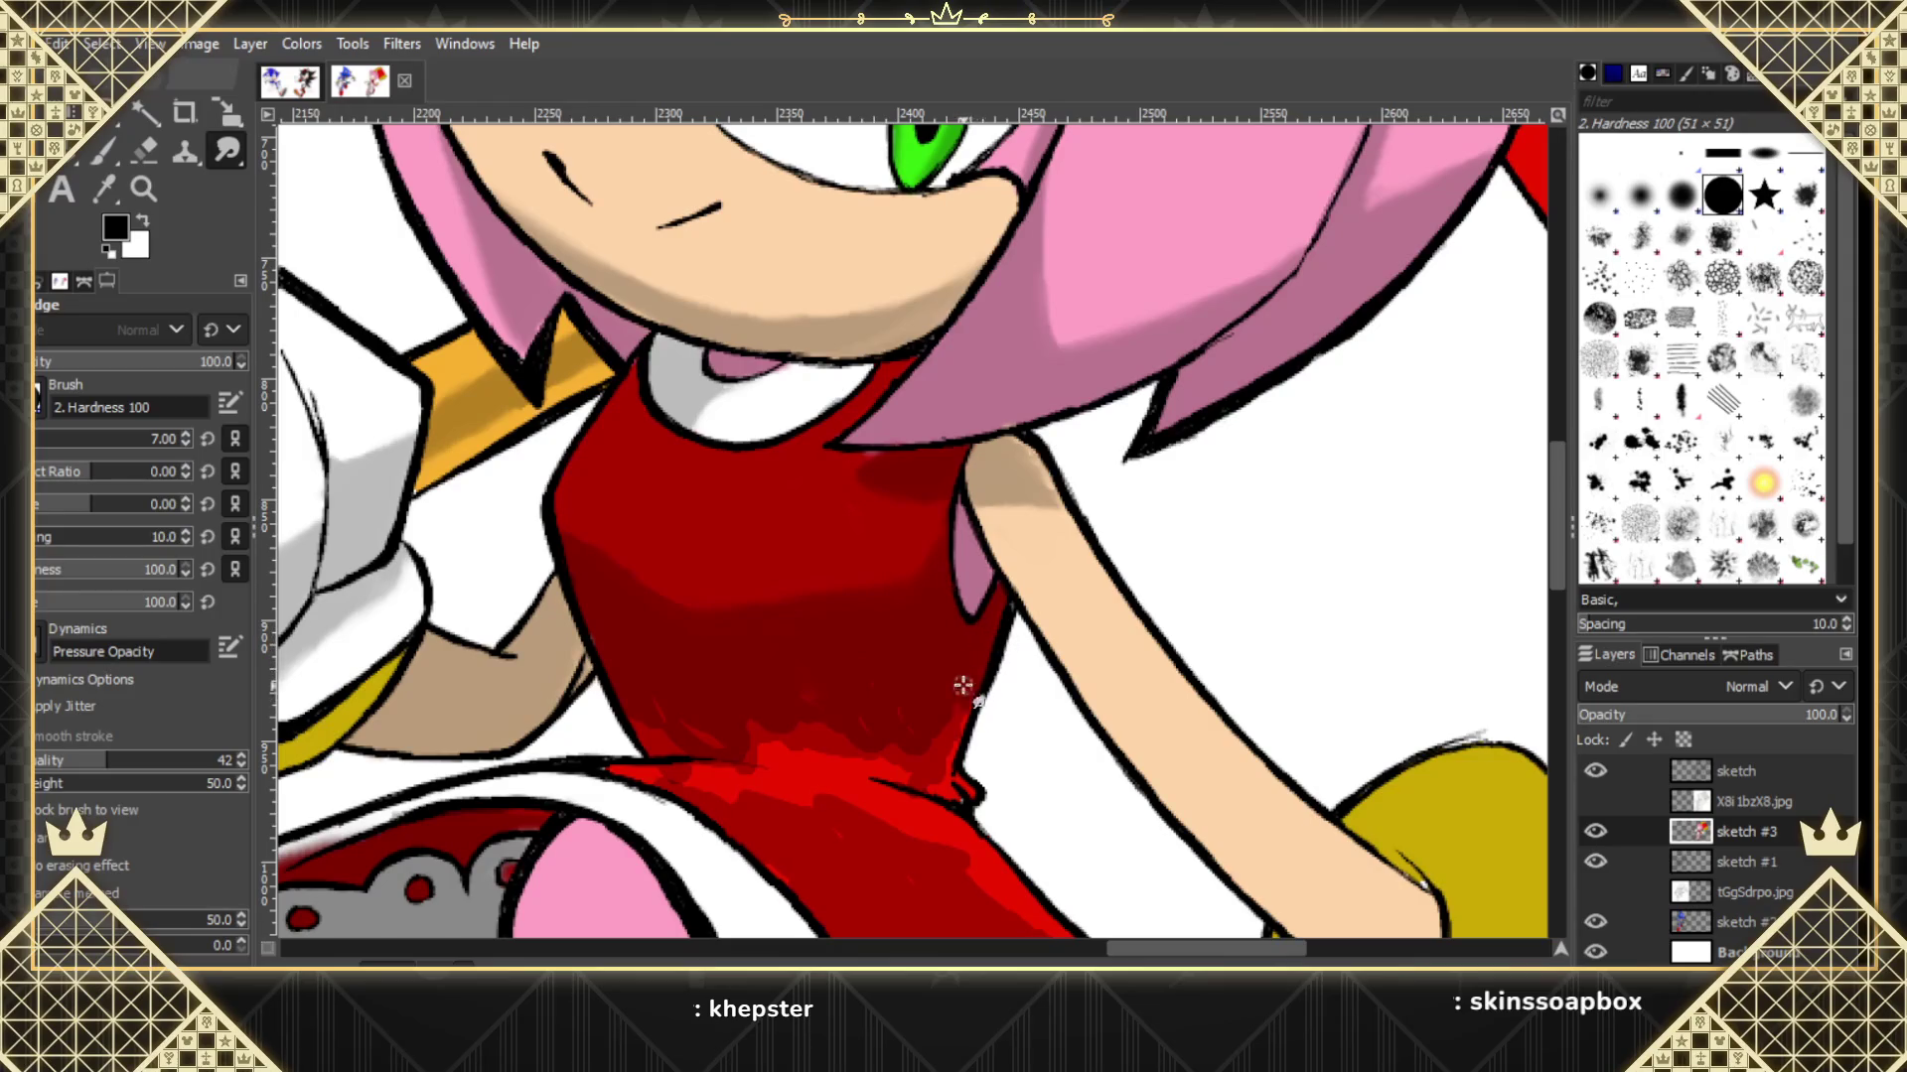
pyautogui.moveTo(972, 697)
pyautogui.mouseDown()
pyautogui.moveTo(947, 764)
pyautogui.moveTo(983, 791)
pyautogui.moveTo(914, 728)
pyautogui.moveTo(894, 726)
pyautogui.moveTo(903, 771)
pyautogui.moveTo(762, 690)
pyautogui.moveTo(671, 711)
pyautogui.mouseUp()
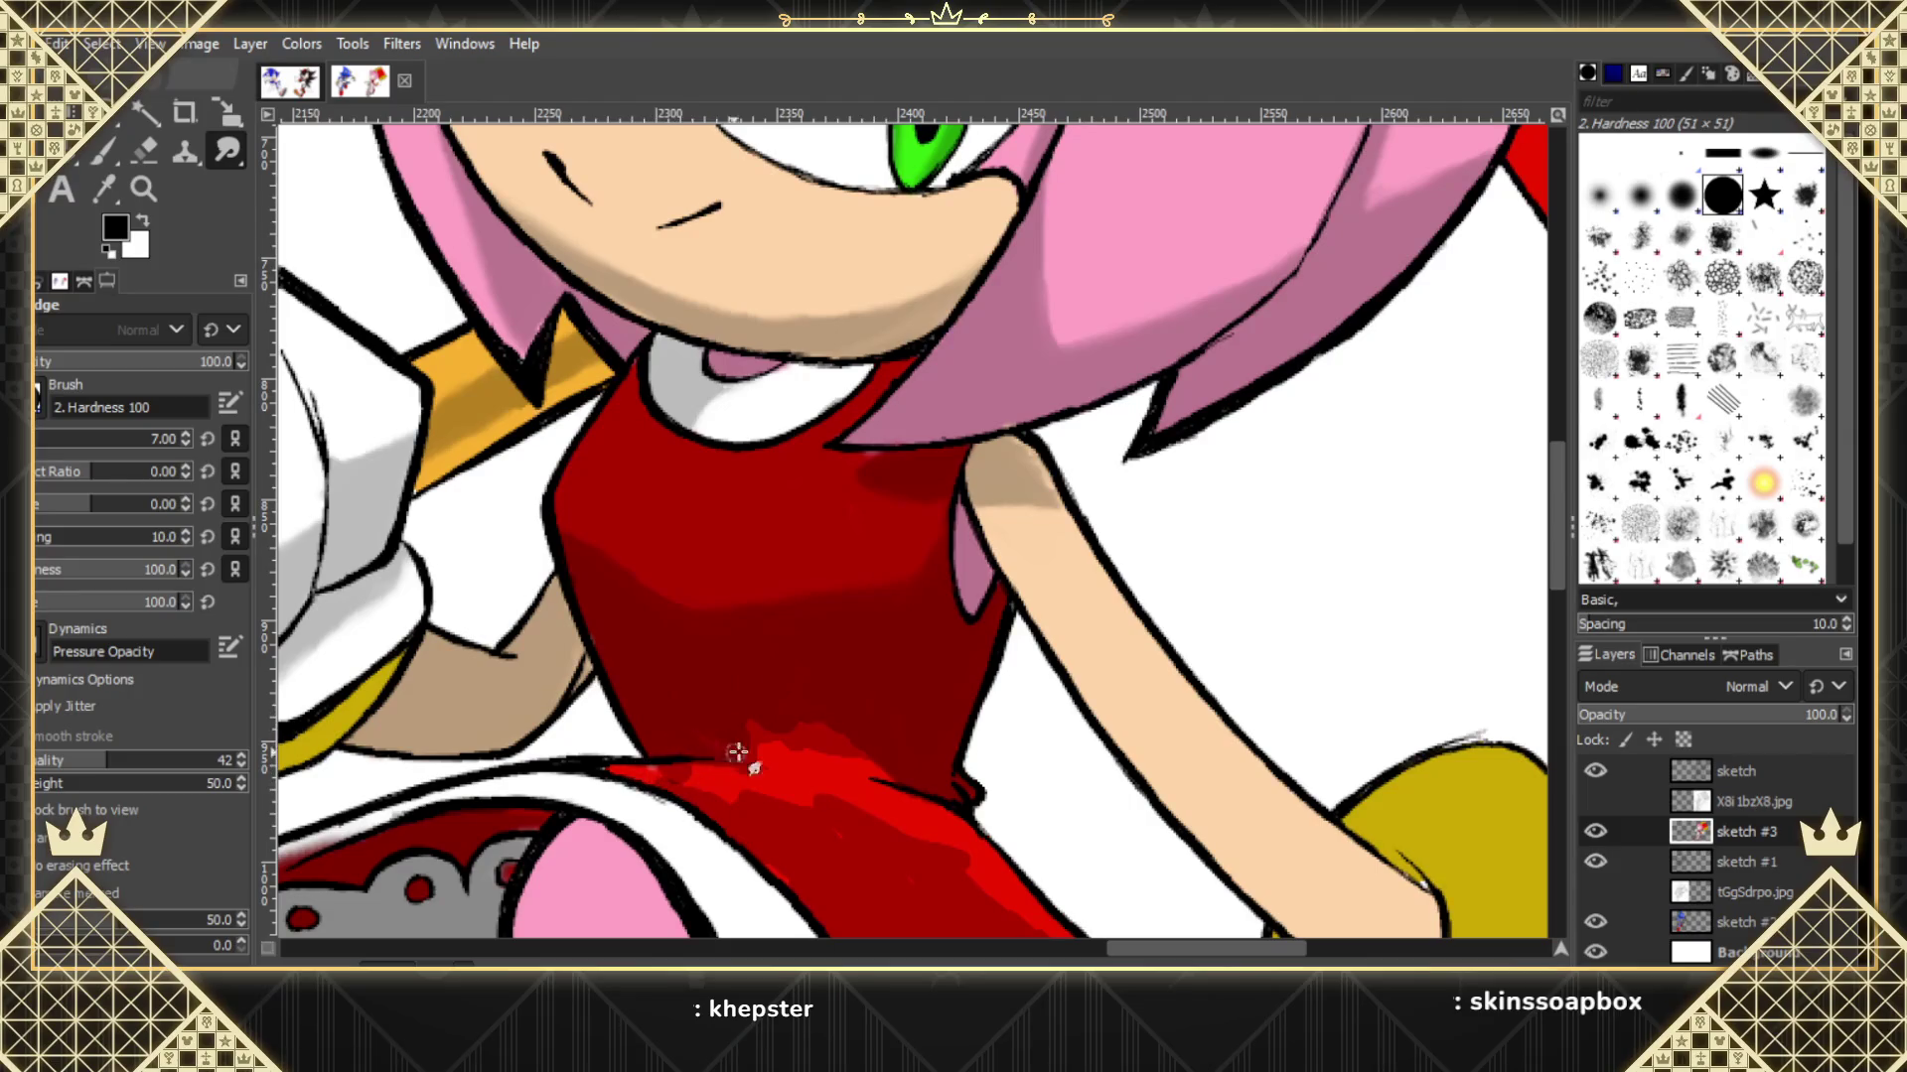
# Smear the bright waist shading upward and across the dress, checking against the hatched overlay.
pyautogui.click(1595, 801)
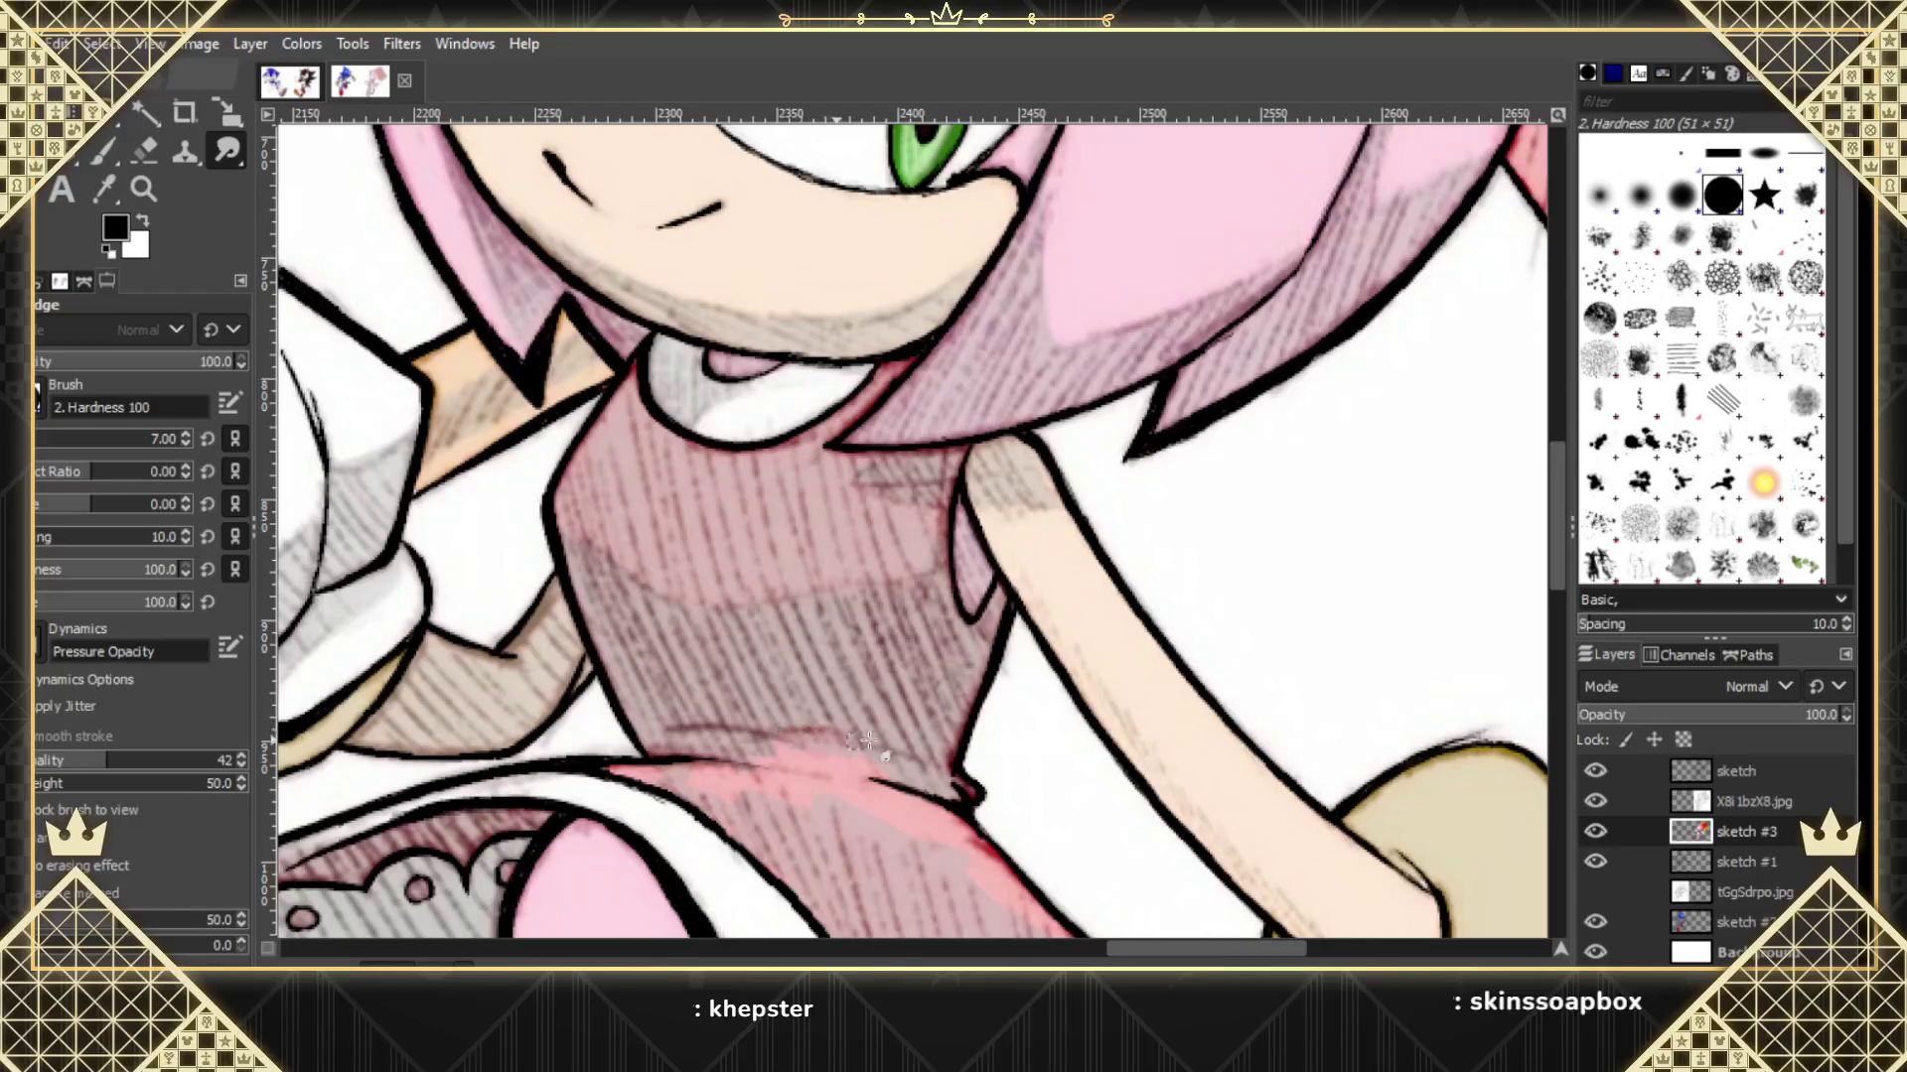
pyautogui.moveTo(905, 794)
pyautogui.mouseDown()
pyautogui.moveTo(873, 755)
pyautogui.moveTo(818, 749)
pyautogui.mouseUp()
pyautogui.moveTo(814, 748)
pyautogui.mouseDown()
pyautogui.moveTo(817, 842)
pyautogui.moveTo(748, 772)
pyautogui.moveTo(640, 771)
pyautogui.moveTo(658, 779)
pyautogui.mouseUp()
pyautogui.click(1595, 801)
pyautogui.moveTo(695, 799)
pyautogui.mouseDown()
pyautogui.moveTo(641, 771)
pyautogui.moveTo(817, 782)
pyautogui.mouseUp()
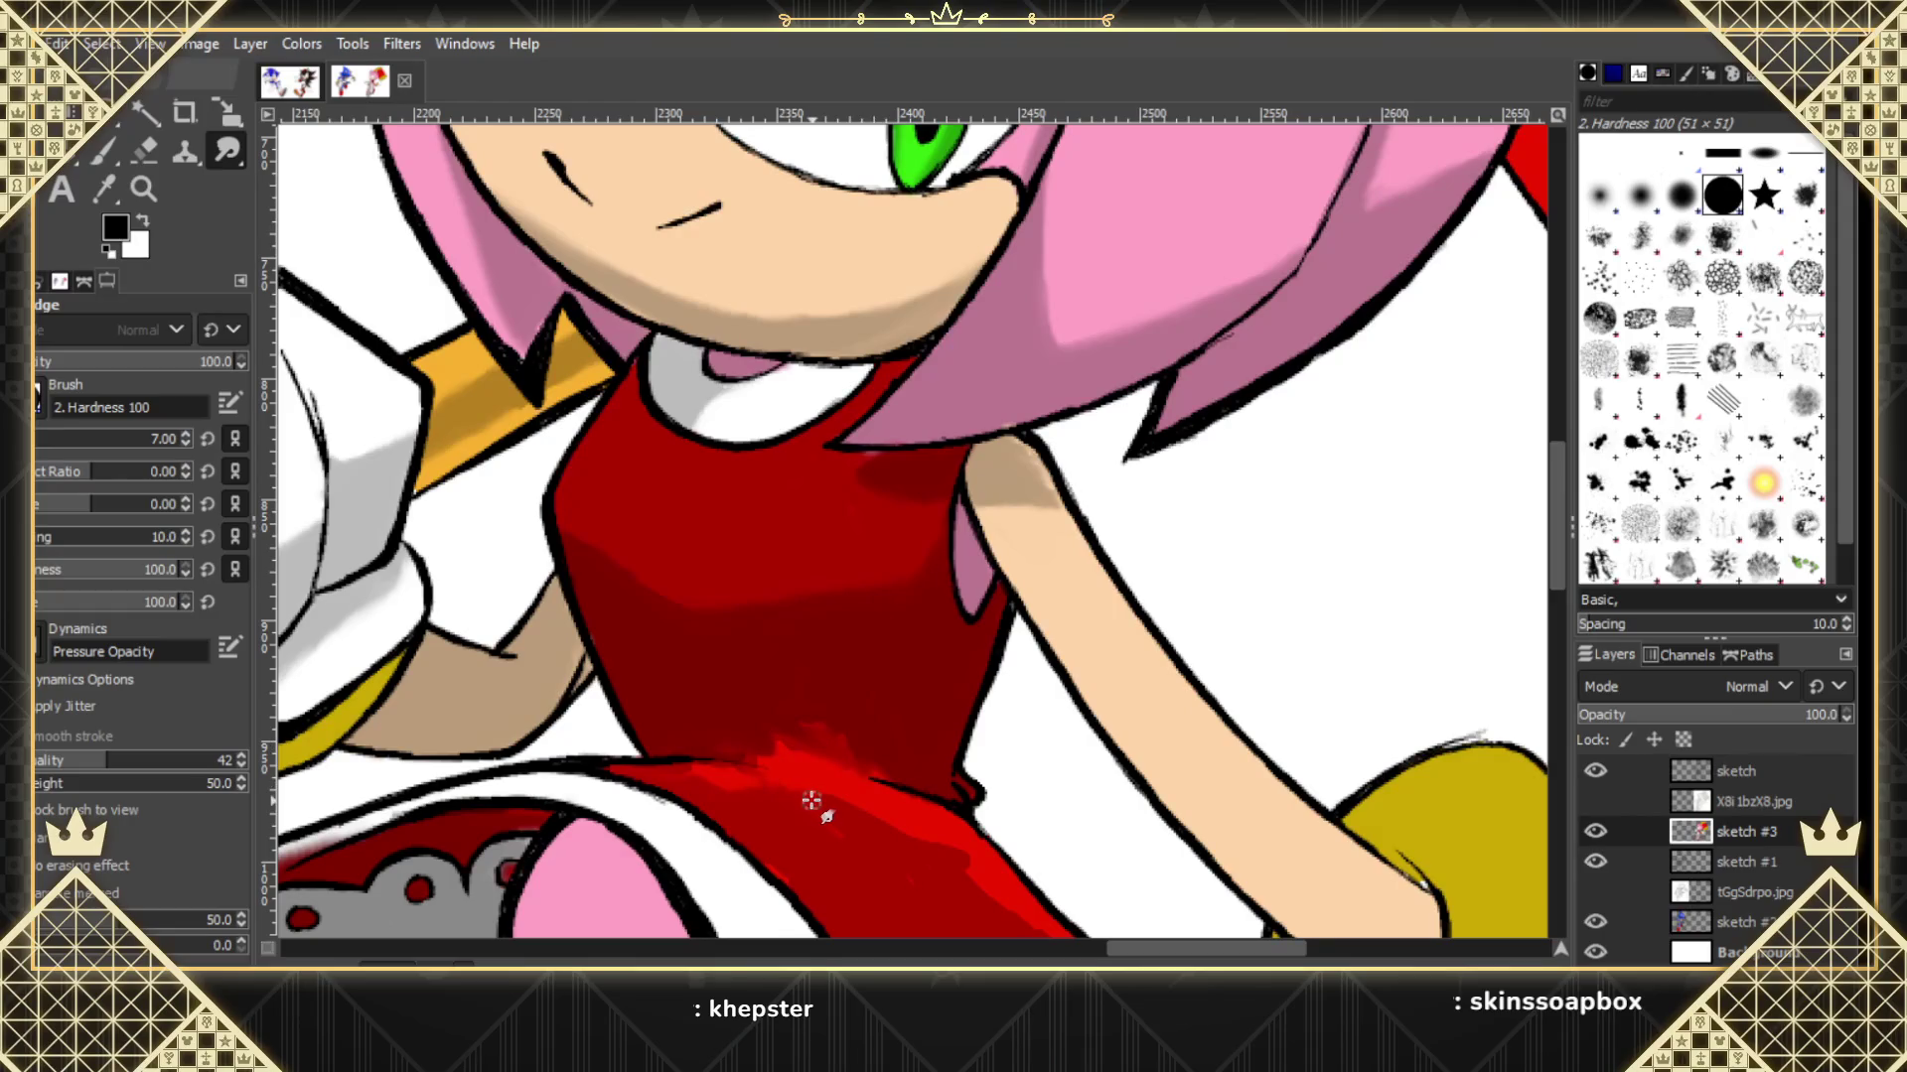
pyautogui.scroll(-2, 1552, 588)
# With the hatched overlay shown, blend the red along Amy's waist outline, waist band and skirt edge.
pyautogui.scroll(-3, 1553, 647)
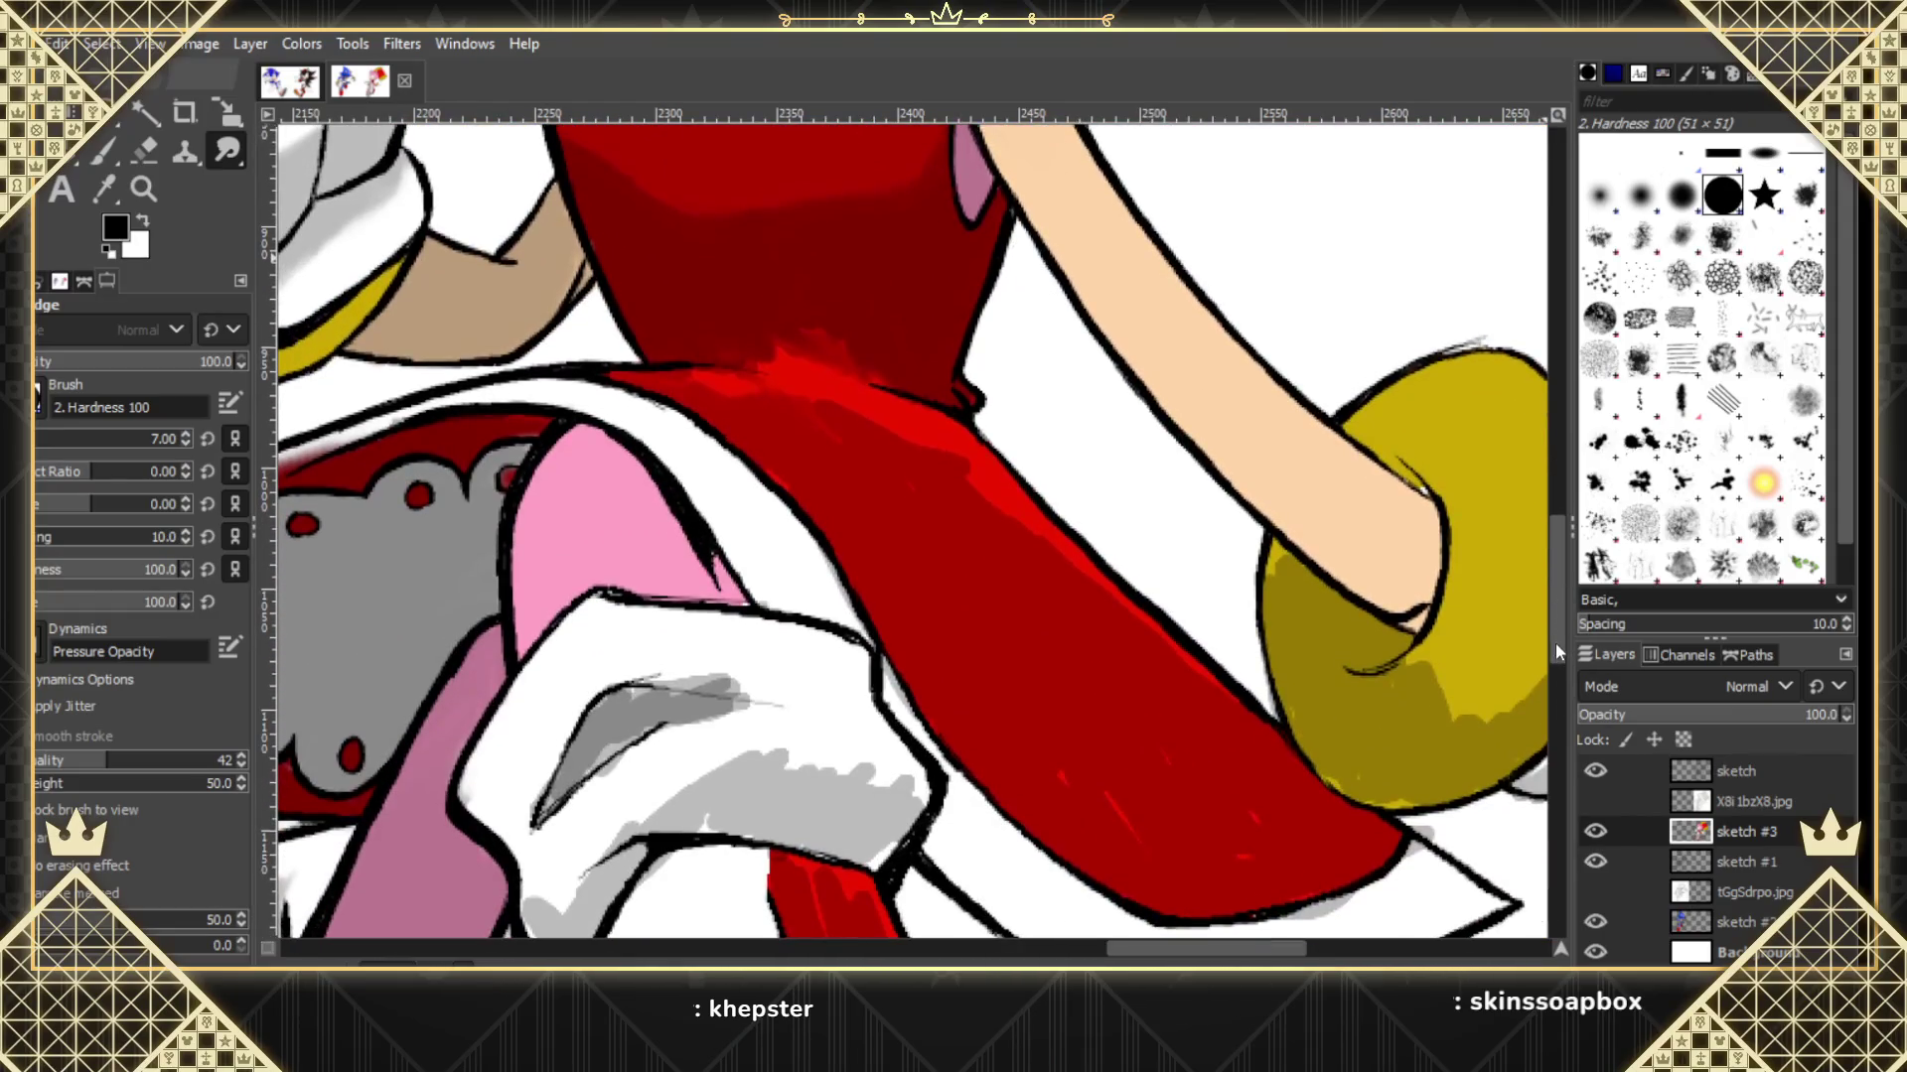
pyautogui.click(1595, 802)
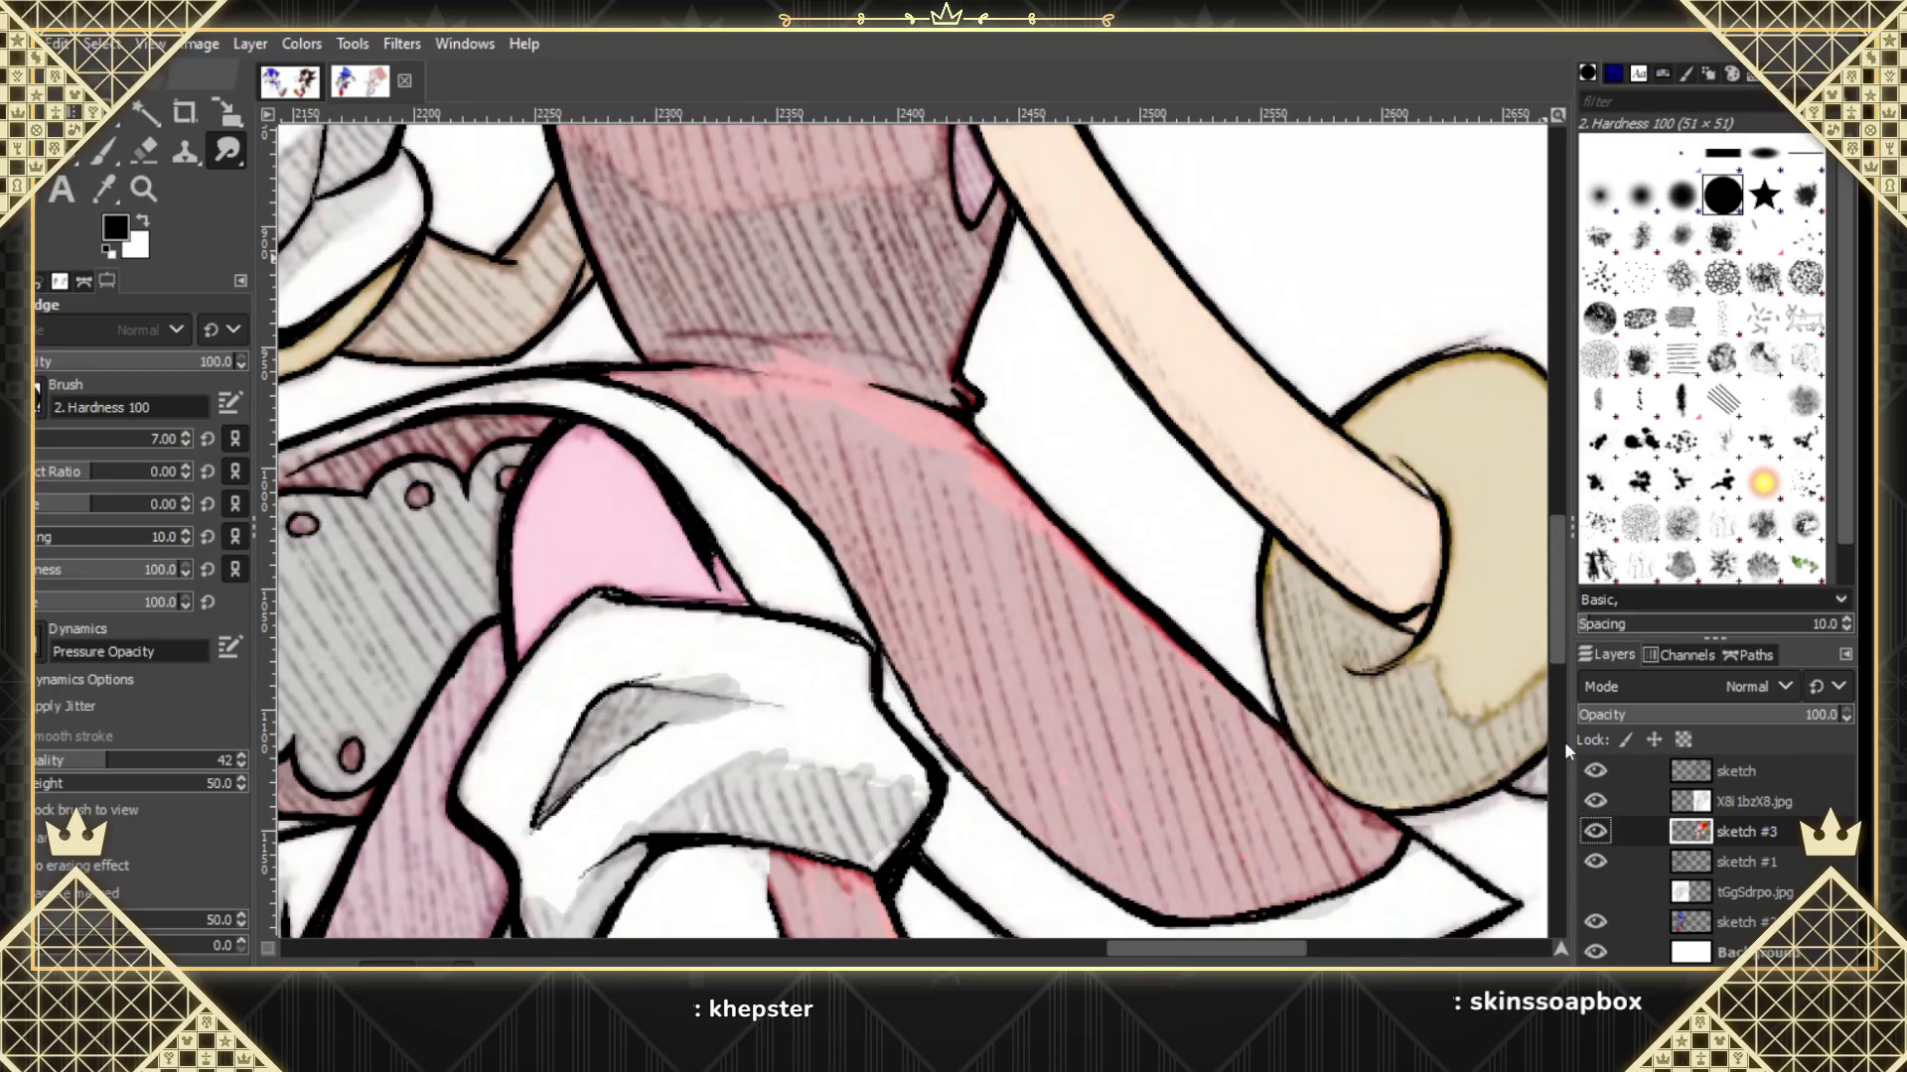
pyautogui.moveTo(1232, 709)
pyautogui.mouseDown()
pyautogui.moveTo(1003, 531)
pyautogui.moveTo(903, 424)
pyautogui.mouseUp()
pyautogui.moveTo(806, 387); pyautogui.dragTo(766, 407)
pyautogui.moveTo(762, 382); pyautogui.dragTo(1030, 473)
# With the overlay hidden, smooth the bright red into the dark bodice and dress edge, and wipe away the grey hem smear.
pyautogui.click(1594, 800)
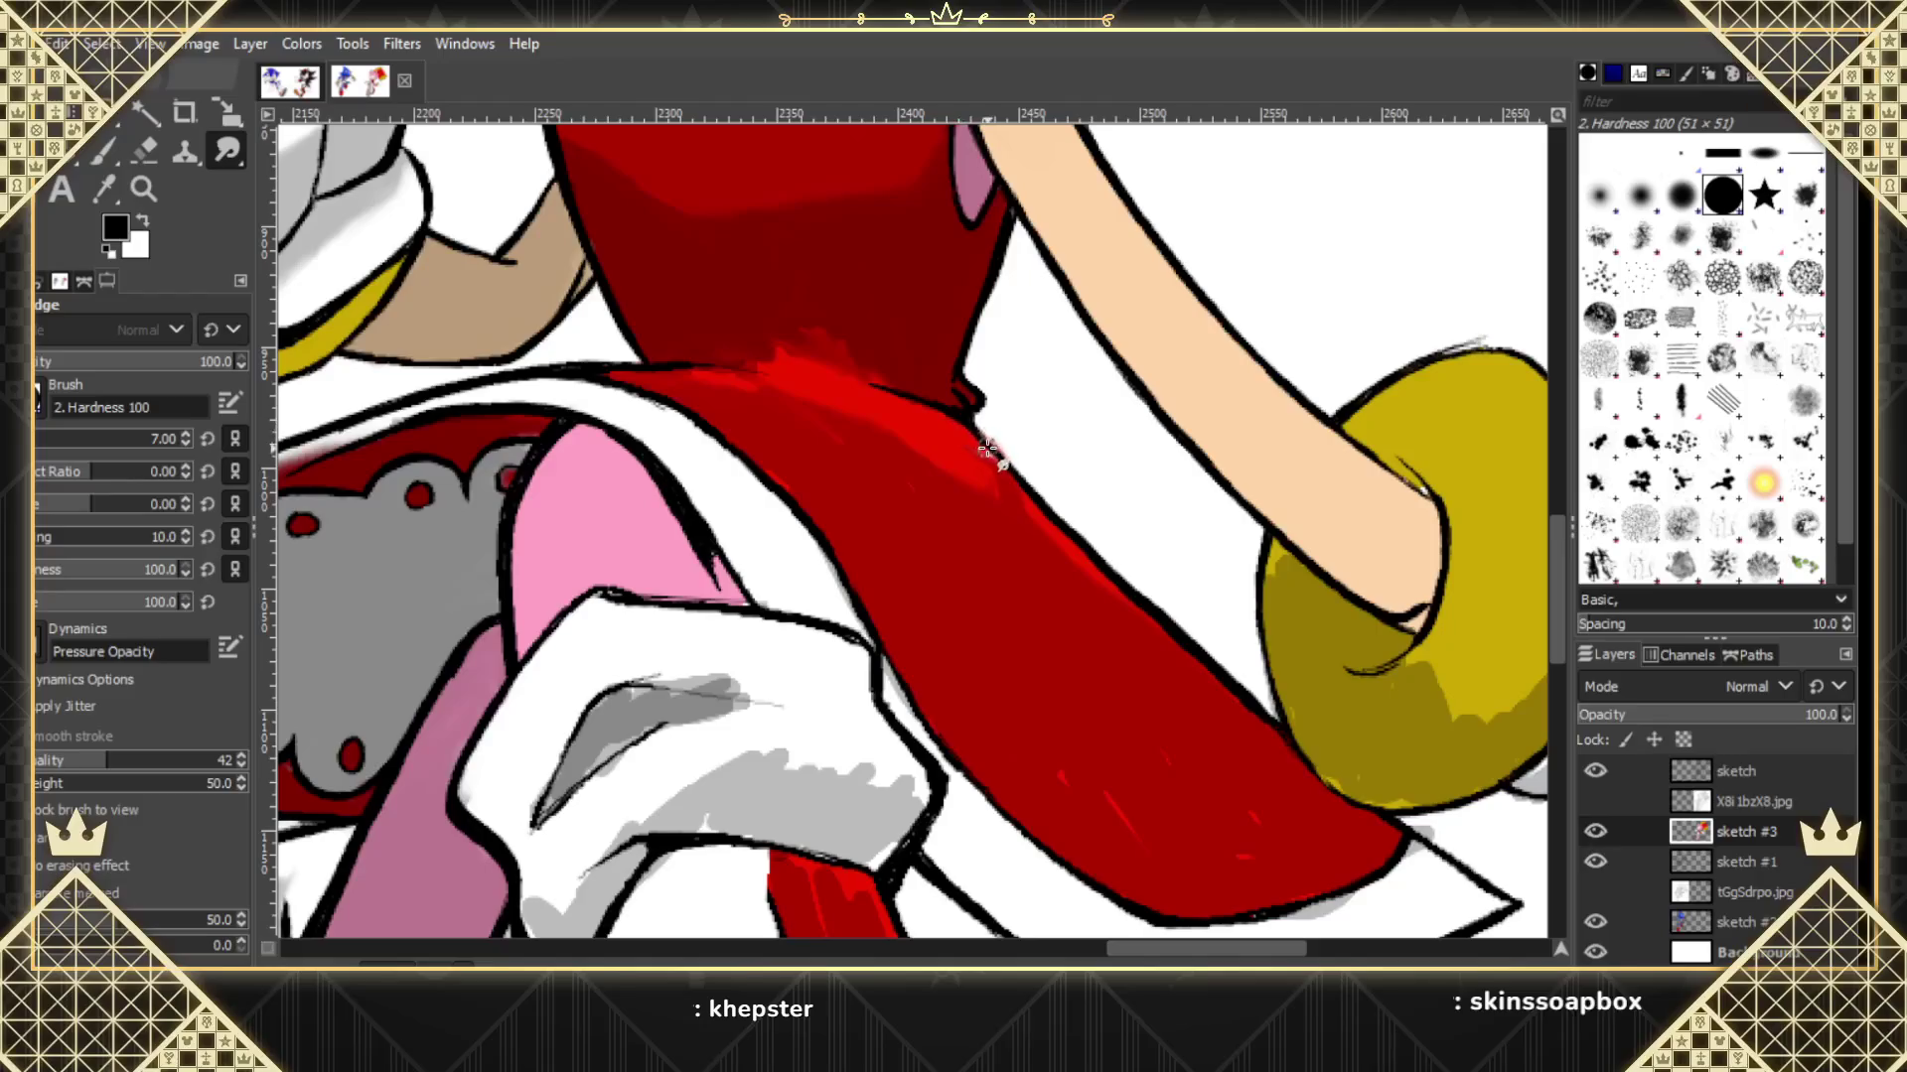
pyautogui.moveTo(983, 449); pyautogui.dragTo(1033, 508)
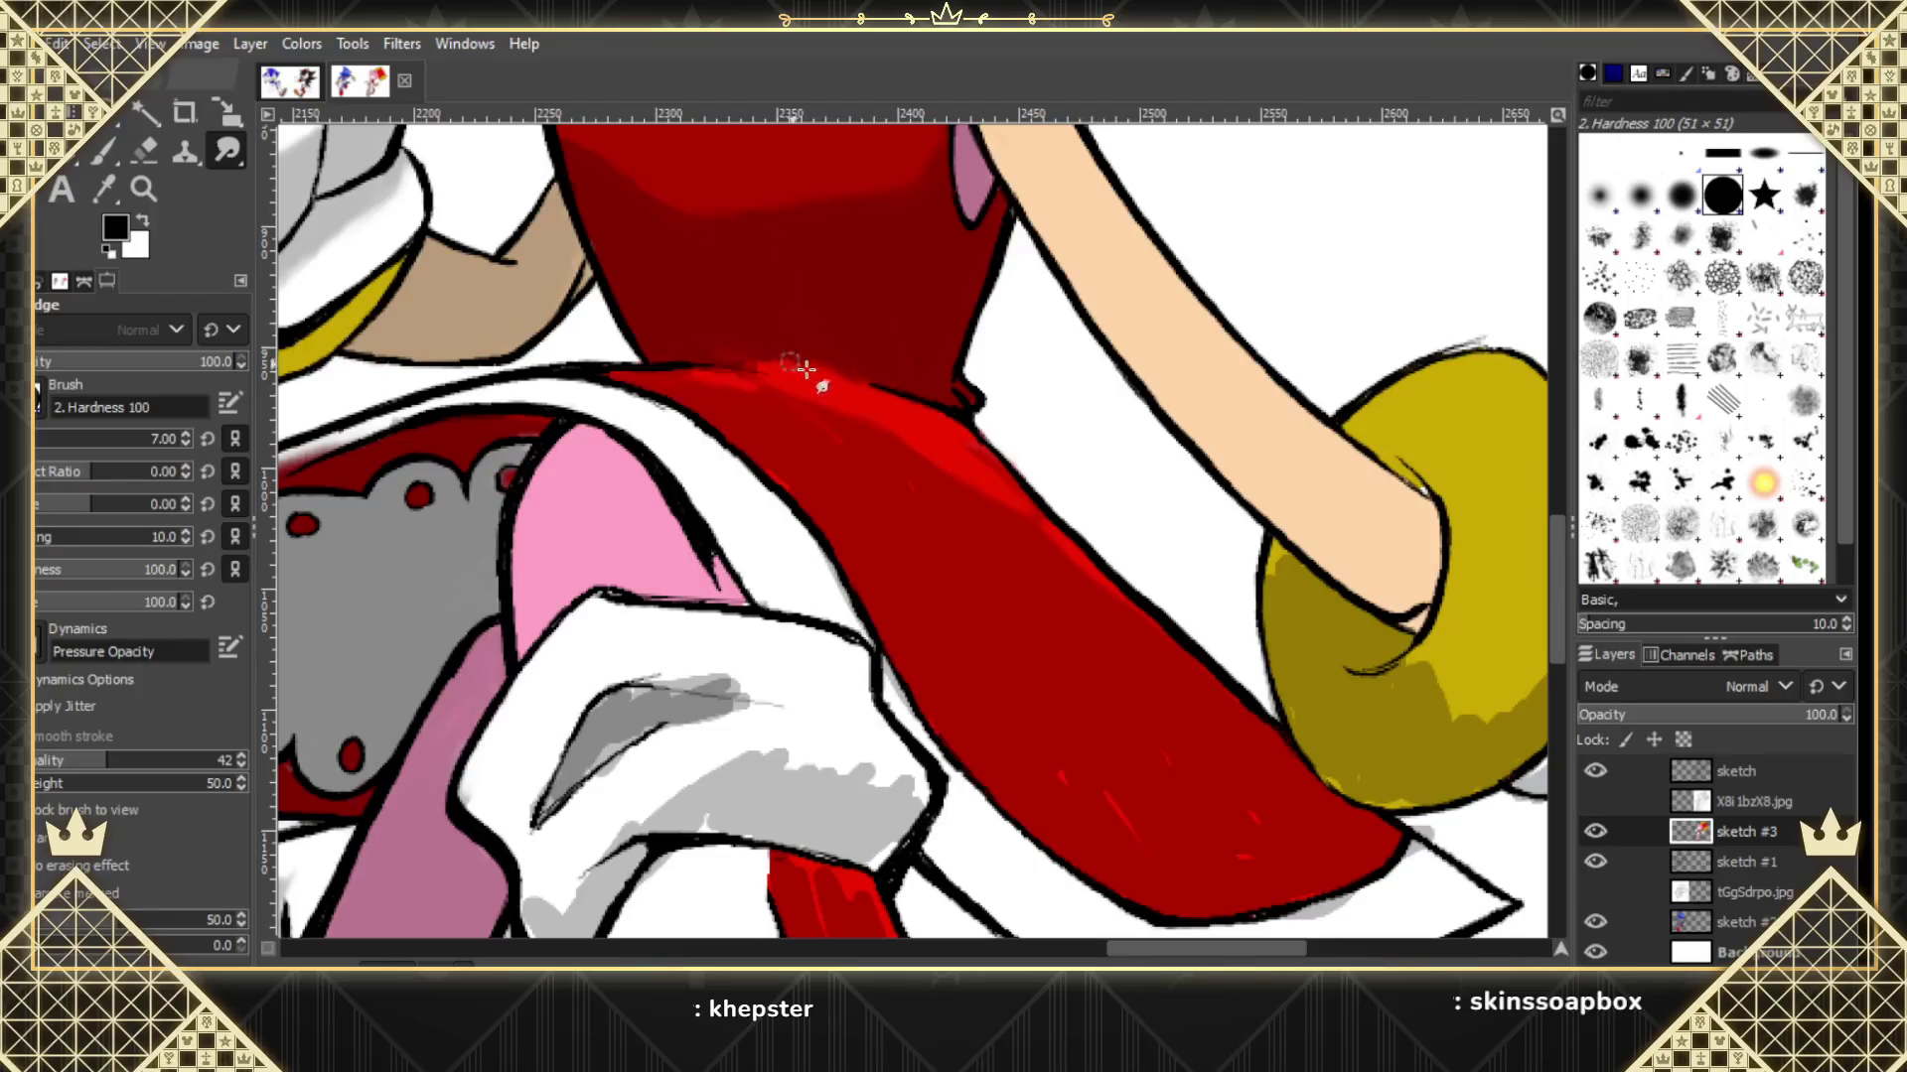
pyautogui.moveTo(784, 360); pyautogui.dragTo(895, 395)
pyautogui.scroll(-3, 1271, 744)
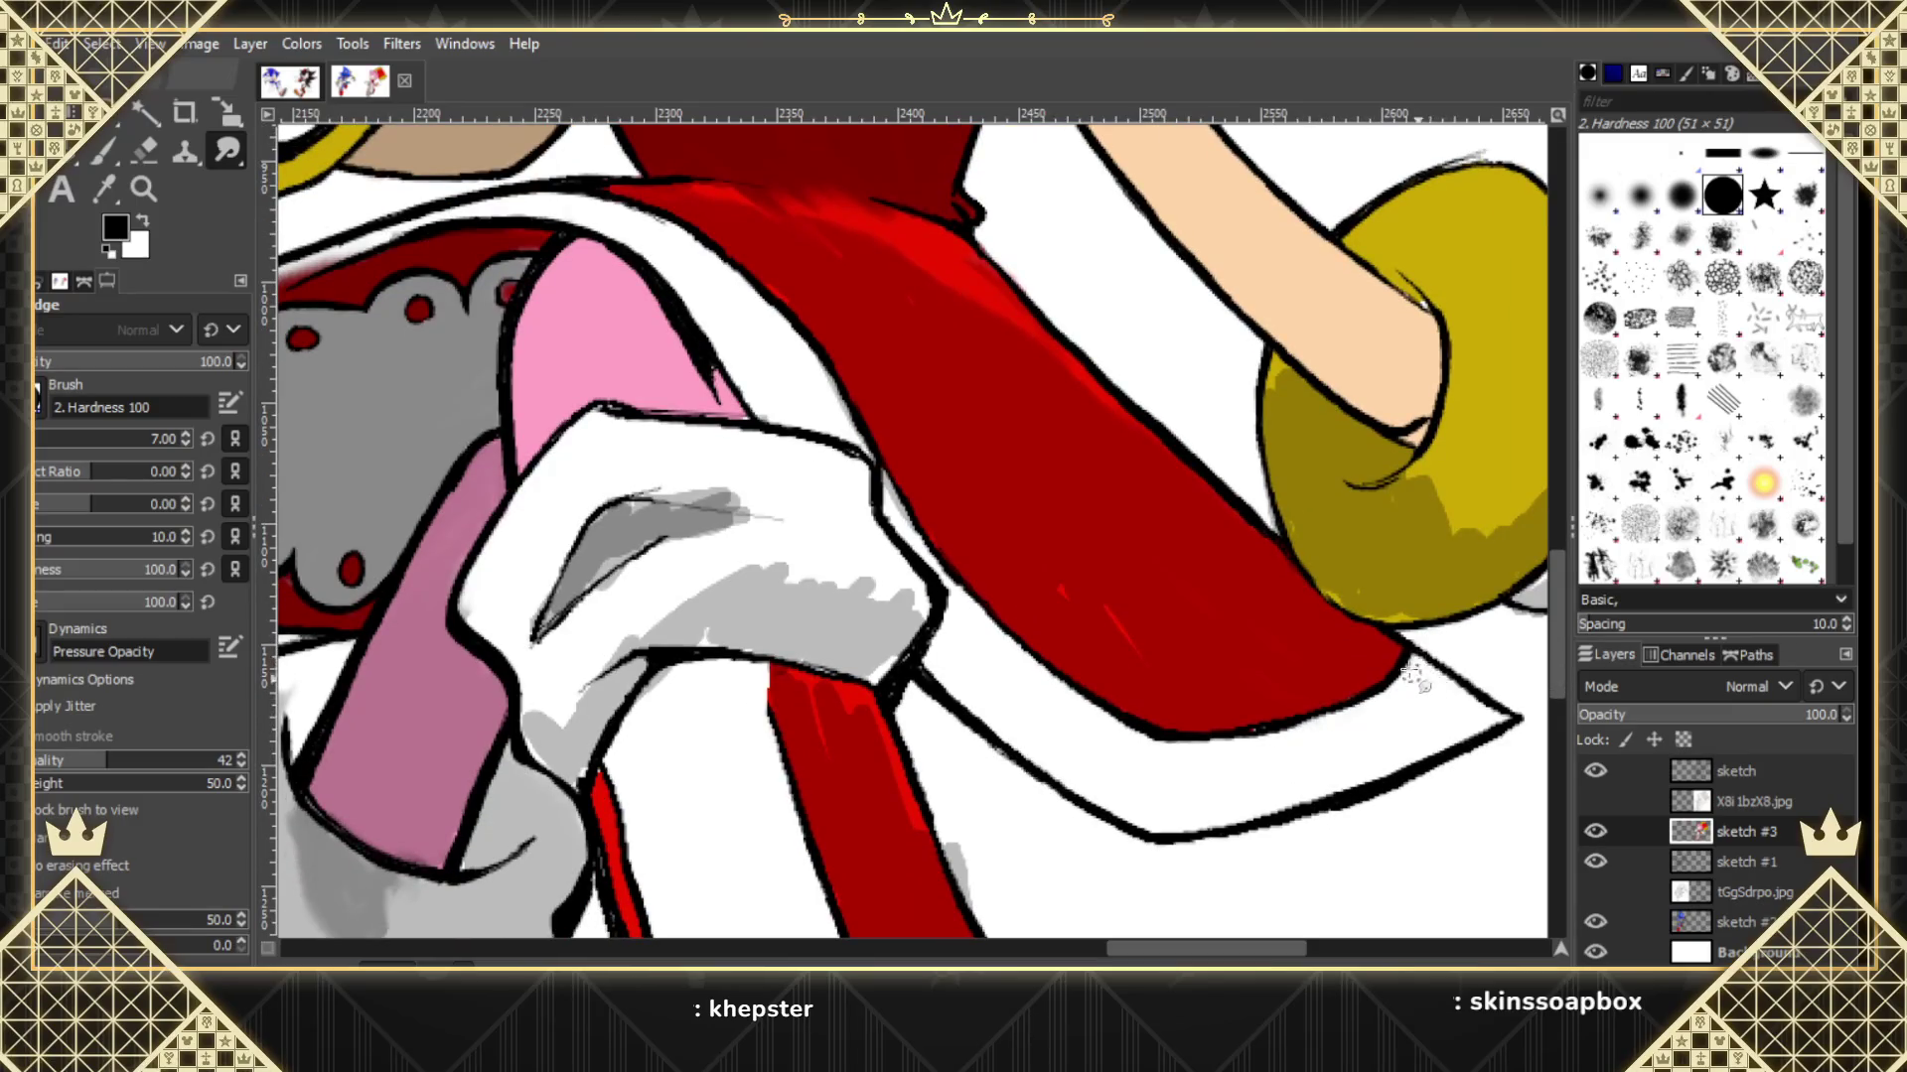
pyautogui.moveTo(1013, 558)
pyautogui.mouseDown()
pyautogui.moveTo(1085, 609)
pyautogui.moveTo(1065, 566)
pyautogui.moveTo(1132, 646)
pyautogui.mouseUp()
pyautogui.moveTo(952, 846); pyautogui.dragTo(977, 878)
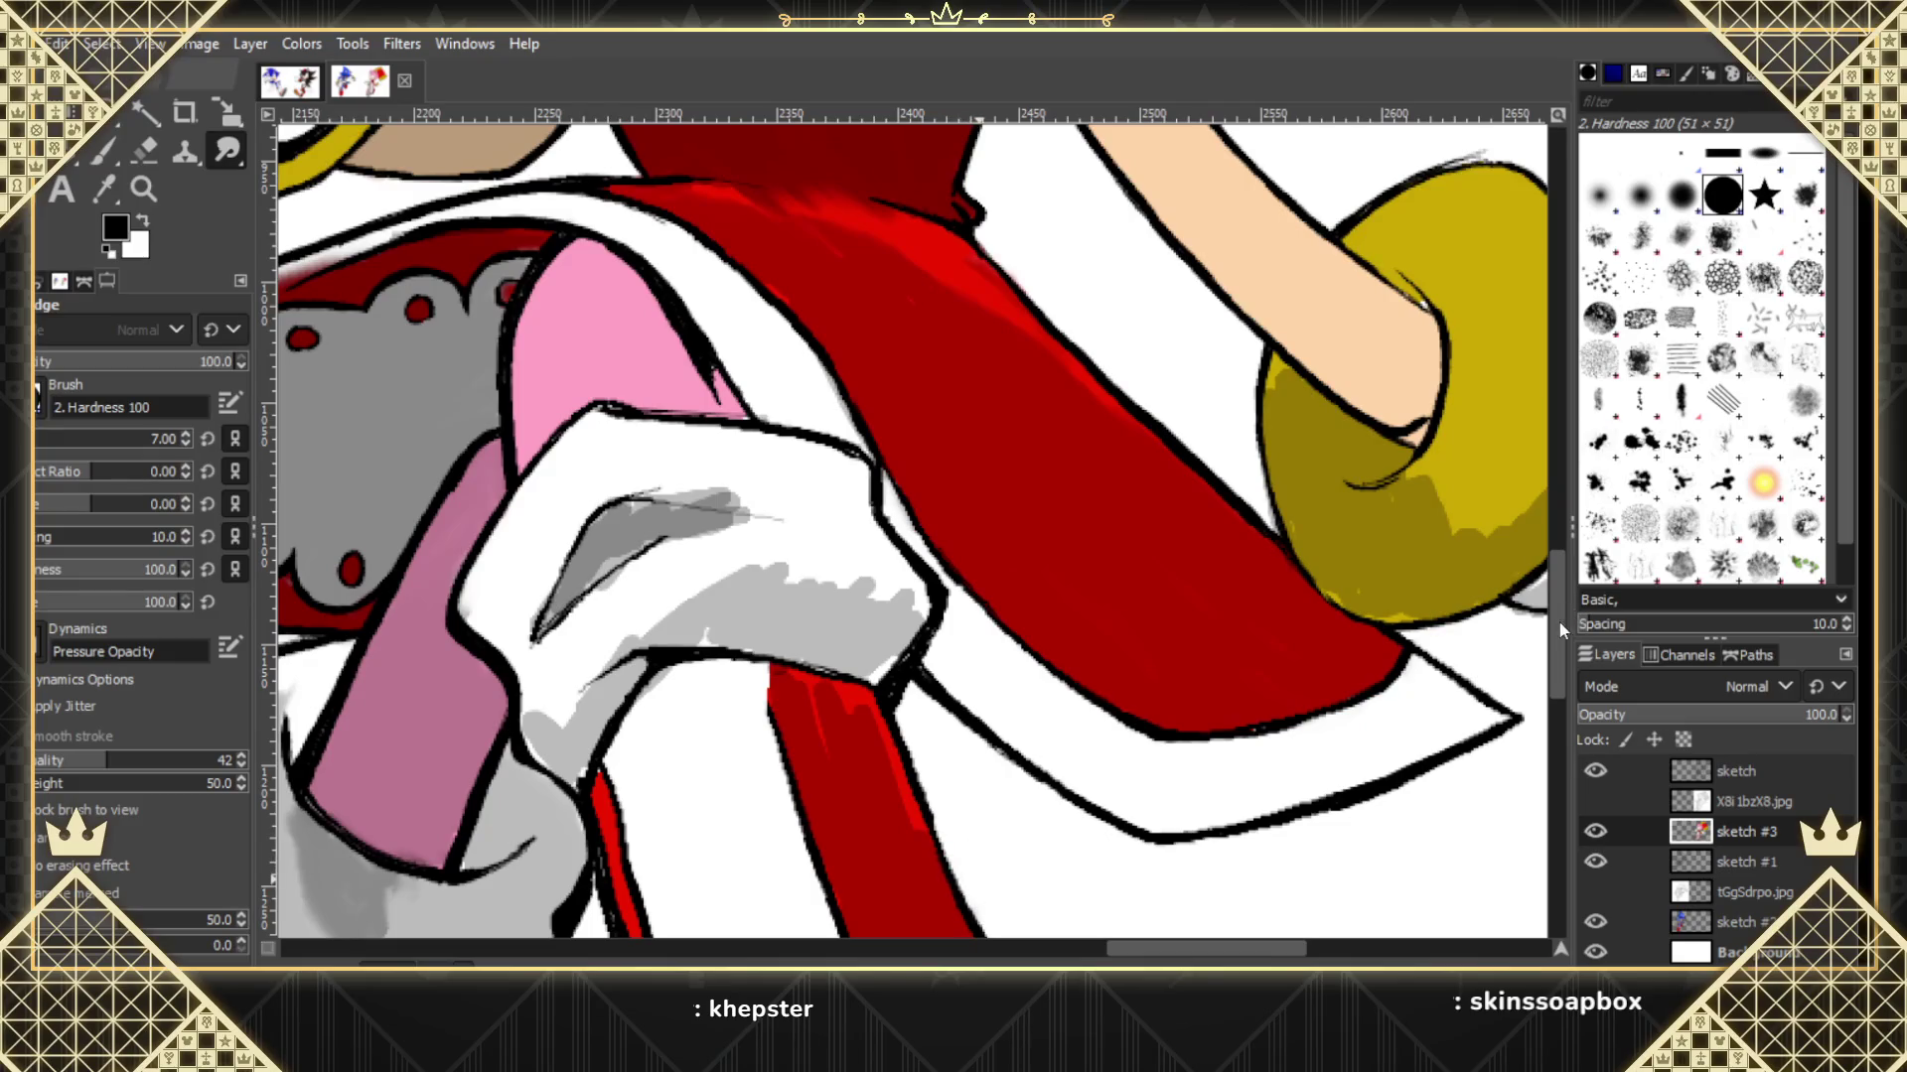
pyautogui.scroll(3, 1559, 592)
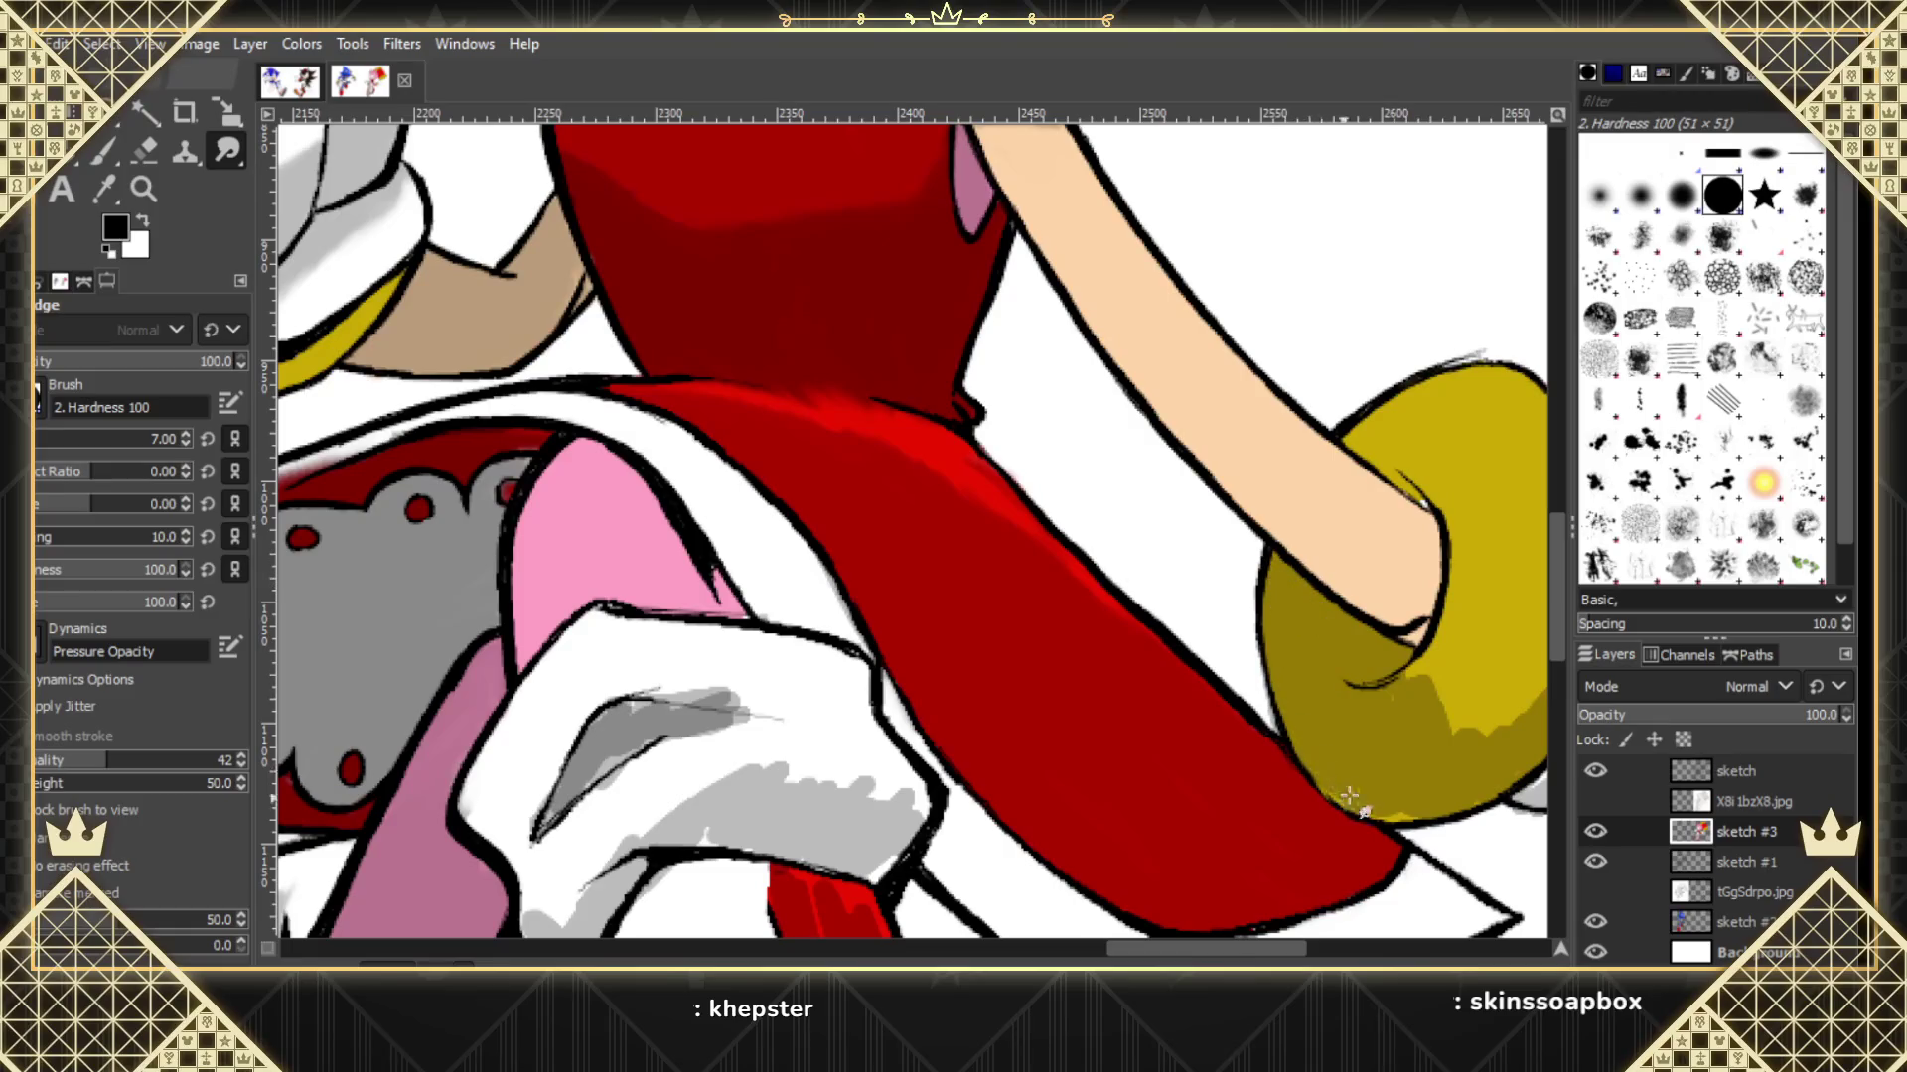
# Smudge darker olive into the bracelet's lighter yellow along its lower edges, checking against the hatched reference.
pyautogui.moveTo(1348, 794); pyautogui.dragTo(1398, 673)
pyautogui.click(1596, 801)
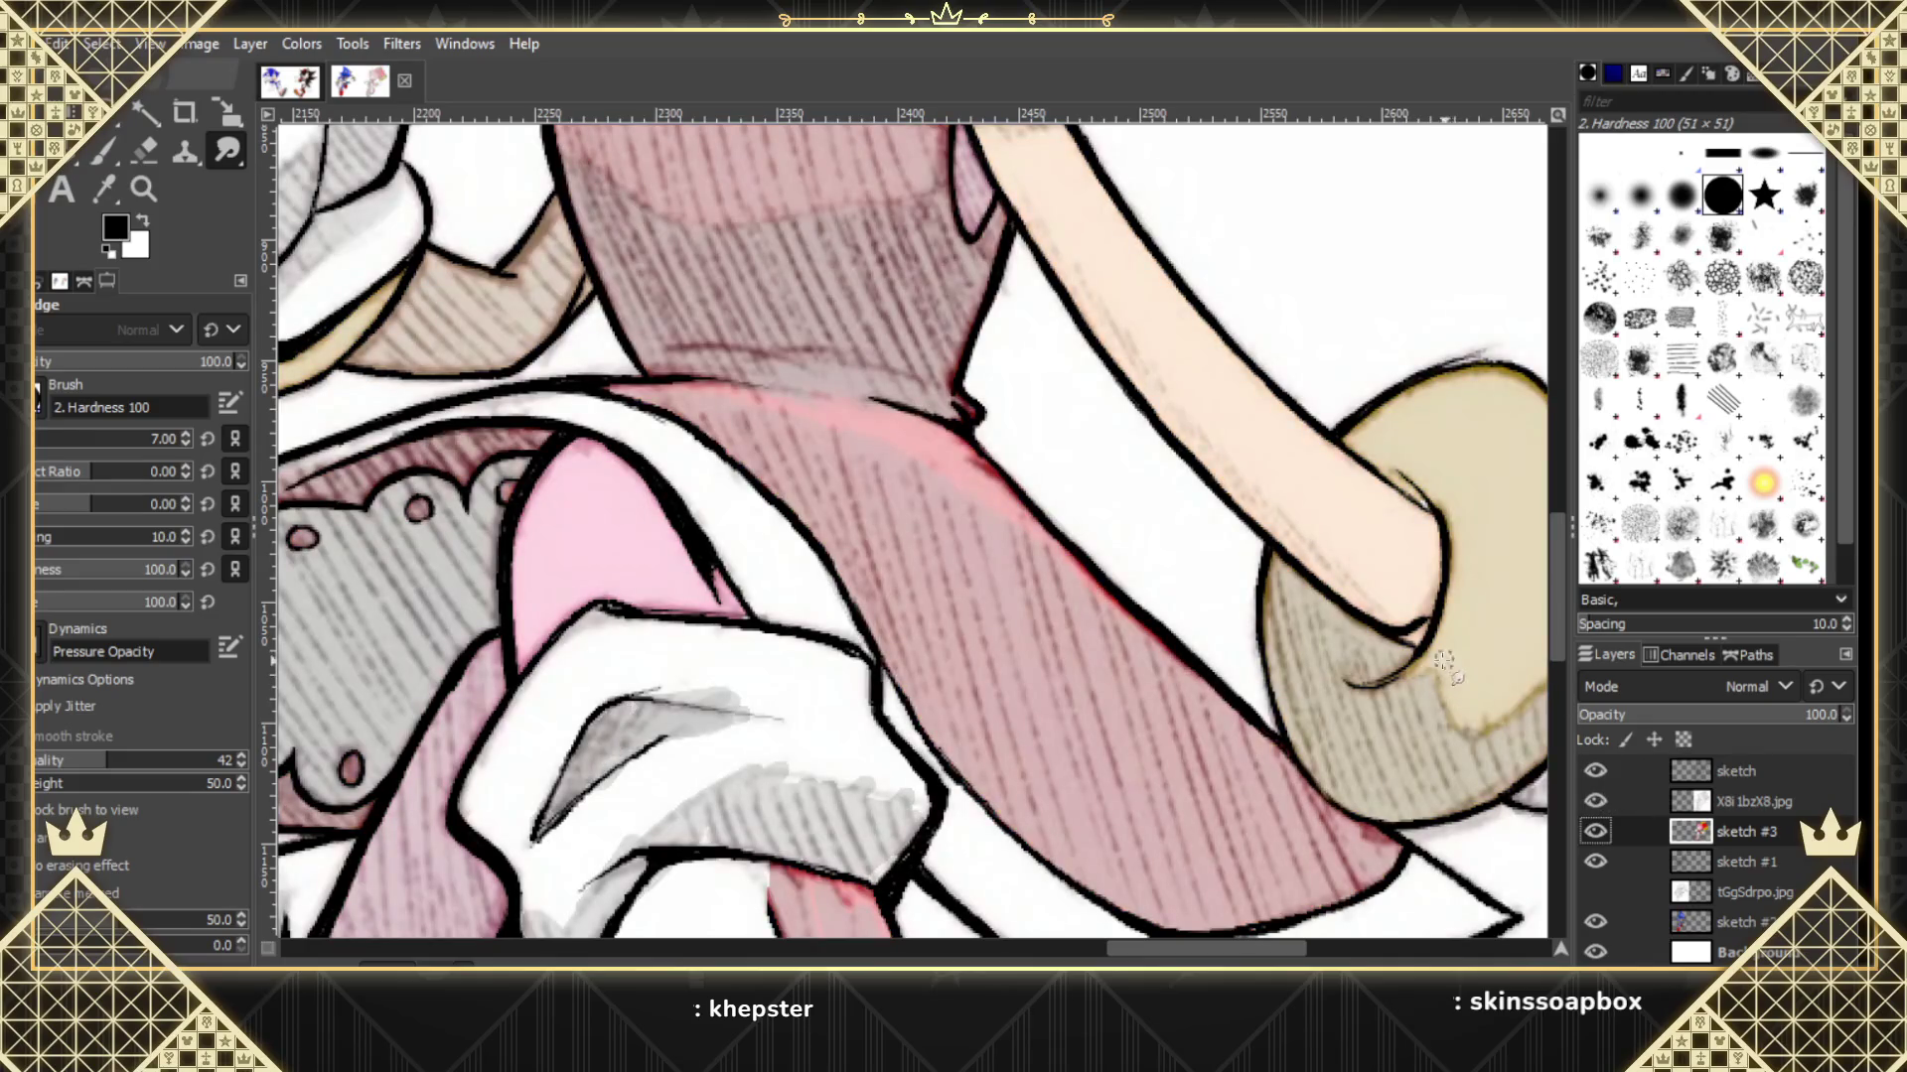
pyautogui.moveTo(1440, 663); pyautogui.dragTo(1425, 650)
pyautogui.moveTo(1490, 711); pyautogui.dragTo(1475, 716)
pyautogui.moveTo(1307, 951); pyautogui.dragTo(1354, 952)
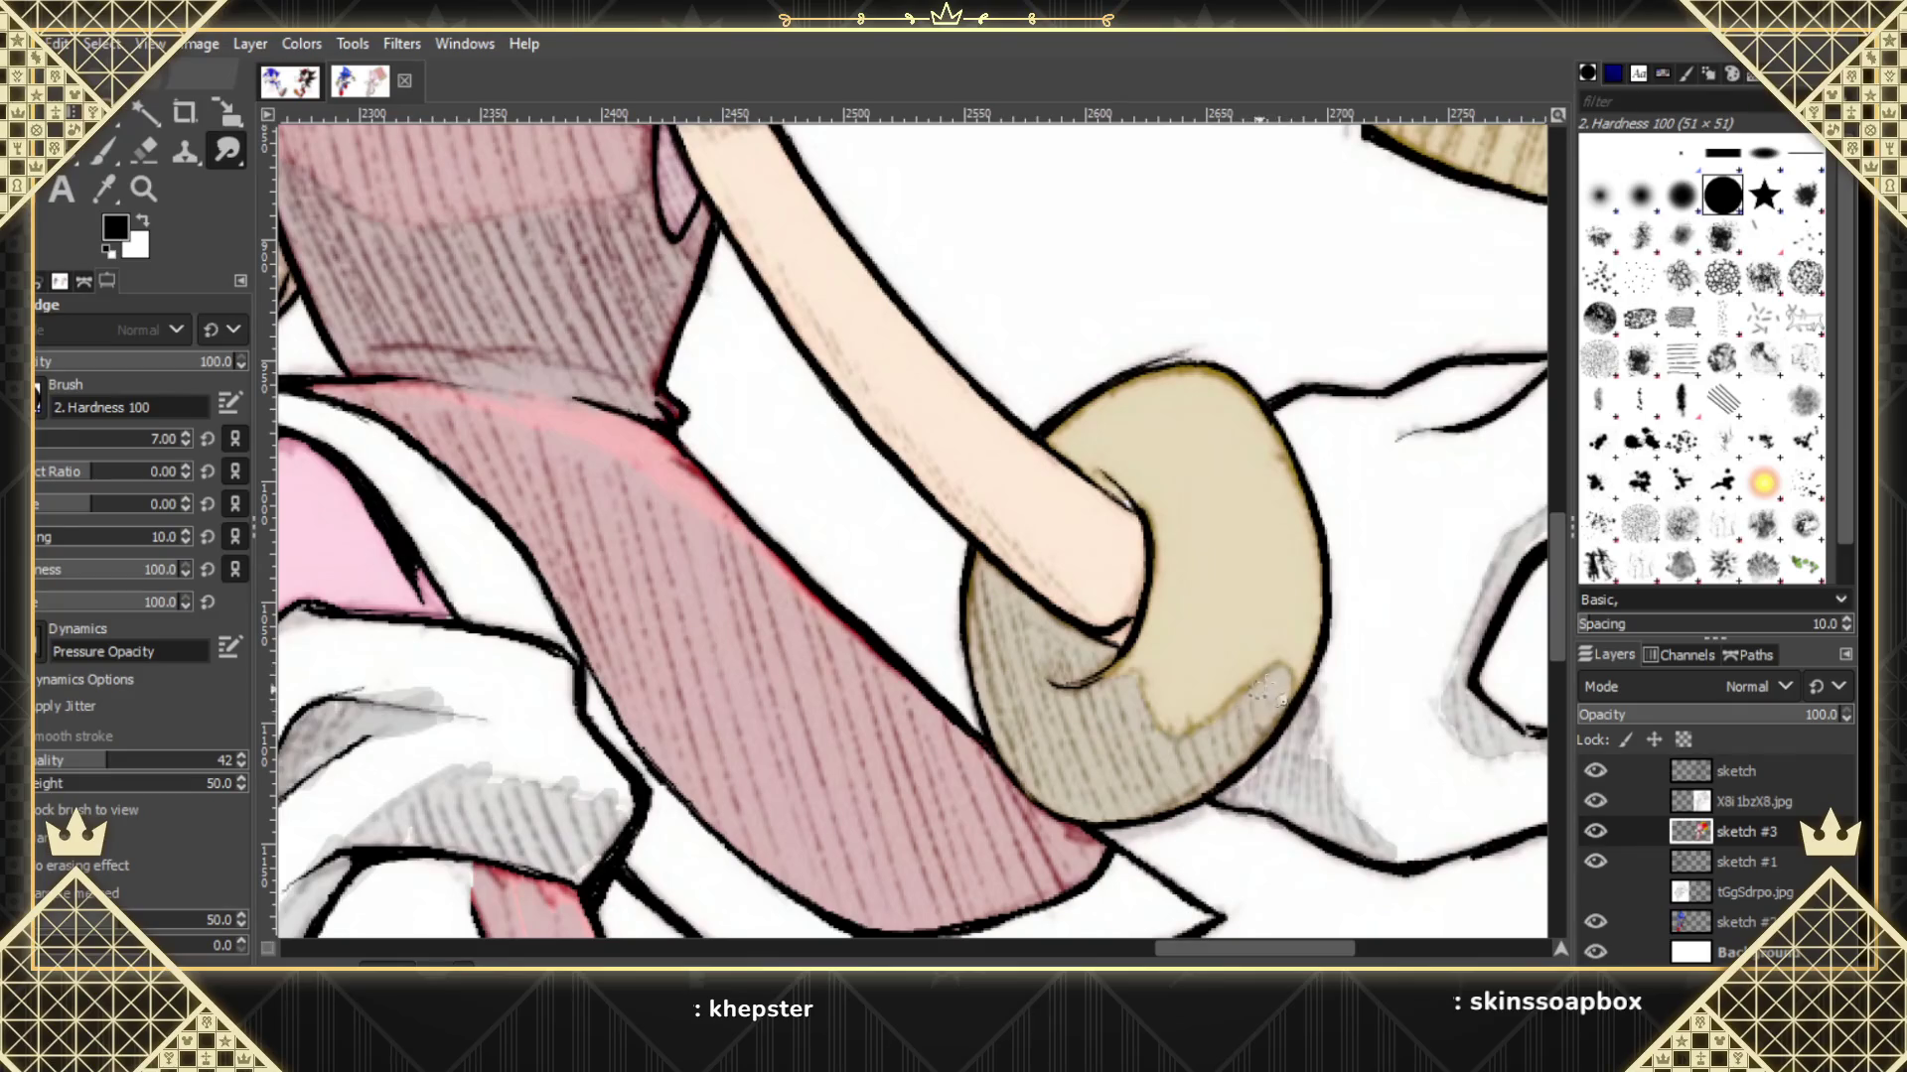
pyautogui.moveTo(1205, 731); pyautogui.dragTo(1254, 767)
pyautogui.click(1594, 801)
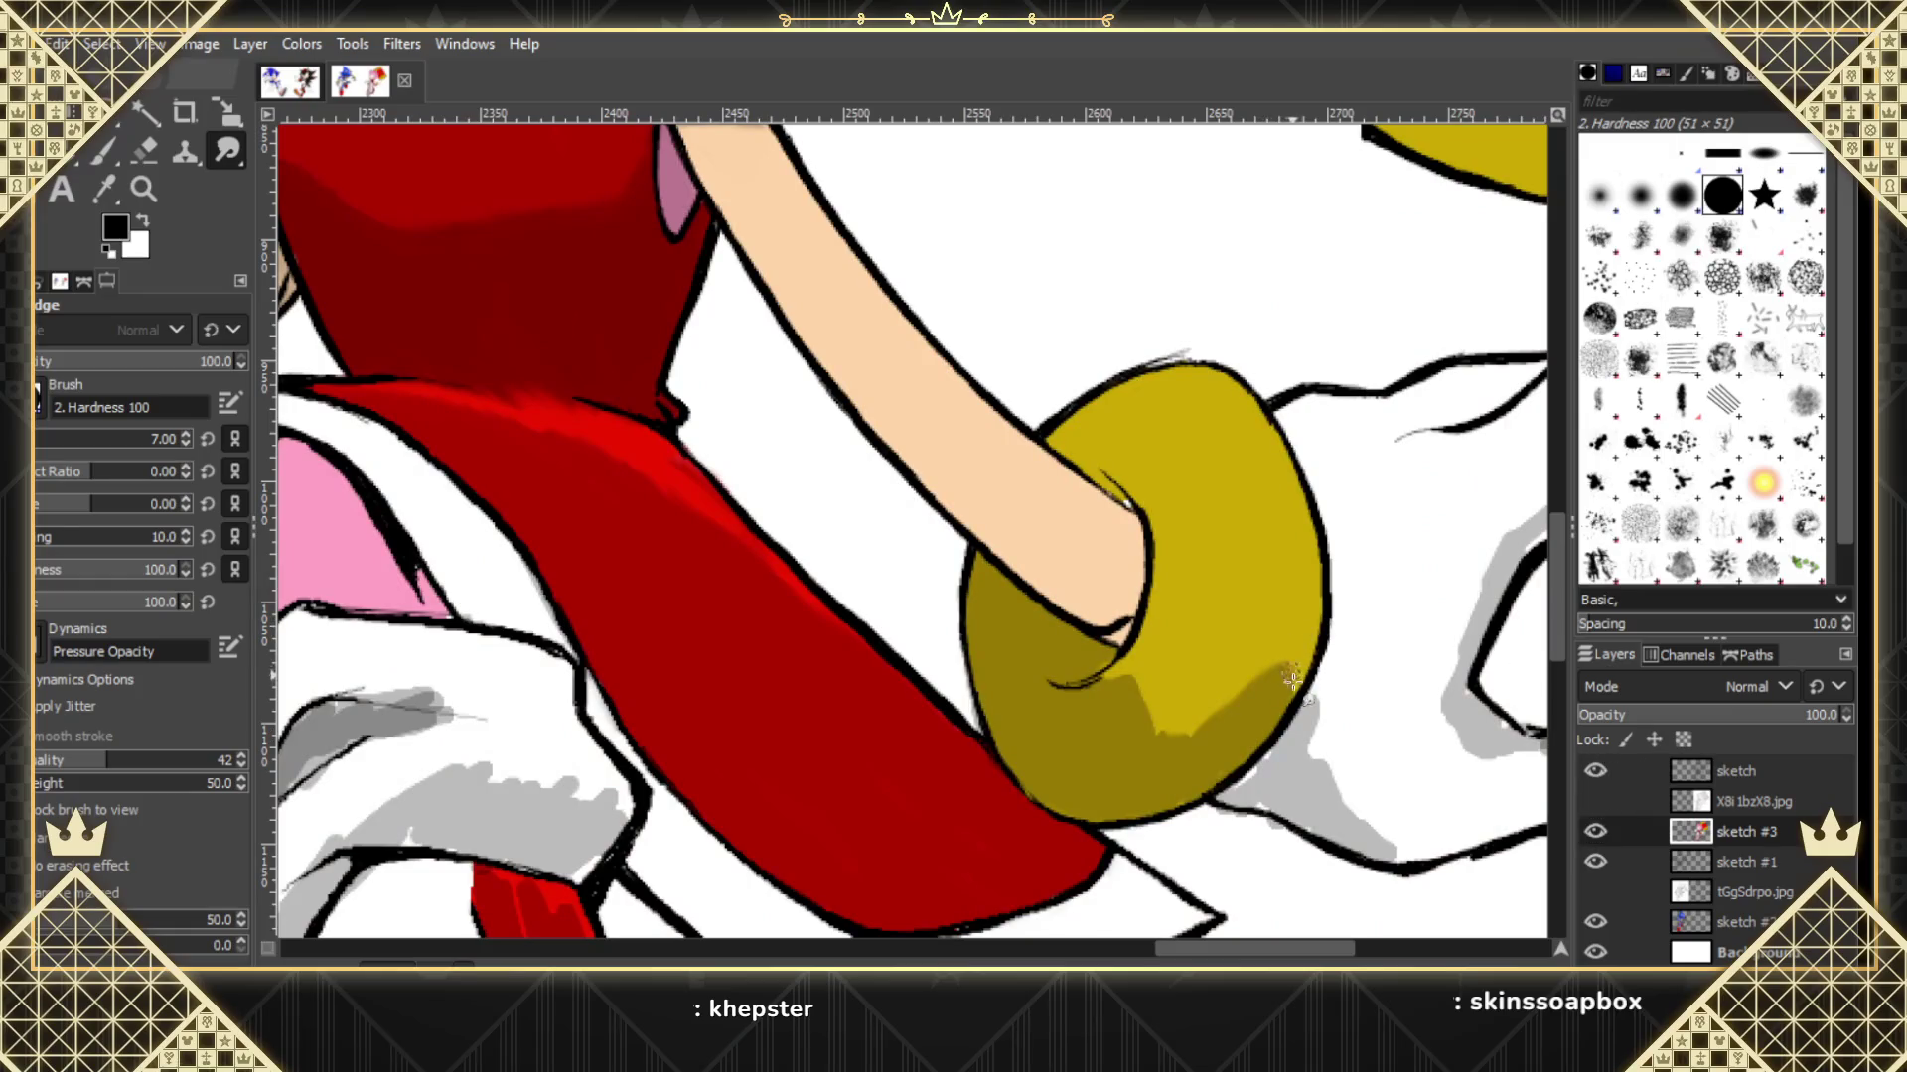
# Pull the bracelet's dark shading up-left and blend light yellow into it, toggling the reference to compare.
pyautogui.moveTo(1291, 670); pyautogui.dragTo(1142, 703)
pyautogui.click(1595, 800)
pyautogui.click(1595, 800)
pyautogui.moveTo(1194, 711)
pyautogui.mouseDown()
pyautogui.moveTo(1115, 672)
pyautogui.moveTo(1122, 656)
pyautogui.mouseUp()
pyautogui.click(1596, 802)
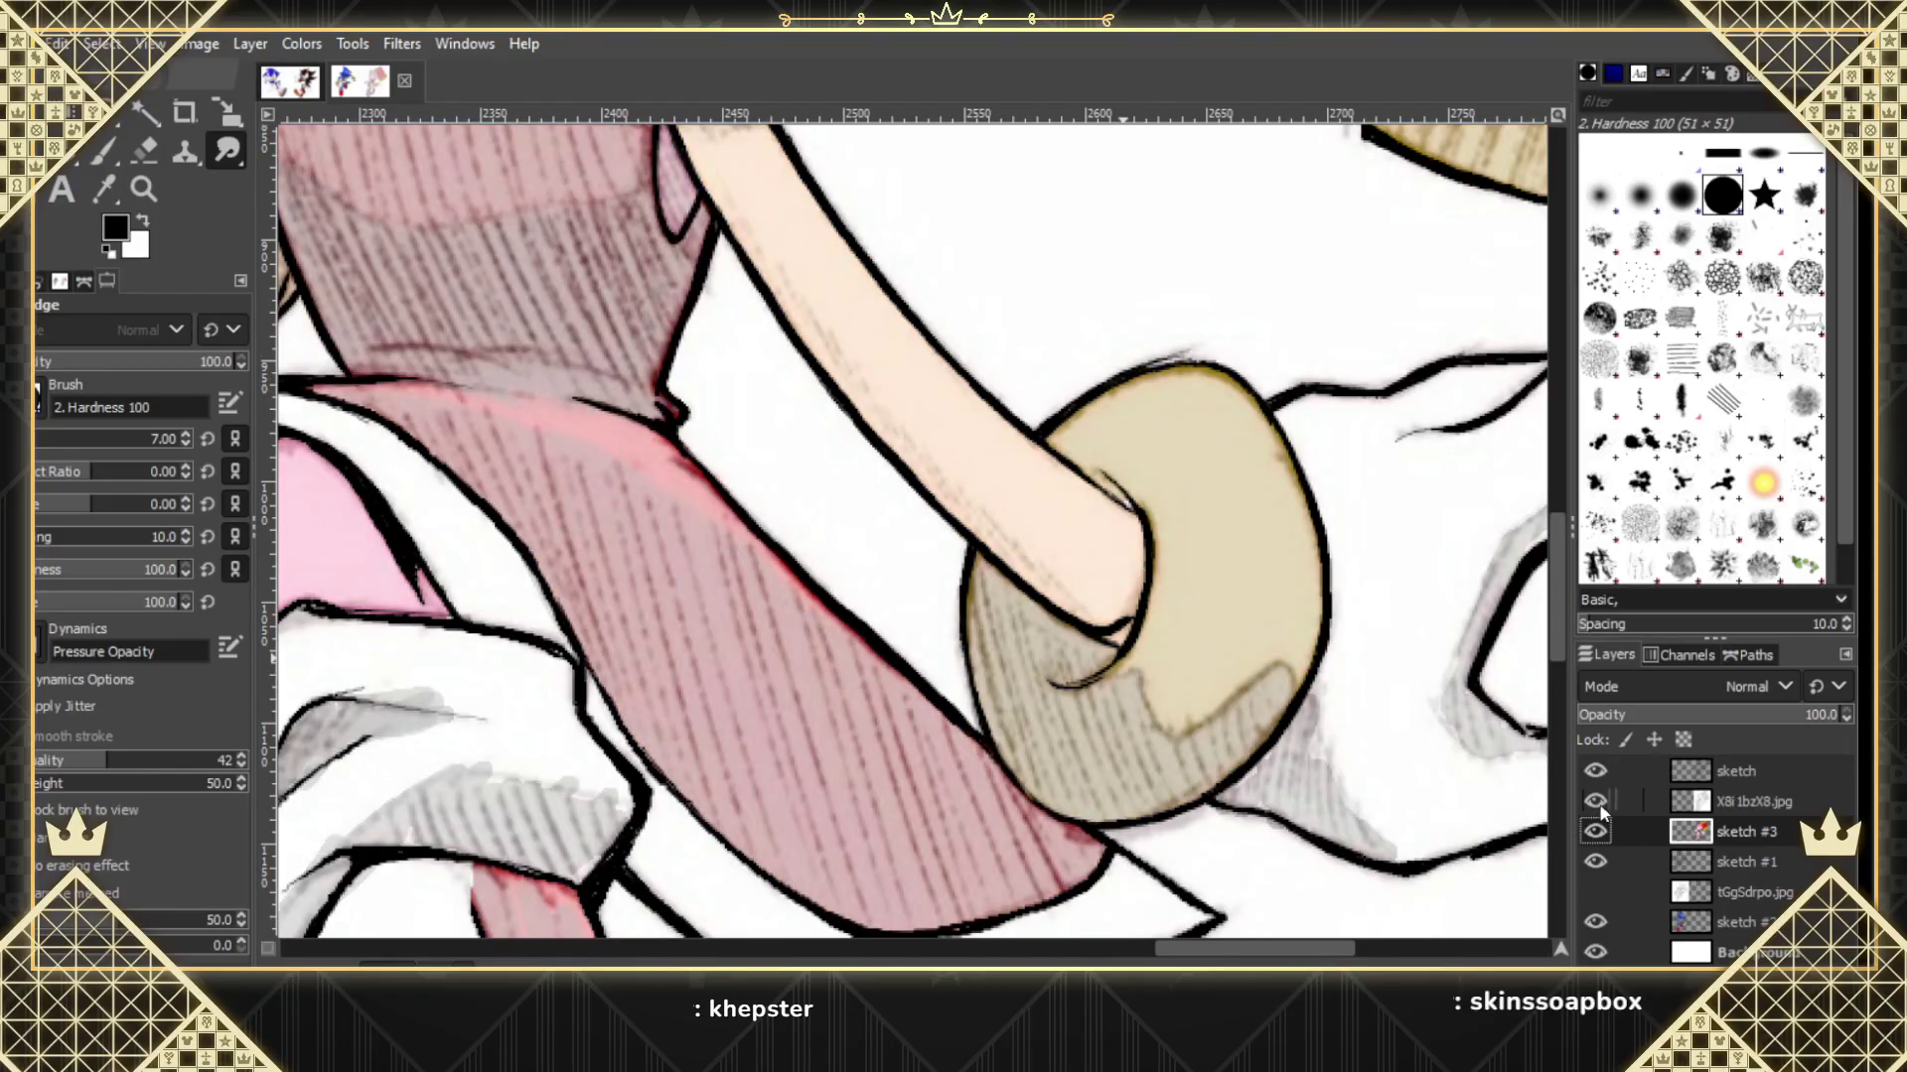
pyautogui.click(1597, 802)
pyautogui.click(1597, 802)
pyautogui.click(1597, 802)
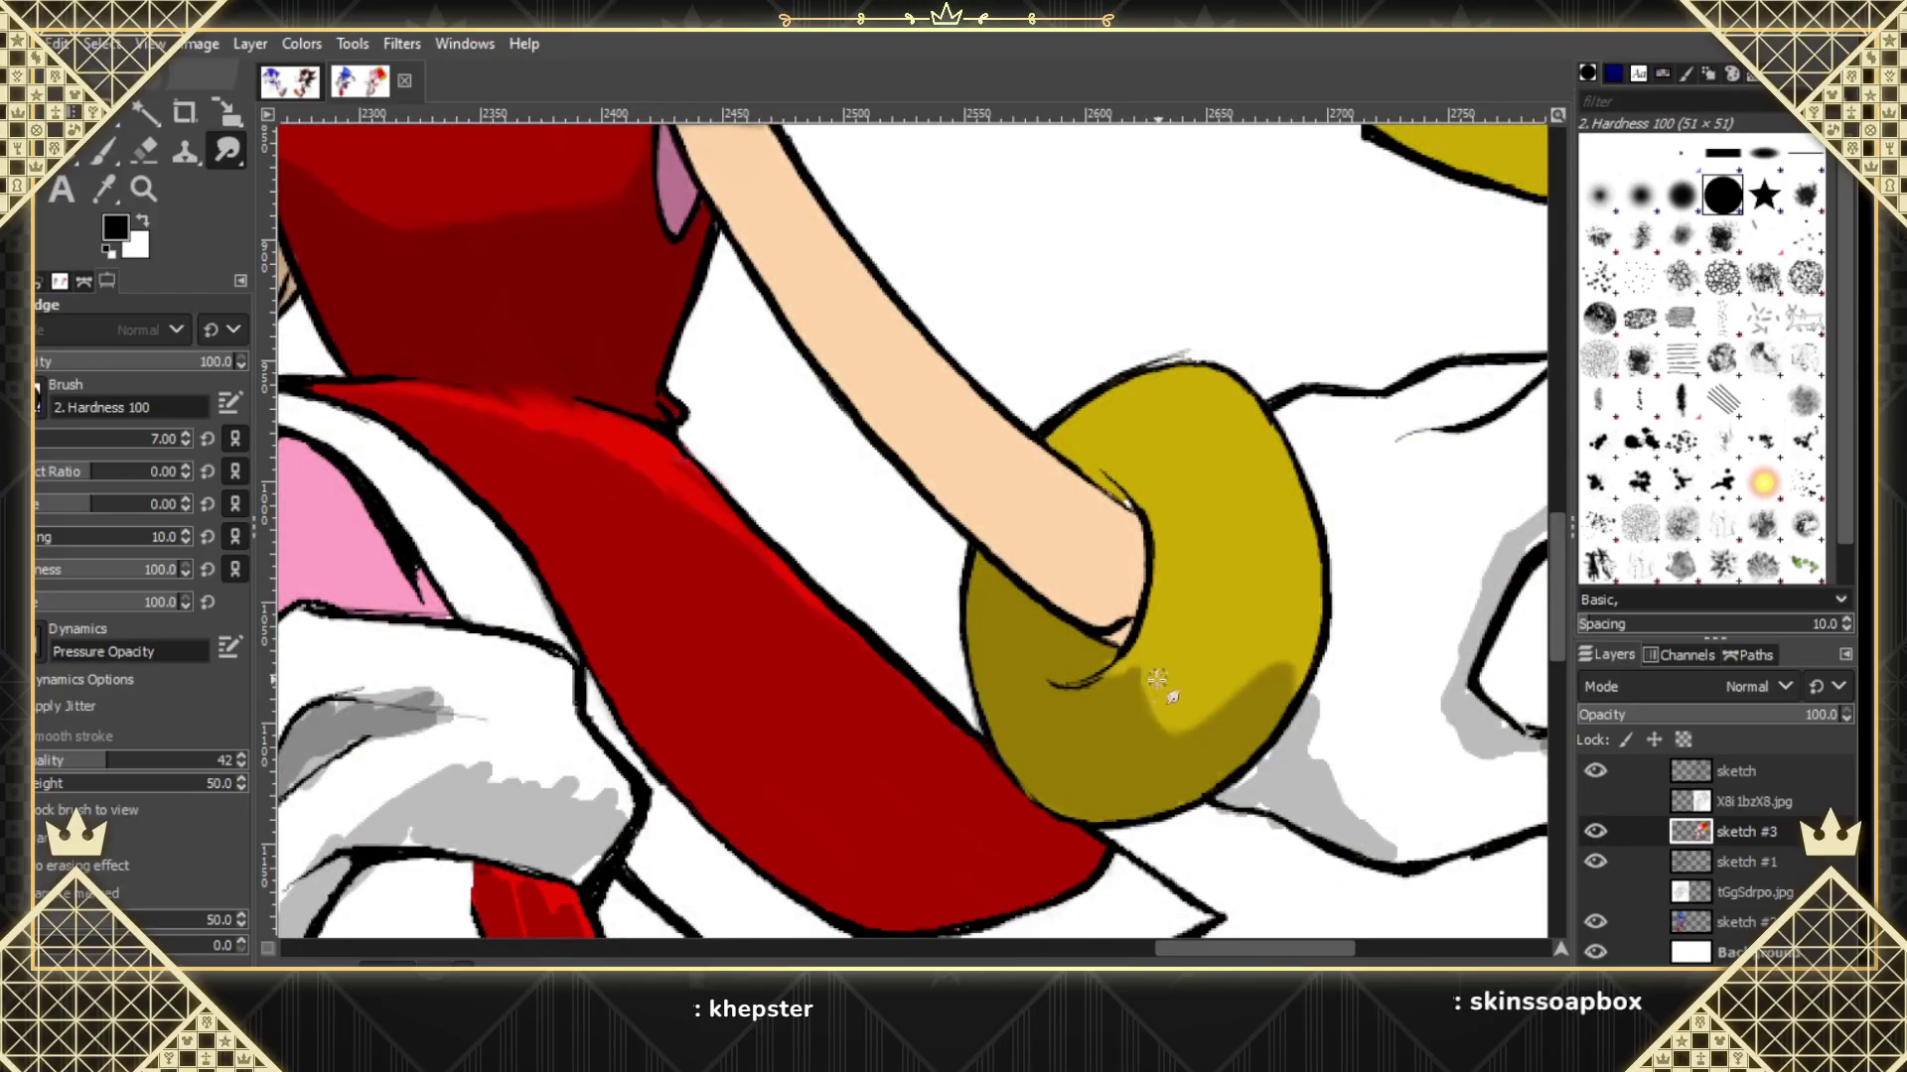
pyautogui.moveTo(1156, 679); pyautogui.dragTo(1186, 730)
pyautogui.click(1595, 804)
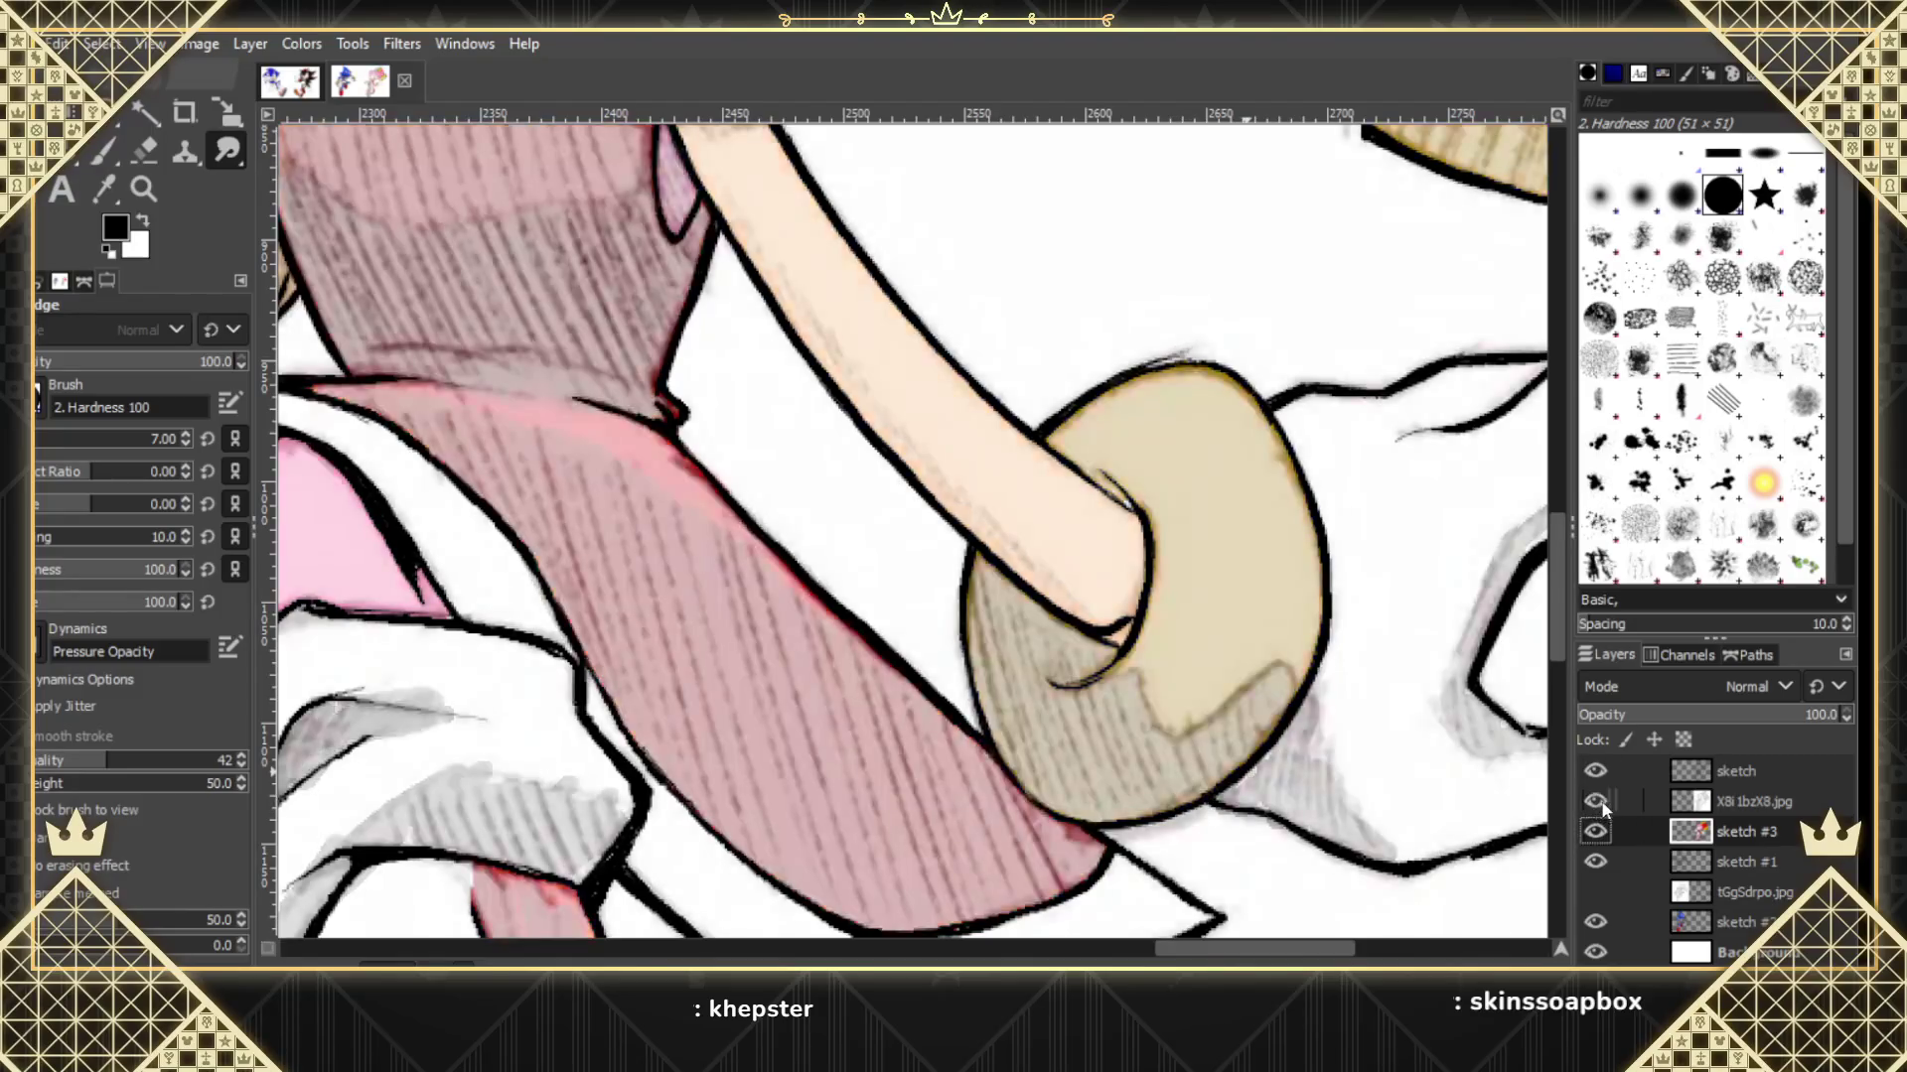
pyautogui.click(1595, 802)
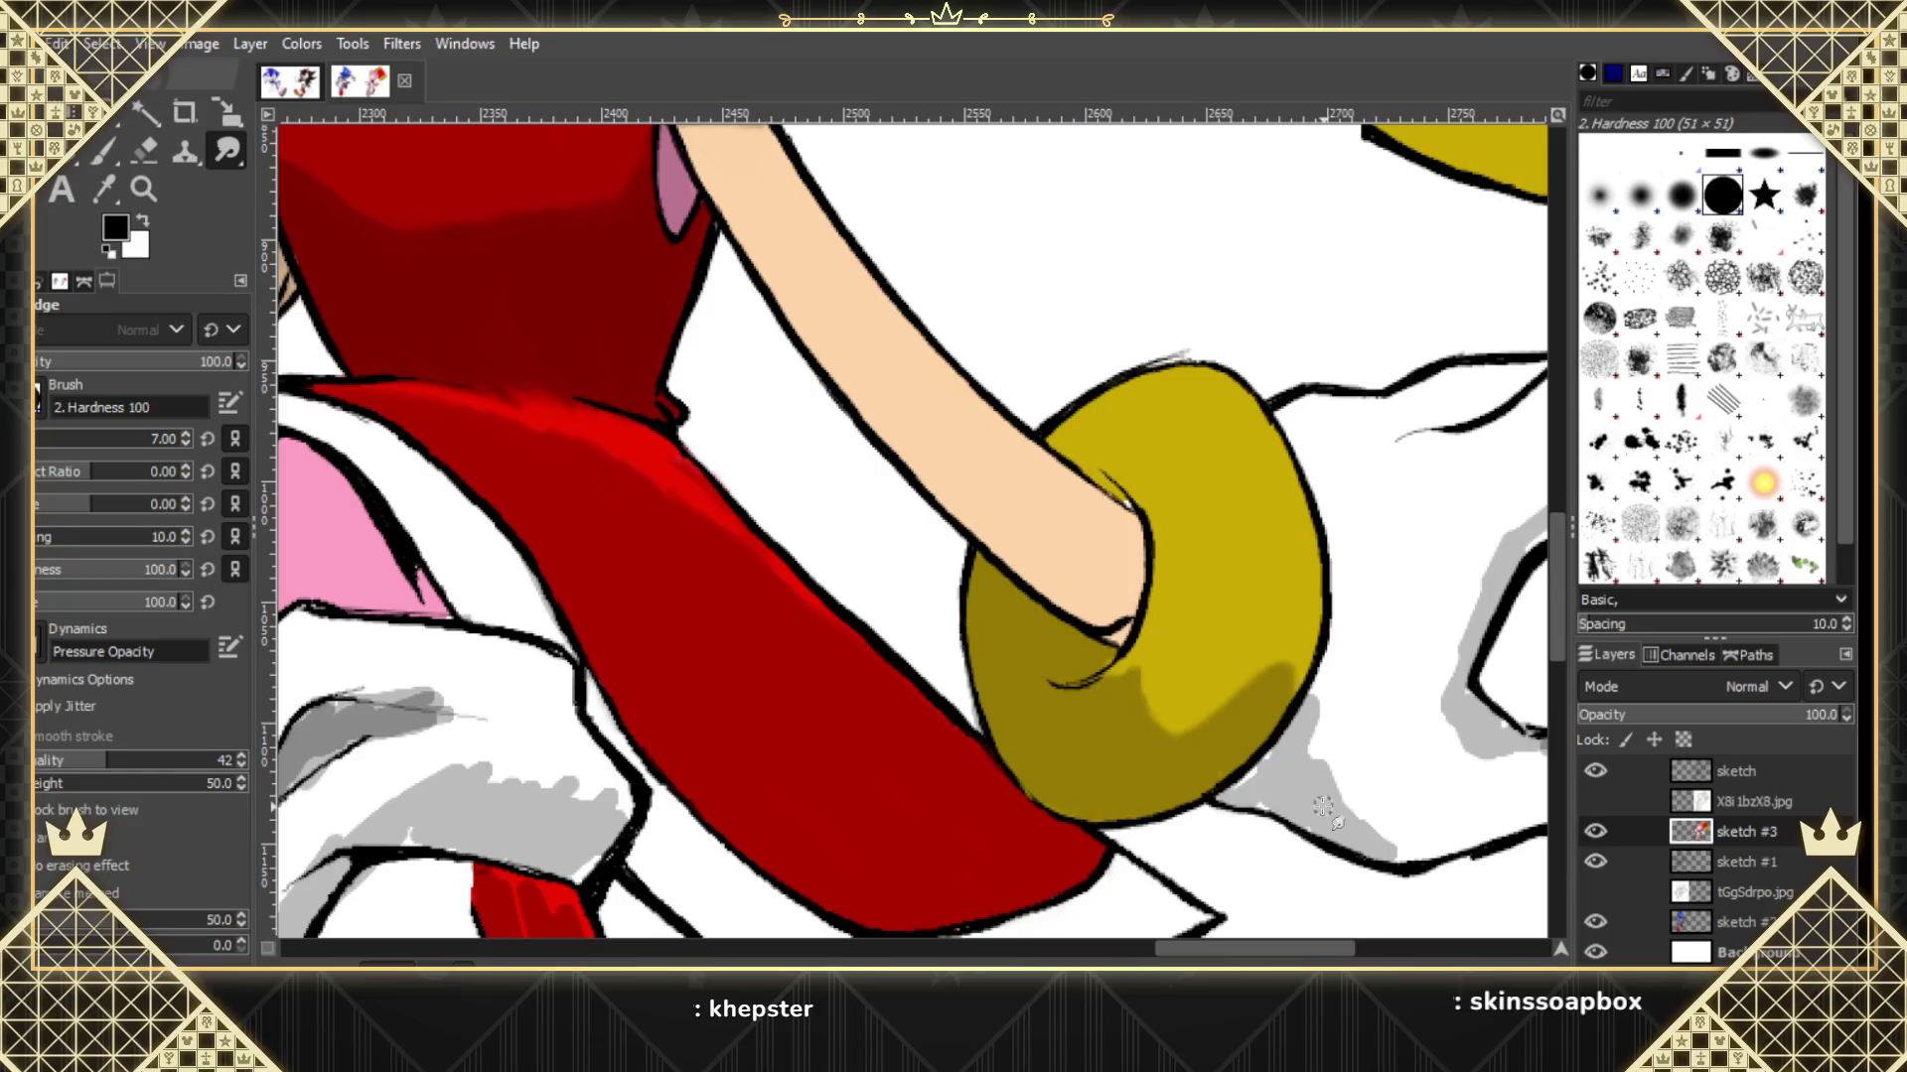
pyautogui.click(143, 189)
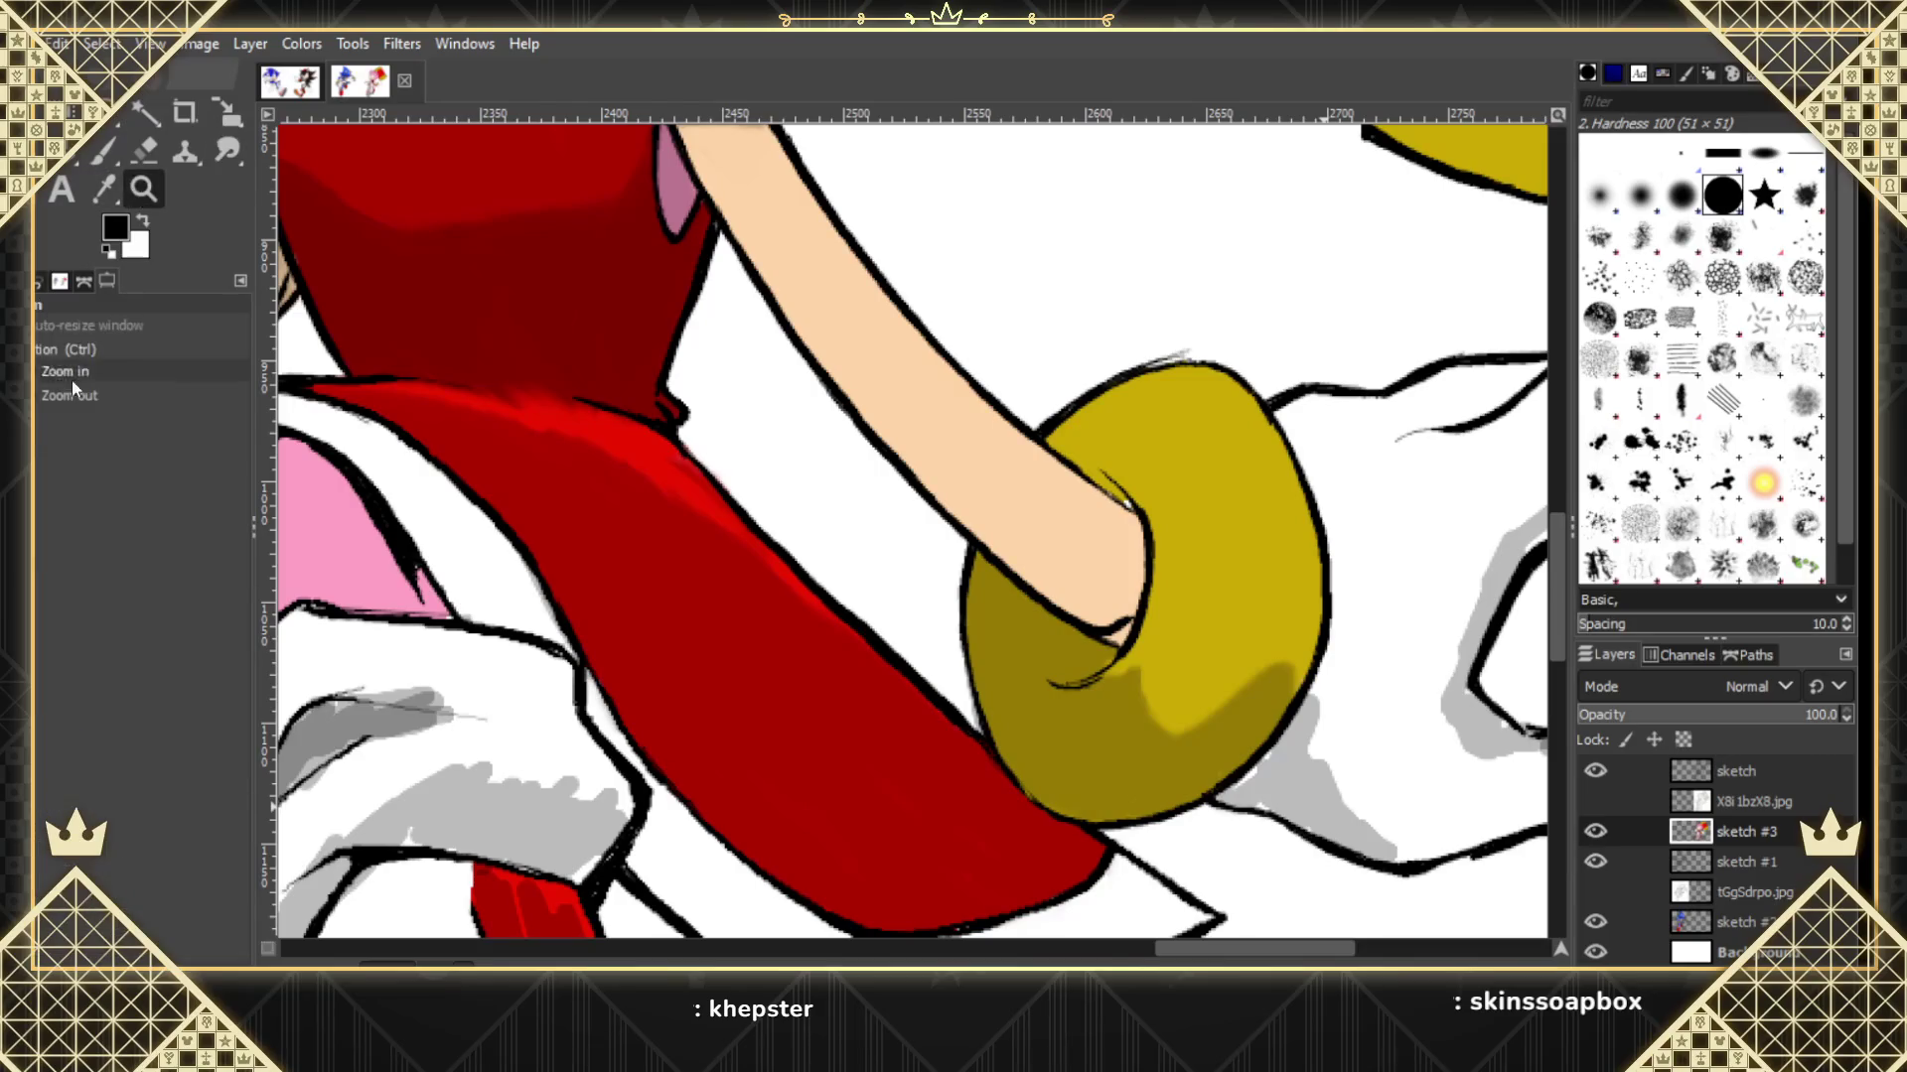
# Zoom out from Amy's upper body until the whole Metal Sonic and Amy drawing is visible.
pyautogui.click(84, 397)
pyautogui.click(808, 799)
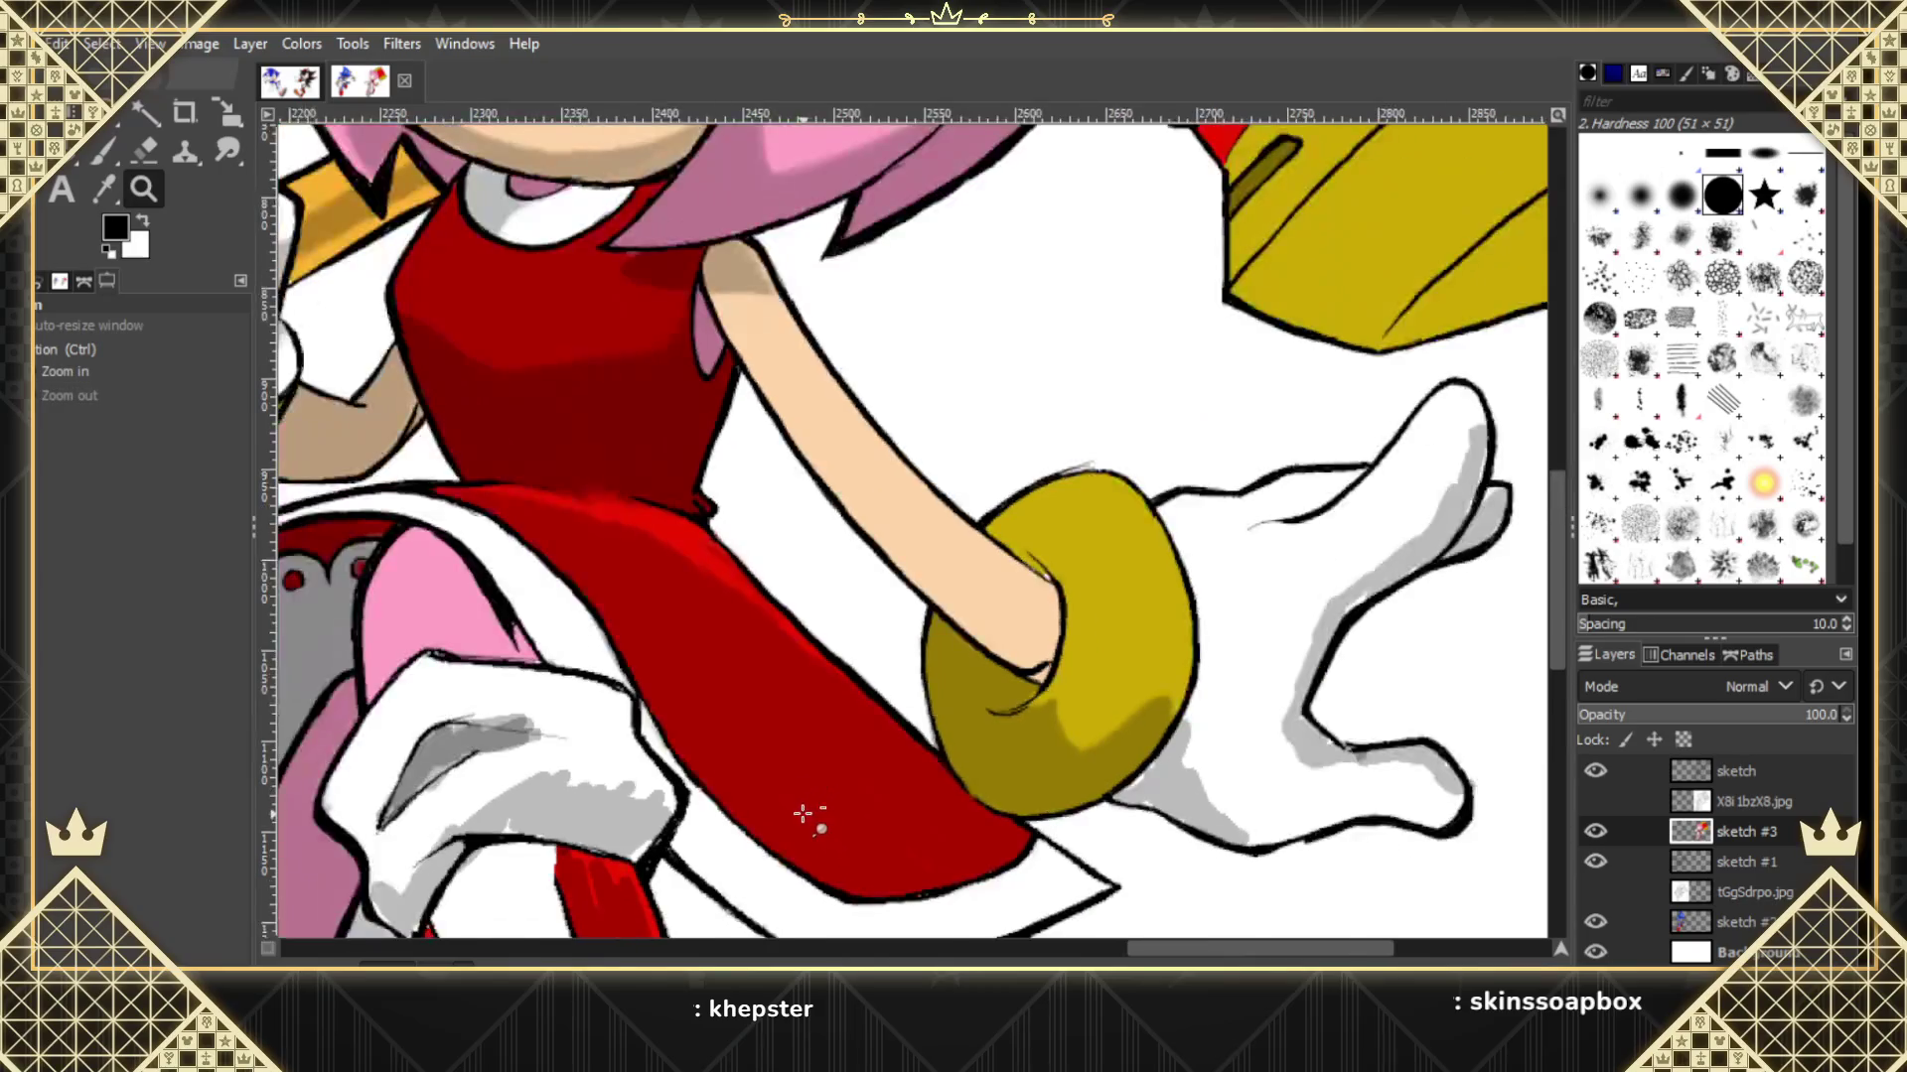
pyautogui.click(810, 816)
pyautogui.hscroll(-5, 1003, 945)
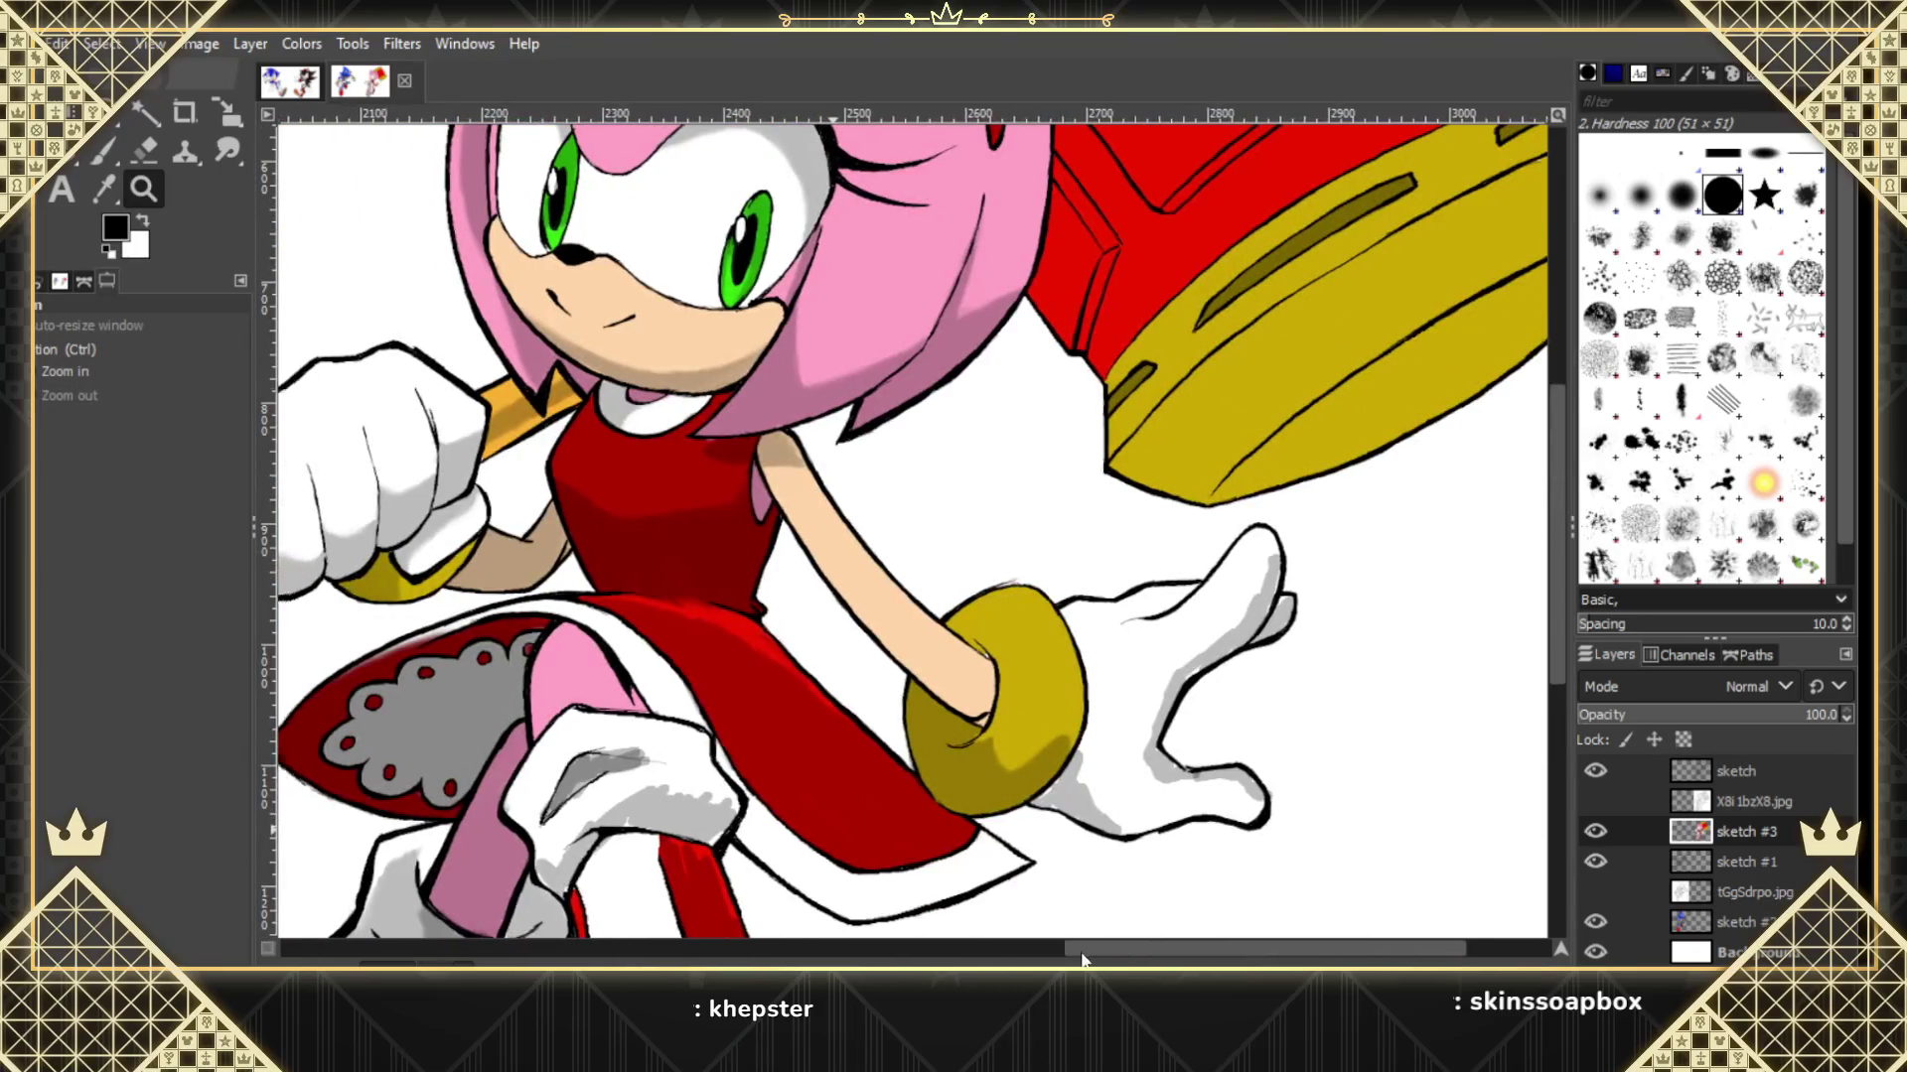
pyautogui.click(1123, 612)
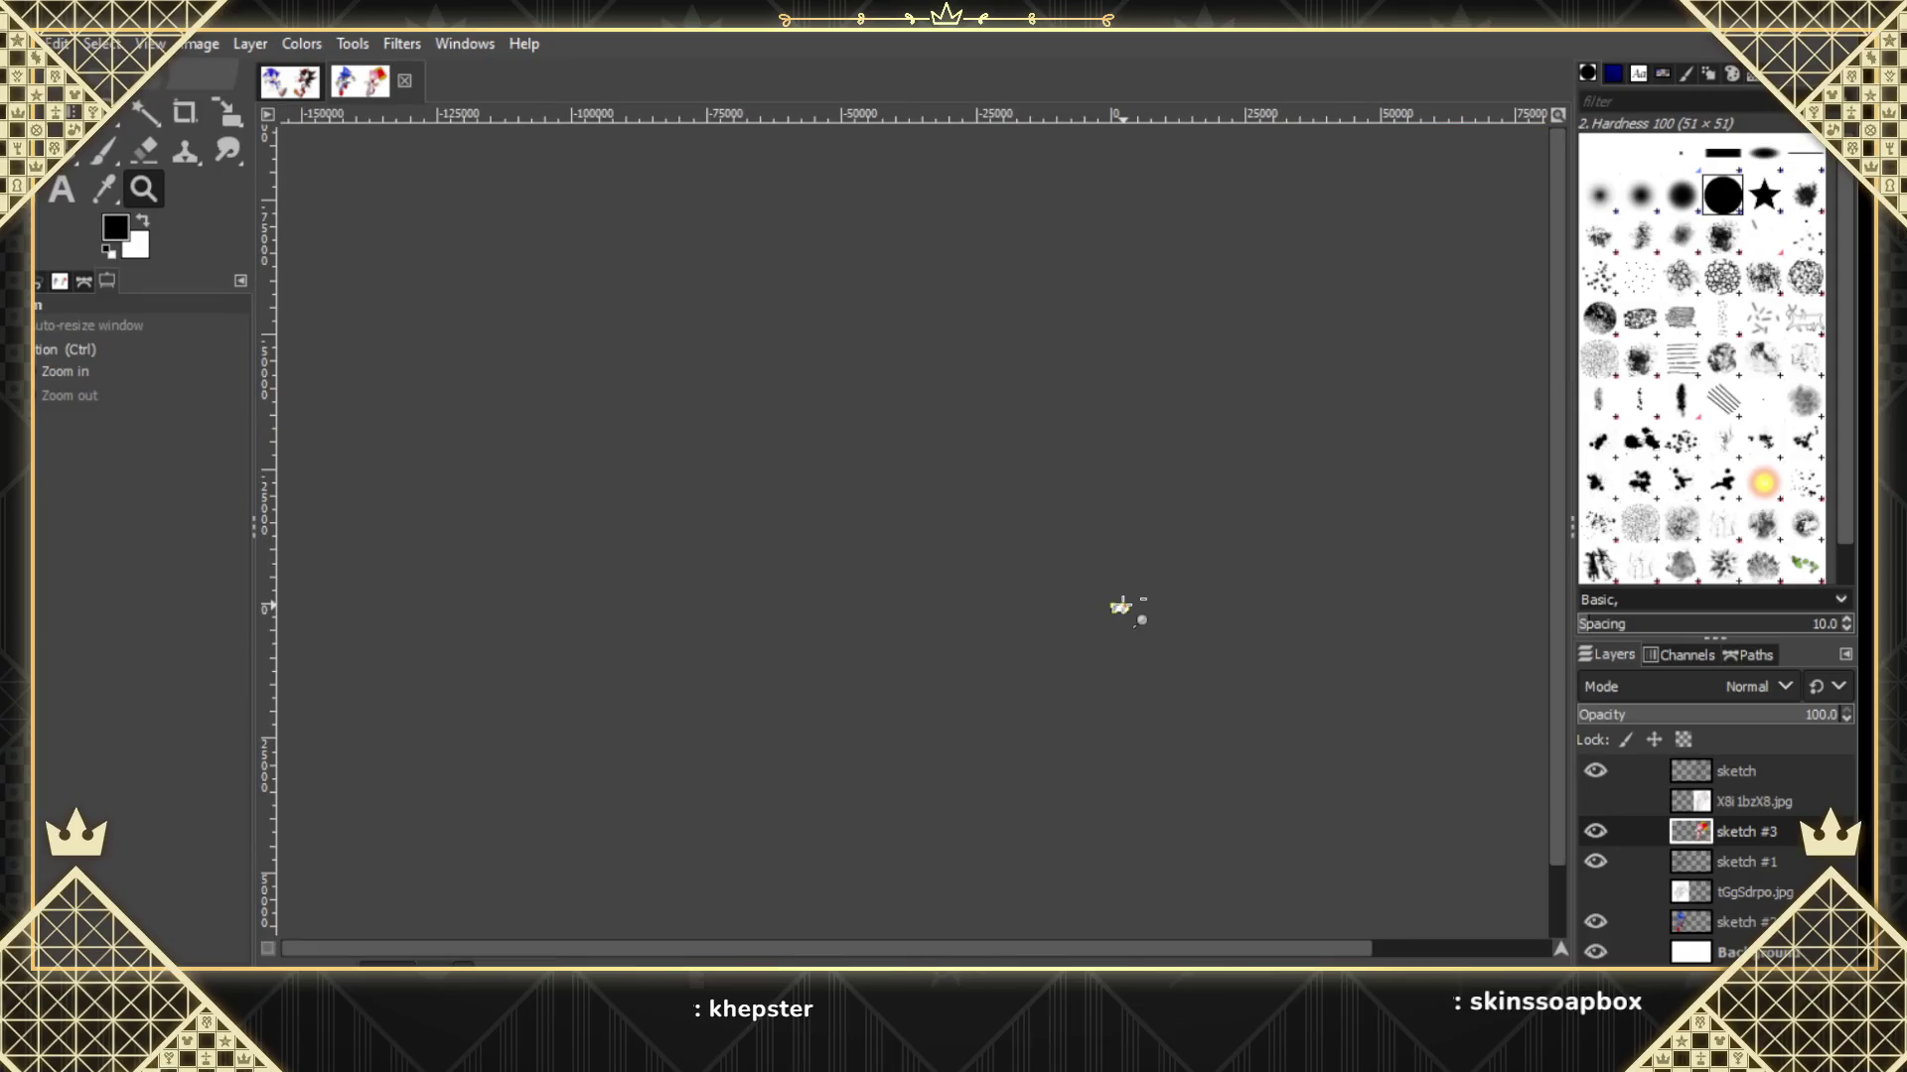
# Scroll around the full drawing, then switch to the sonic&shadow image tab.
pyautogui.scroll(2, 1124, 609)
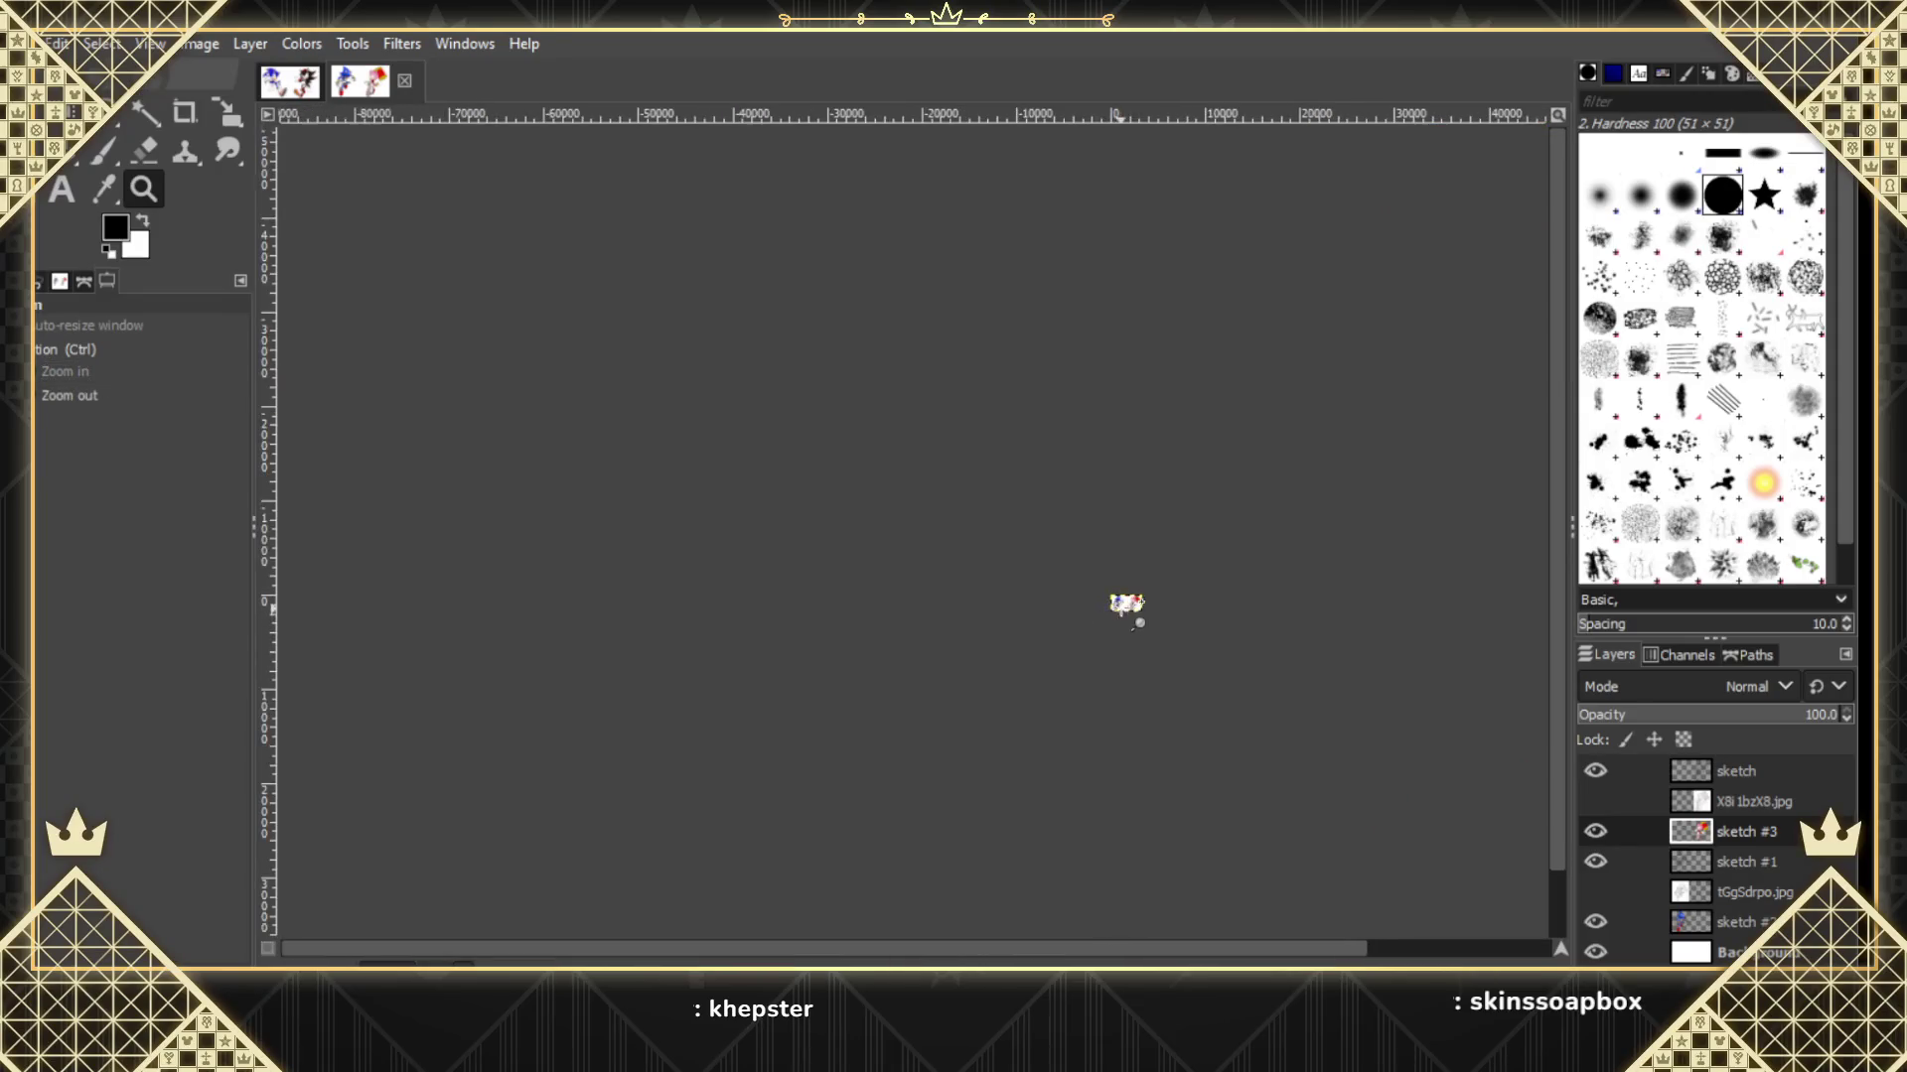
pyautogui.scroll(1, 1132, 612)
pyautogui.scroll(2, 1132, 611)
pyautogui.scroll(2, 1132, 611)
pyautogui.scroll(1, 1132, 610)
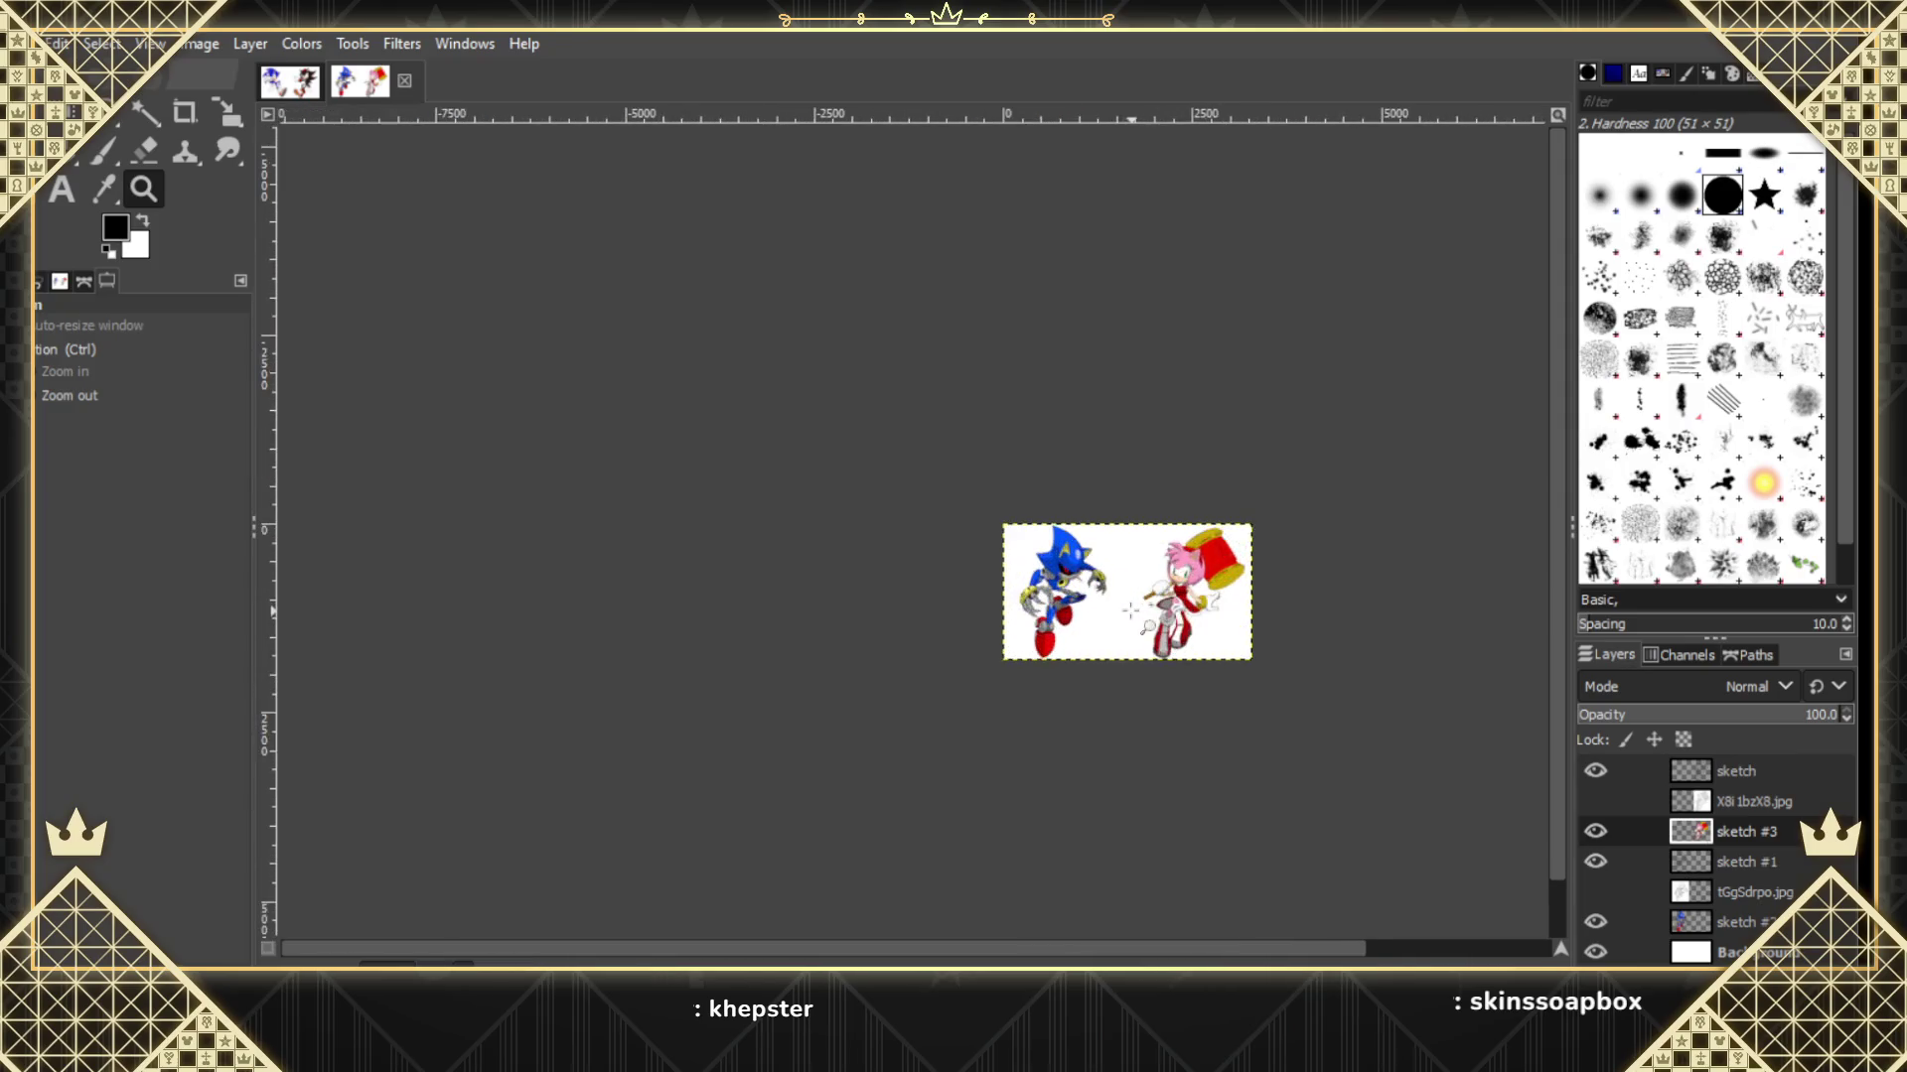
pyautogui.scroll(1, 1132, 610)
pyautogui.scroll(1, 1157, 616)
pyautogui.scroll(1, 1182, 617)
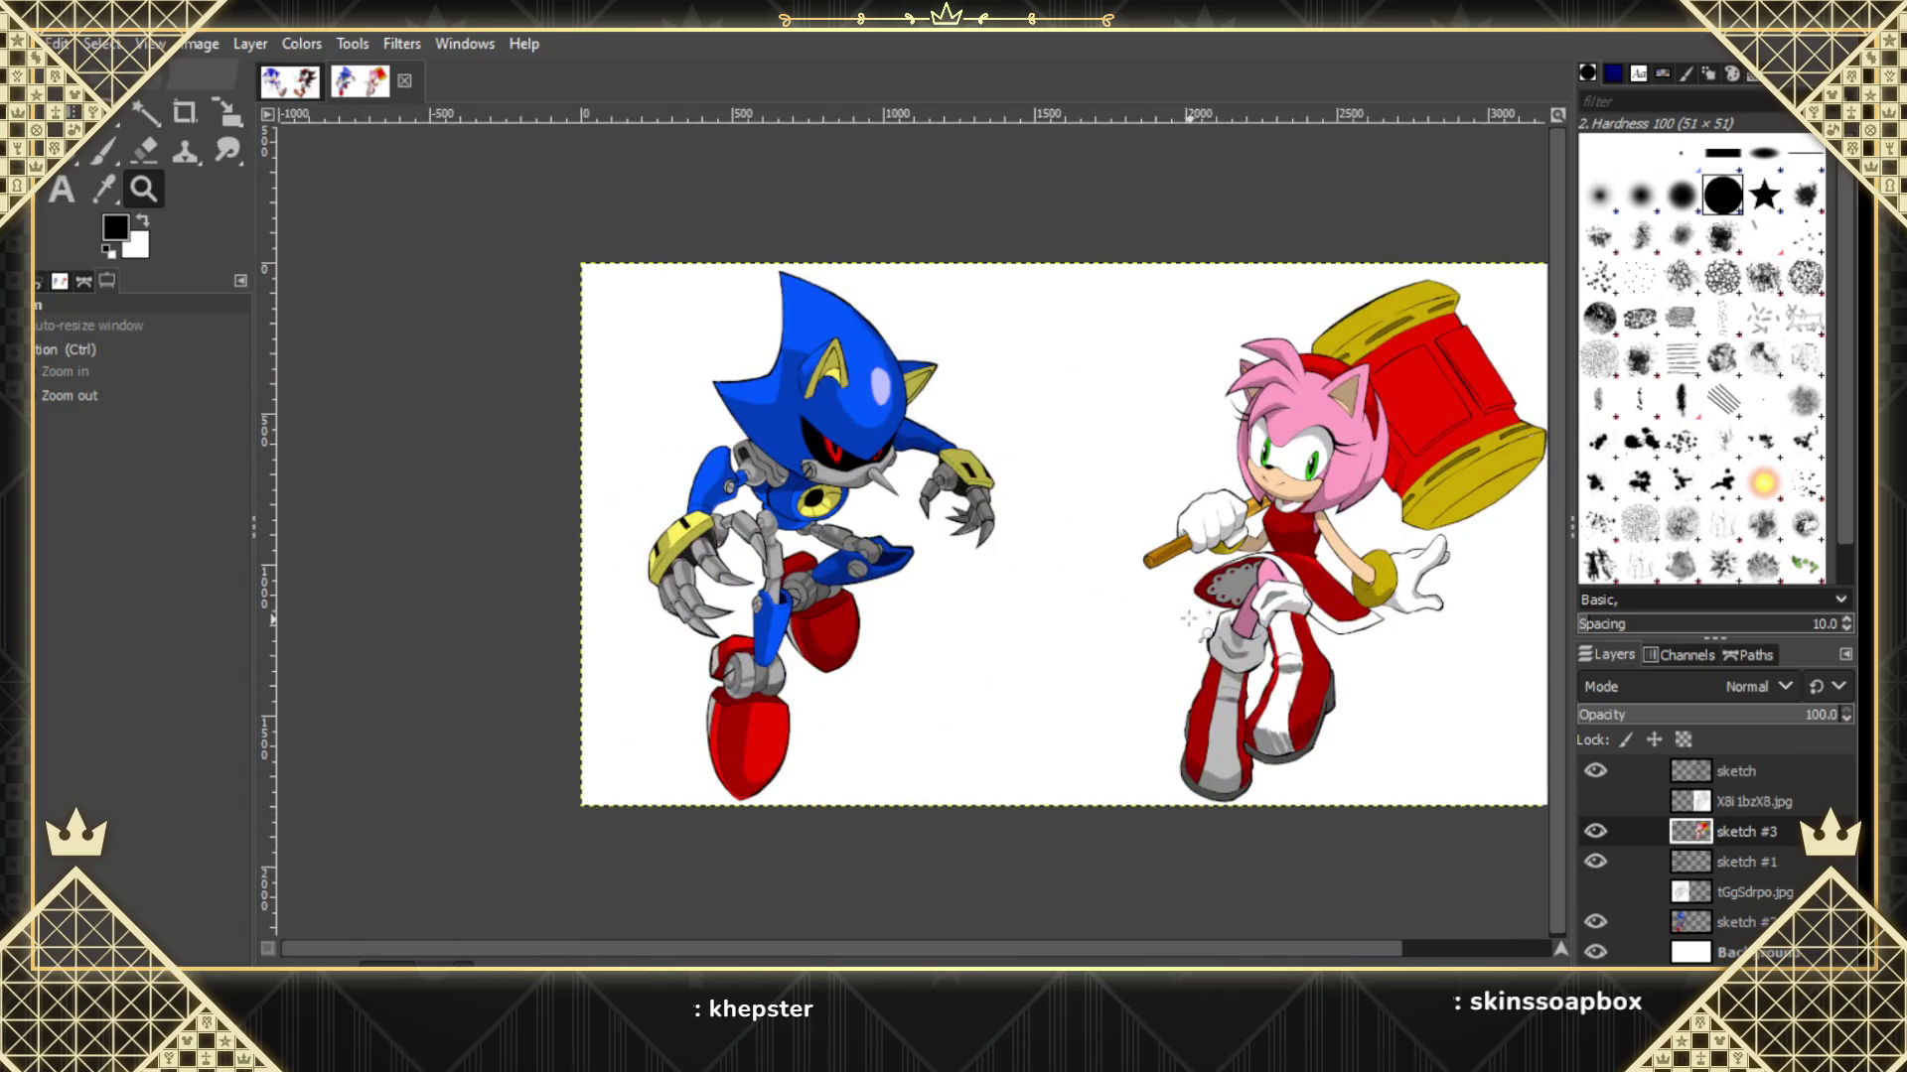
pyautogui.scroll(1, 1189, 618)
pyautogui.hscroll(3, 1330, 952)
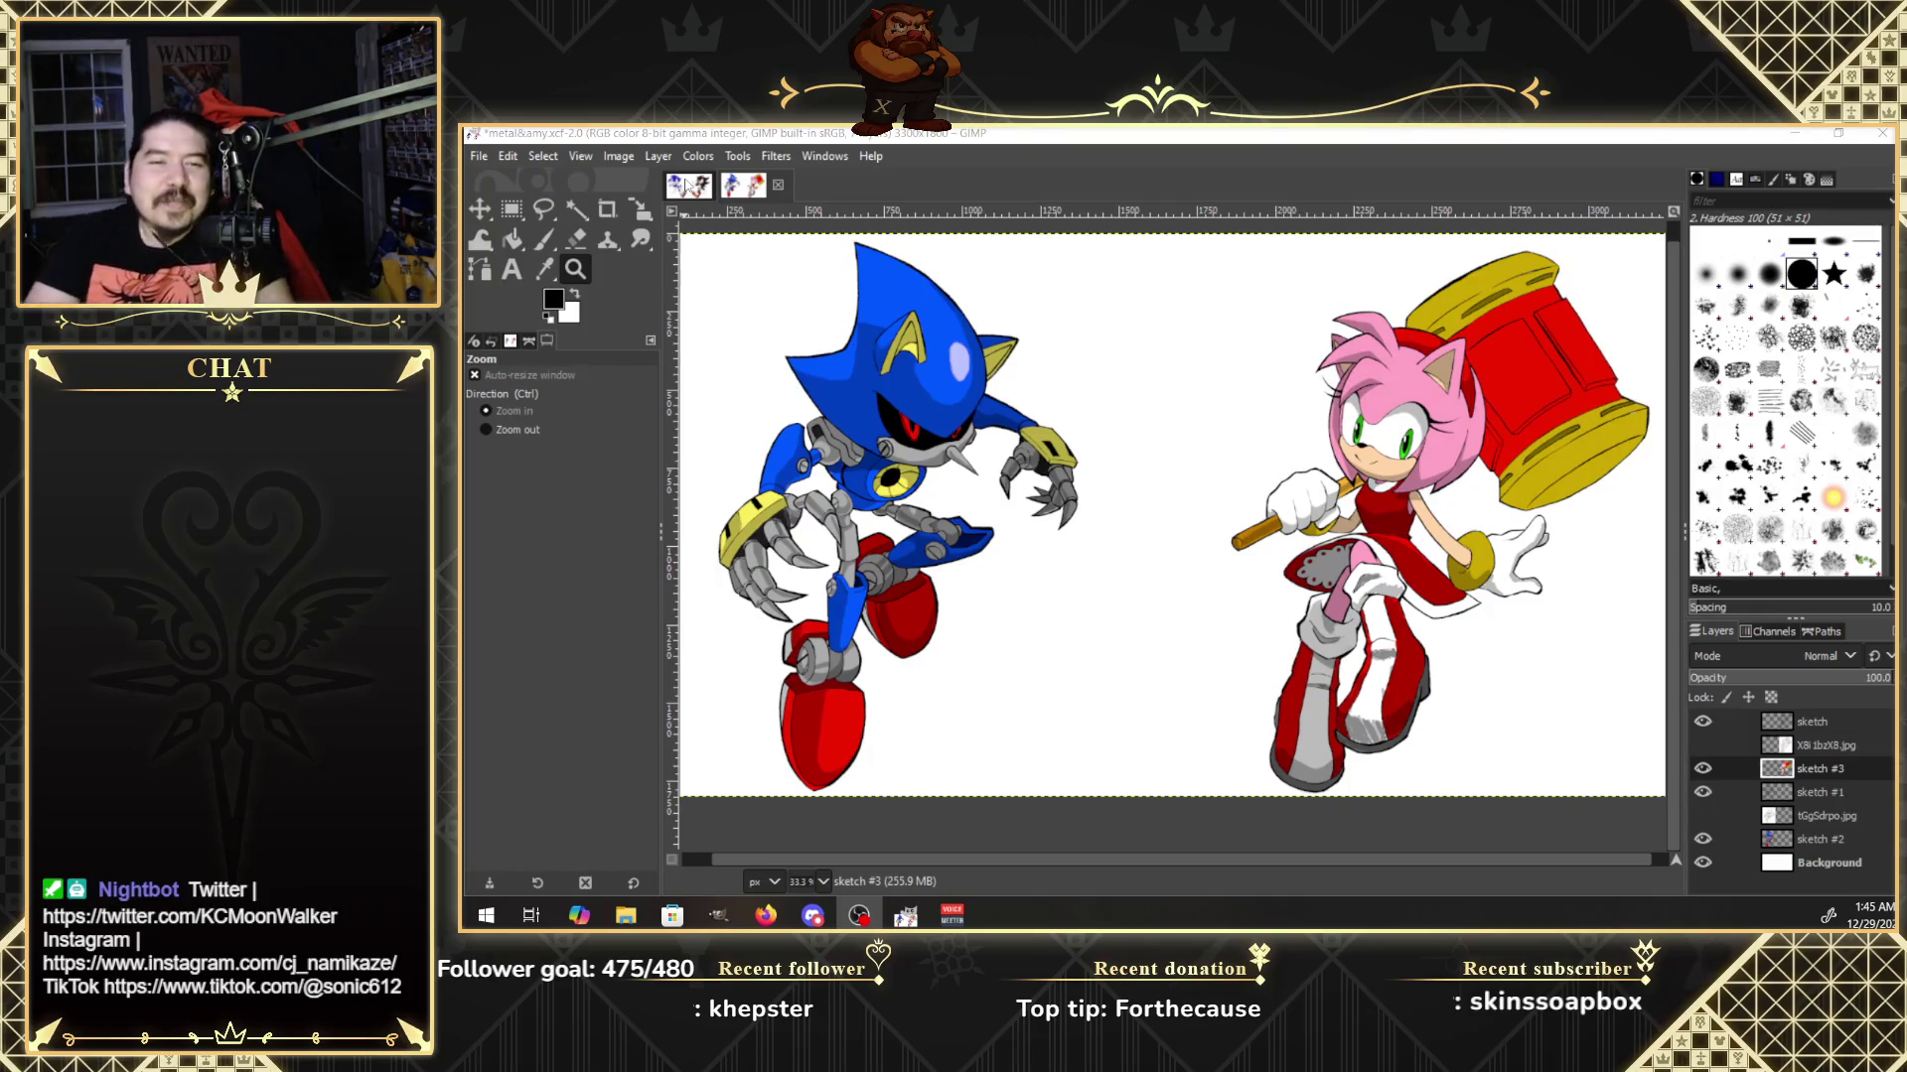
pyautogui.click(680, 185)
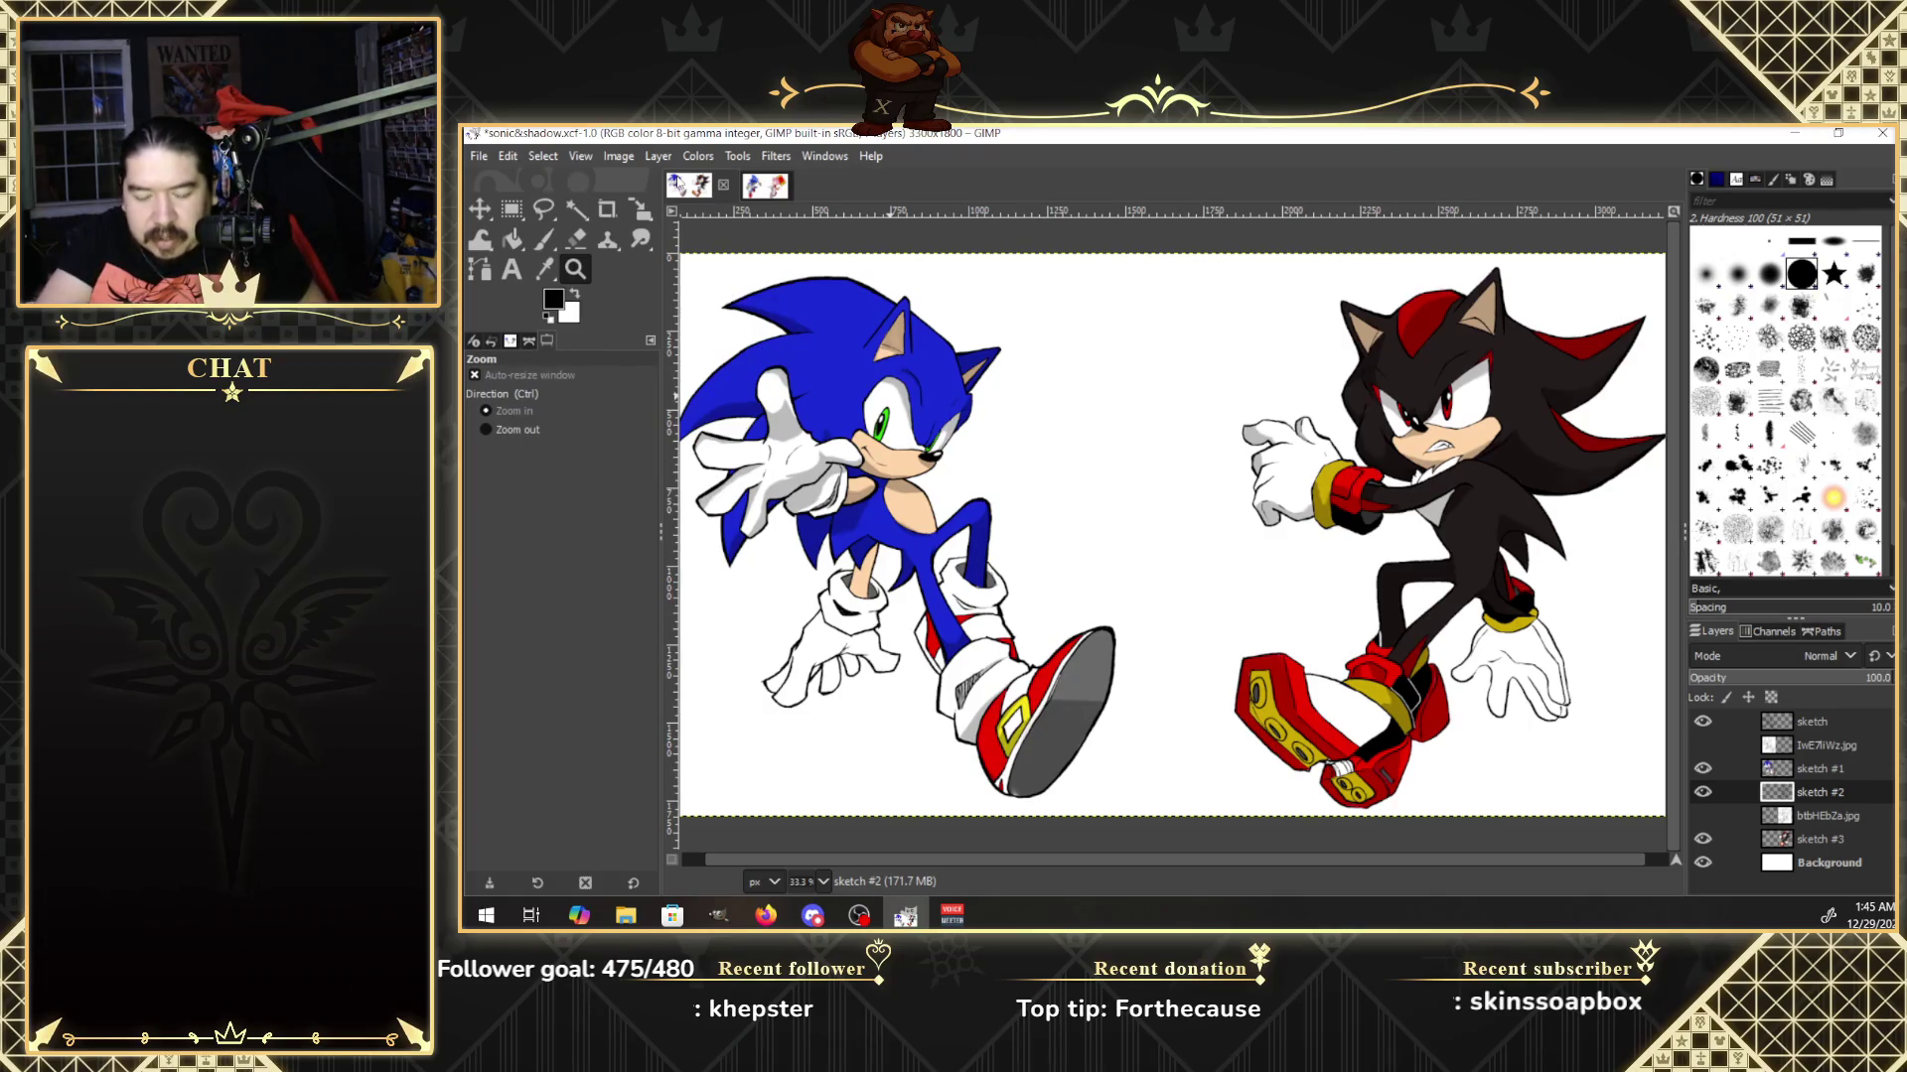
# Switch back to the metal&amy image and bring up the Open Image dialog on the Documents folder.
pyautogui.click(767, 189)
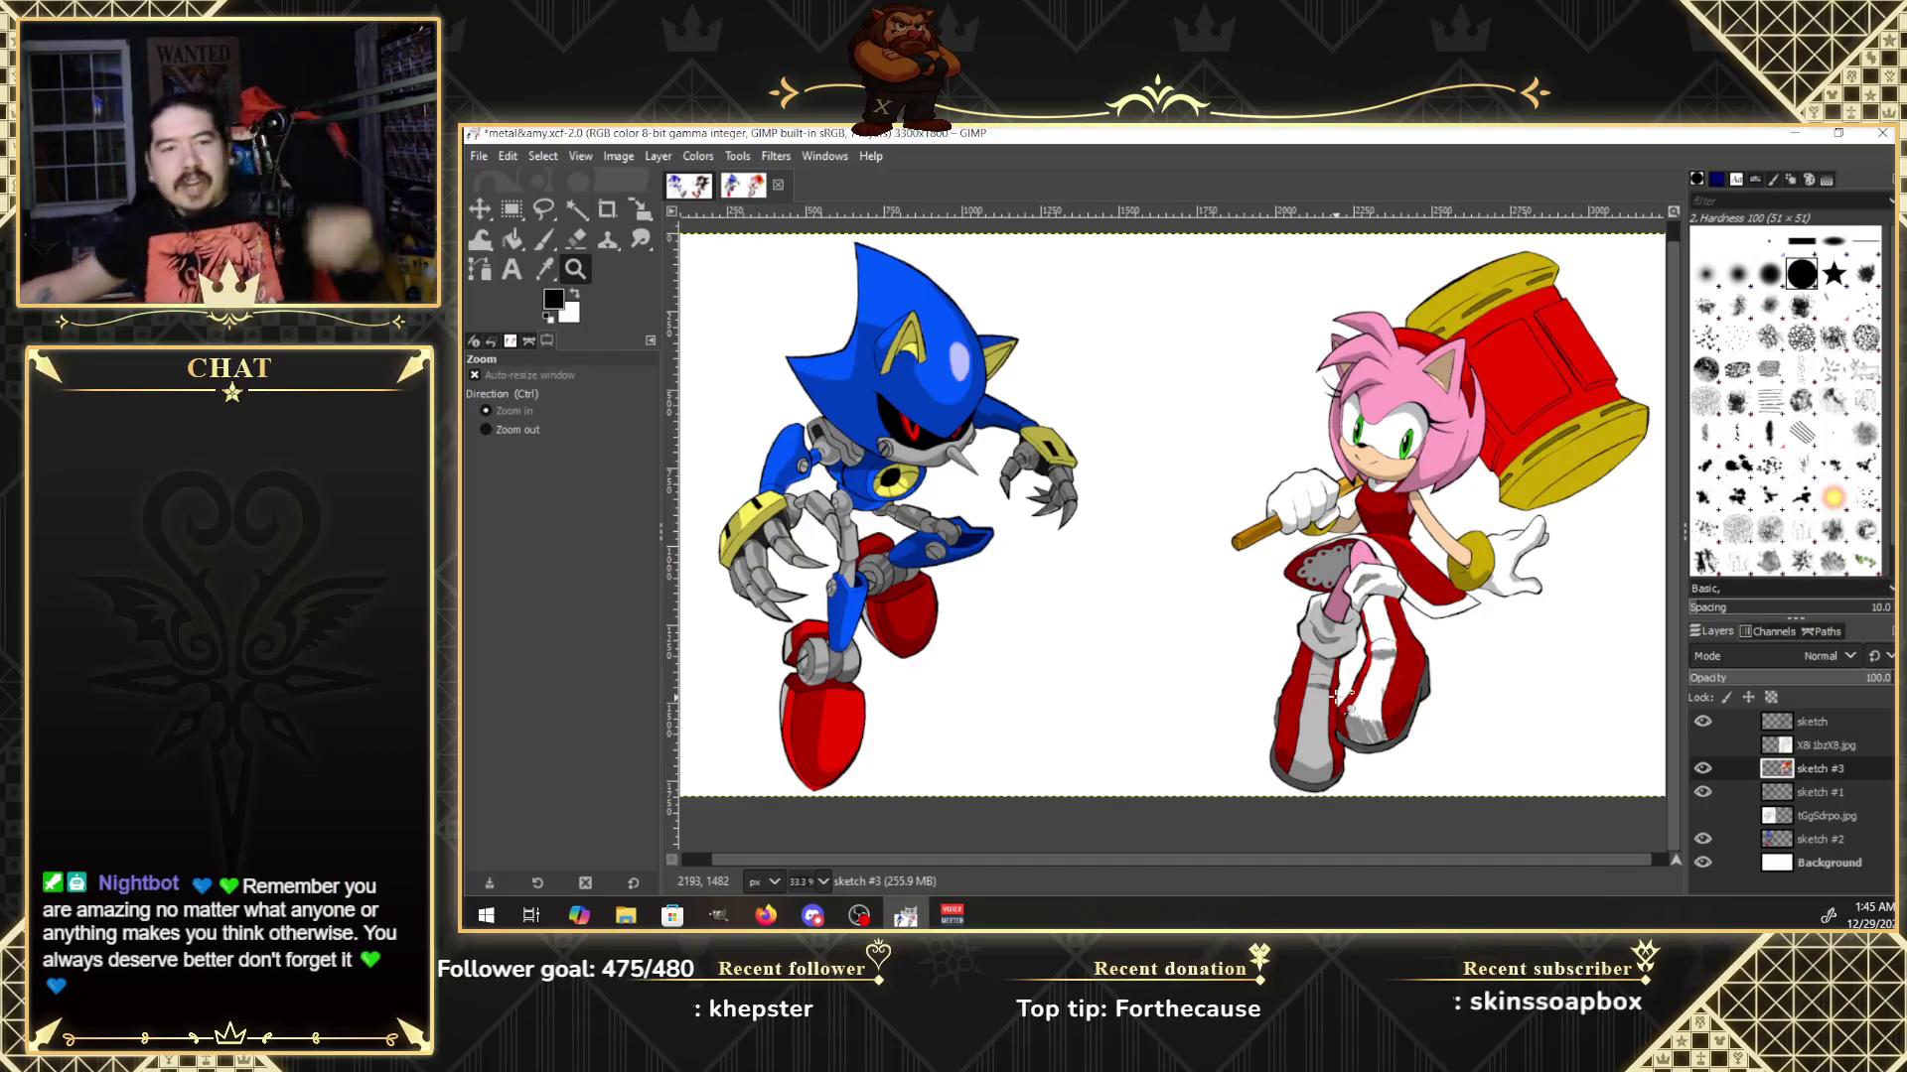
pyautogui.click(478, 156)
pyautogui.click(518, 223)
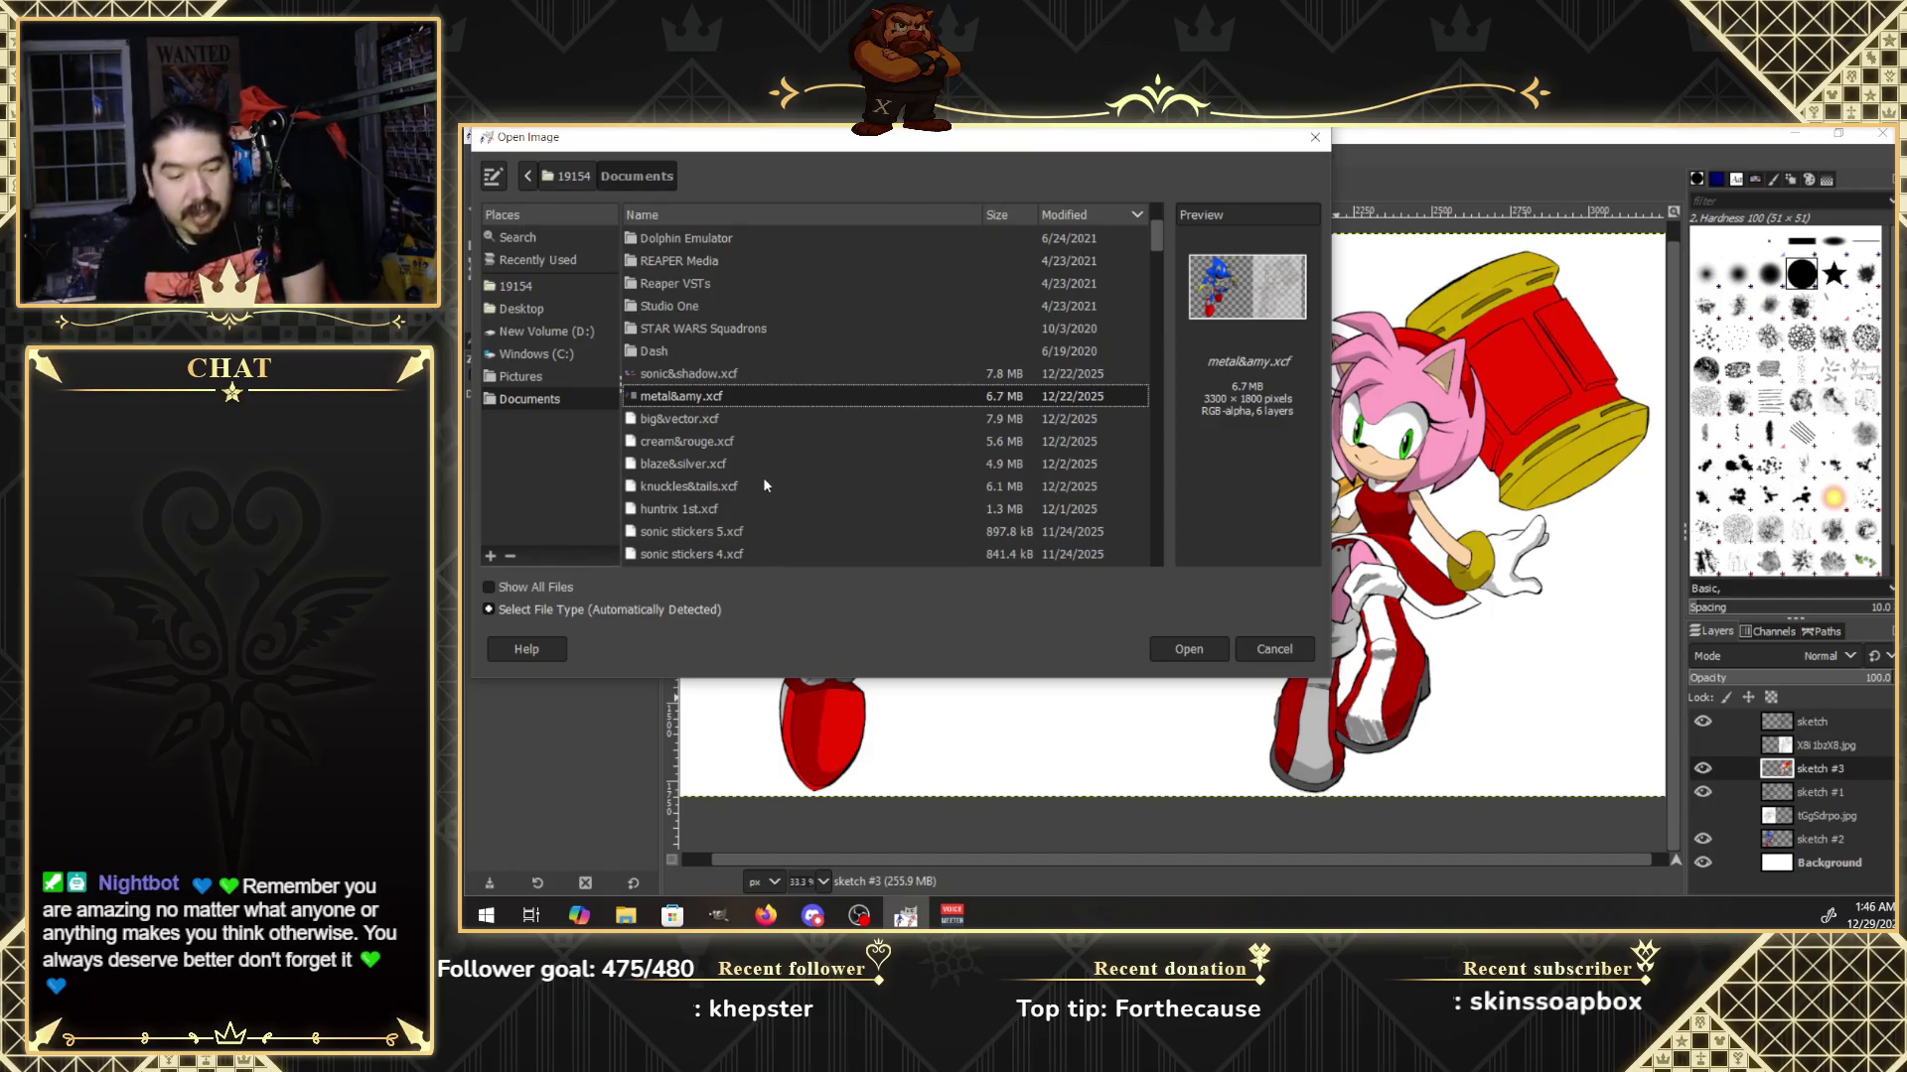
# Open the knuckles&tails.xcf and blaze&silver.xcf sketch files.
pyautogui.click(731, 487)
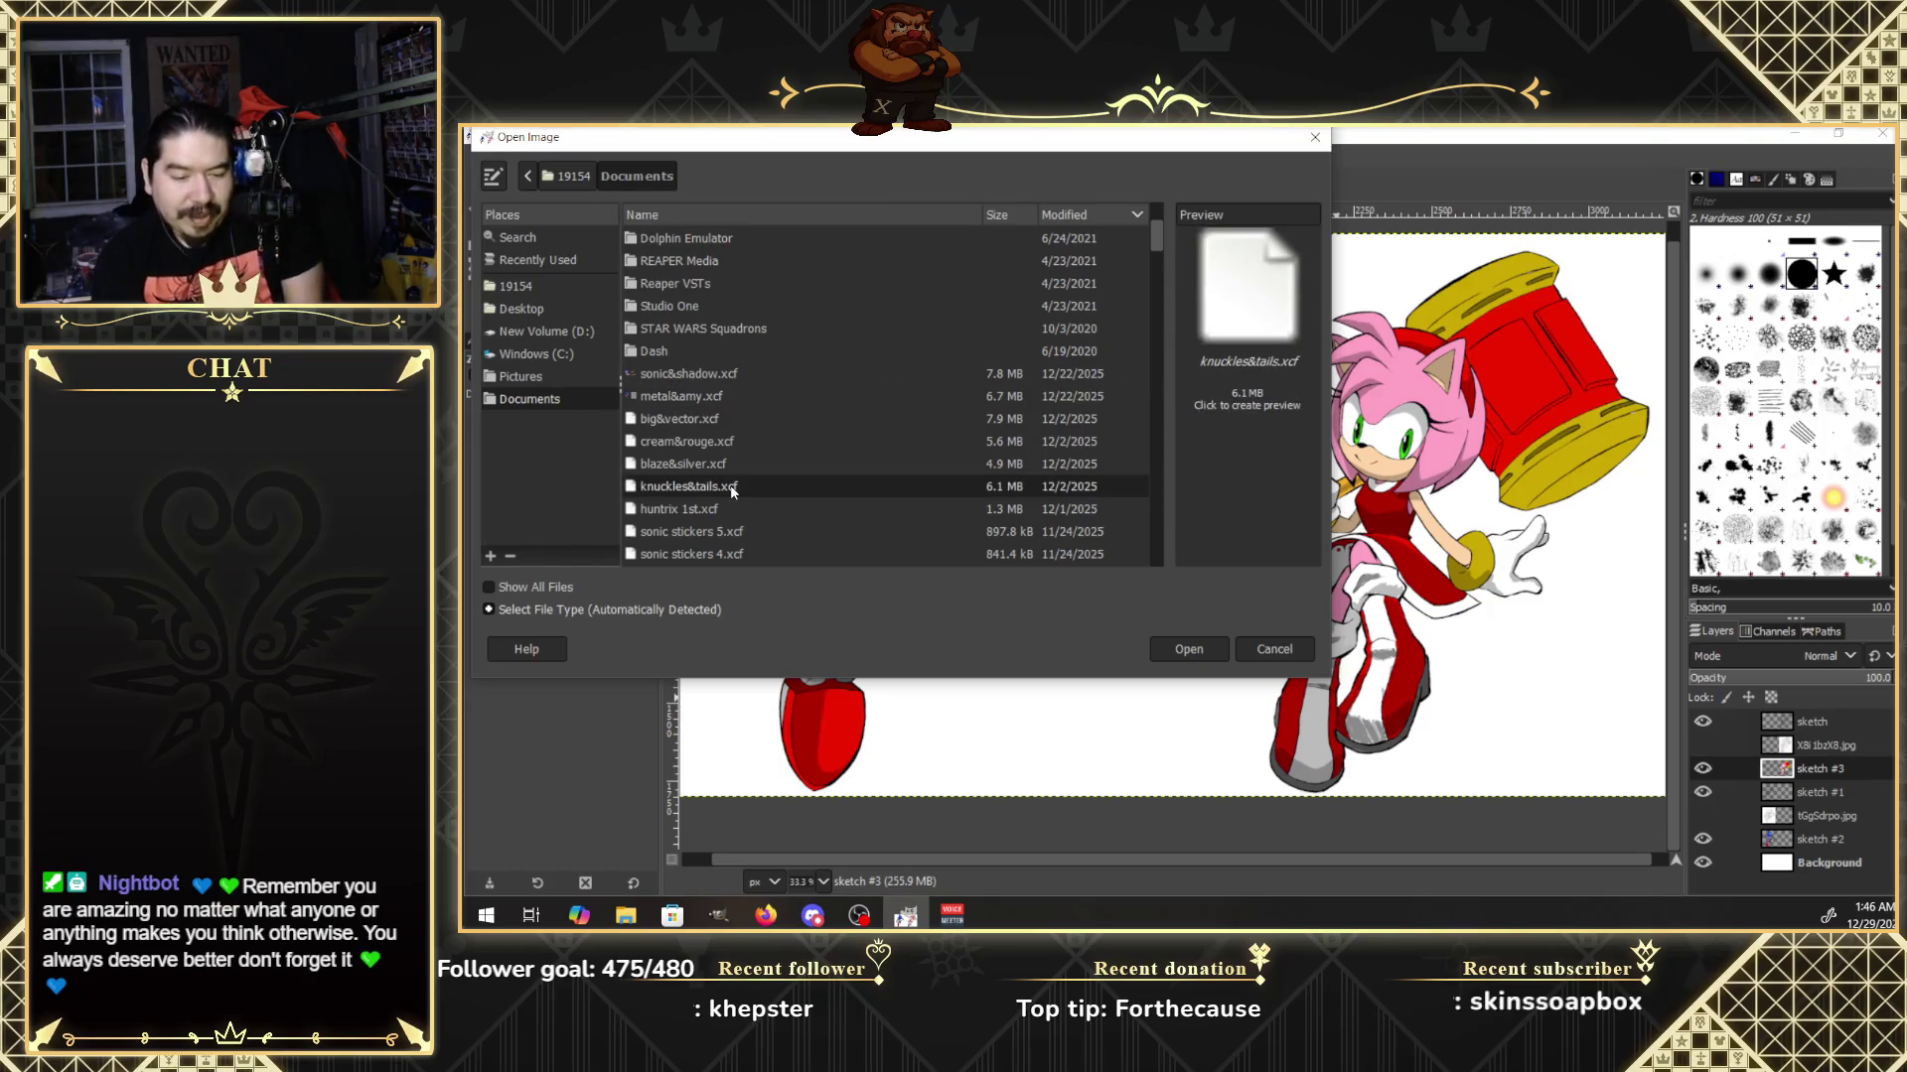
pyautogui.doubleClick(732, 487)
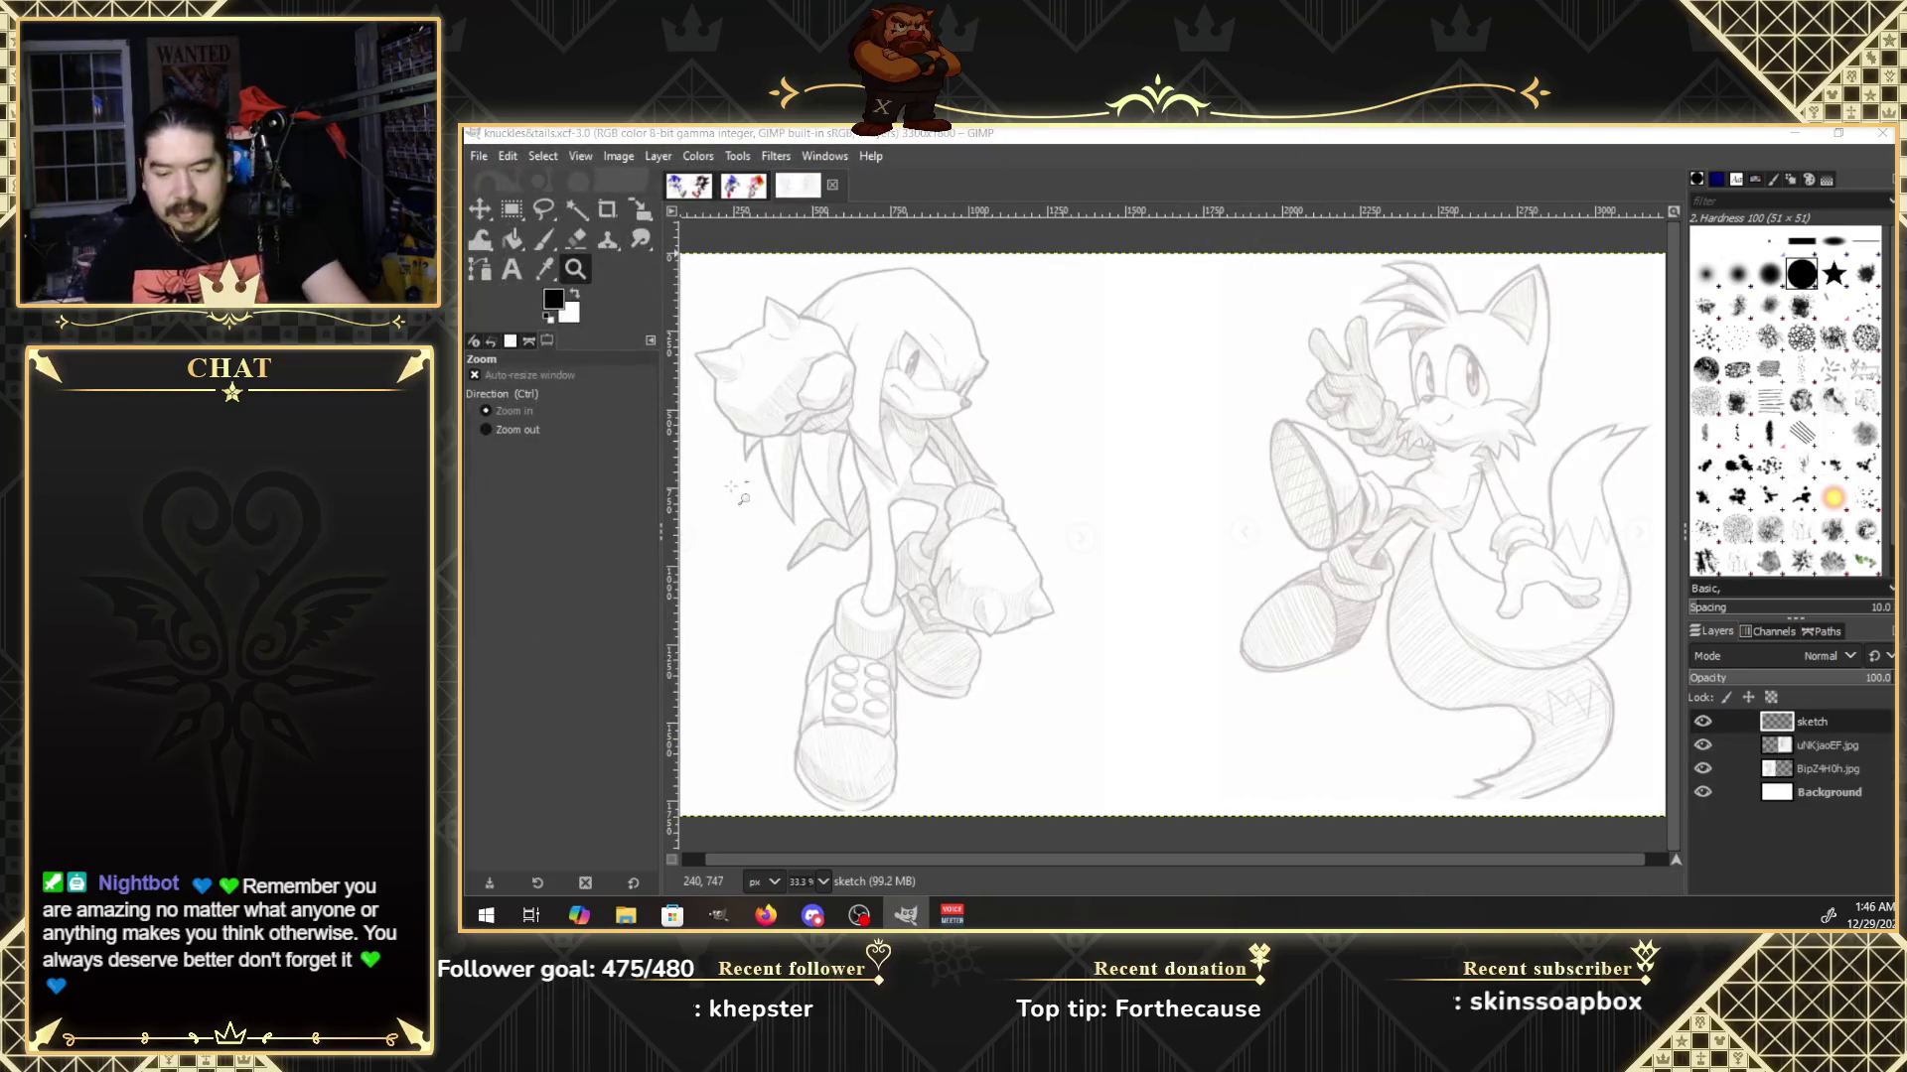
pyautogui.click(478, 155)
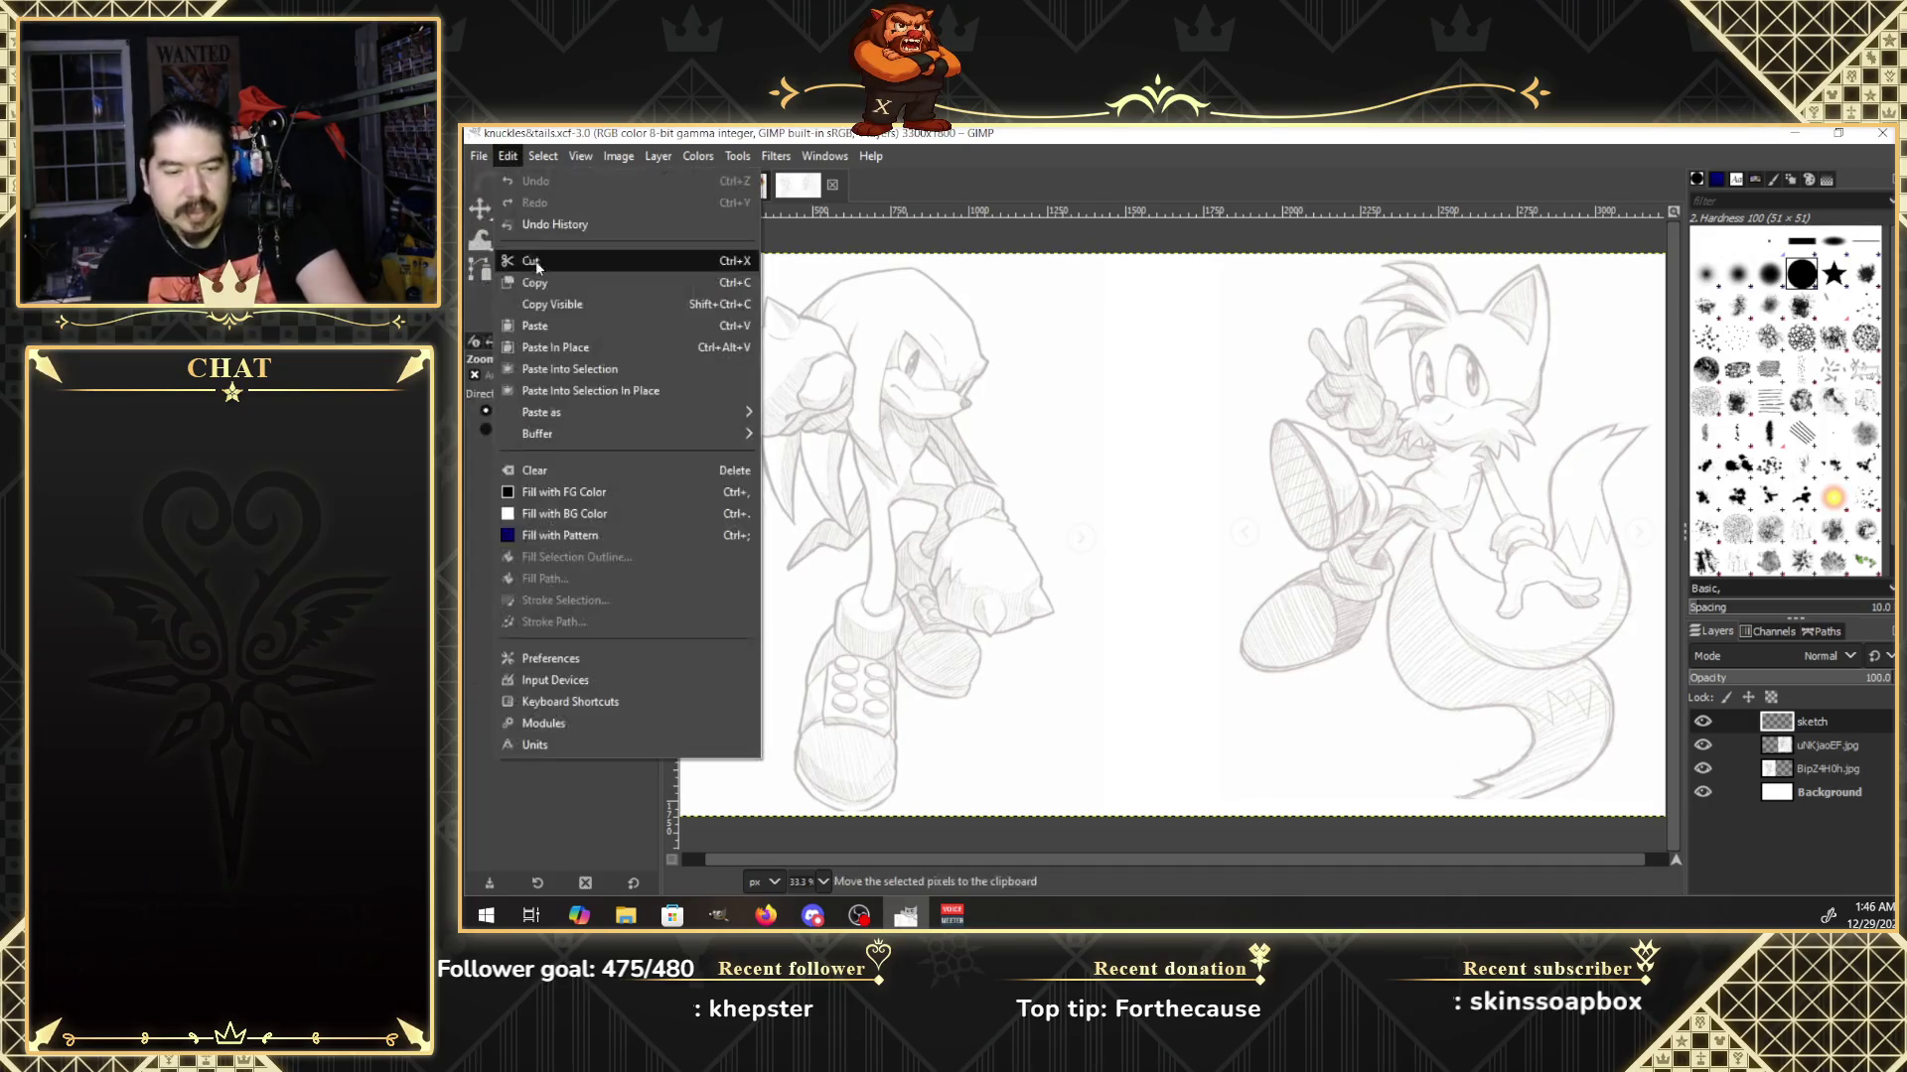
pyautogui.click(475, 159)
pyautogui.click(478, 156)
pyautogui.click(536, 225)
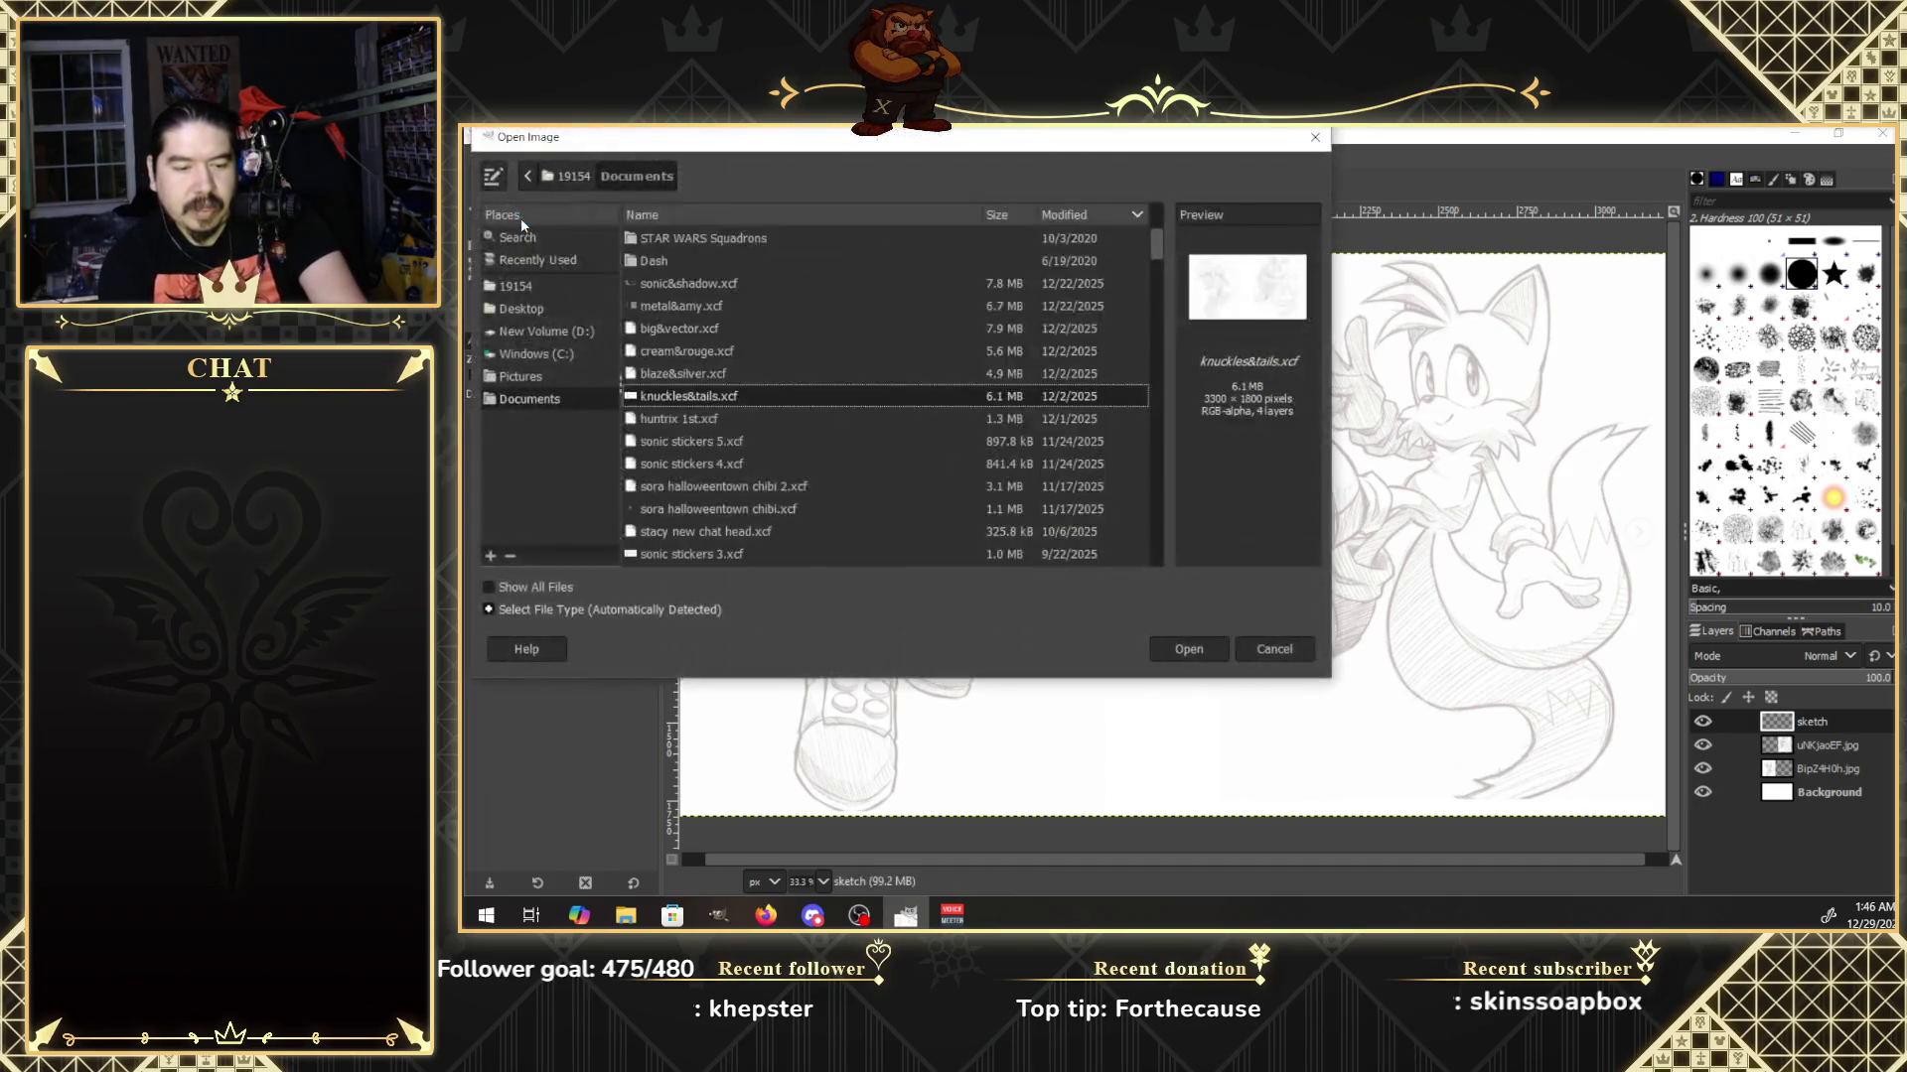
pyautogui.click(703, 376)
pyautogui.doubleClick(703, 376)
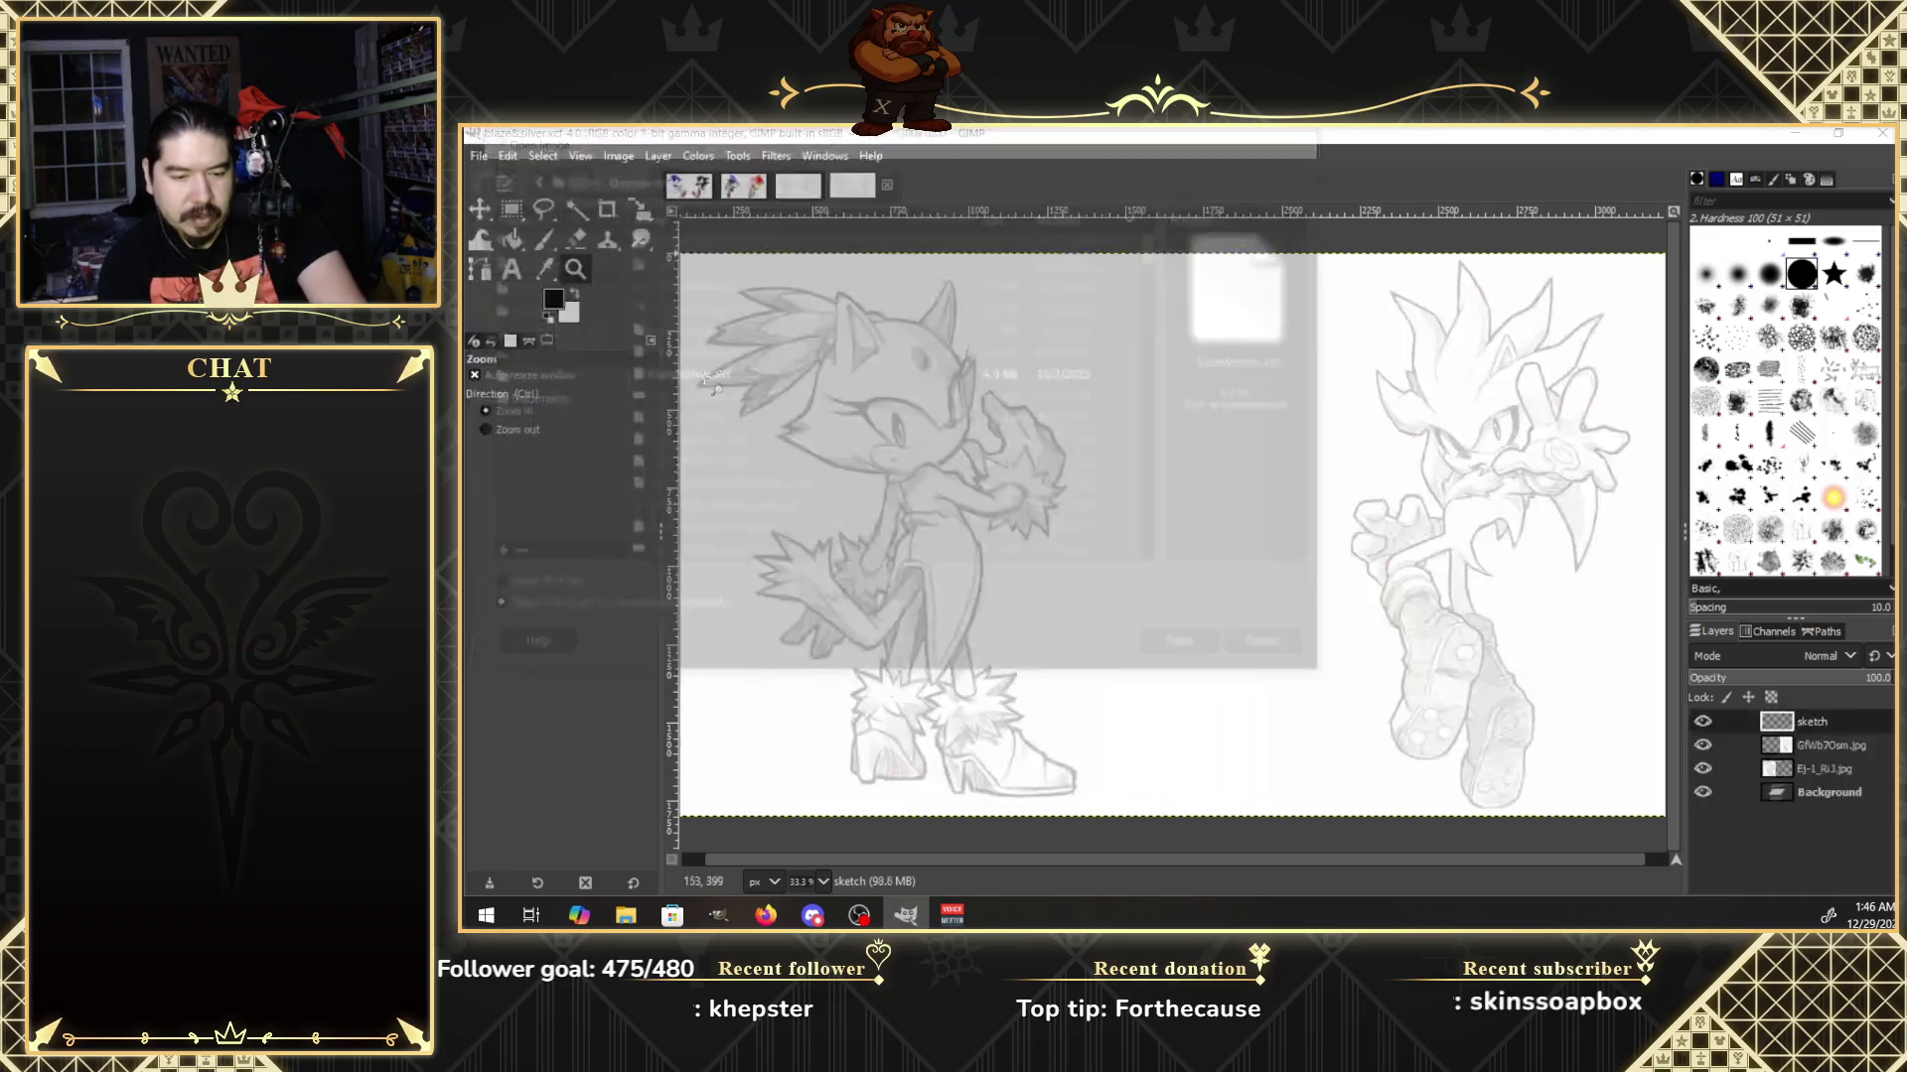
# Open cream&rouge.xcf and big&vector.xcf, then return to the metal&amy image.
pyautogui.click(478, 157)
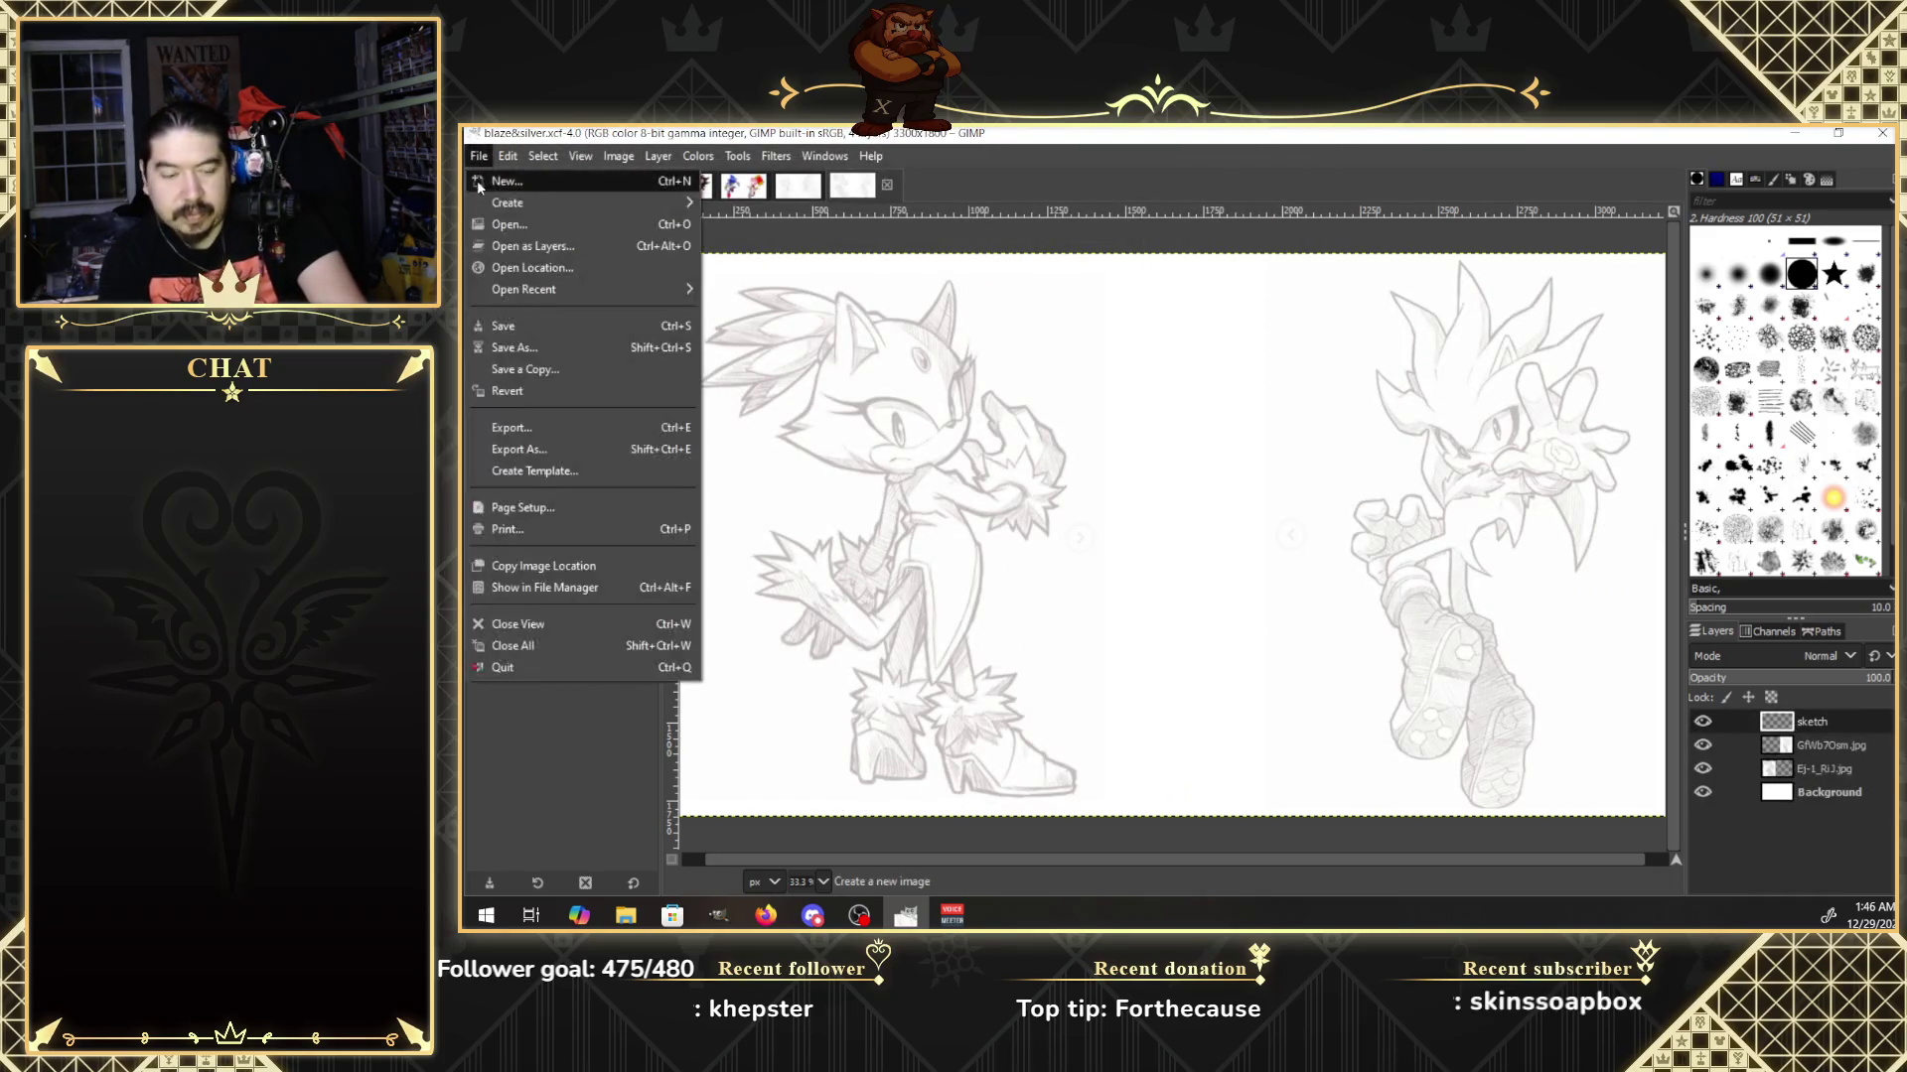
pyautogui.click(541, 227)
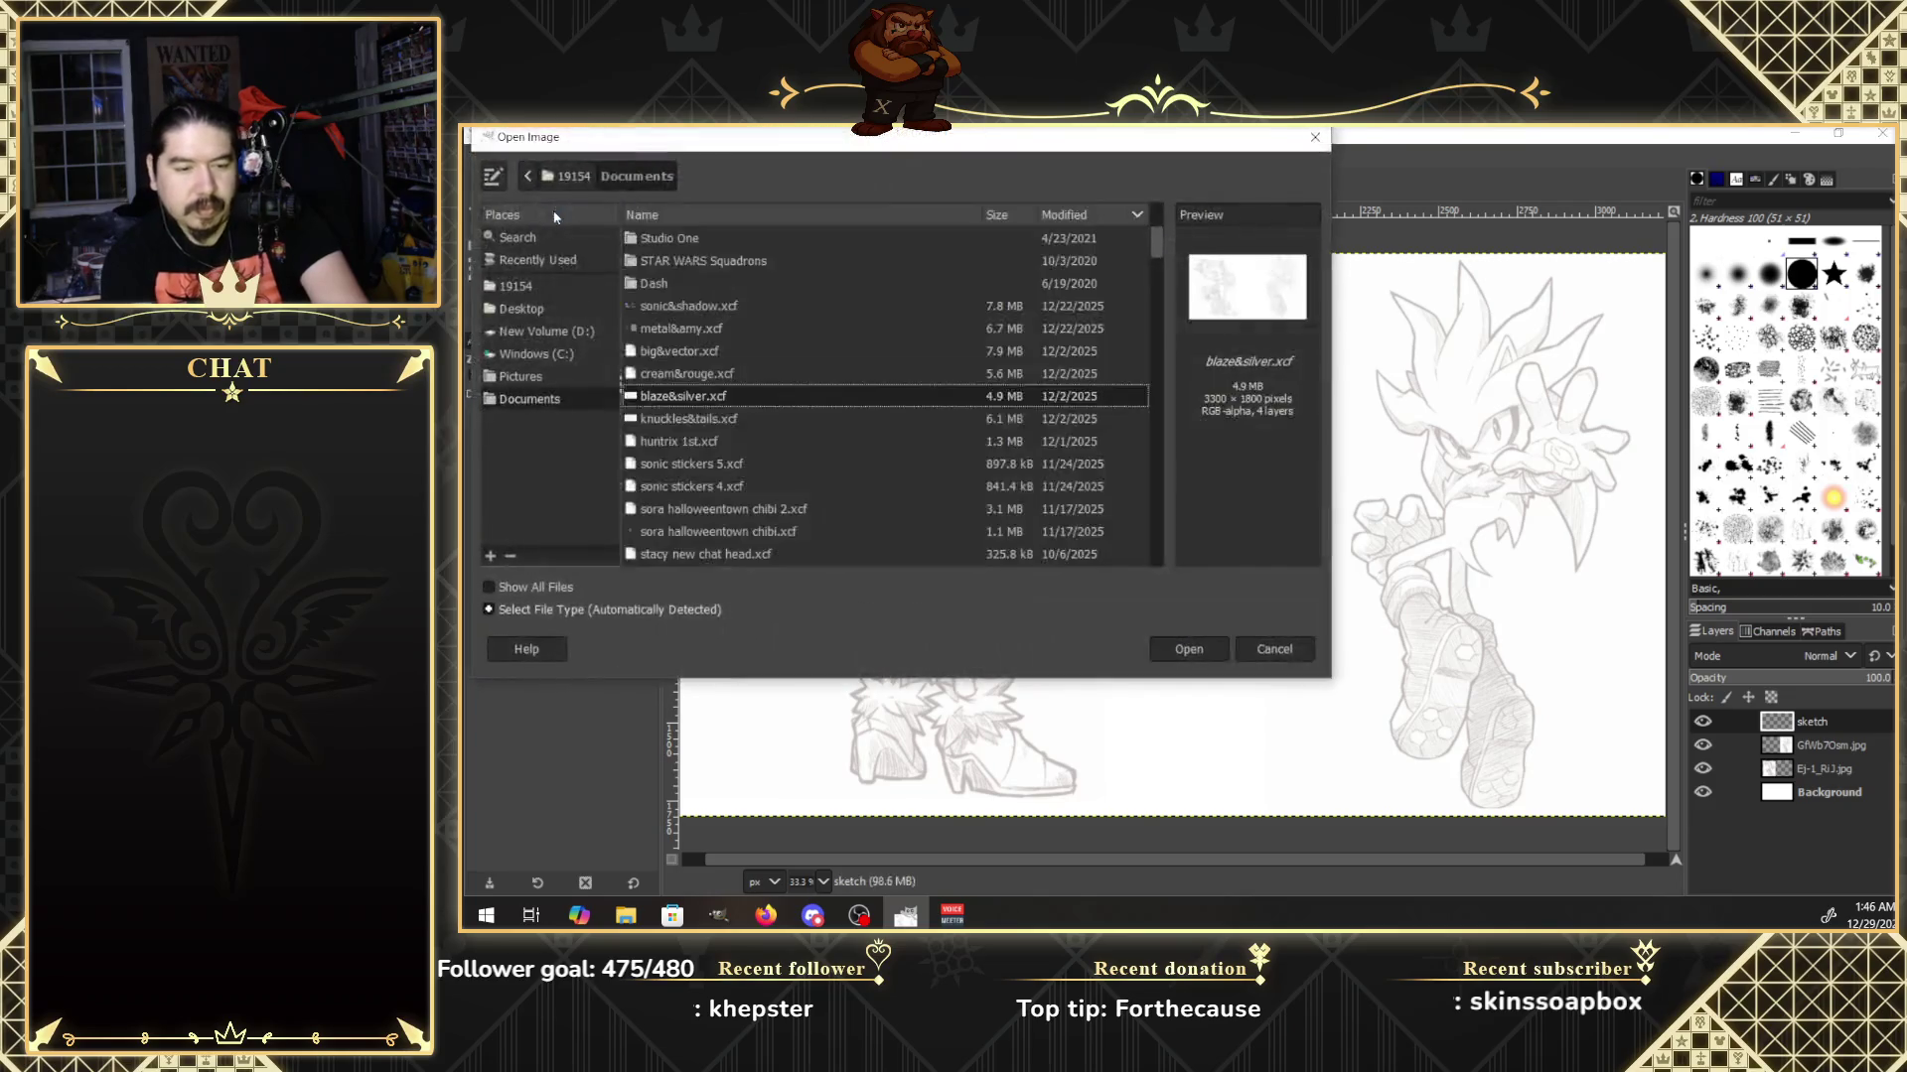
pyautogui.click(725, 375)
pyautogui.doubleClick(728, 382)
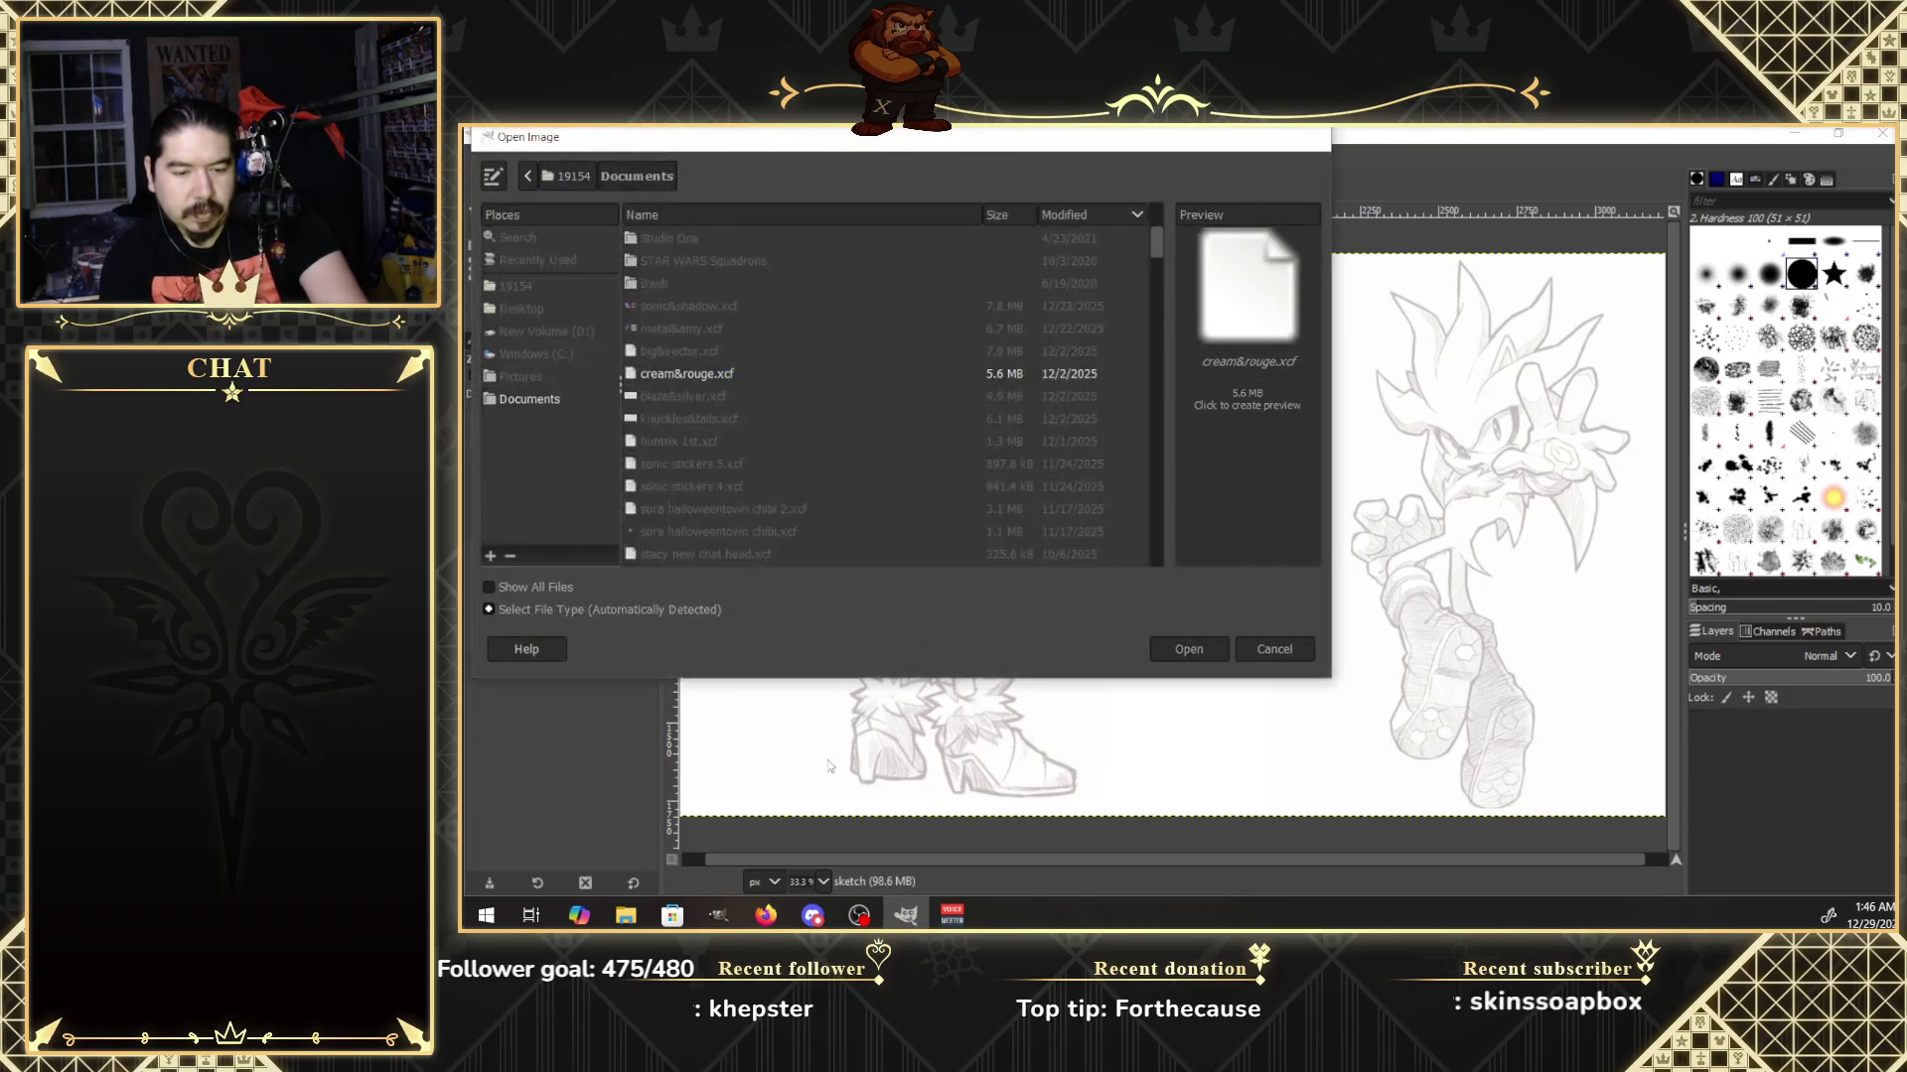
pyautogui.click(479, 157)
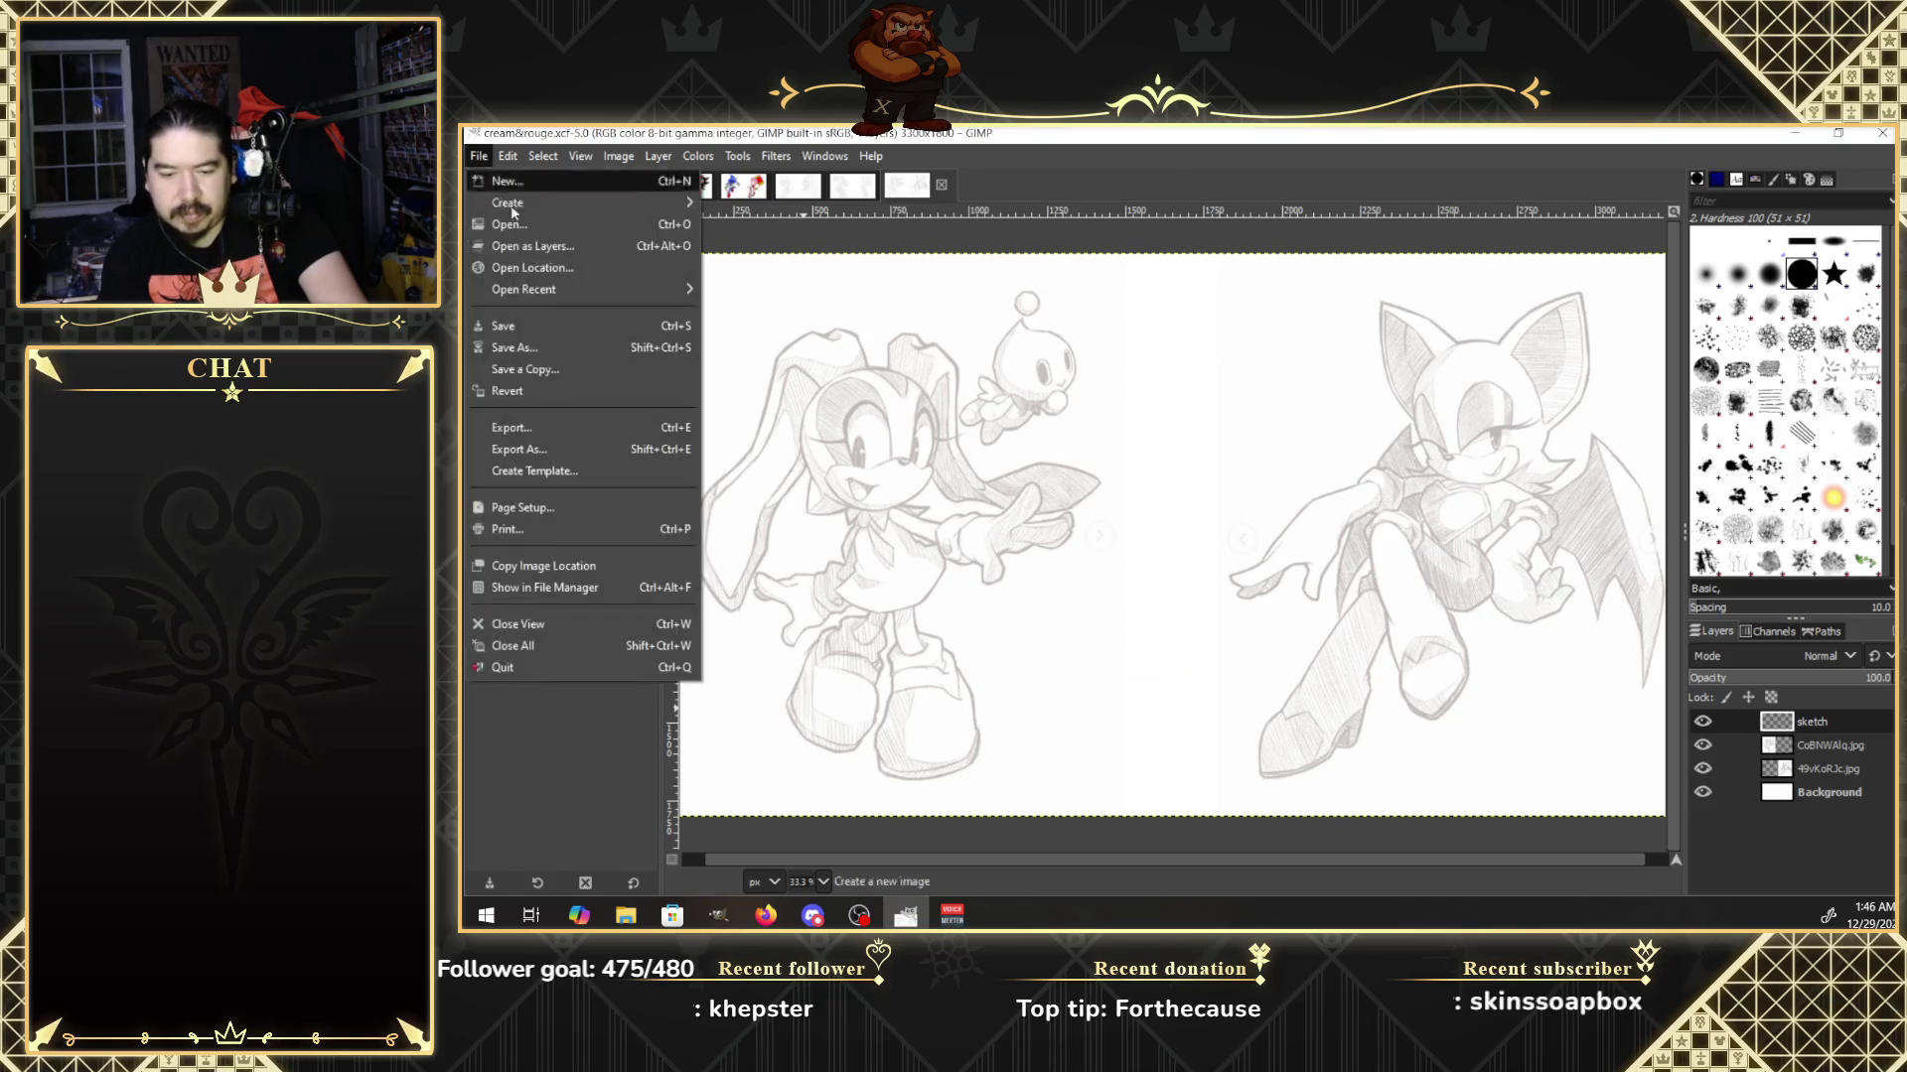
pyautogui.click(541, 227)
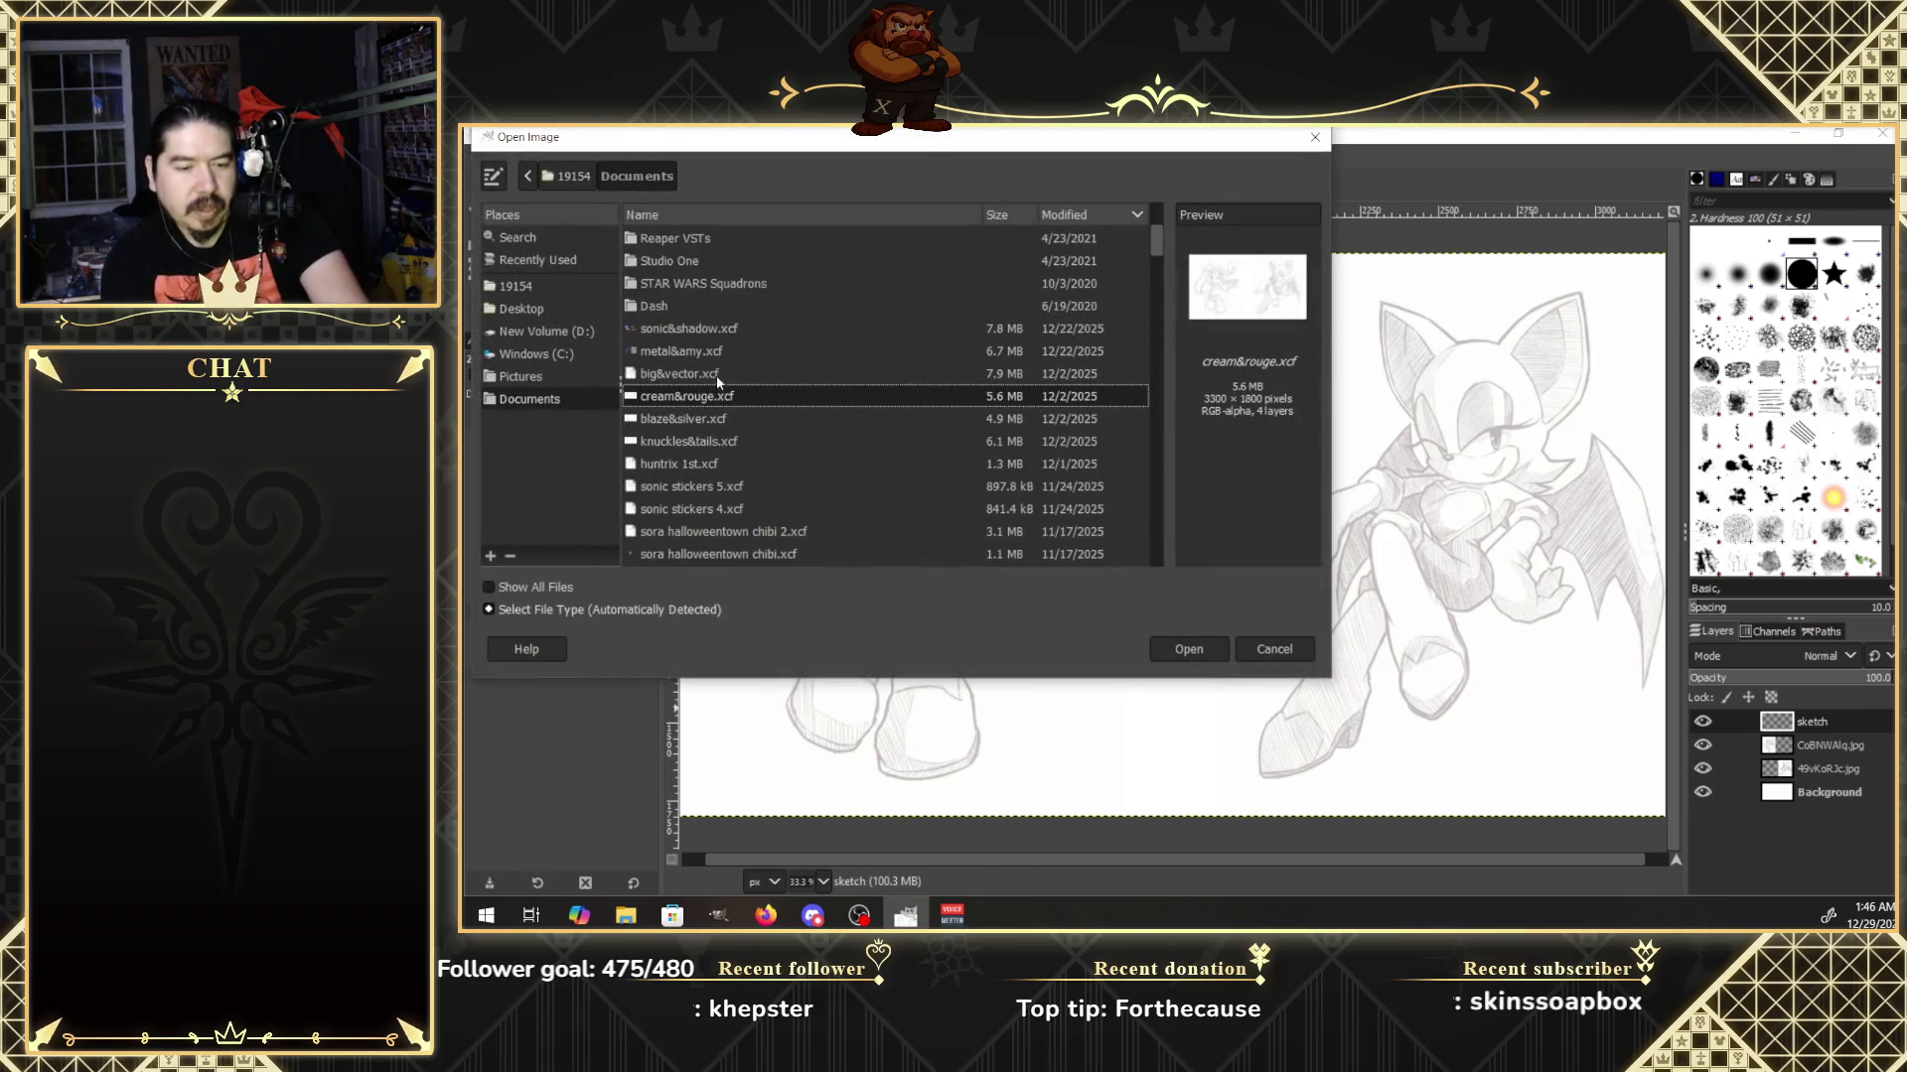
pyautogui.doubleClick(718, 374)
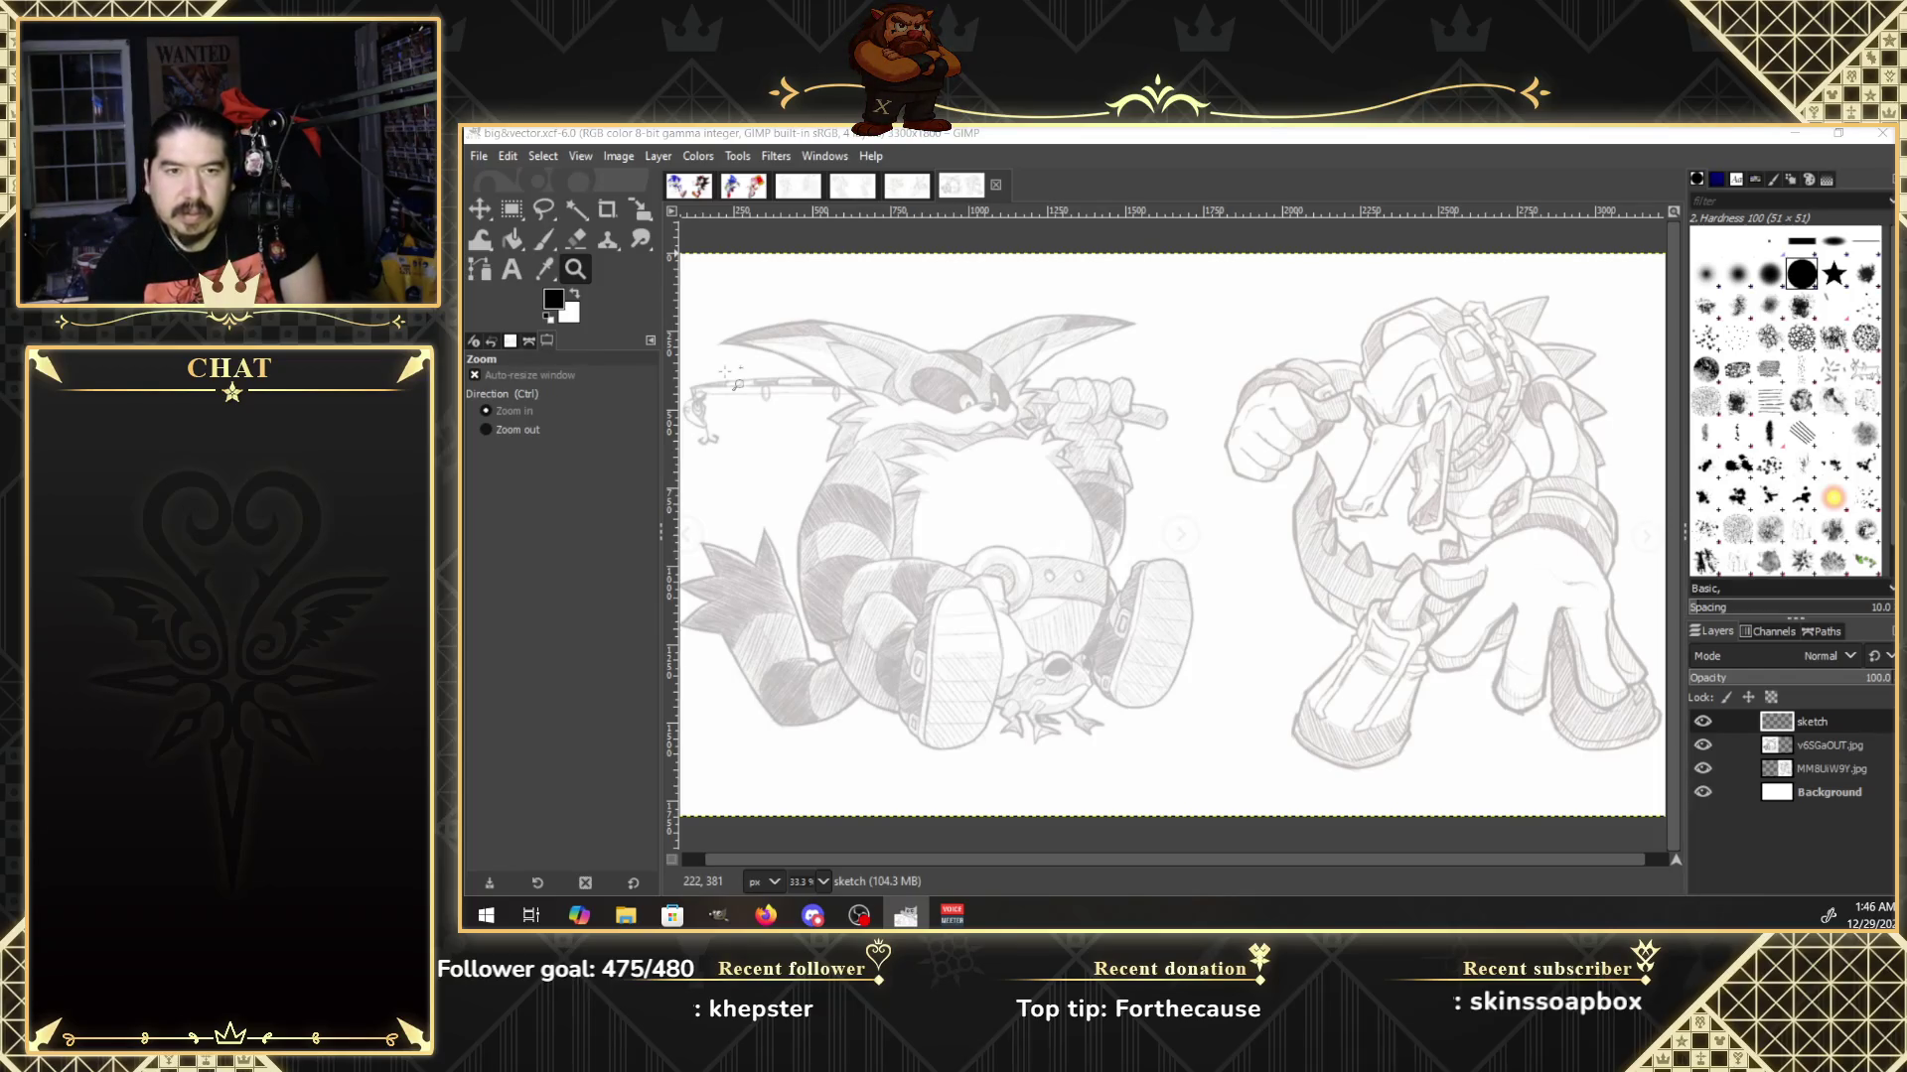
pyautogui.click(743, 186)
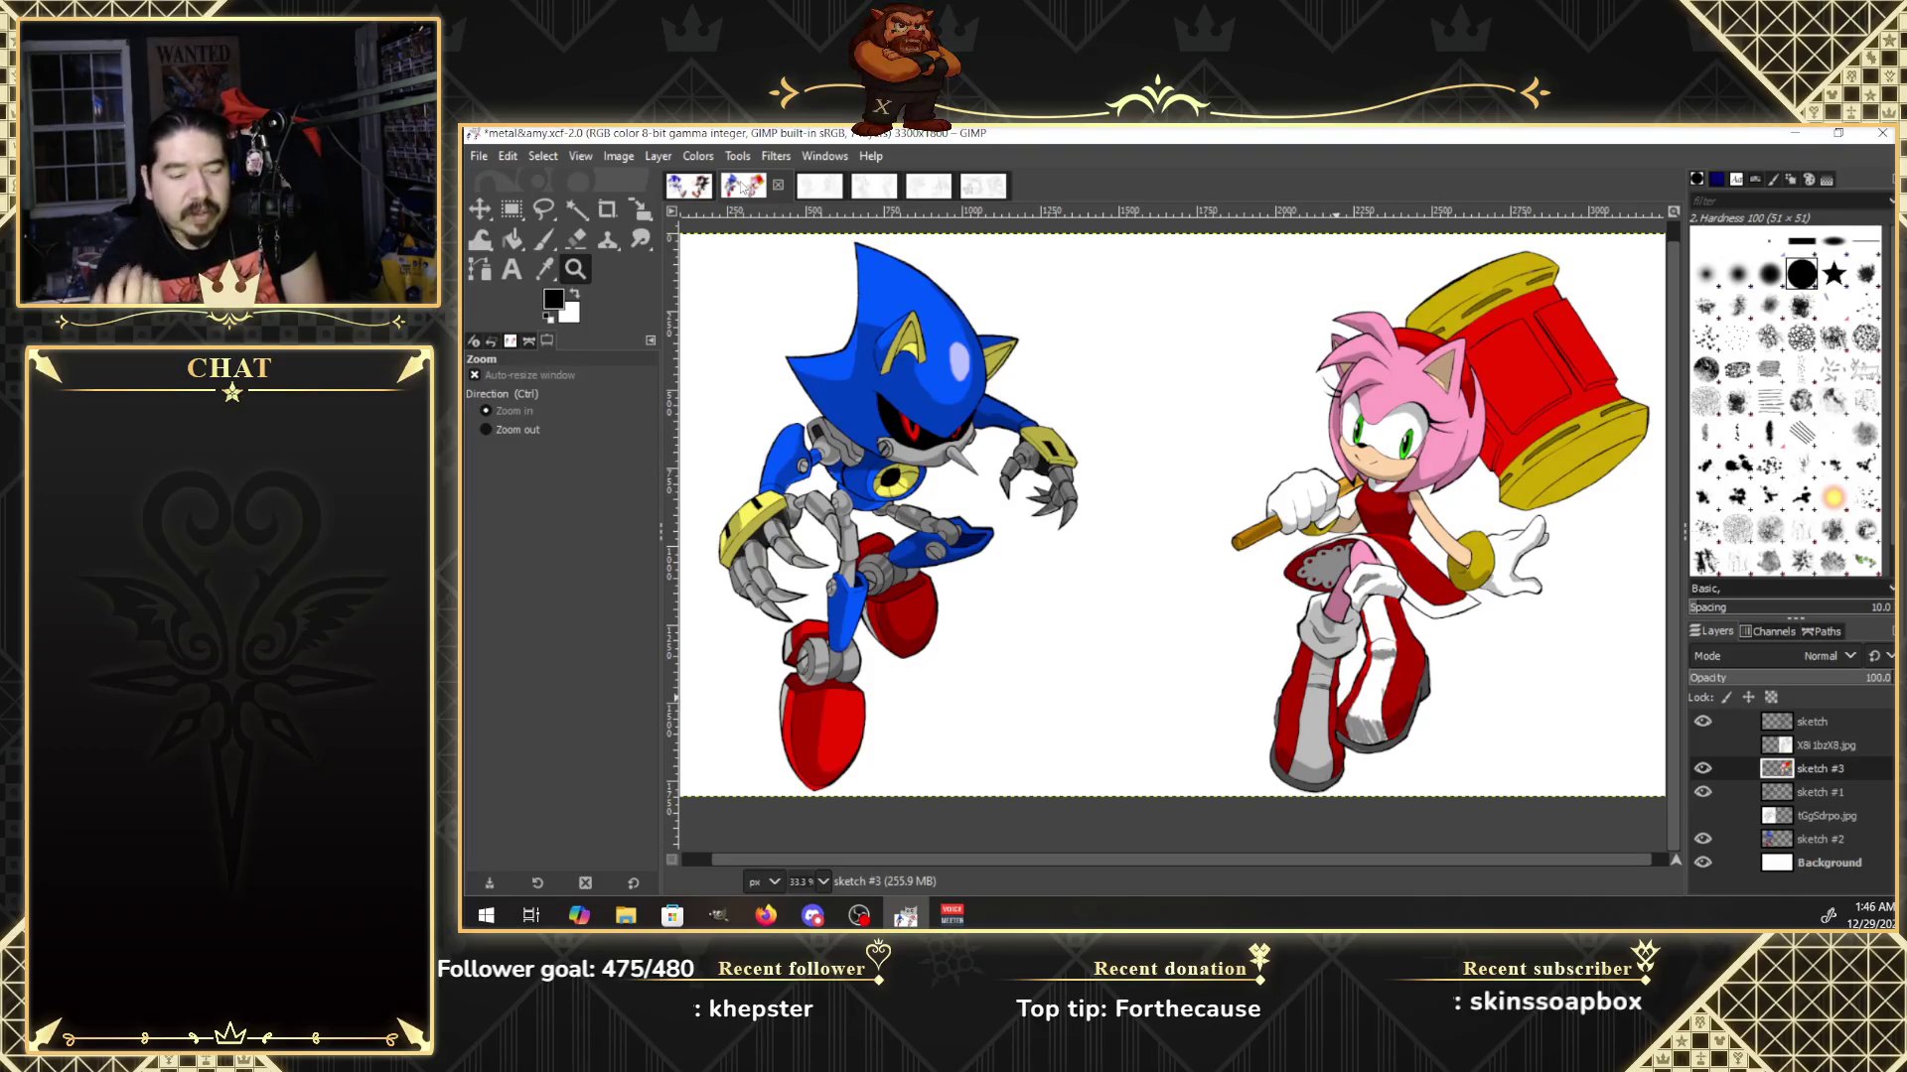
# Open sora halloweentown chibi.xcf and turn on its white Background layer.
pyautogui.click(479, 156)
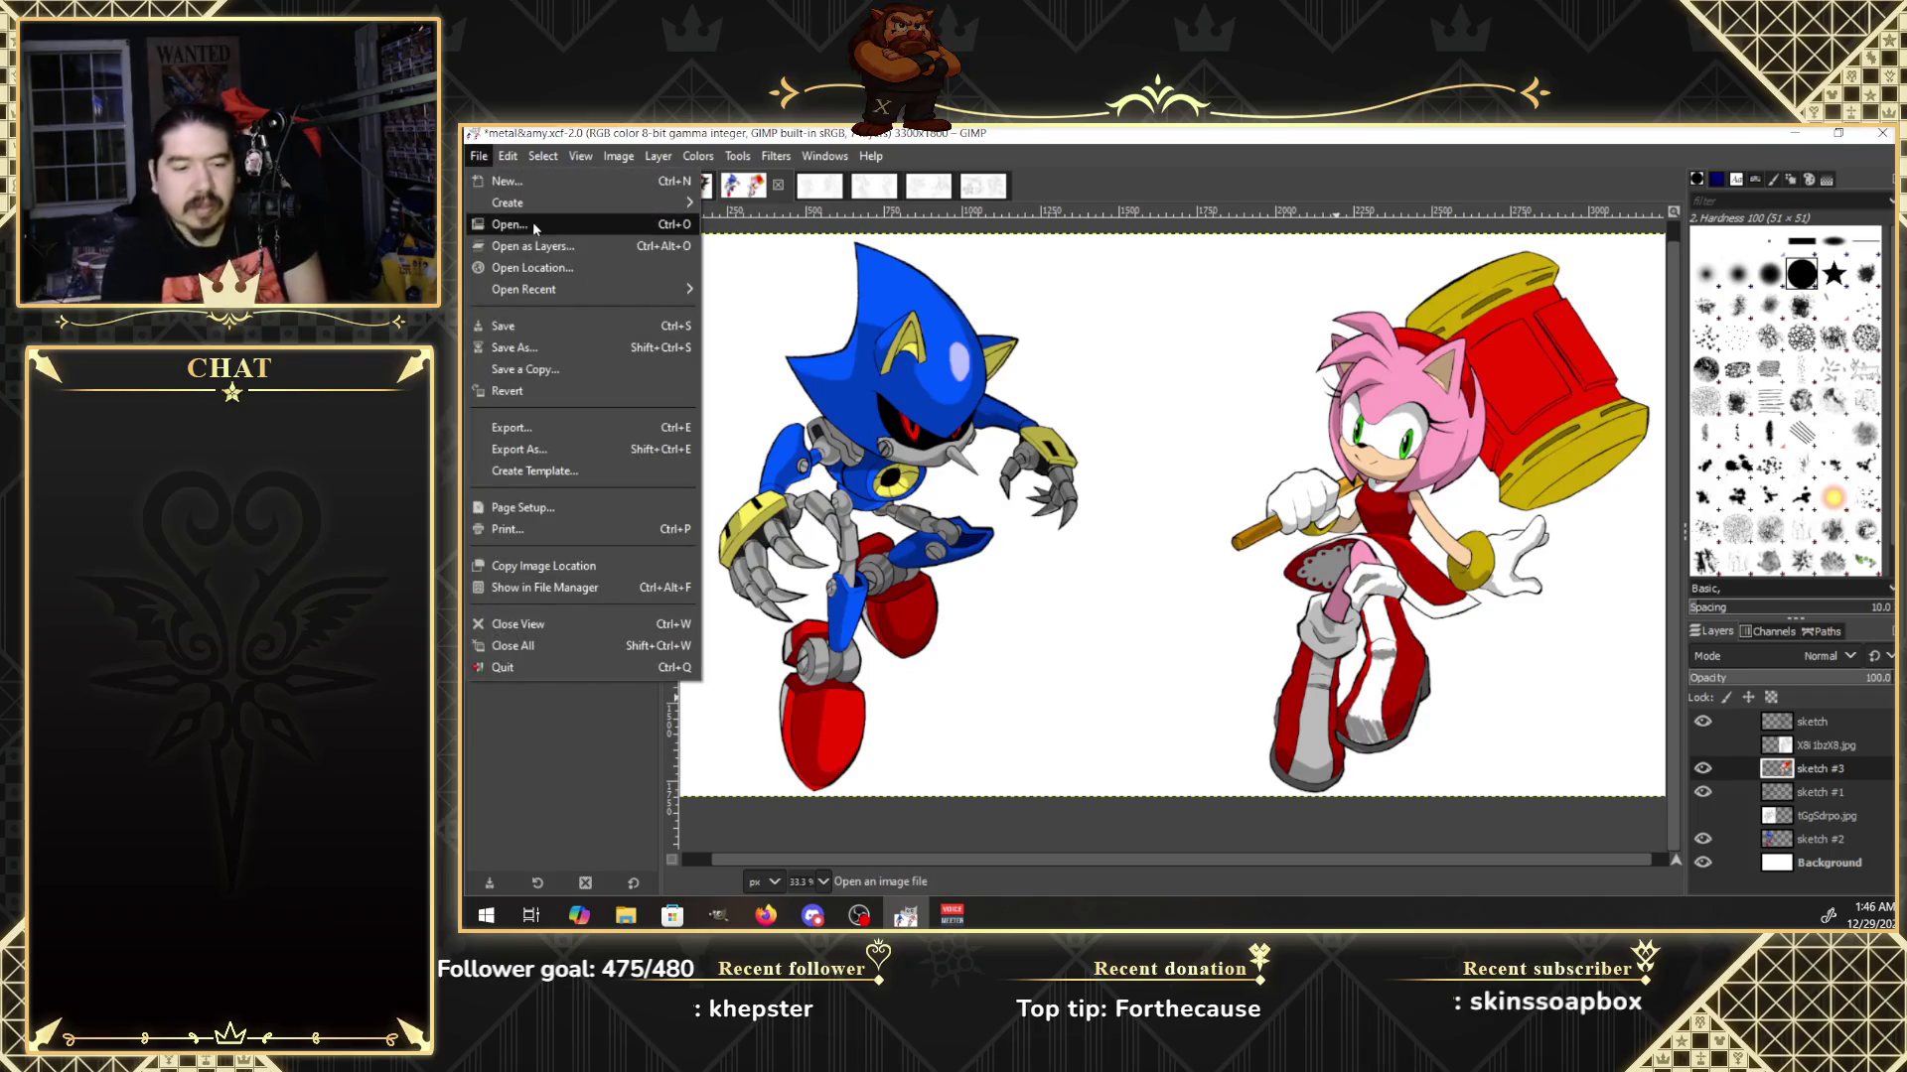
pyautogui.click(534, 226)
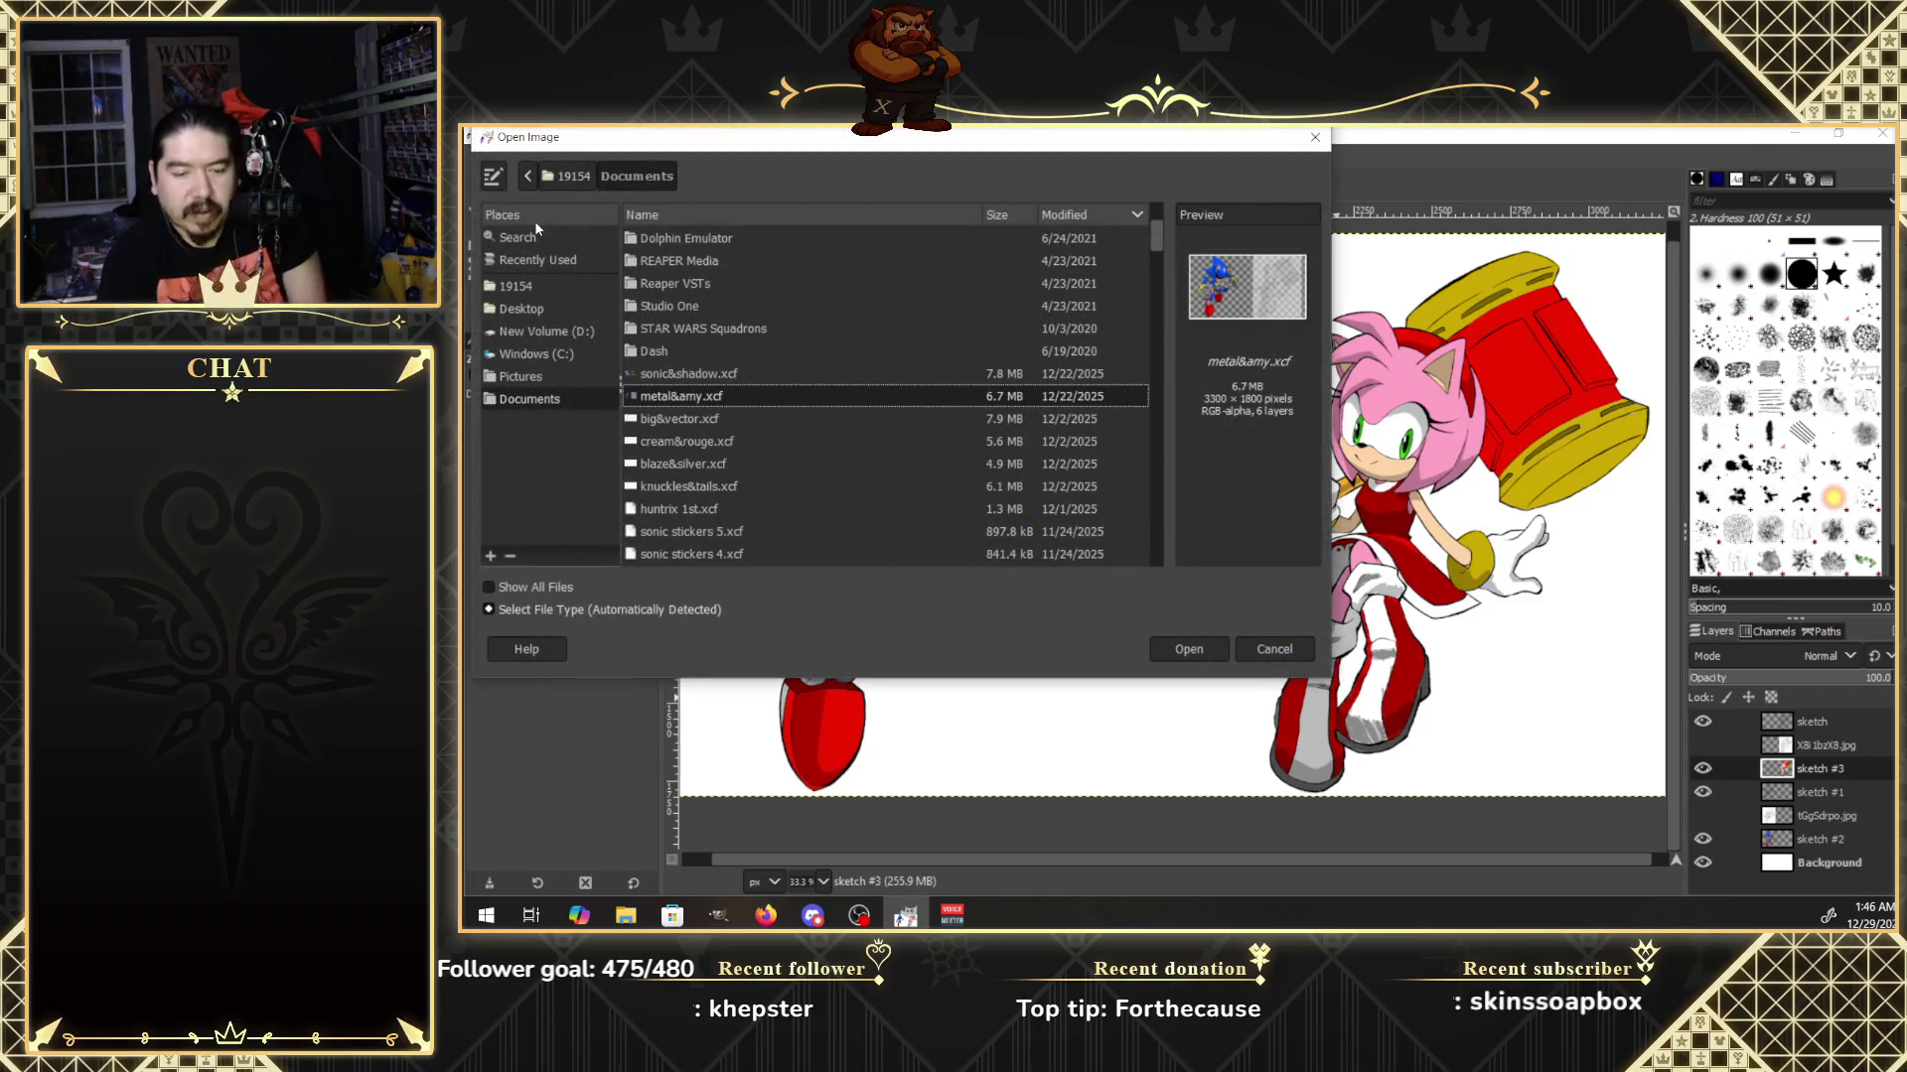
pyautogui.moveTo(1156, 244); pyautogui.dragTo(1157, 258)
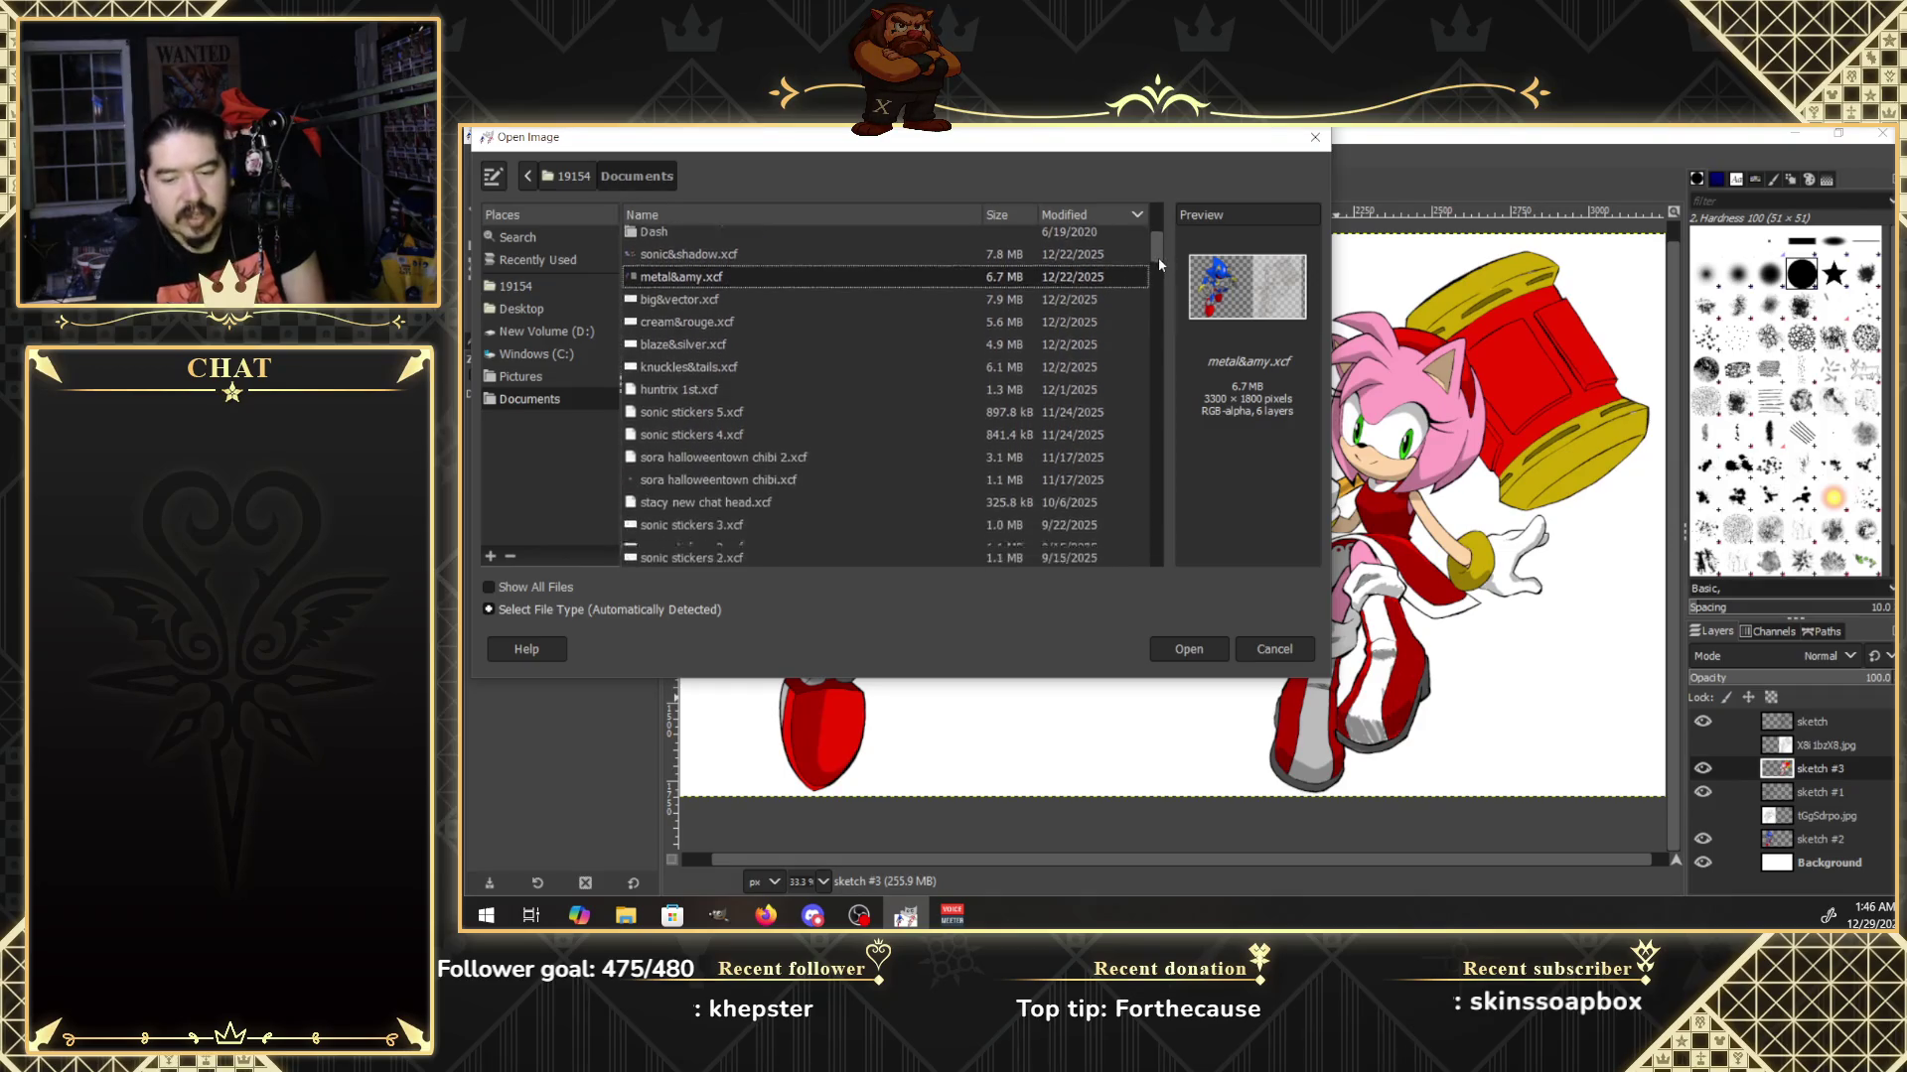
pyautogui.click(735, 480)
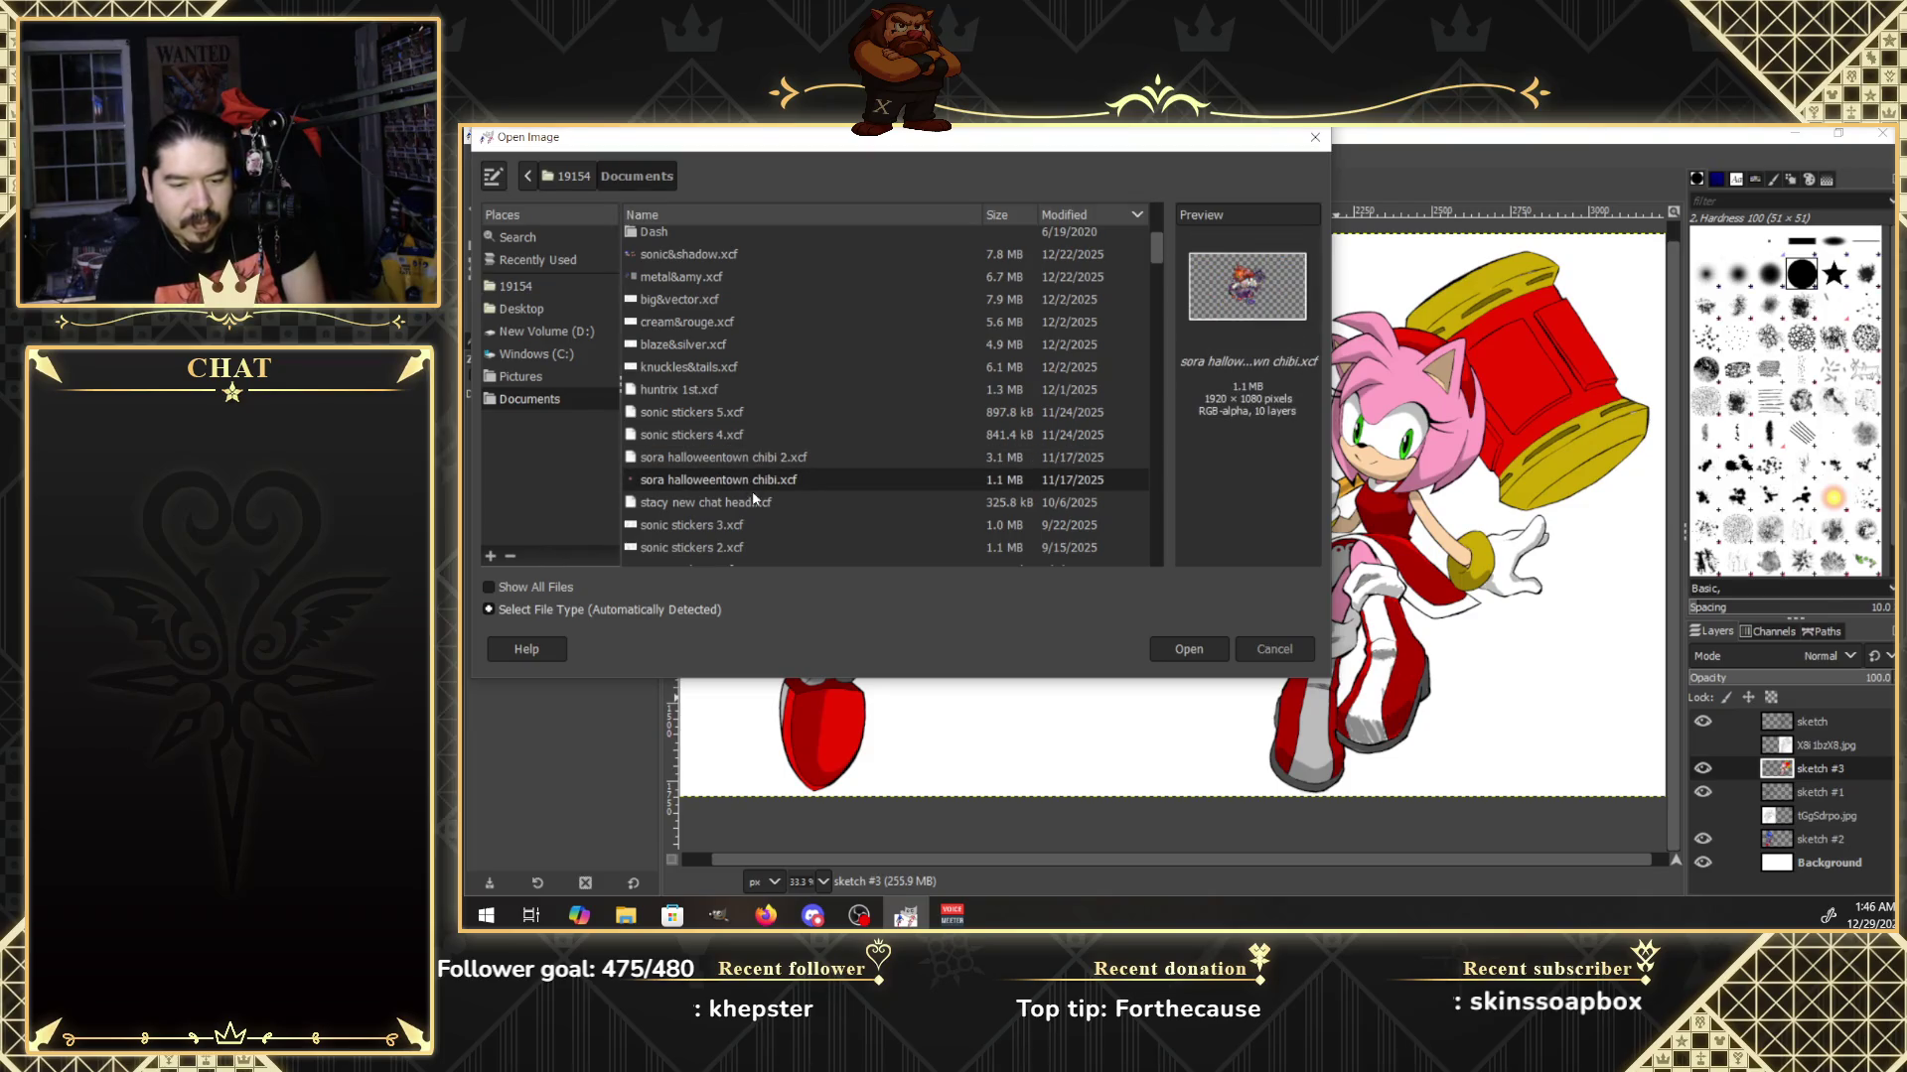
pyautogui.click(1197, 647)
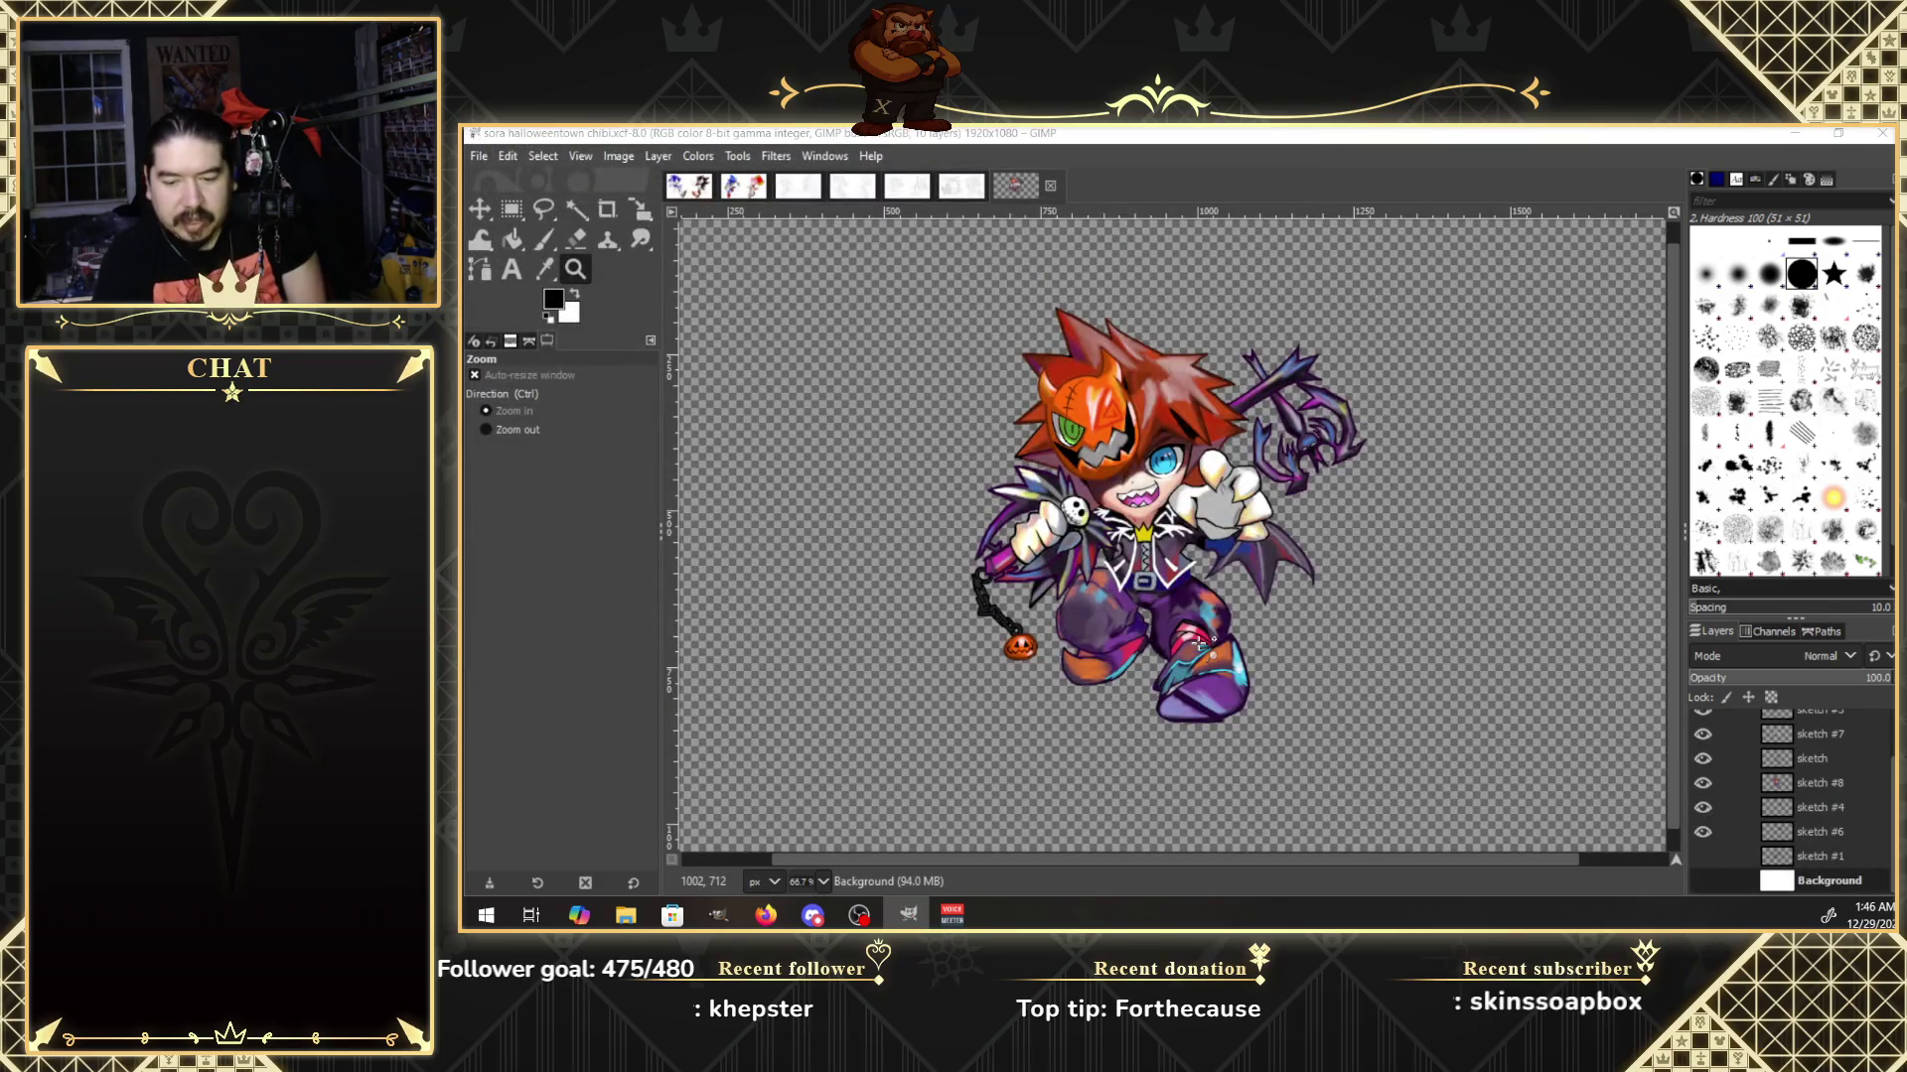
pyautogui.click(1702, 881)
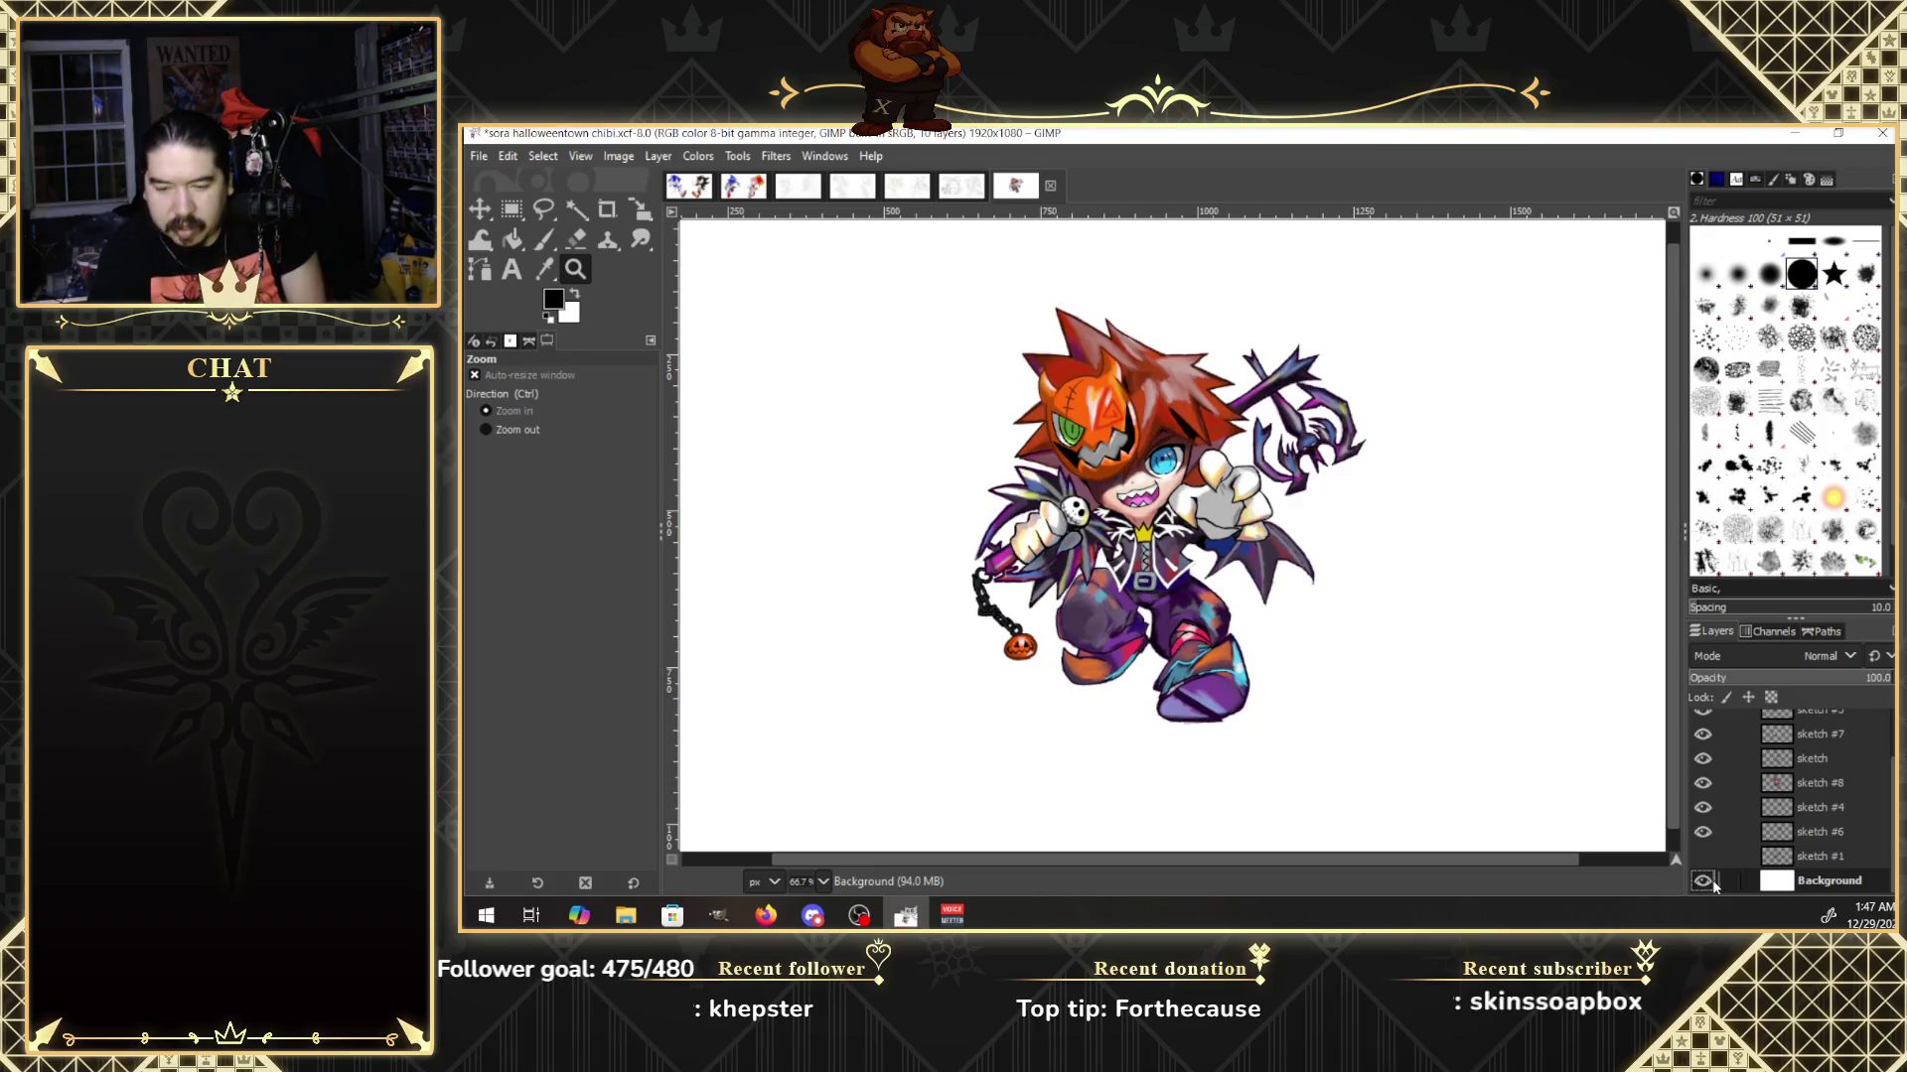
pyautogui.click(478, 156)
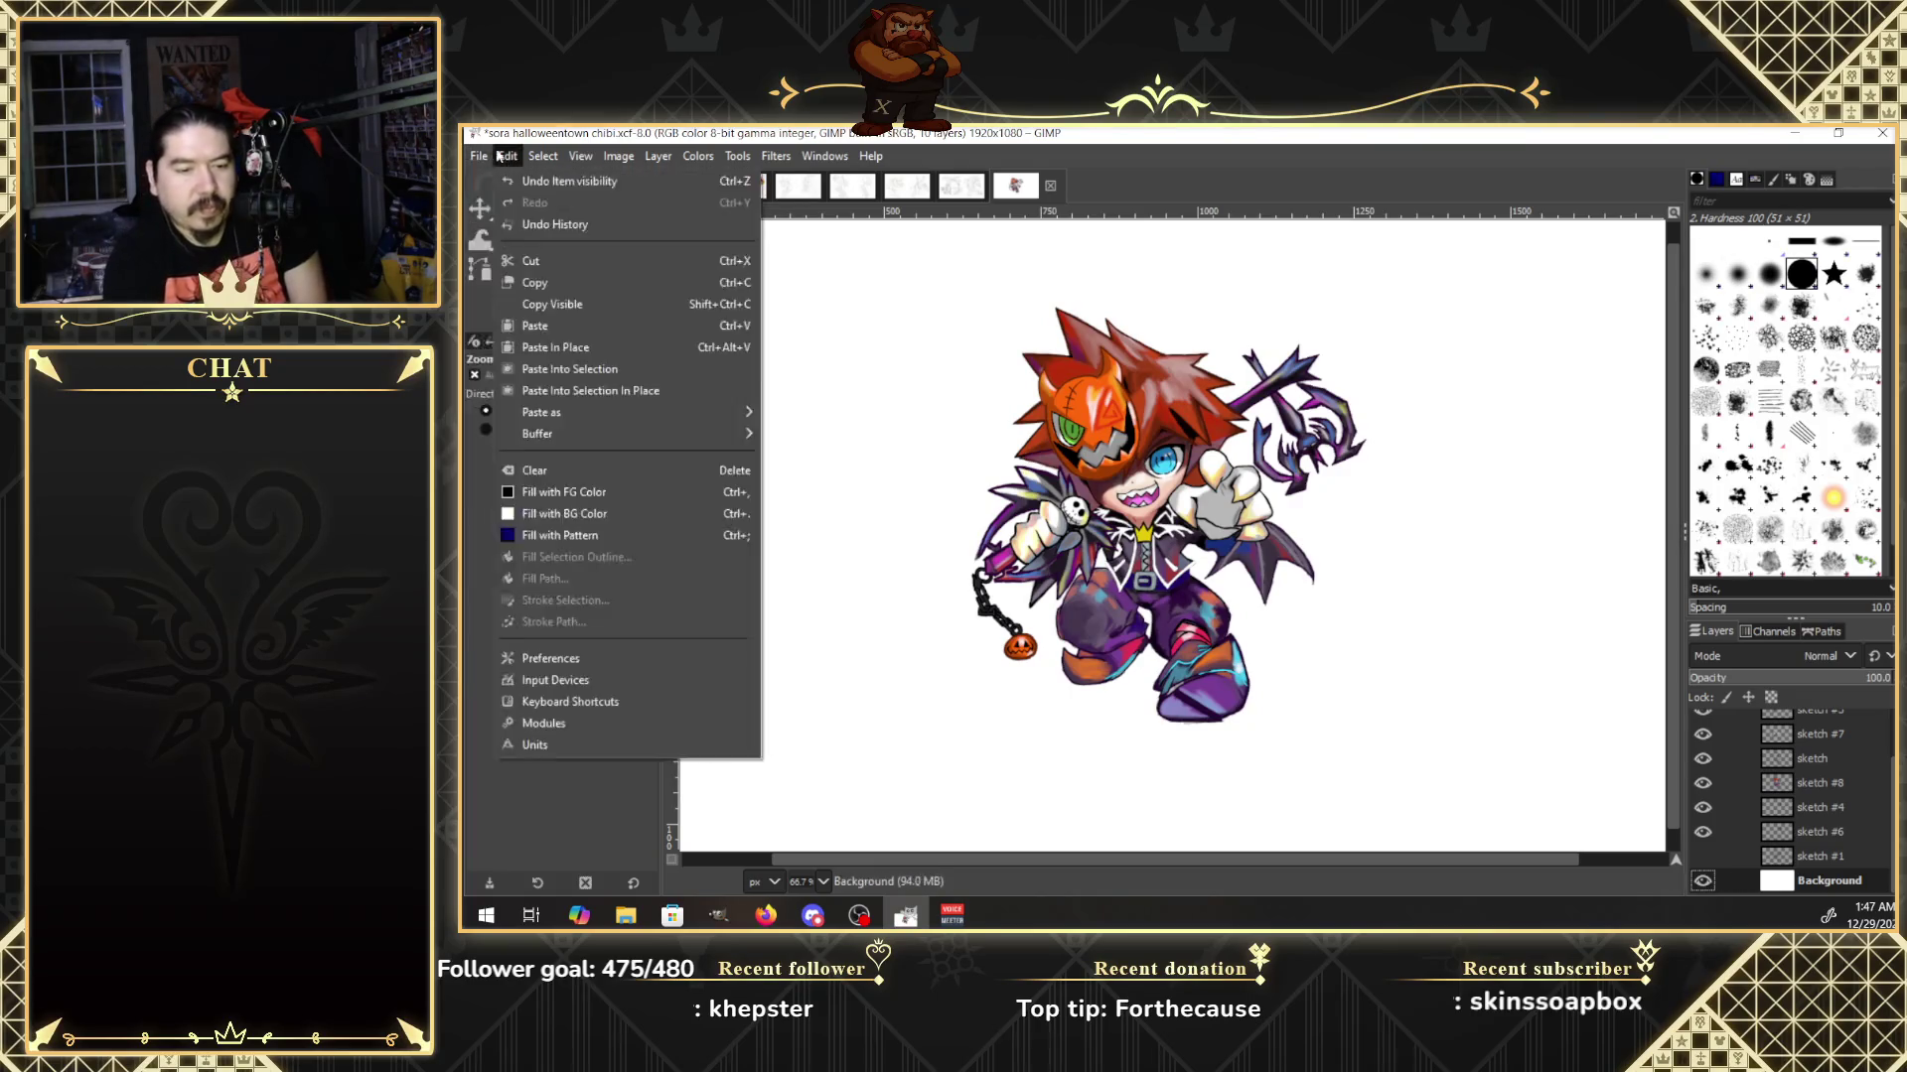
# In the Open Image dialog, preview stickers 2.xcf, wormmon.xcf, raid keyblade.xcf and further Documents files.
pyautogui.click(532, 226)
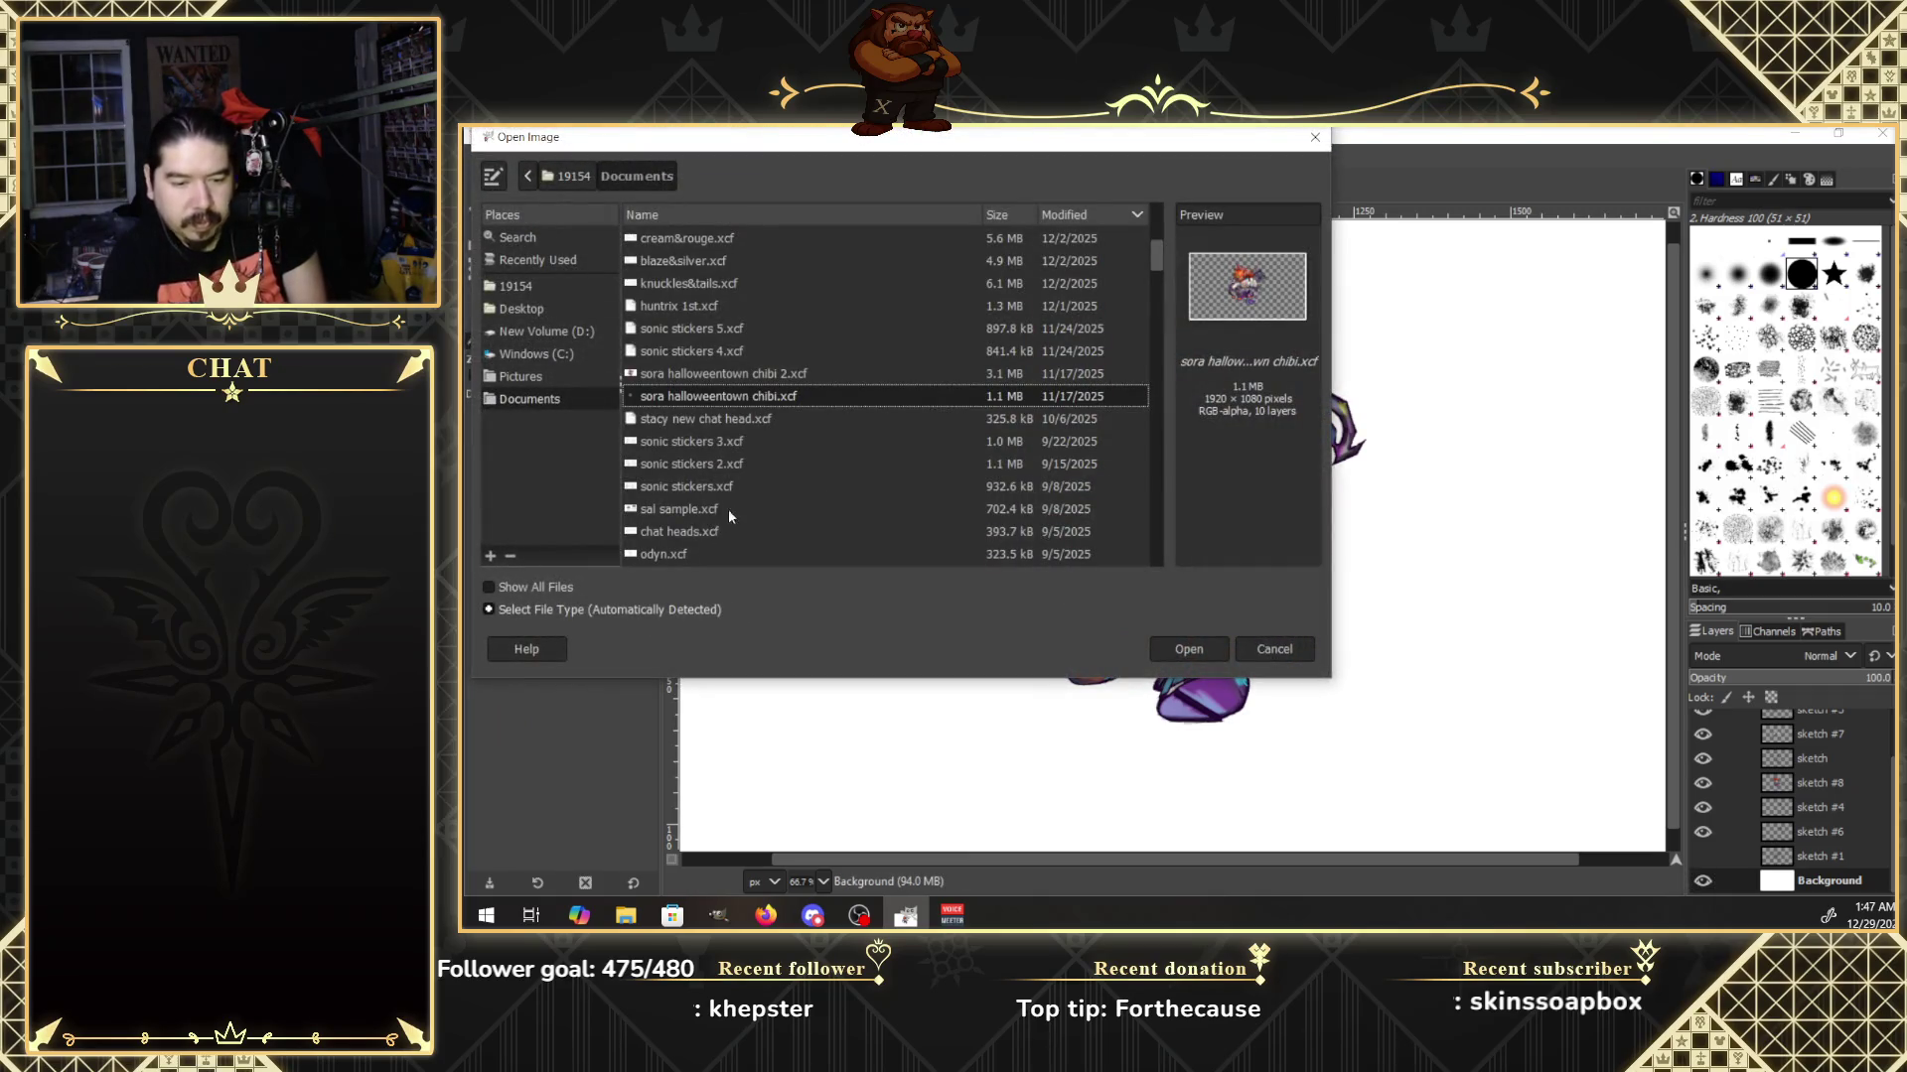
pyautogui.moveTo(1156, 261); pyautogui.dragTo(1158, 282)
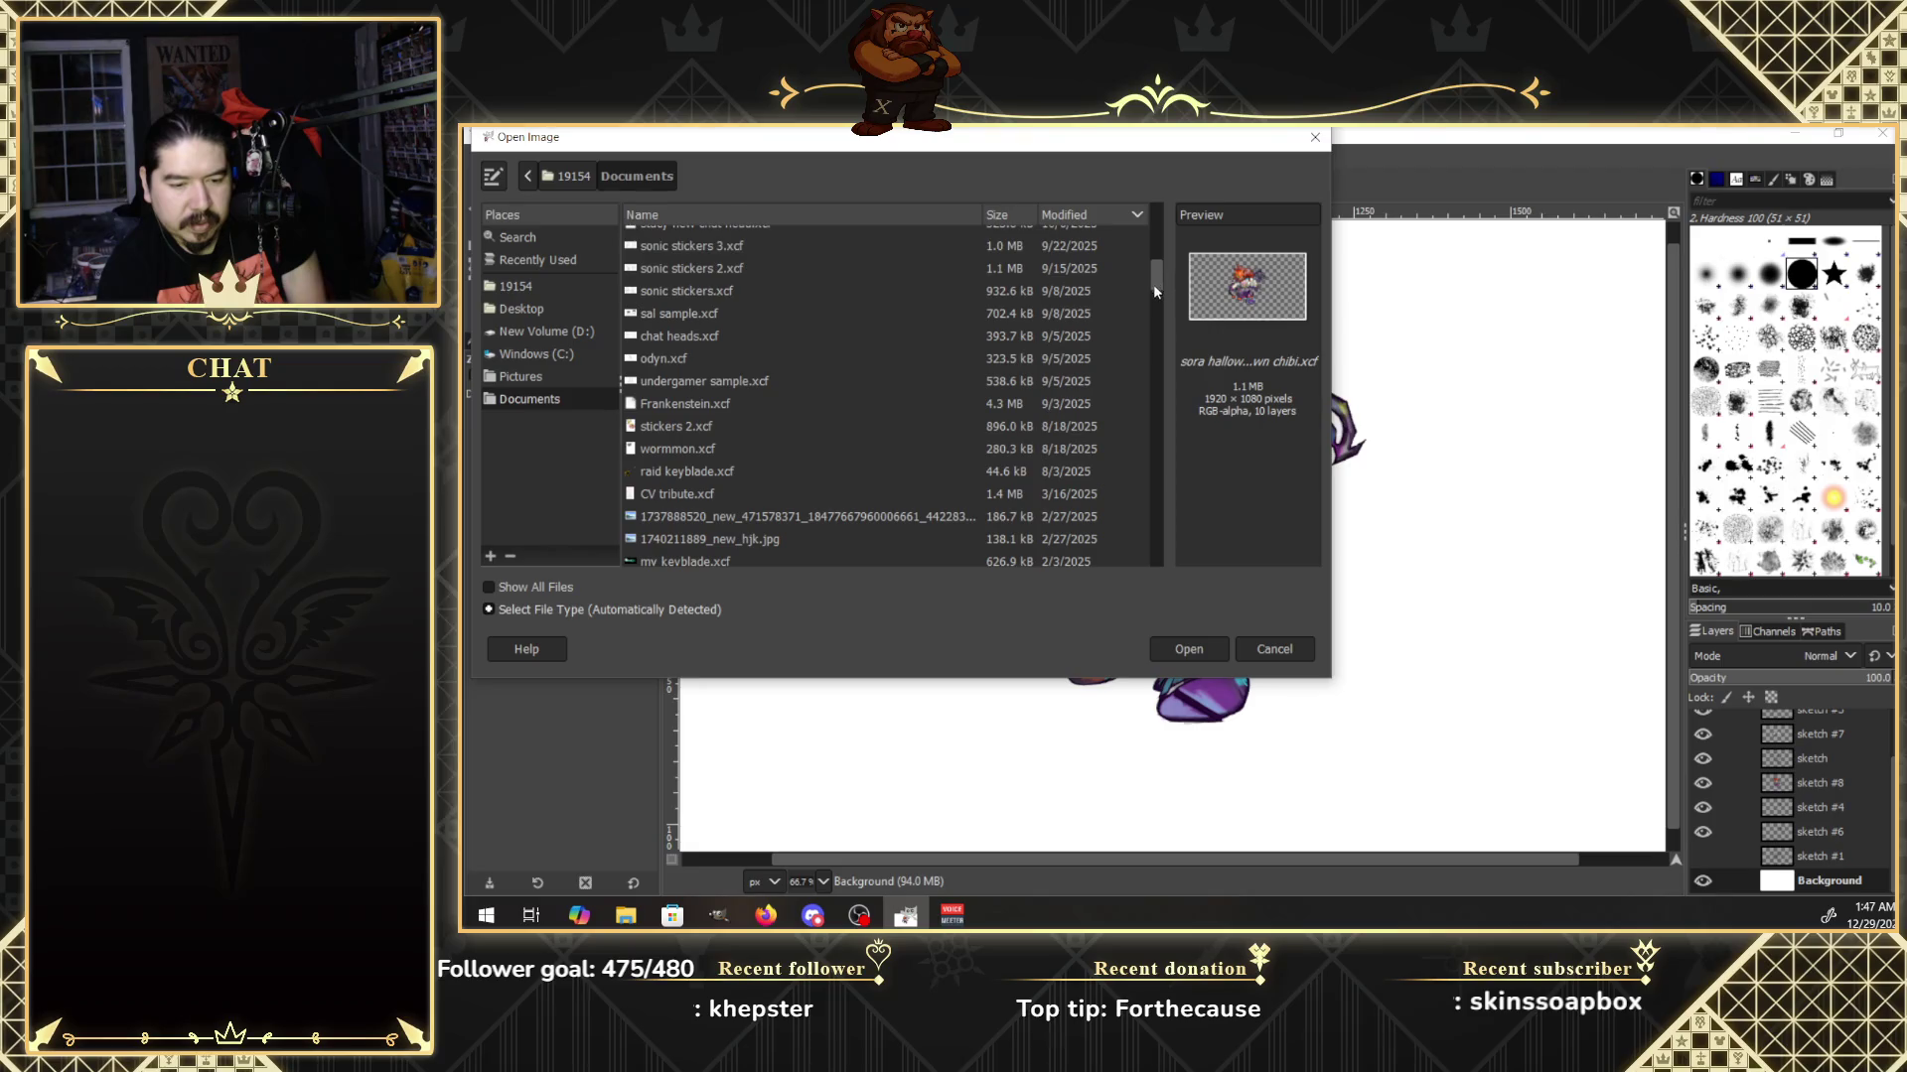
pyautogui.click(693, 427)
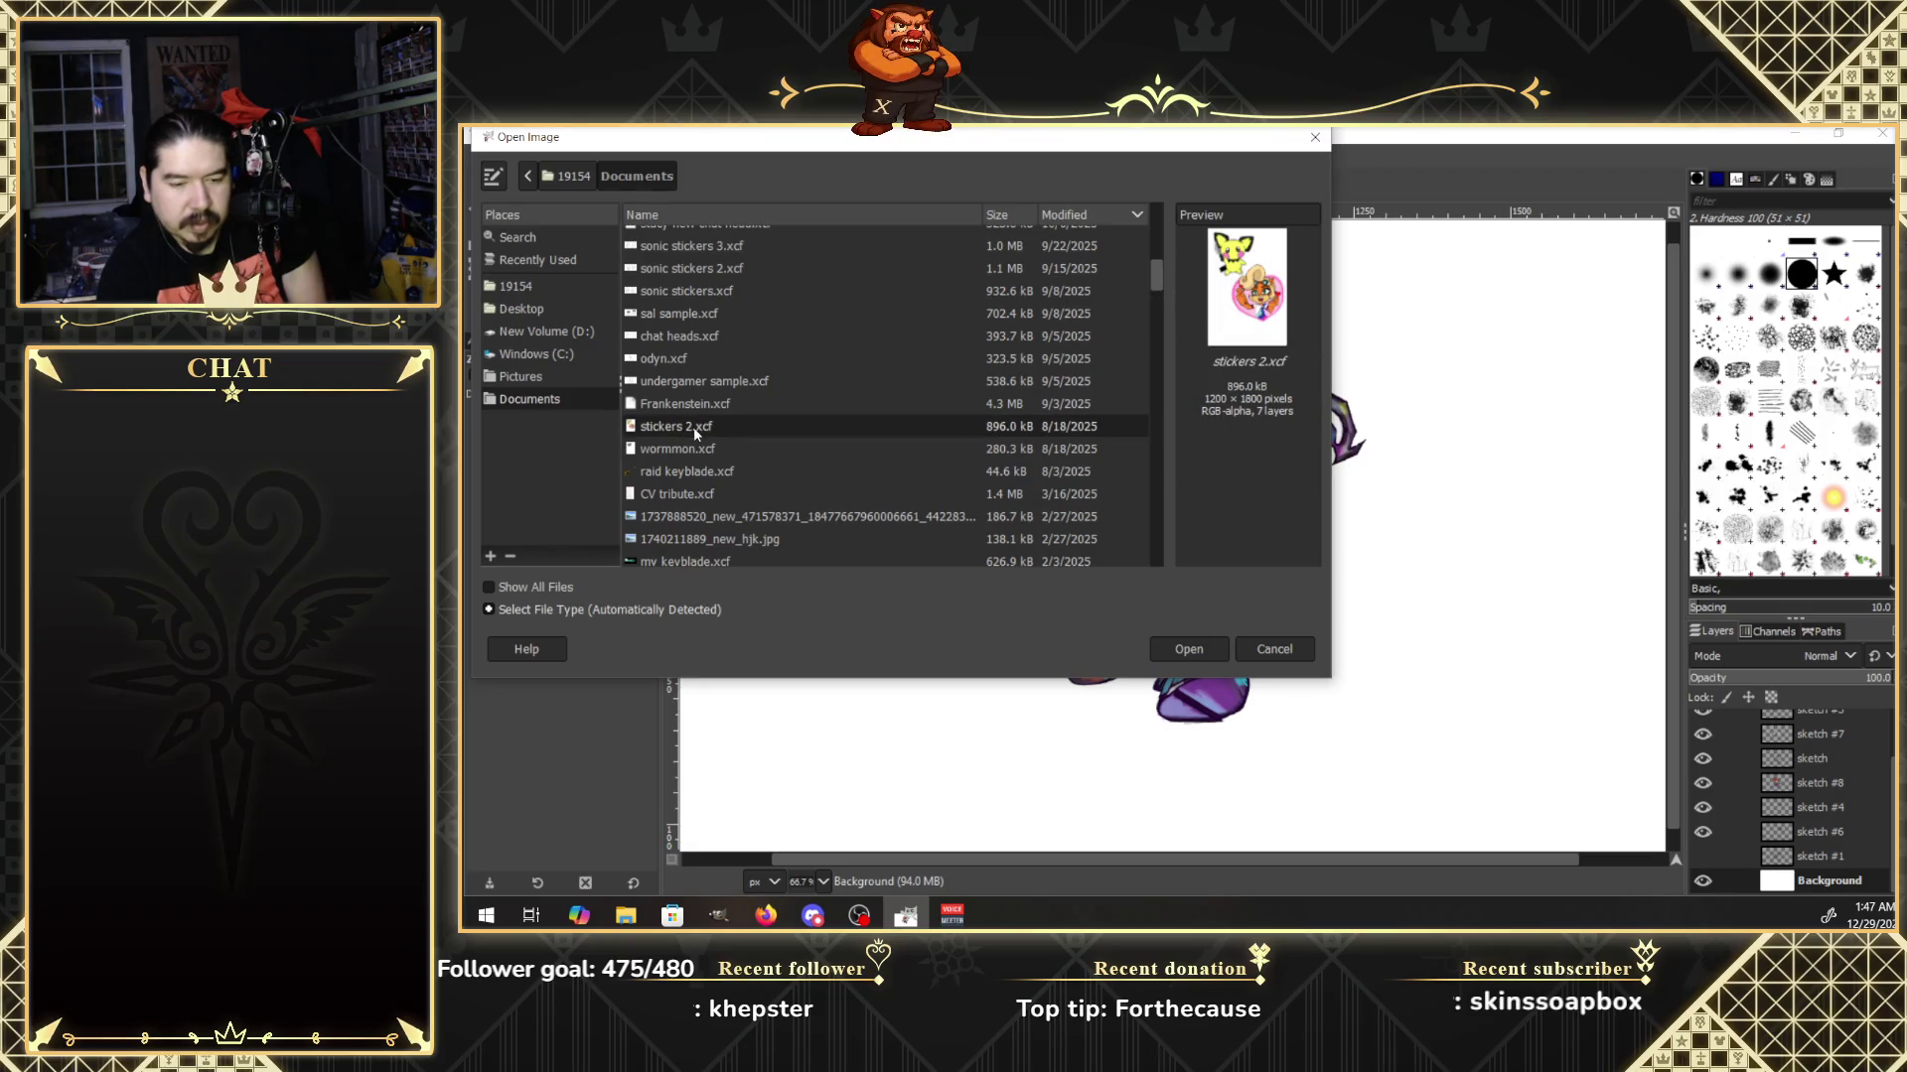
pyautogui.click(697, 452)
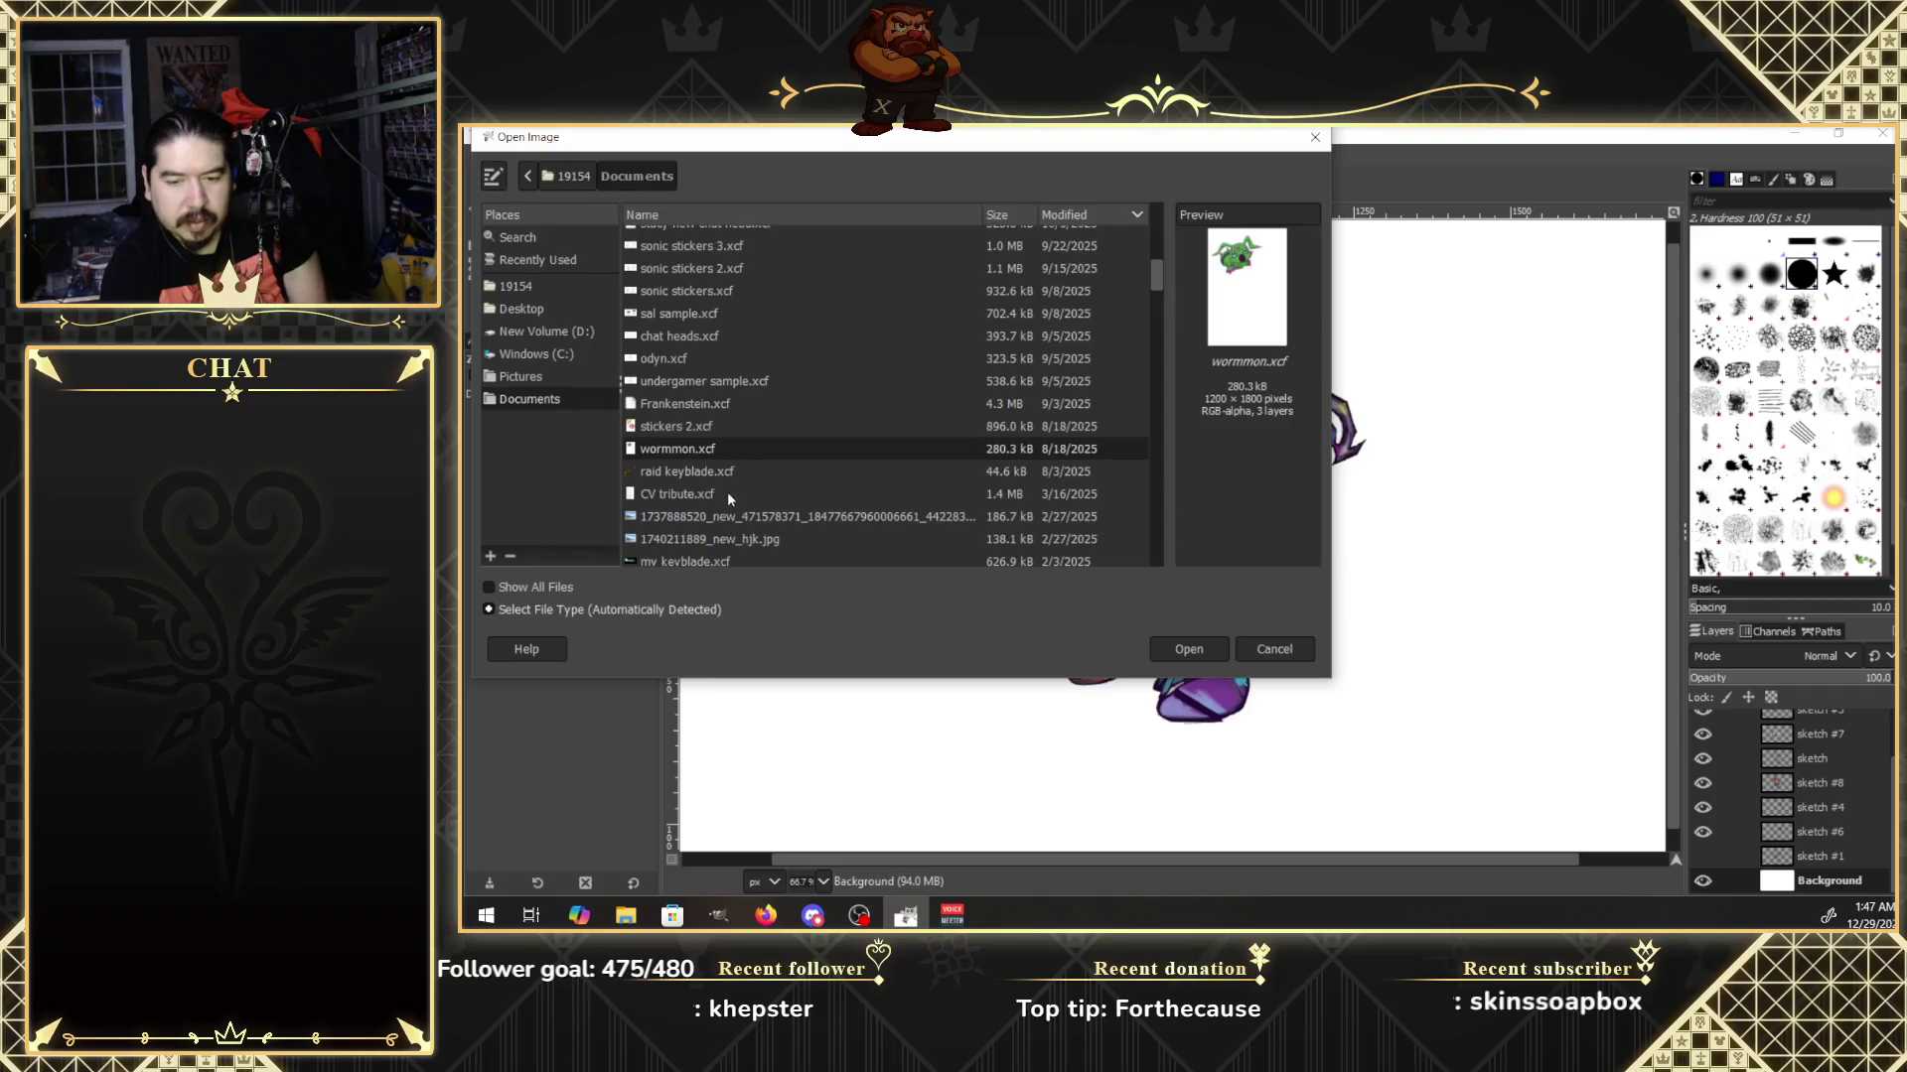
pyautogui.click(710, 472)
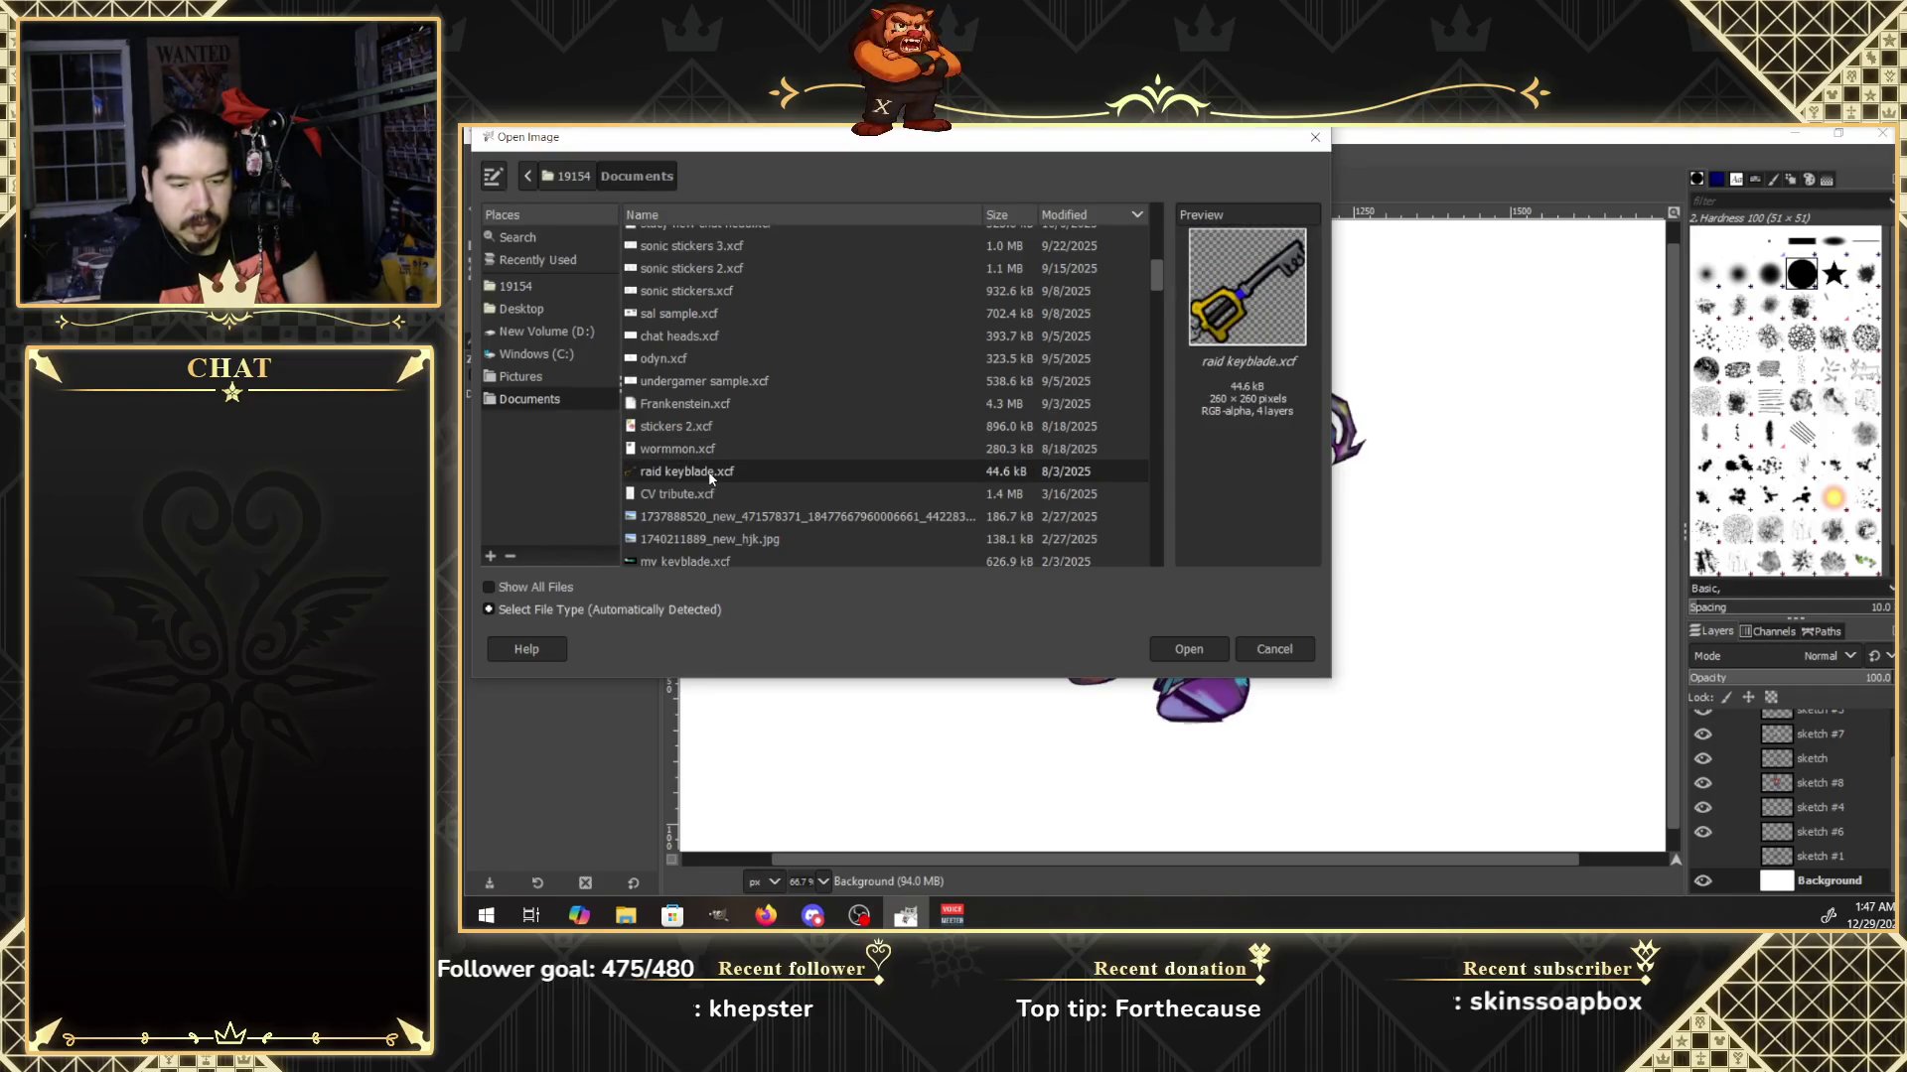
pyautogui.press('Down')
pyautogui.press('Down')
pyautogui.press('Down')
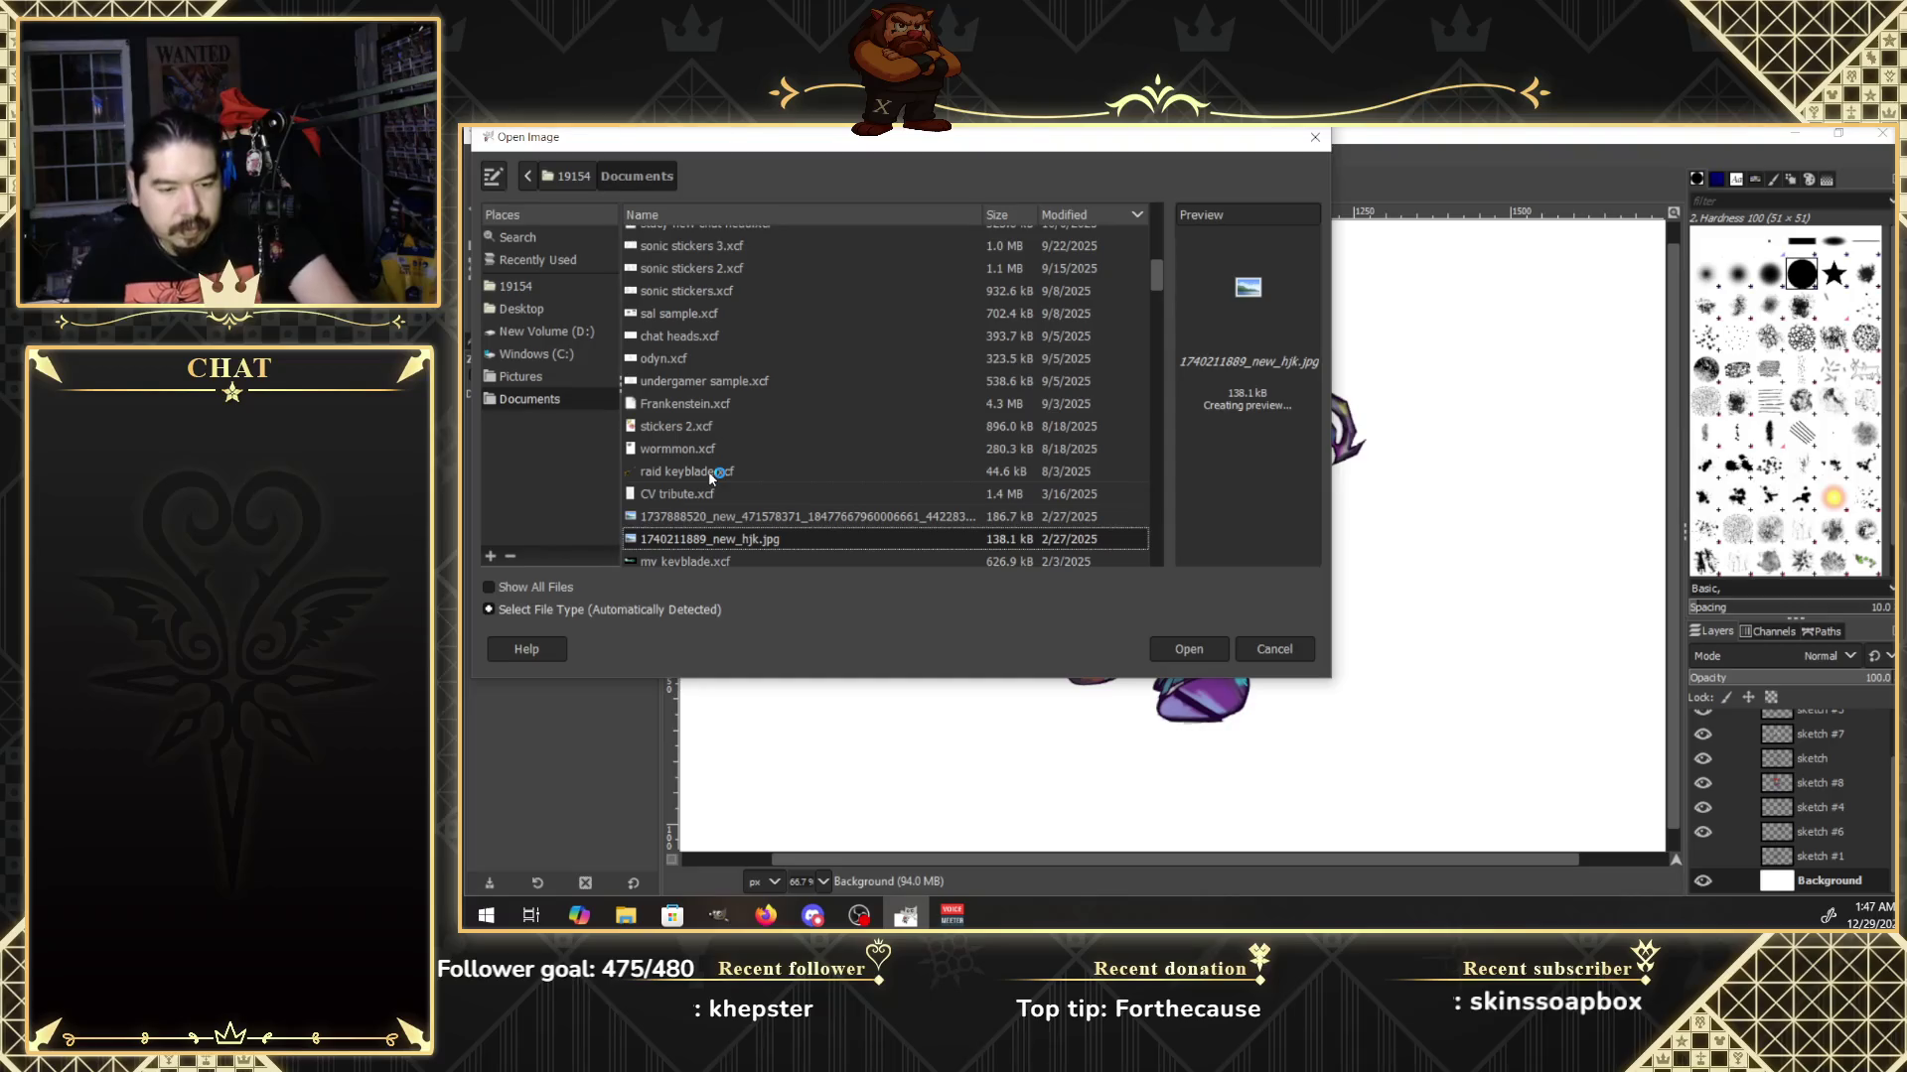
pyautogui.press('Down')
pyautogui.press('Down')
pyautogui.press('Down')
pyautogui.press('Down')
pyautogui.press('Down')
pyautogui.press('Down')
pyautogui.press('Down')
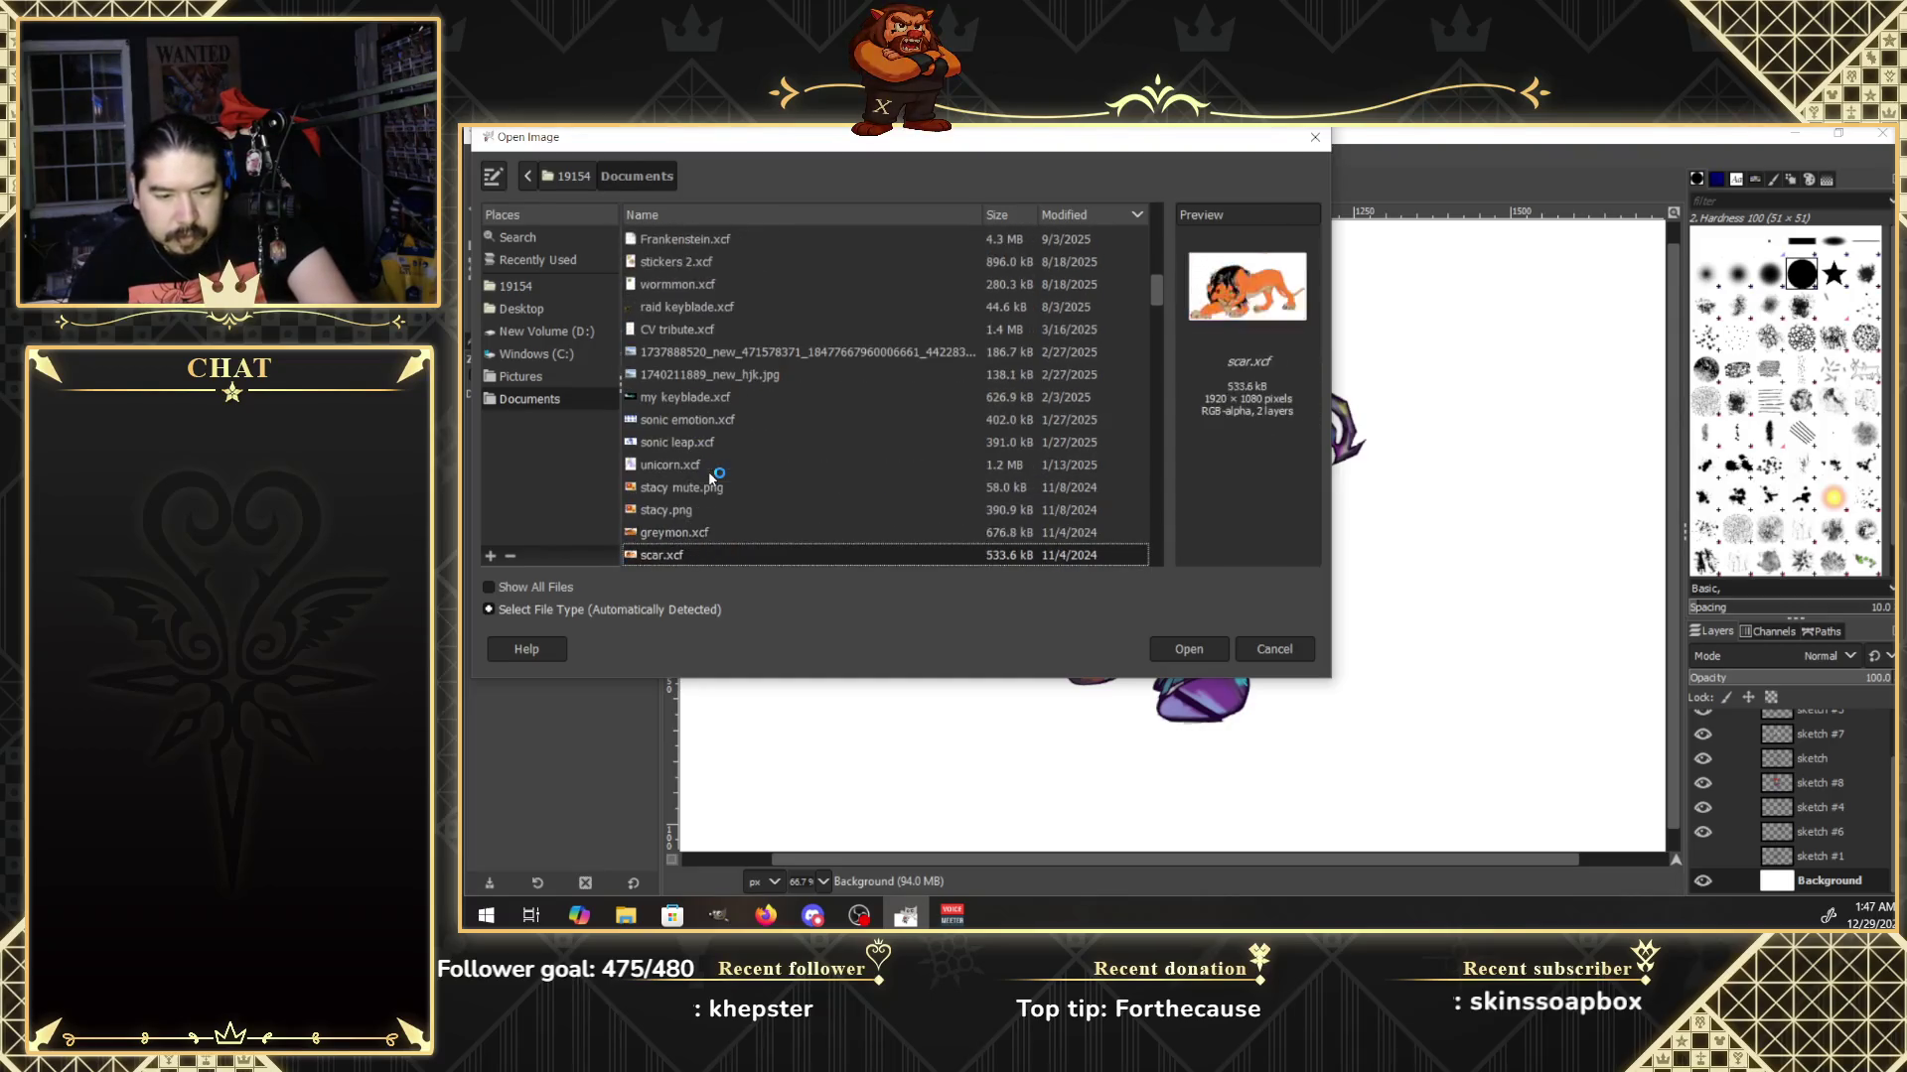
pyautogui.press('Down')
pyautogui.press('Down')
pyautogui.press('Down')
pyautogui.press('Down')
pyautogui.press('Down')
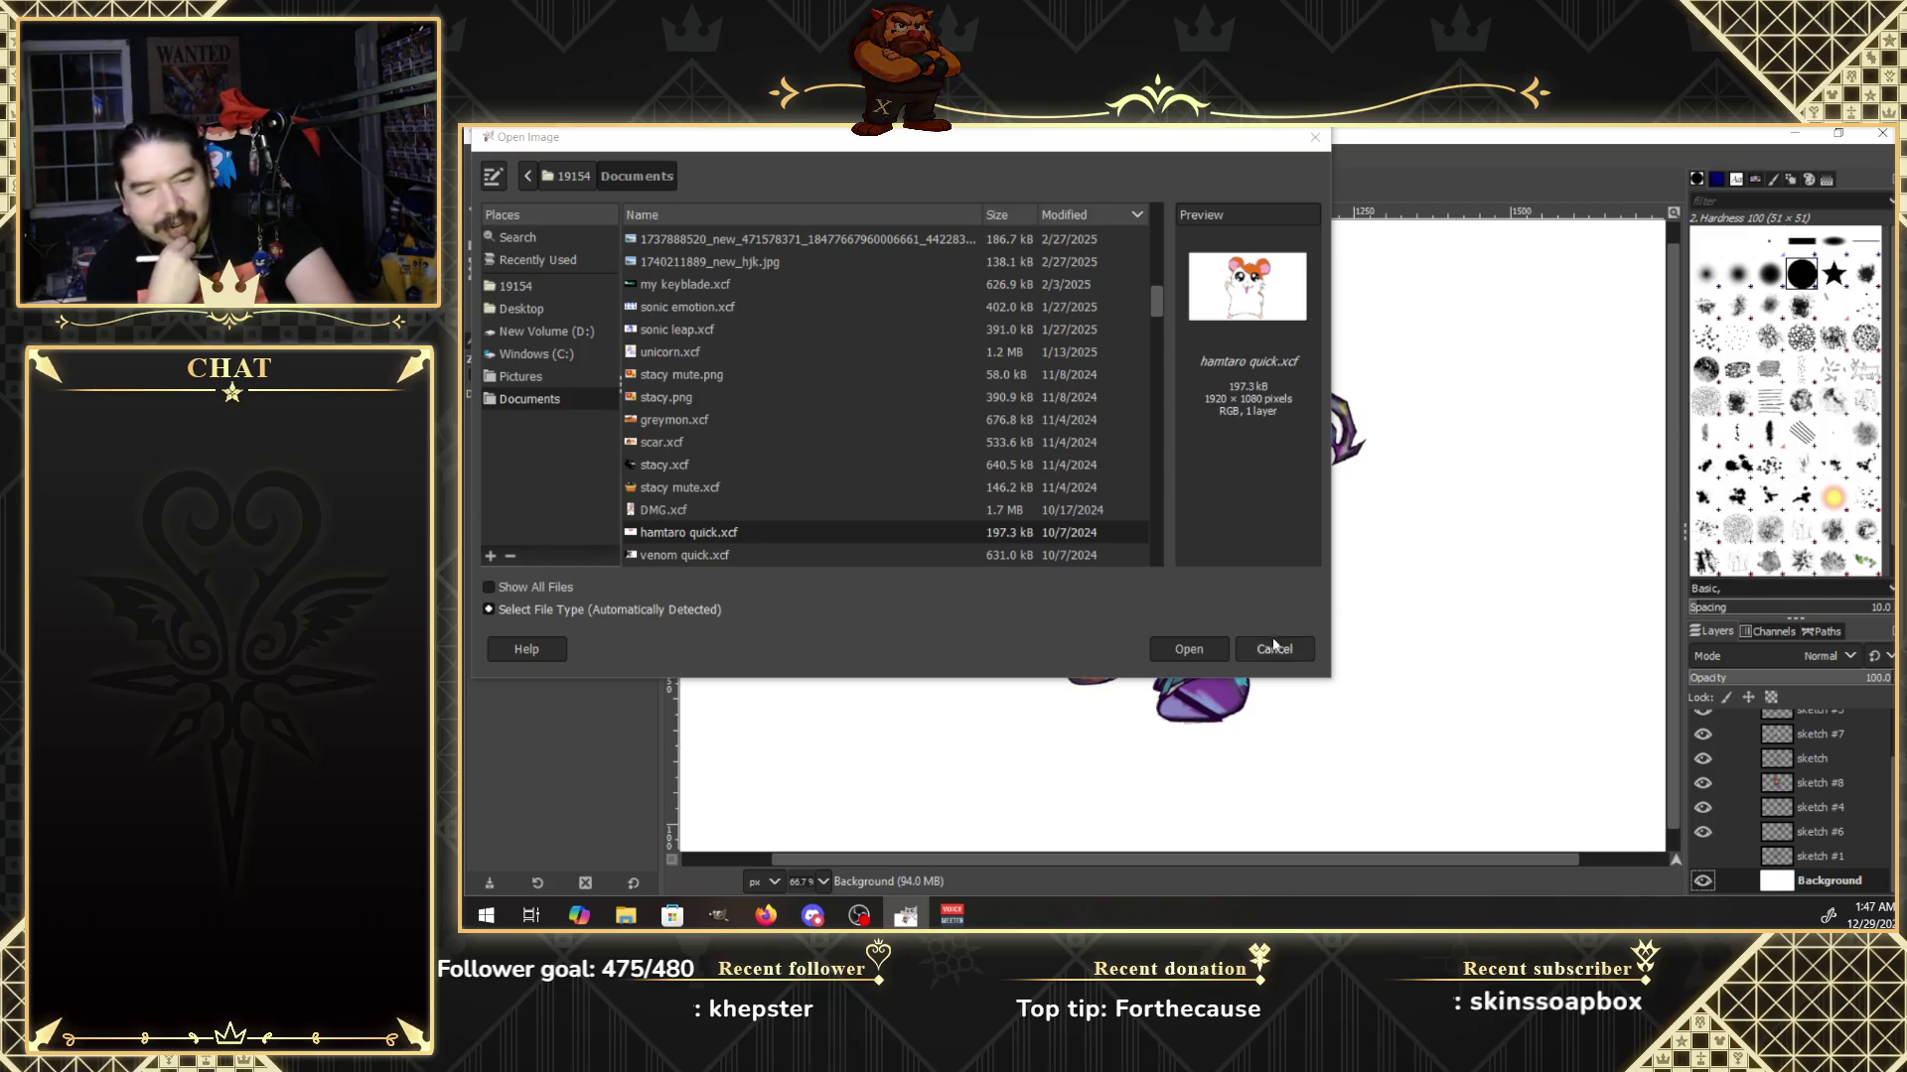
# Starting at DMG.xcf, arrow down through older files to hero's pain eren.xcf and open it.
pyautogui.click(731, 509)
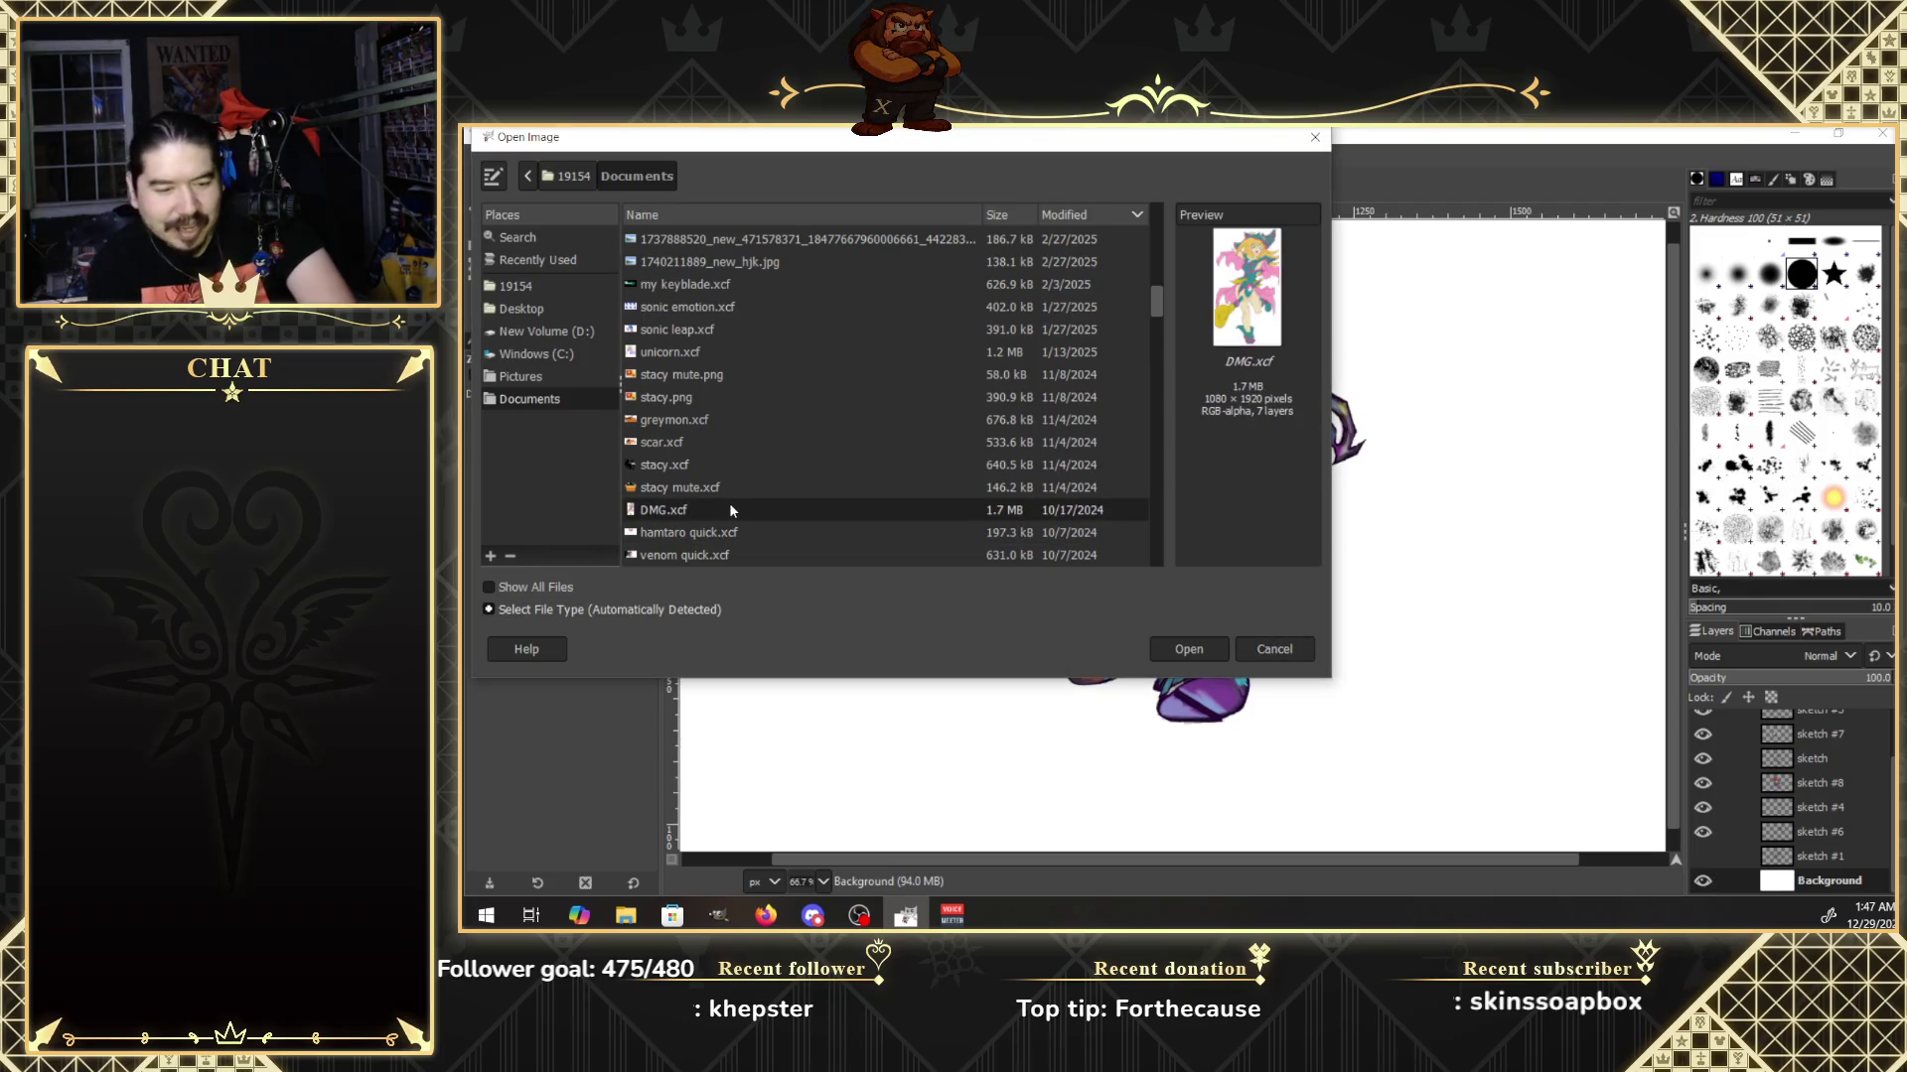
pyautogui.press('Down')
pyautogui.press('Down')
pyautogui.press('Down')
pyautogui.press('Down')
pyautogui.press('Up')
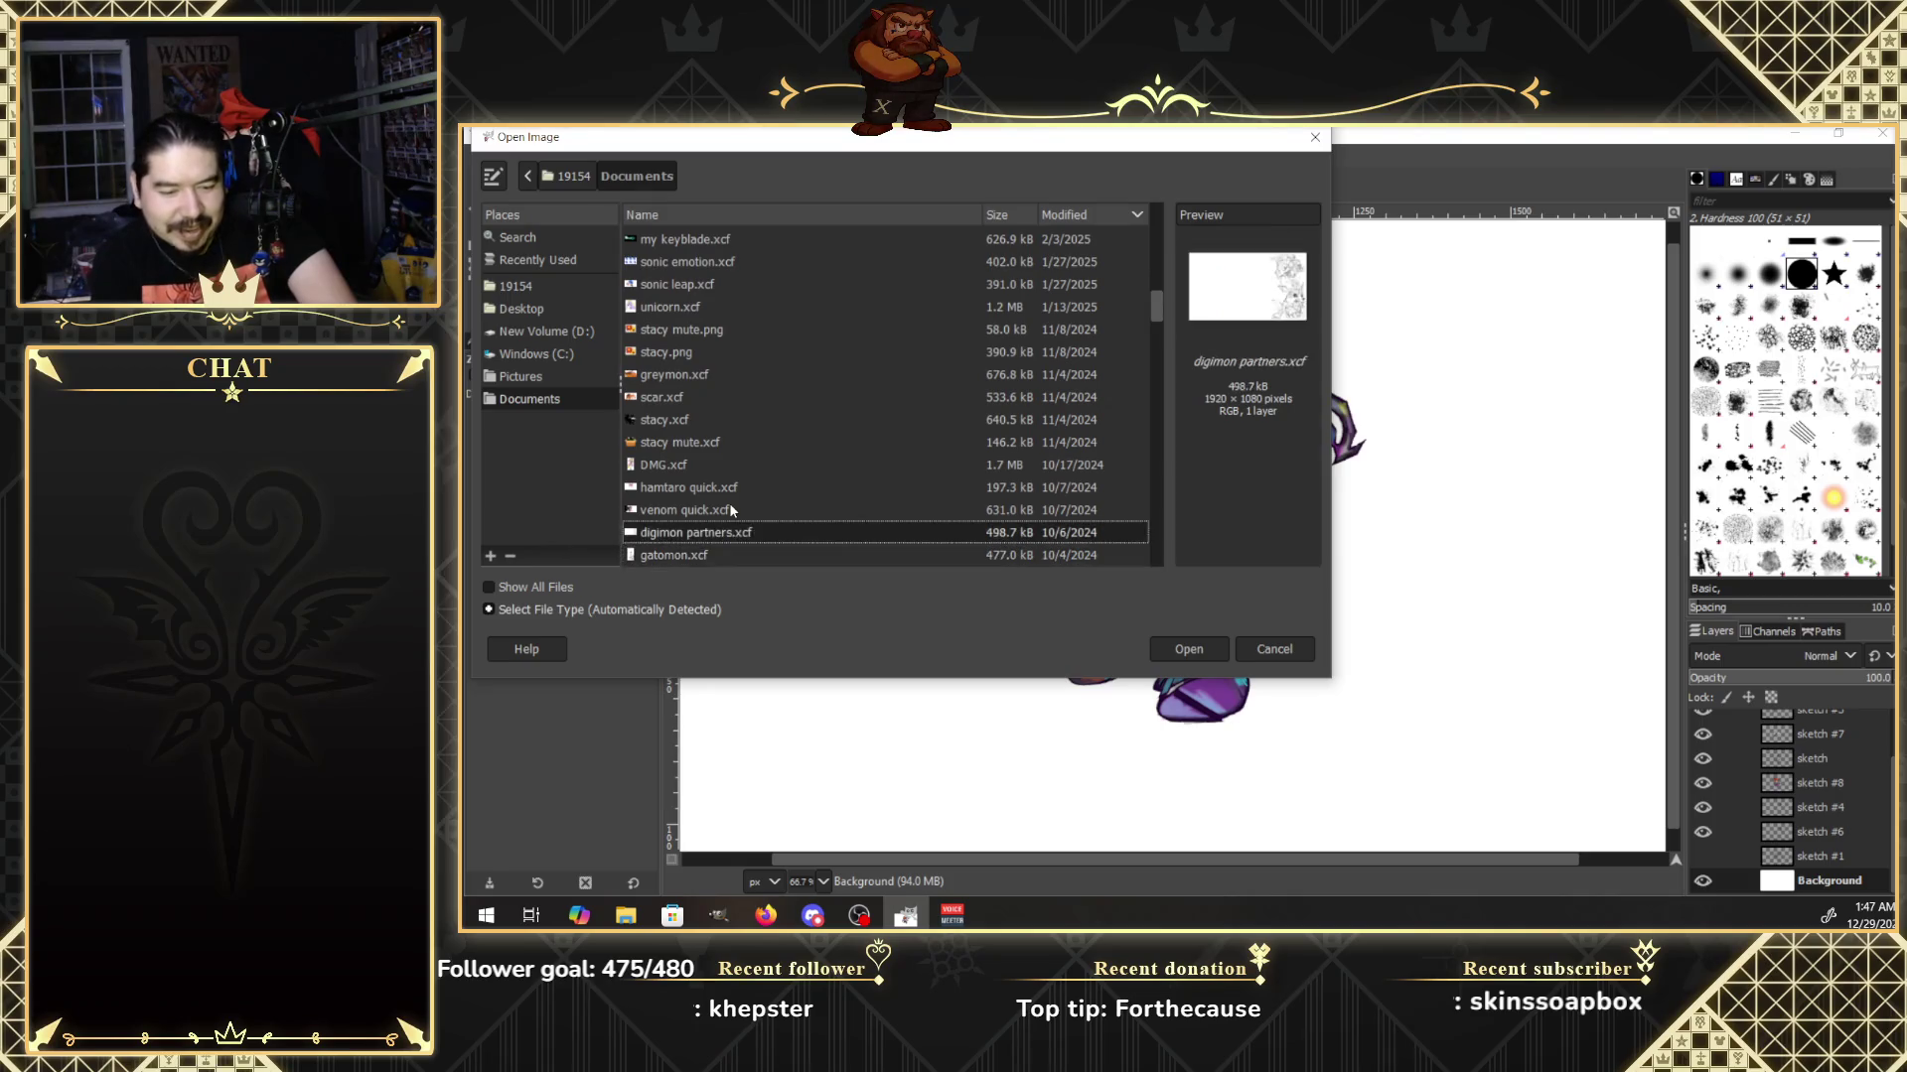
pyautogui.press('Down')
pyautogui.press('Down')
pyautogui.press('Down')
pyautogui.press('Down')
pyautogui.press('Down')
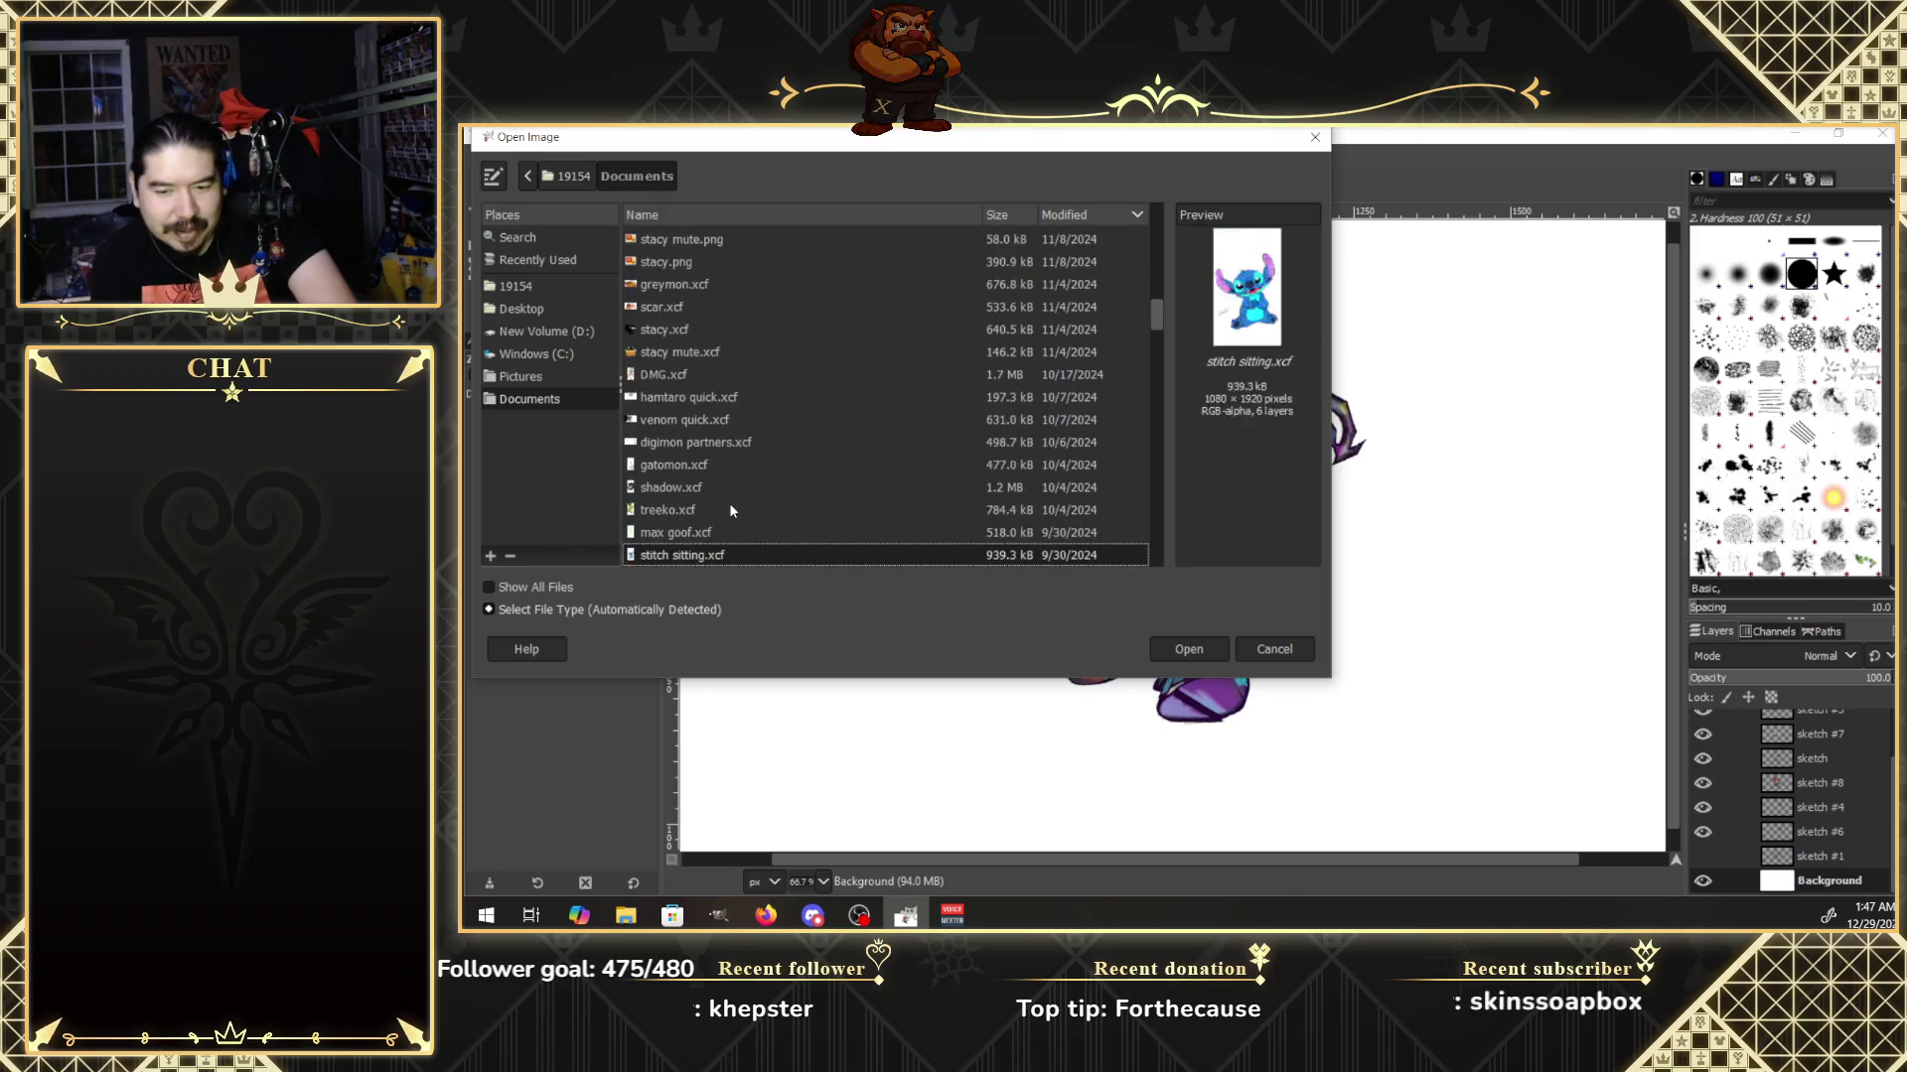
pyautogui.press('Down')
pyautogui.press('Down')
pyautogui.press('Down')
pyautogui.press('Down')
pyautogui.press('Down')
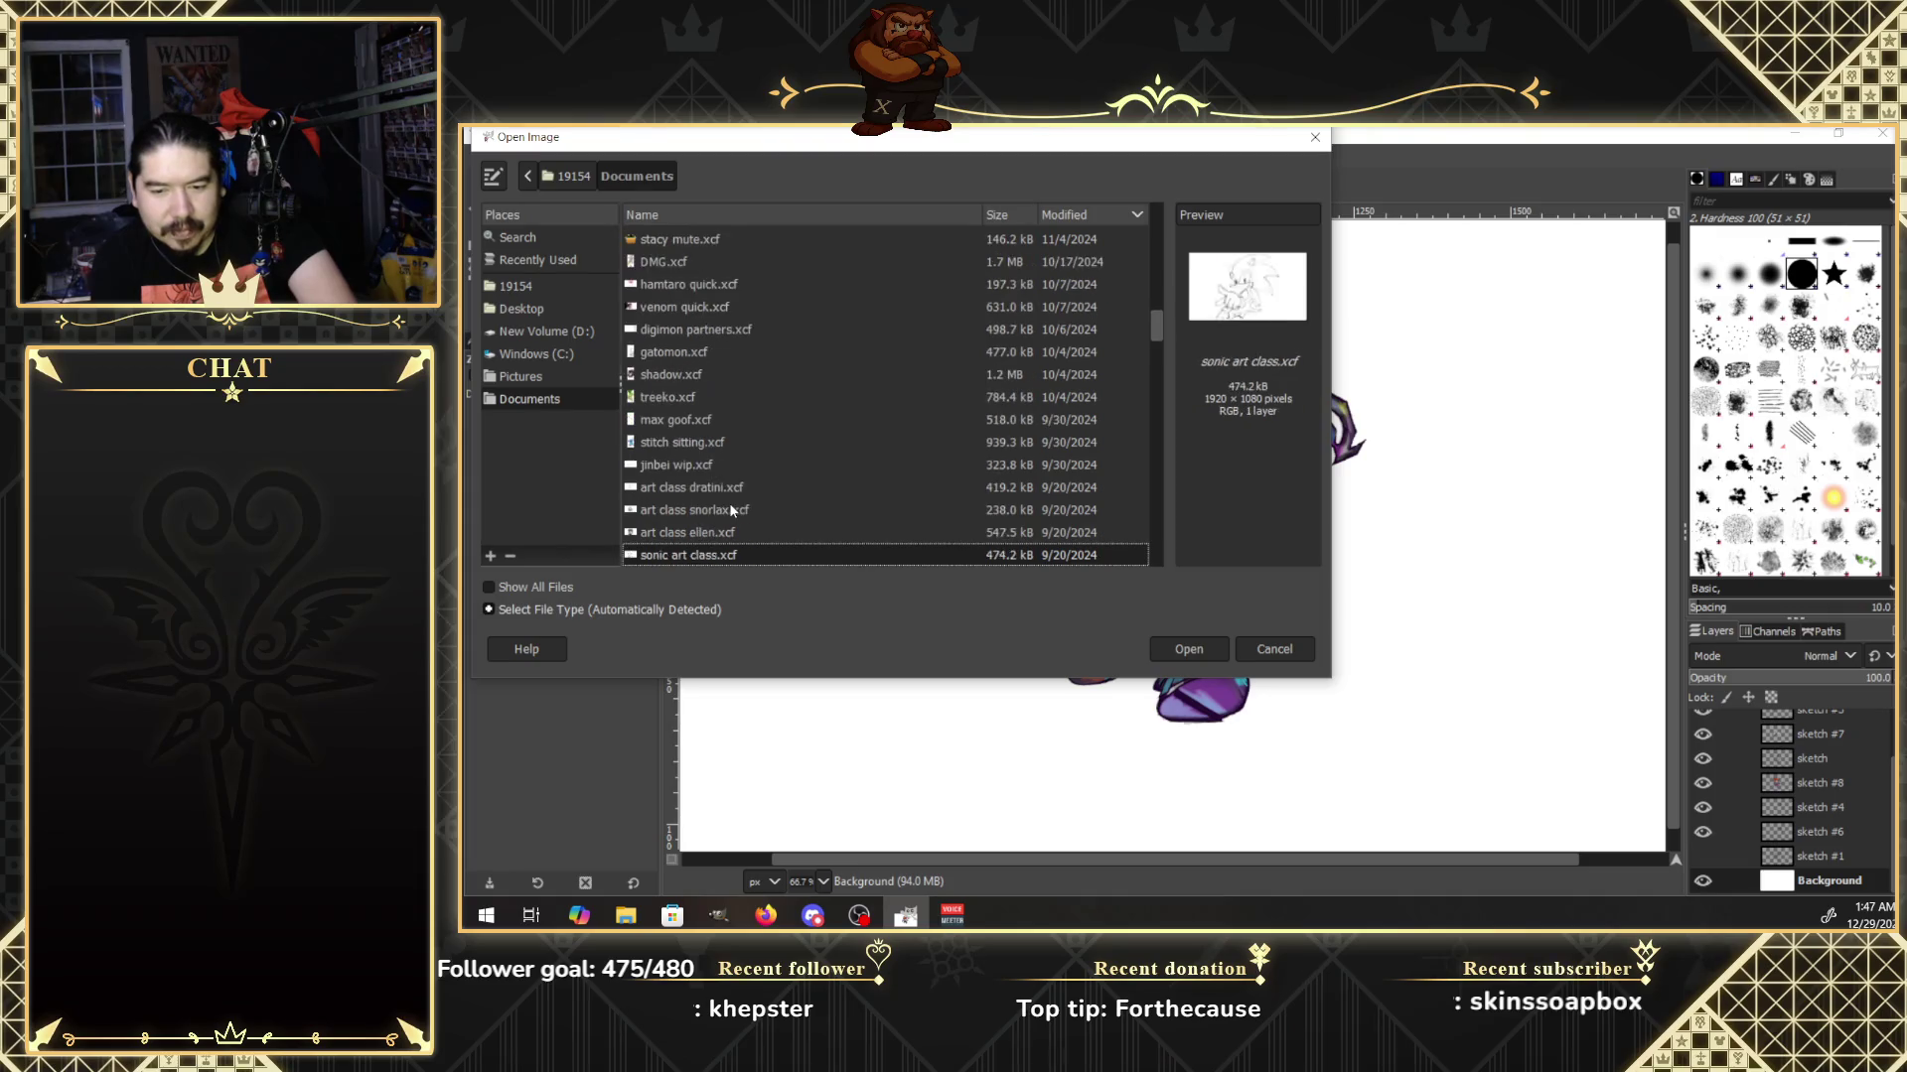
pyautogui.press('Down')
pyautogui.press('Down')
pyautogui.press('Down')
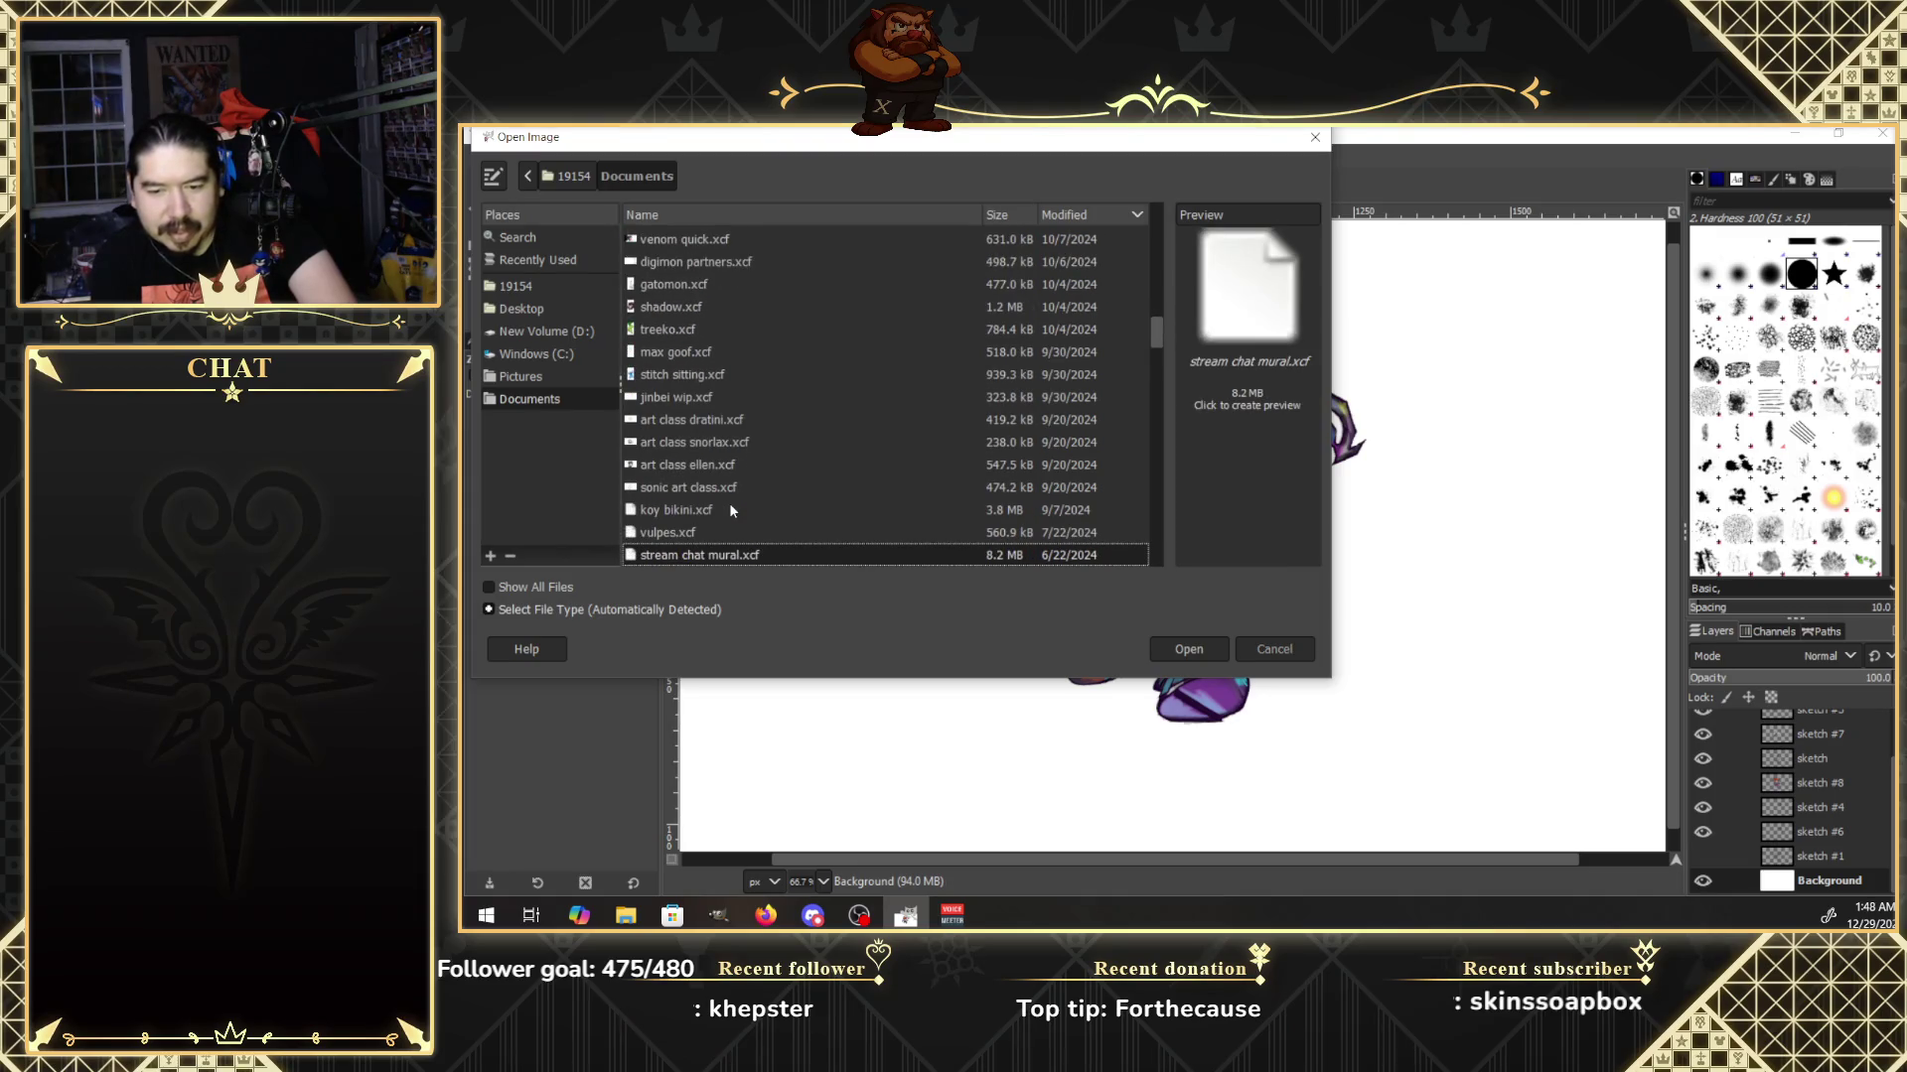
pyautogui.press('Down')
pyautogui.press('Down')
pyautogui.press('Down')
pyautogui.press('Down')
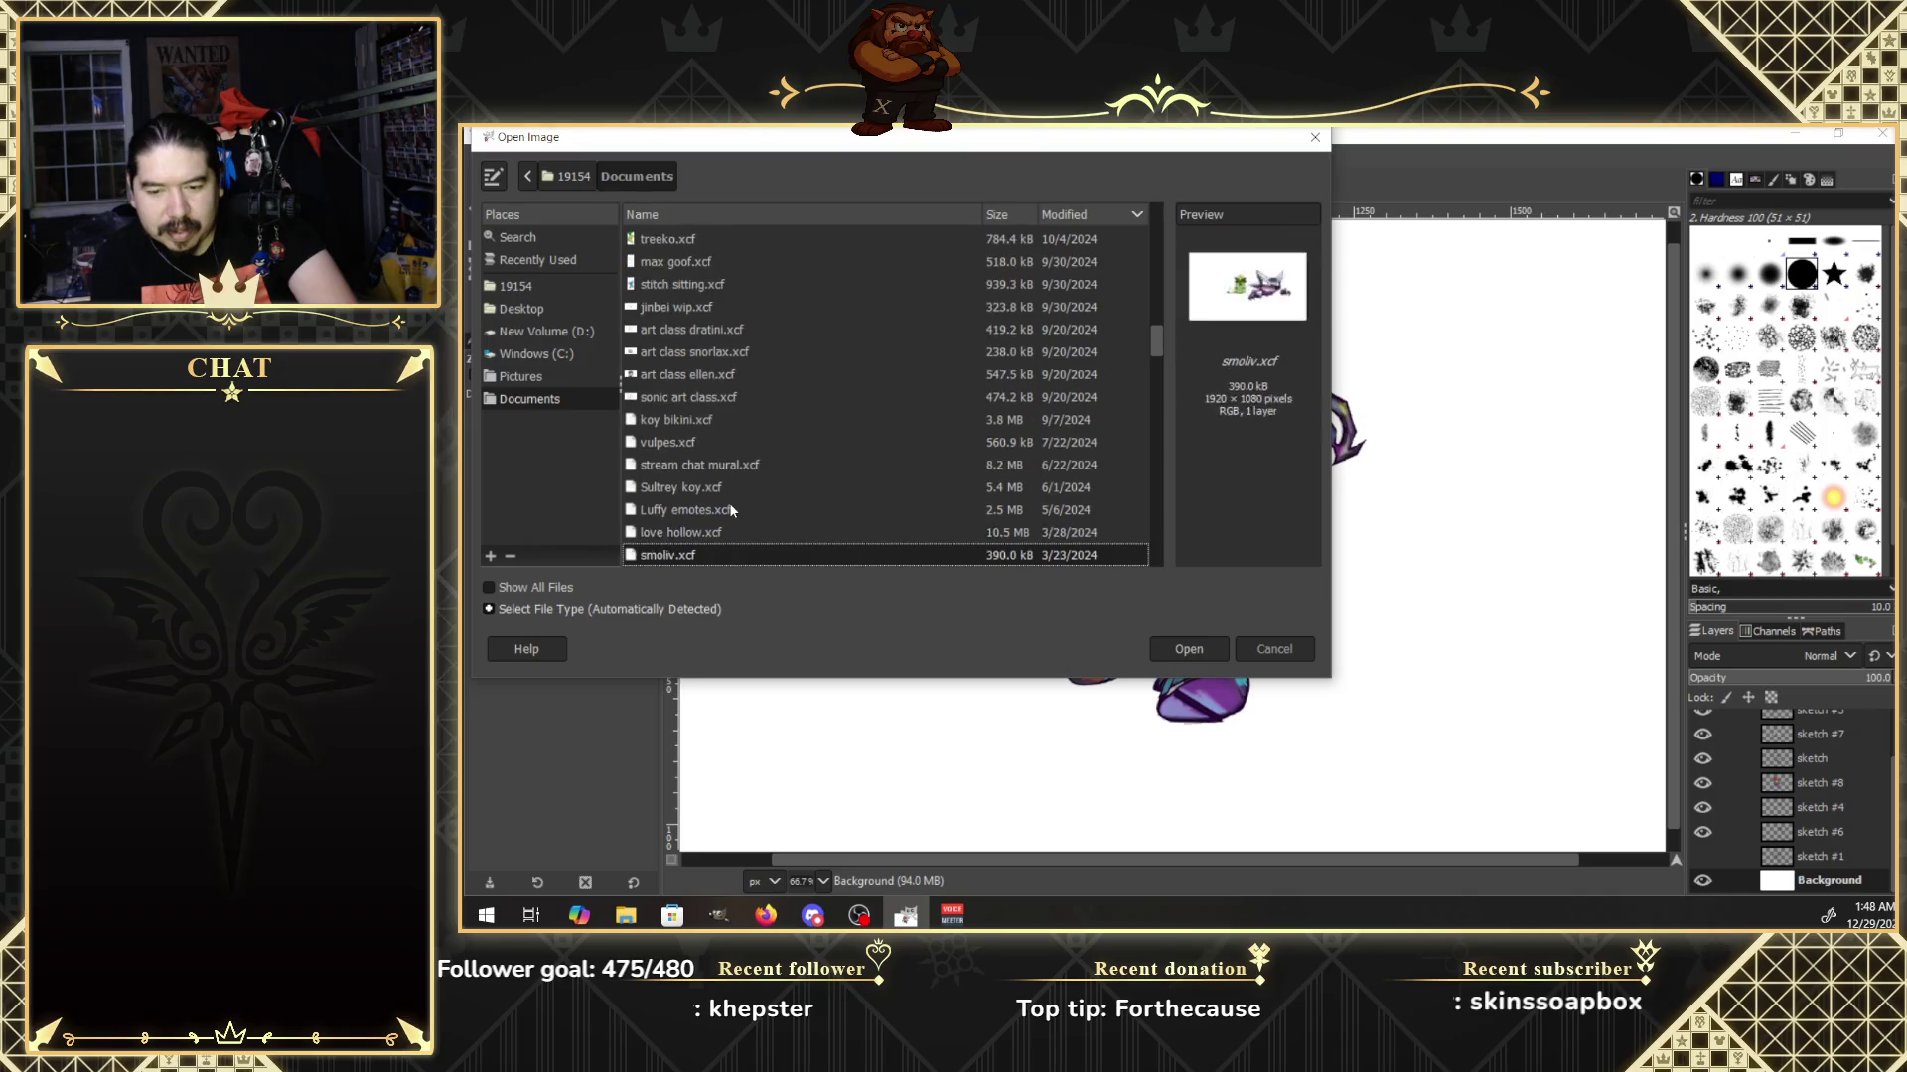
pyautogui.press('Down')
pyautogui.press('Down')
pyautogui.press('Down')
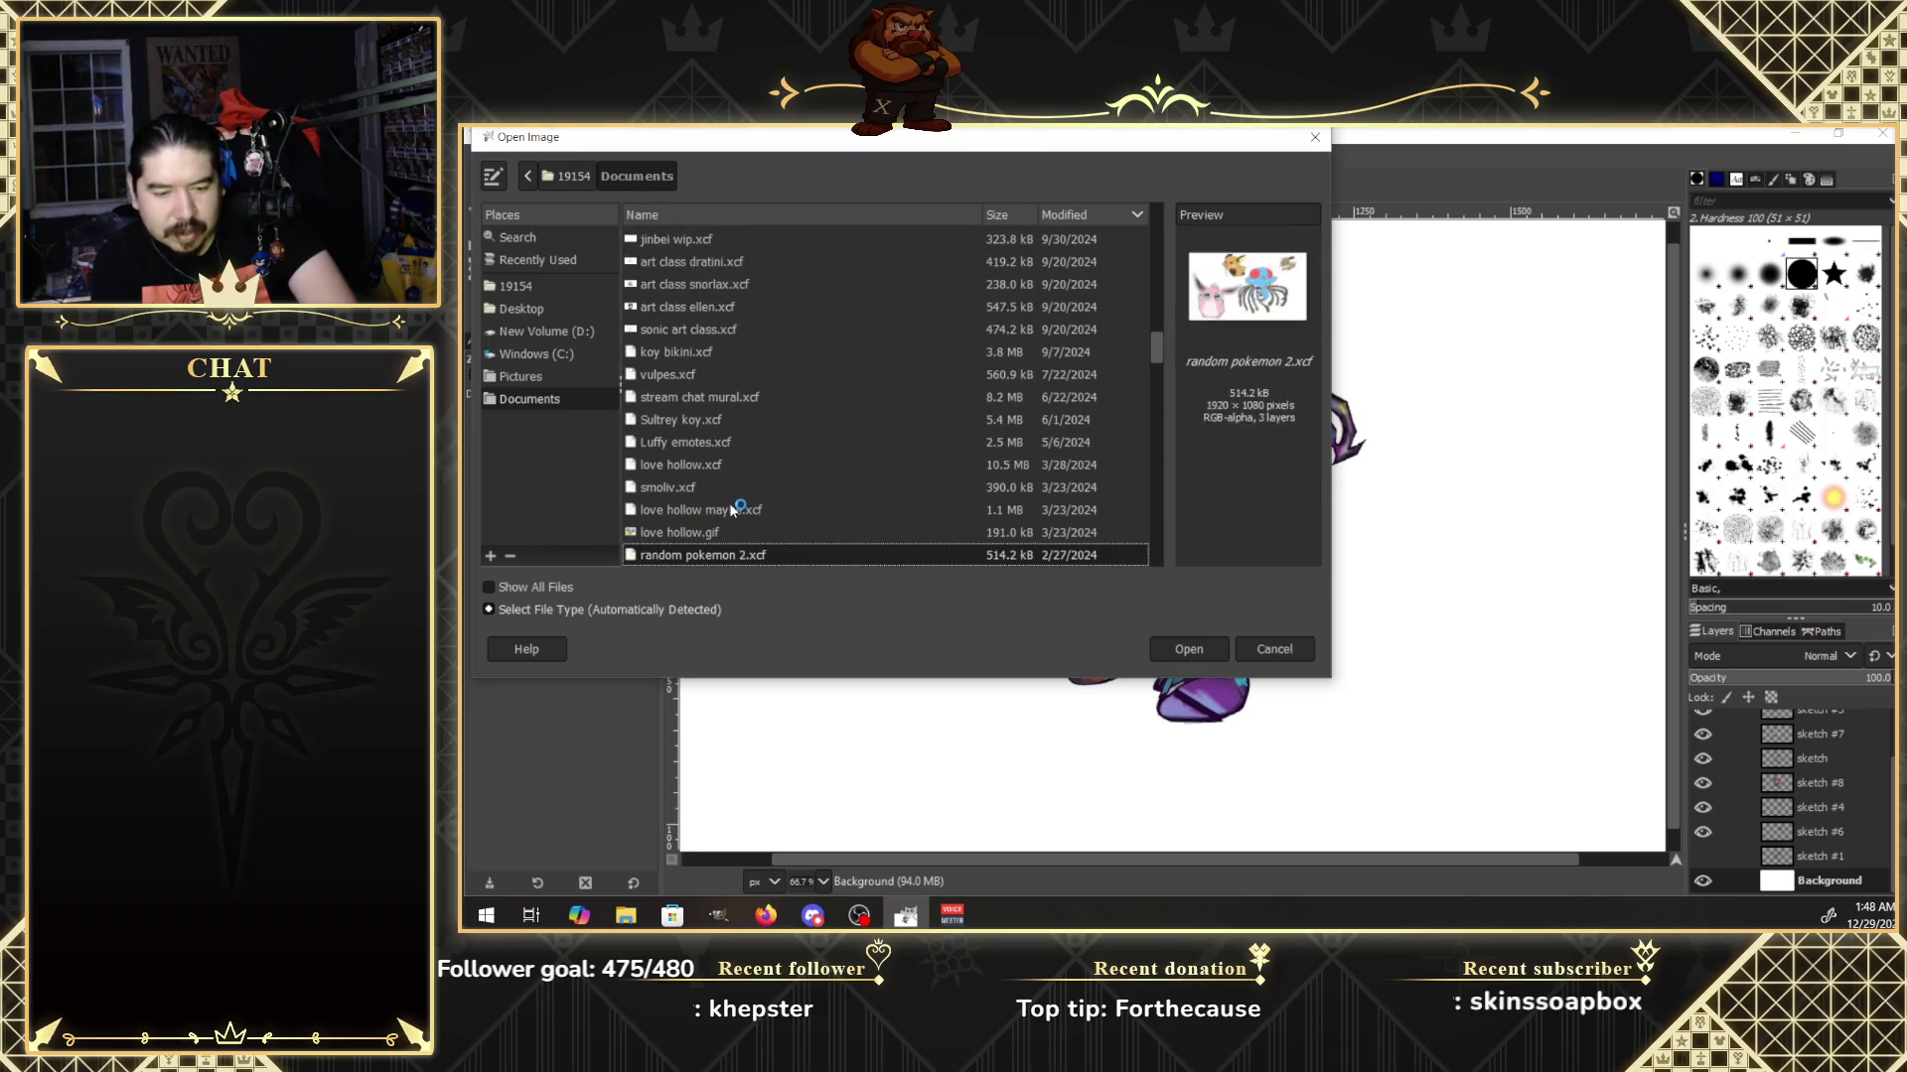
pyautogui.press('Down')
pyautogui.press('Down')
pyautogui.press('Down')
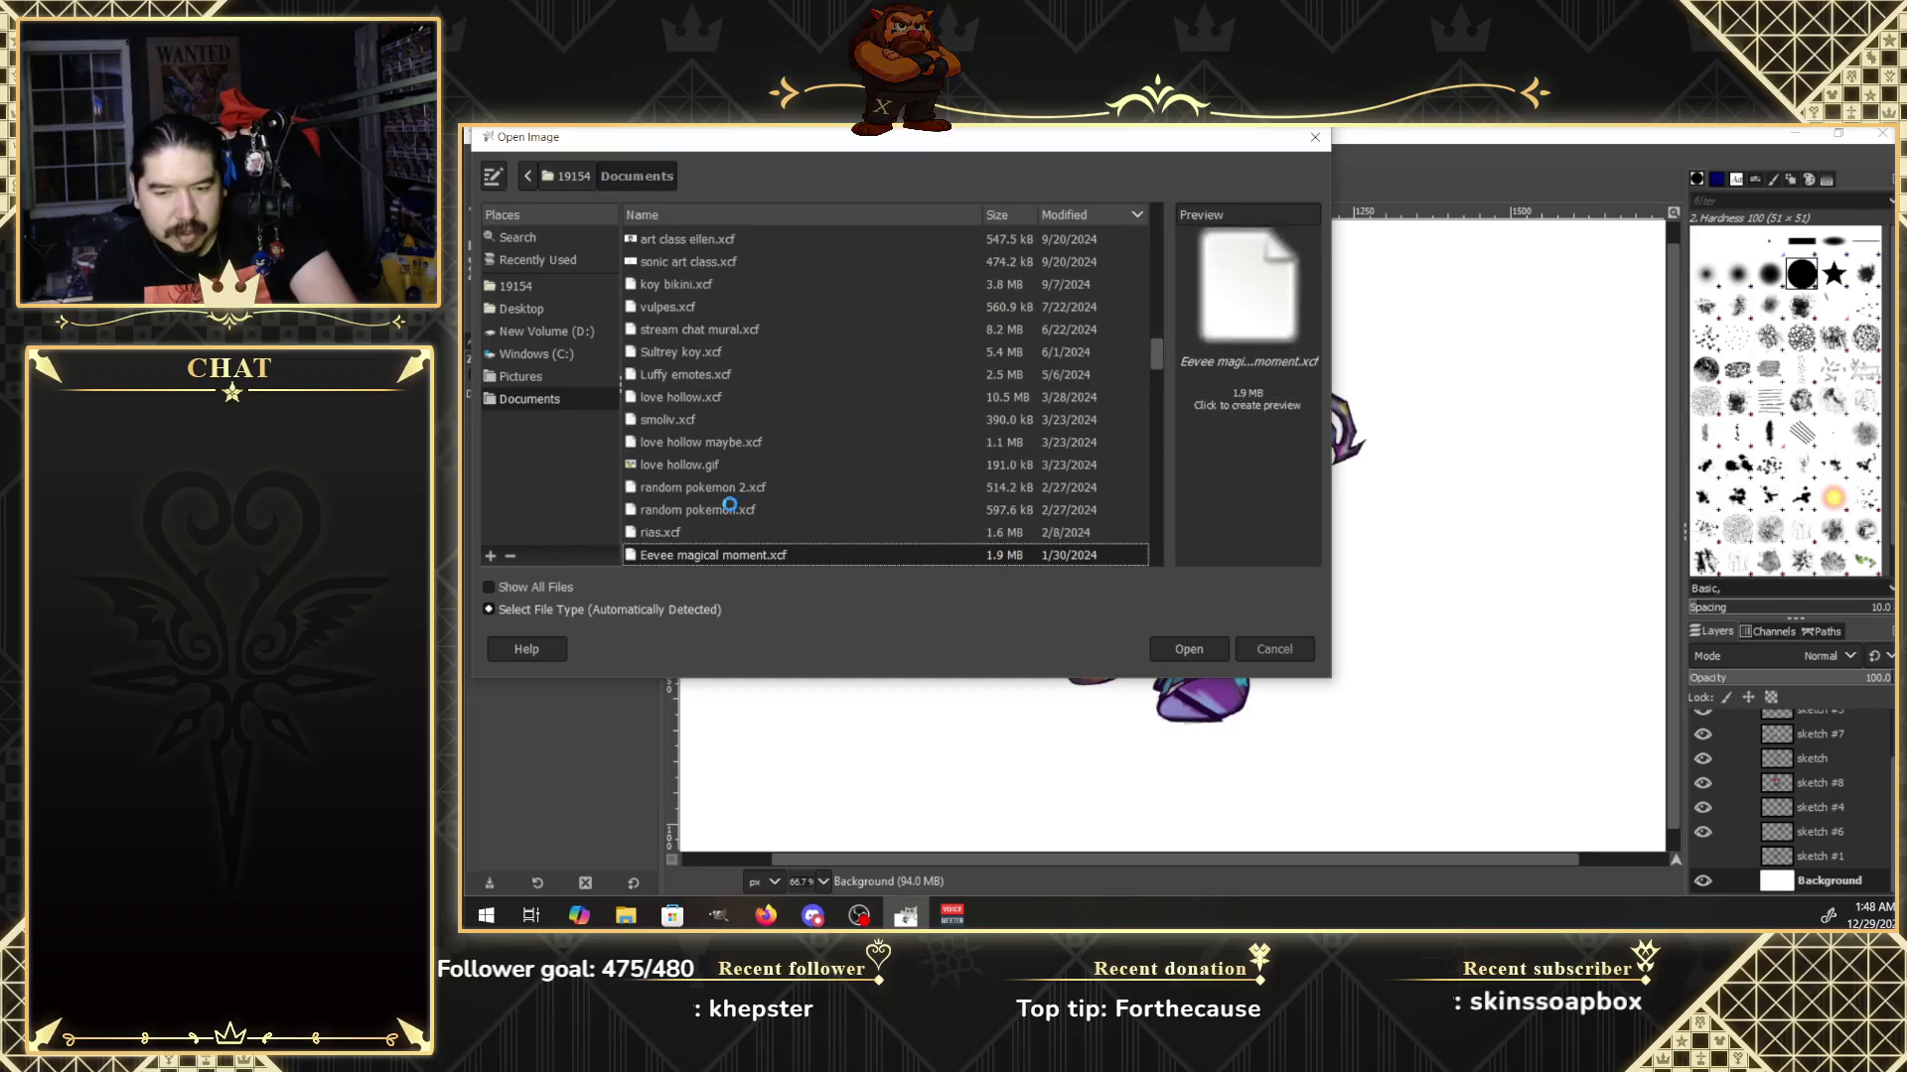
pyautogui.press('Down')
pyautogui.press('Down')
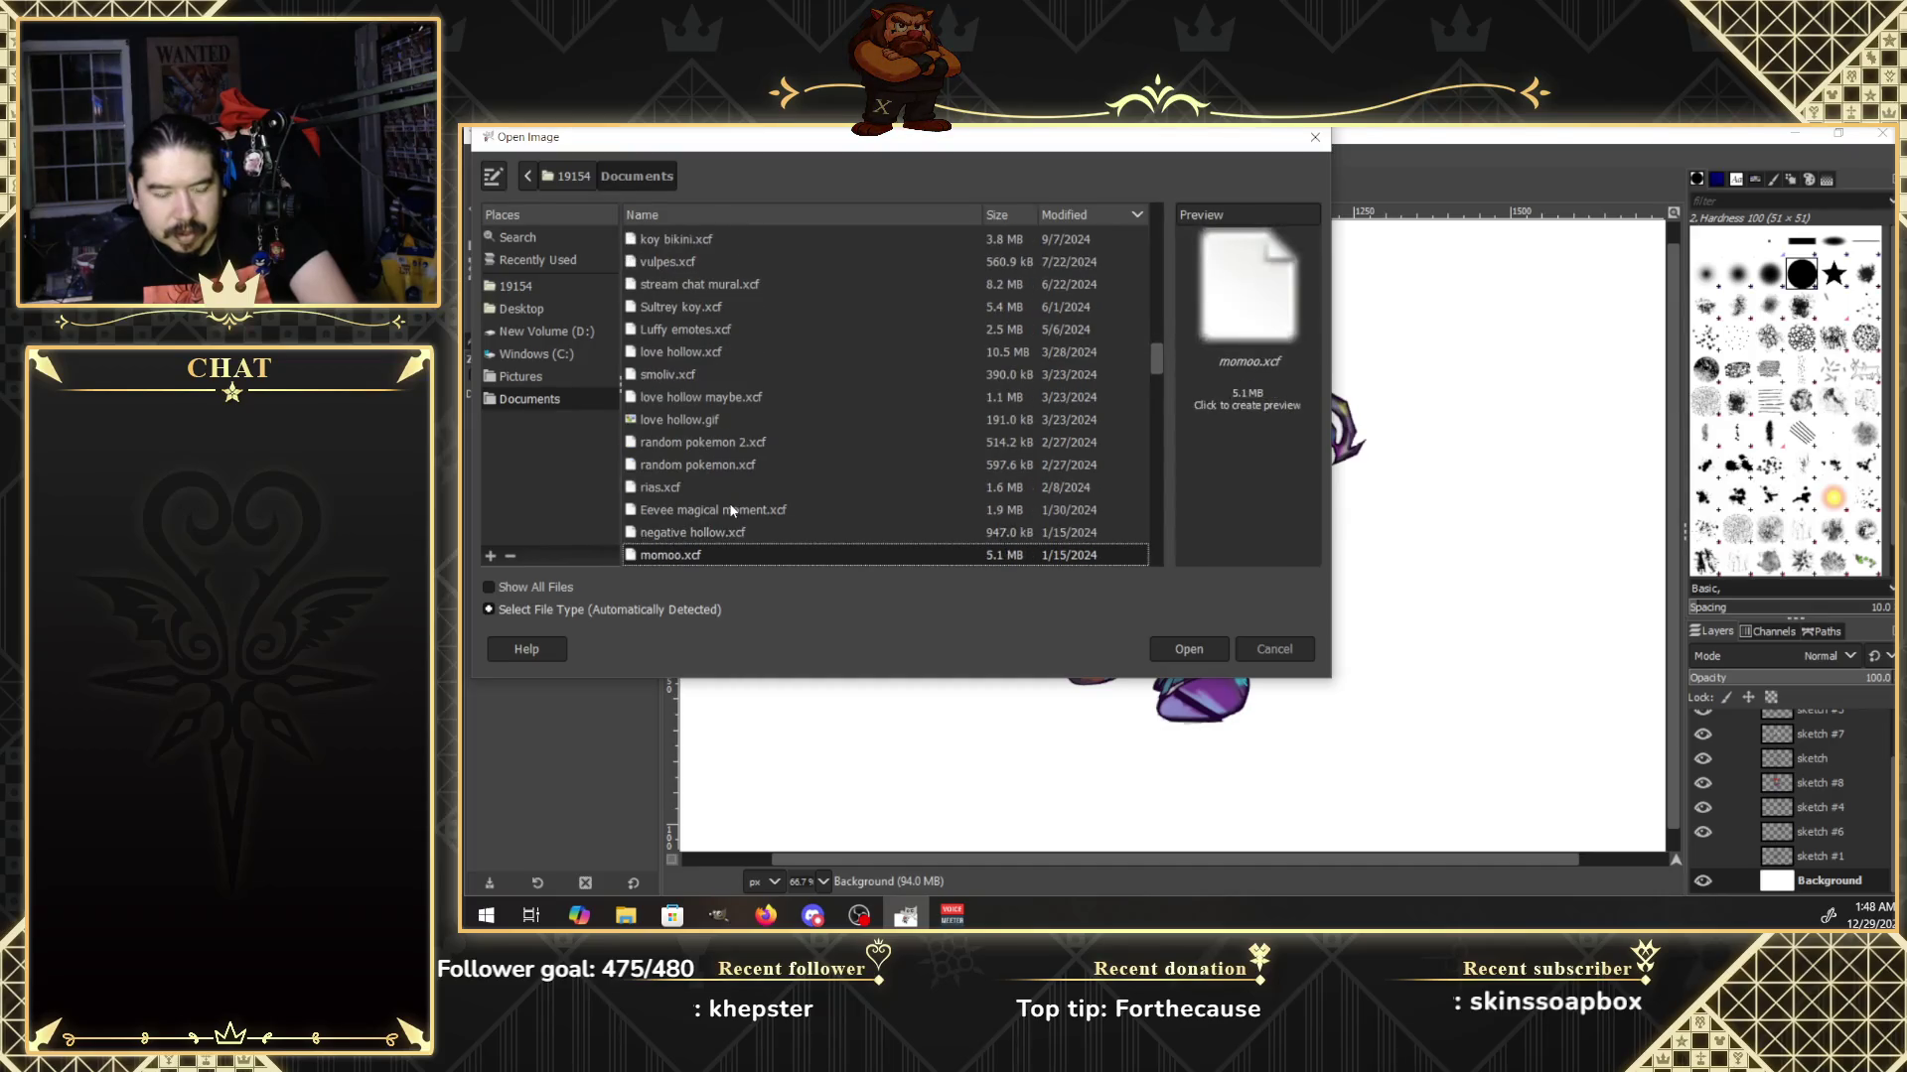
pyautogui.press('Down')
pyautogui.press('Down')
pyautogui.press('Down')
pyautogui.press('Down')
pyautogui.press('Down')
pyautogui.press('Down')
pyautogui.press('Down')
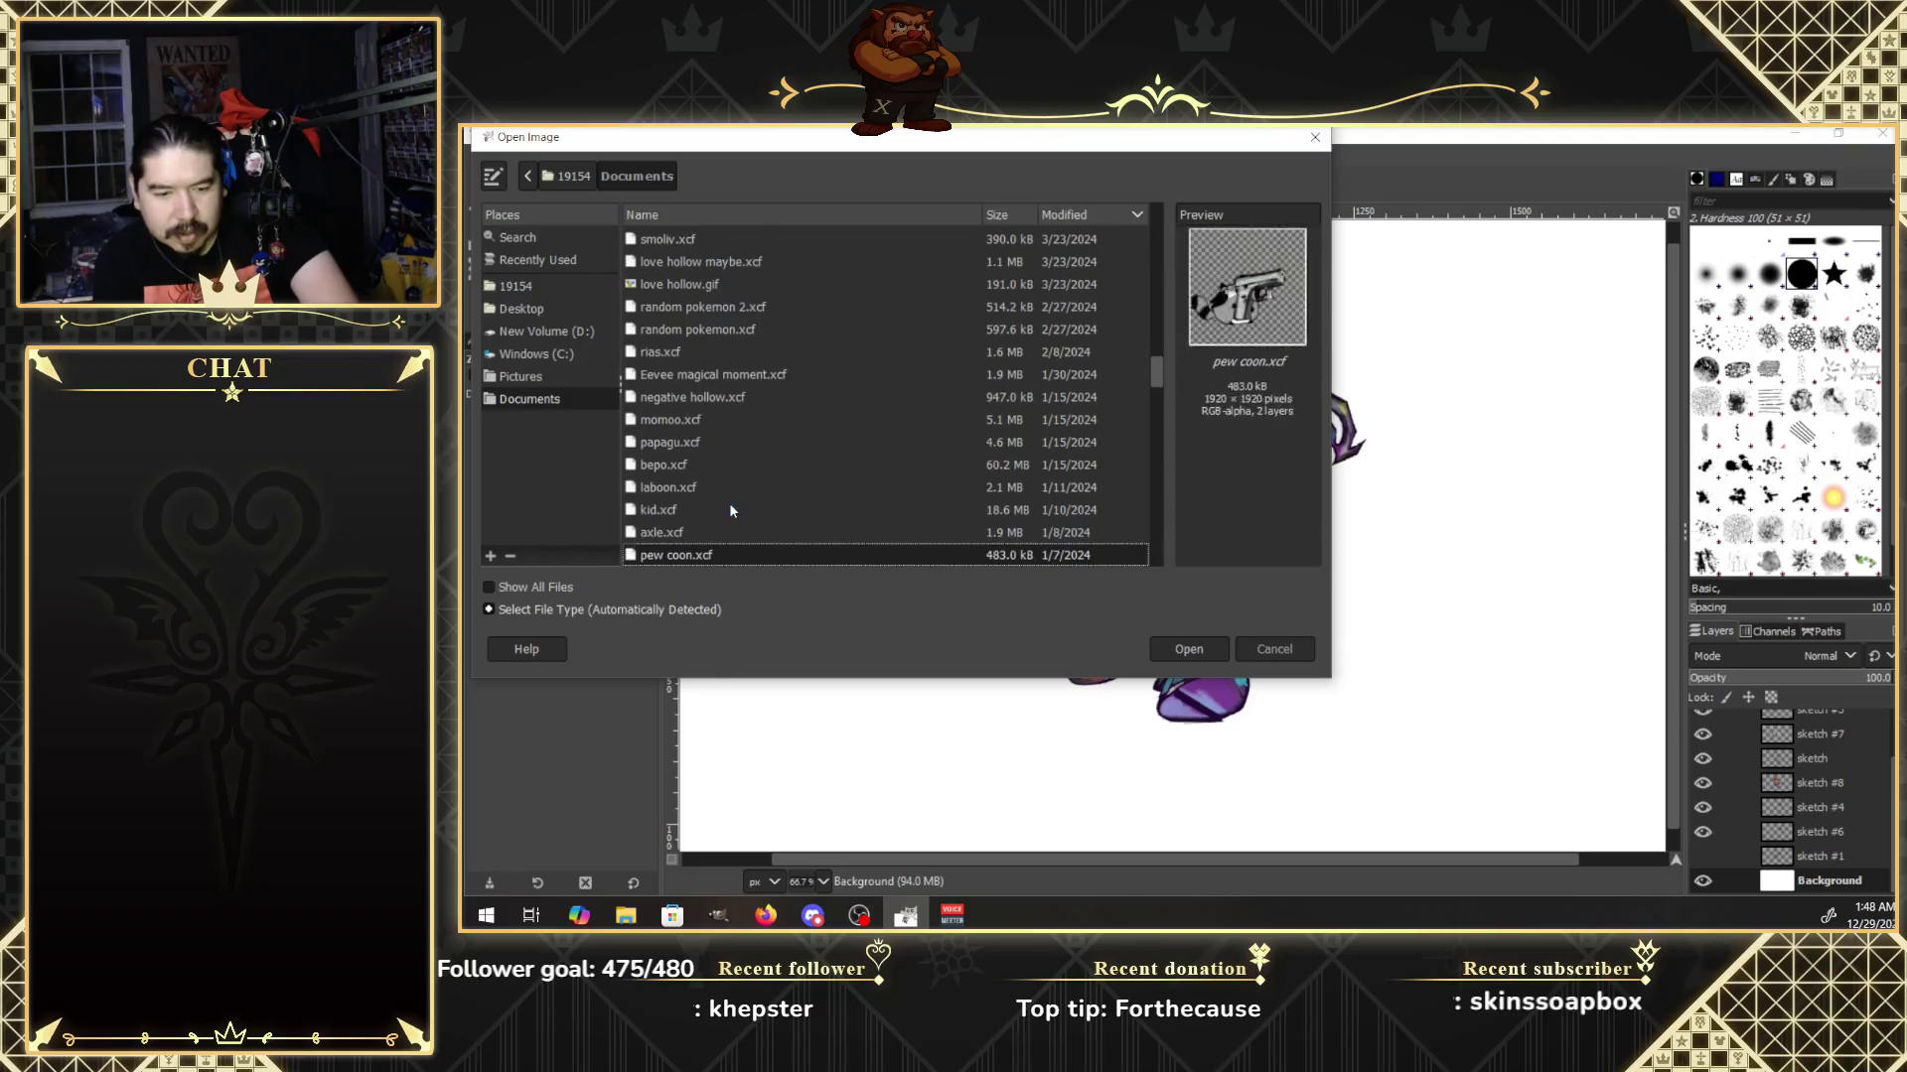
pyautogui.press('Down')
pyautogui.press('Down')
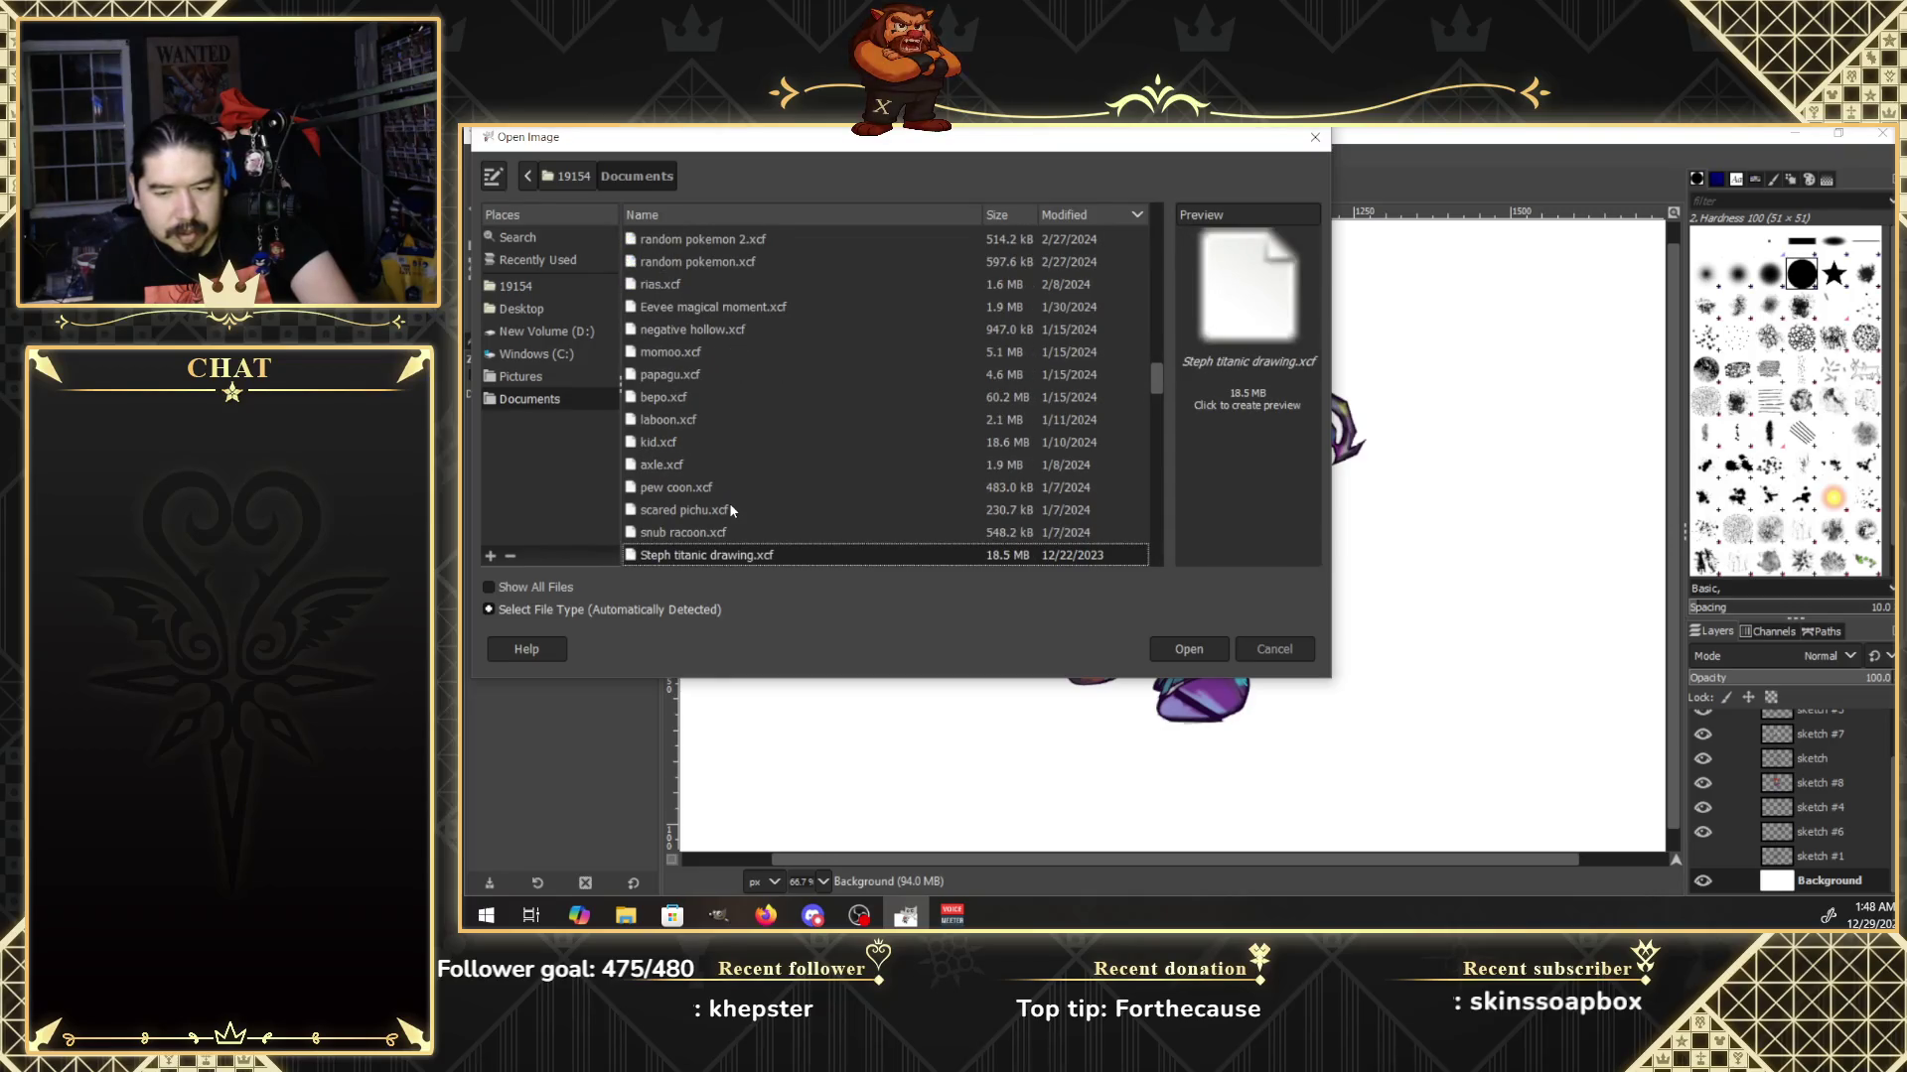
pyautogui.press('Down')
pyautogui.press('Down')
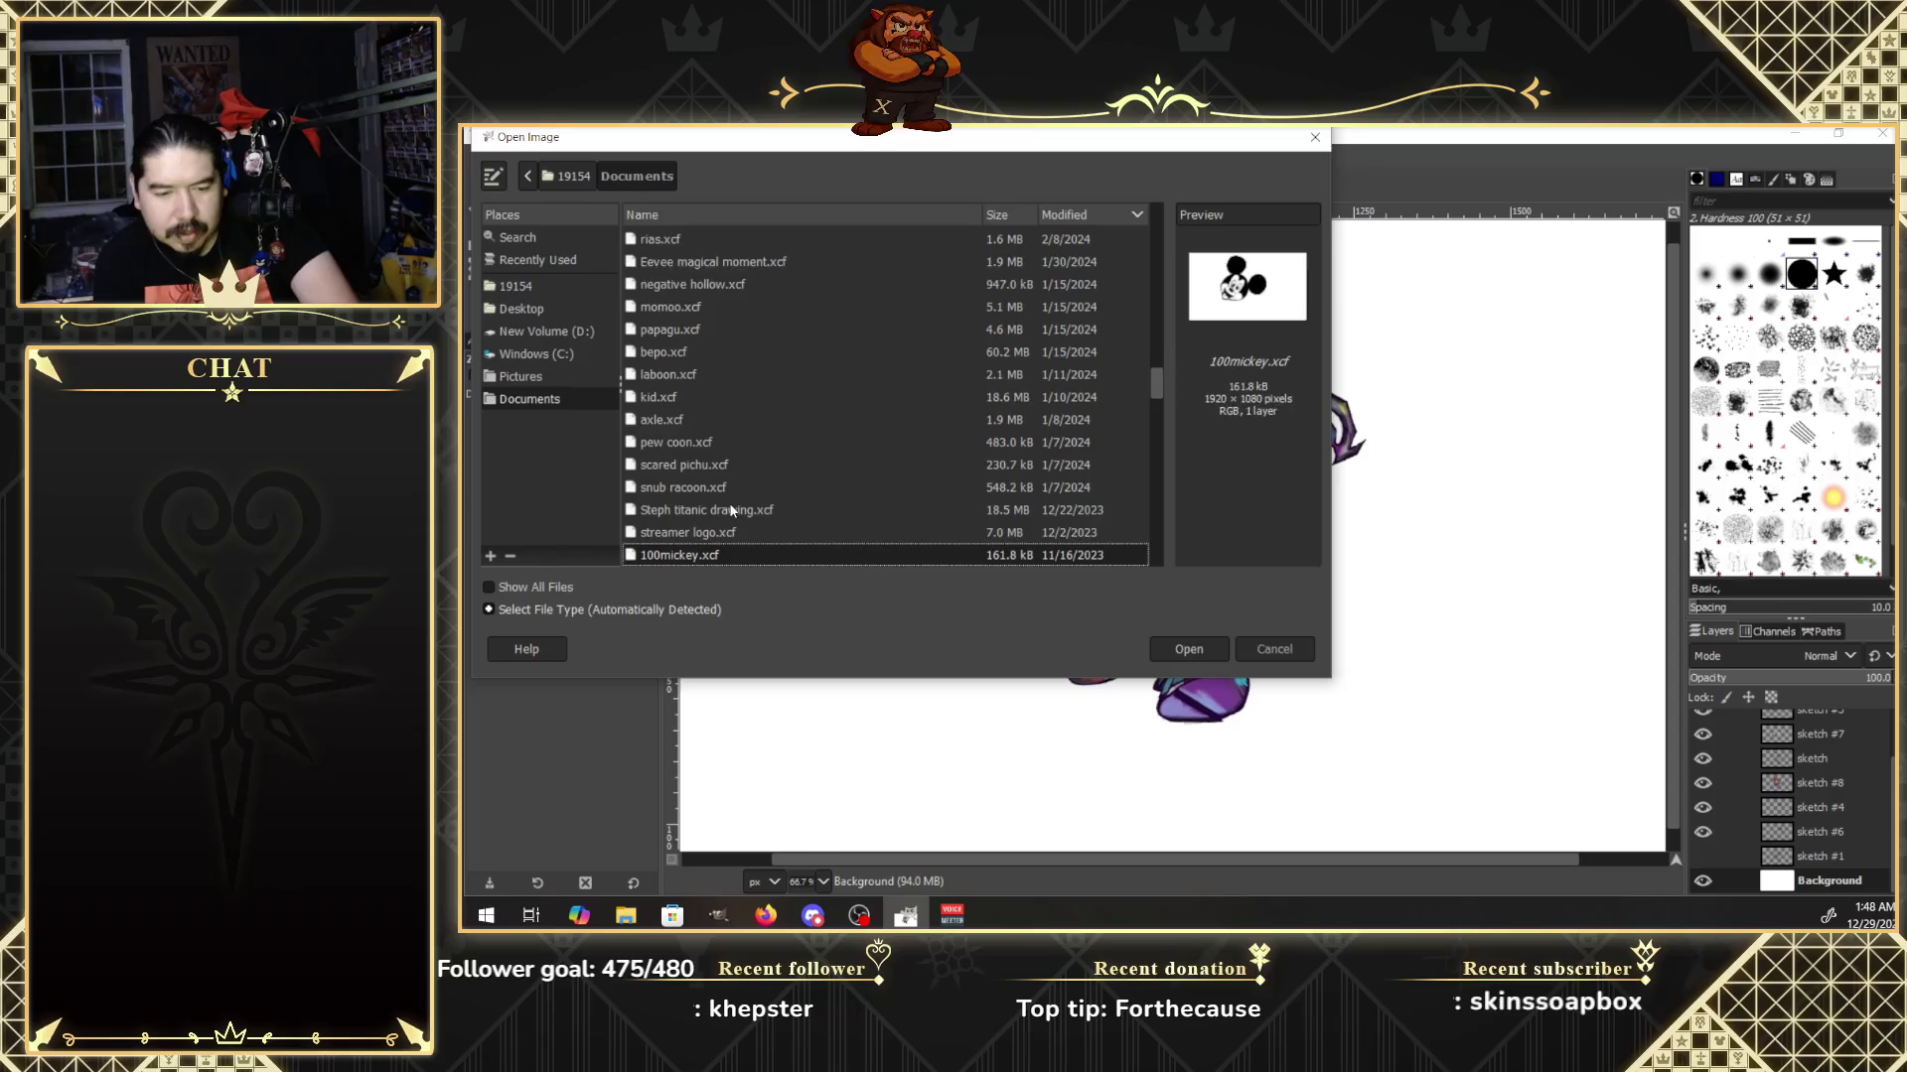
pyautogui.press('Down')
pyautogui.press('Down')
pyautogui.press('Down')
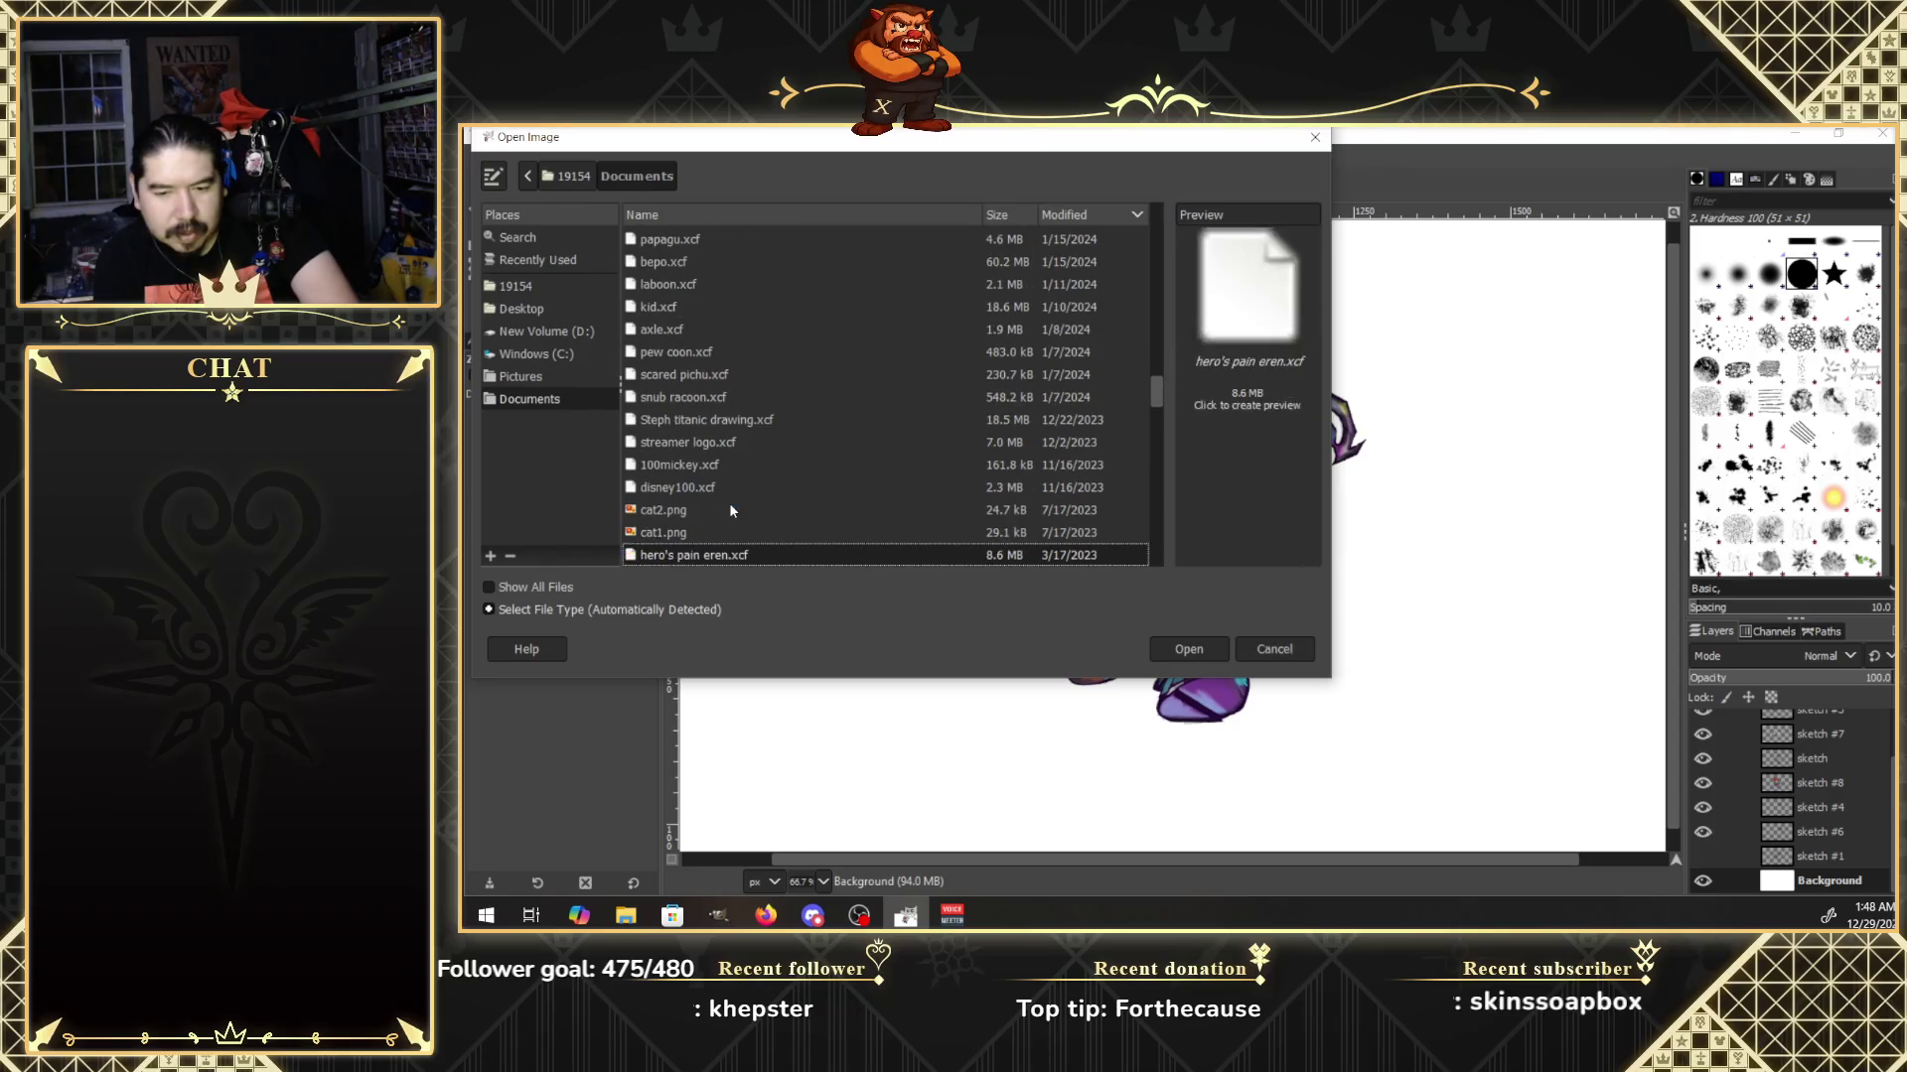
pyautogui.press('Up')
pyautogui.press('Up')
pyautogui.press('Up')
pyautogui.press('Up')
pyautogui.press('Down')
pyautogui.press('Down')
pyautogui.press('Down')
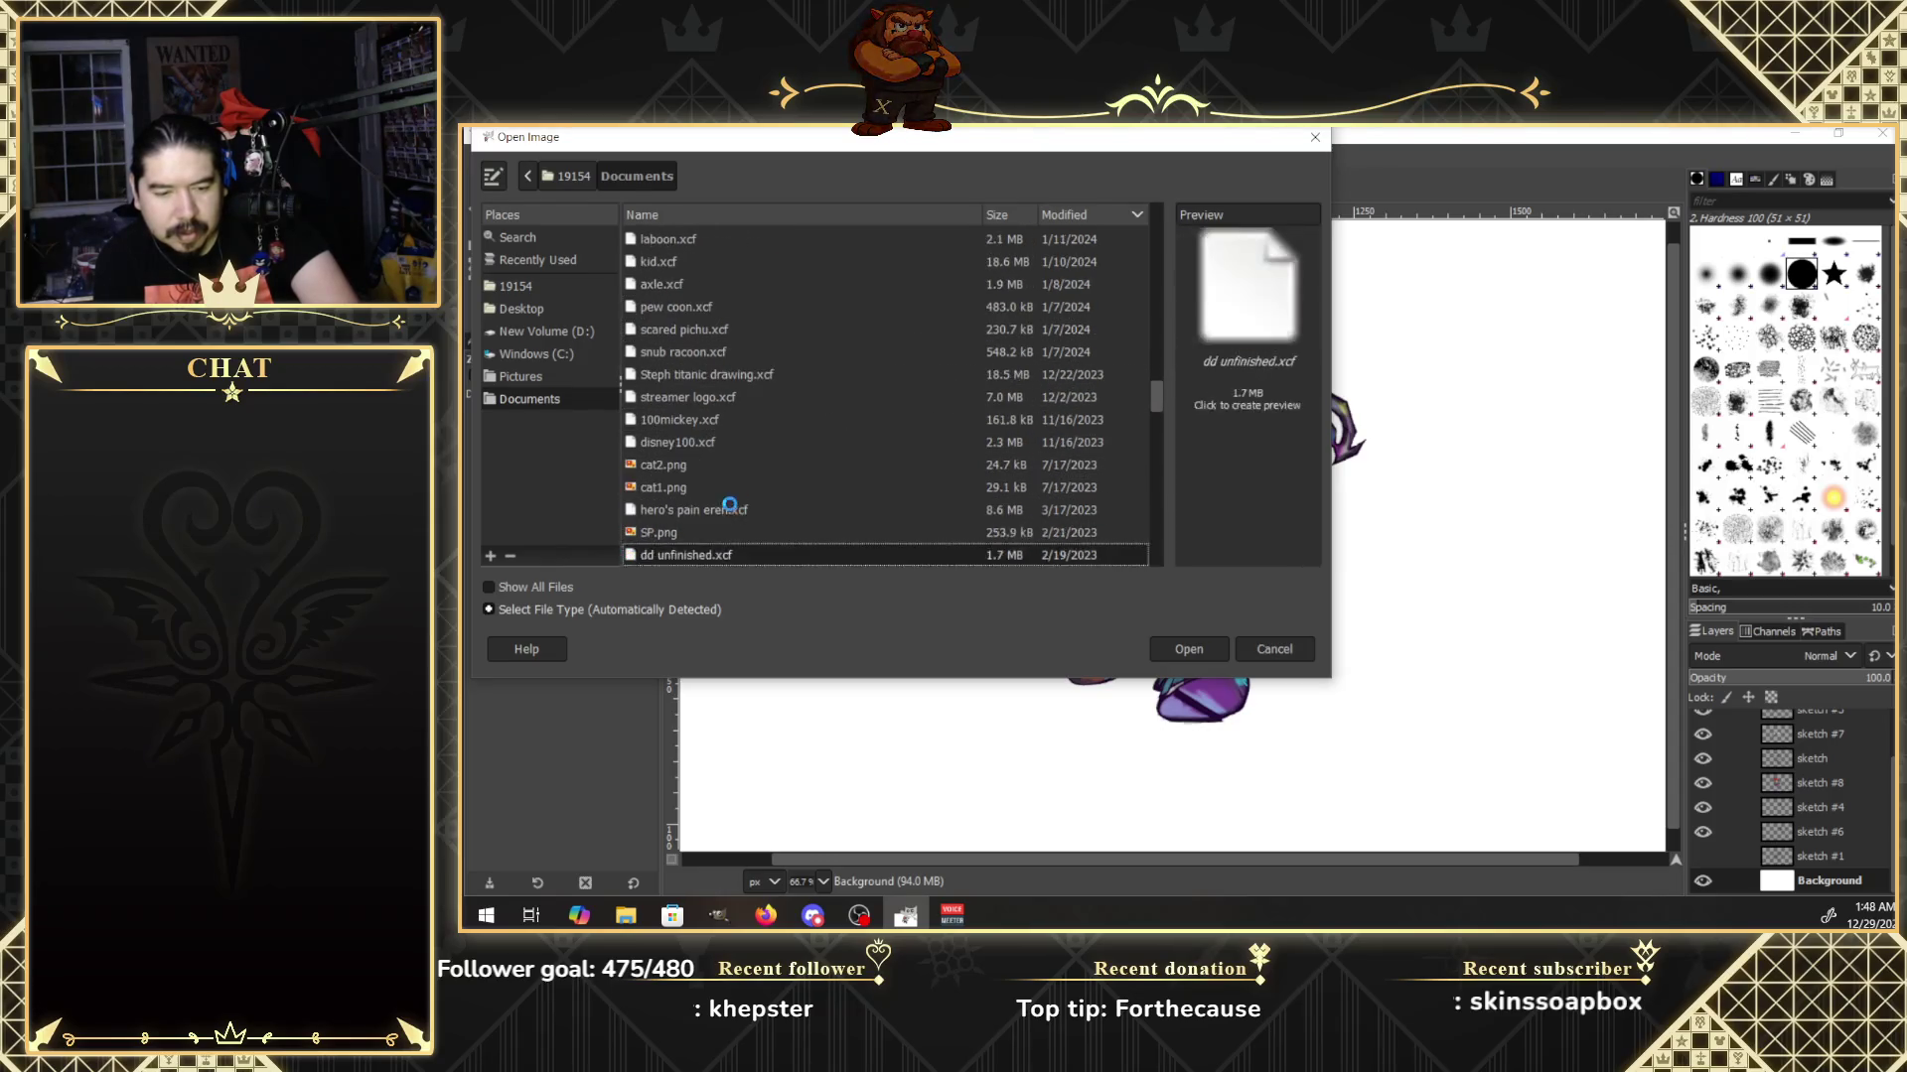
pyautogui.press('Down')
pyautogui.press('Down')
pyautogui.press('Down')
pyautogui.press('Down')
pyautogui.press('Down')
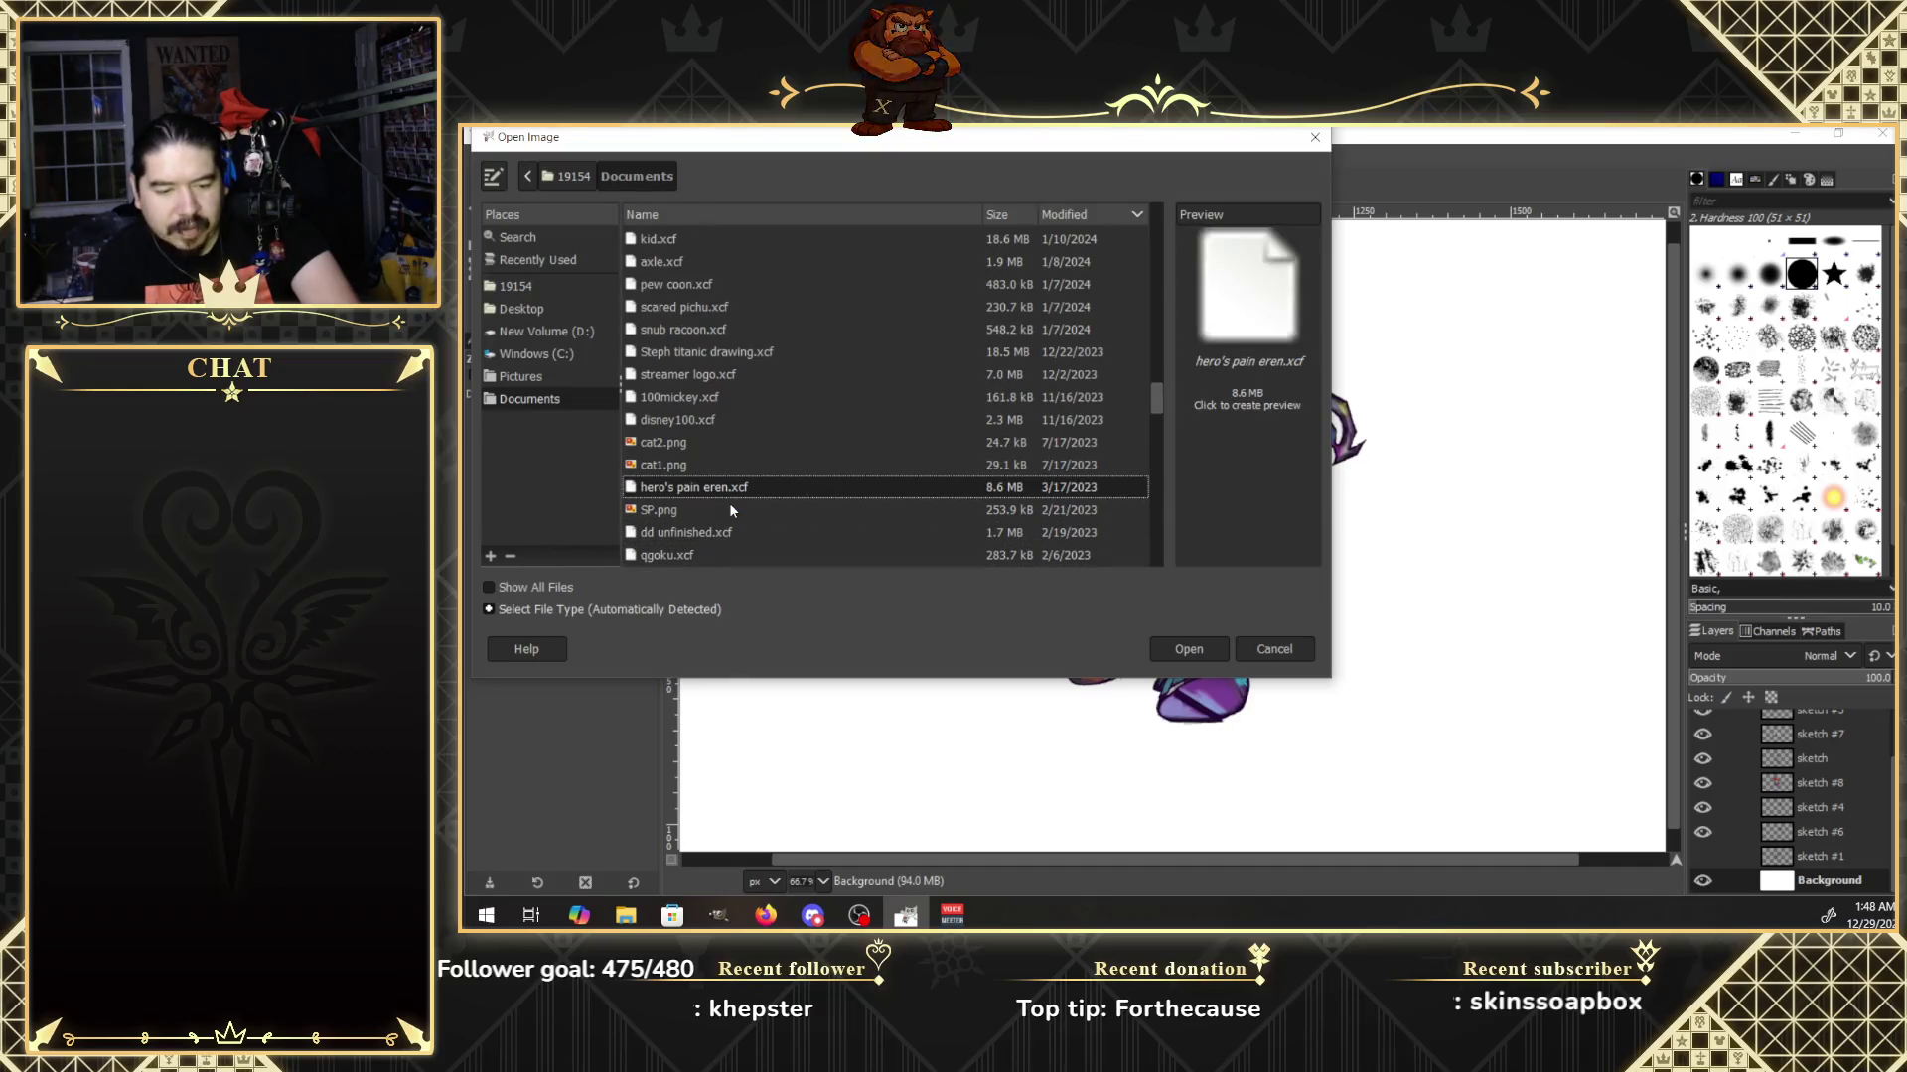
pyautogui.press('Return')
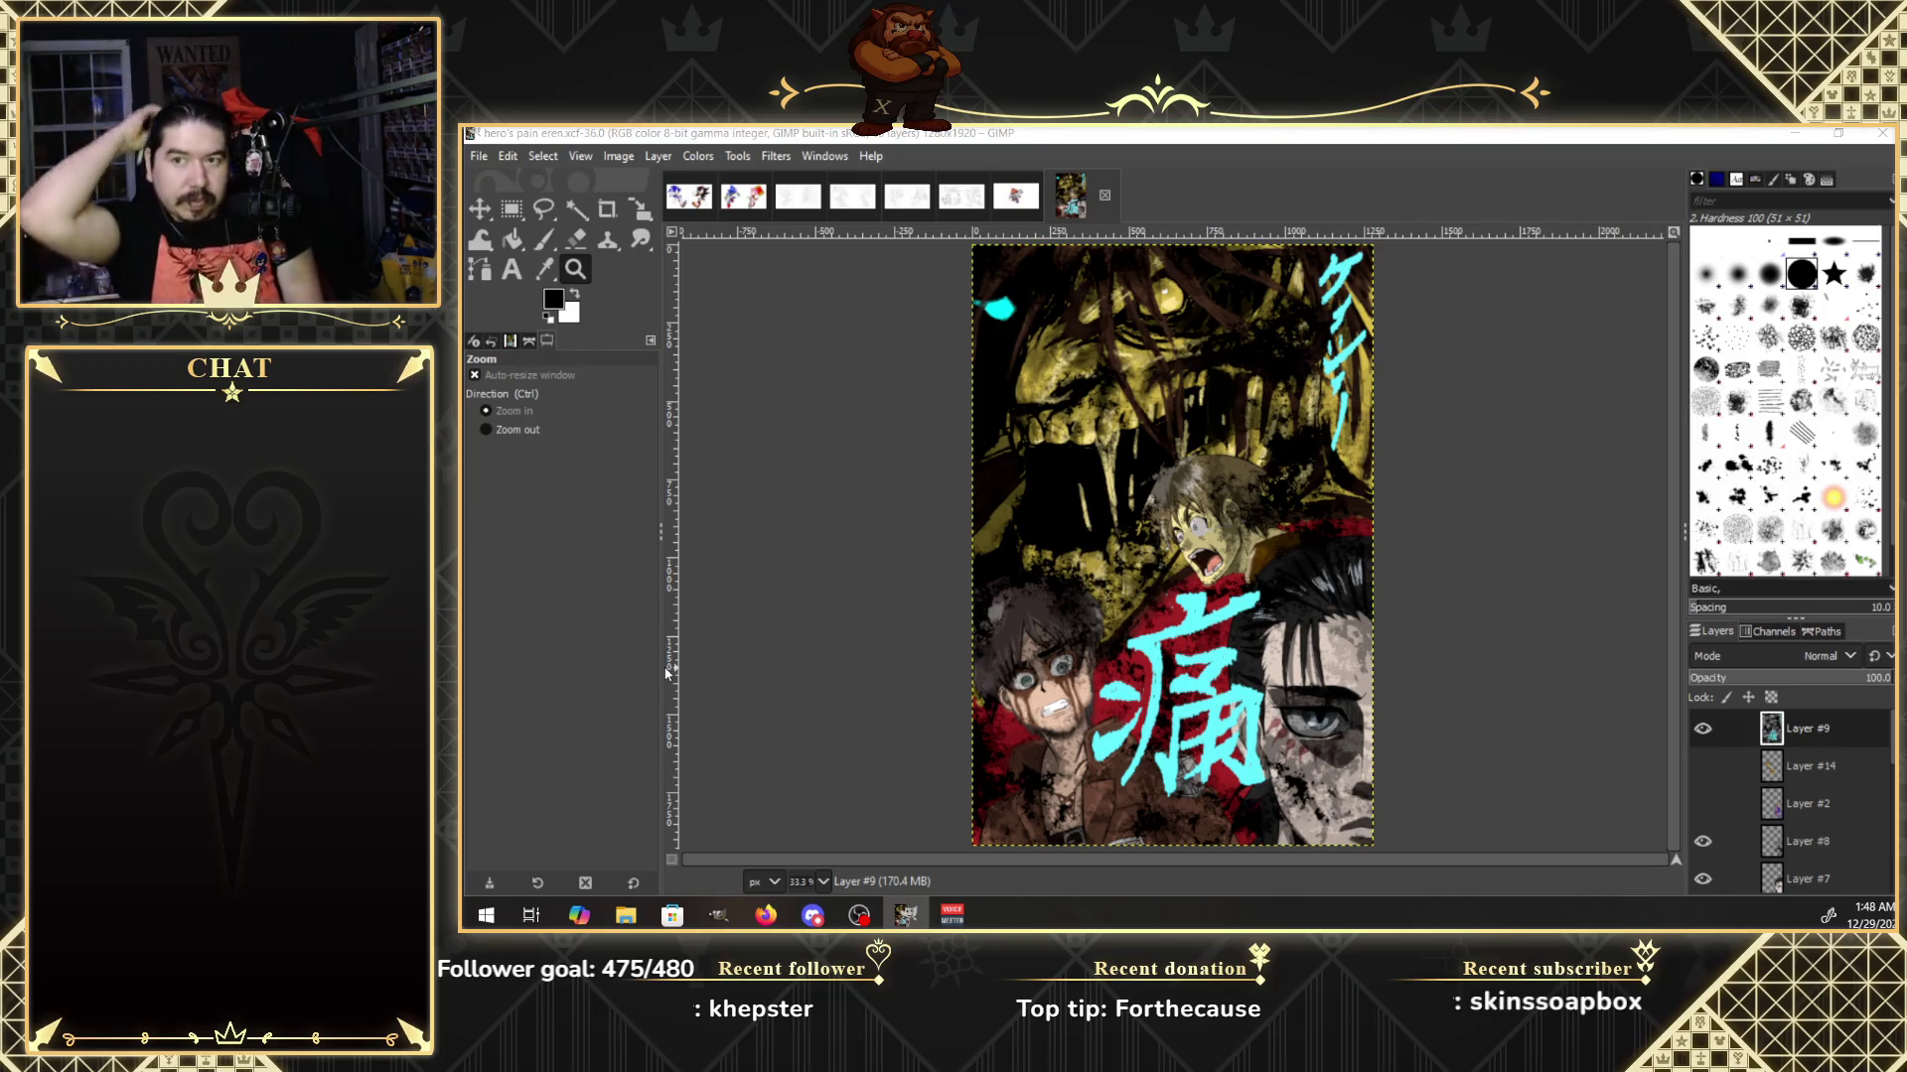
# Close the hero's pain eren and Sora chibi images, discarding changes, and return to metal&amy.xcf.
pyautogui.click(1107, 196)
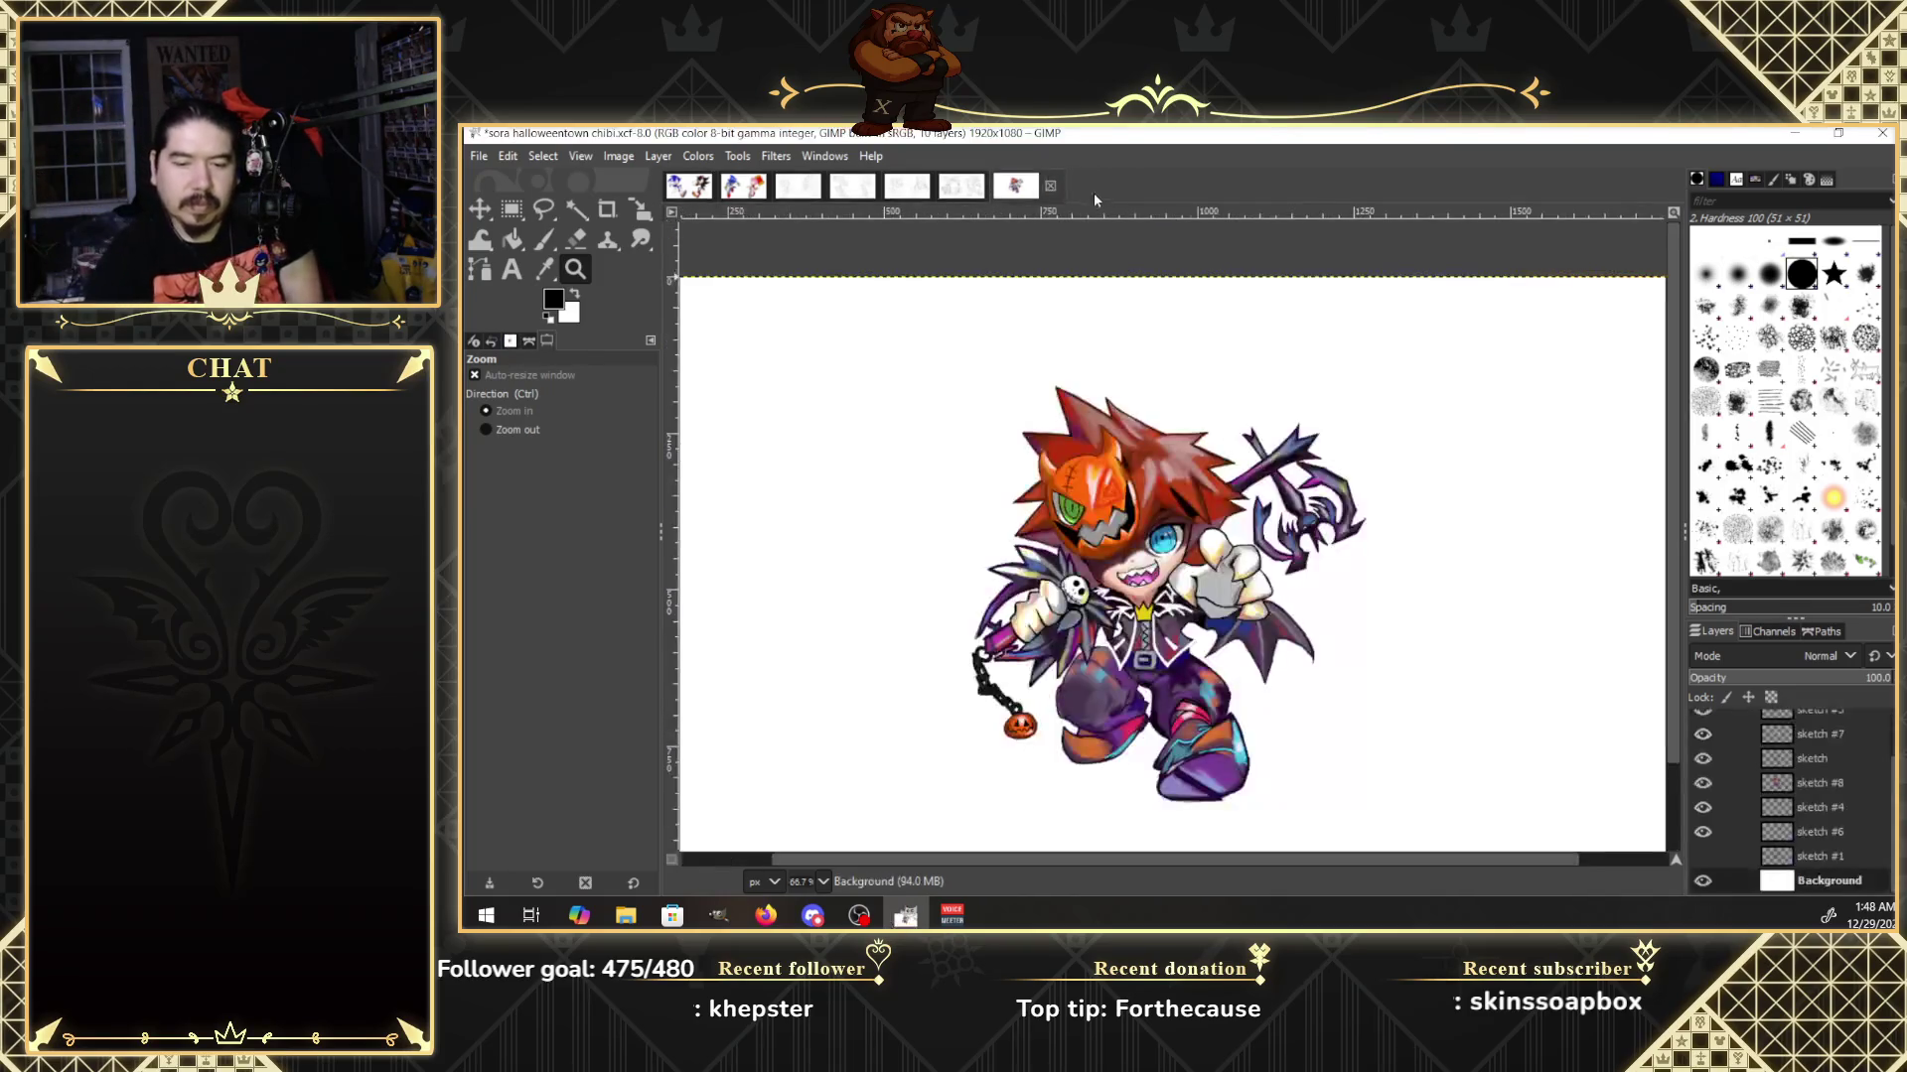
pyautogui.click(1051, 186)
pyautogui.click(1204, 611)
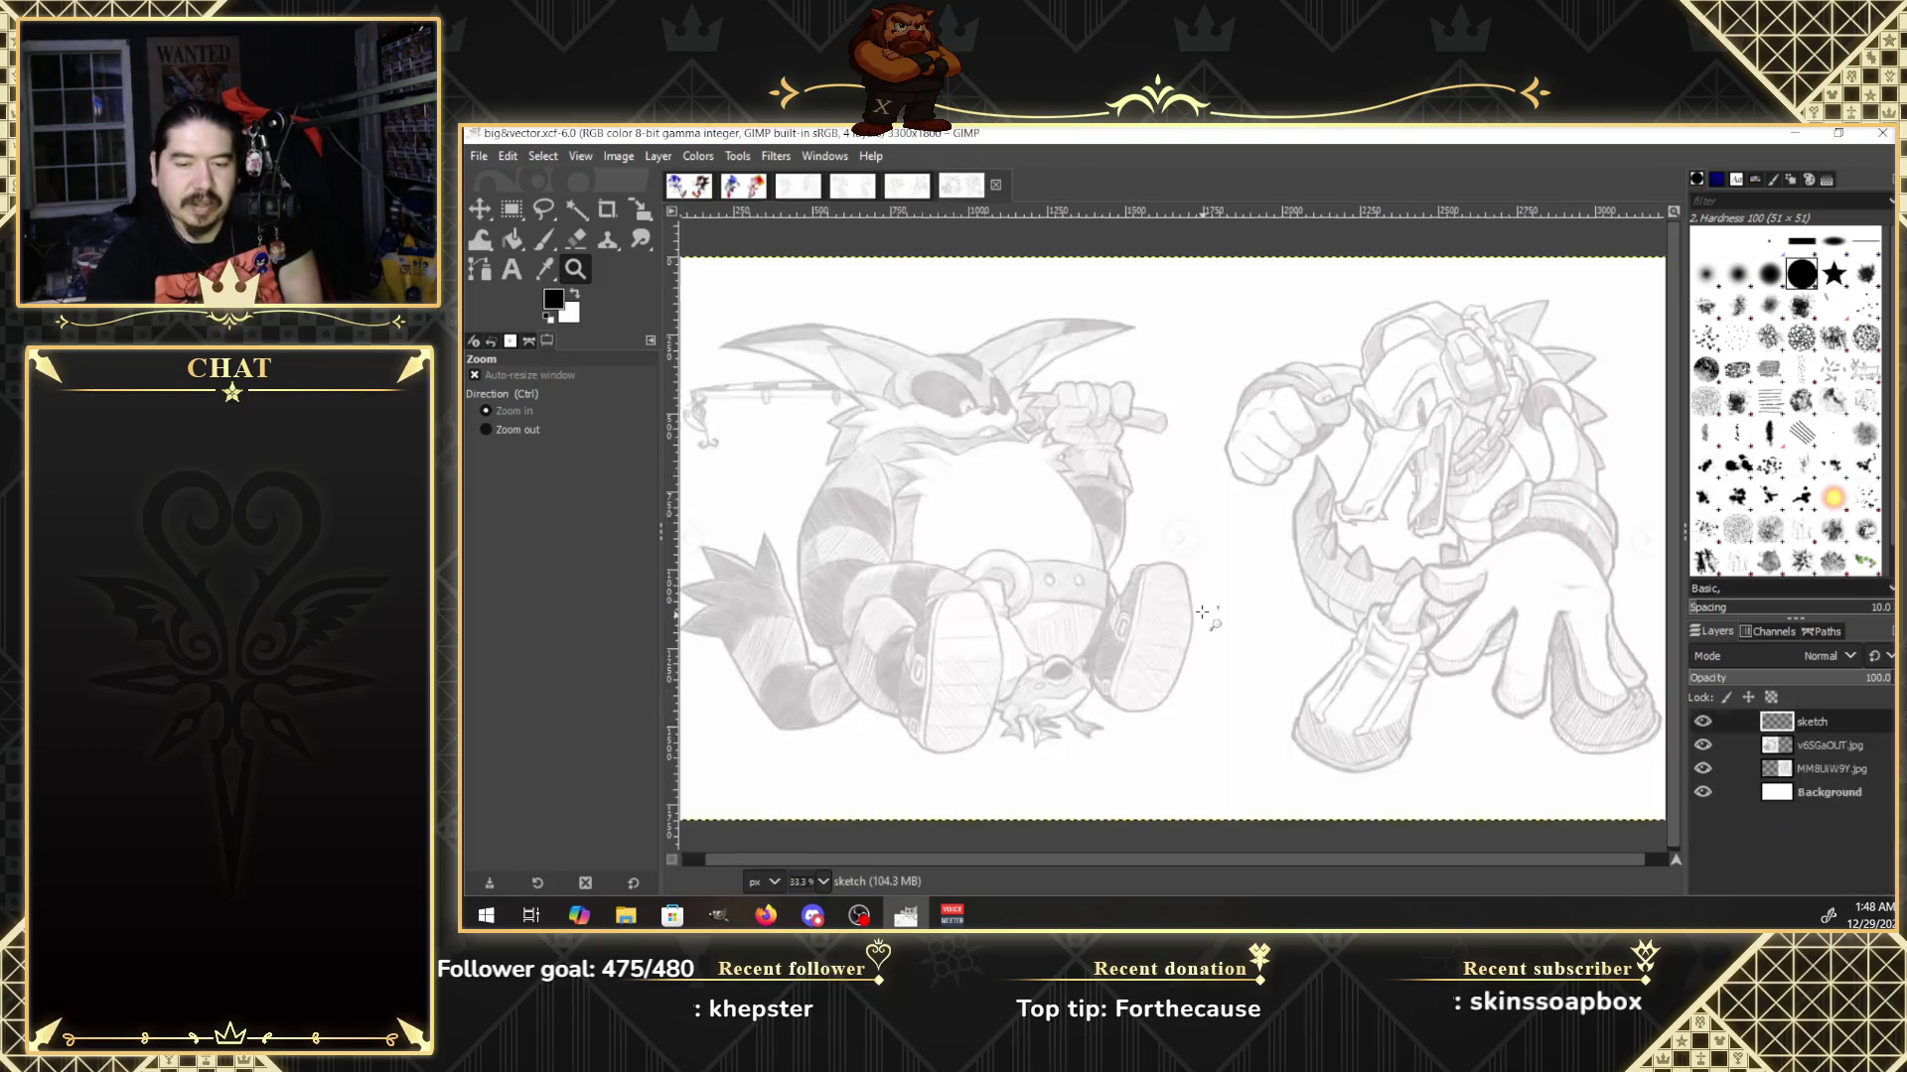
pyautogui.click(753, 189)
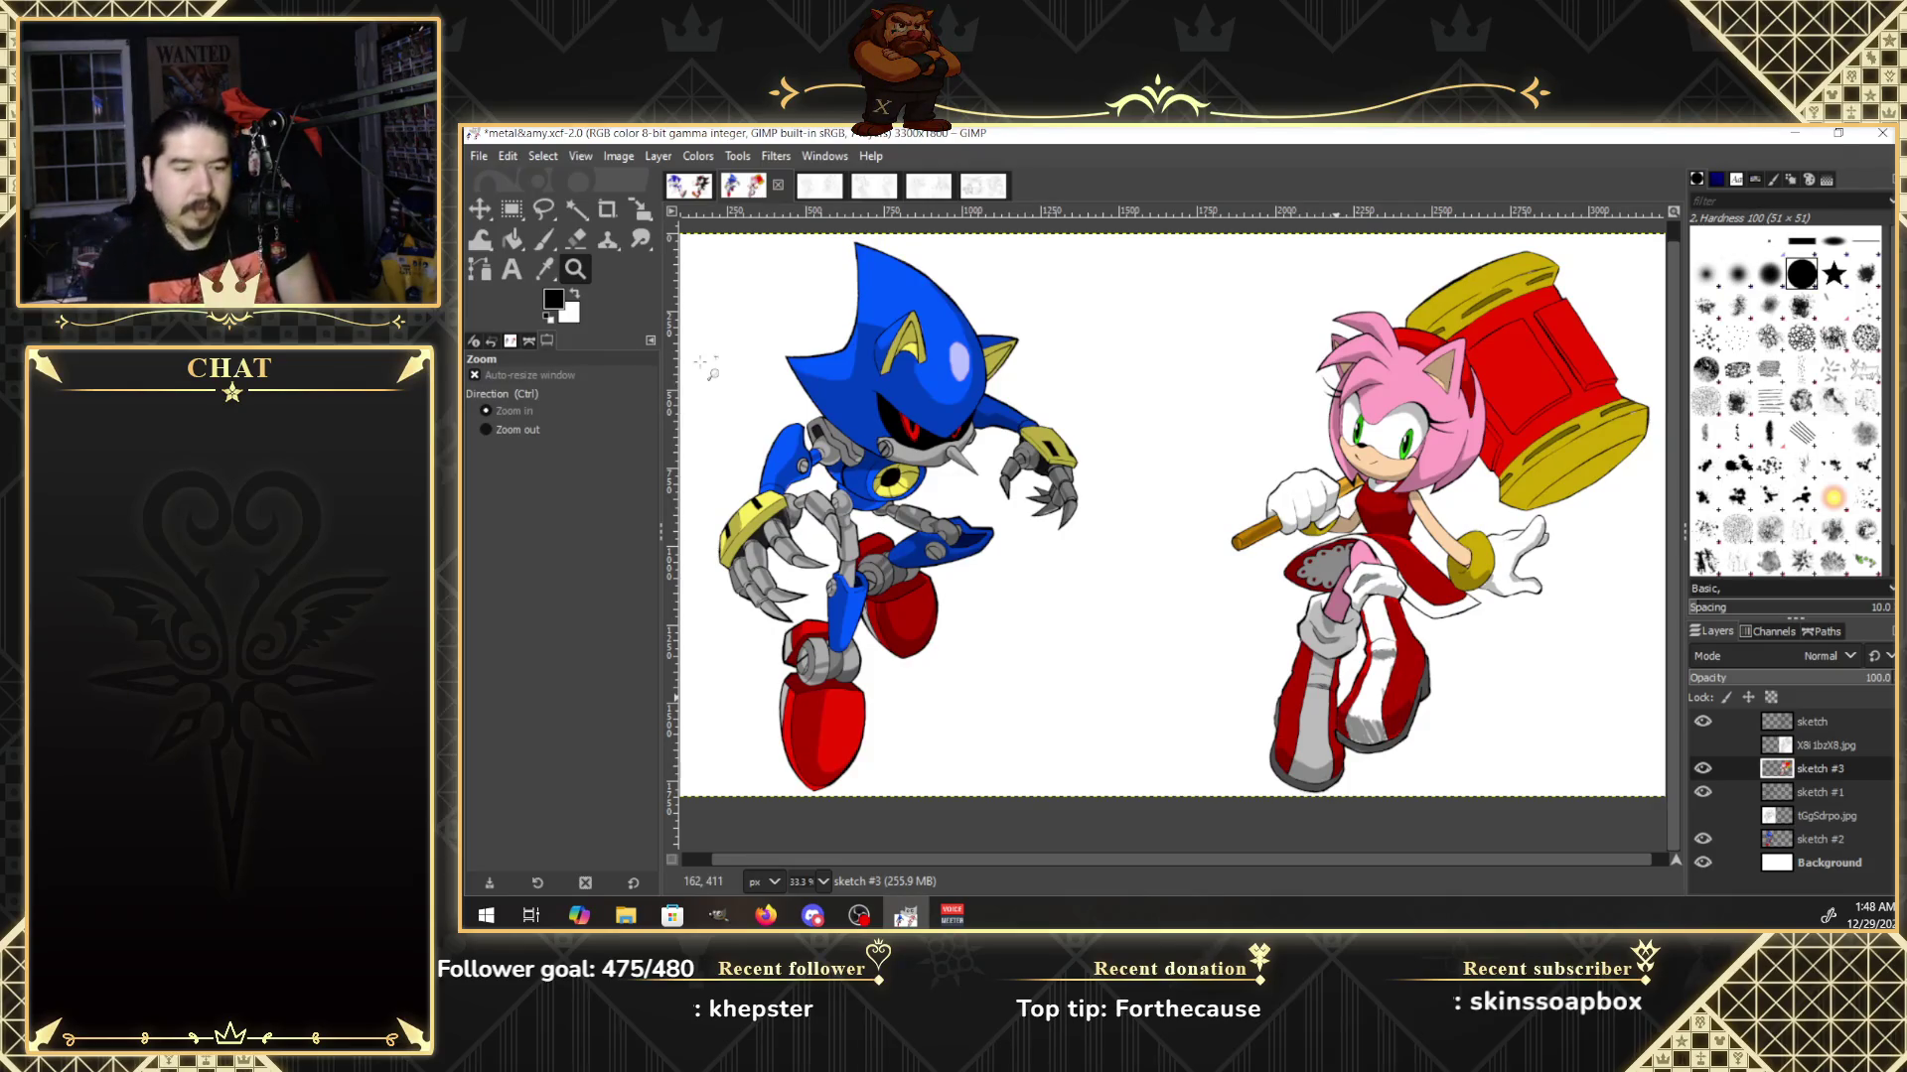
# Zoom to 200% on Amy's wristband, pan right to frame the glove, and select the Smudge tool.
pyautogui.click(1510, 586)
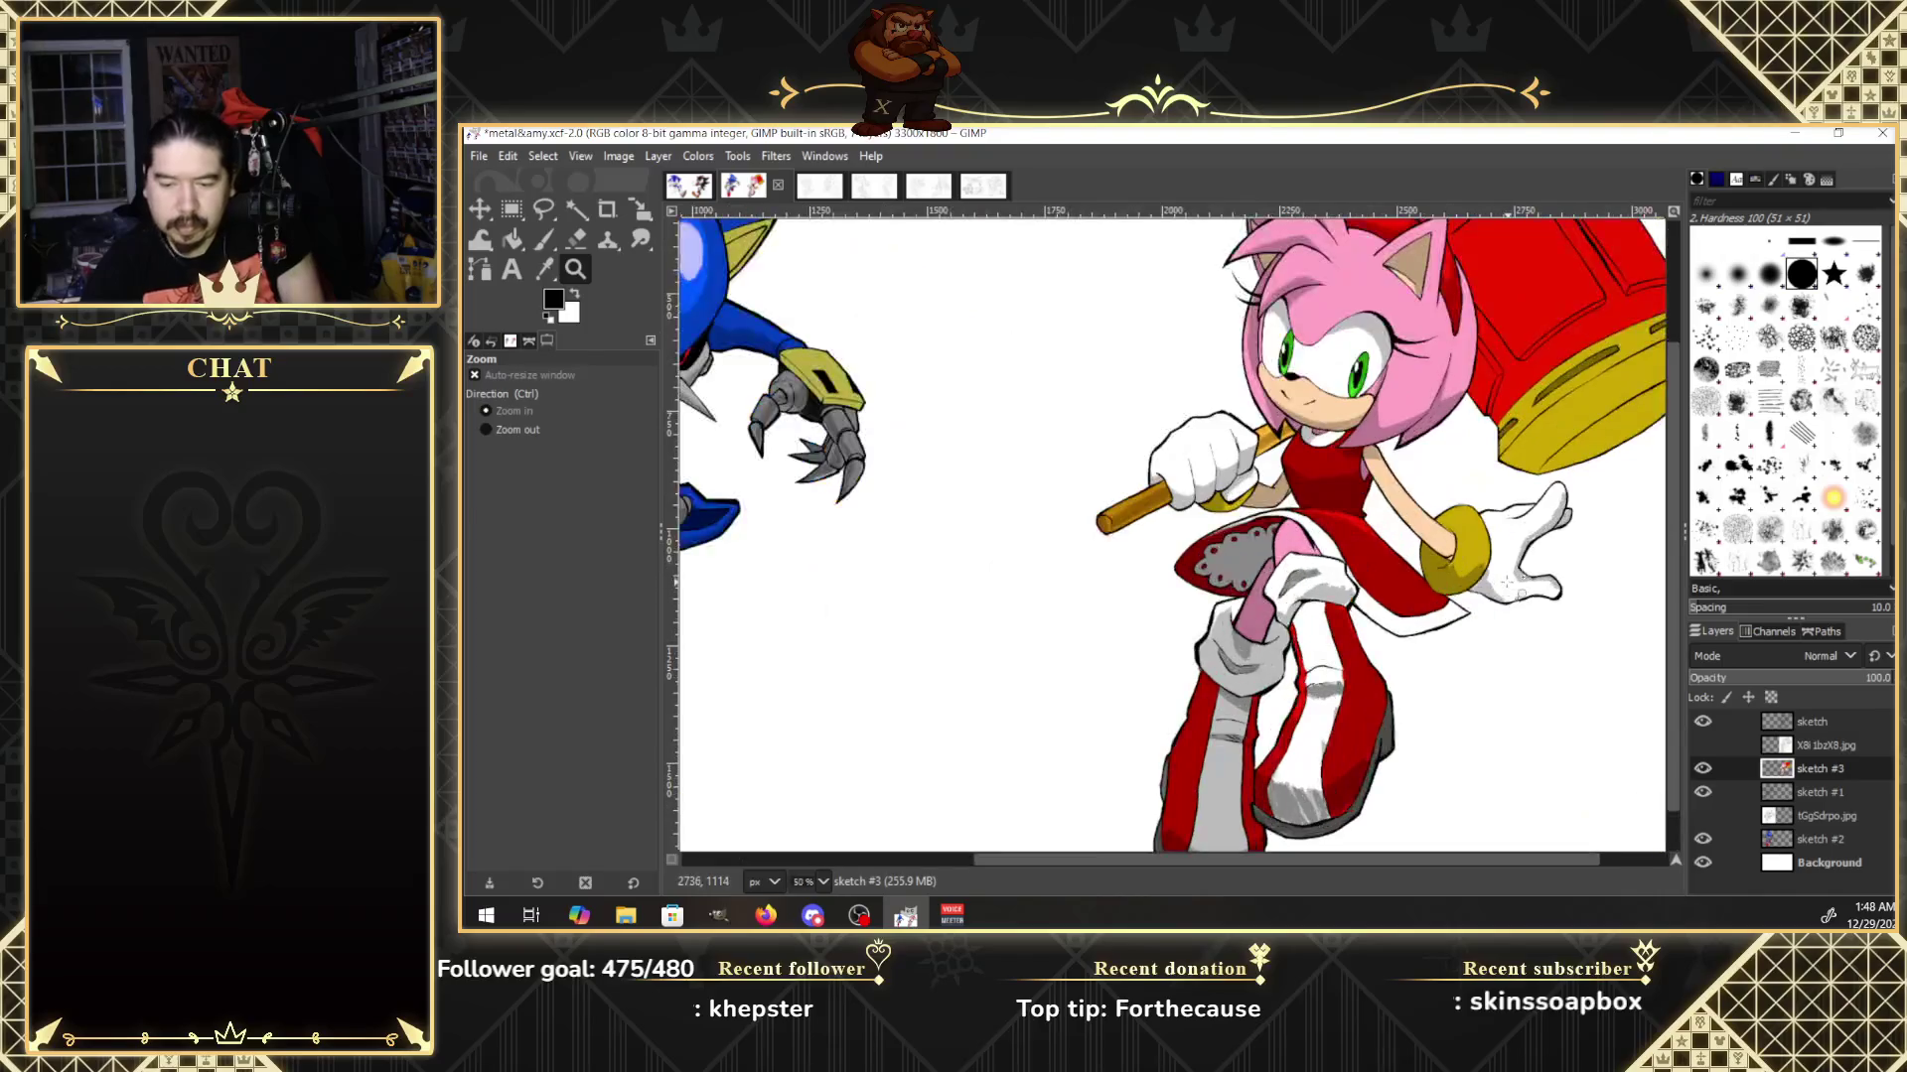
pyautogui.click(1509, 586)
pyautogui.click(1509, 586)
pyautogui.click(1512, 588)
pyautogui.click(1511, 588)
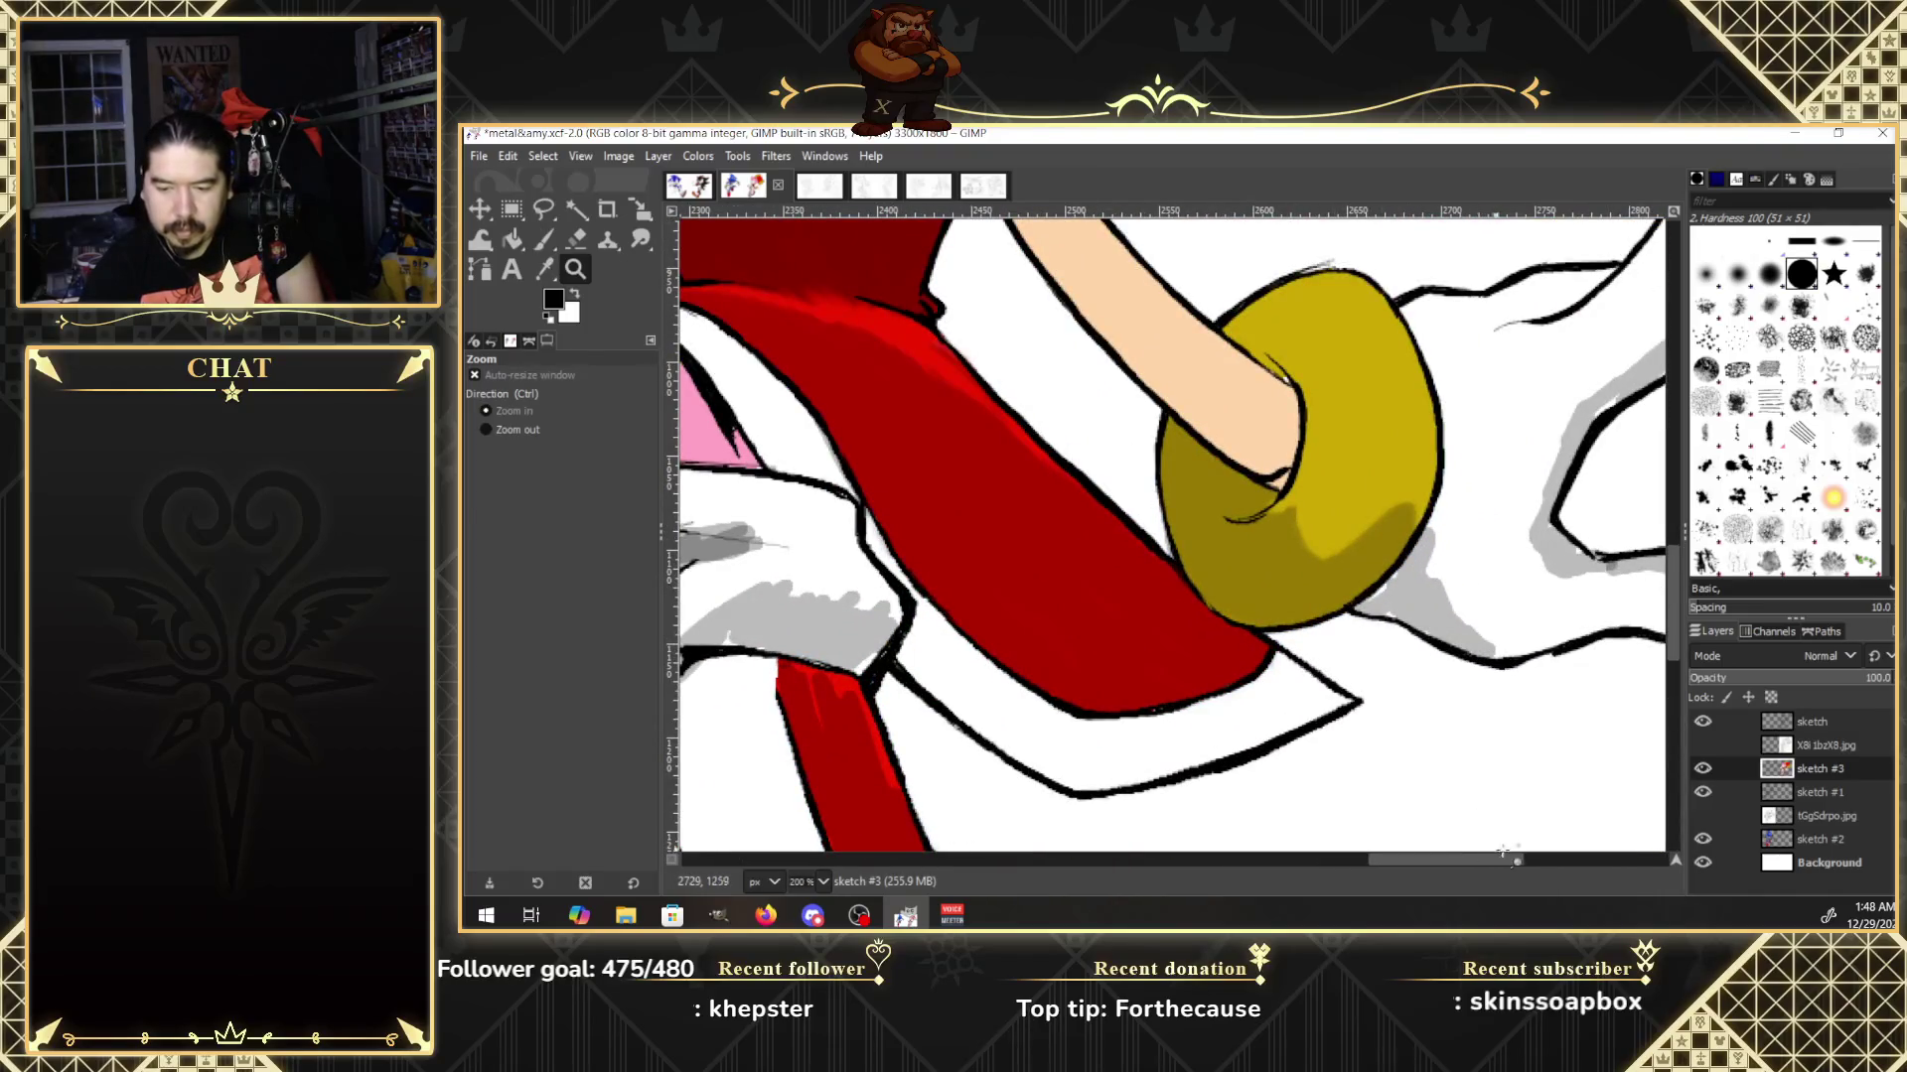
pyautogui.moveTo(1503, 852); pyautogui.dragTo(1545, 860)
pyautogui.scroll(2, 1672, 604)
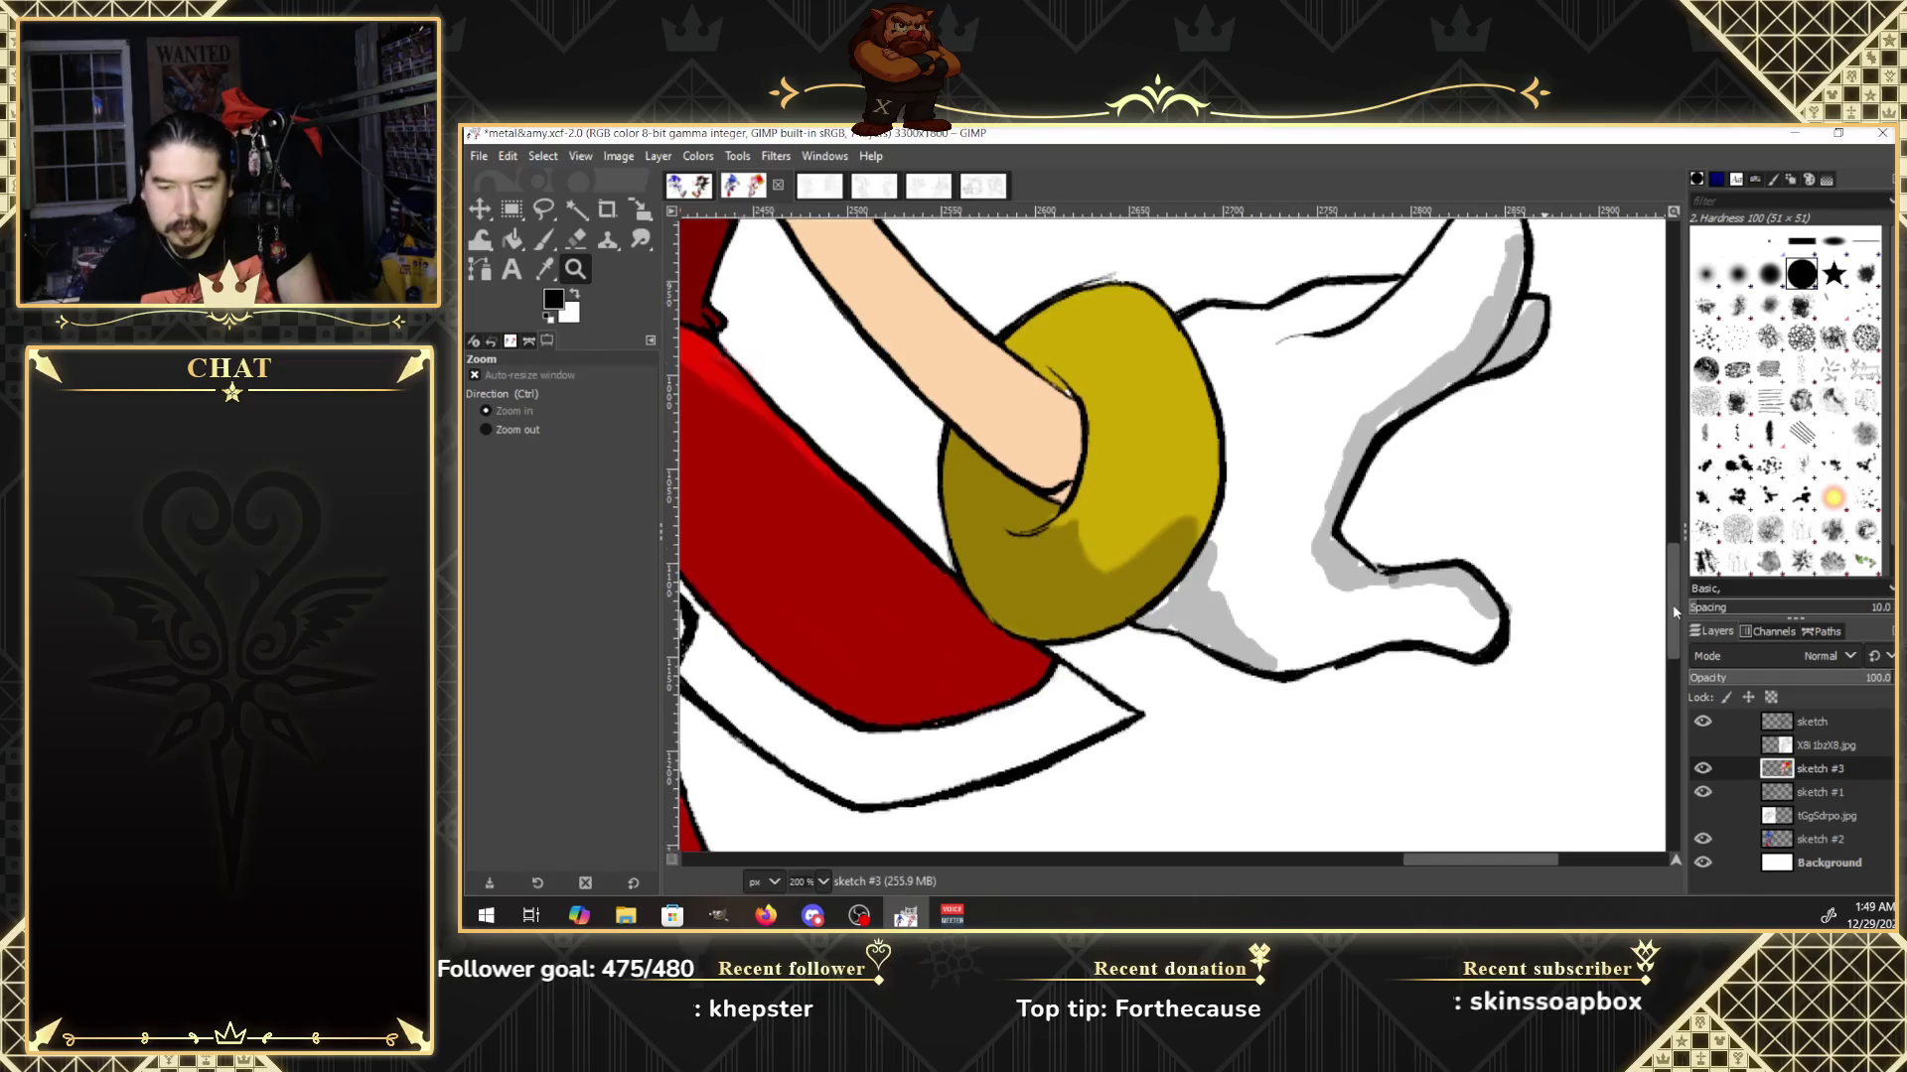
pyautogui.click(640, 242)
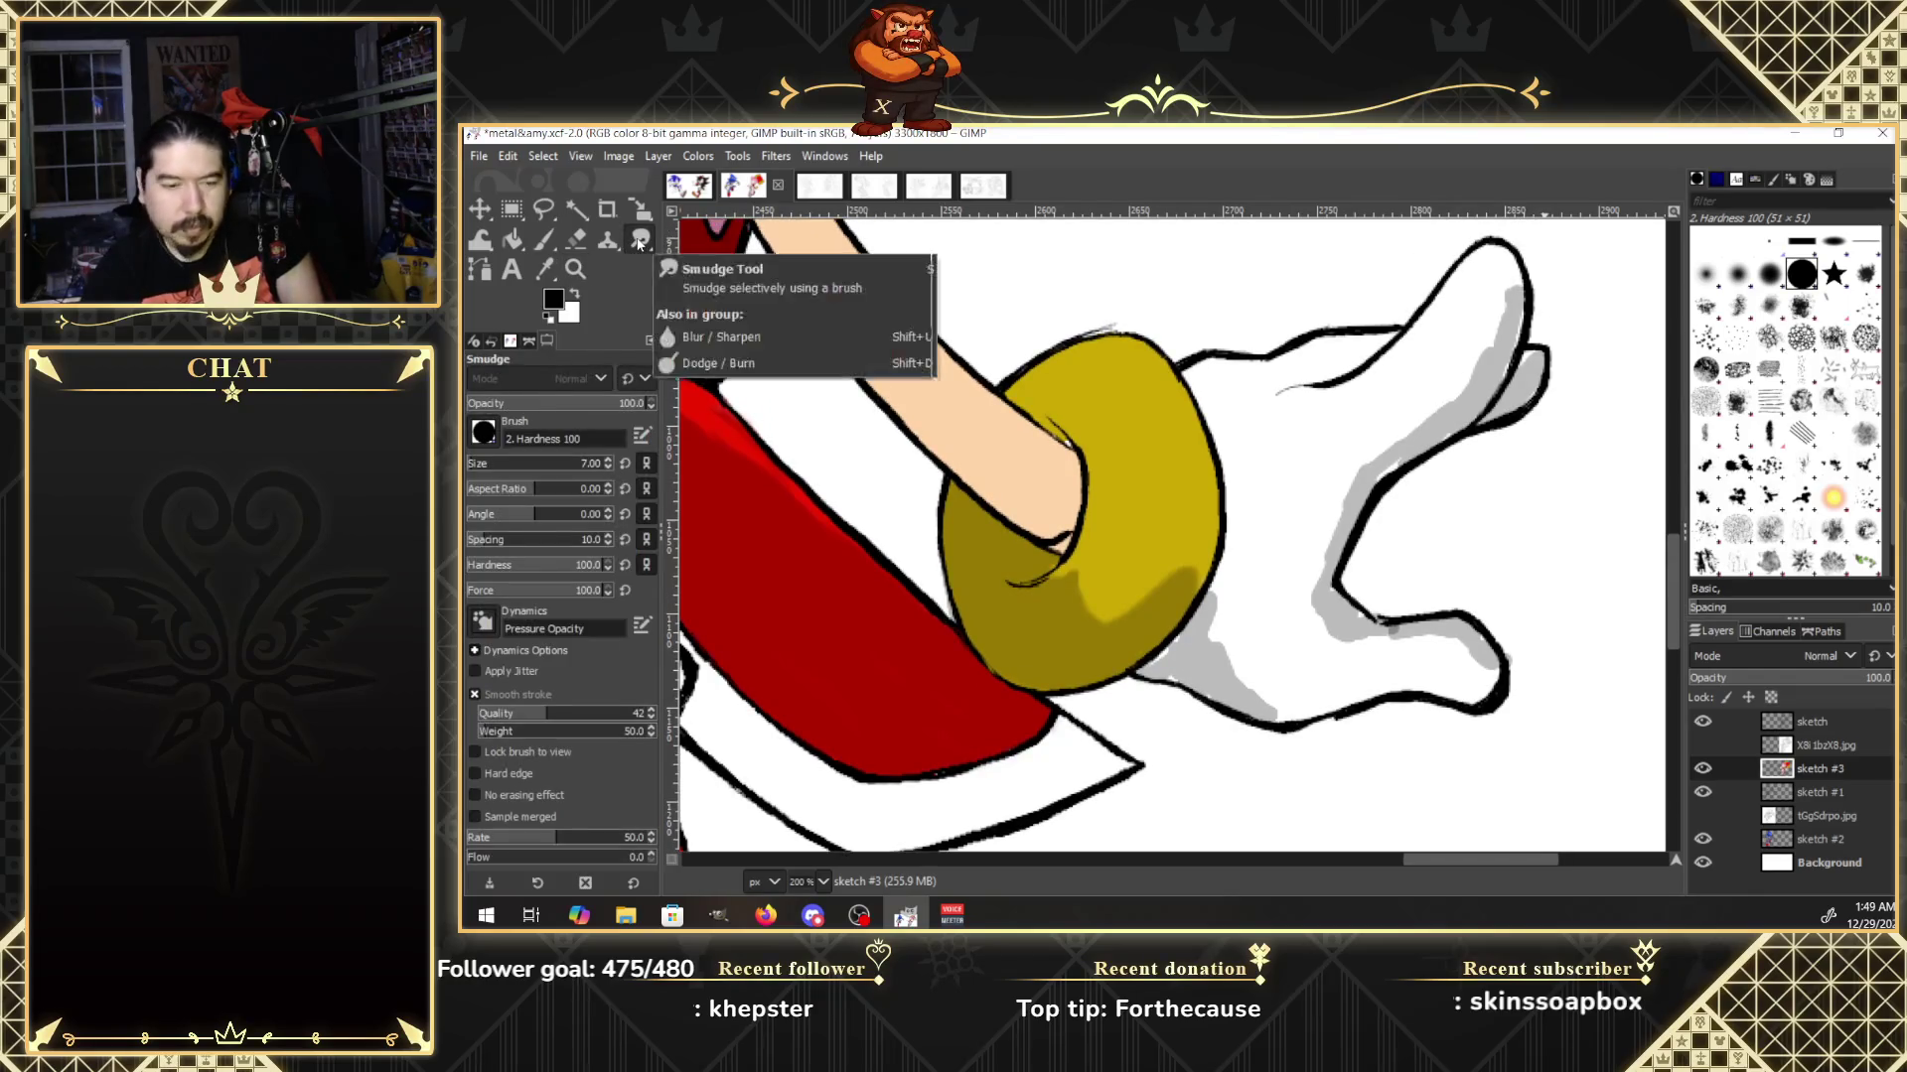
# Smudge the glove's shading while toggling the texture overlay layer off and back on.
pyautogui.click(1704, 745)
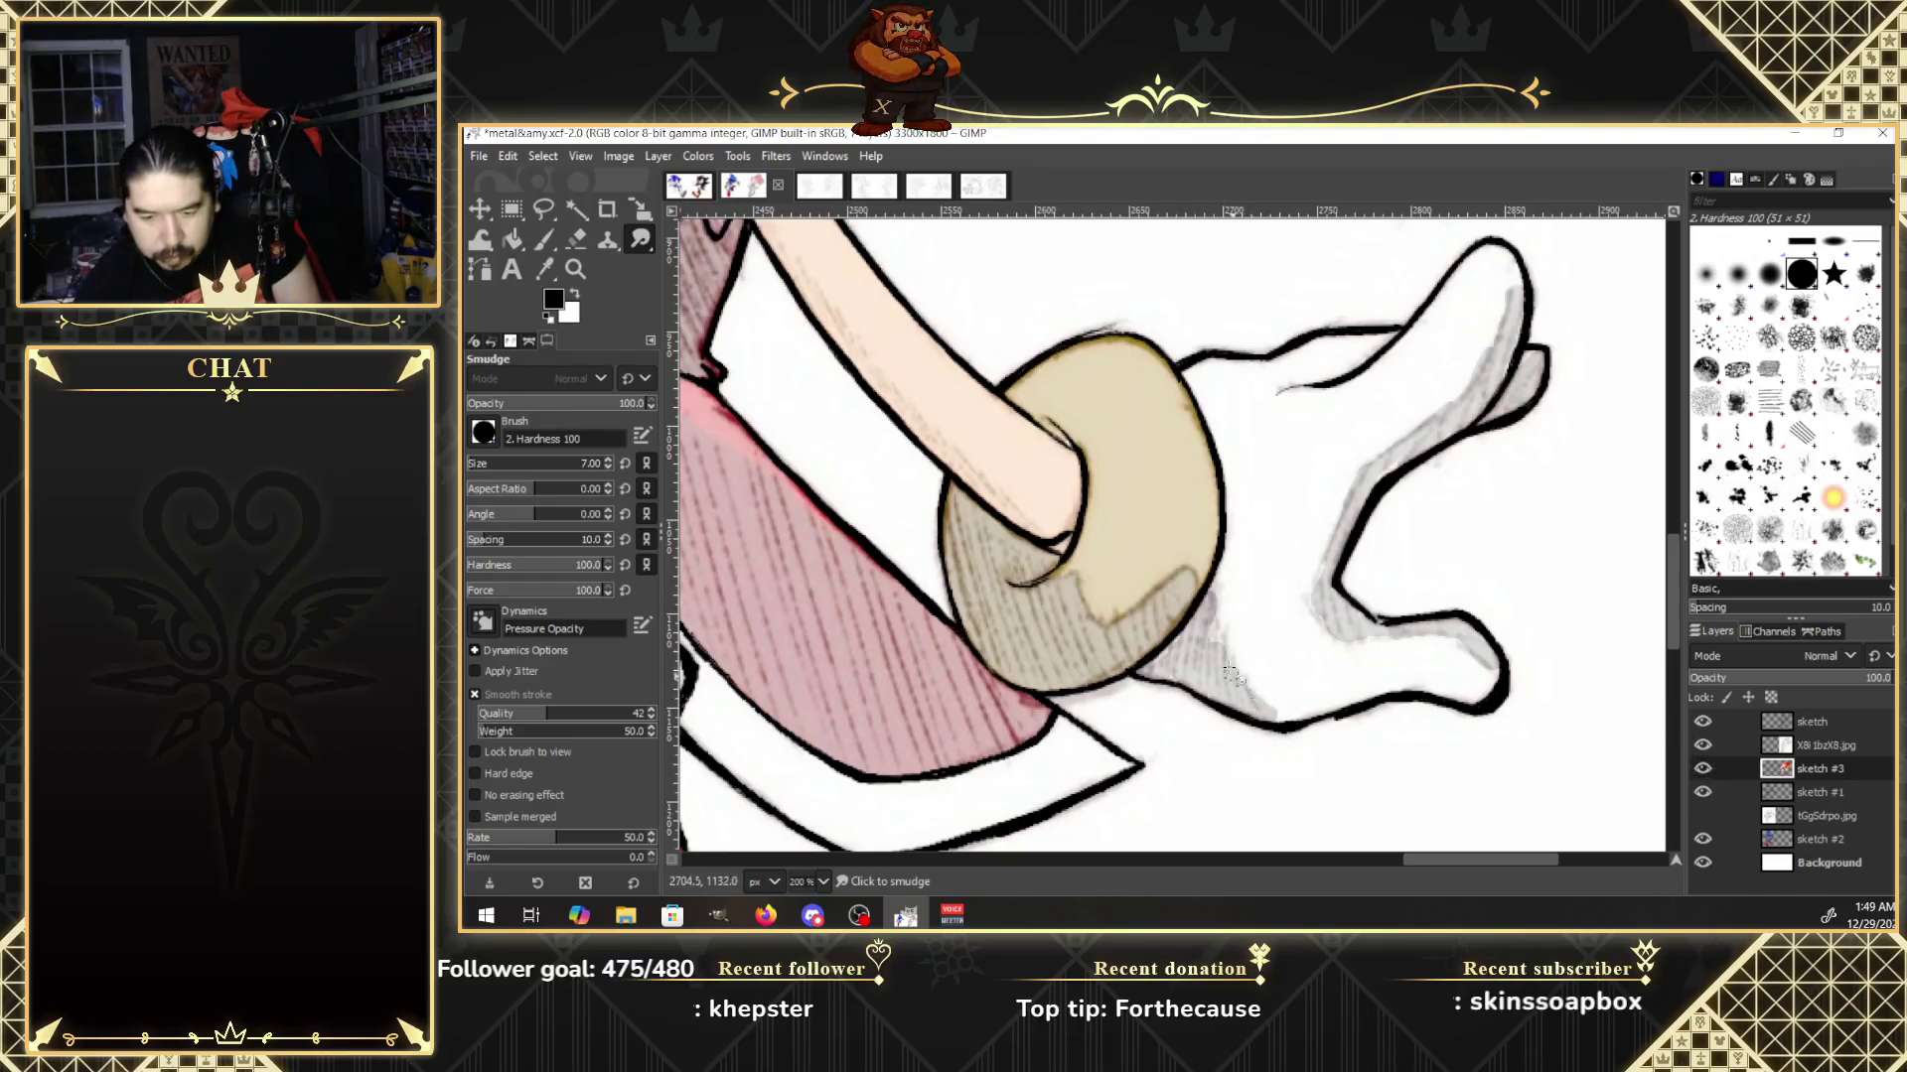
pyautogui.moveTo(1232, 675); pyautogui.dragTo(1239, 689)
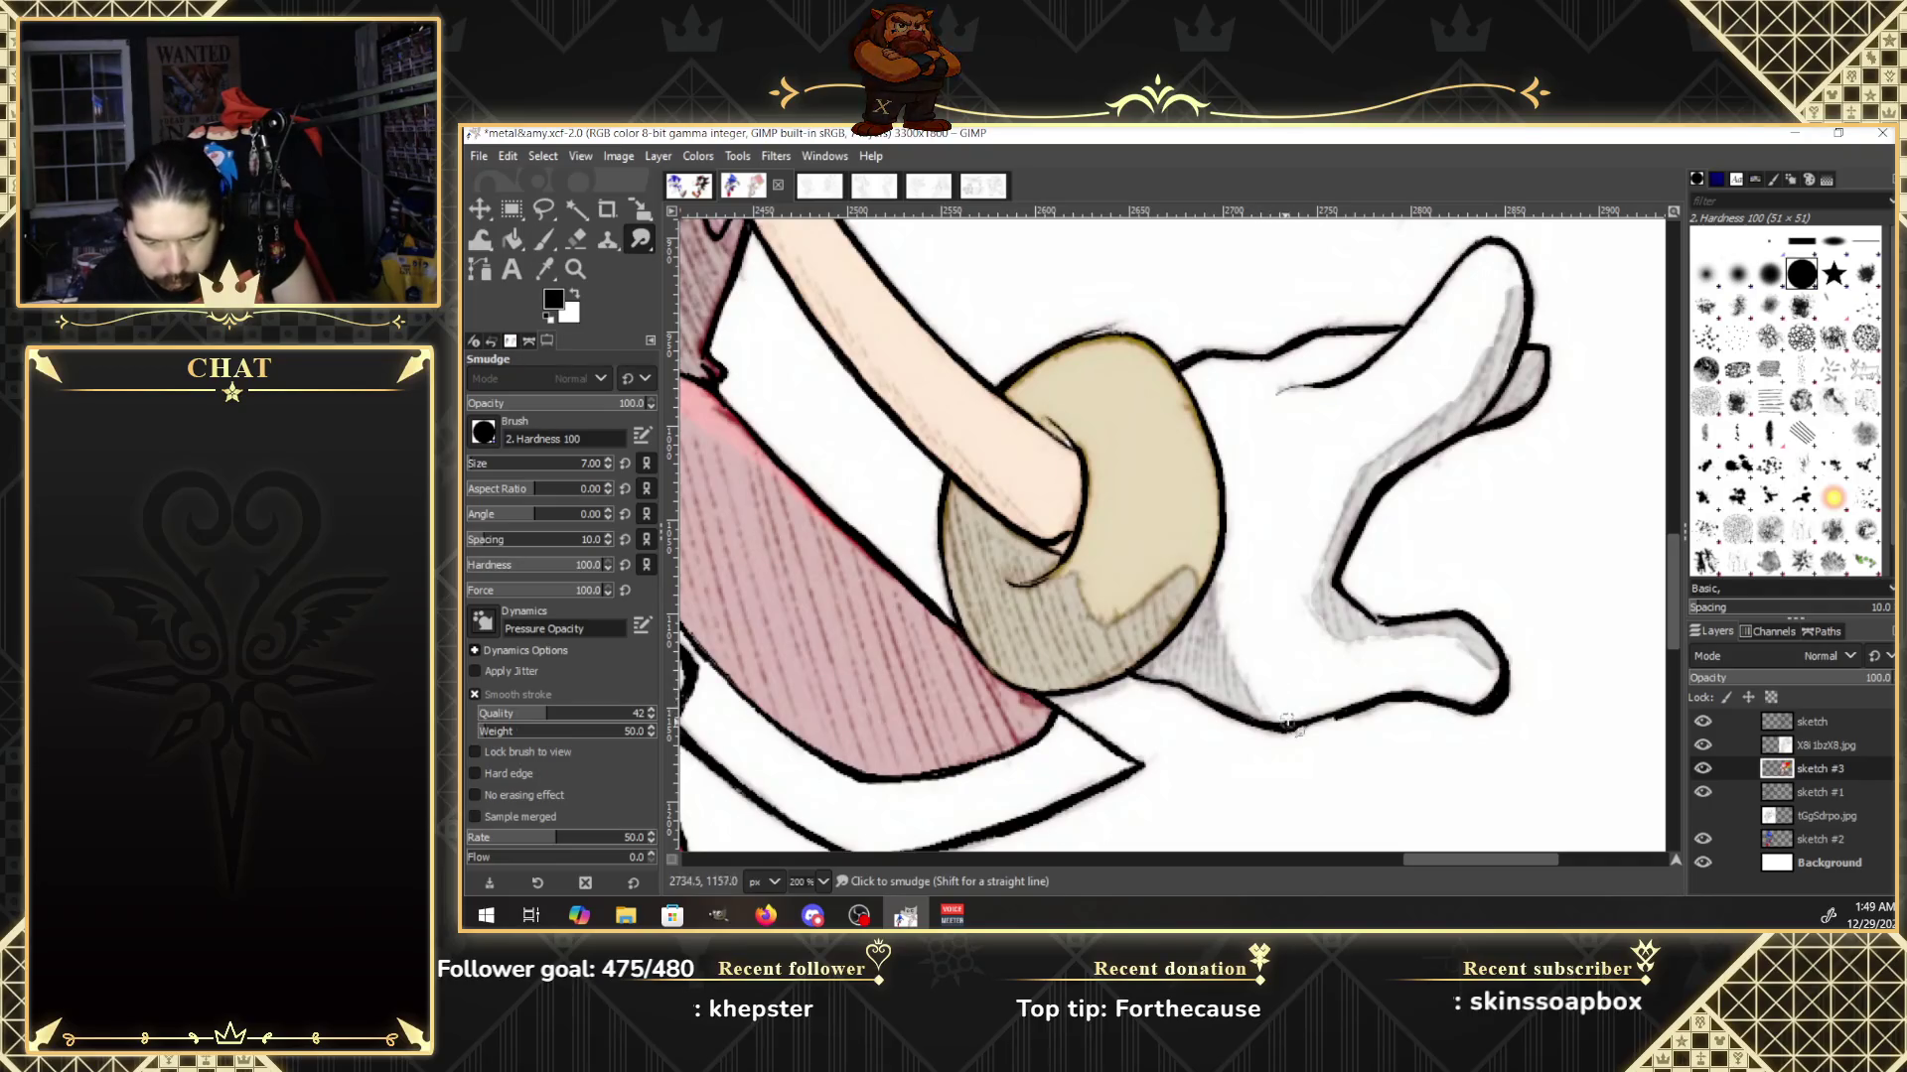
pyautogui.click(1704, 743)
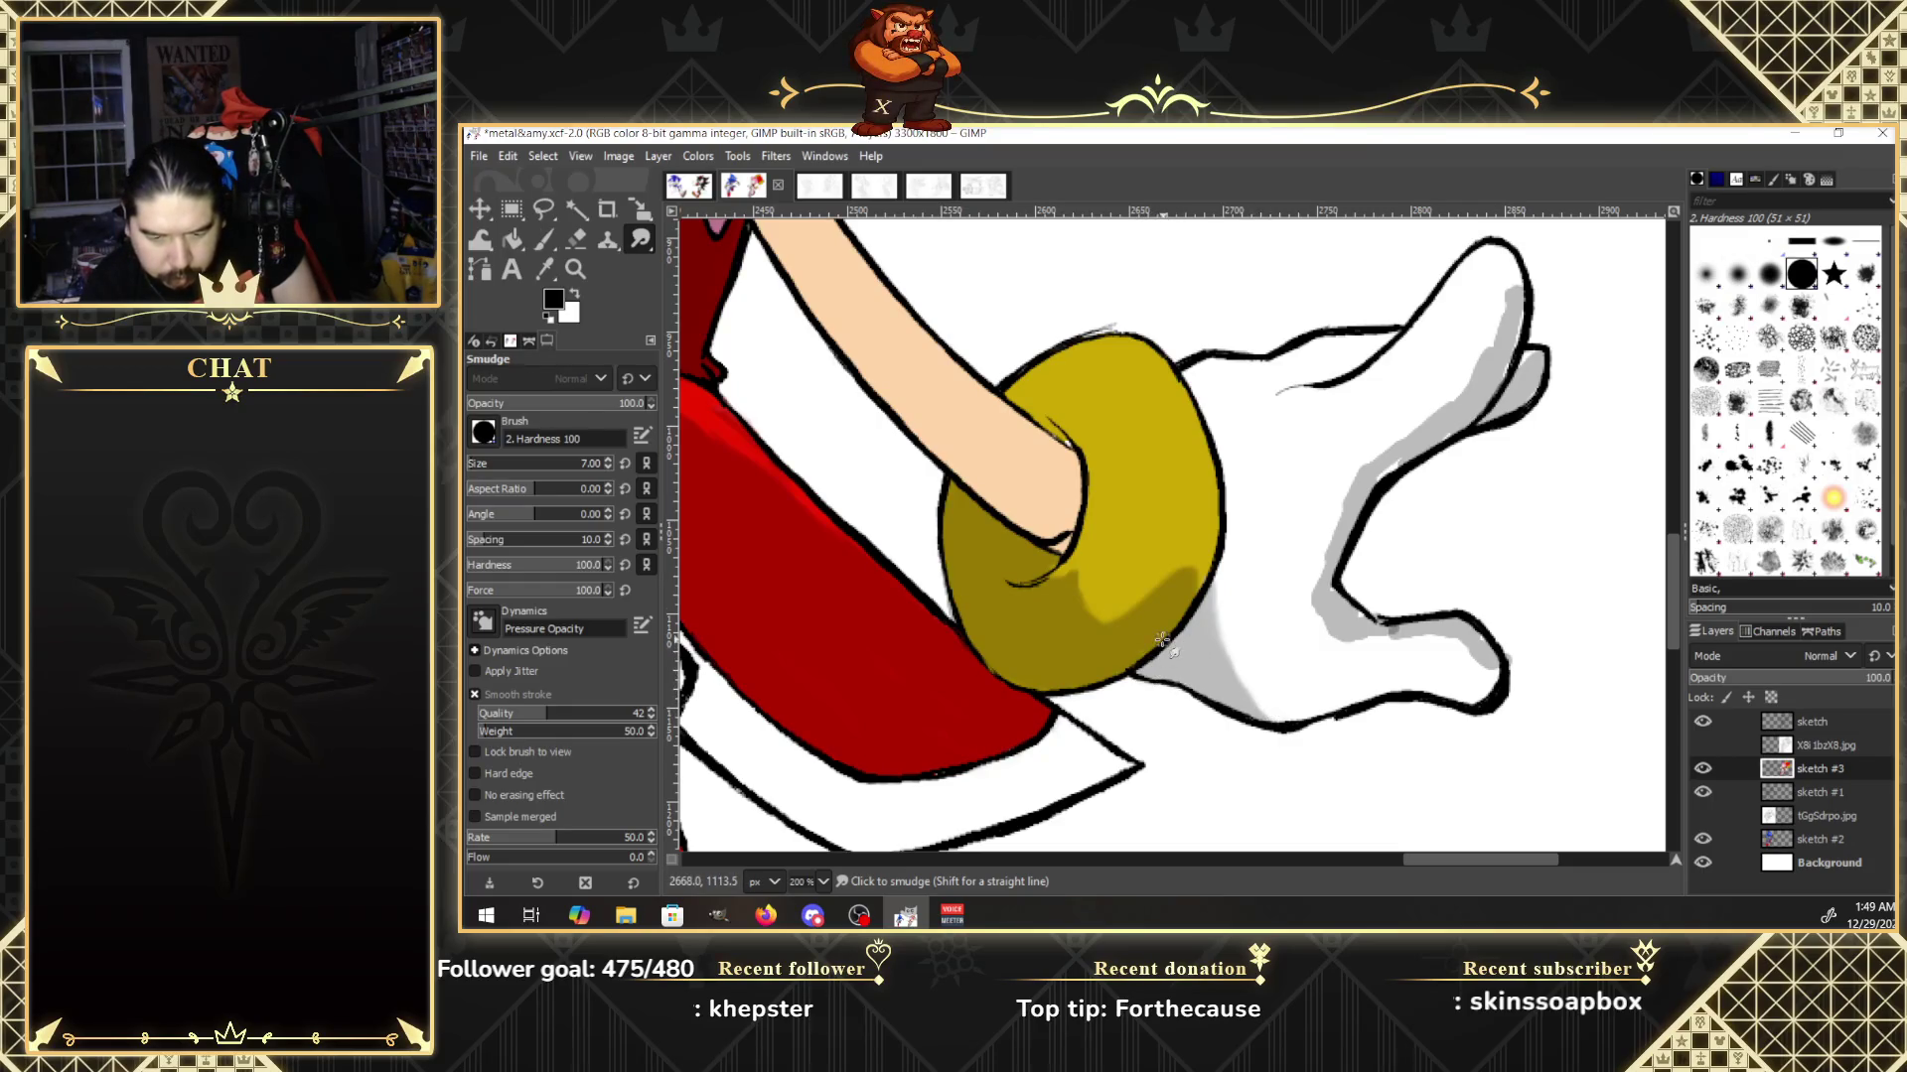
pyautogui.click(1712, 741)
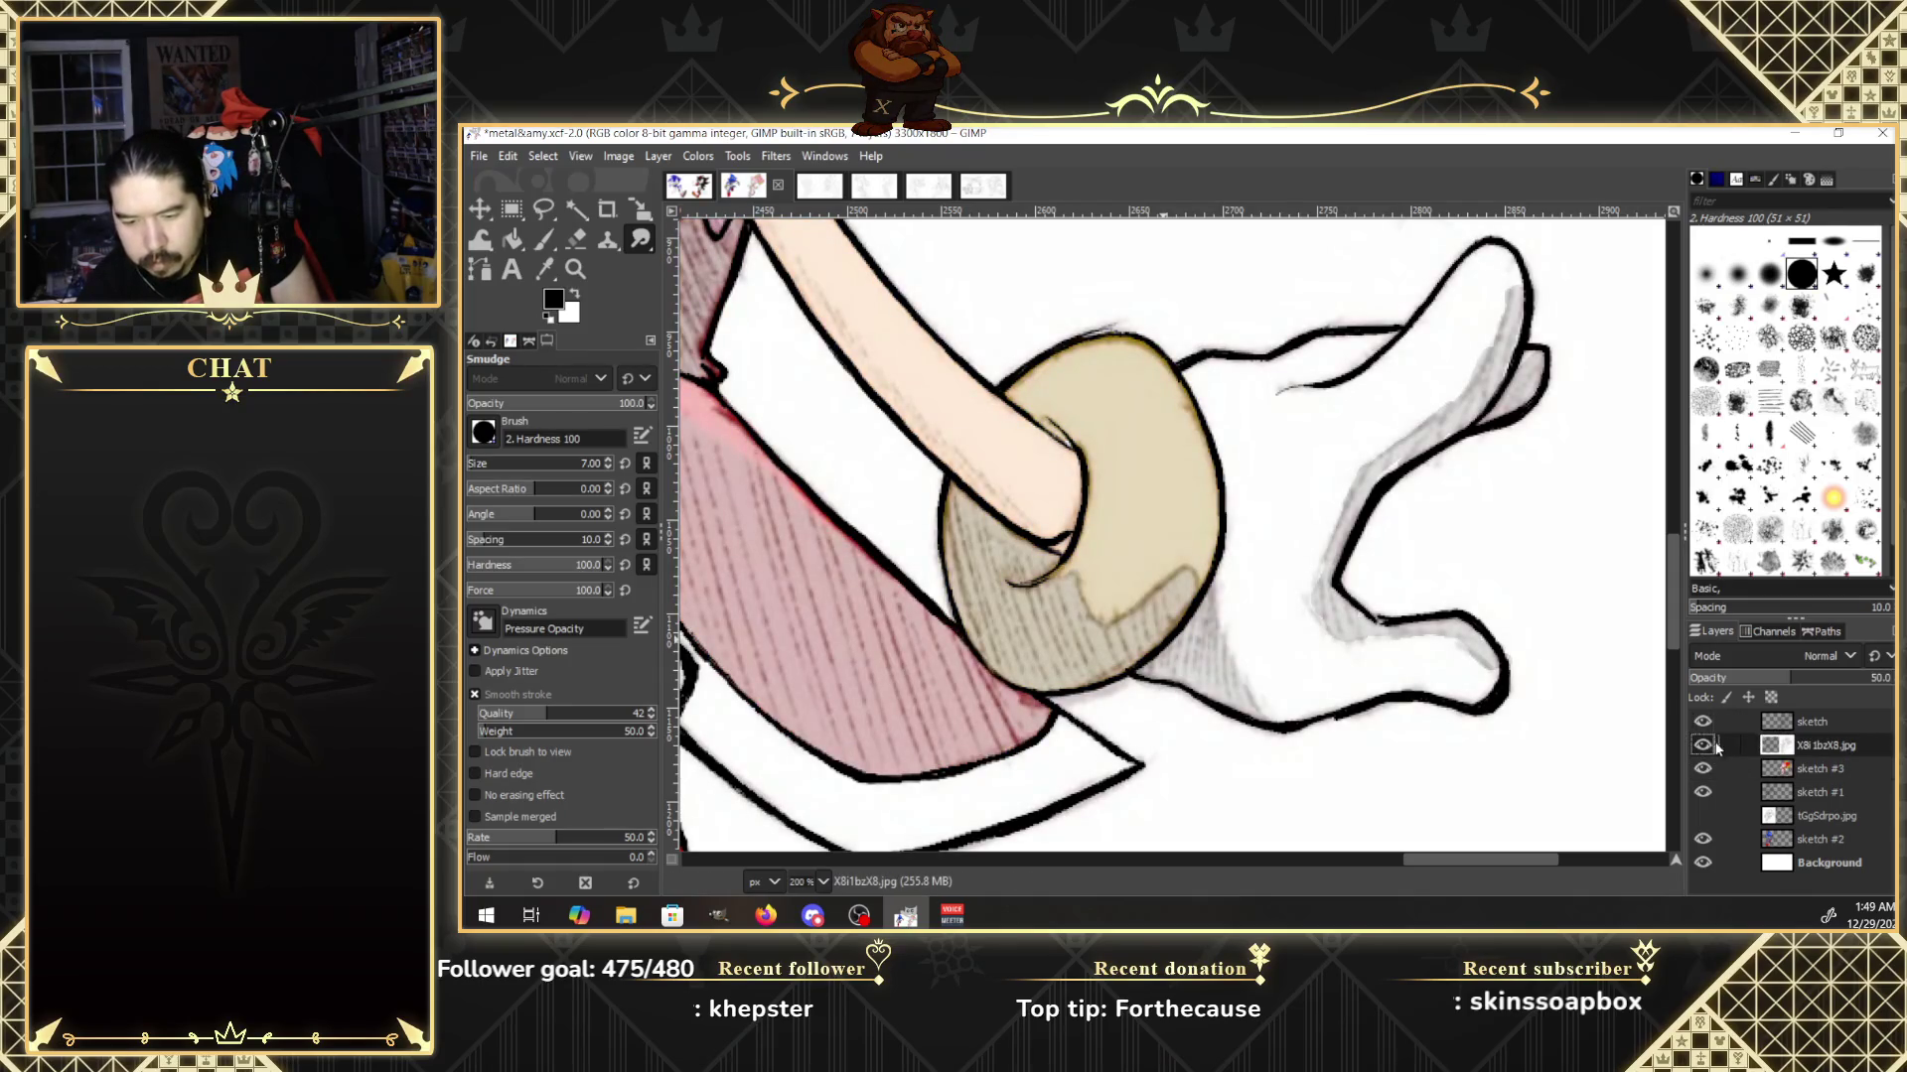
# Make the sketch layer active and show the hatched reference over the artwork.
pyautogui.click(1776, 724)
pyautogui.click(1704, 745)
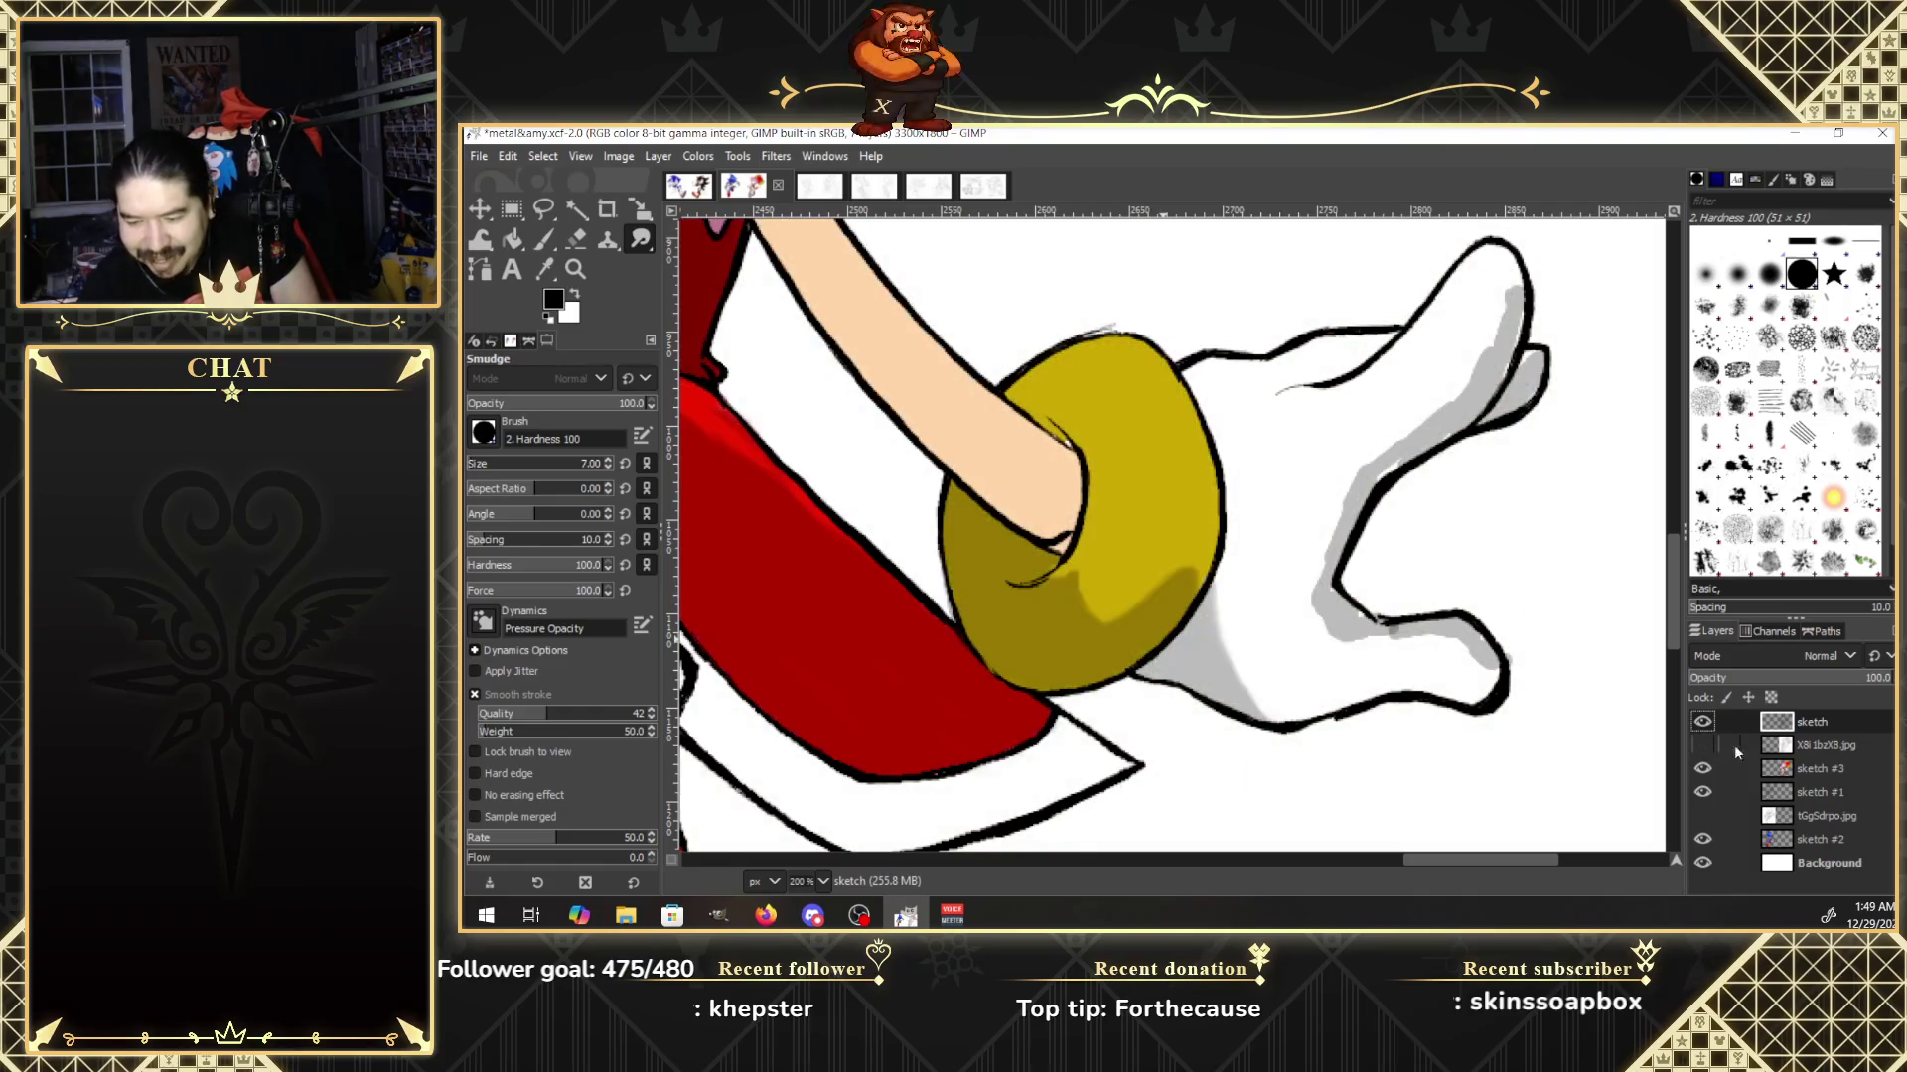
pyautogui.click(1756, 772)
pyautogui.click(1706, 742)
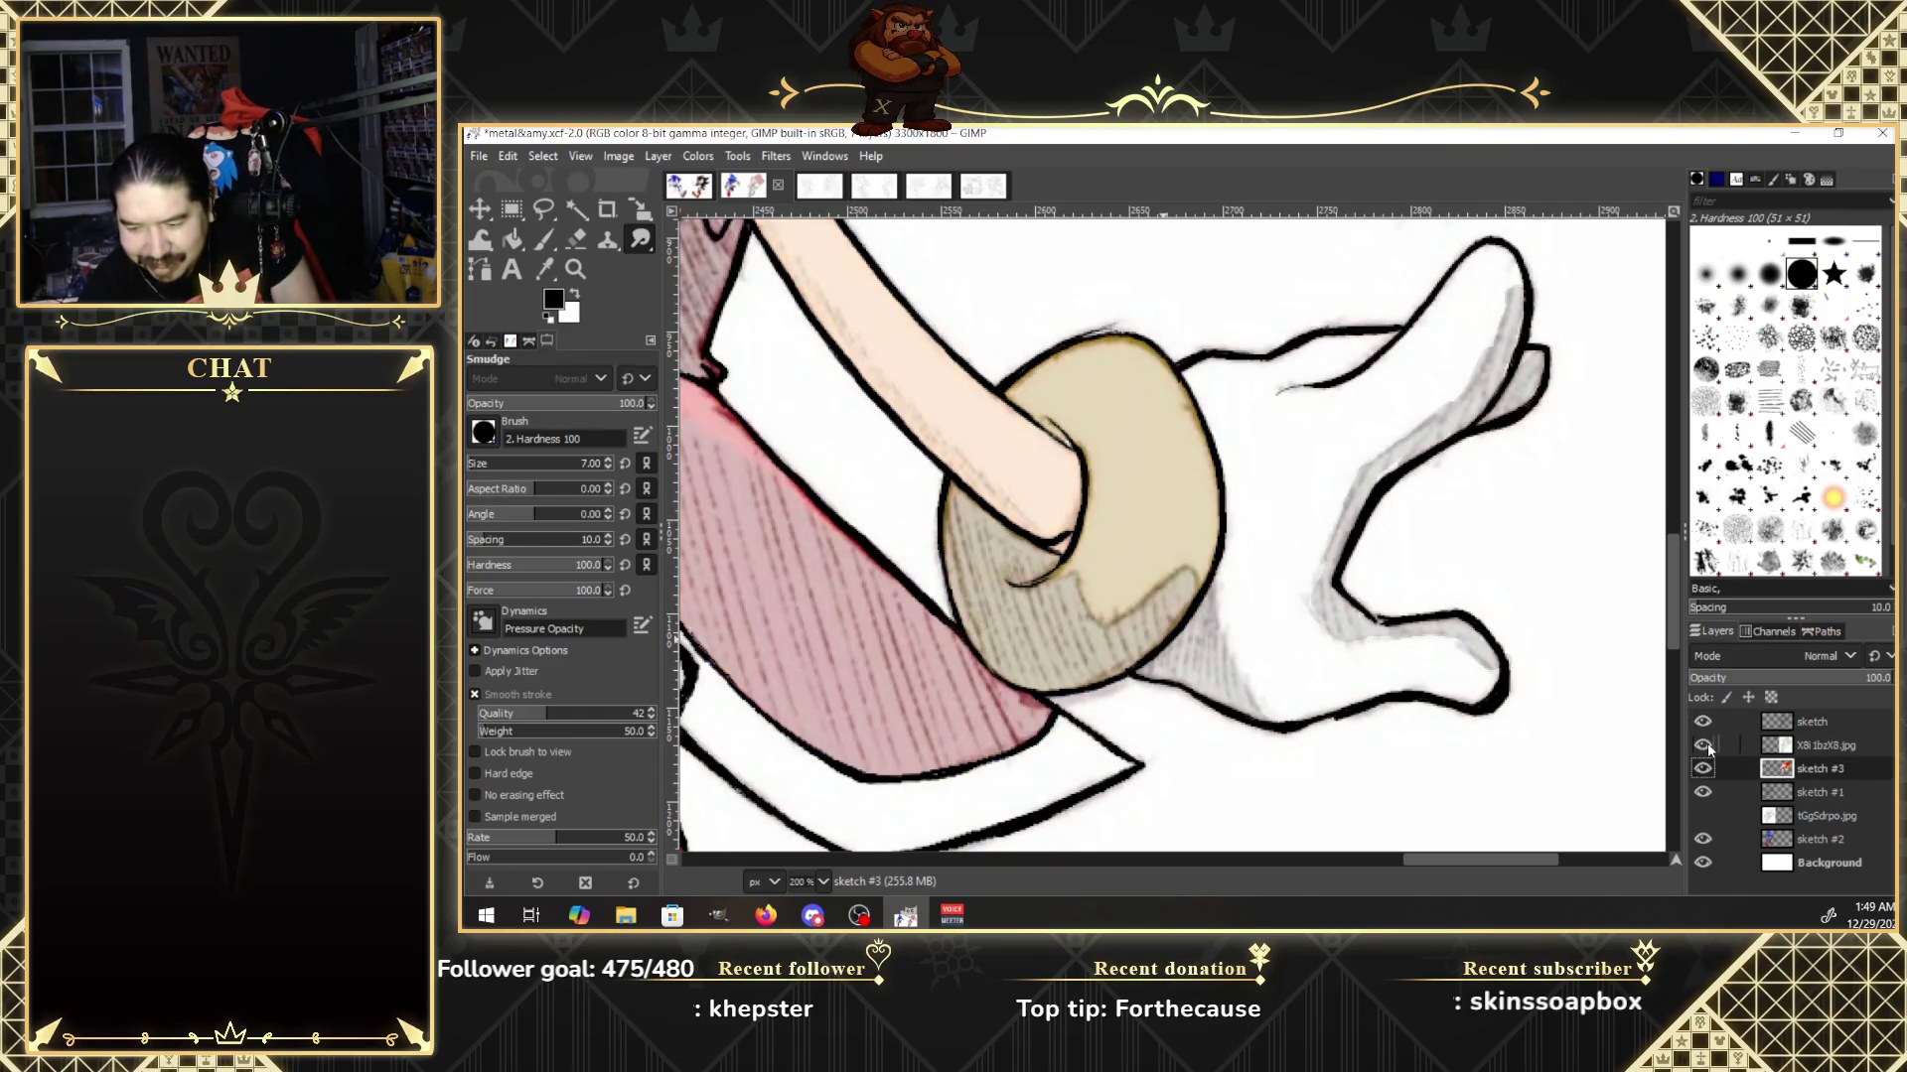
pyautogui.click(1707, 743)
pyautogui.click(1707, 743)
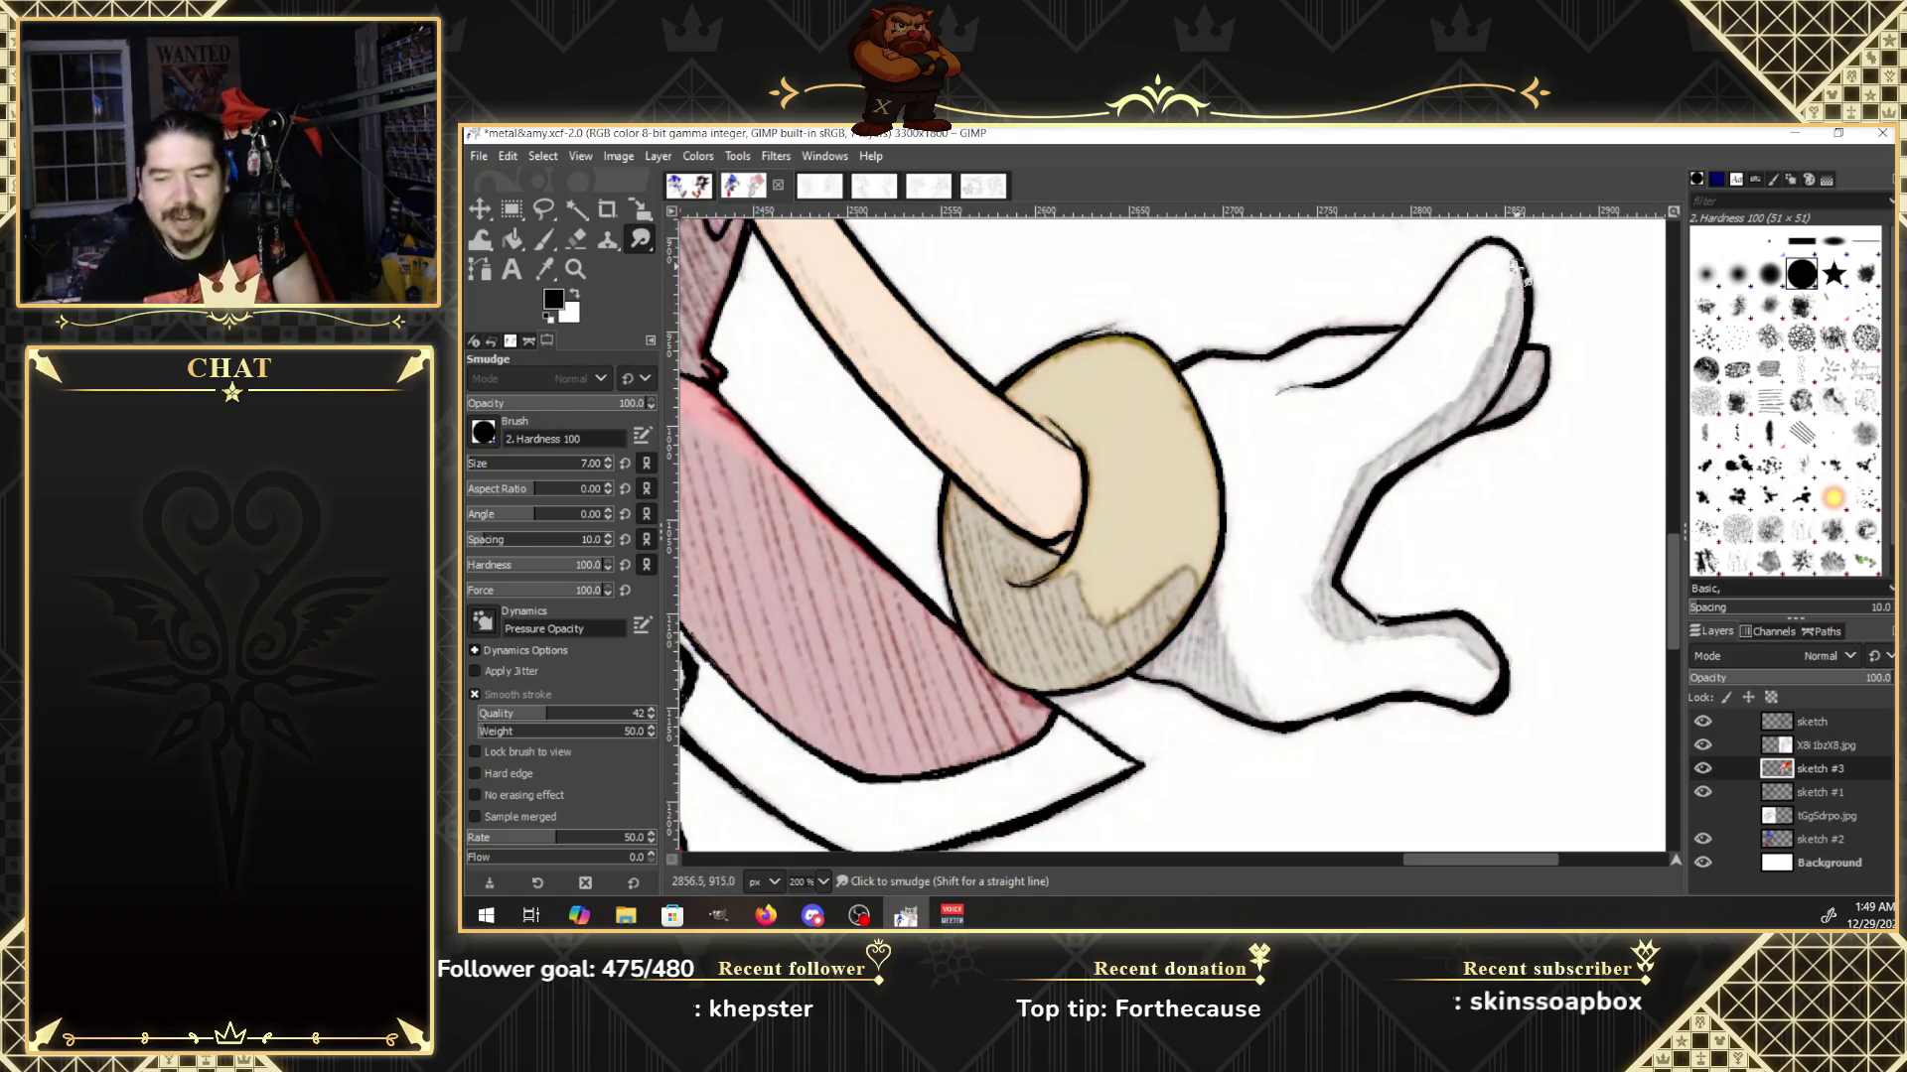
# Soften the finger outlines and blend the grey shading at the upper fingertip.
pyautogui.moveTo(1518, 268); pyautogui.dragTo(1520, 328)
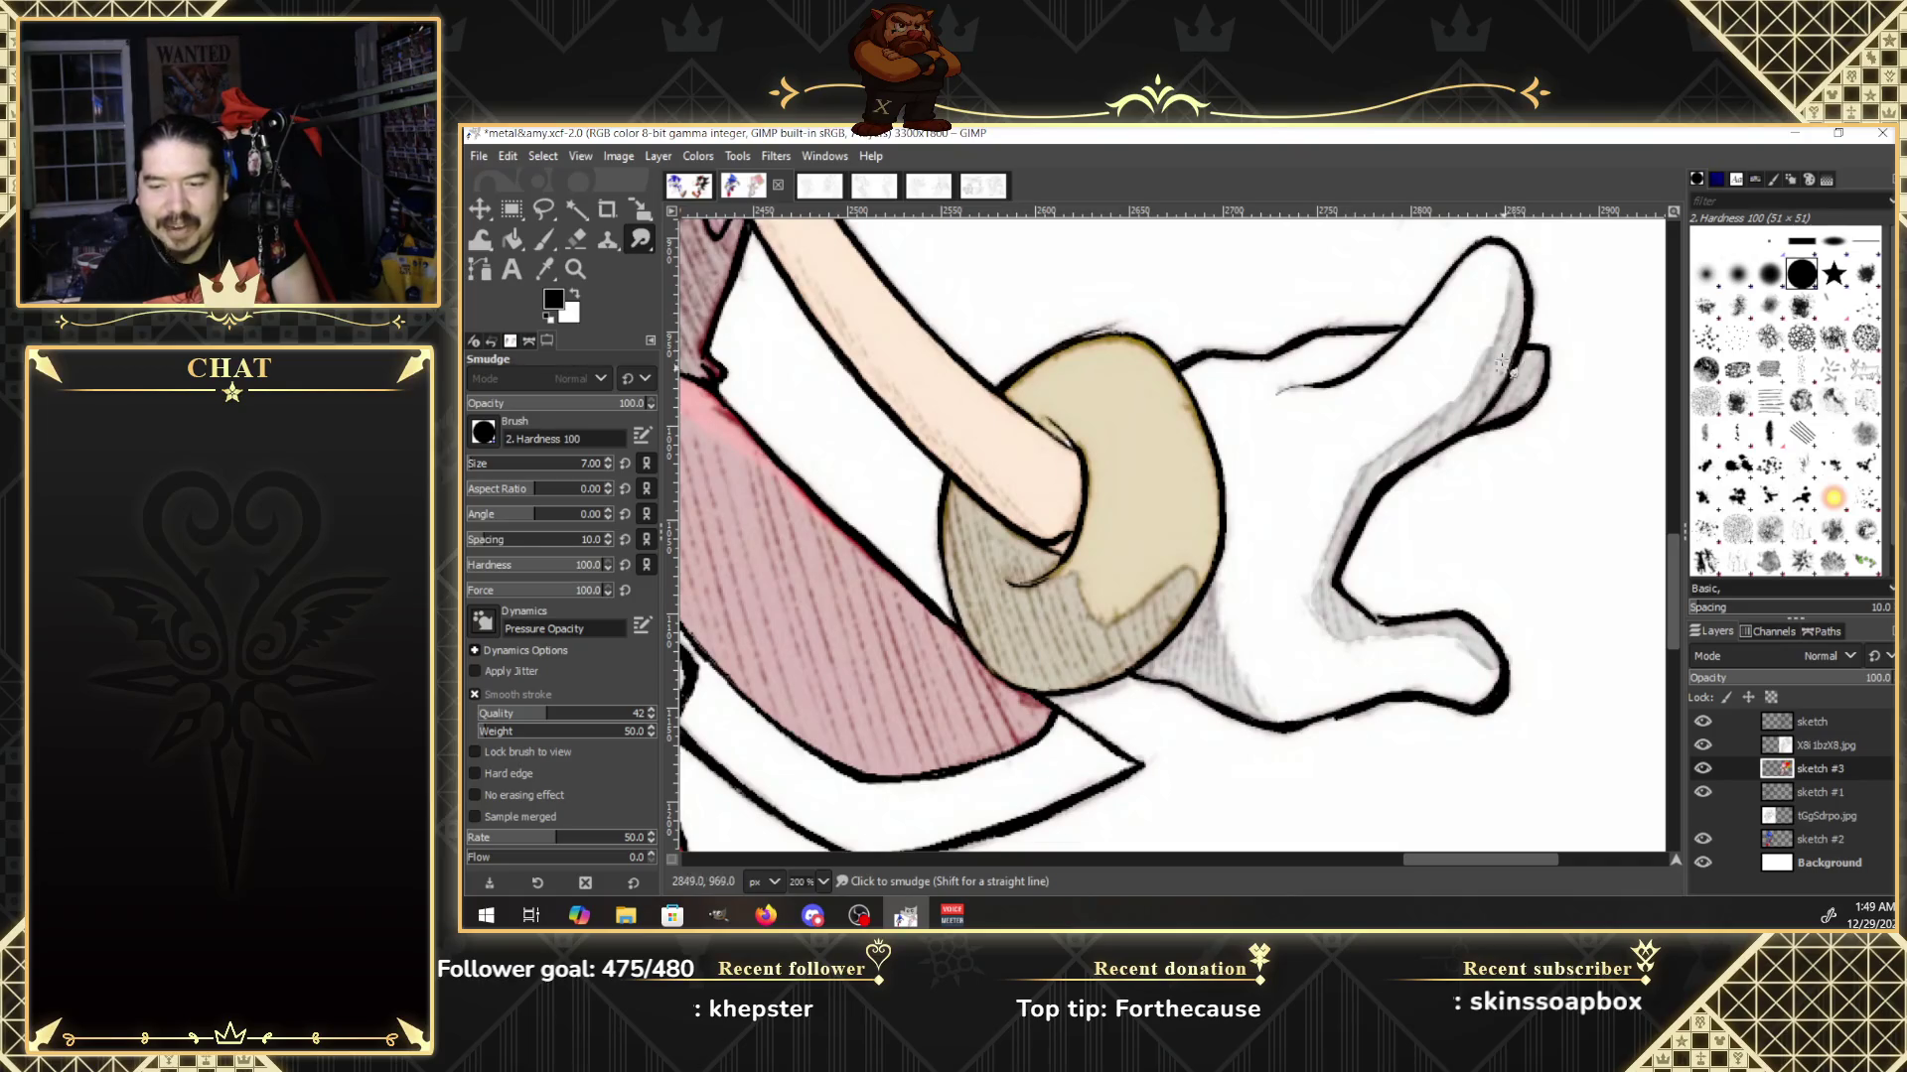
pyautogui.moveTo(1499, 333); pyautogui.dragTo(1422, 429)
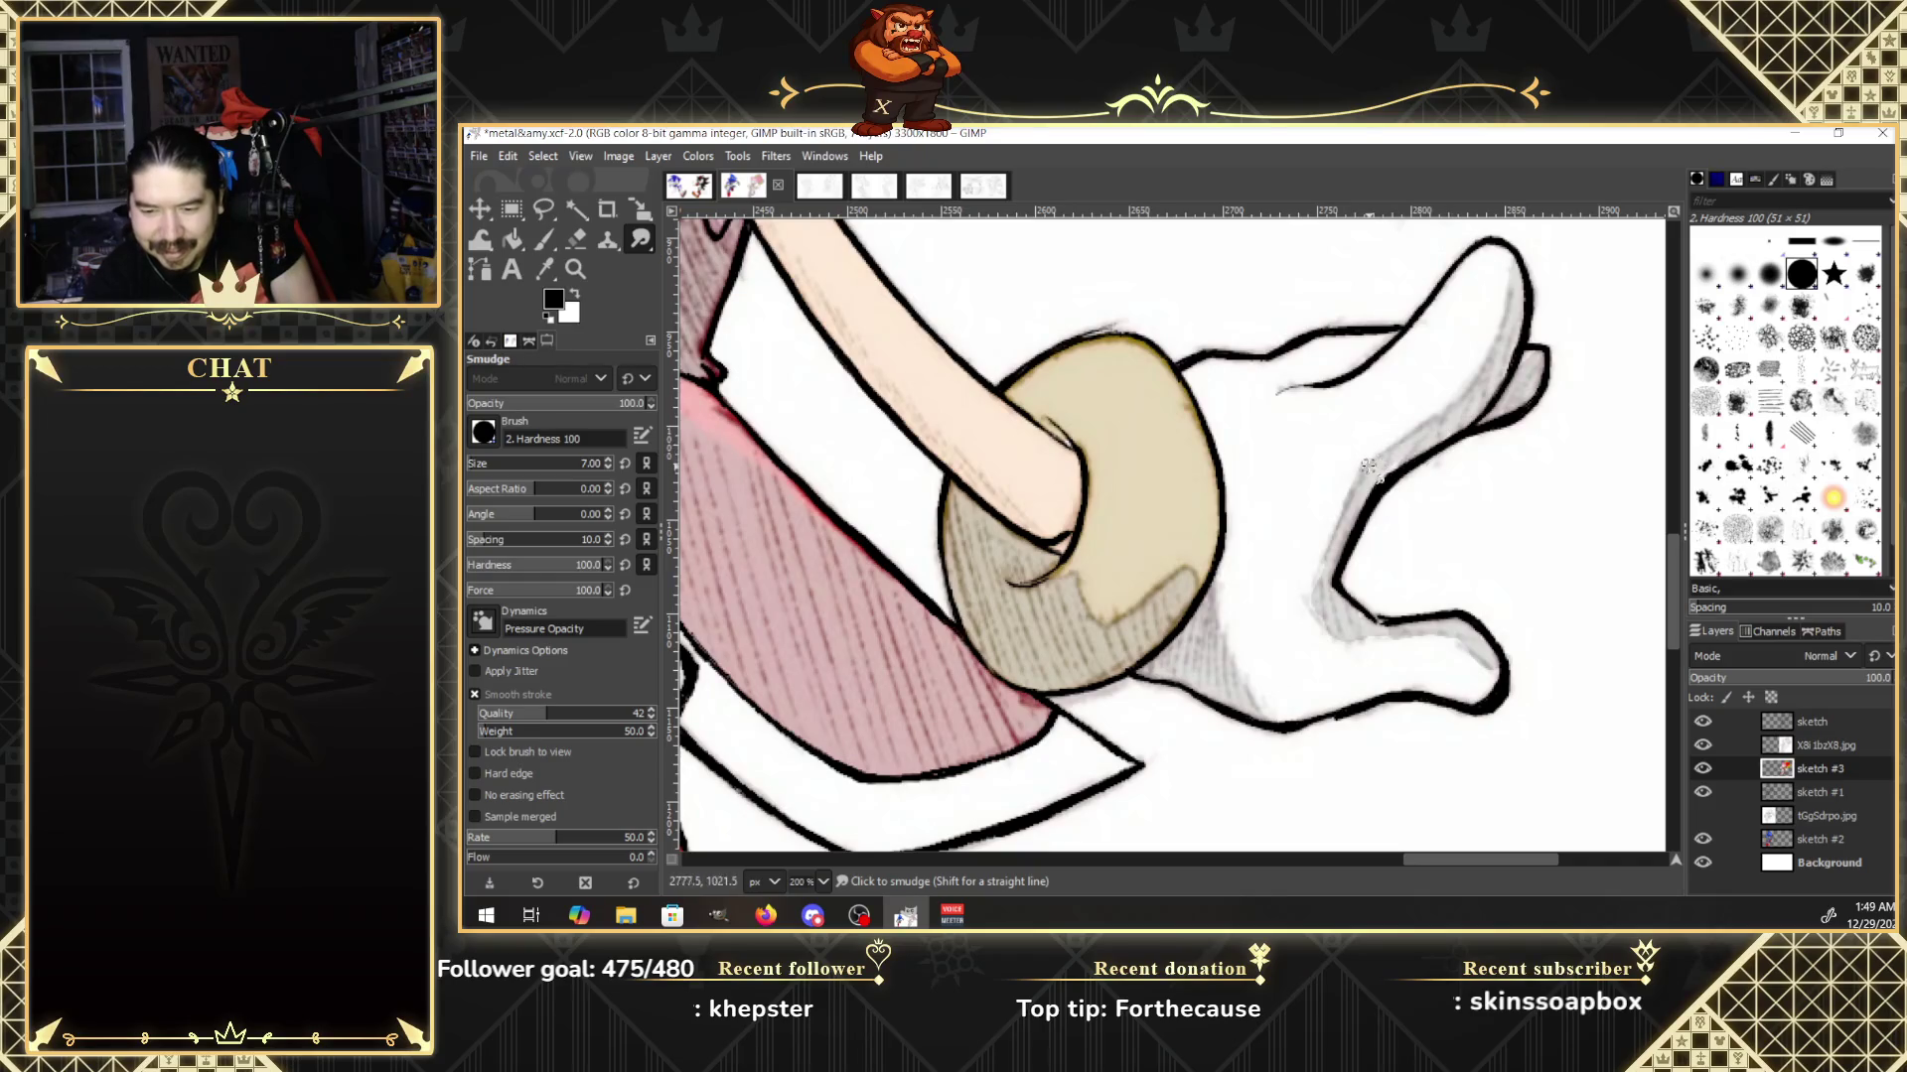
pyautogui.moveTo(1368, 467)
pyautogui.mouseDown()
pyautogui.moveTo(1316, 594)
pyautogui.moveTo(1340, 638)
pyautogui.moveTo(1502, 644)
pyautogui.moveTo(1454, 632)
pyautogui.moveTo(1500, 666)
pyautogui.mouseUp()
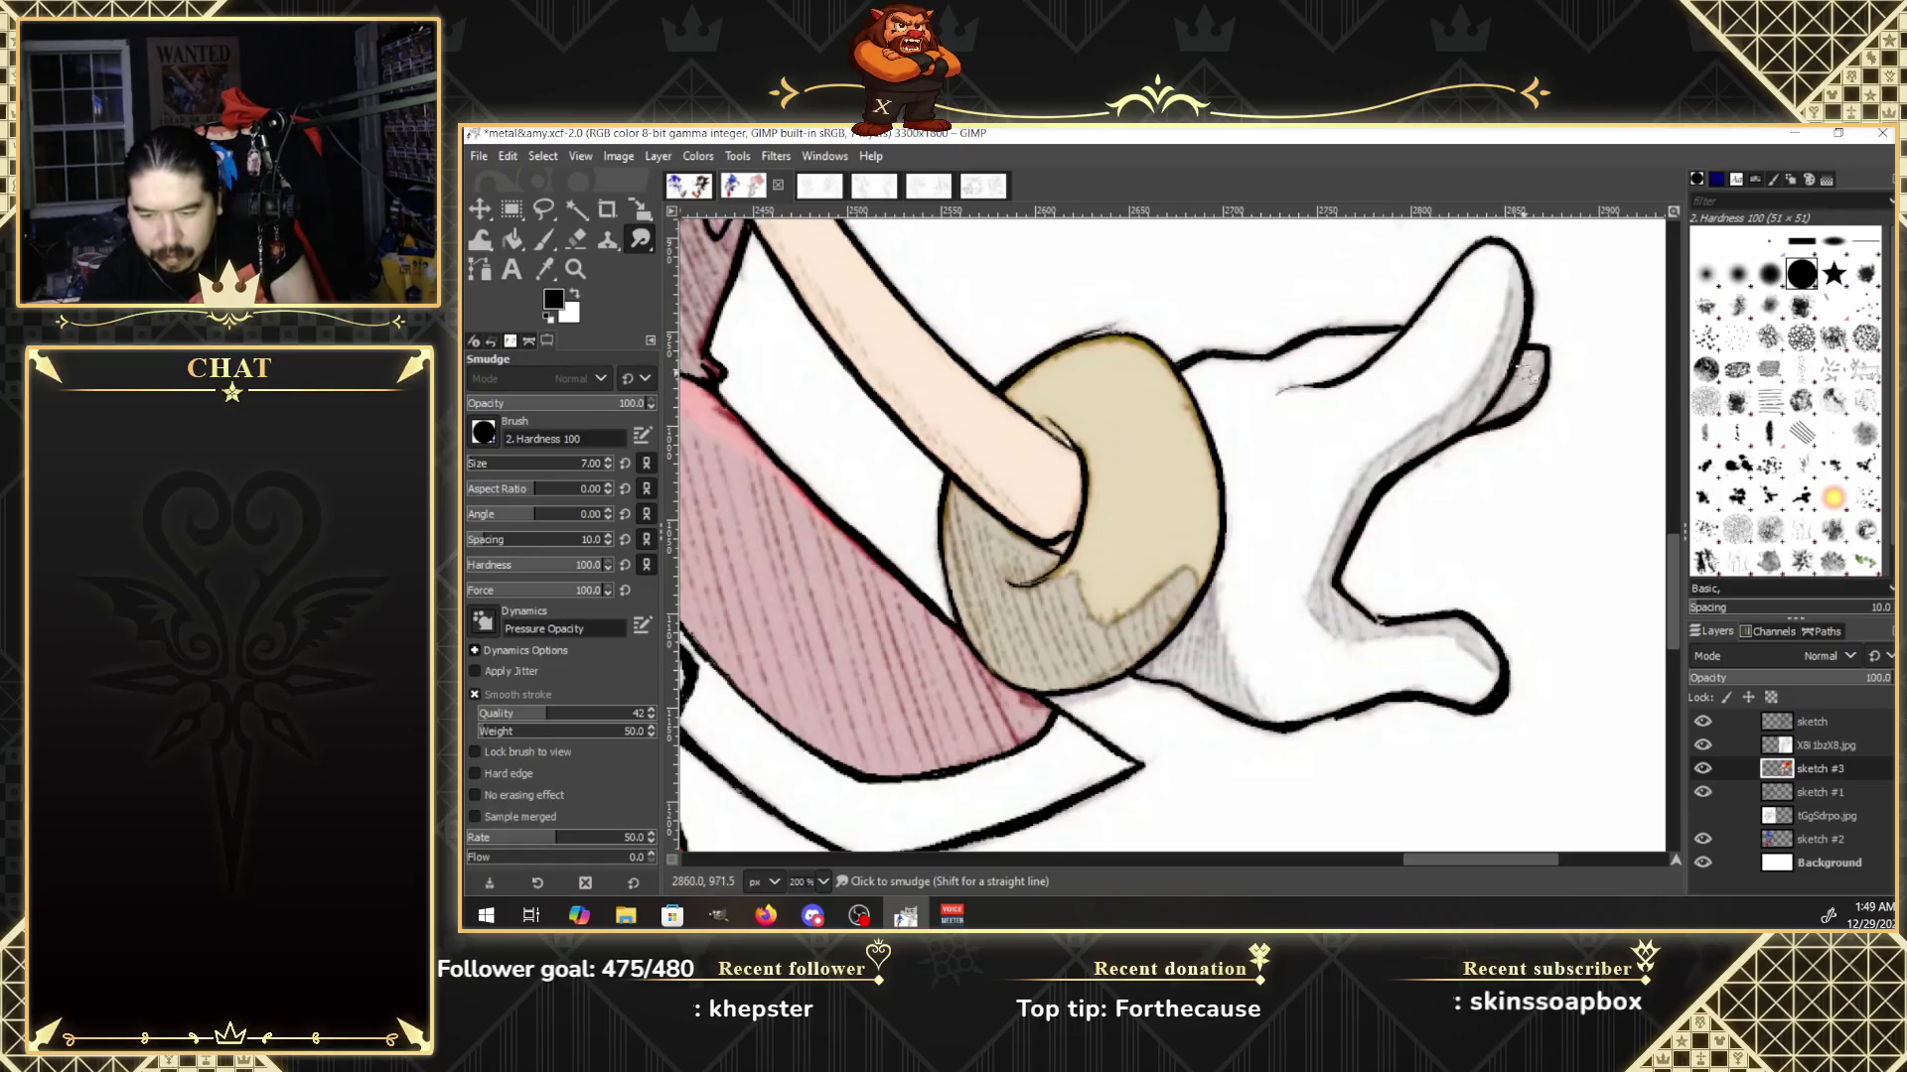
pyautogui.moveTo(1526, 371); pyautogui.dragTo(1507, 358)
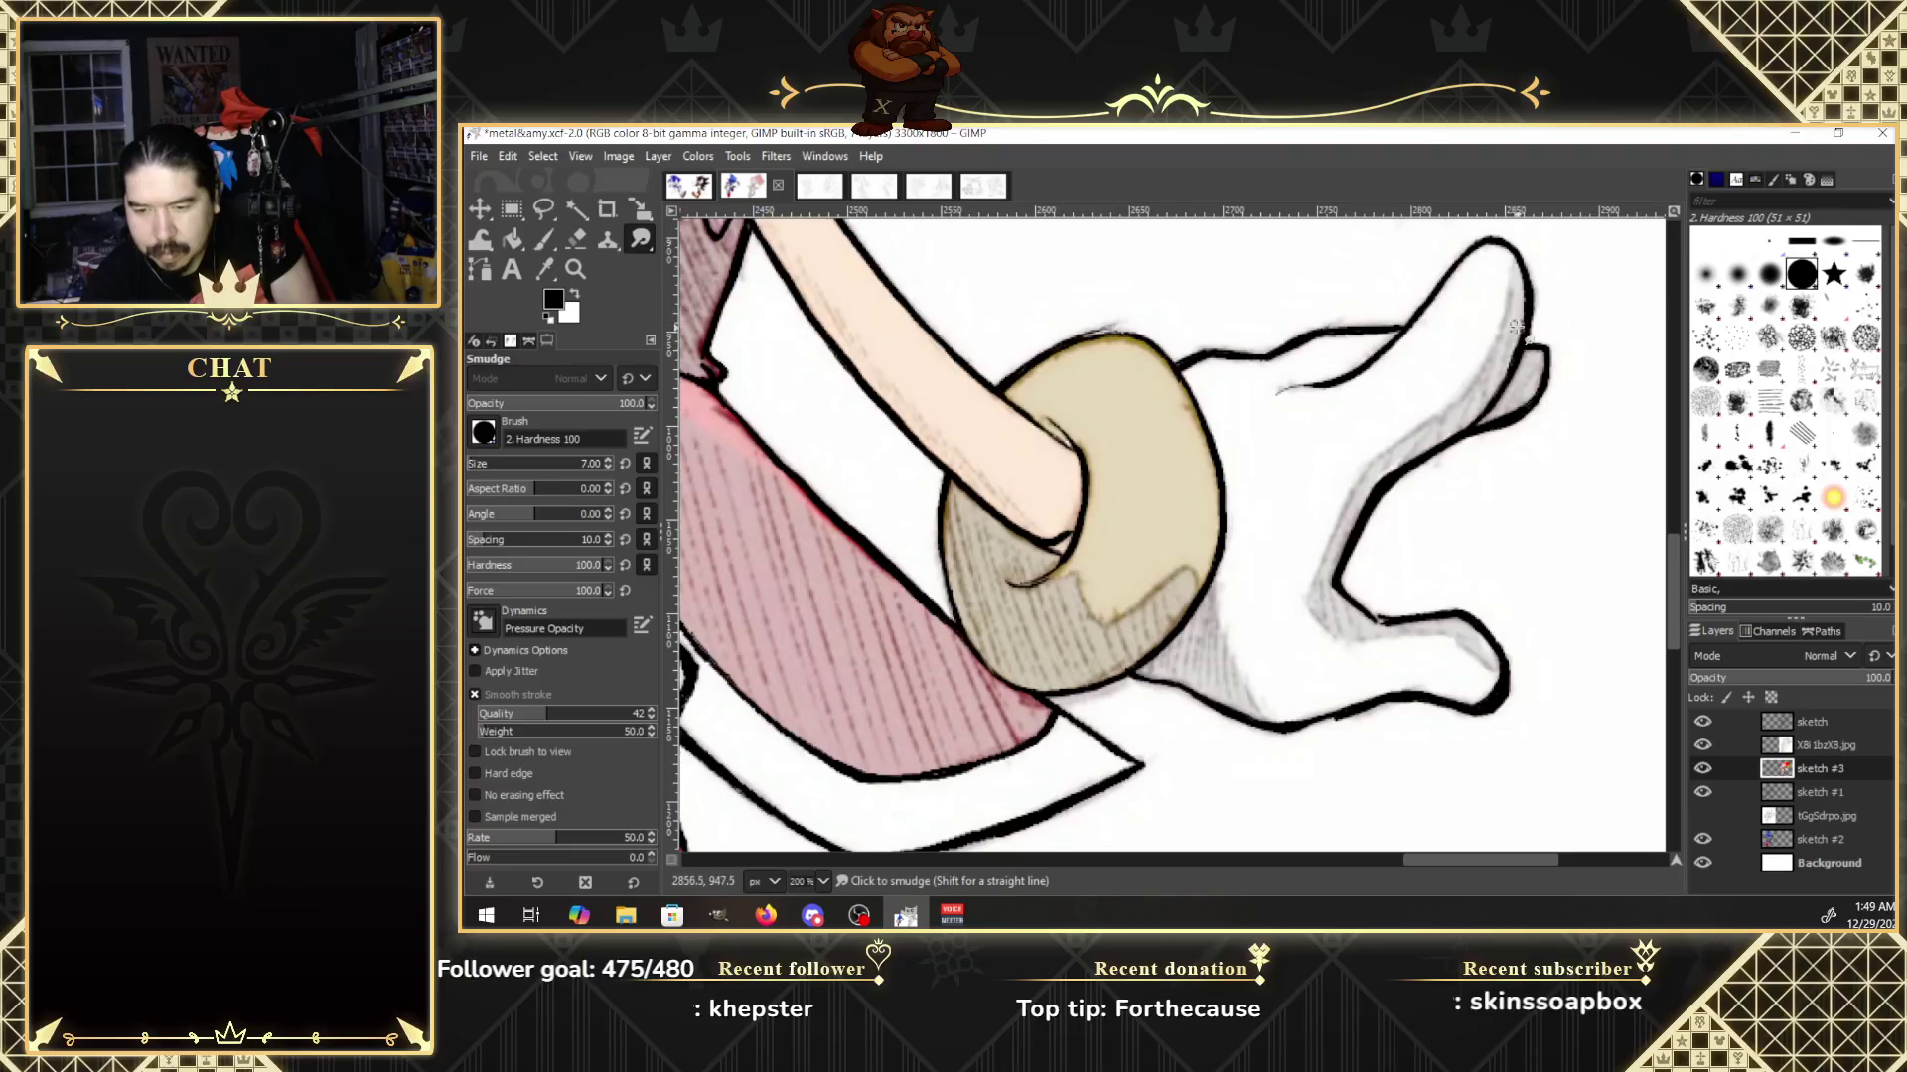
# With the reference hidden, blend grey shading below the thumb and along the finger's lower edge.
pyautogui.click(1721, 744)
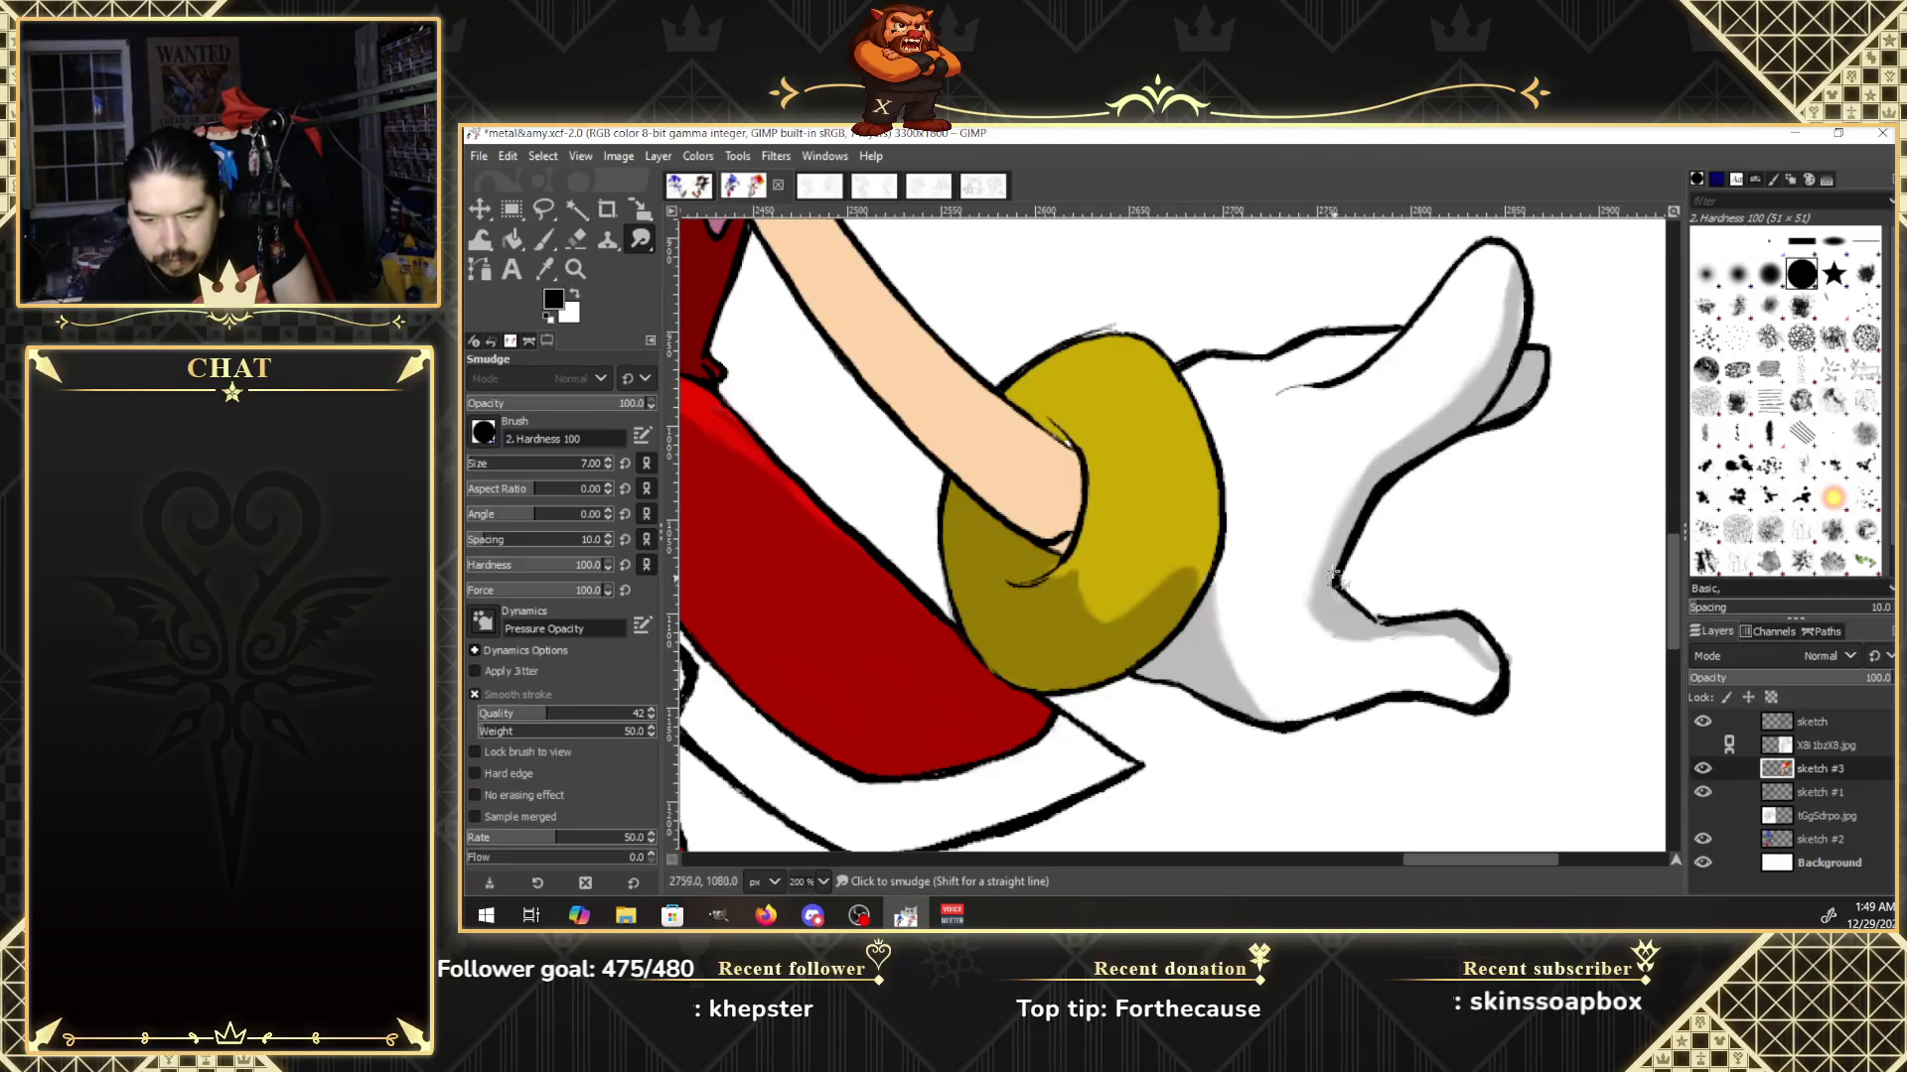
pyautogui.moveTo(1318, 592); pyautogui.dragTo(1365, 651)
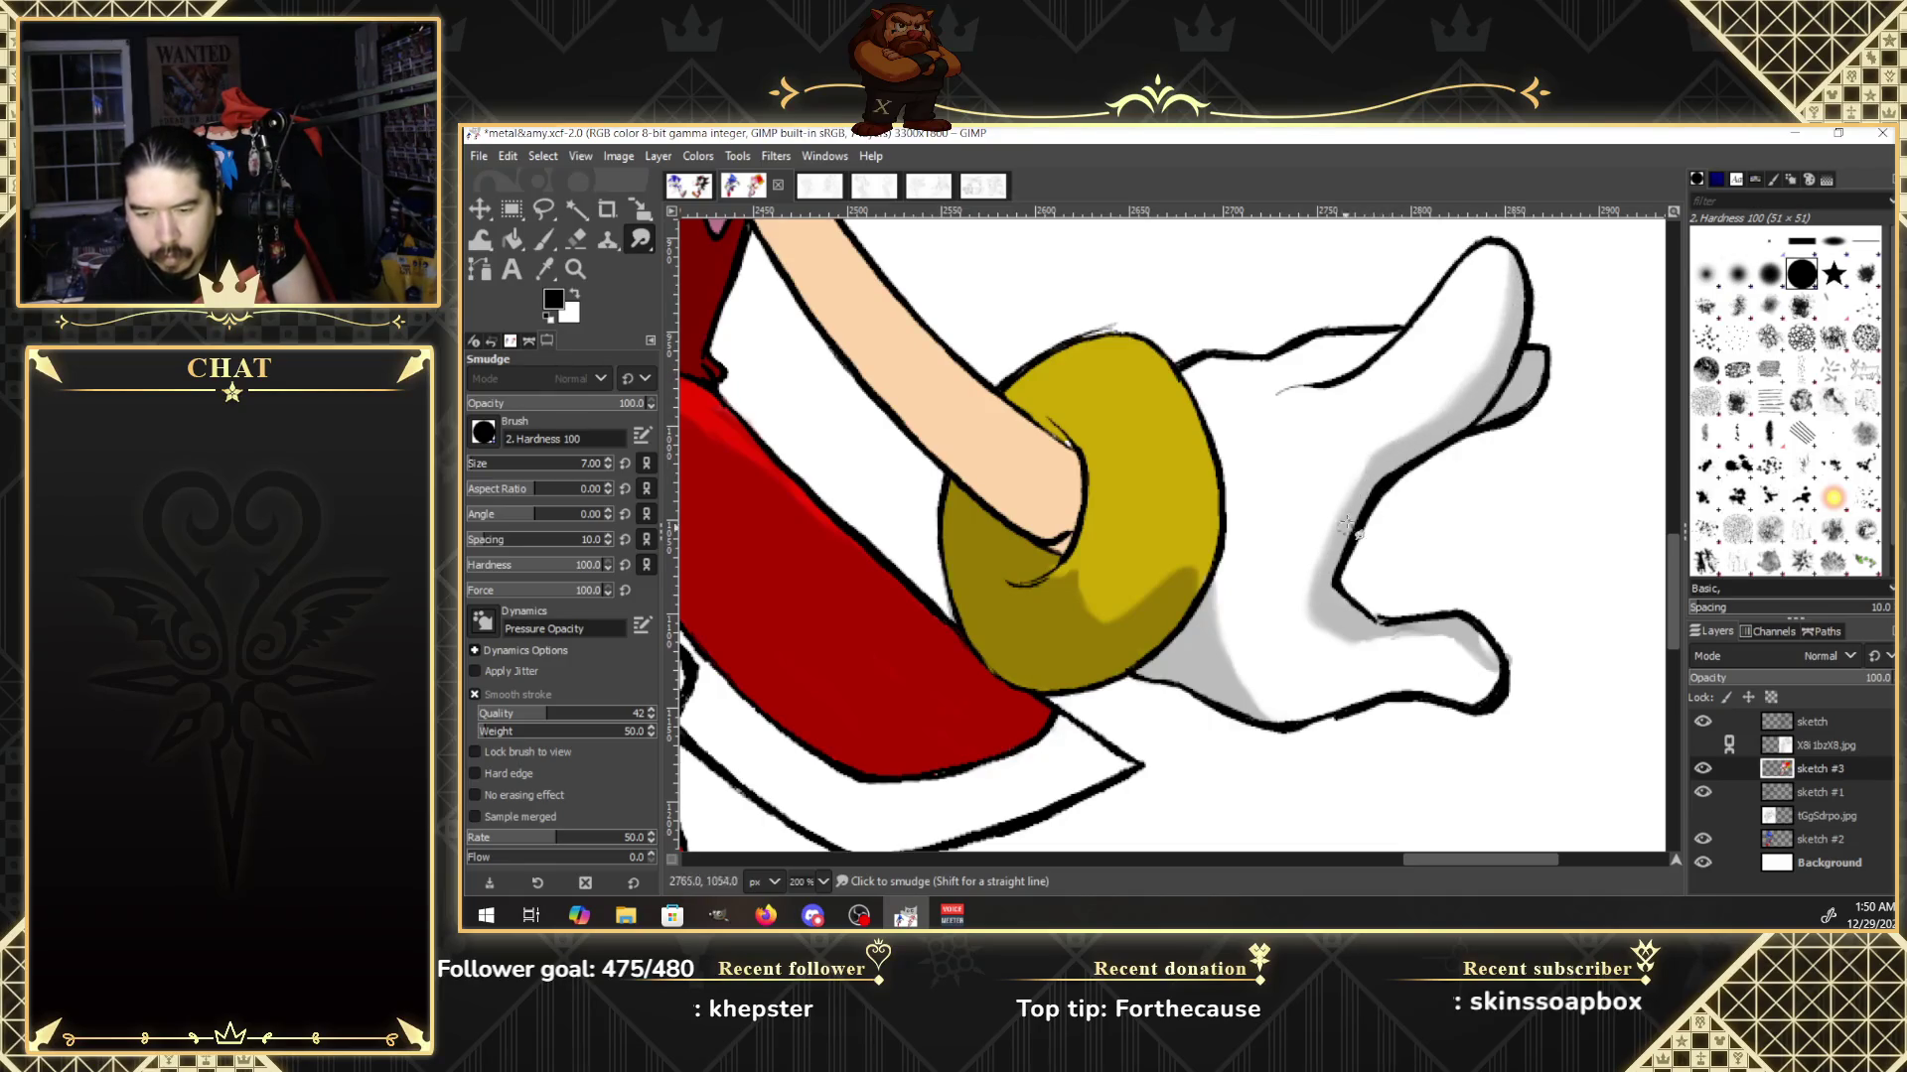
pyautogui.moveTo(1313, 600); pyautogui.dragTo(1460, 632)
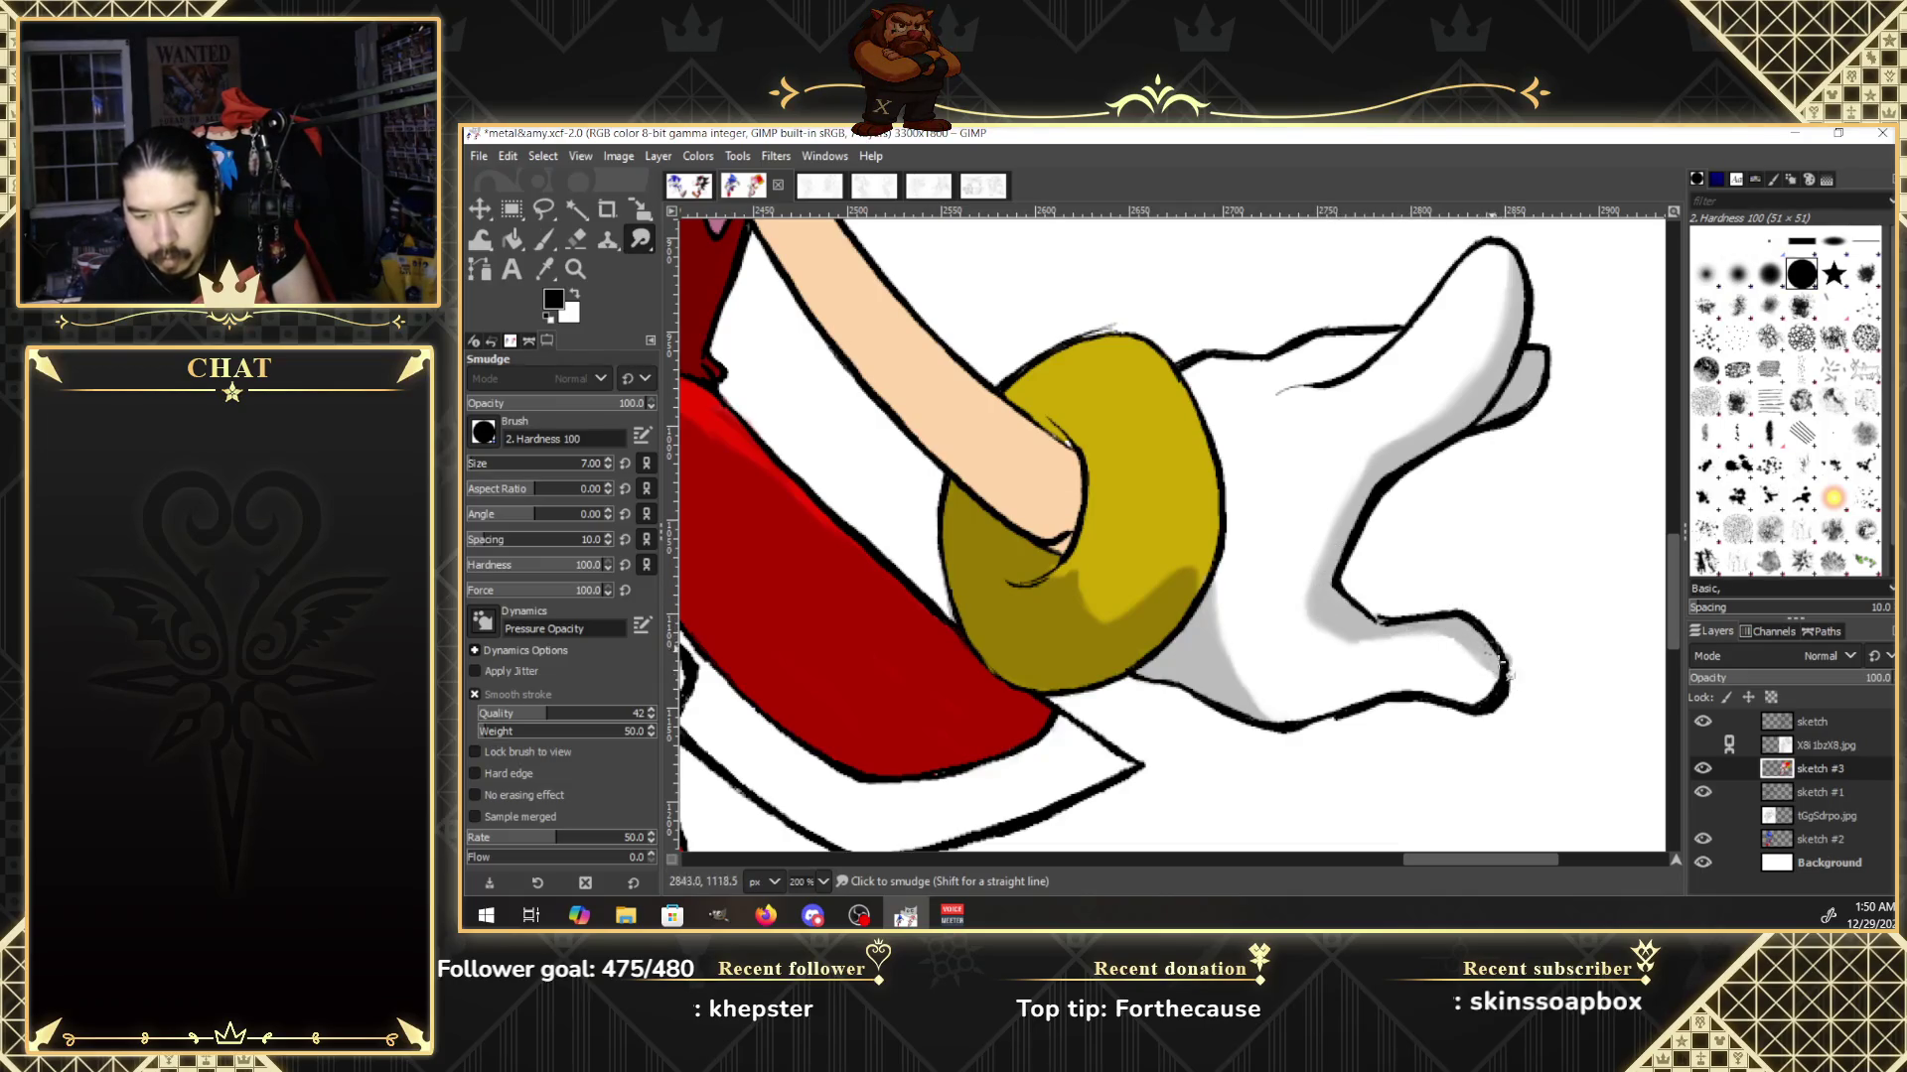
pyautogui.moveTo(1501, 666); pyautogui.dragTo(1460, 648)
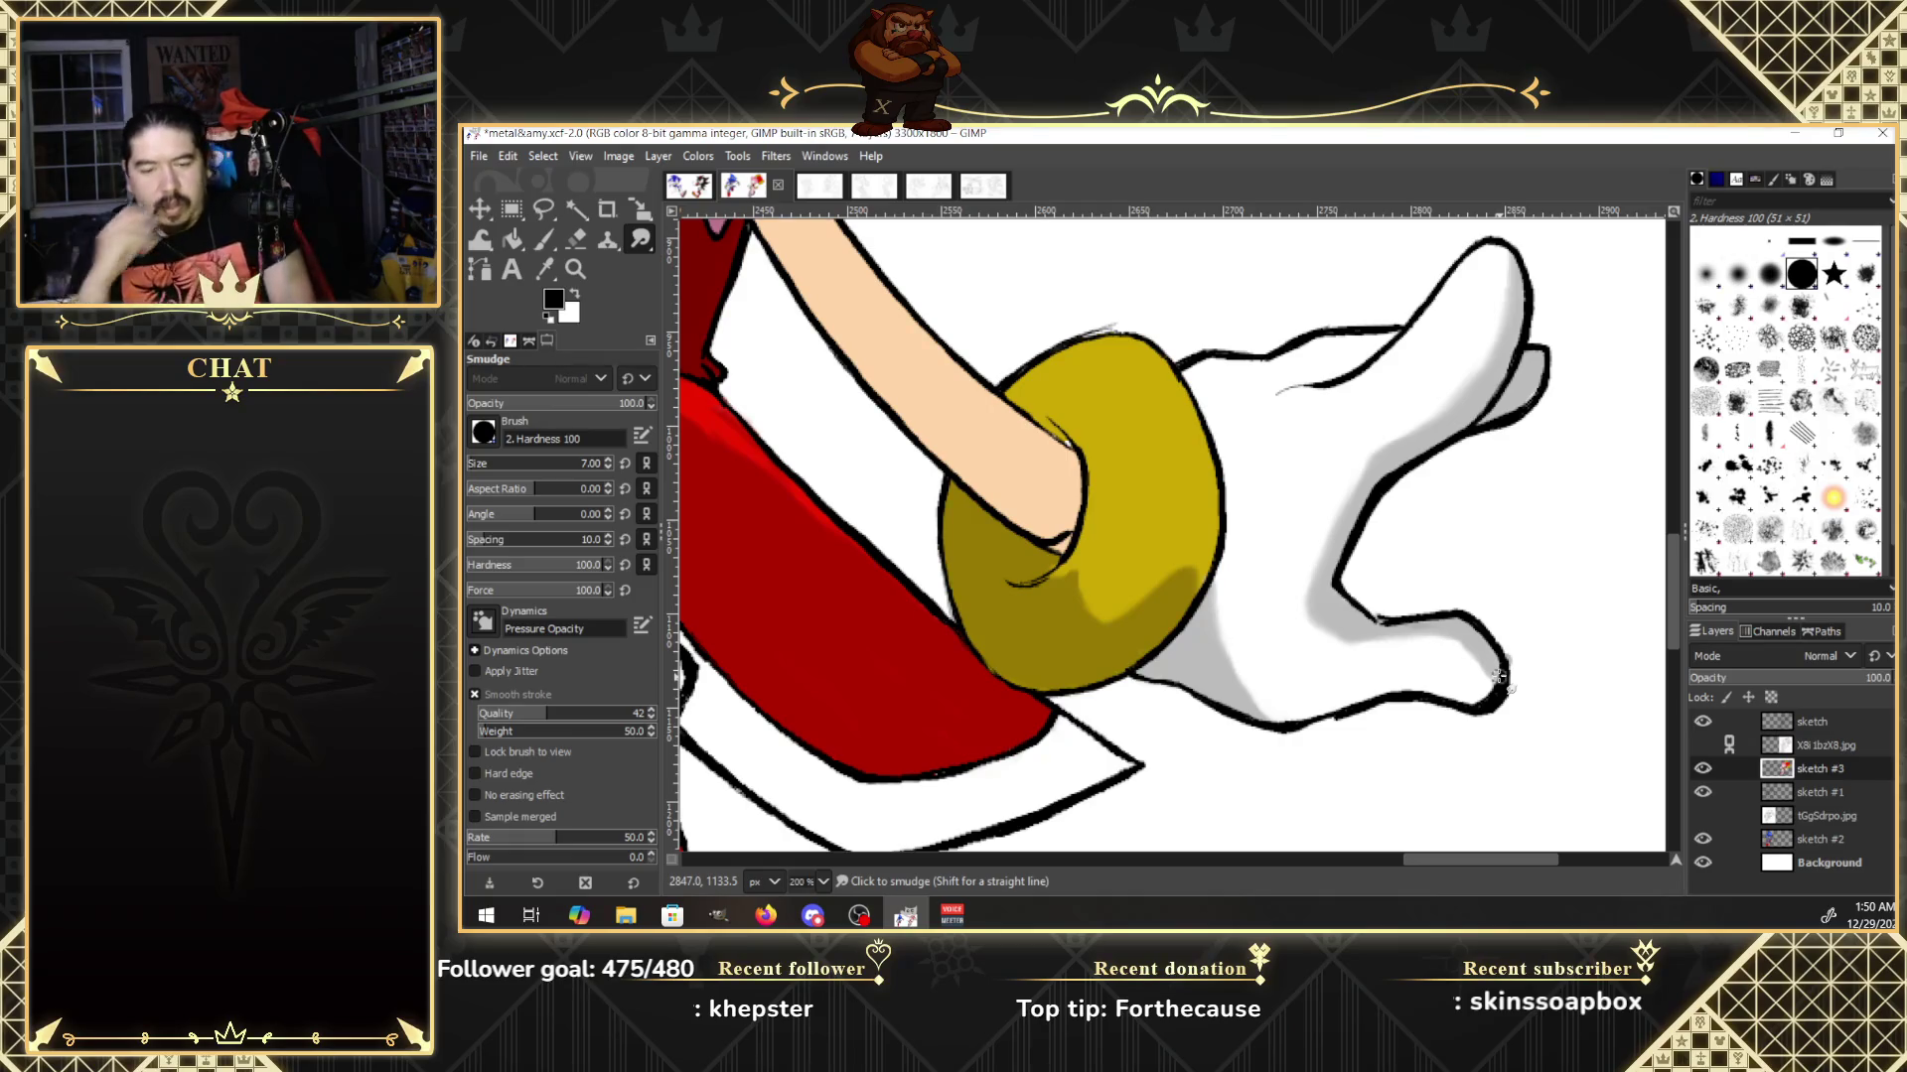
pyautogui.hotkey('ctrl', 'z')
# Pan to the lower glove and smear grey shading along its upper and inner folds.
pyautogui.scroll(3, 1671, 626)
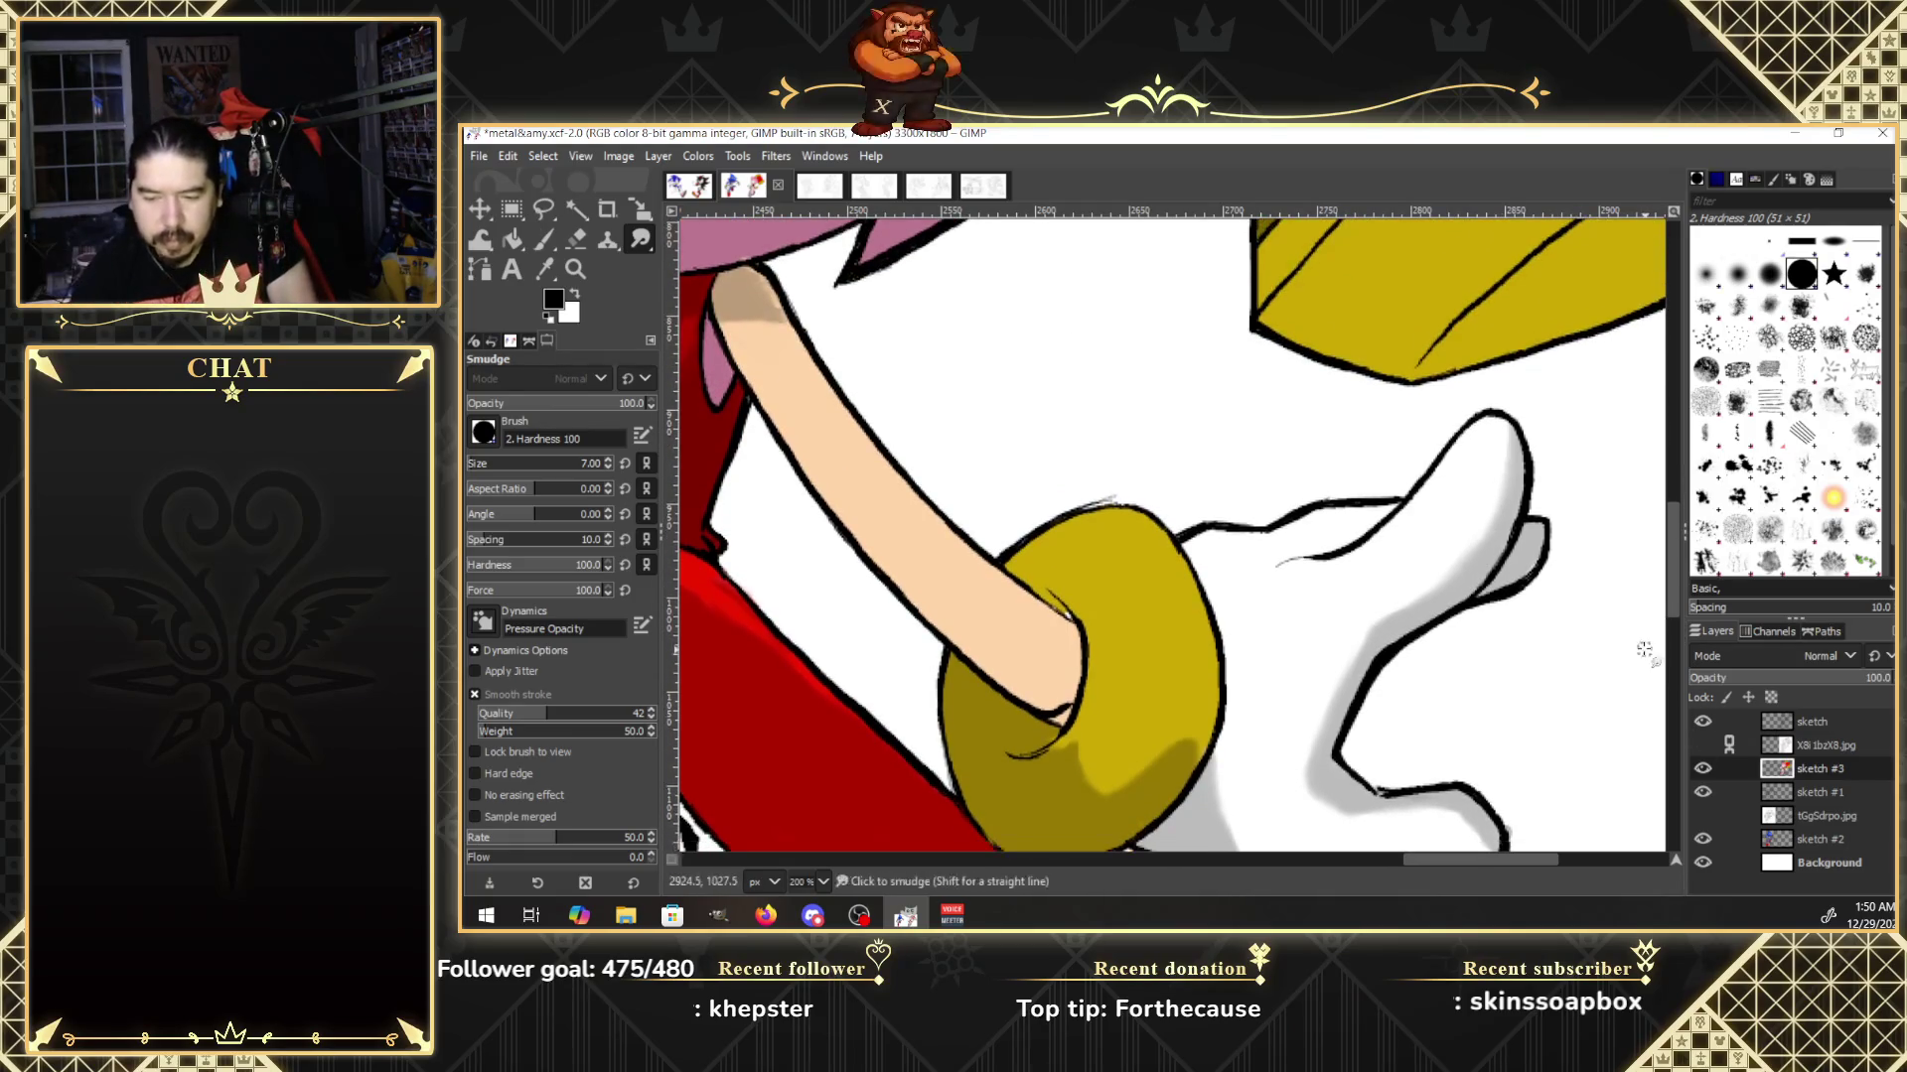
pyautogui.moveTo(1443, 860); pyautogui.dragTo(1351, 854)
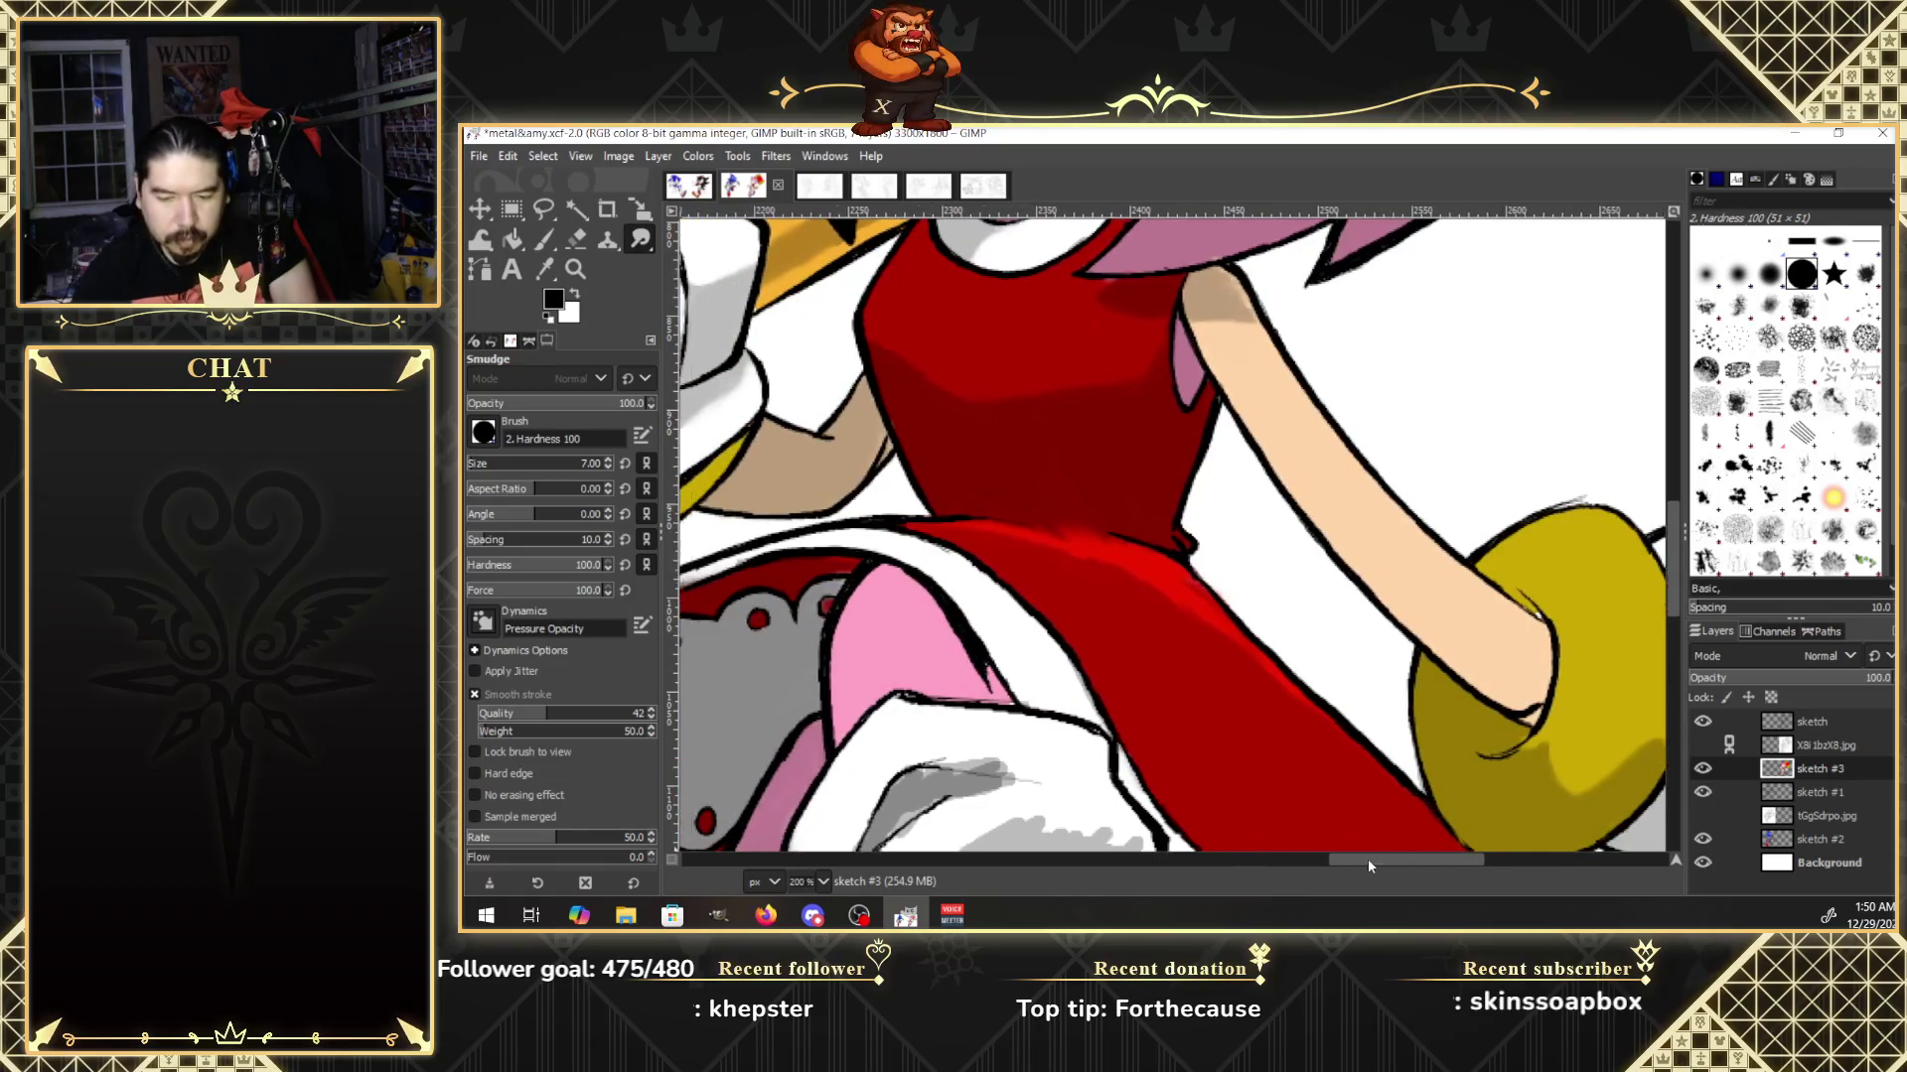
pyautogui.scroll(-5, 1677, 596)
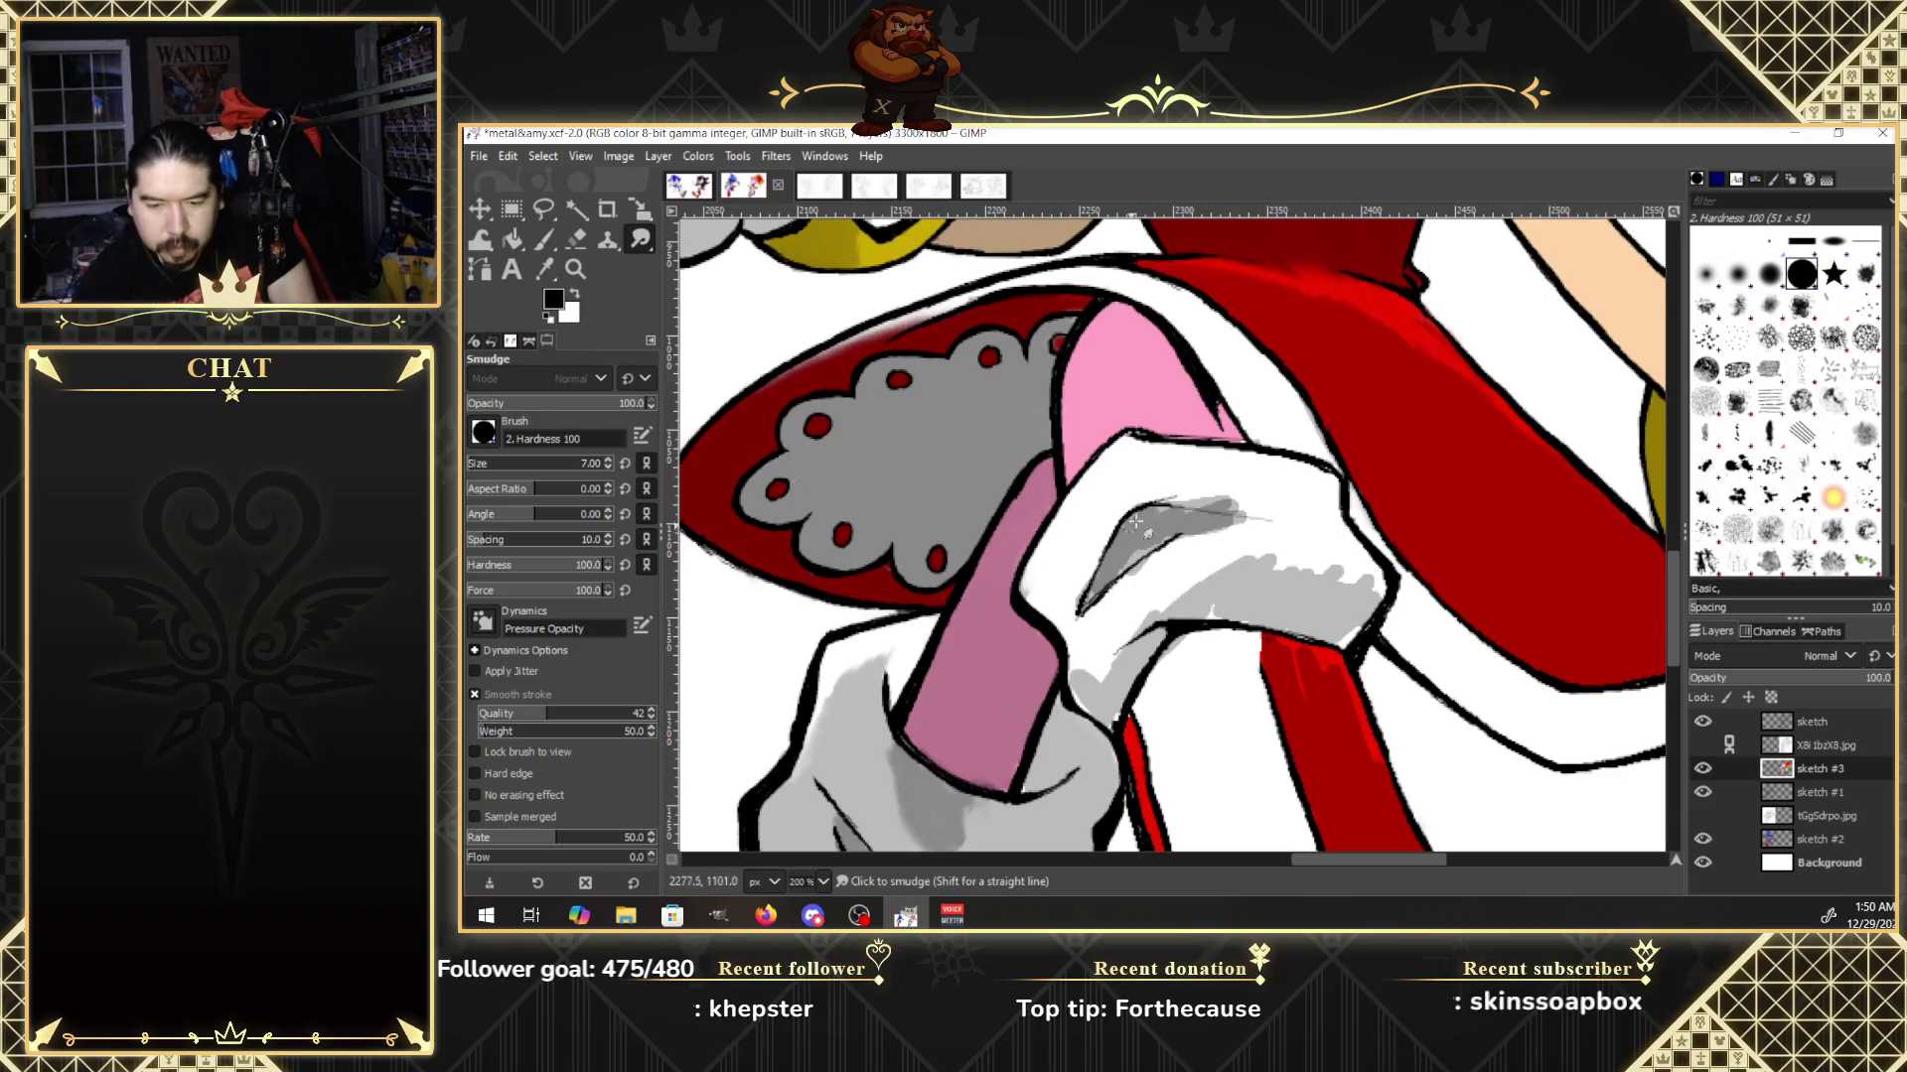
pyautogui.moveTo(1135, 522); pyautogui.dragTo(1316, 532)
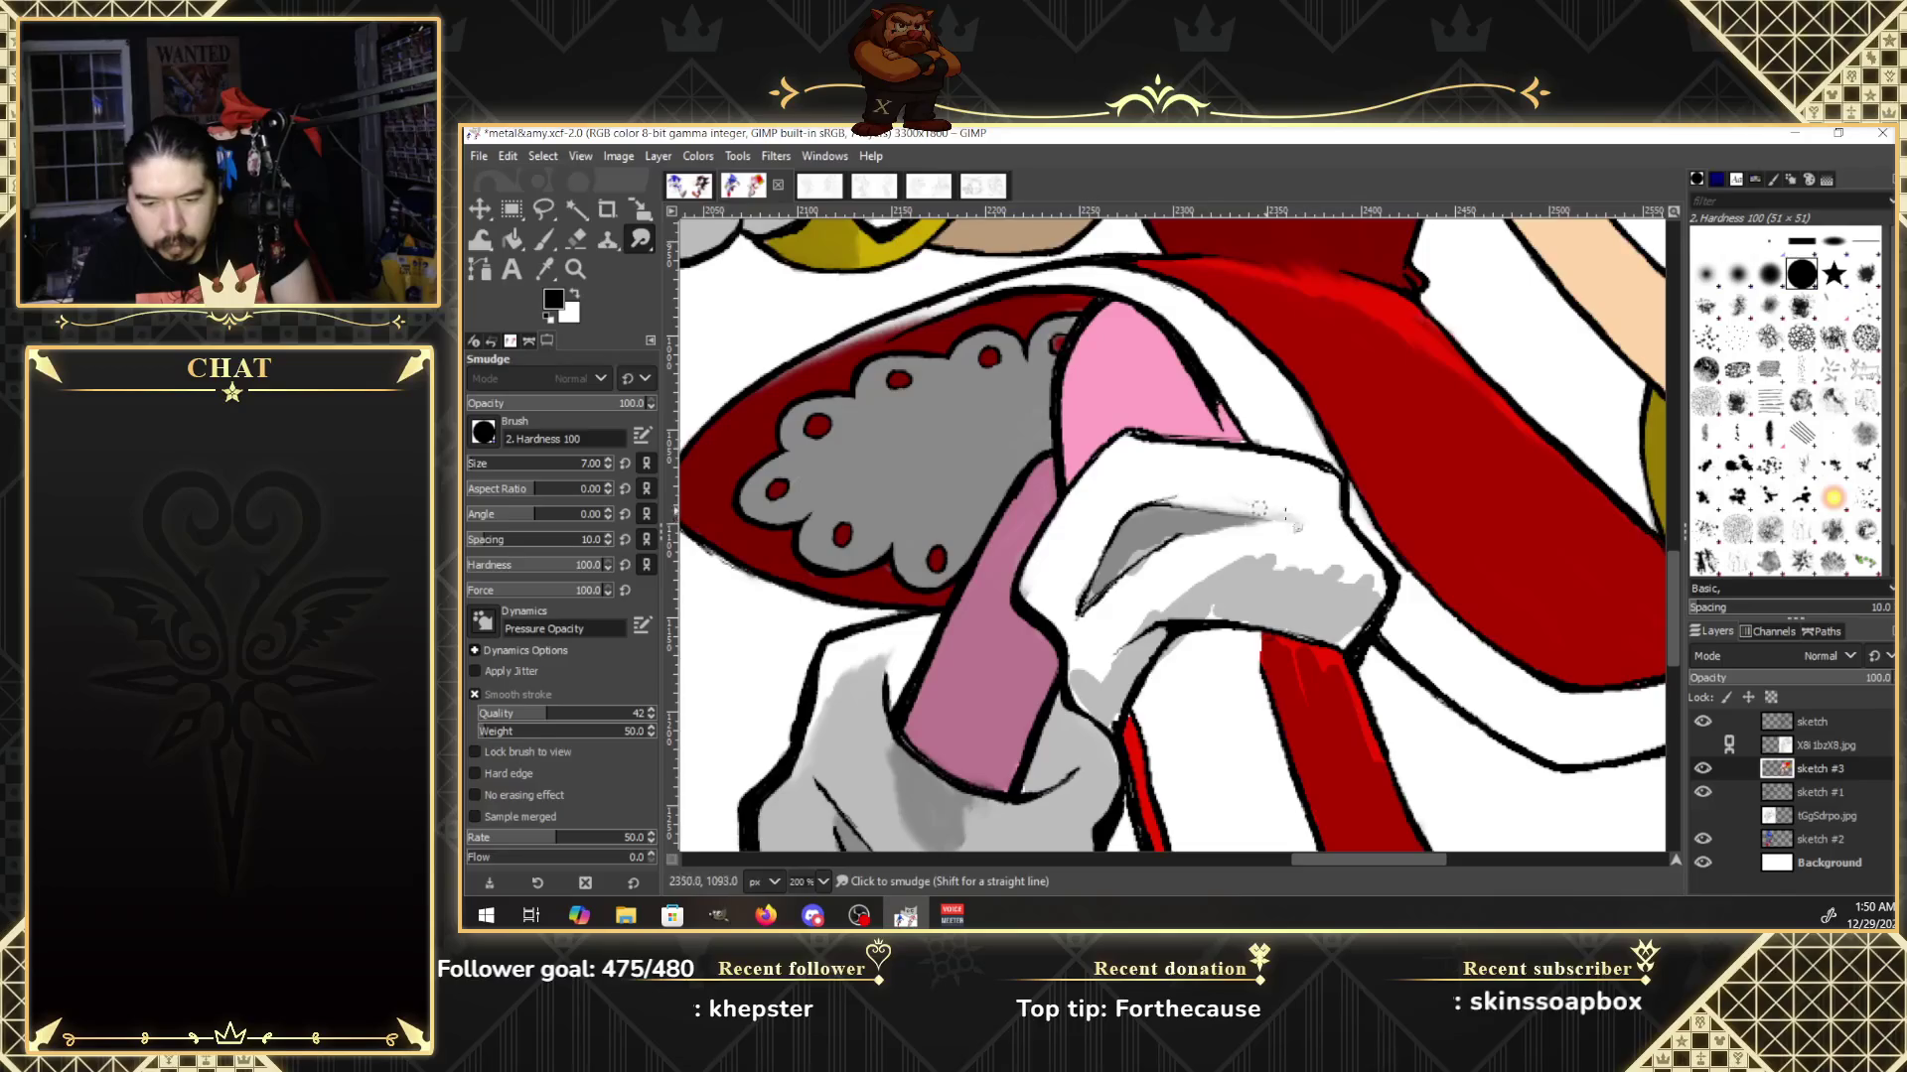
pyautogui.moveTo(1143, 551)
pyautogui.mouseDown()
pyautogui.moveTo(1174, 526)
pyautogui.moveTo(1345, 526)
pyautogui.mouseUp()
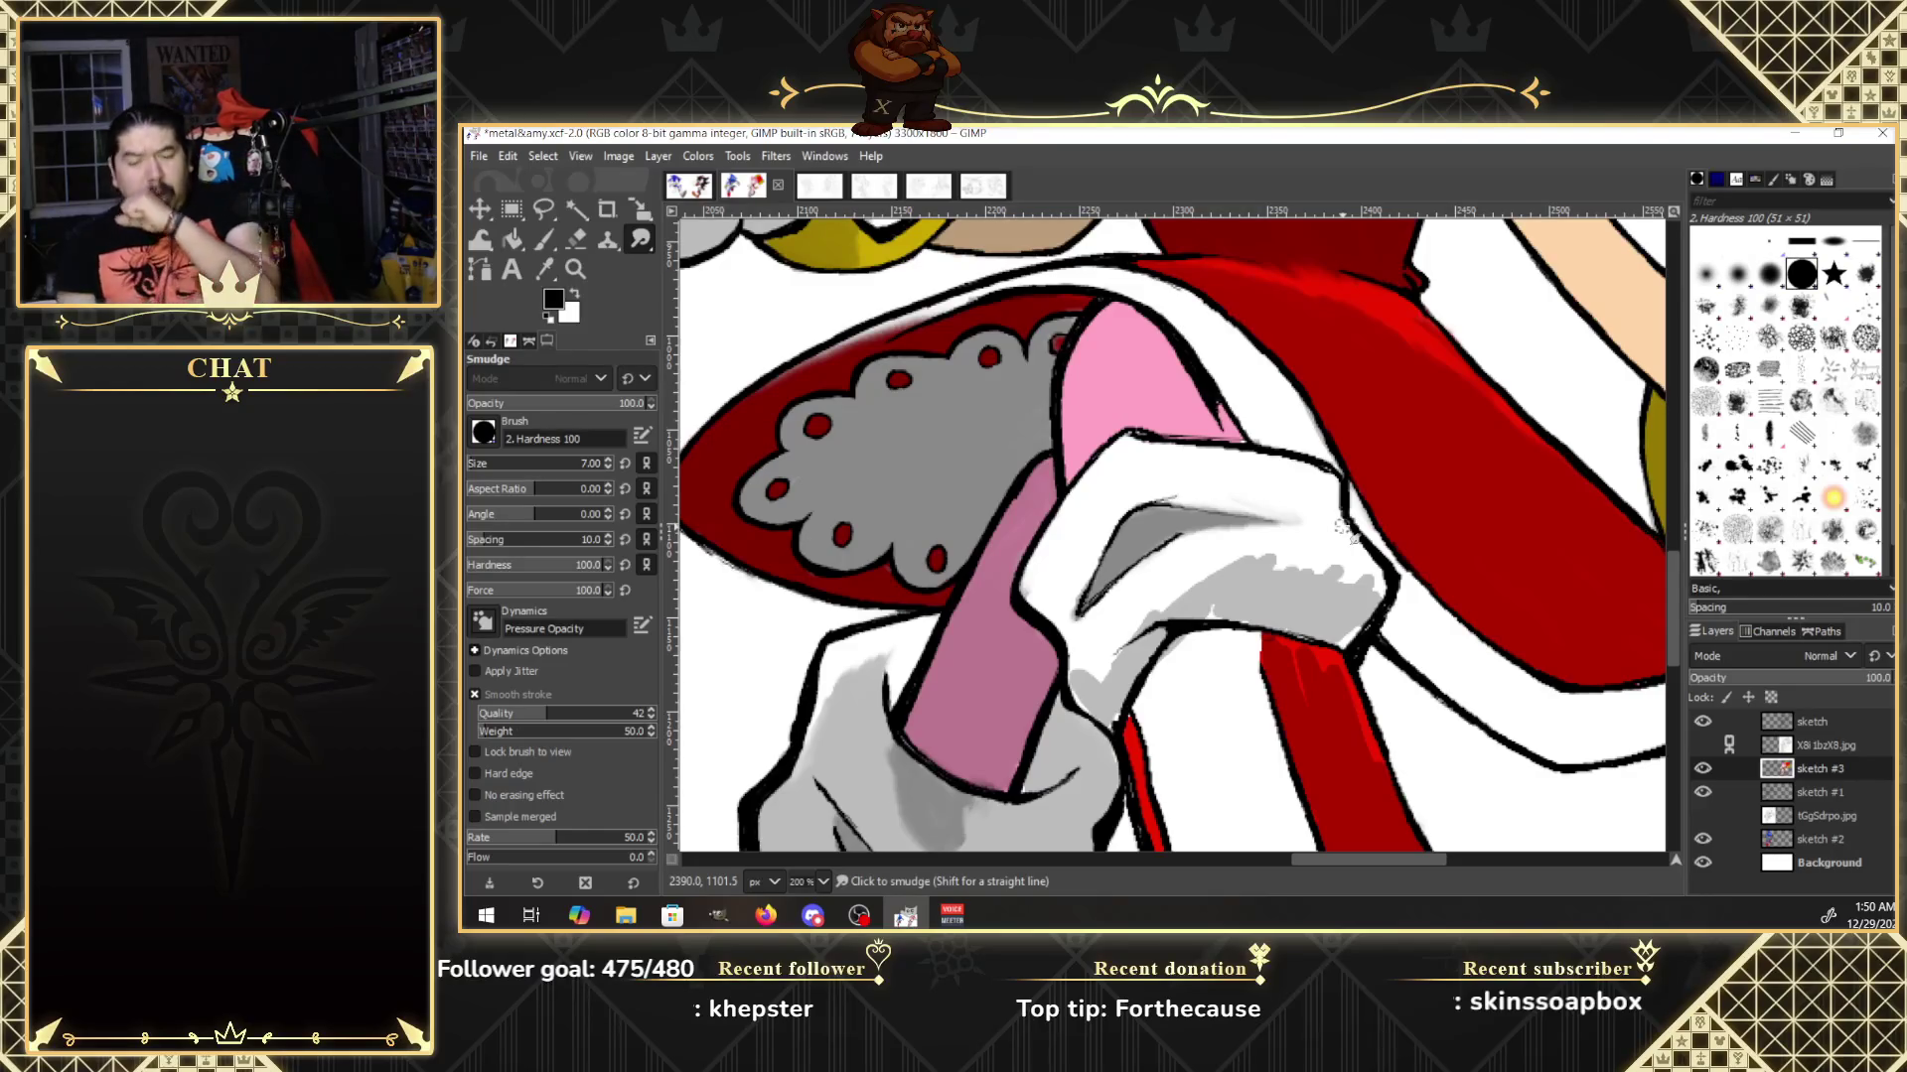
# Toggle the hatched reference on and off to compare the glove shading, ending hidden.
pyautogui.click(1703, 746)
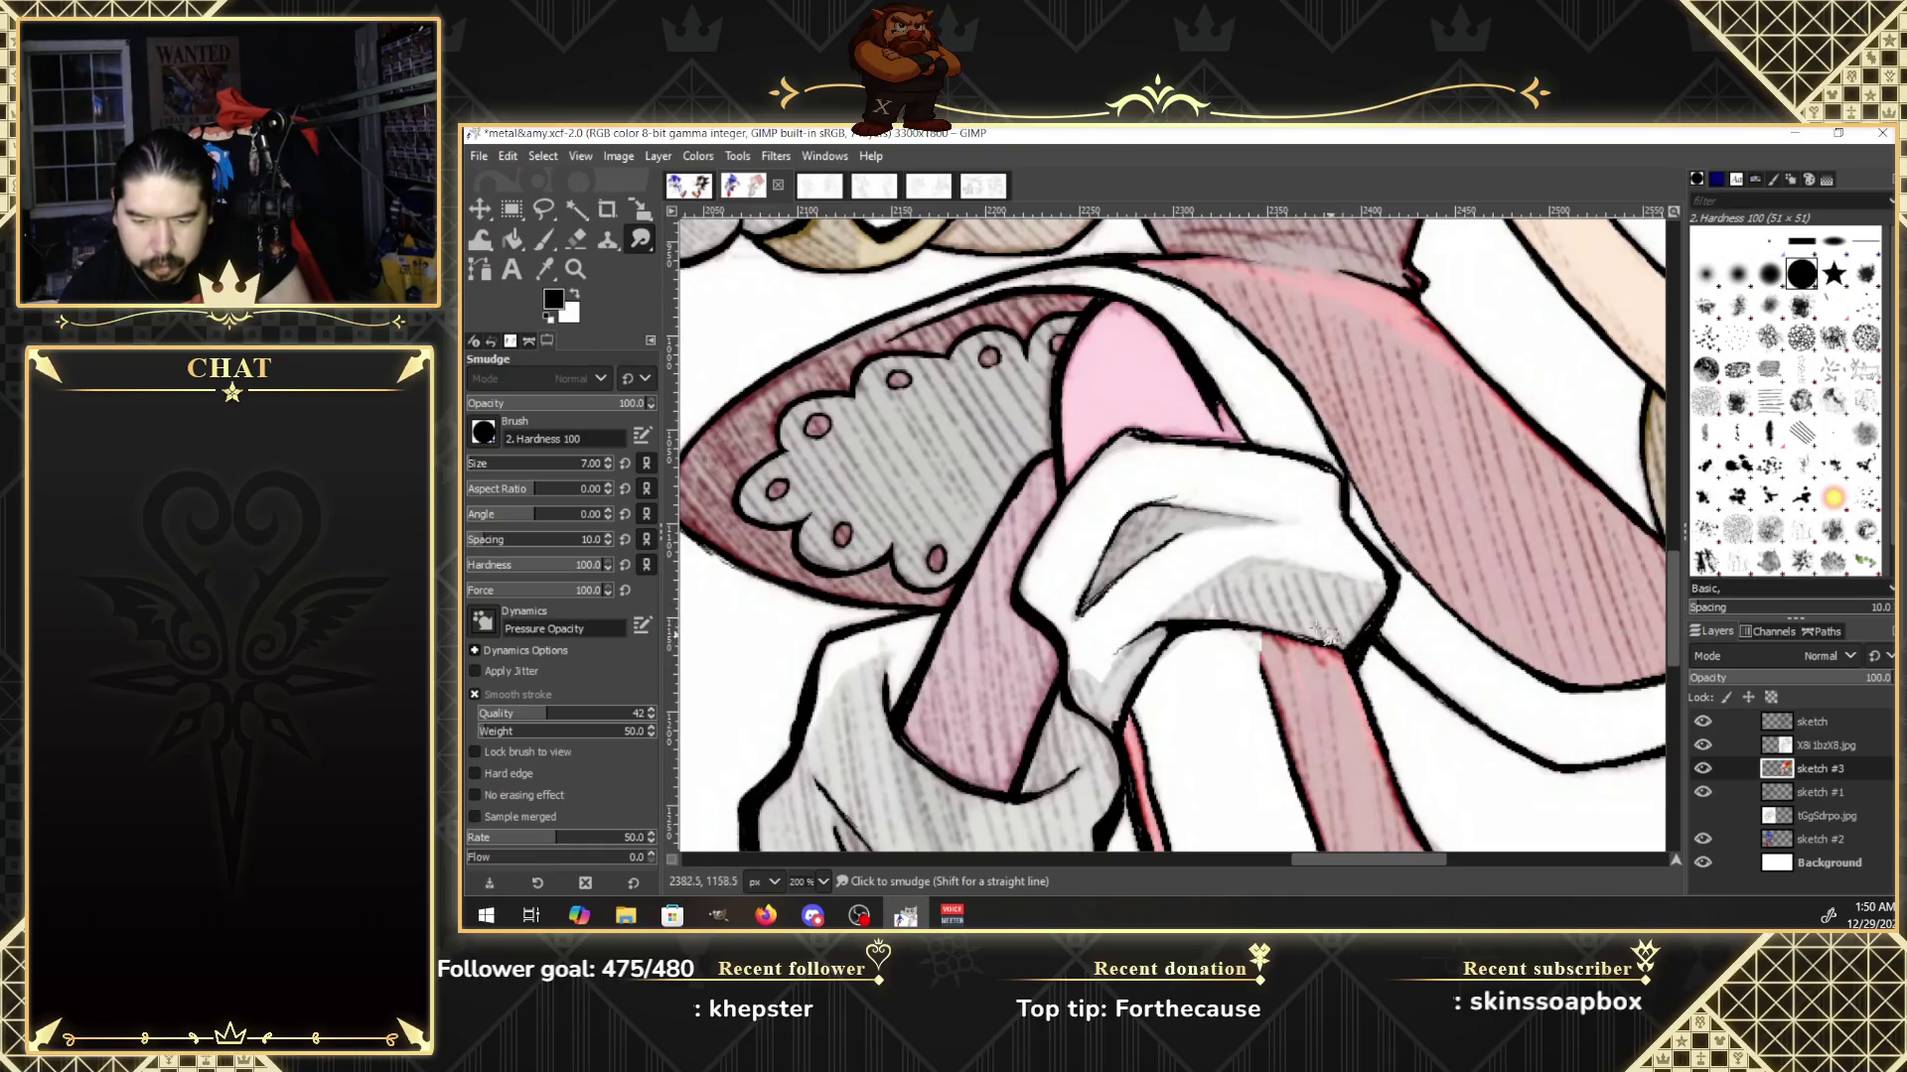
pyautogui.click(1702, 745)
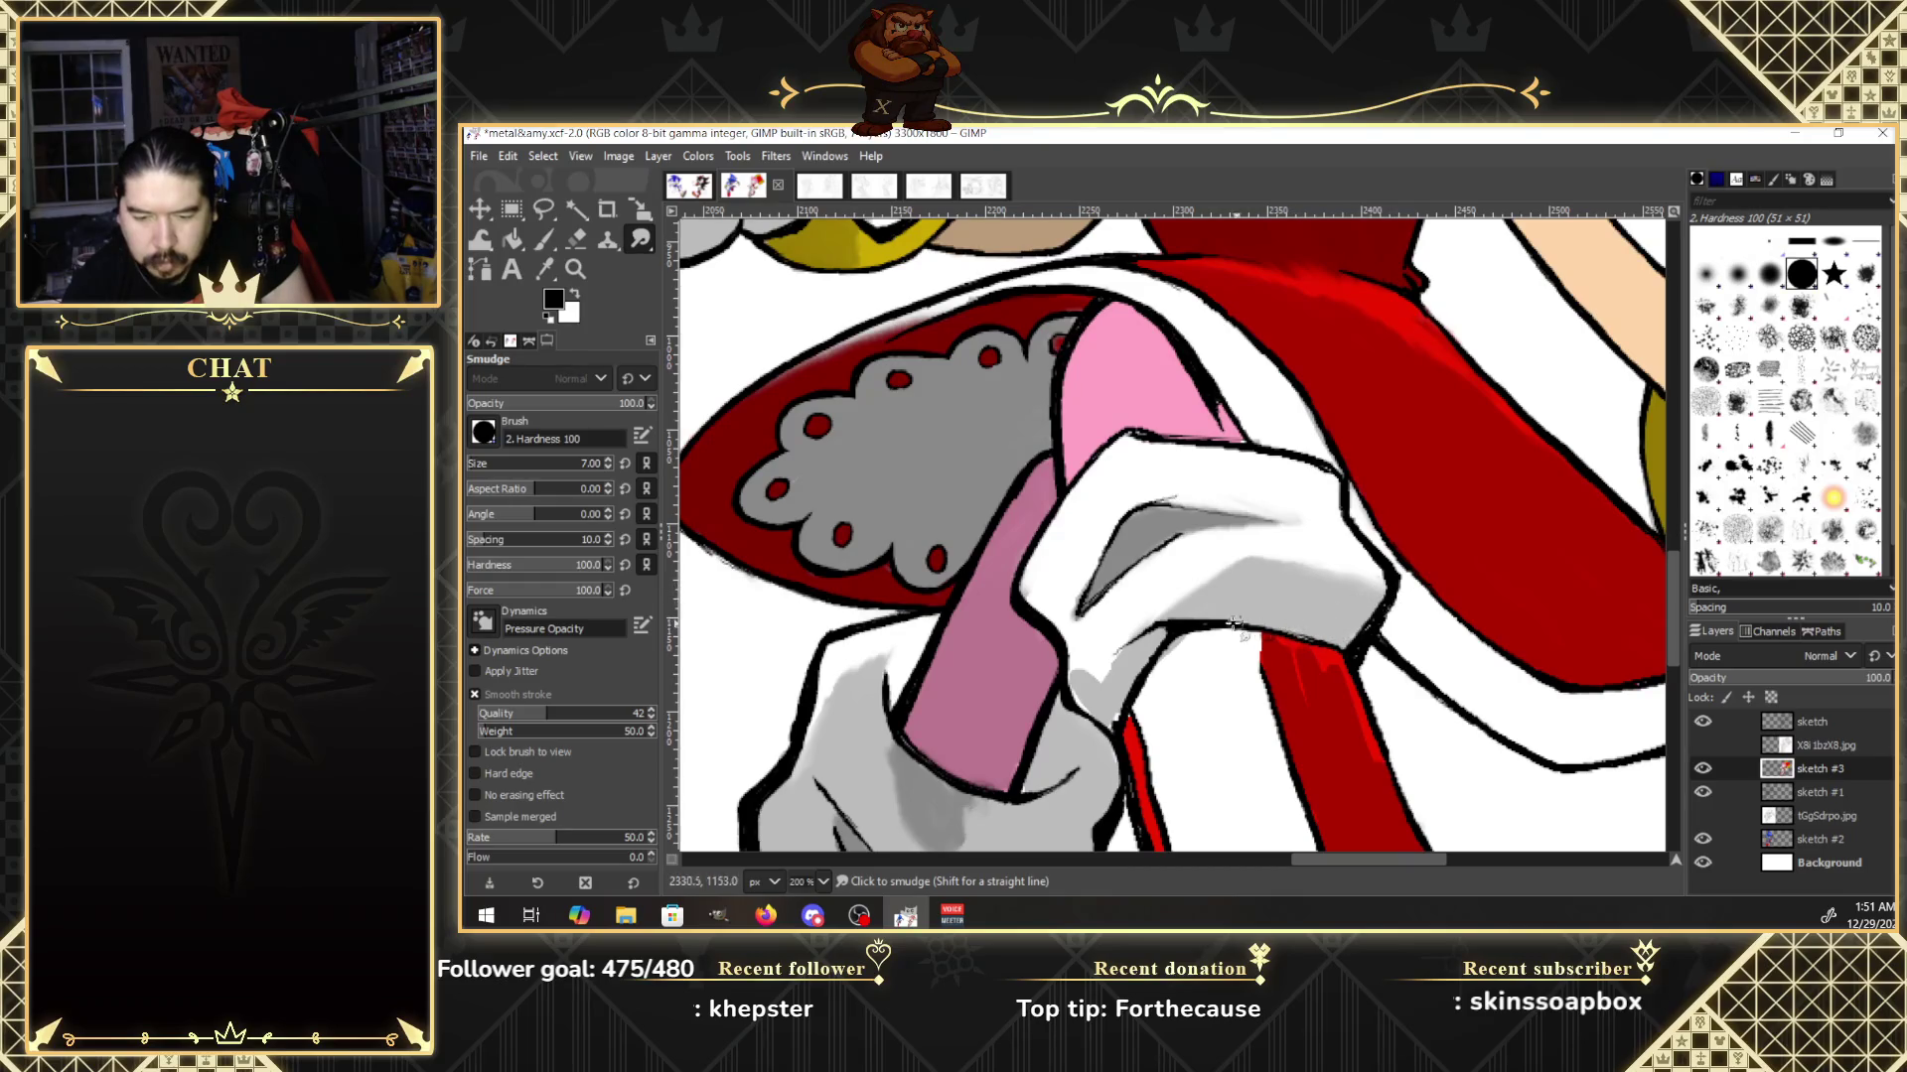
pyautogui.click(1702, 745)
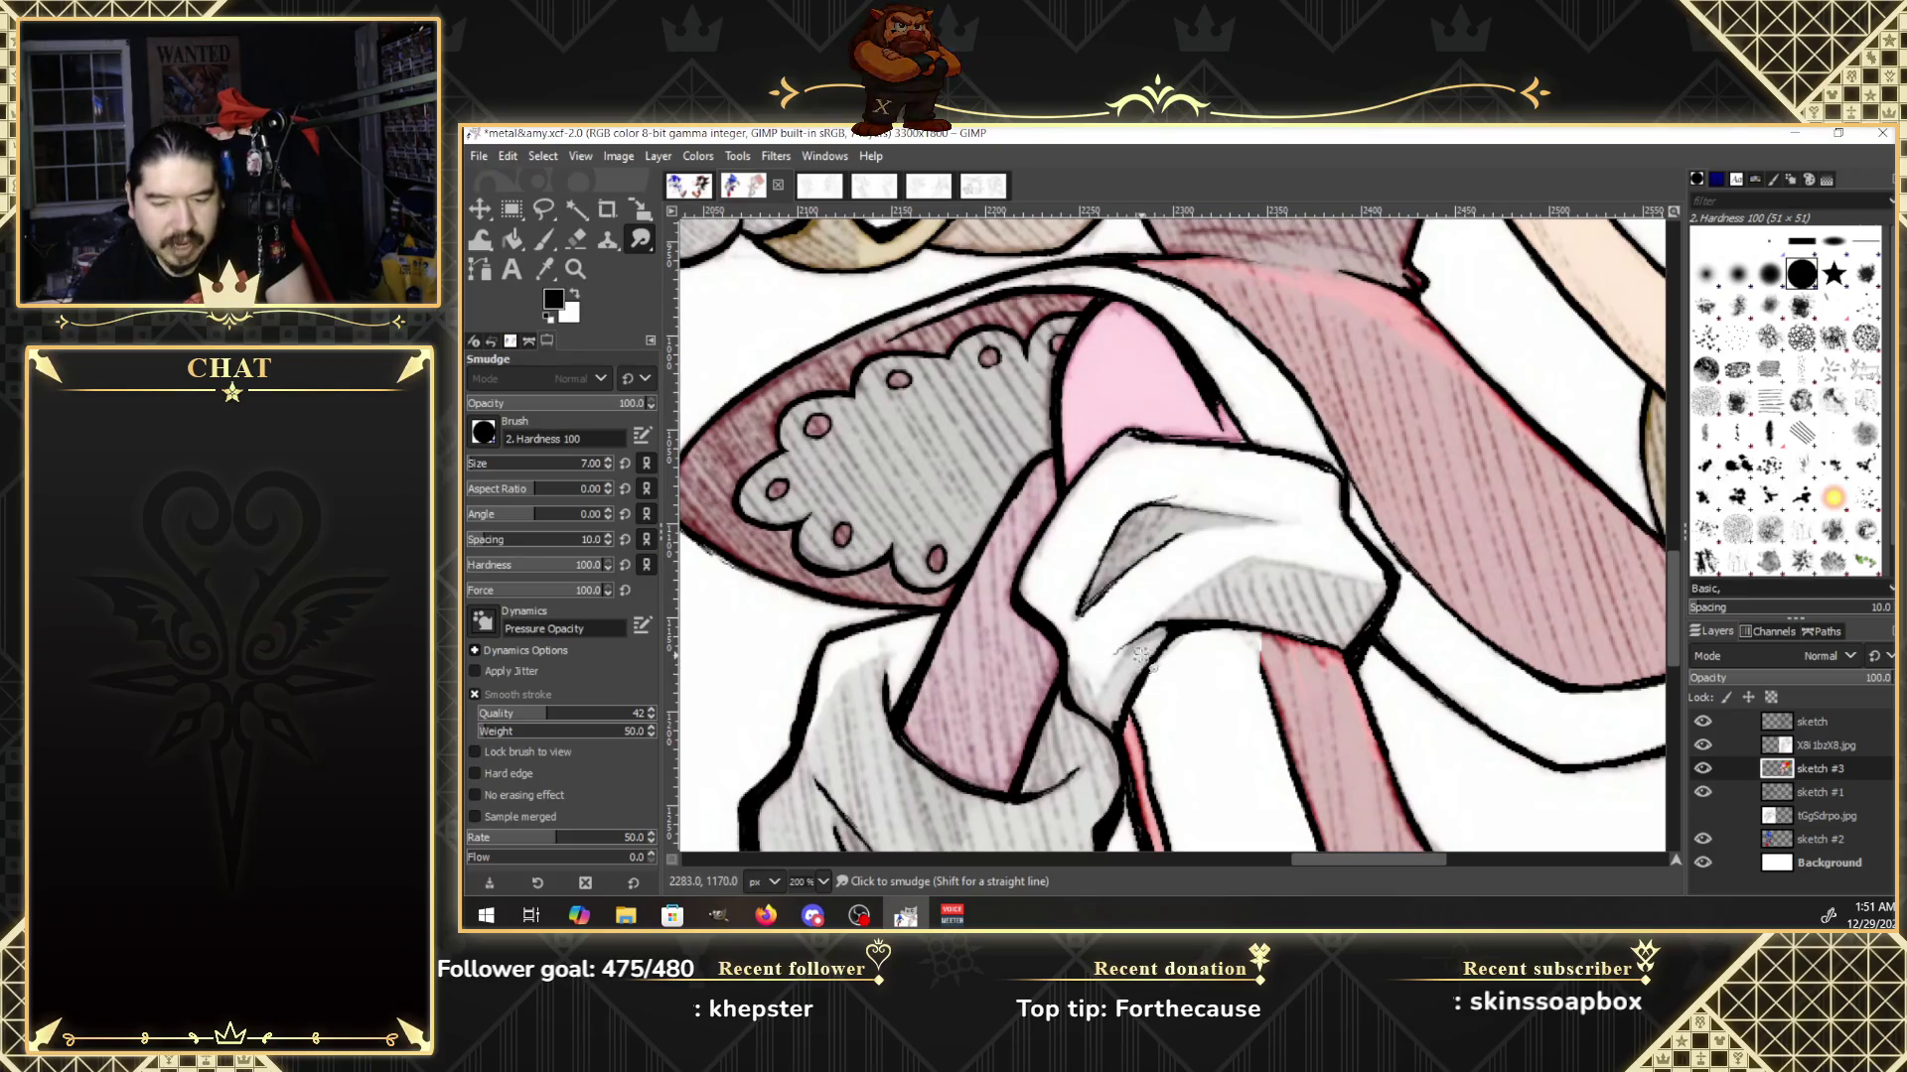
pyautogui.click(1710, 745)
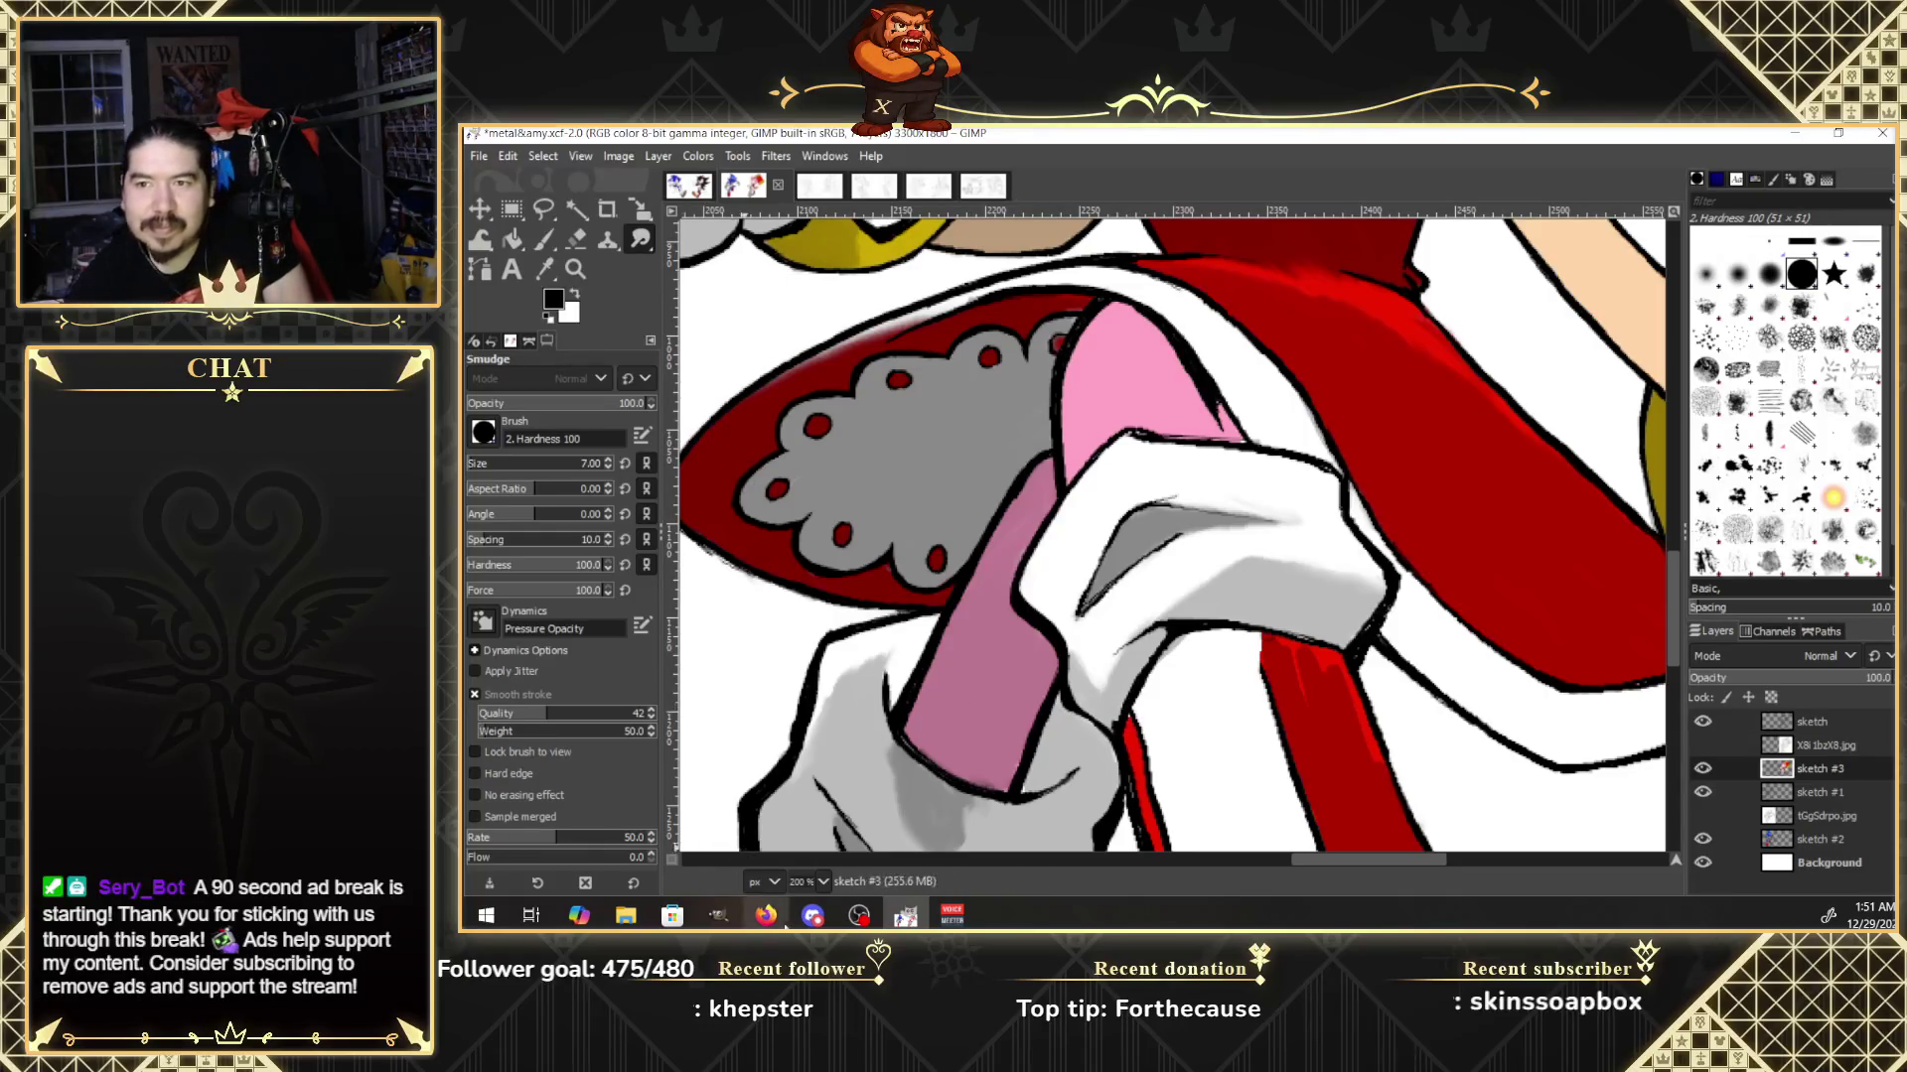
pyautogui.moveTo(773, 920)
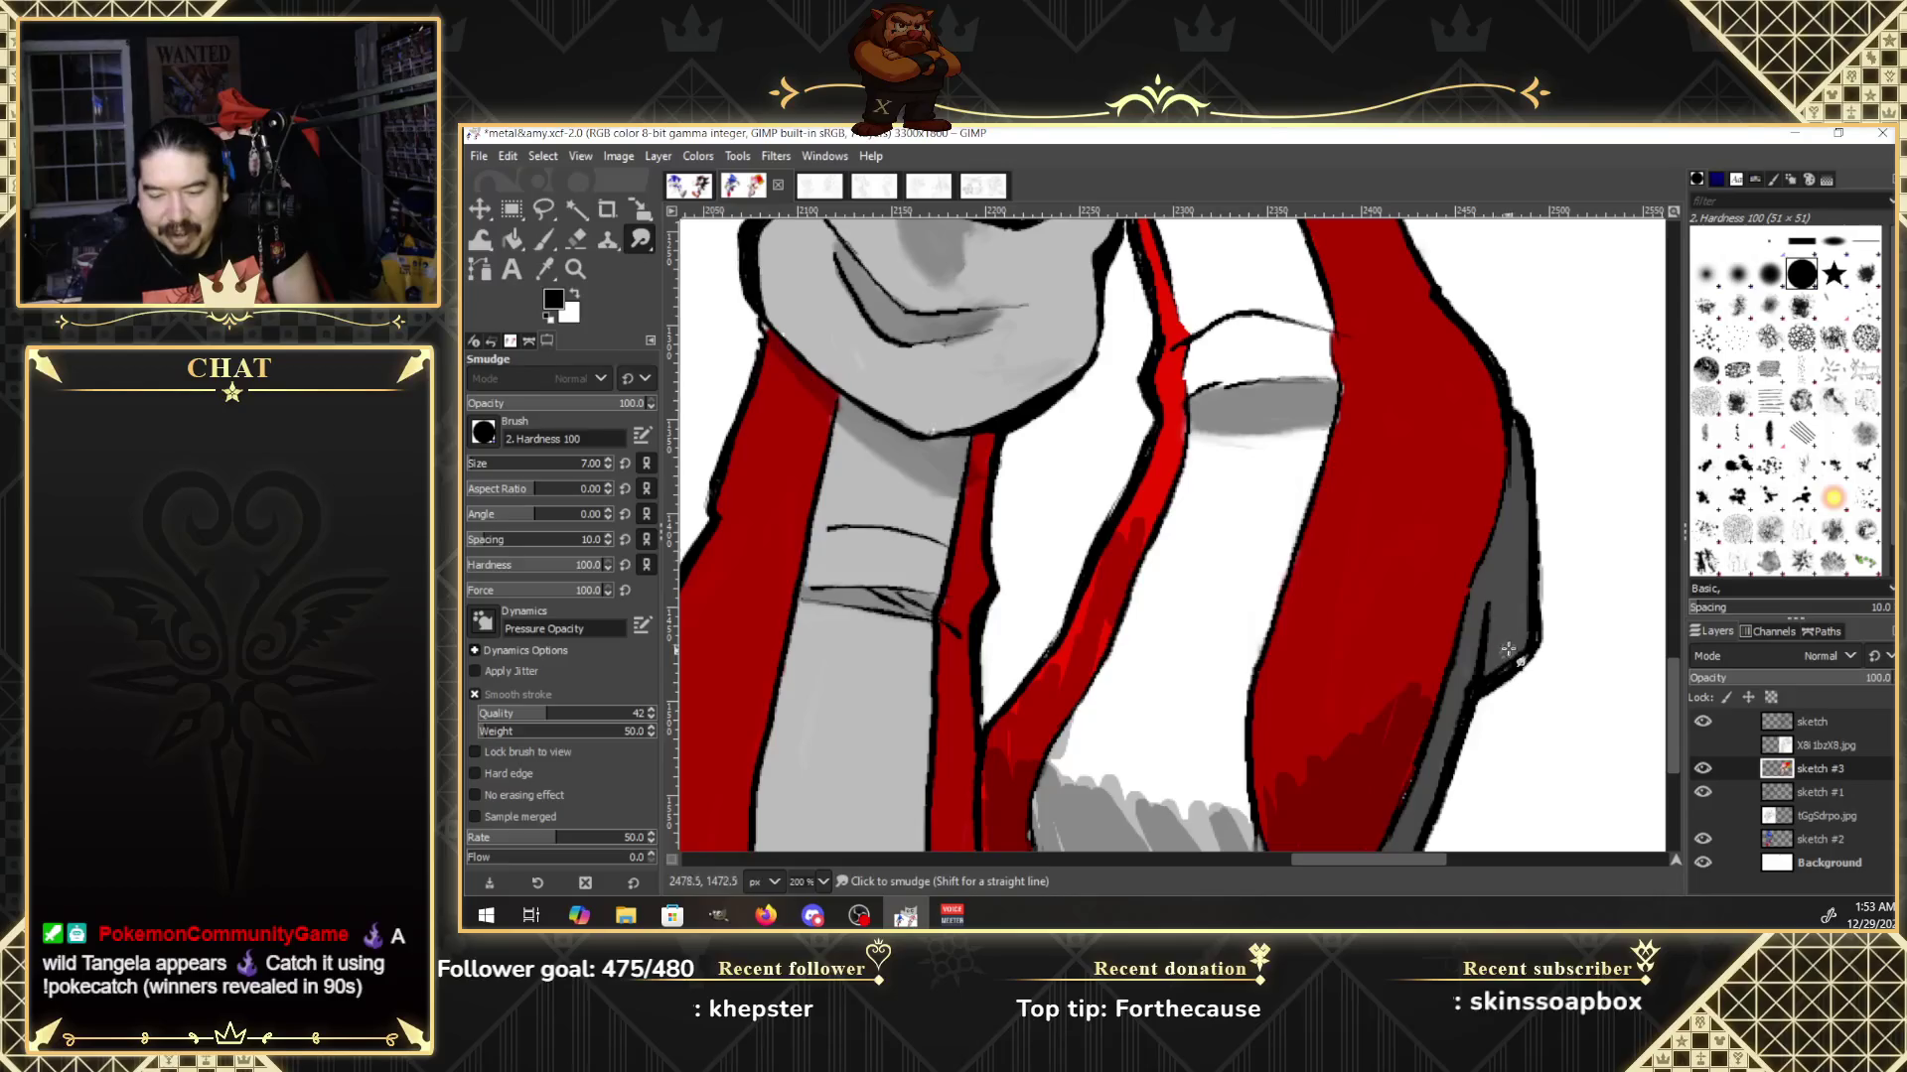
# Soften the grey shadow edge, compare with the hatched reference, then smear the leg's speckled red into dark red.
pyautogui.moveTo(1507, 645); pyautogui.dragTo(1500, 666)
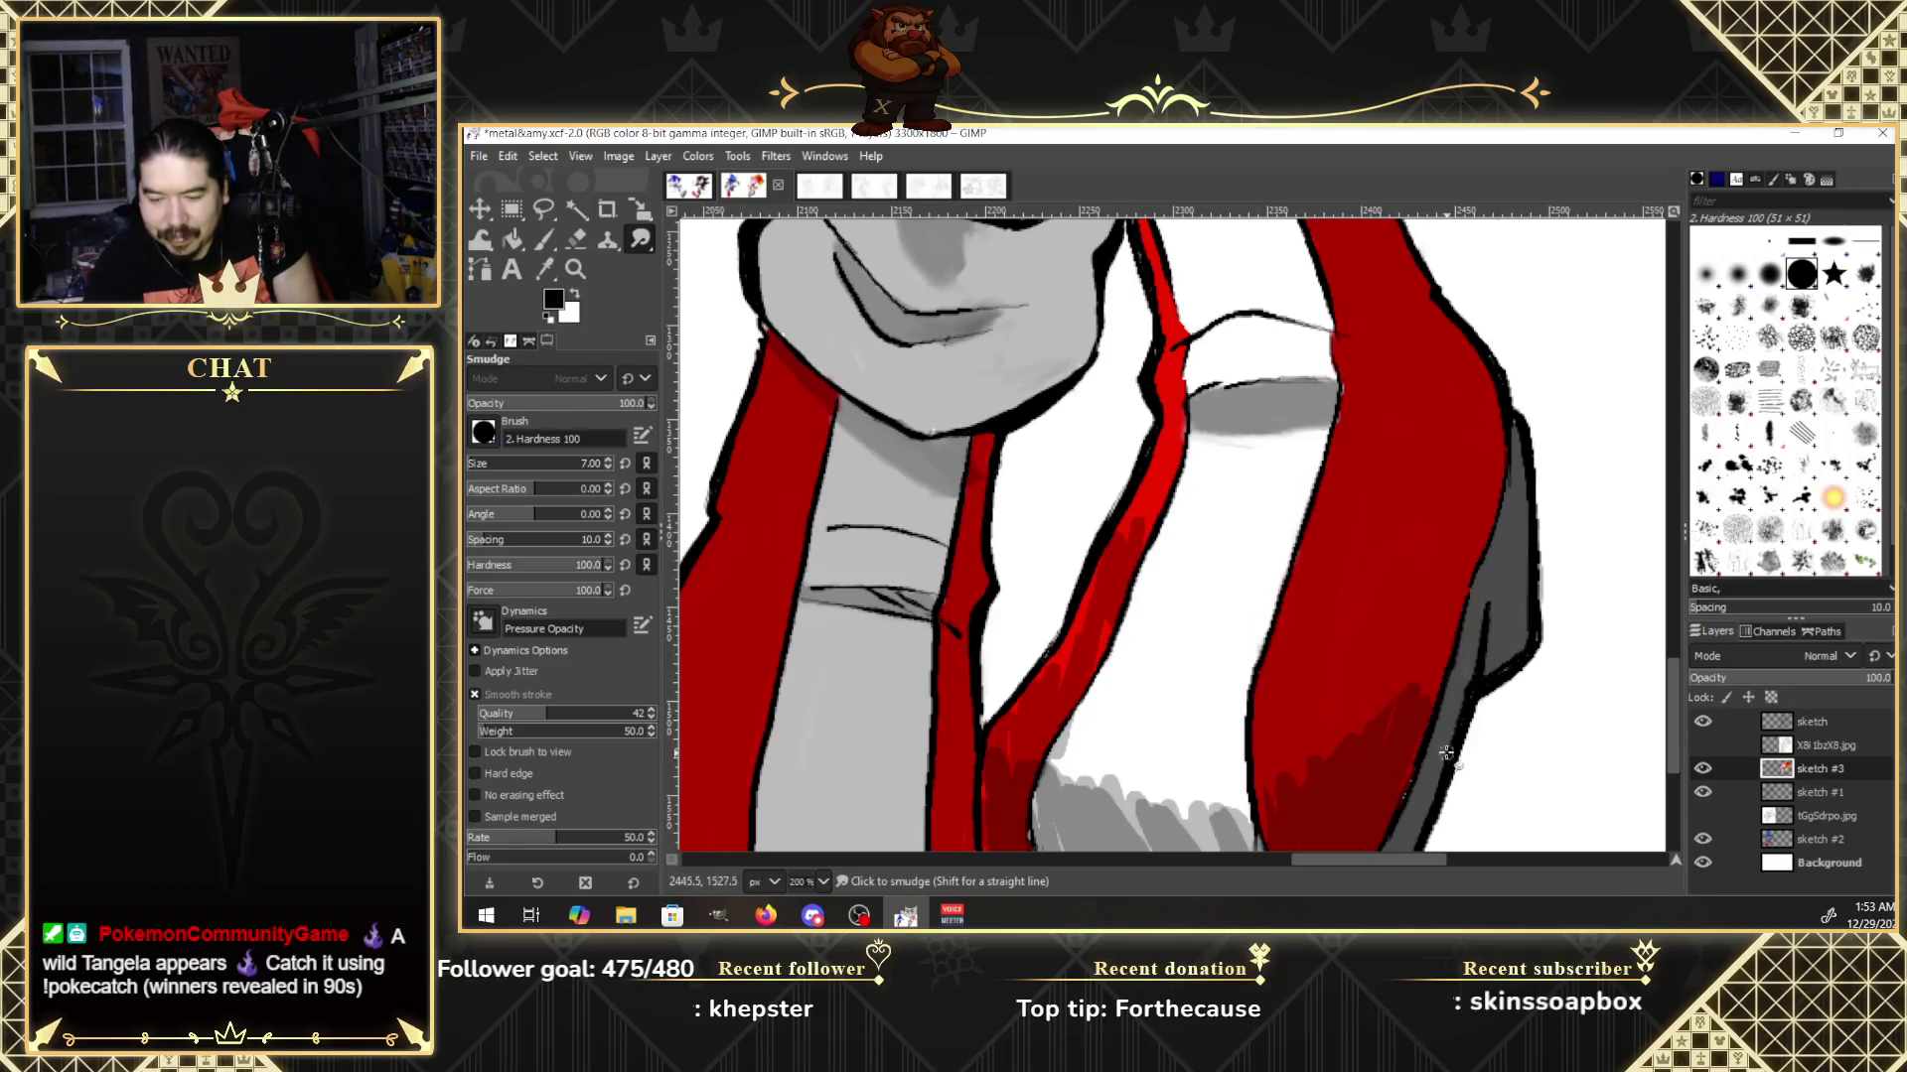
pyautogui.scroll(-5, 1676, 708)
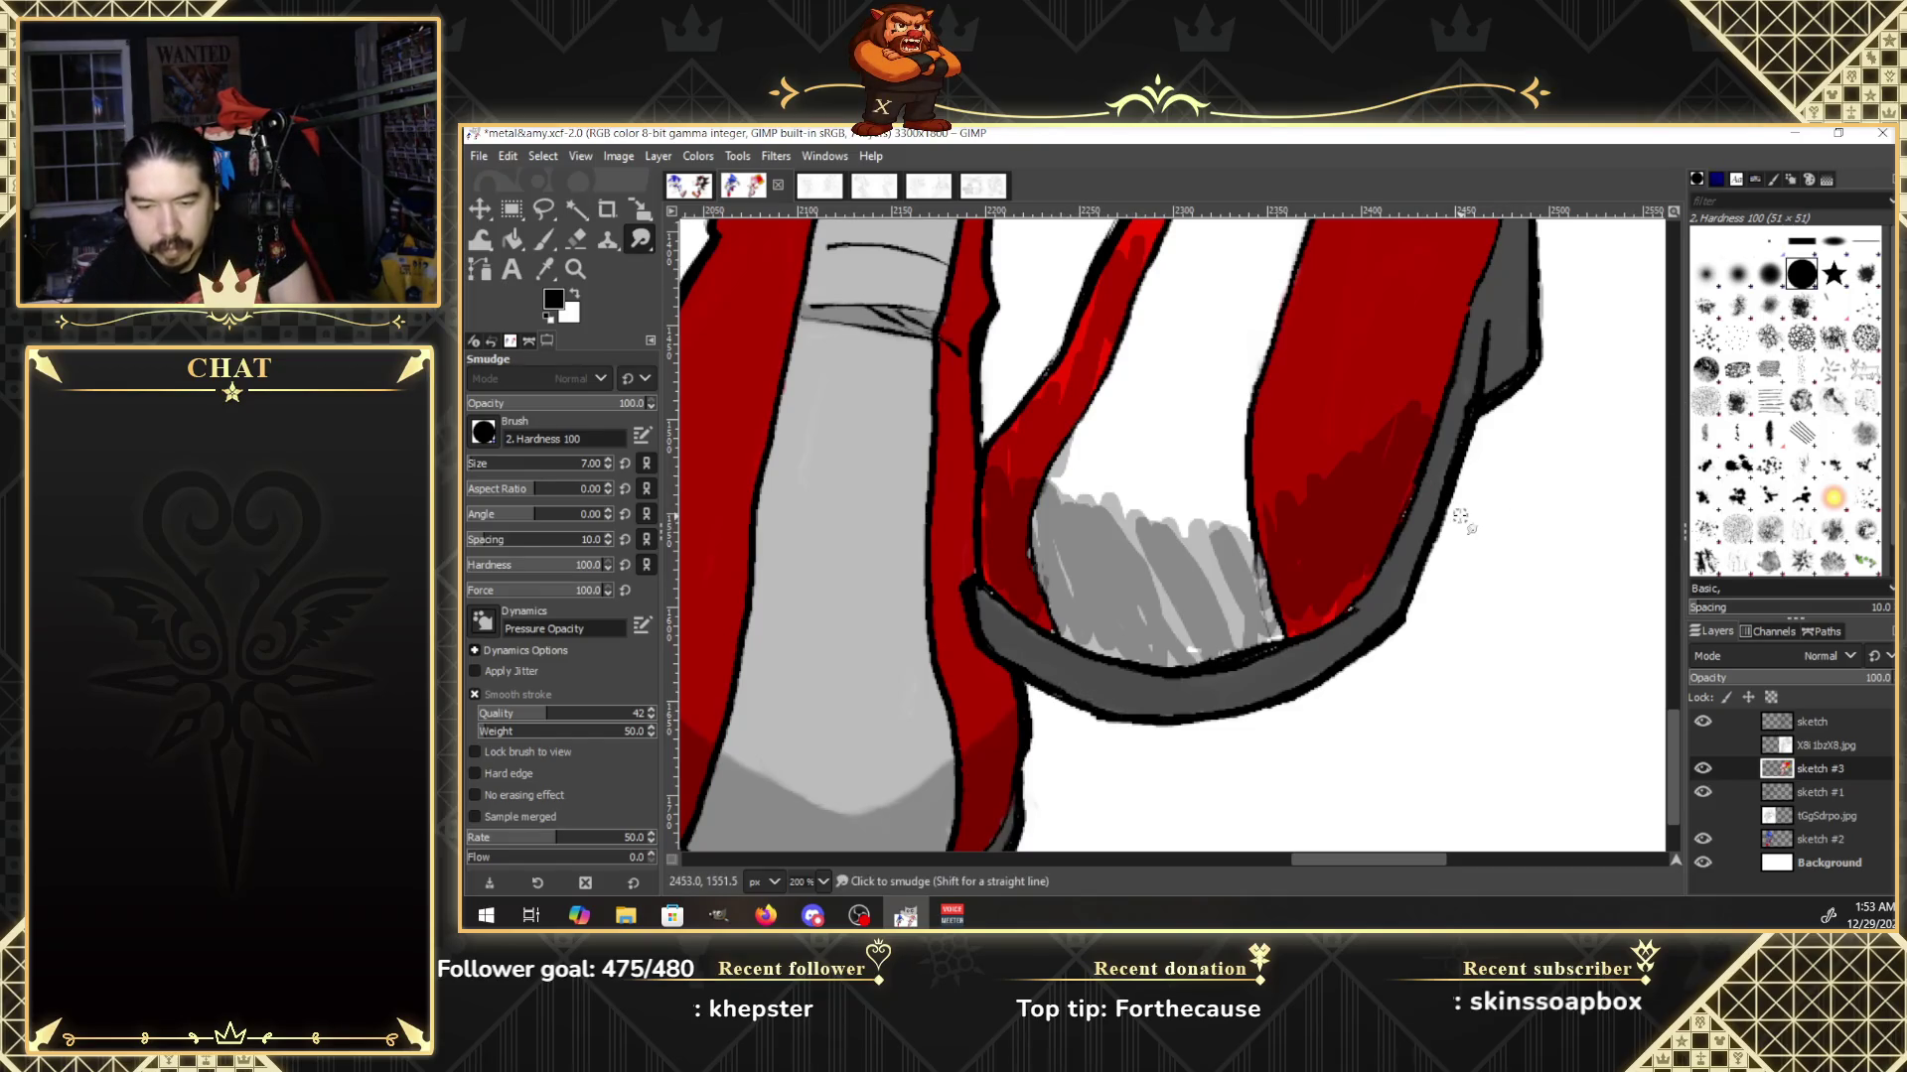
pyautogui.click(1703, 744)
pyautogui.click(1703, 745)
pyautogui.click(1703, 744)
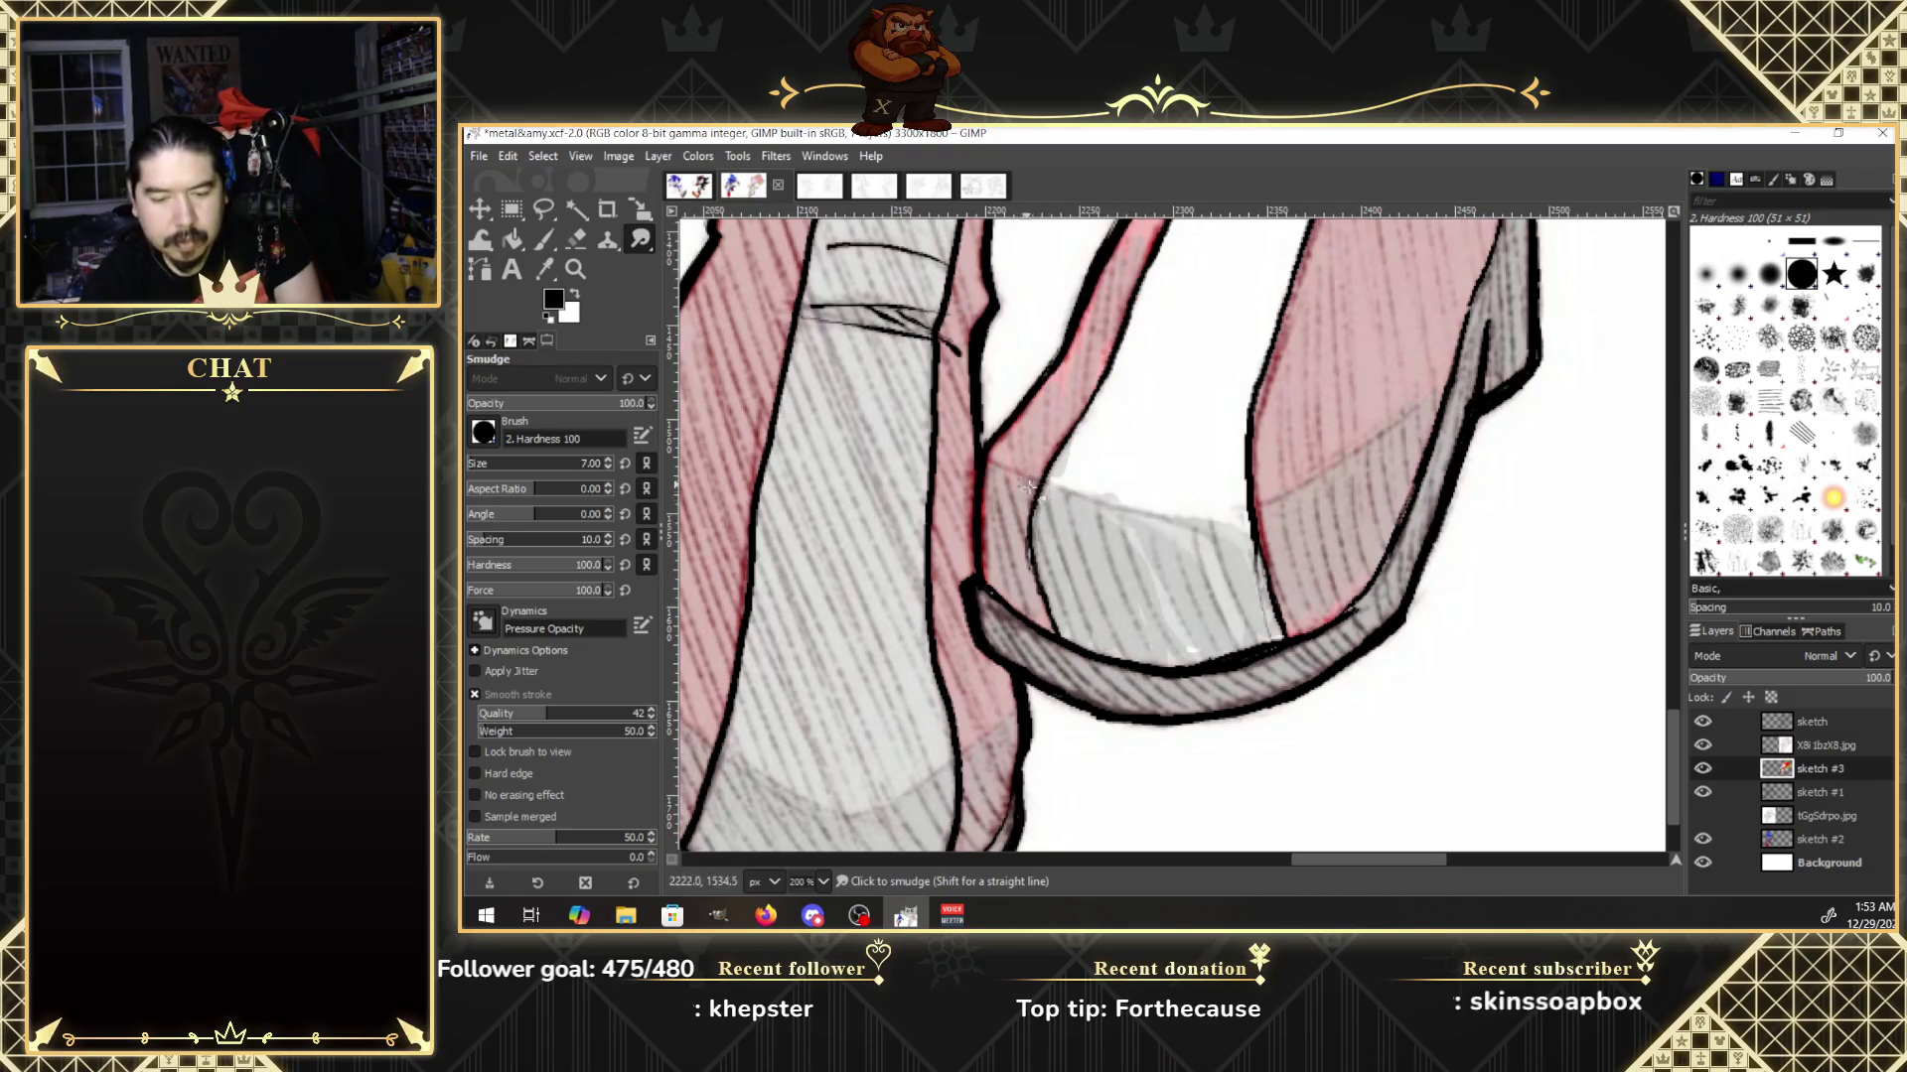
pyautogui.click(1704, 745)
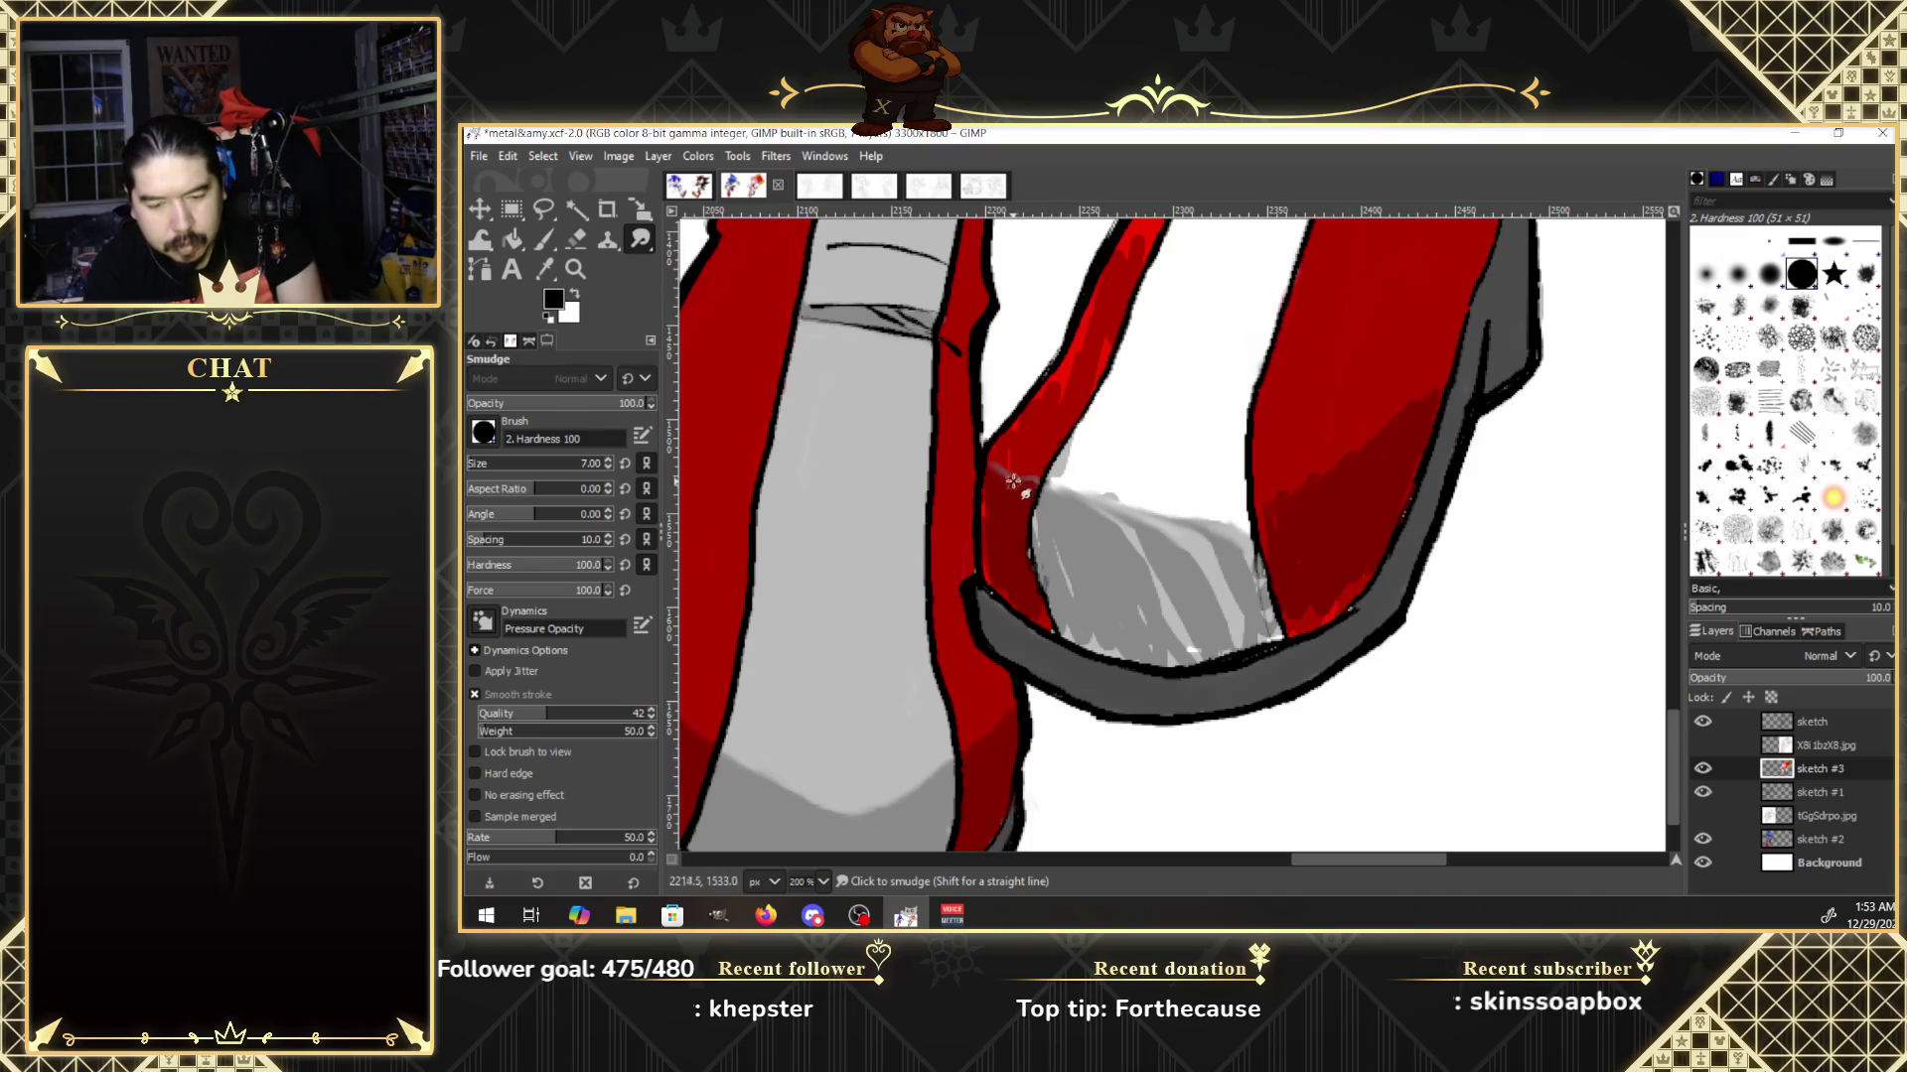
pyautogui.moveTo(997, 478)
pyautogui.mouseDown()
pyautogui.moveTo(1002, 587)
pyautogui.moveTo(1048, 651)
pyautogui.moveTo(978, 592)
pyautogui.mouseUp()
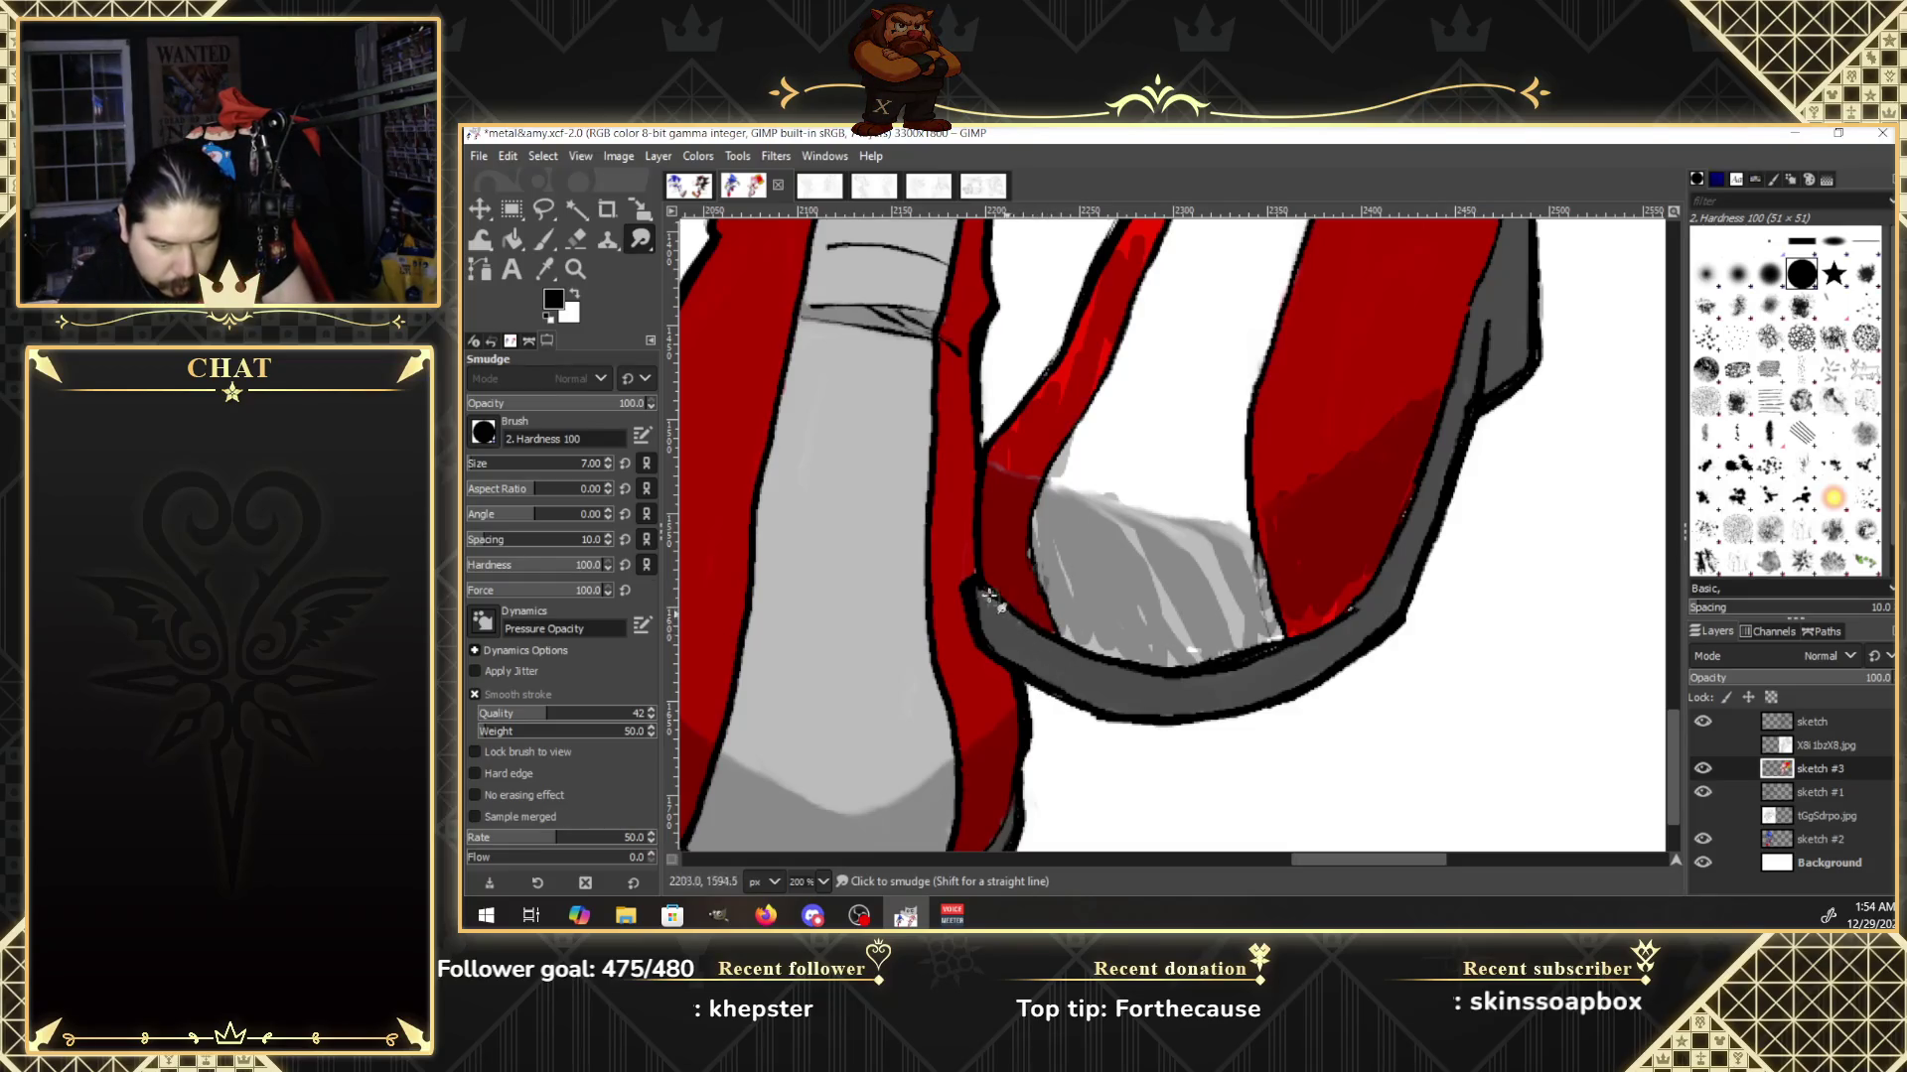
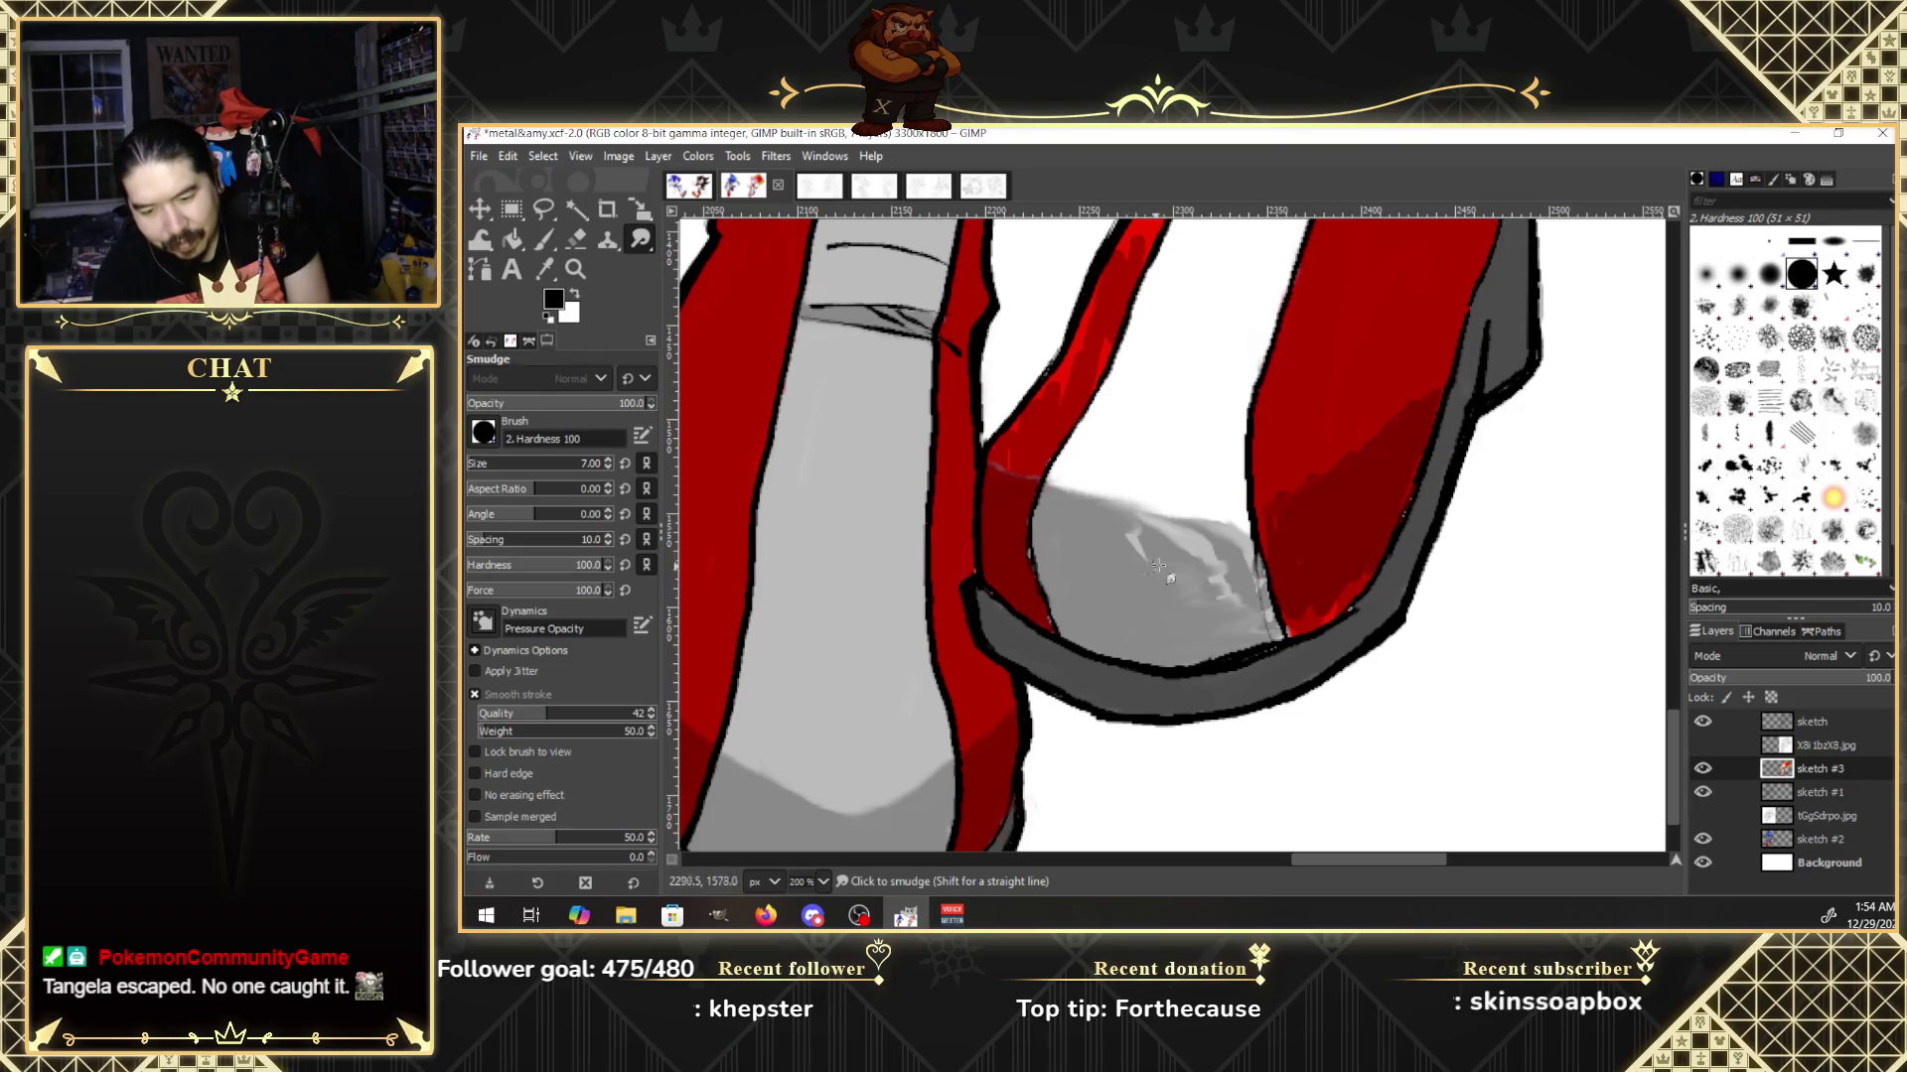
# Smudge the grey boot shading into the red stripe edge with short blending strokes.
pyautogui.moveTo(1116, 578); pyautogui.dragTo(1158, 541)
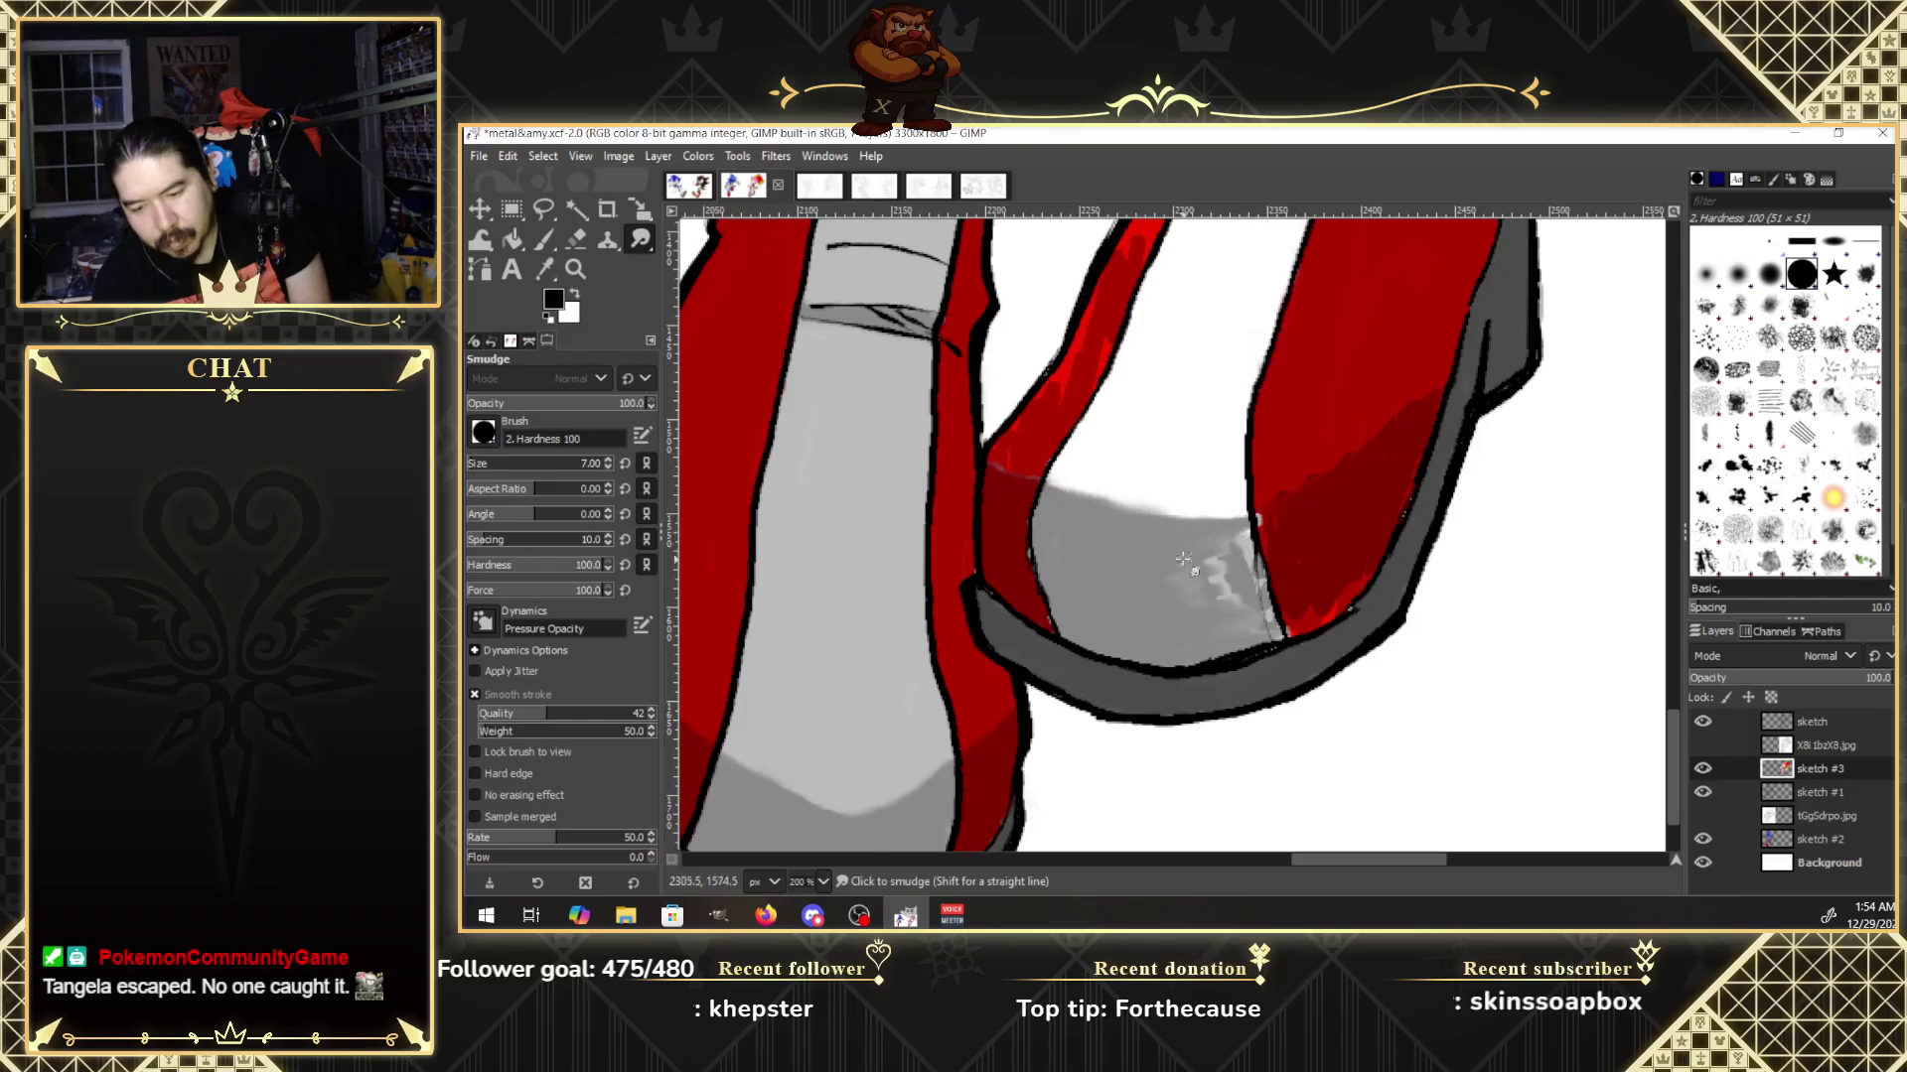
pyautogui.moveTo(1198, 561); pyautogui.dragTo(1224, 602)
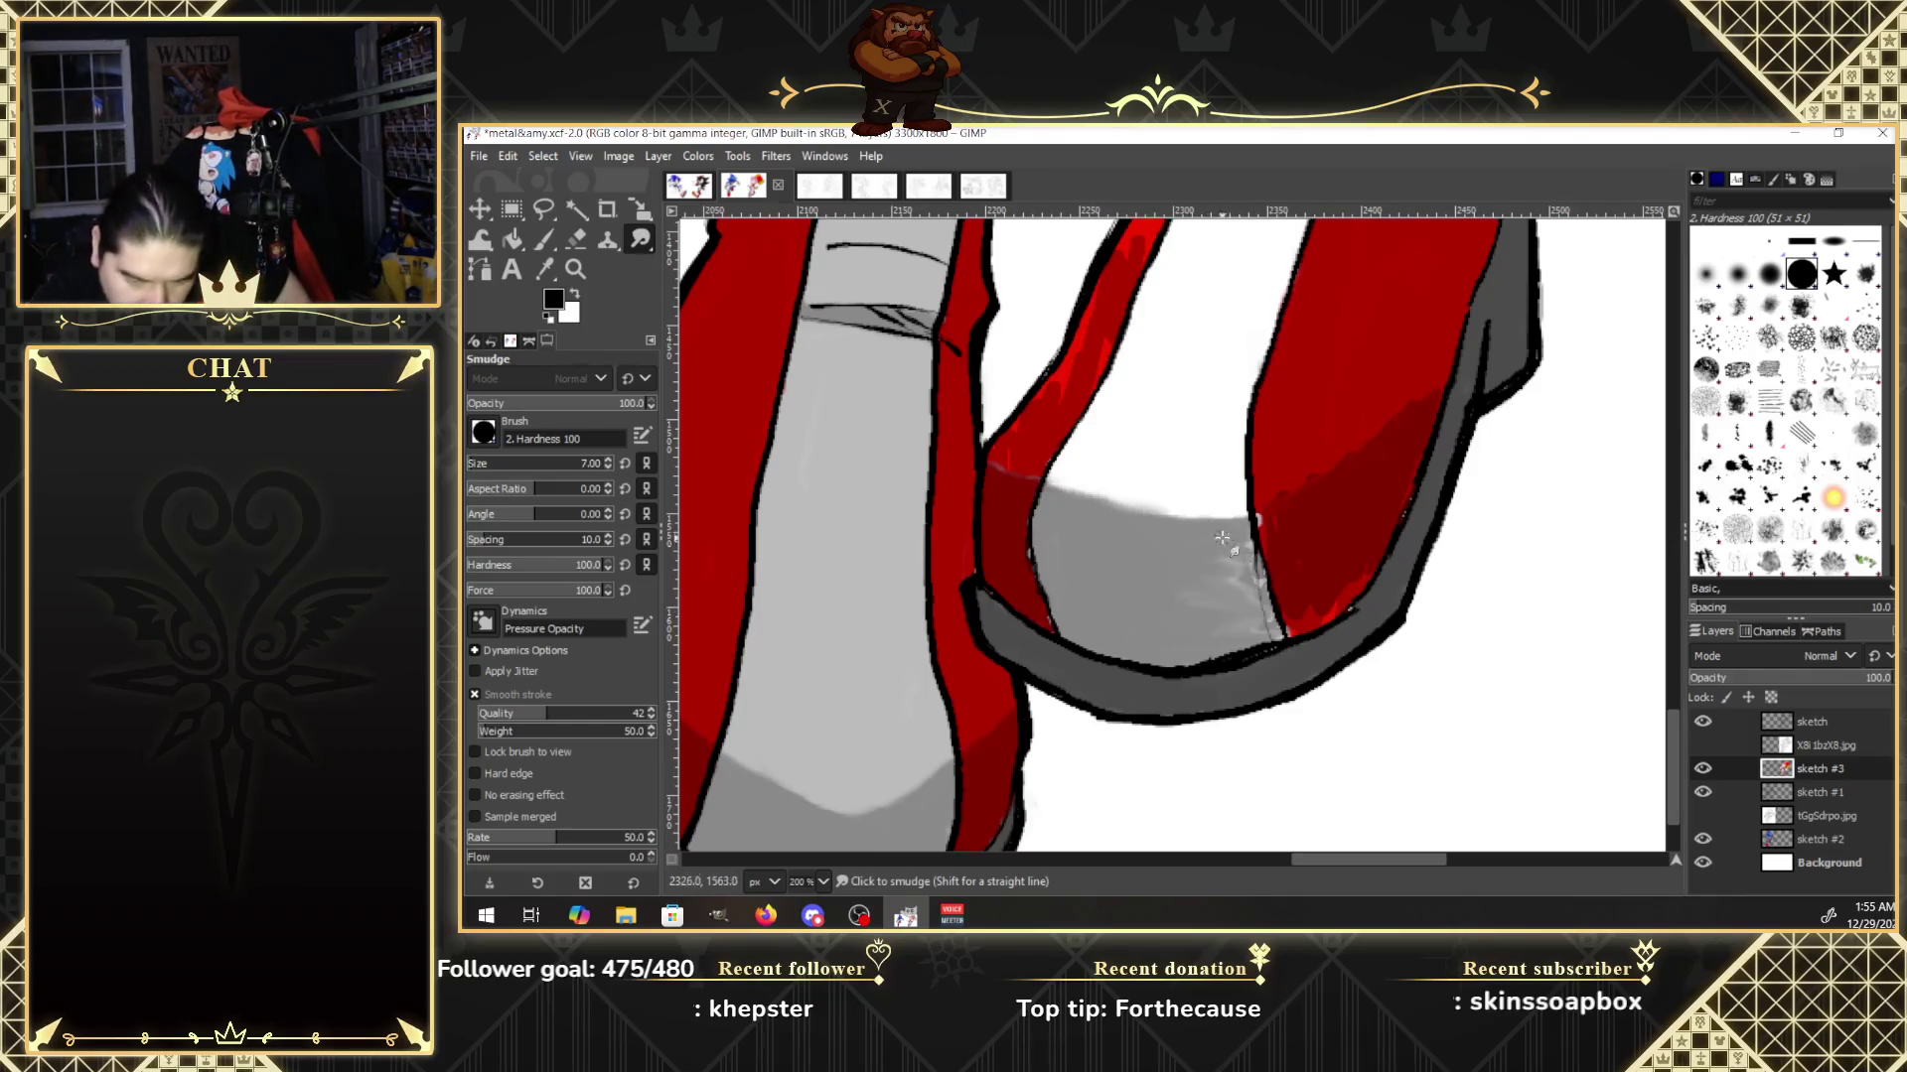
pyautogui.moveTo(1245, 546); pyautogui.dragTo(1213, 559)
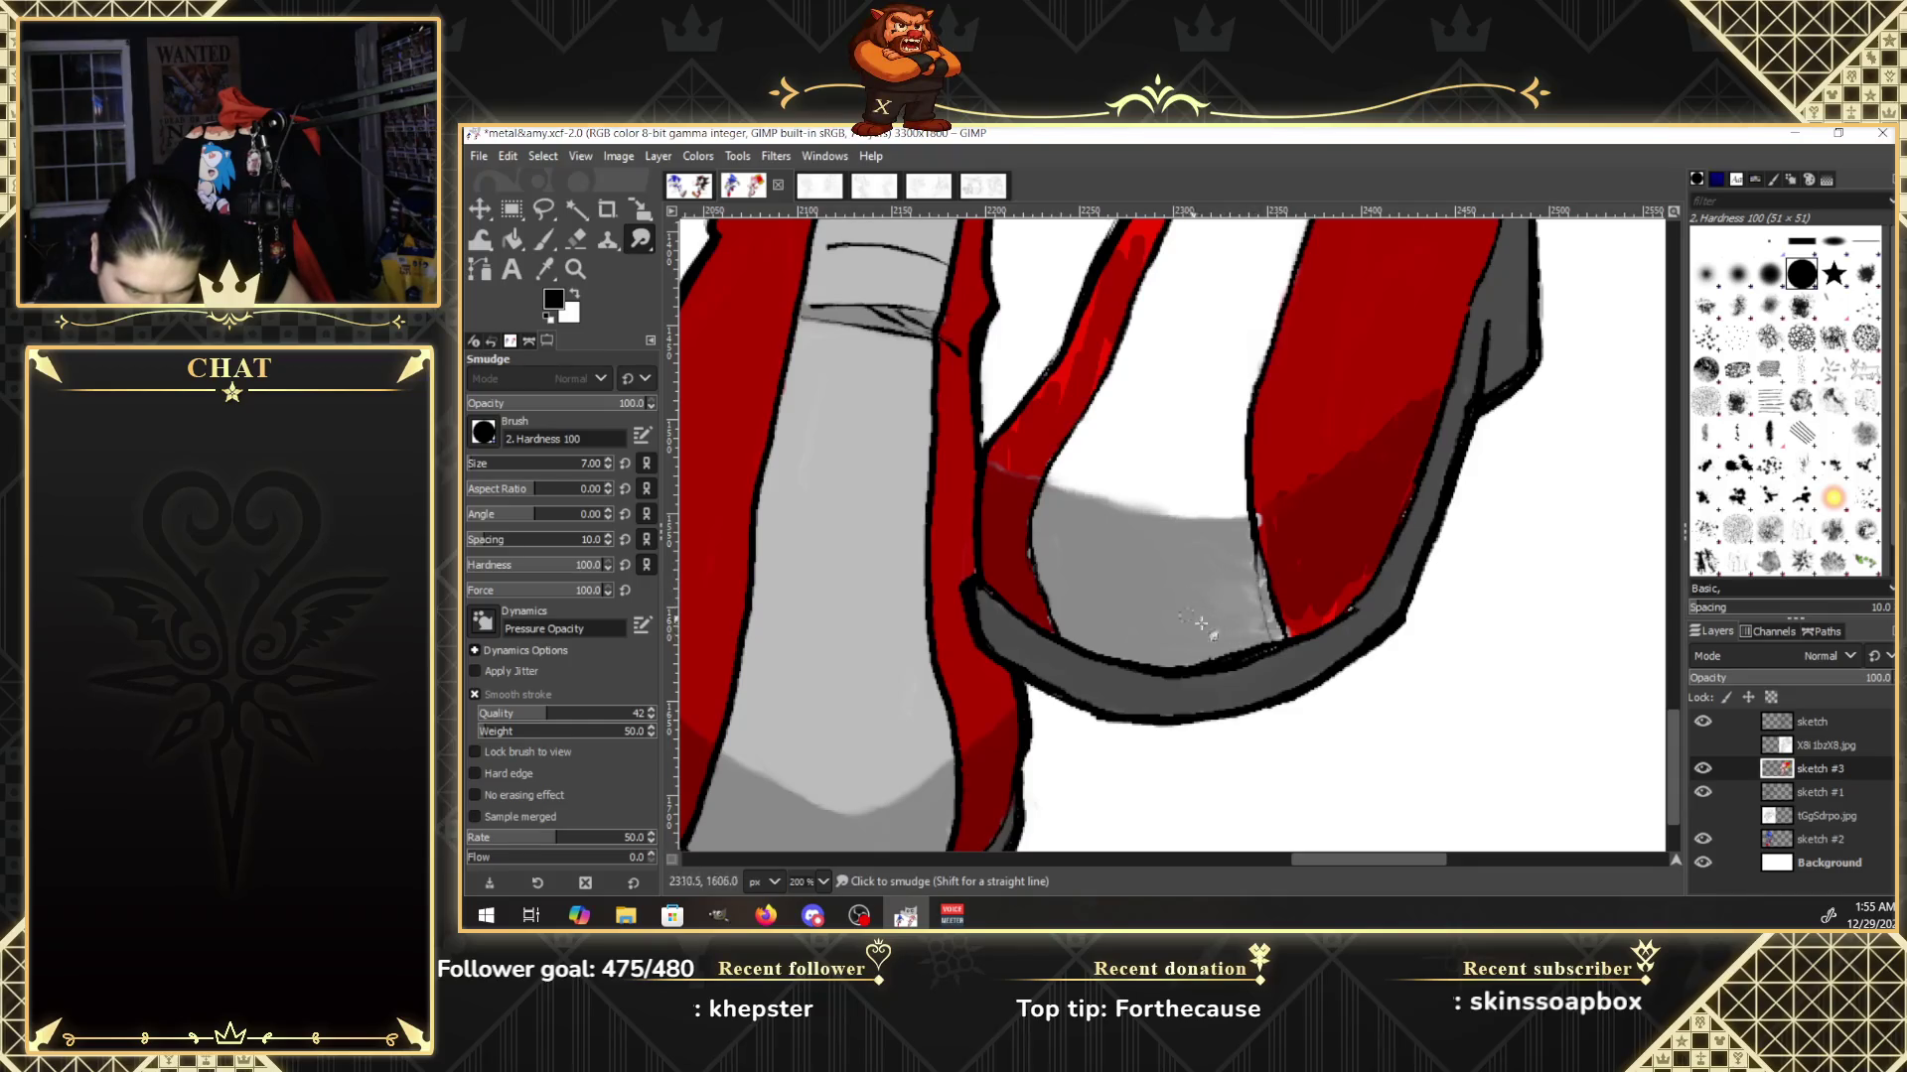
pyautogui.moveTo(1201, 623); pyautogui.dragTo(1283, 645)
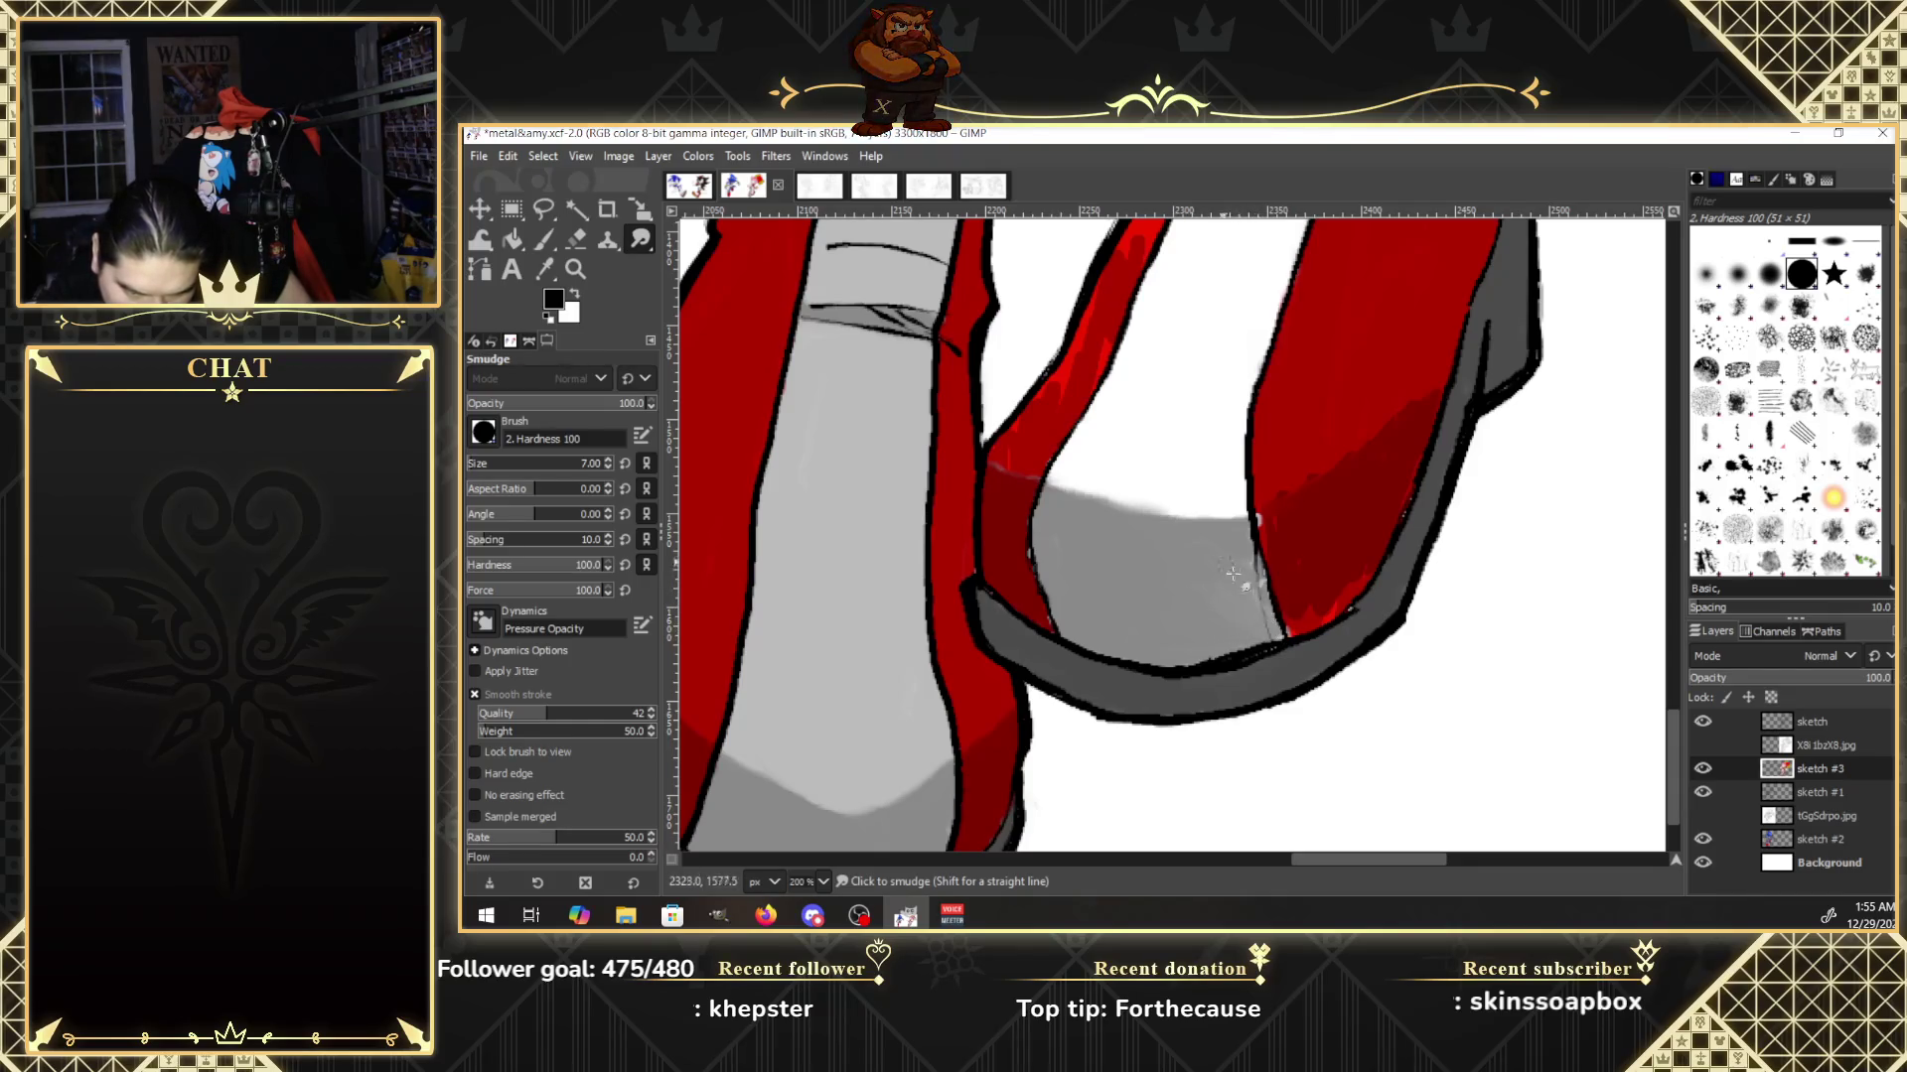
pyautogui.moveTo(1232, 544); pyautogui.dragTo(1264, 601)
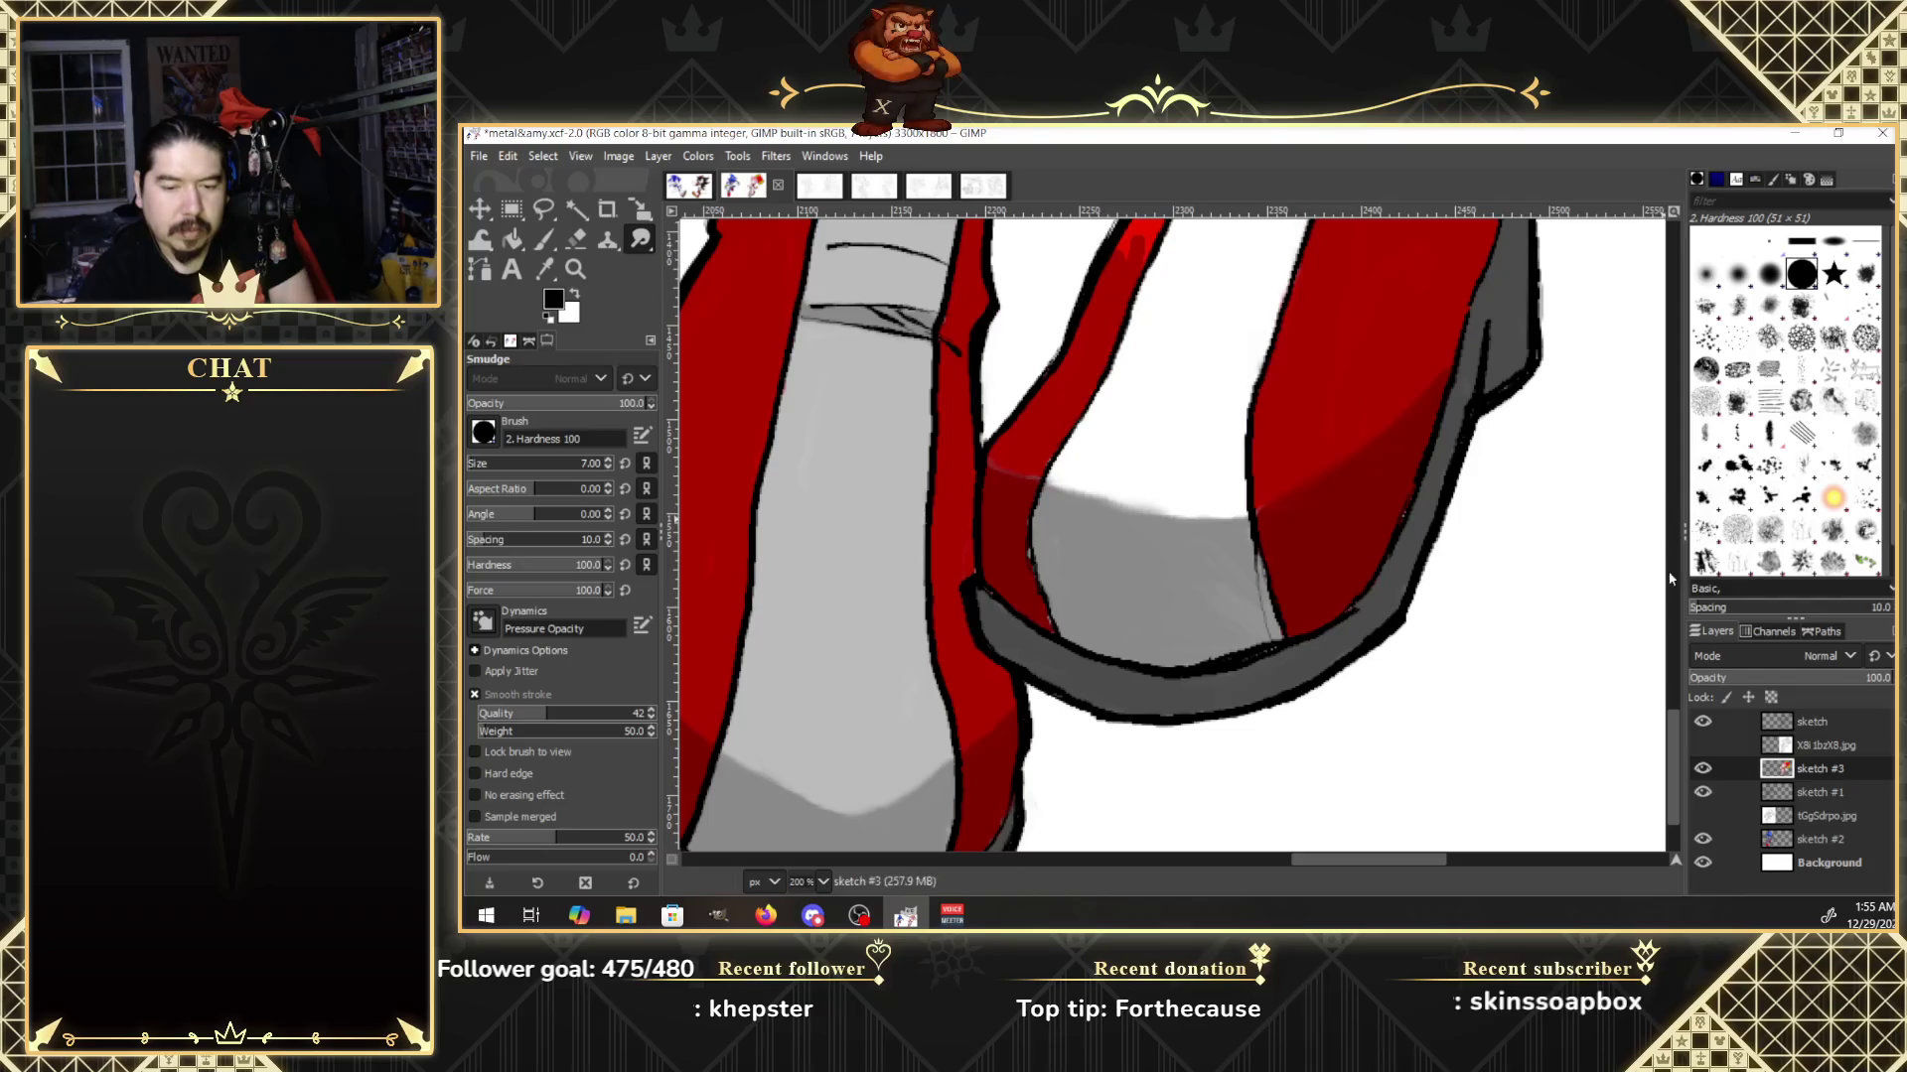
pyautogui.moveTo(1678, 715); pyautogui.dragTo(1678, 657)
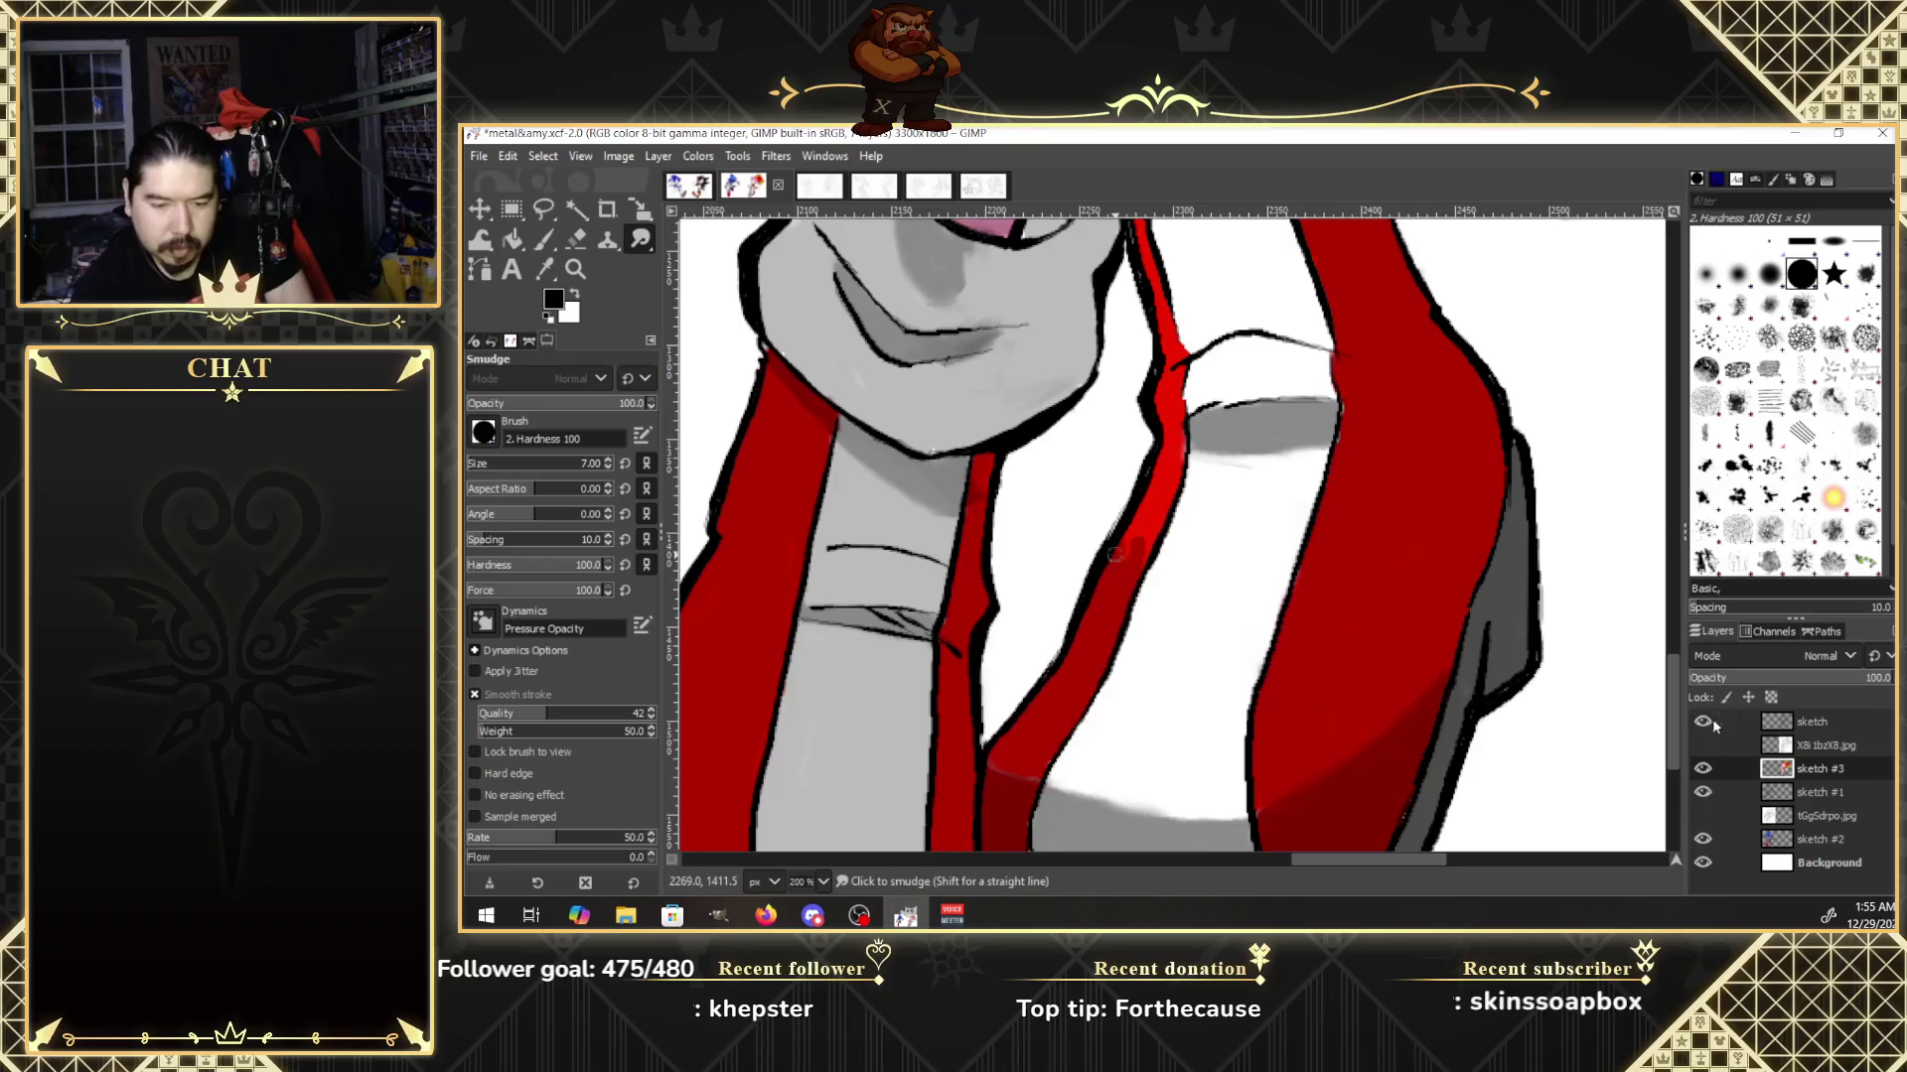
pyautogui.click(1704, 745)
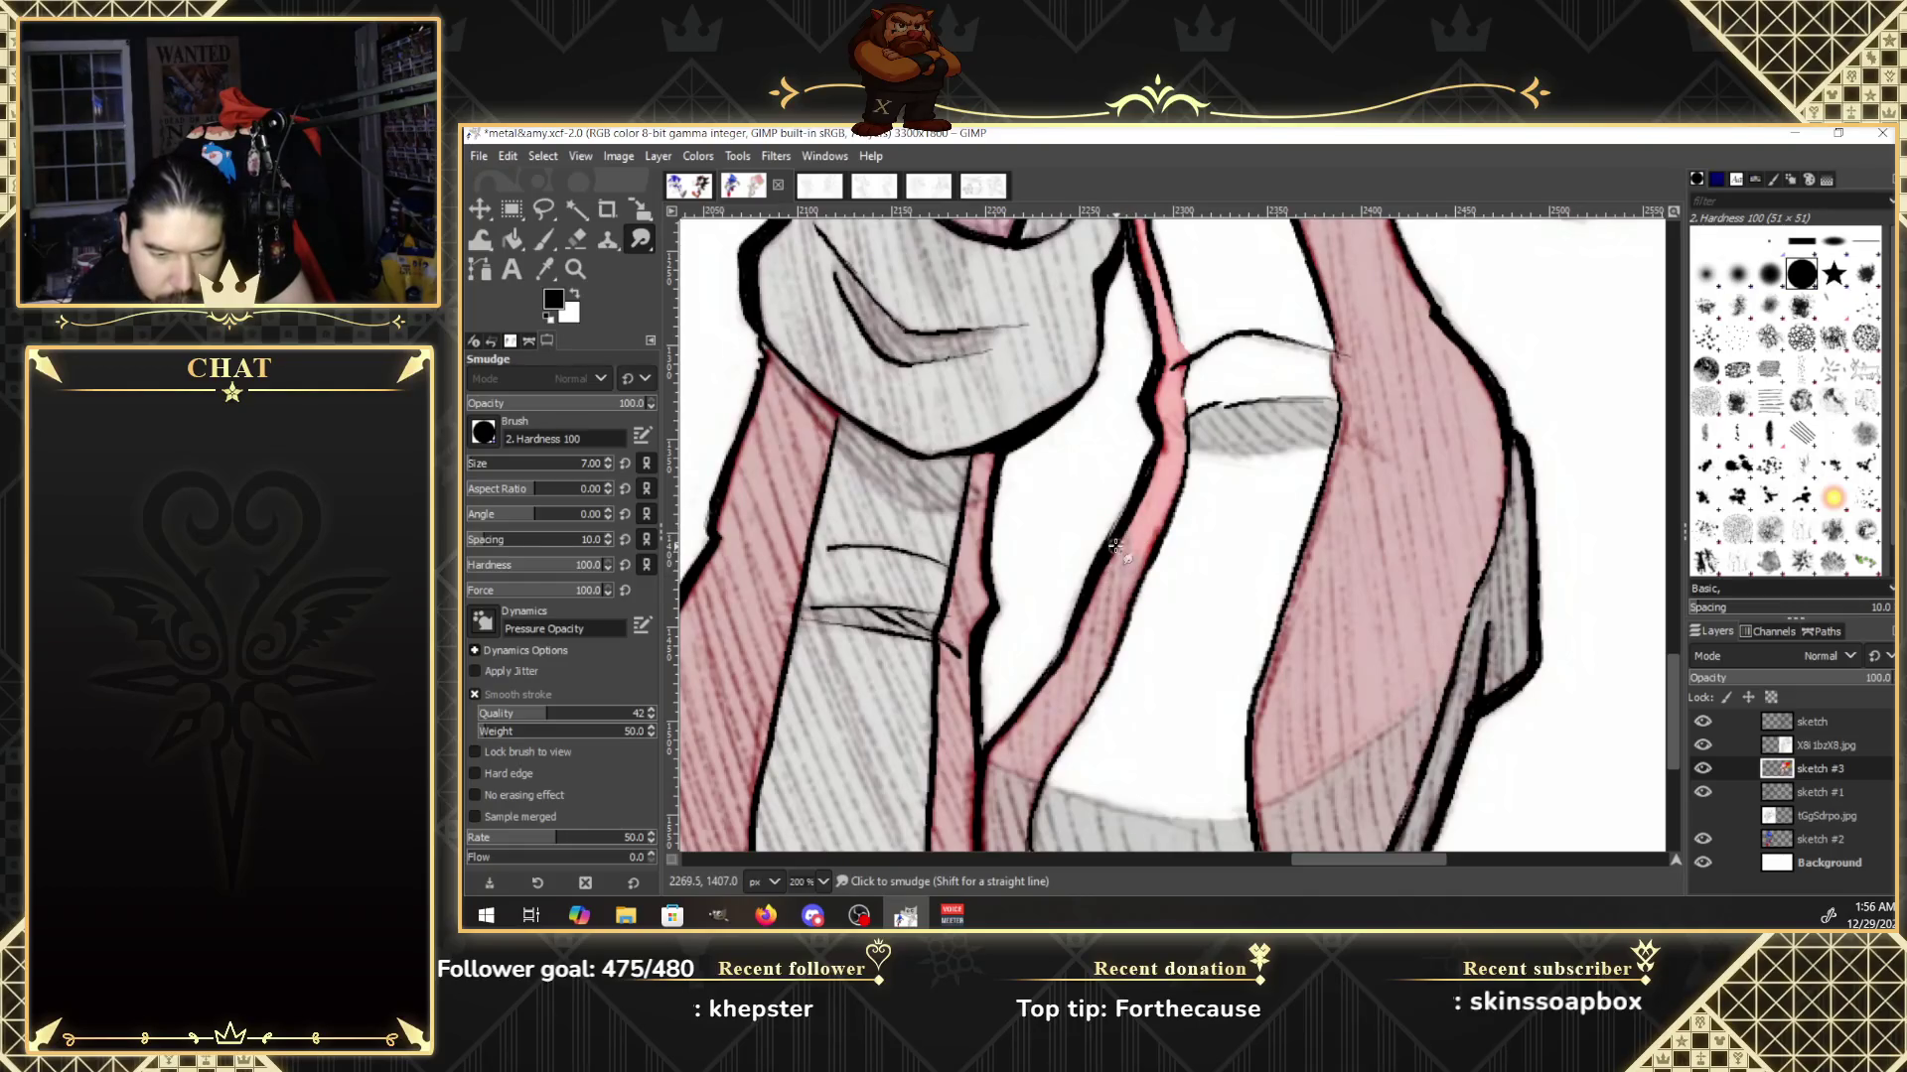
pyautogui.click(1702, 746)
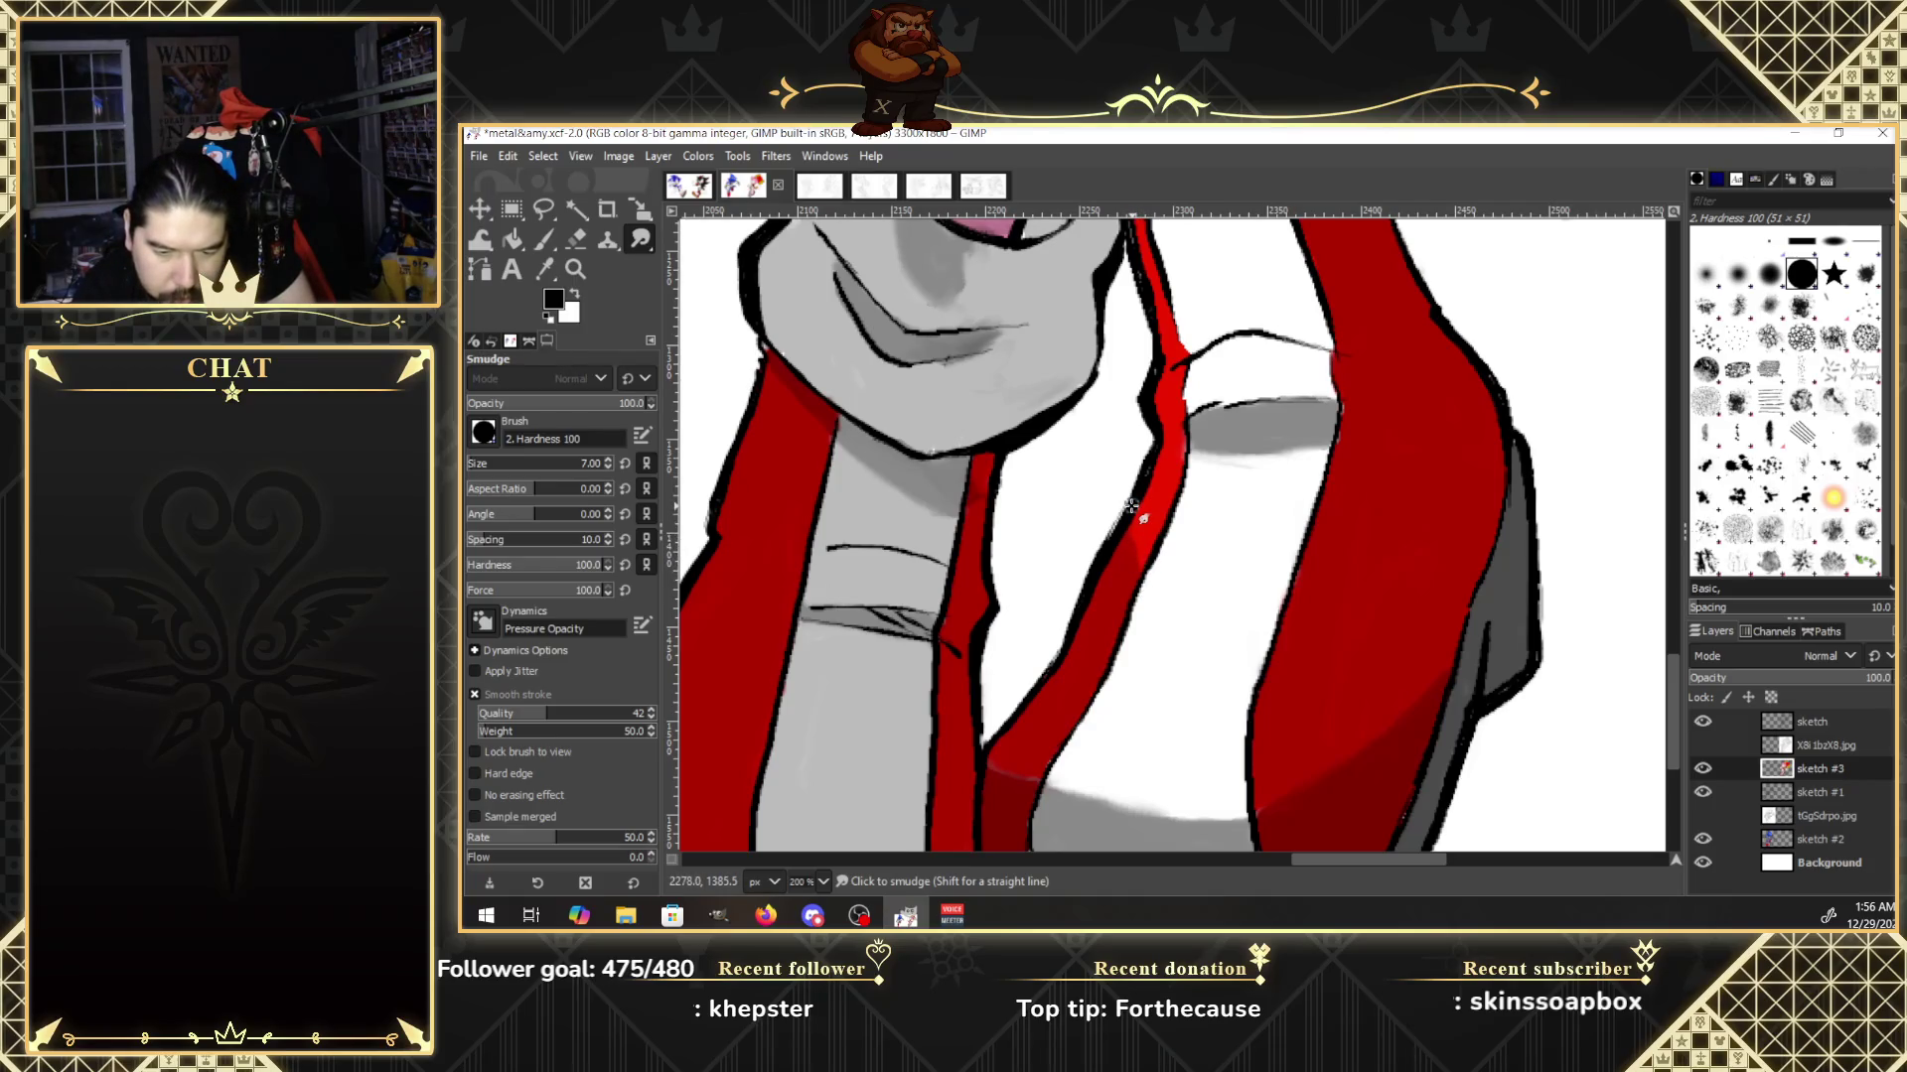
pyautogui.click(1703, 745)
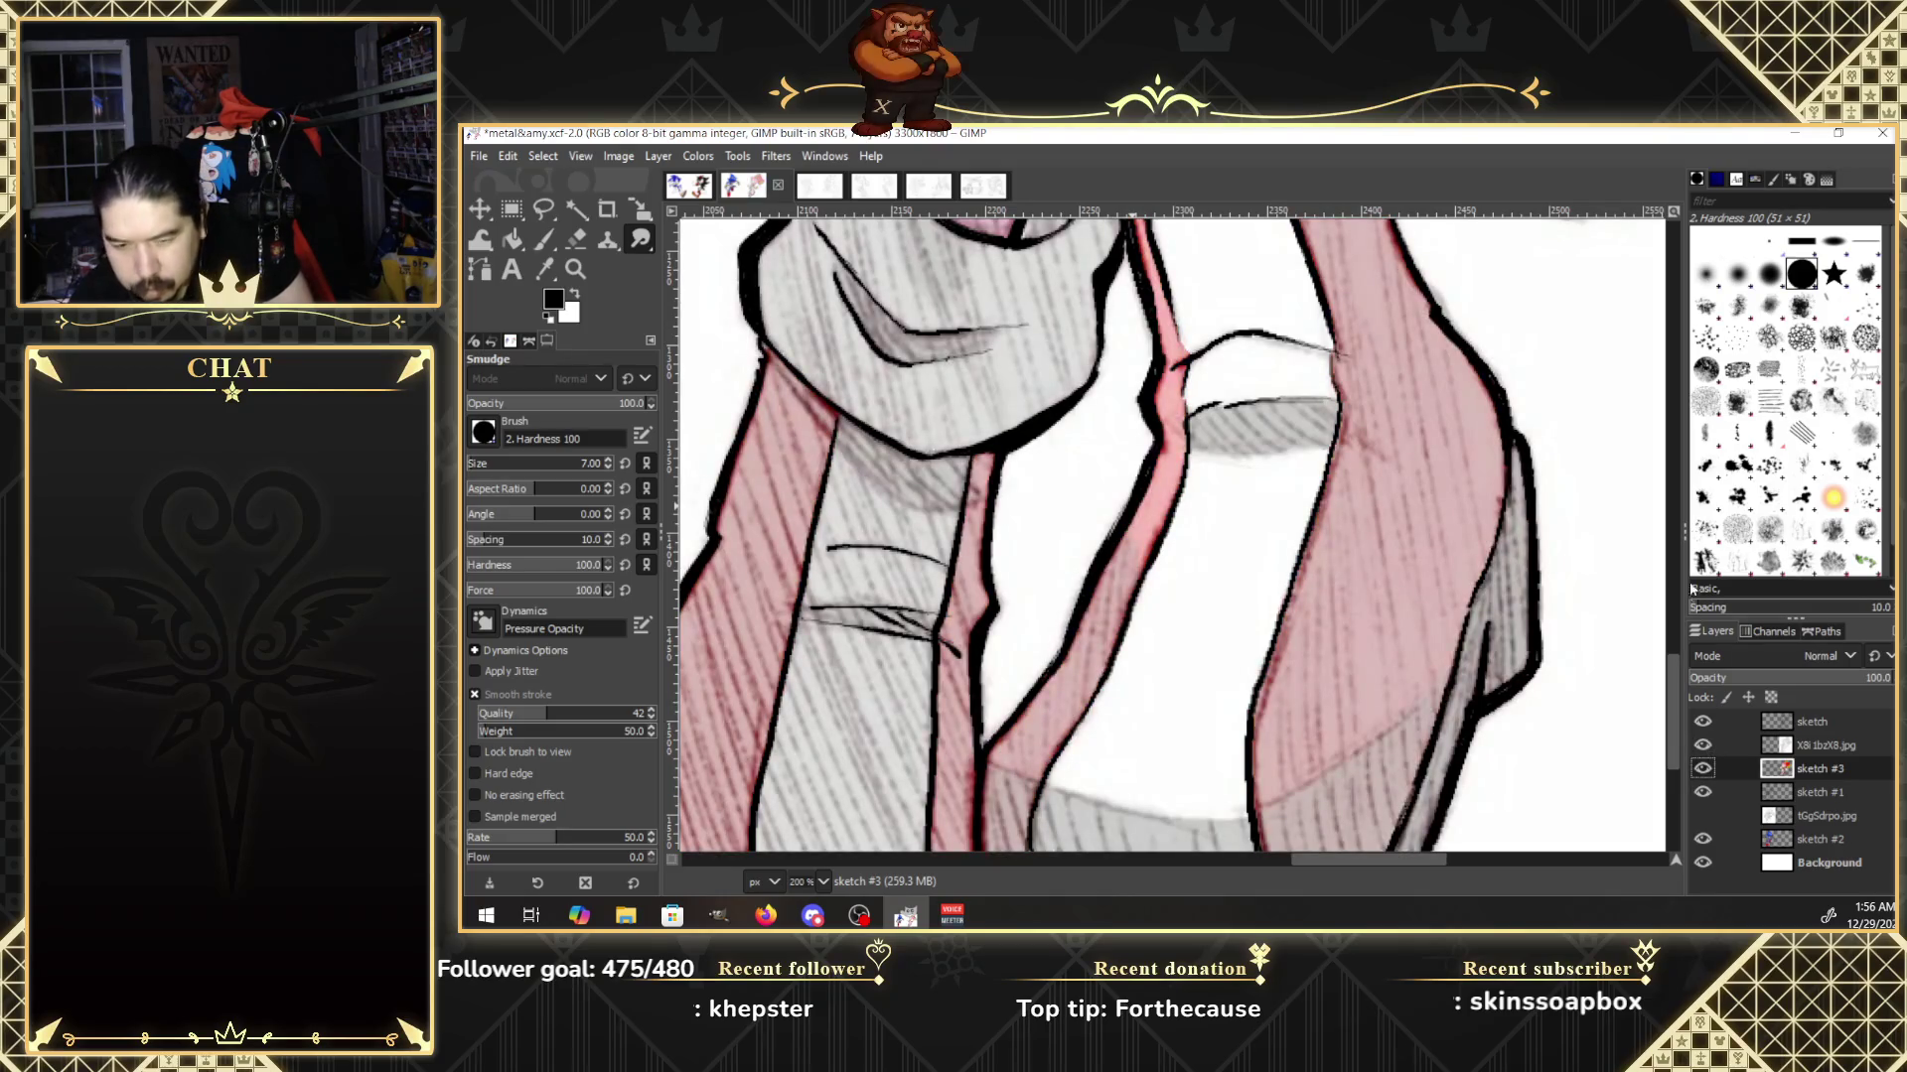
pyautogui.moveTo(1675, 675); pyautogui.dragTo(1674, 636)
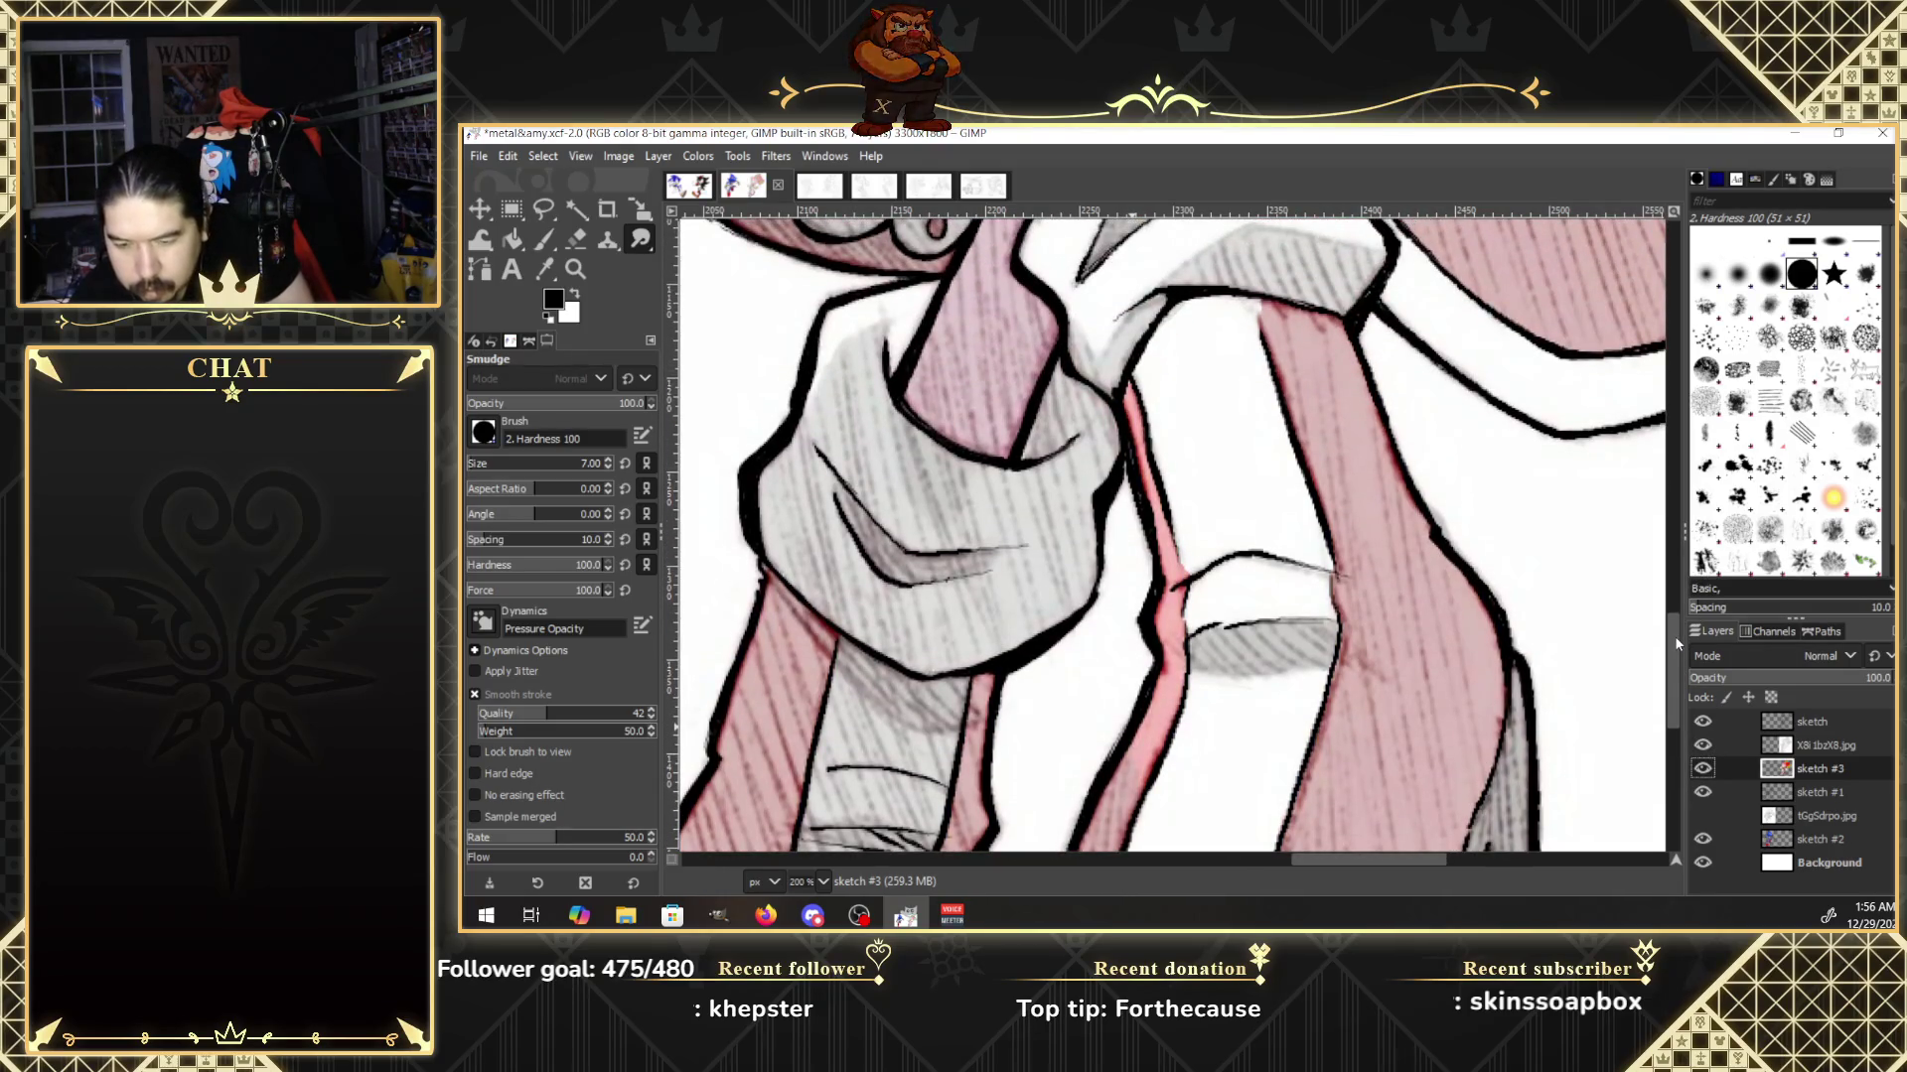
pyautogui.click(1703, 745)
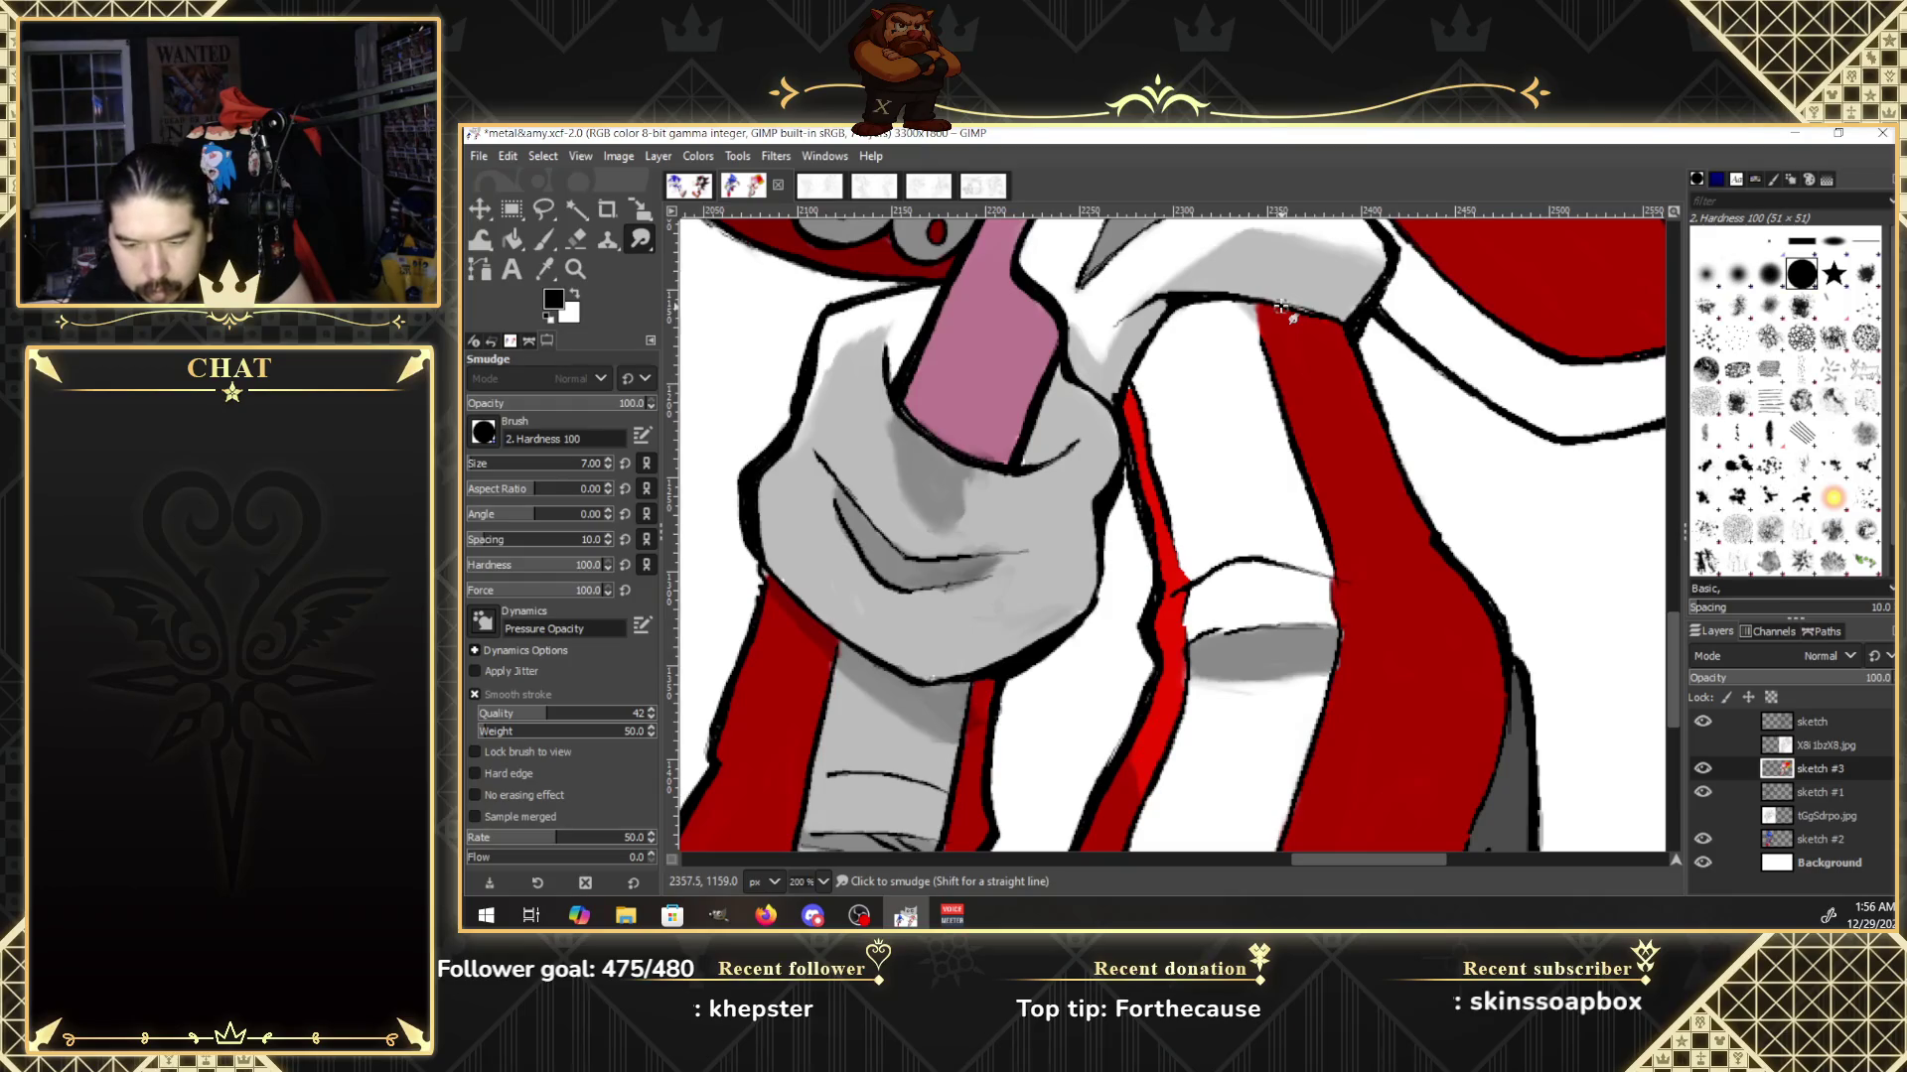
pyautogui.click(576, 268)
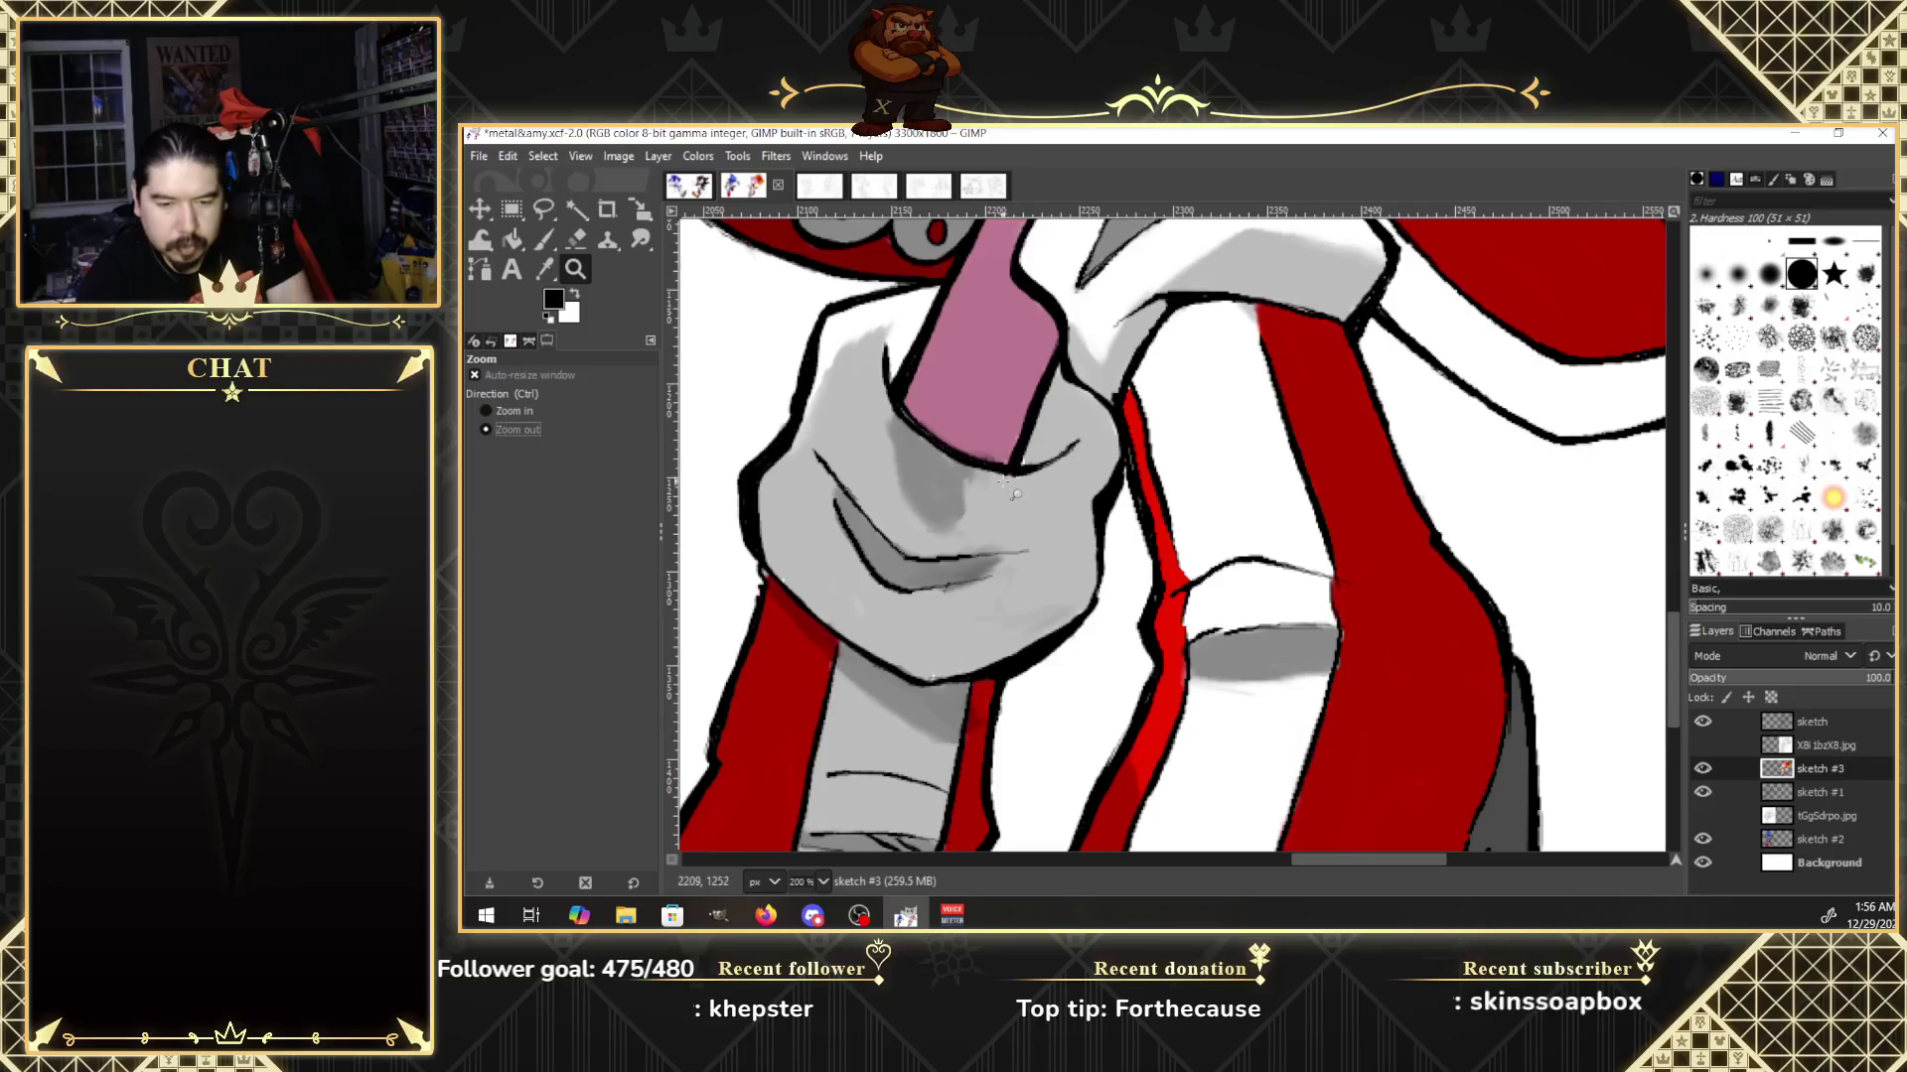
# Zoom out to 50% so all of Amy and her red hammer are visible.
pyautogui.click(1209, 457)
pyautogui.click(1207, 463)
pyautogui.click(1206, 457)
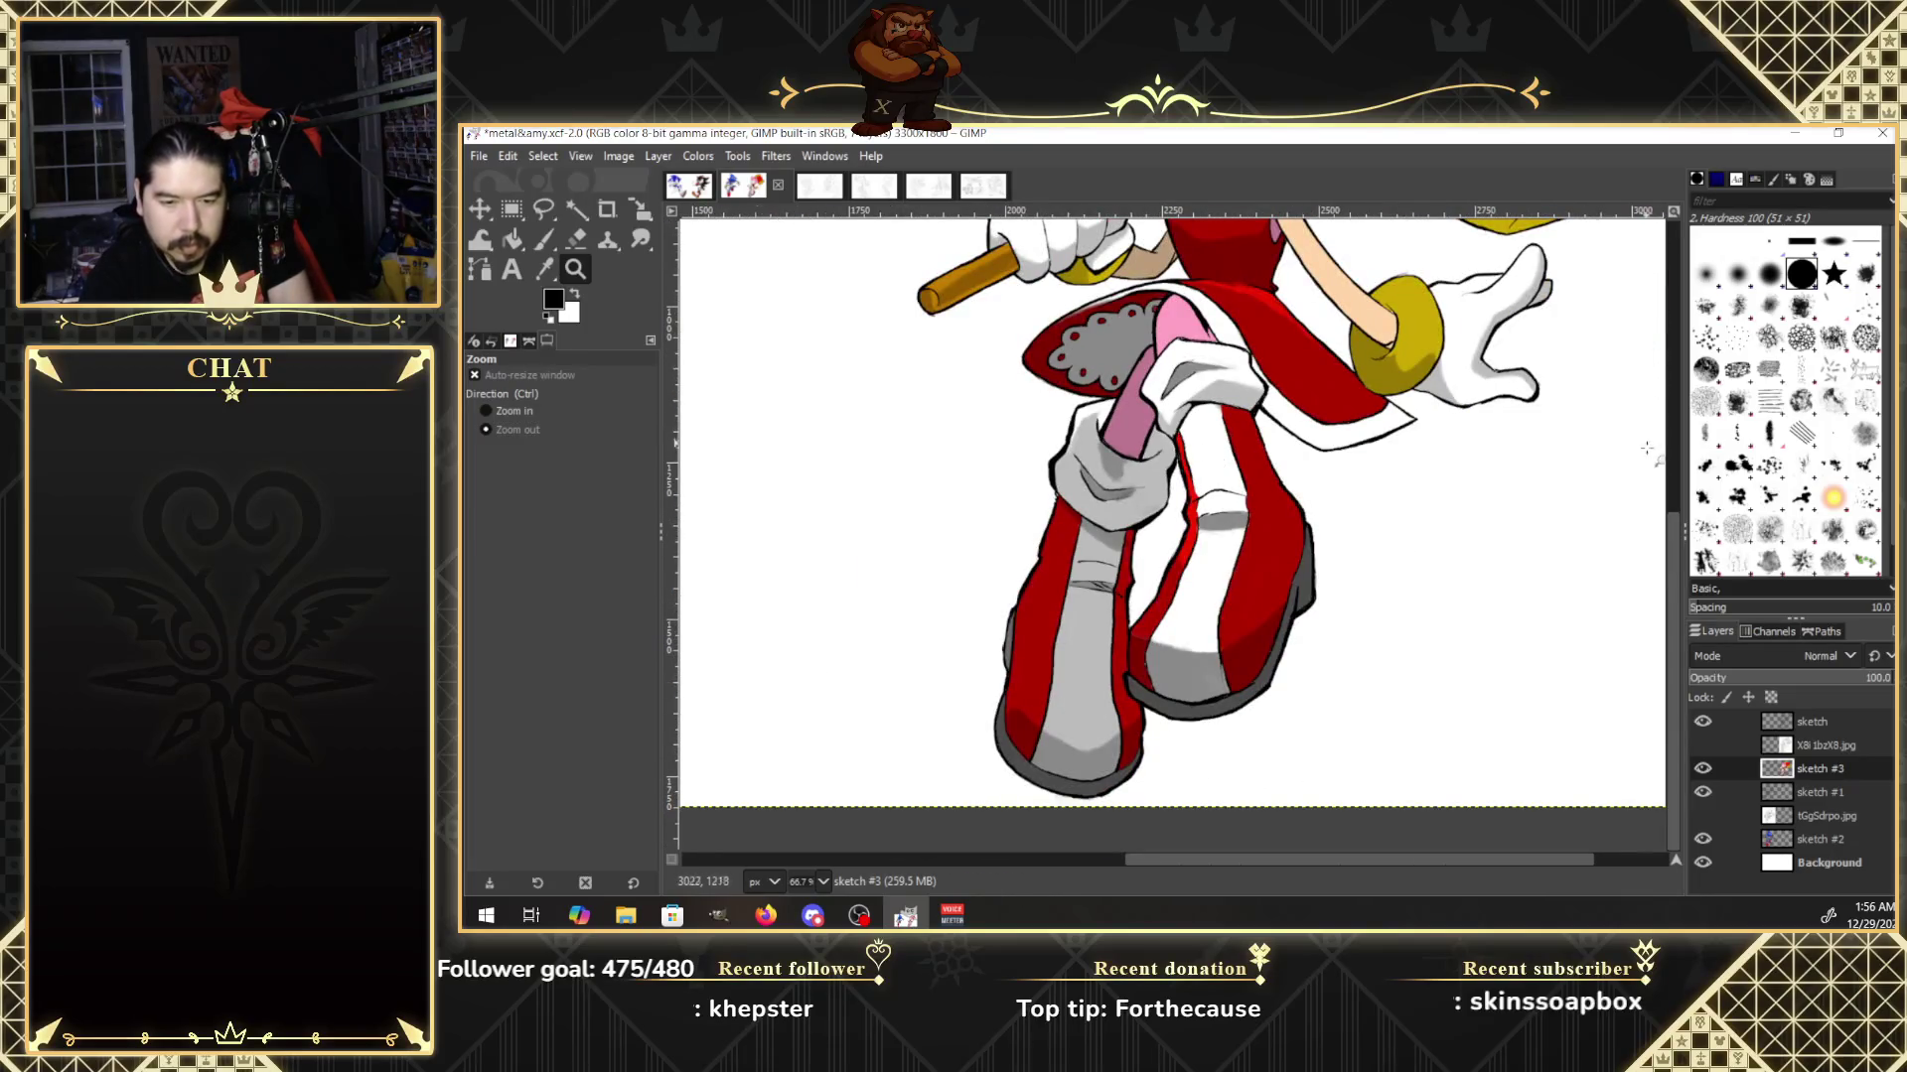
pyautogui.moveTo(1669, 509); pyautogui.dragTo(1674, 392)
pyautogui.press('-')
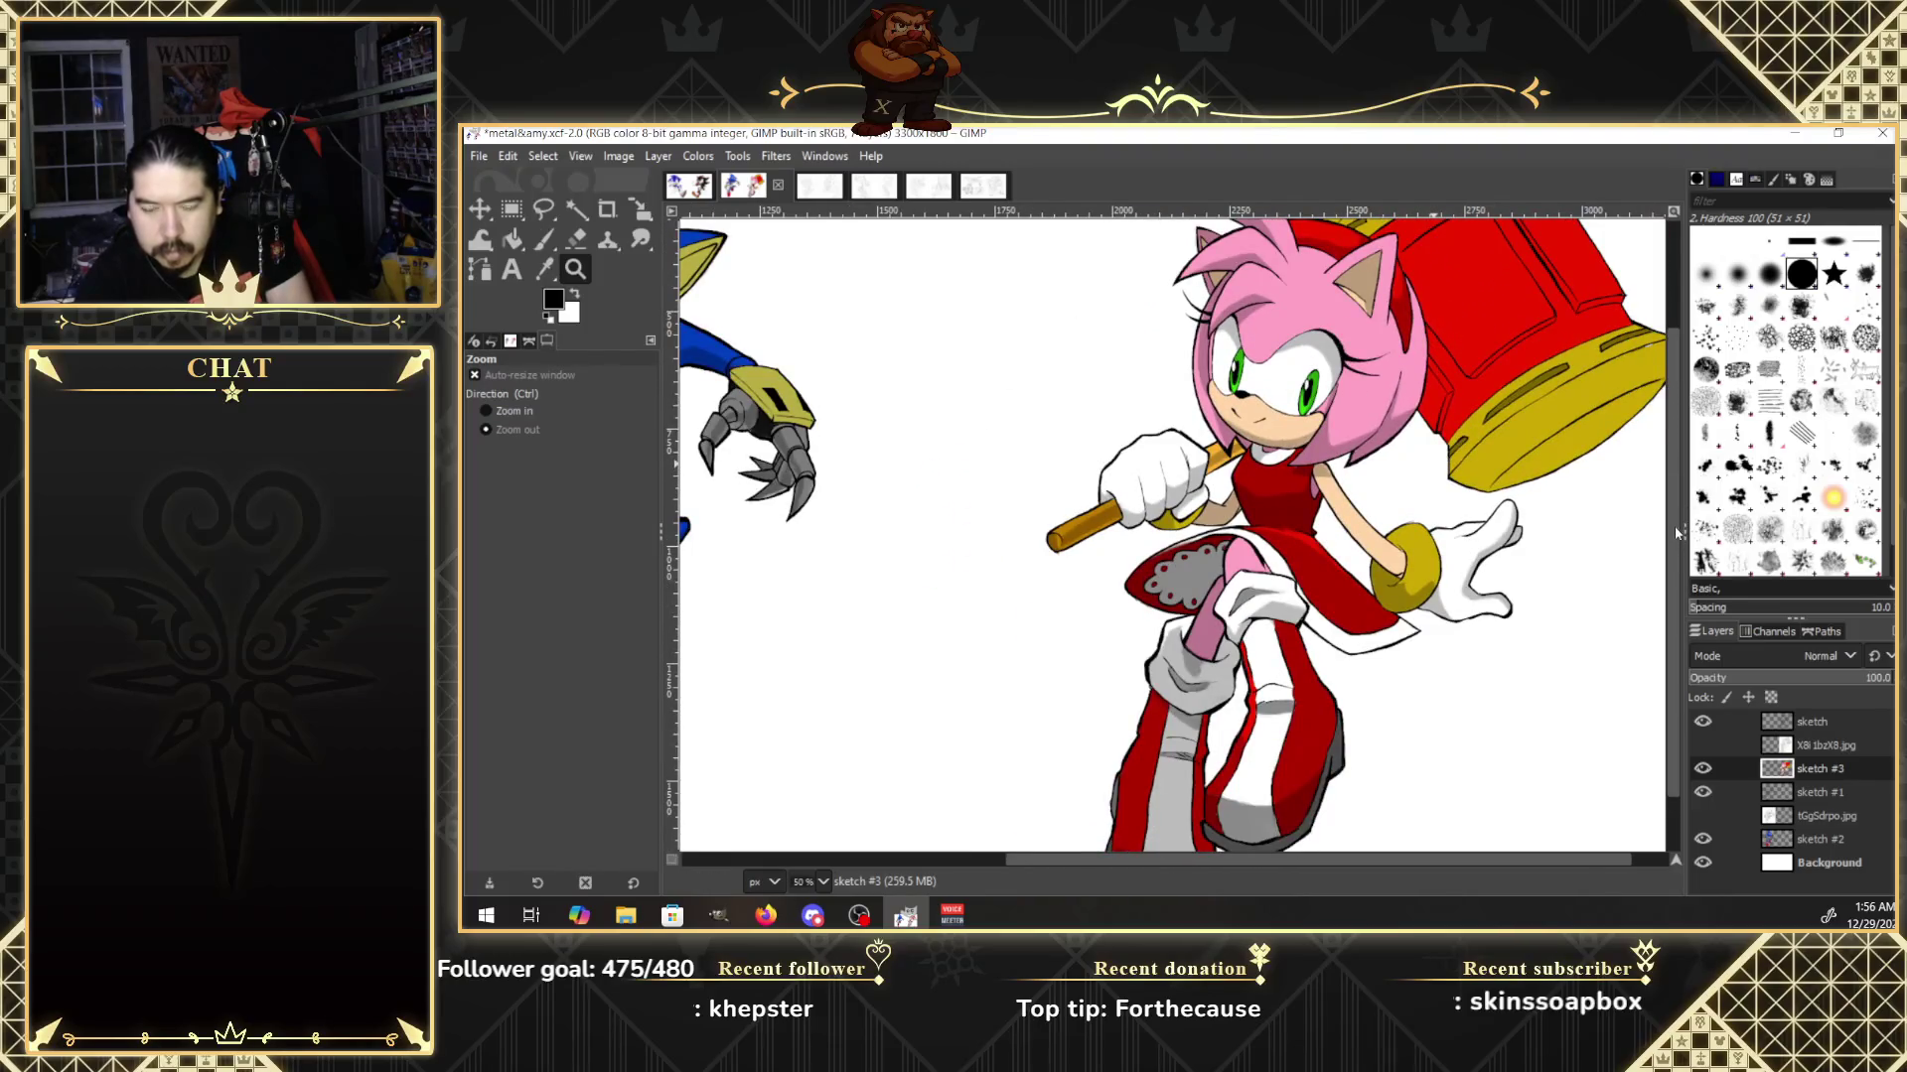
pyautogui.scroll(1, 1676, 533)
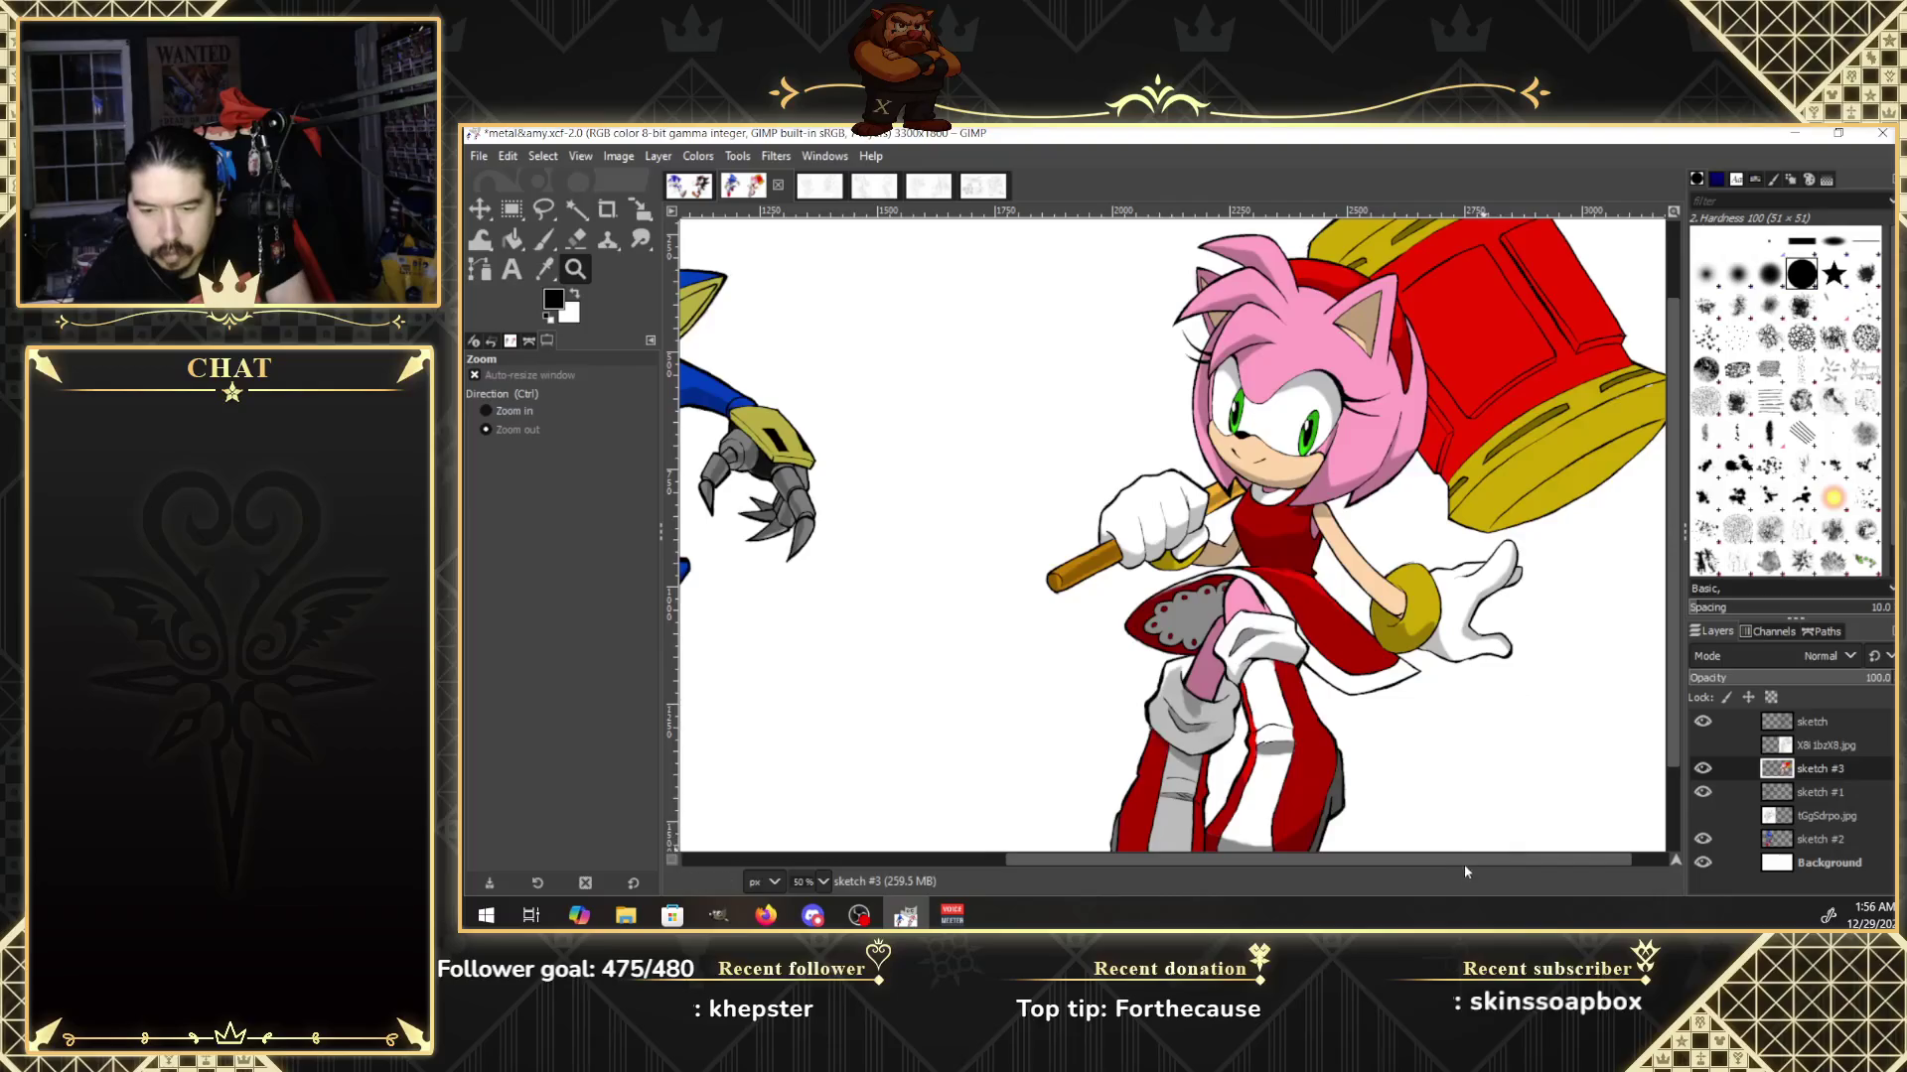
pyautogui.moveTo(1483, 862); pyautogui.dragTo(1520, 862)
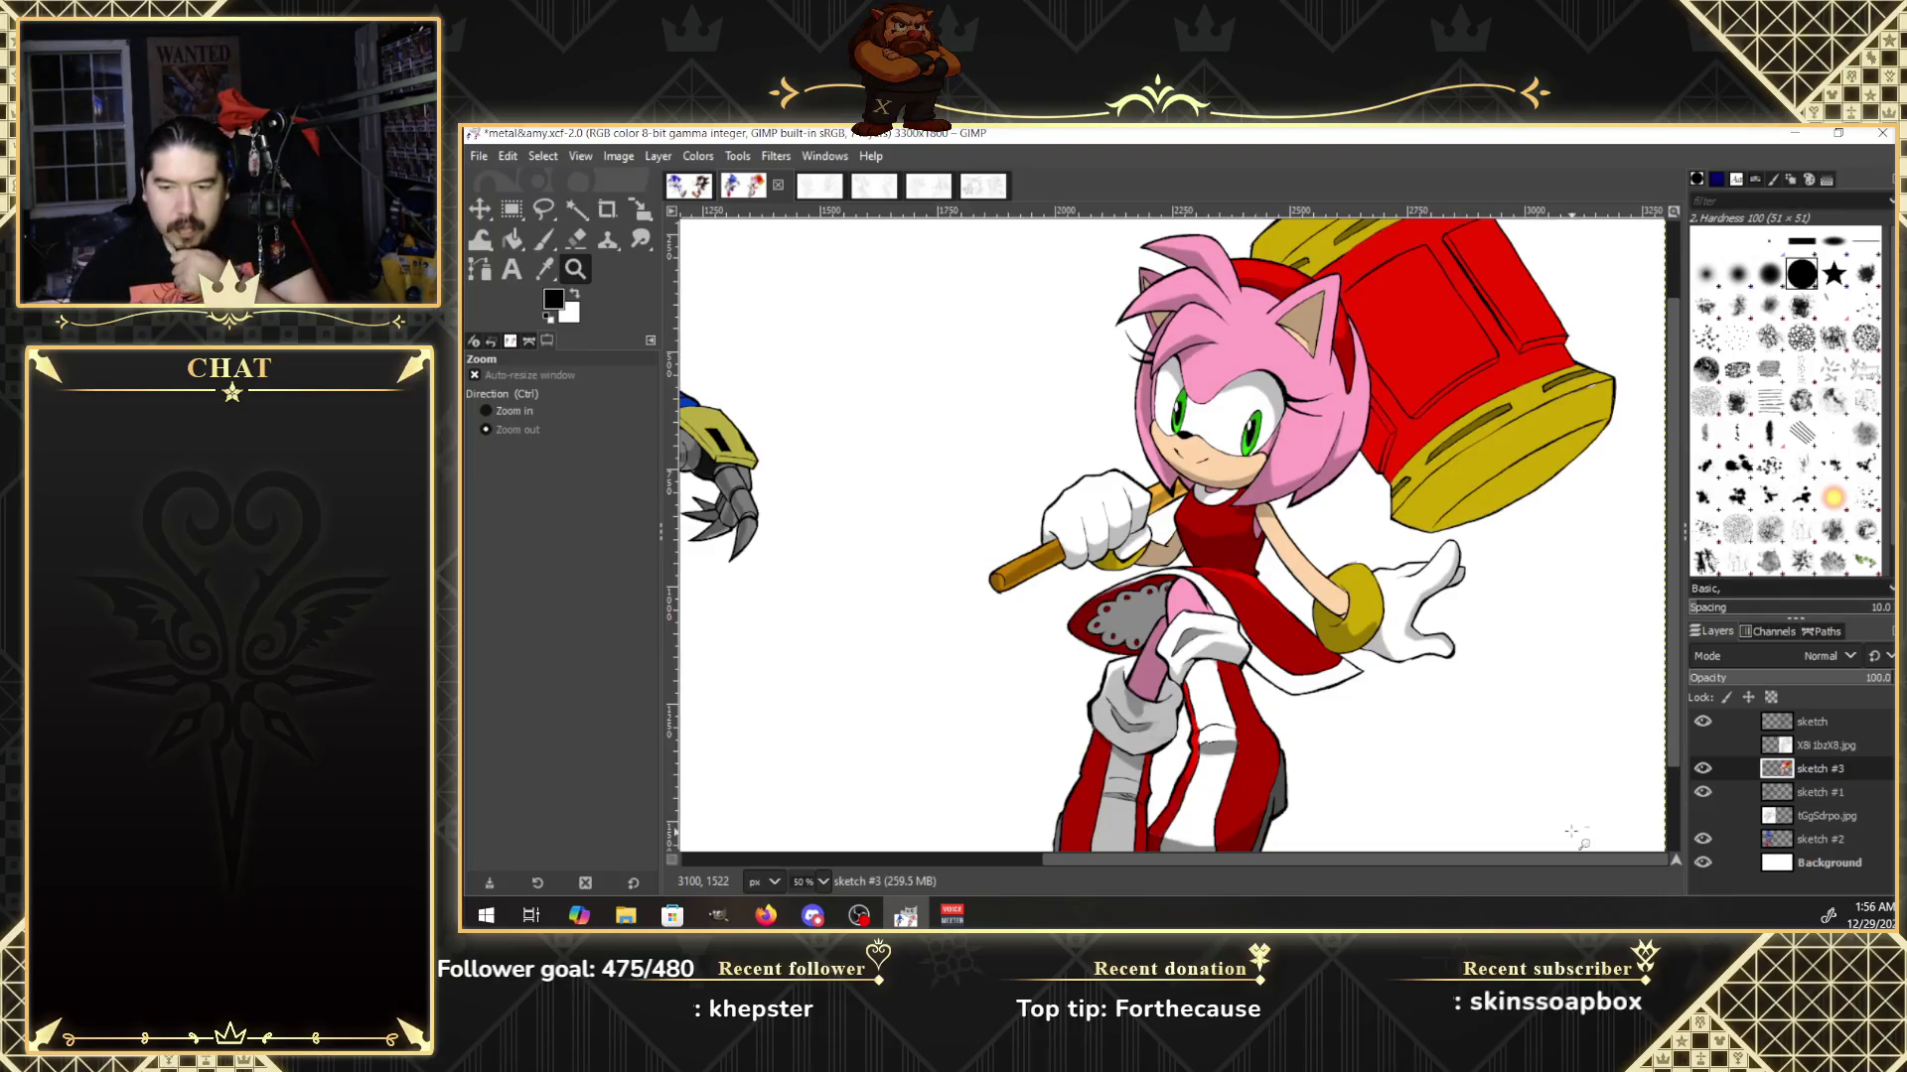
# Show the pencil-shaded reference layer to compare, then hide it again.
pyautogui.click(1702, 744)
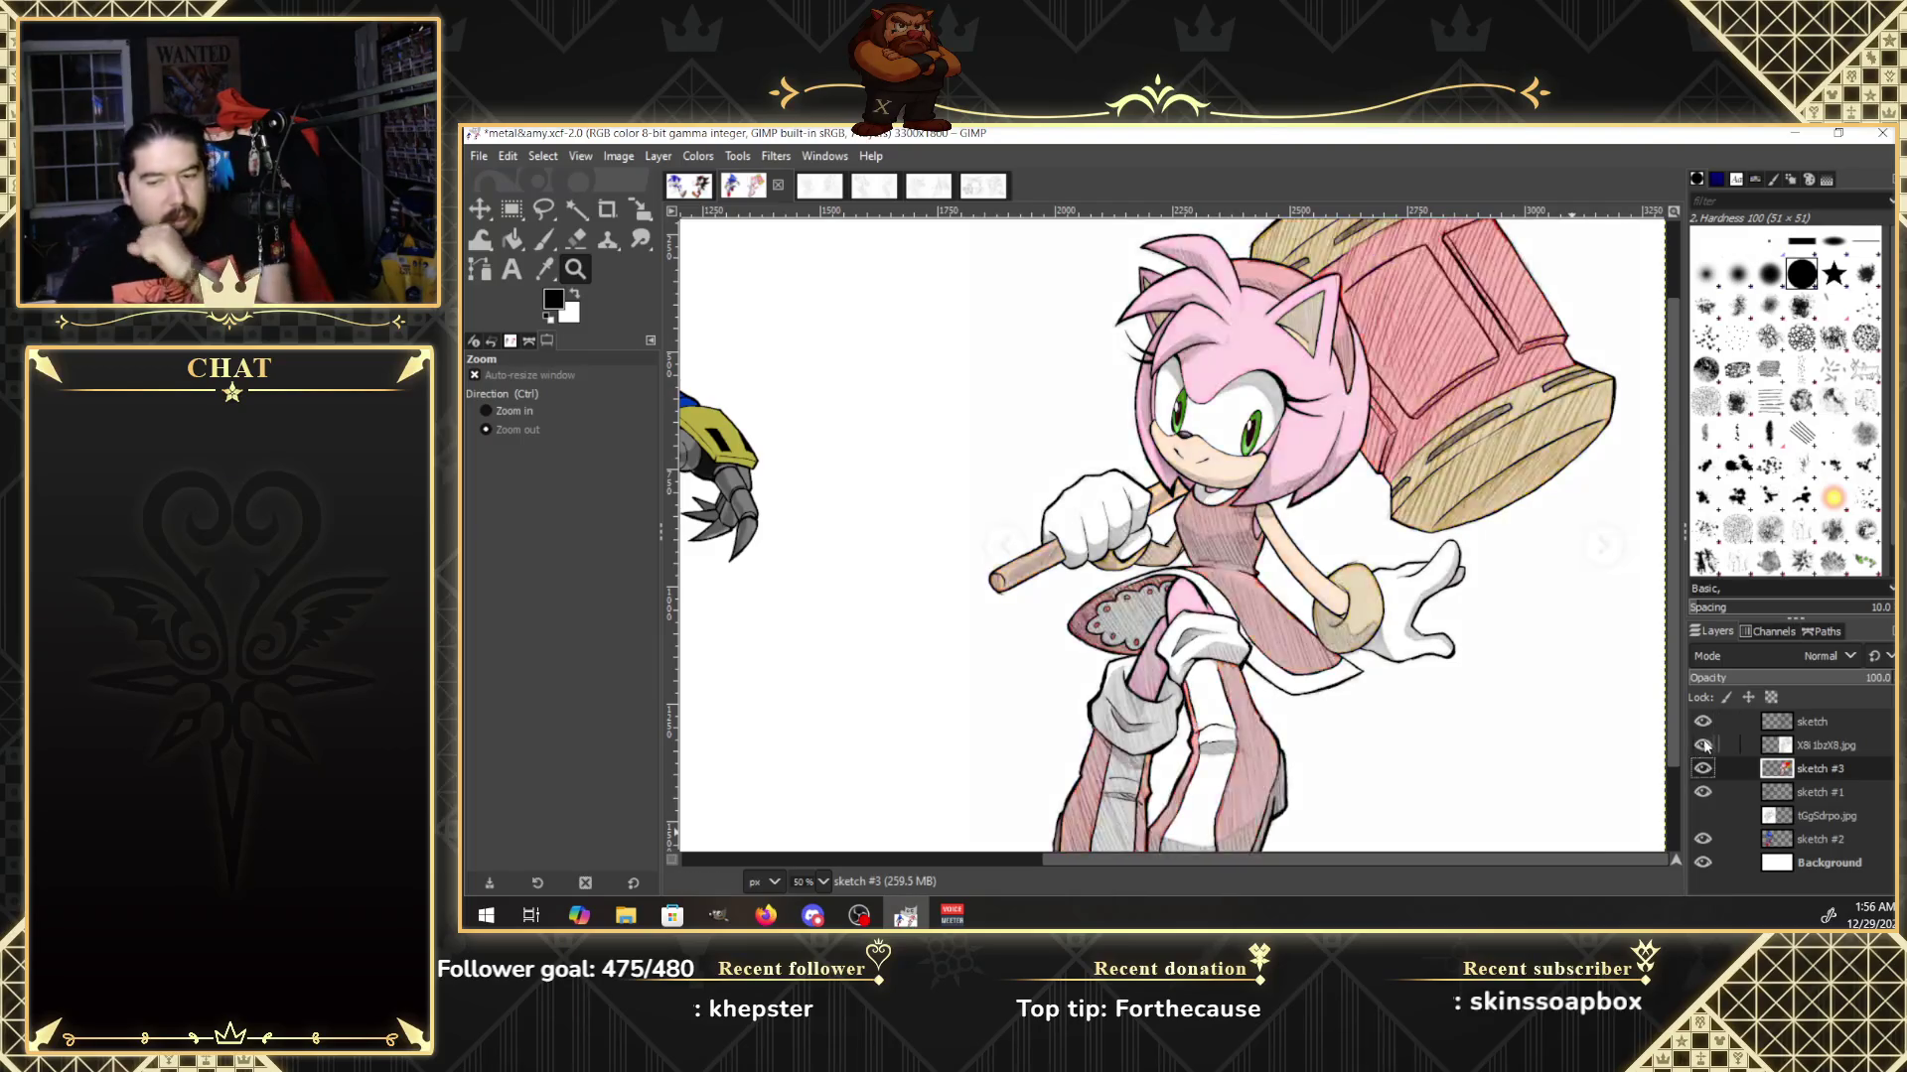
pyautogui.moveTo(1675, 655); pyautogui.dragTo(1685, 594)
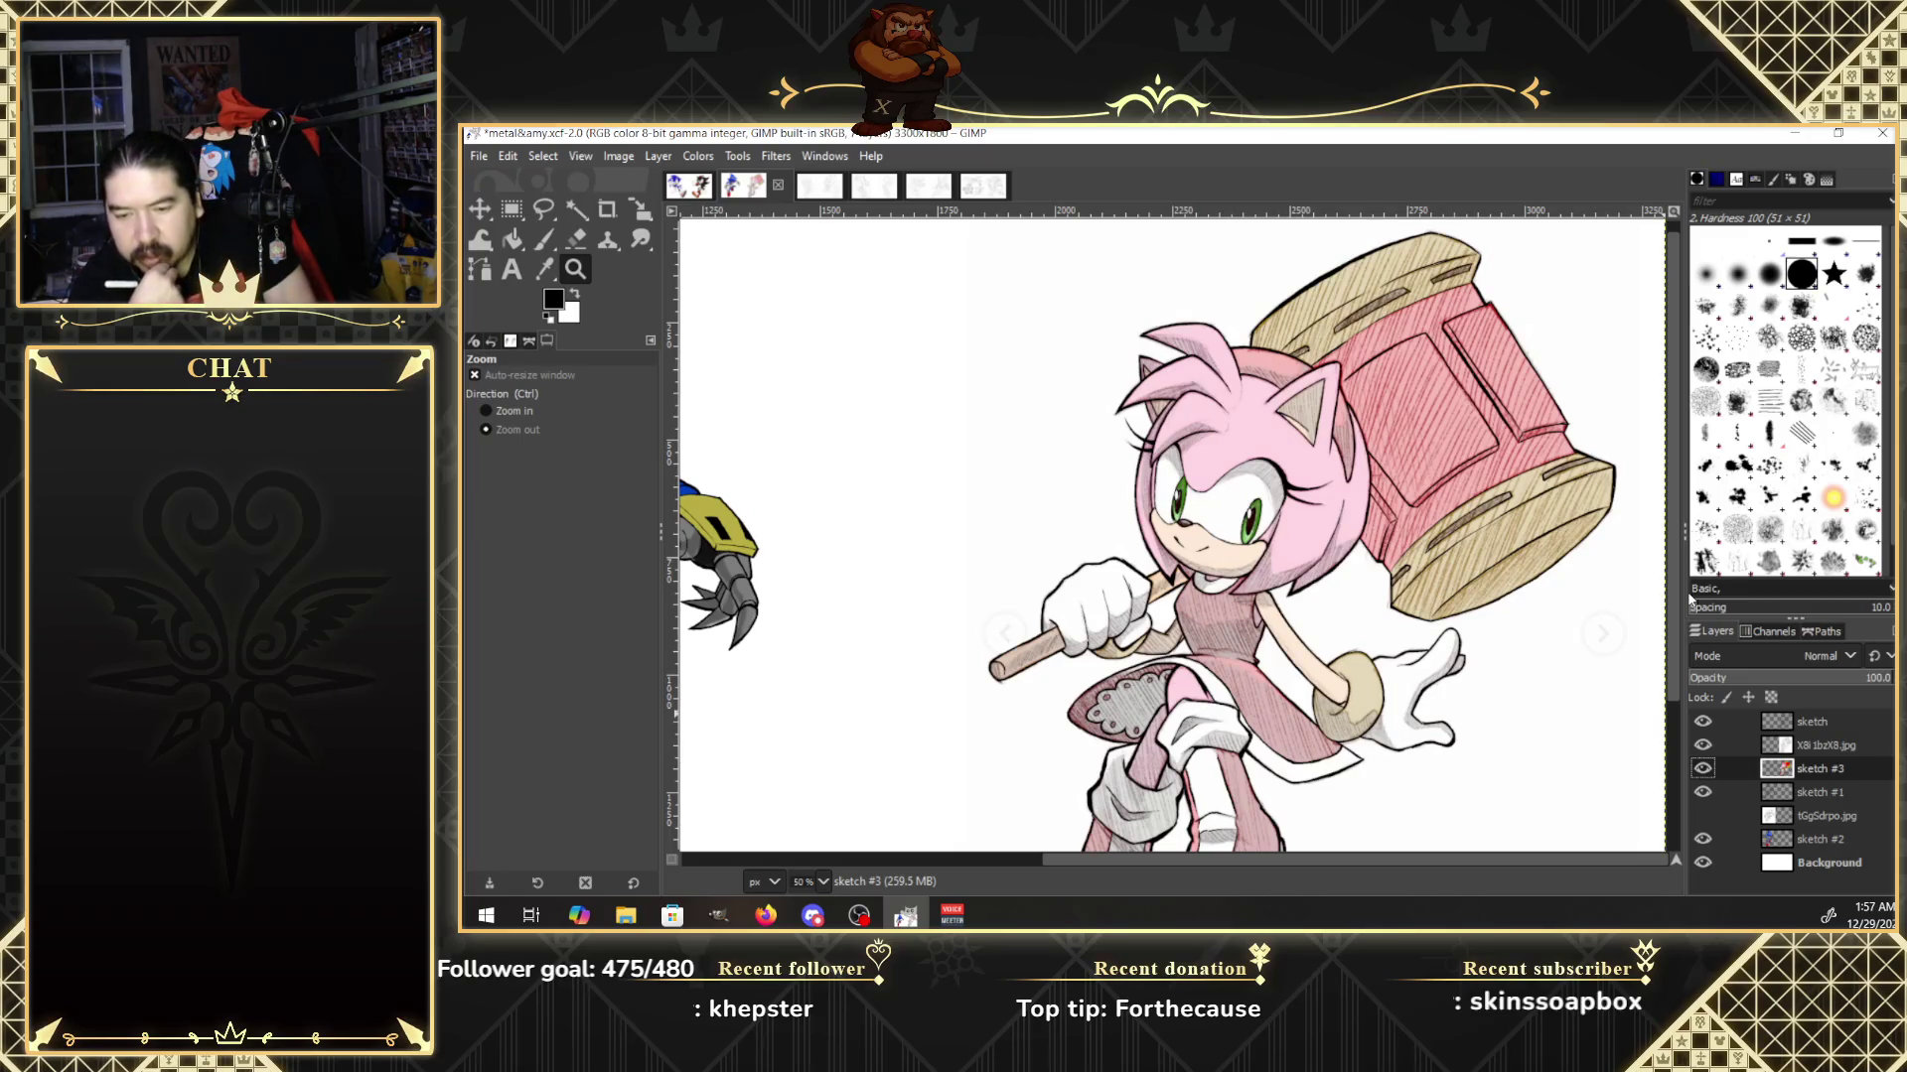
pyautogui.click(1706, 746)
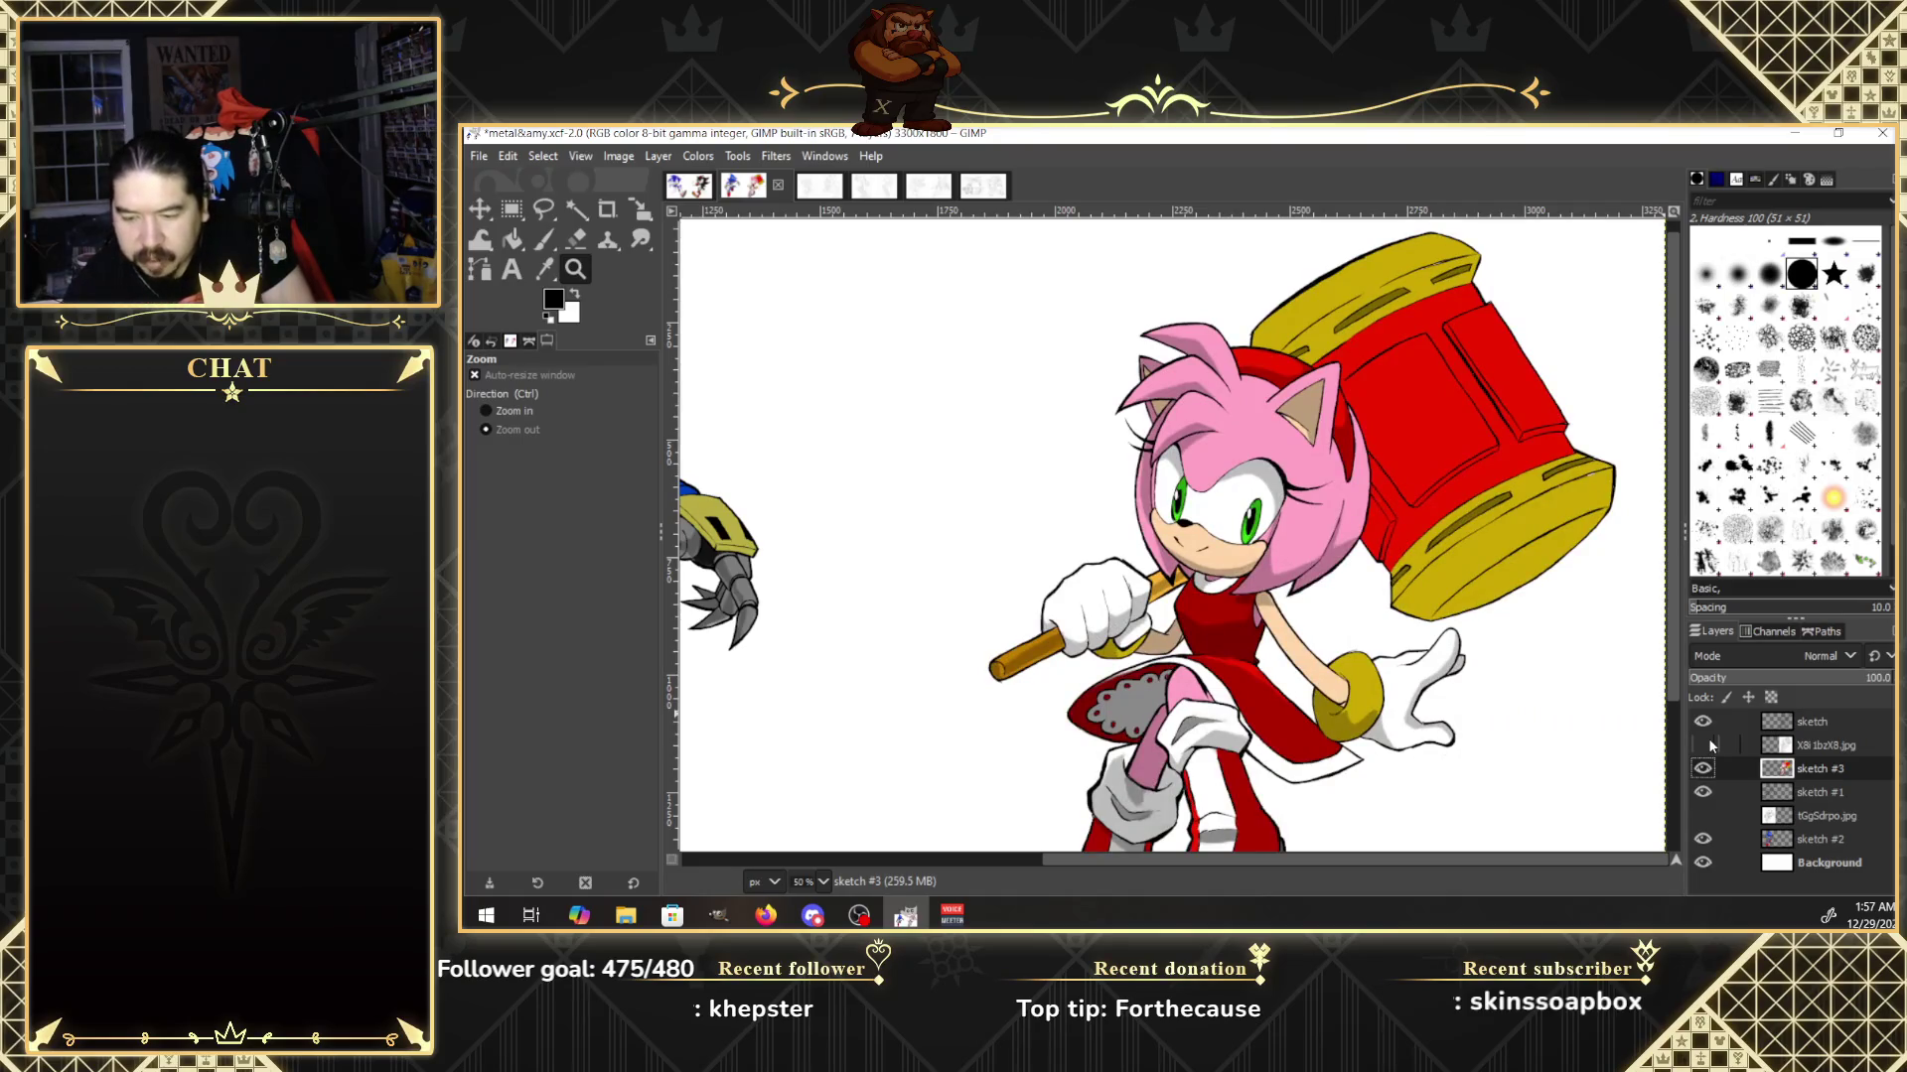
# Switch to the Paintbrush and raise its size to 13.
pyautogui.press('p')
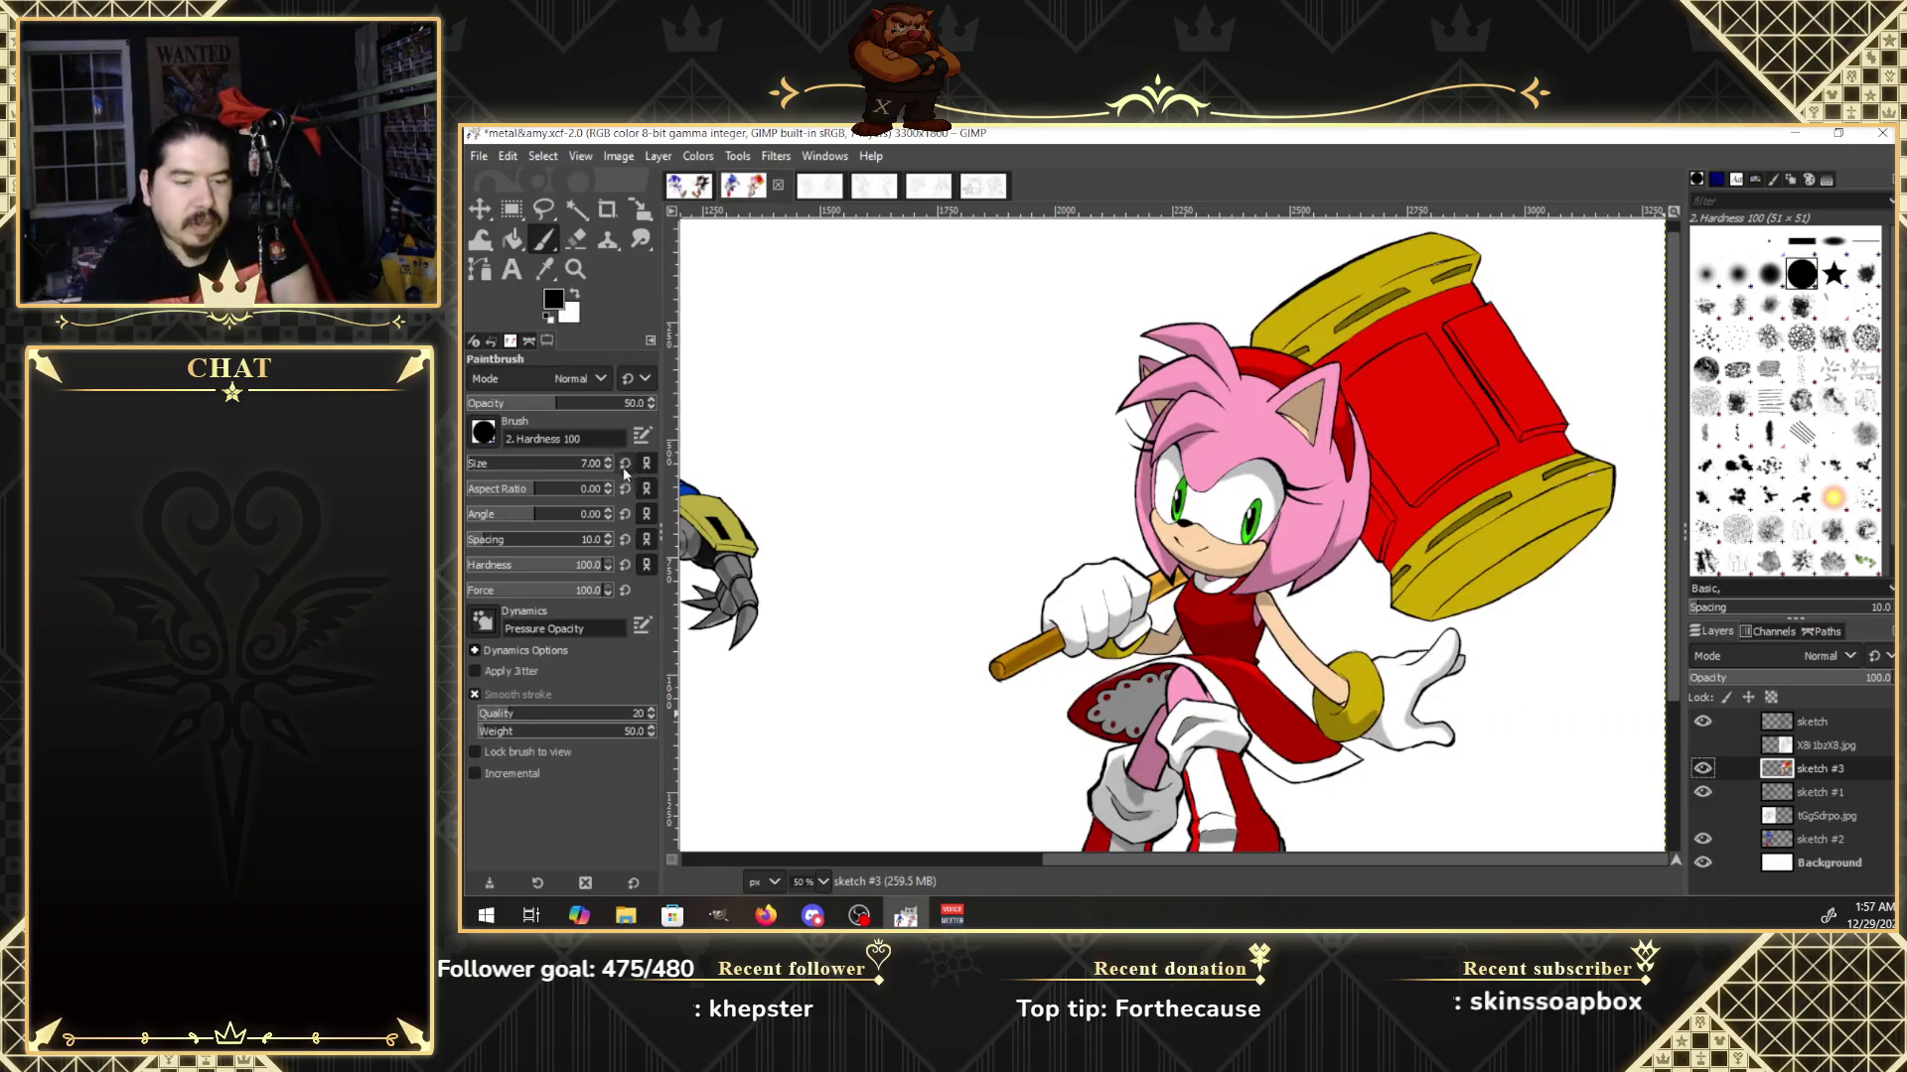
pyautogui.scroll(4, 609, 463)
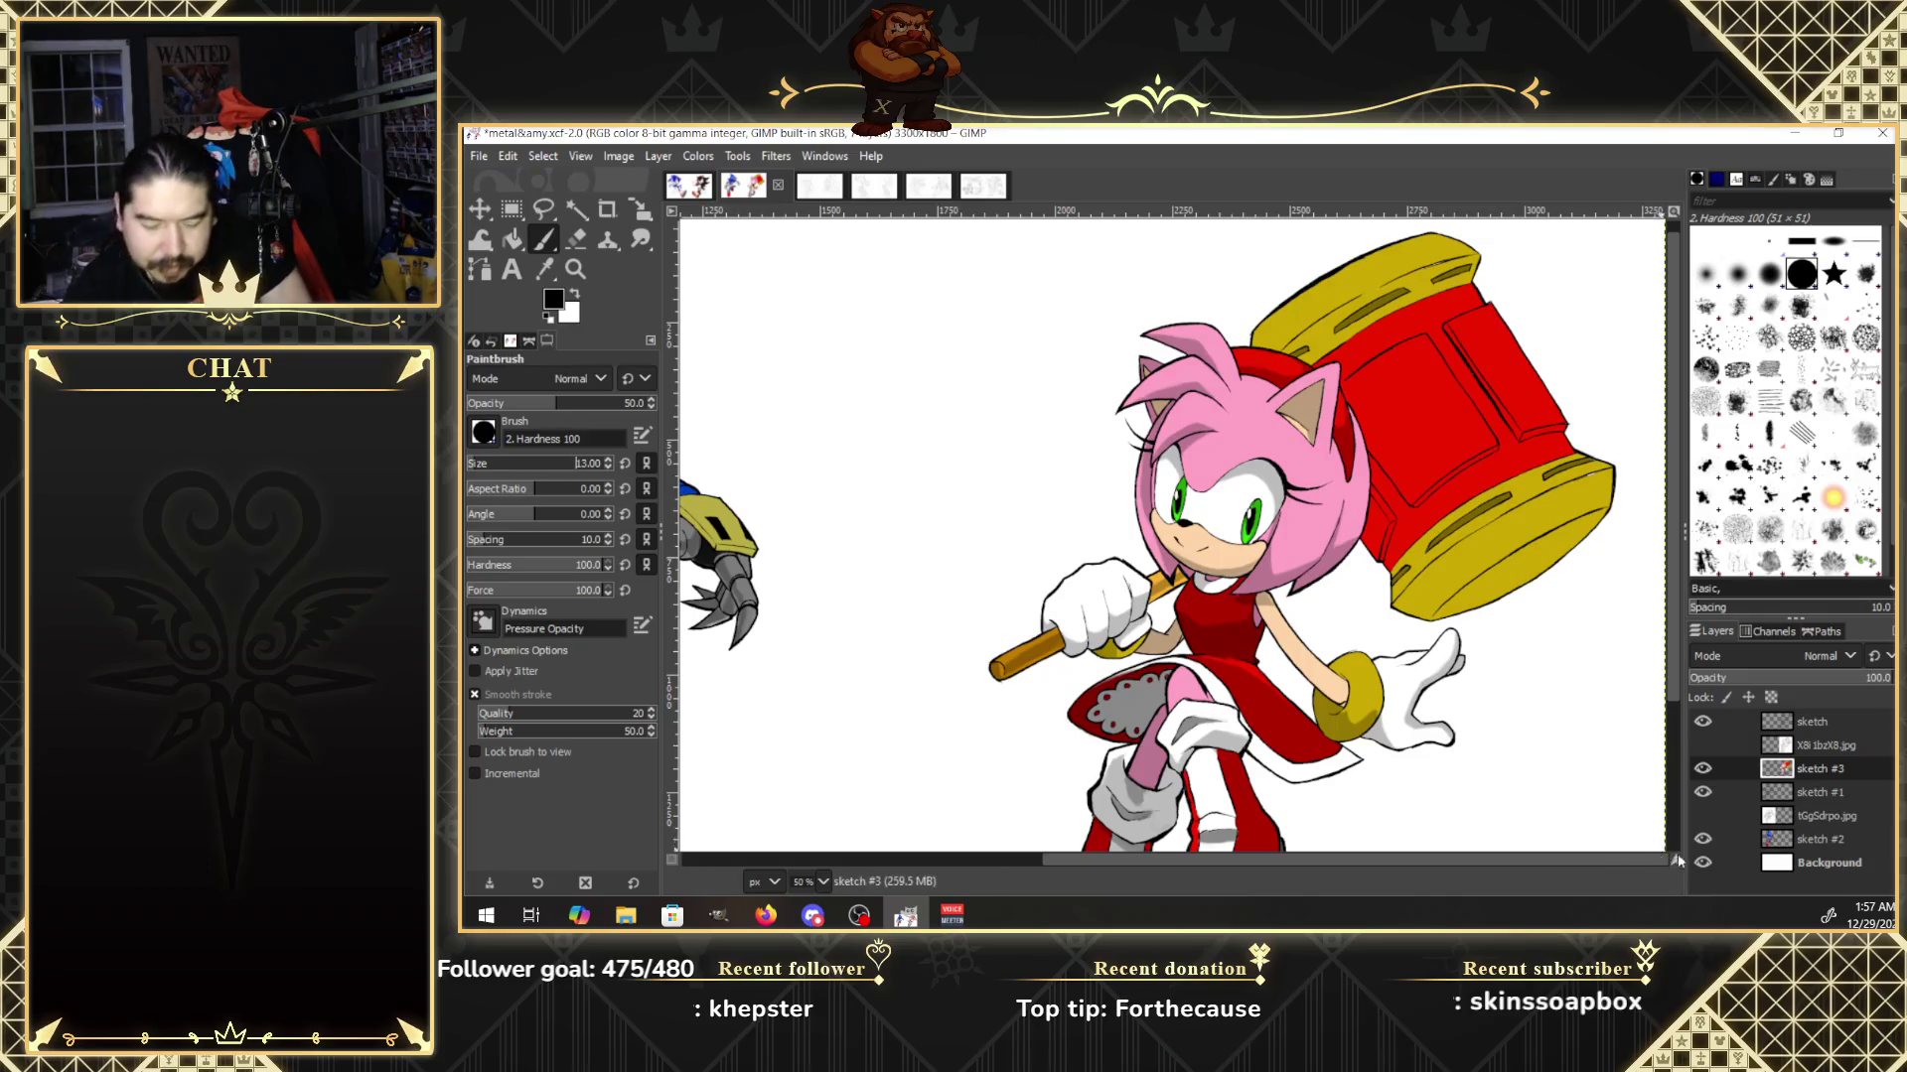
pyautogui.click(586, 268)
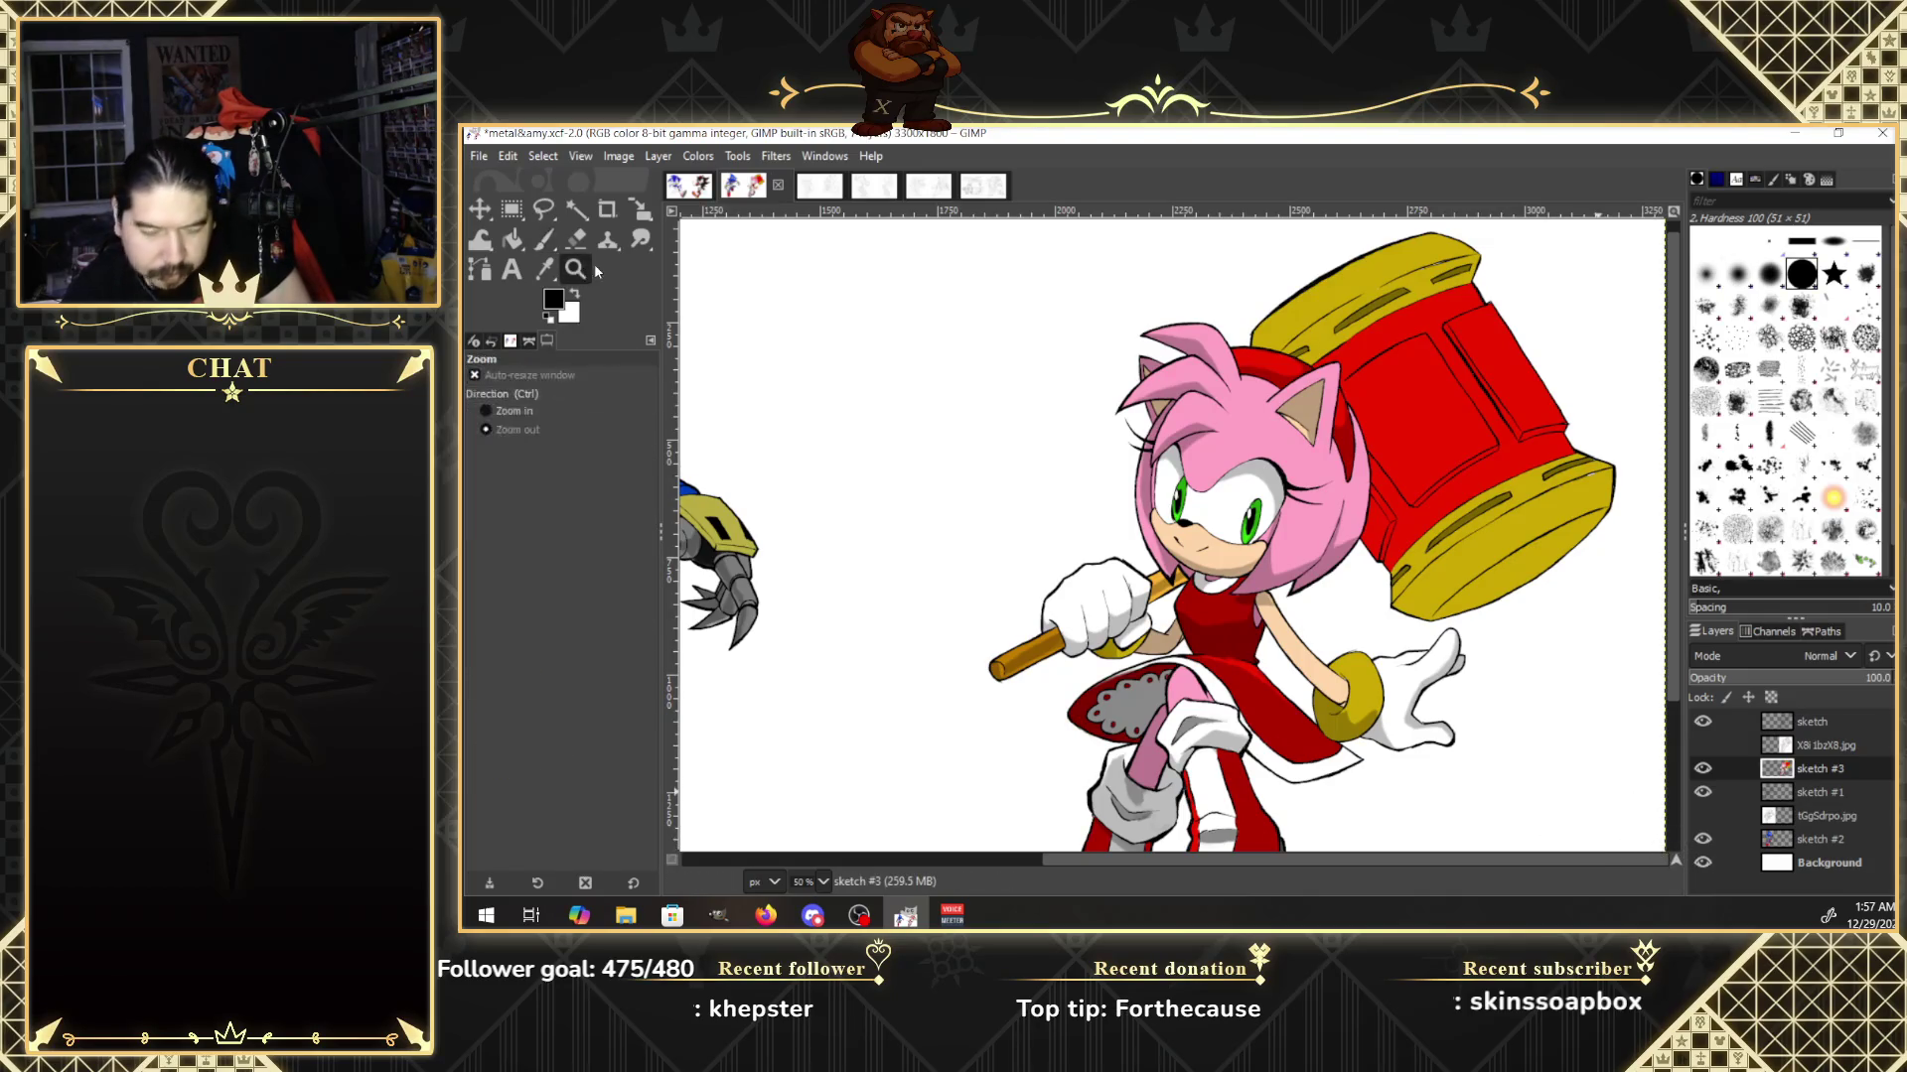
# Zoom in close on the hammer head.
pyautogui.click(508, 410)
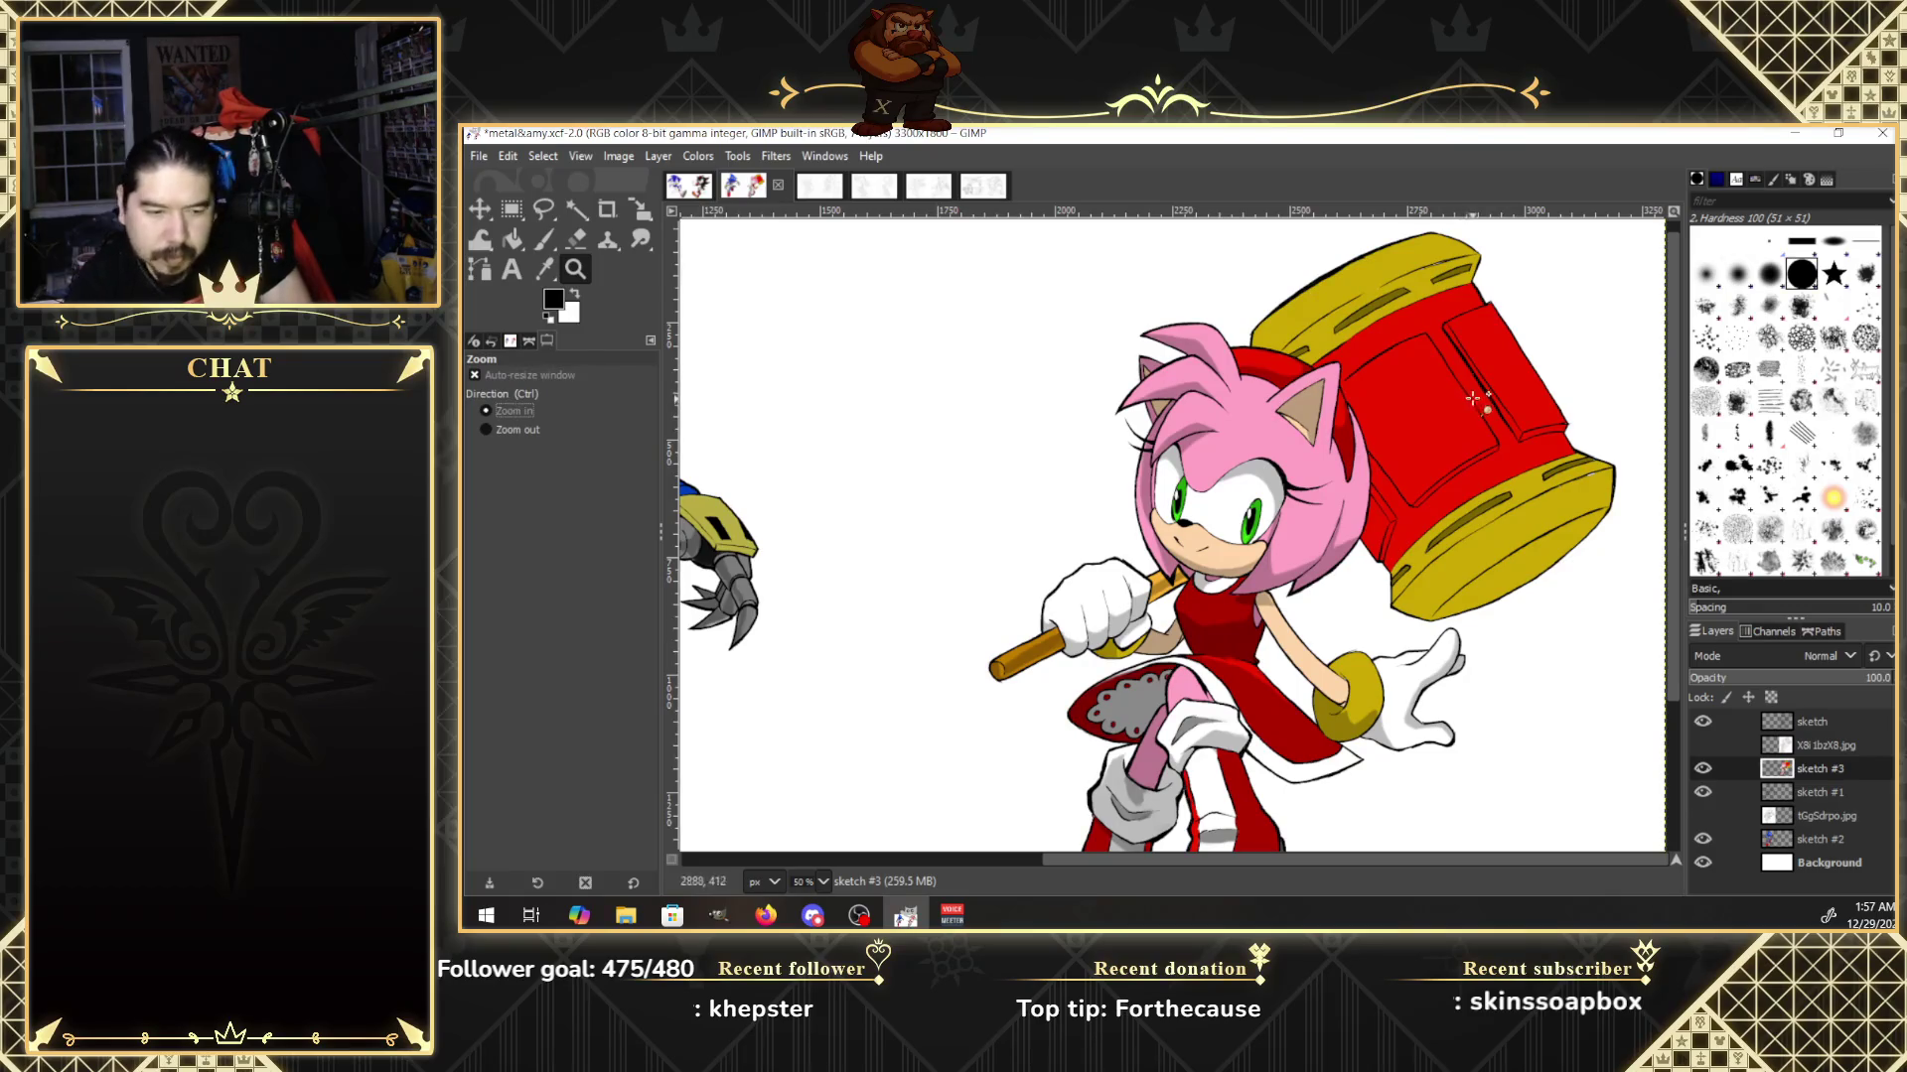
pyautogui.click(1511, 389)
pyautogui.scroll(2, 1686, 516)
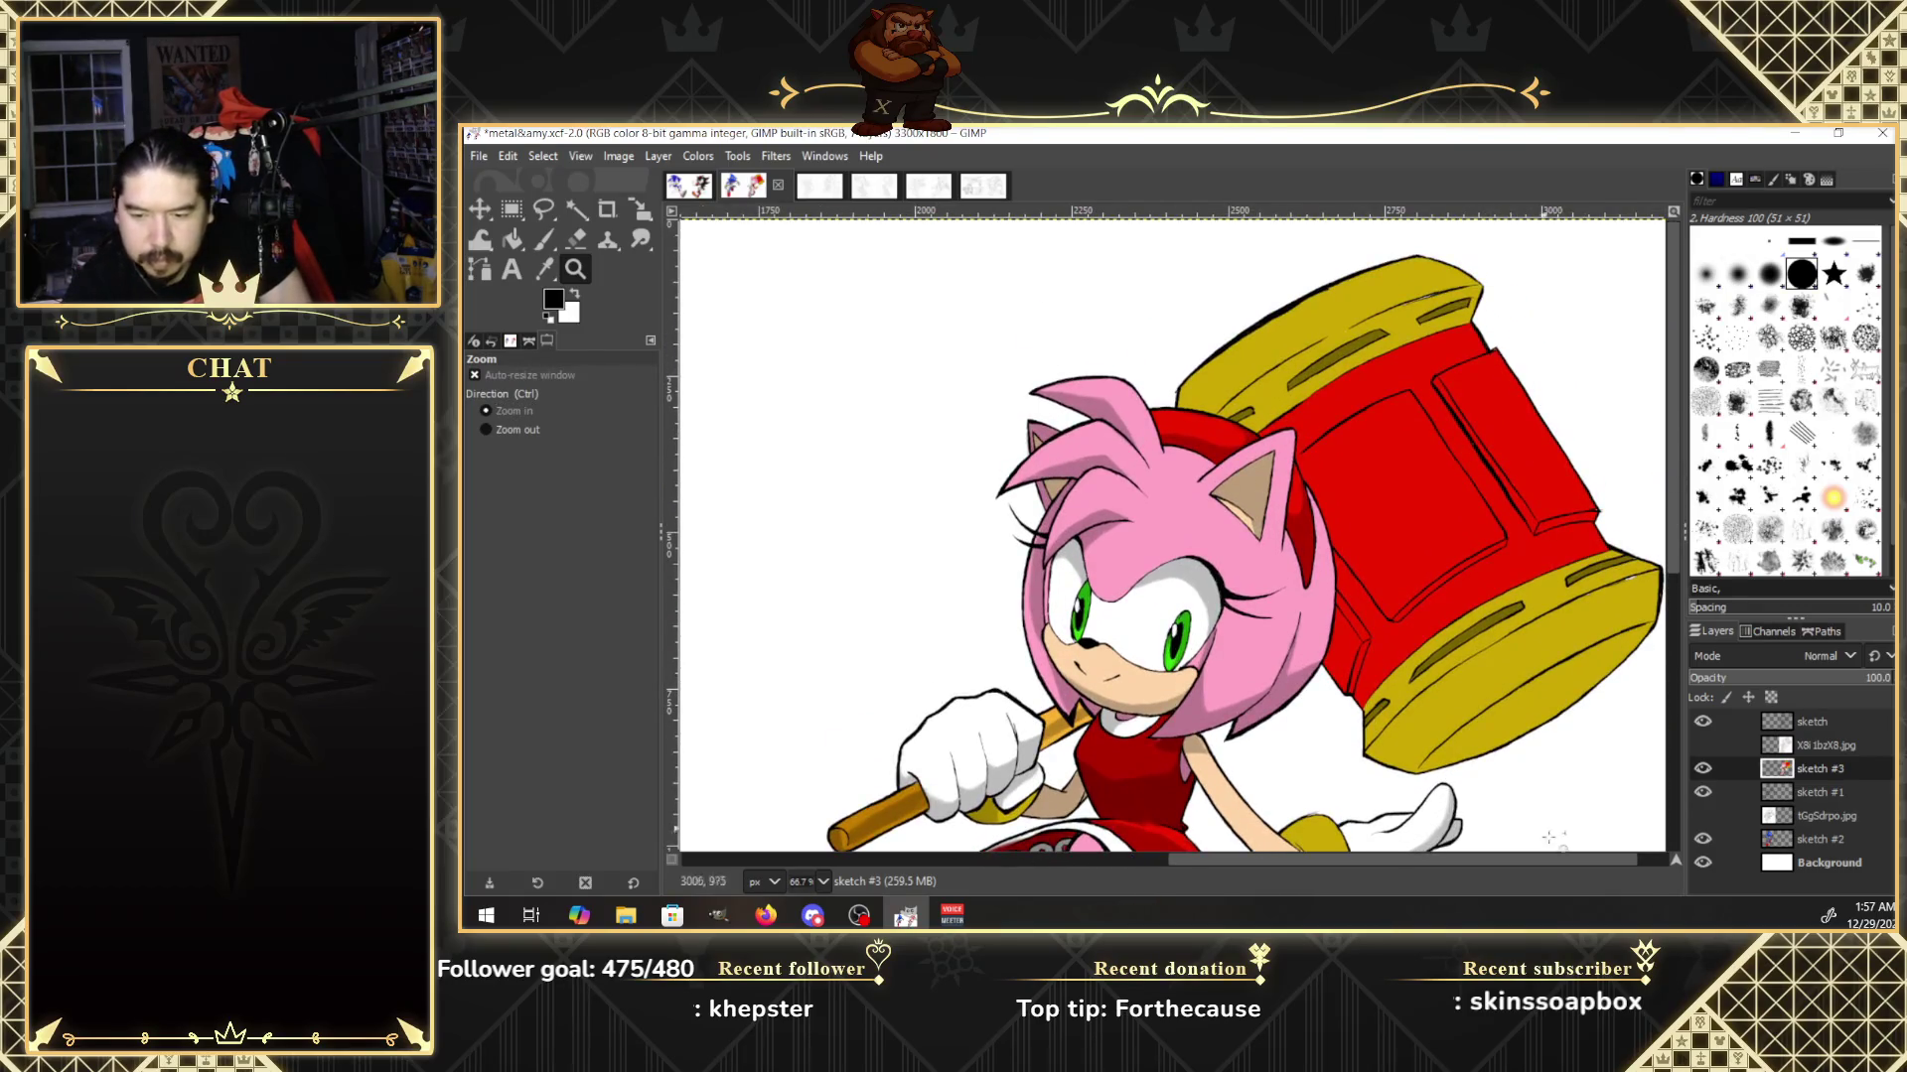
pyautogui.hscroll(3, 1549, 837)
pyautogui.click(1546, 664)
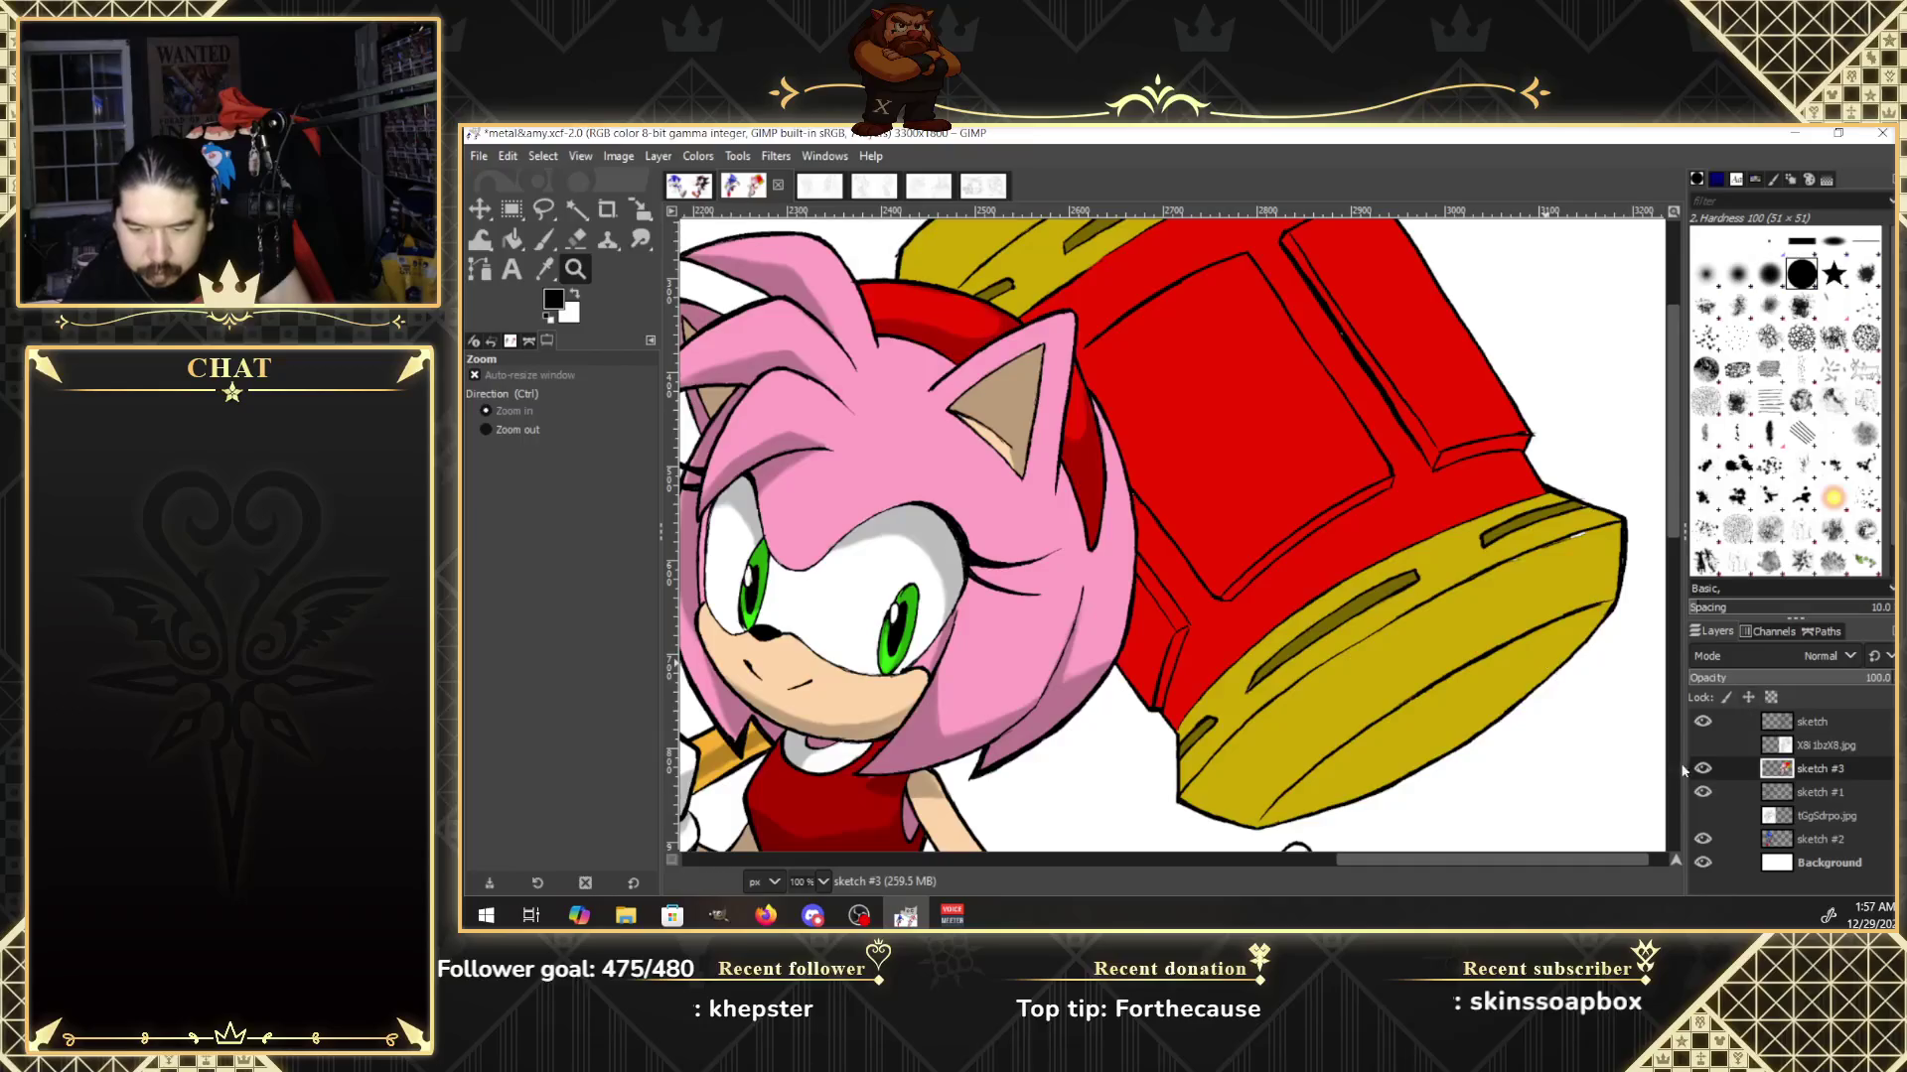
# Select the Paintbrush at 50% opacity, size 27, and dab shading on the hammer's yellow edge.
pyautogui.click(640, 243)
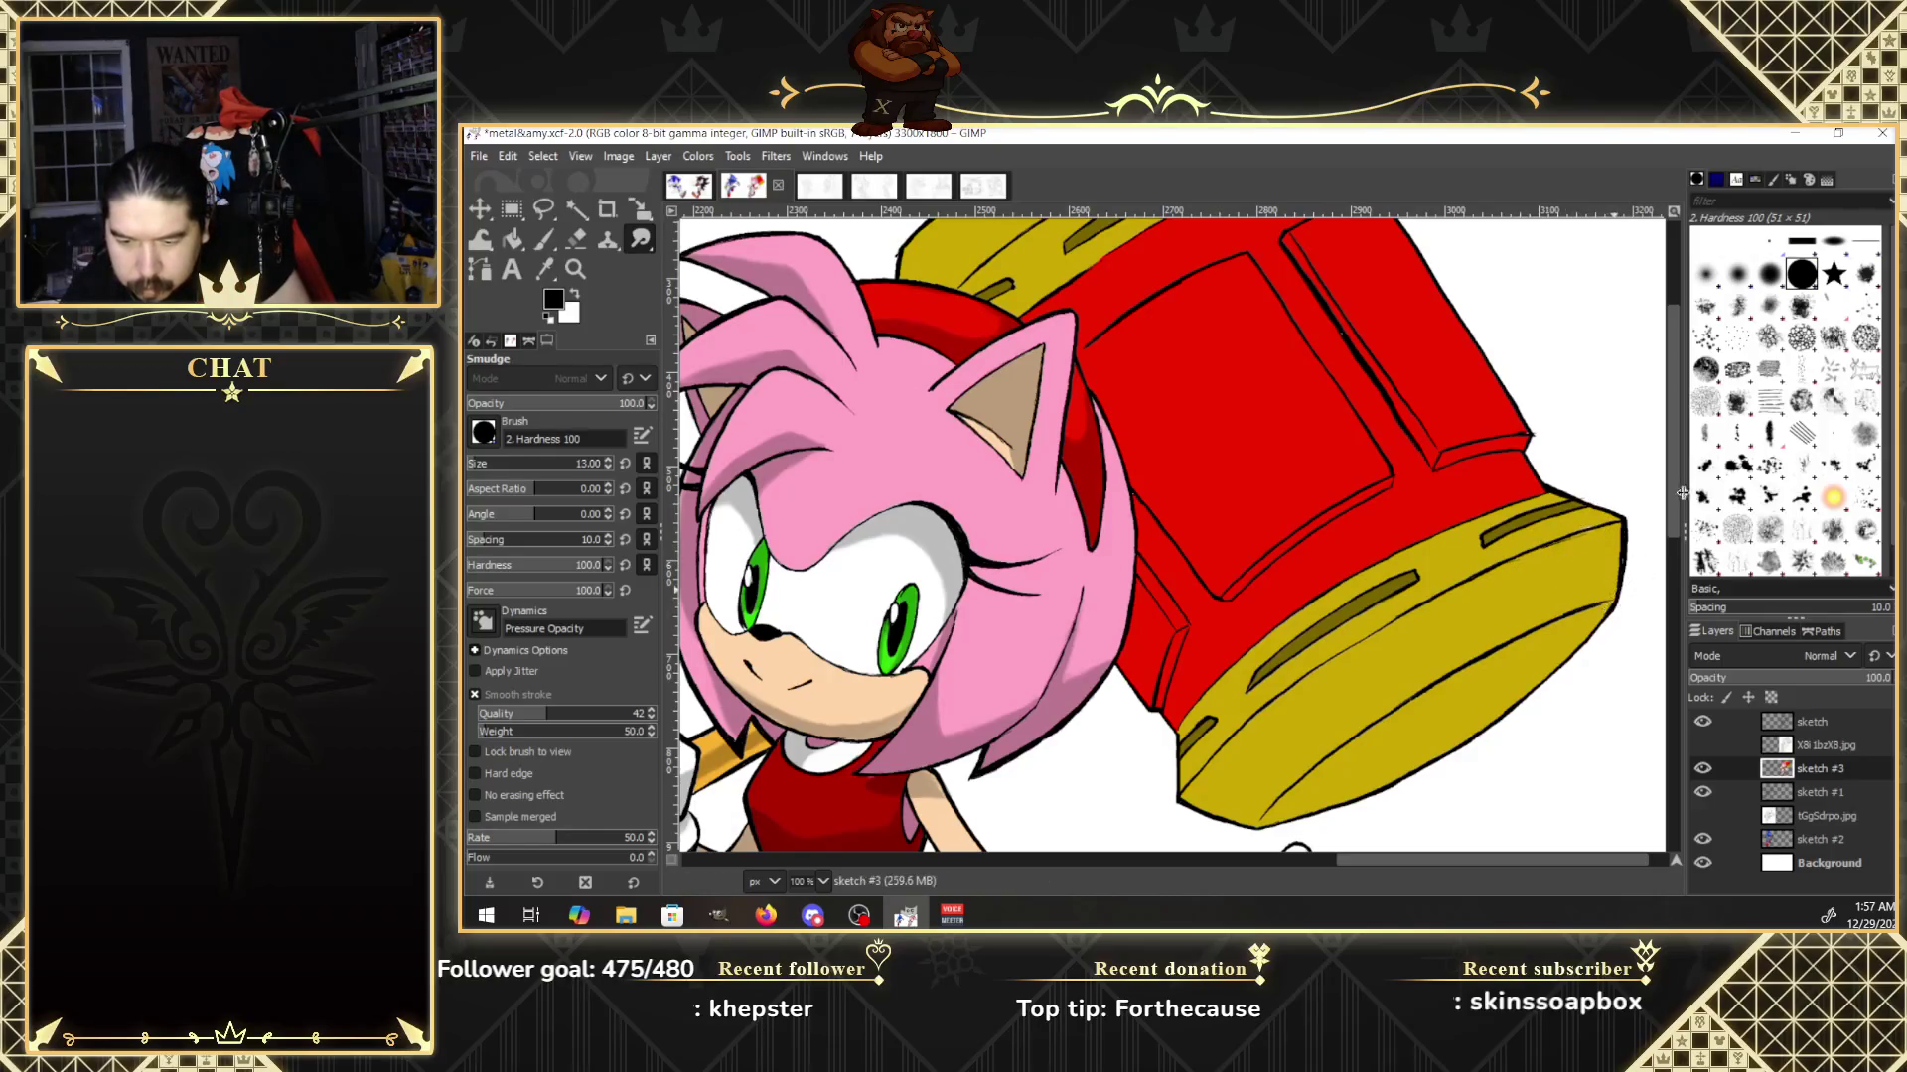
pyautogui.scroll(2, 1677, 491)
pyautogui.moveTo(1677, 490); pyautogui.dragTo(1678, 462)
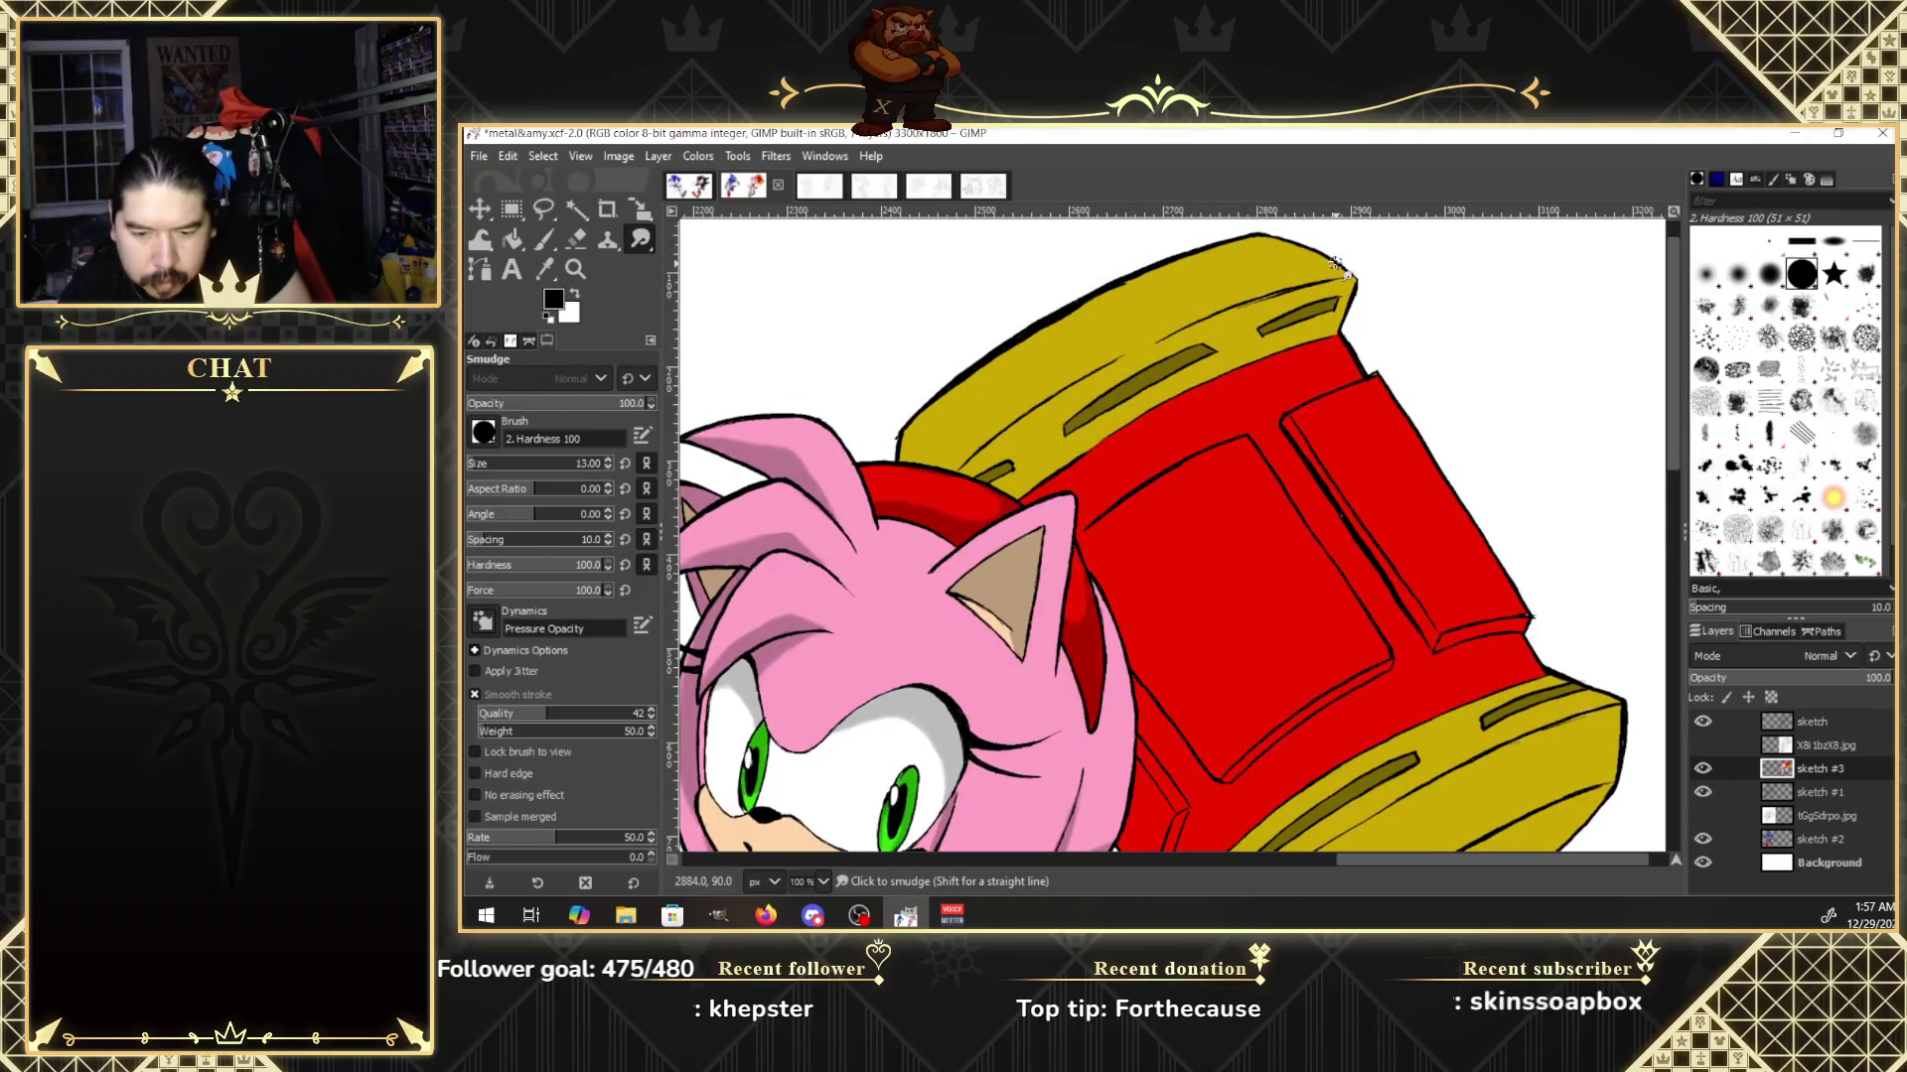
pyautogui.scroll(-1, 1674, 464)
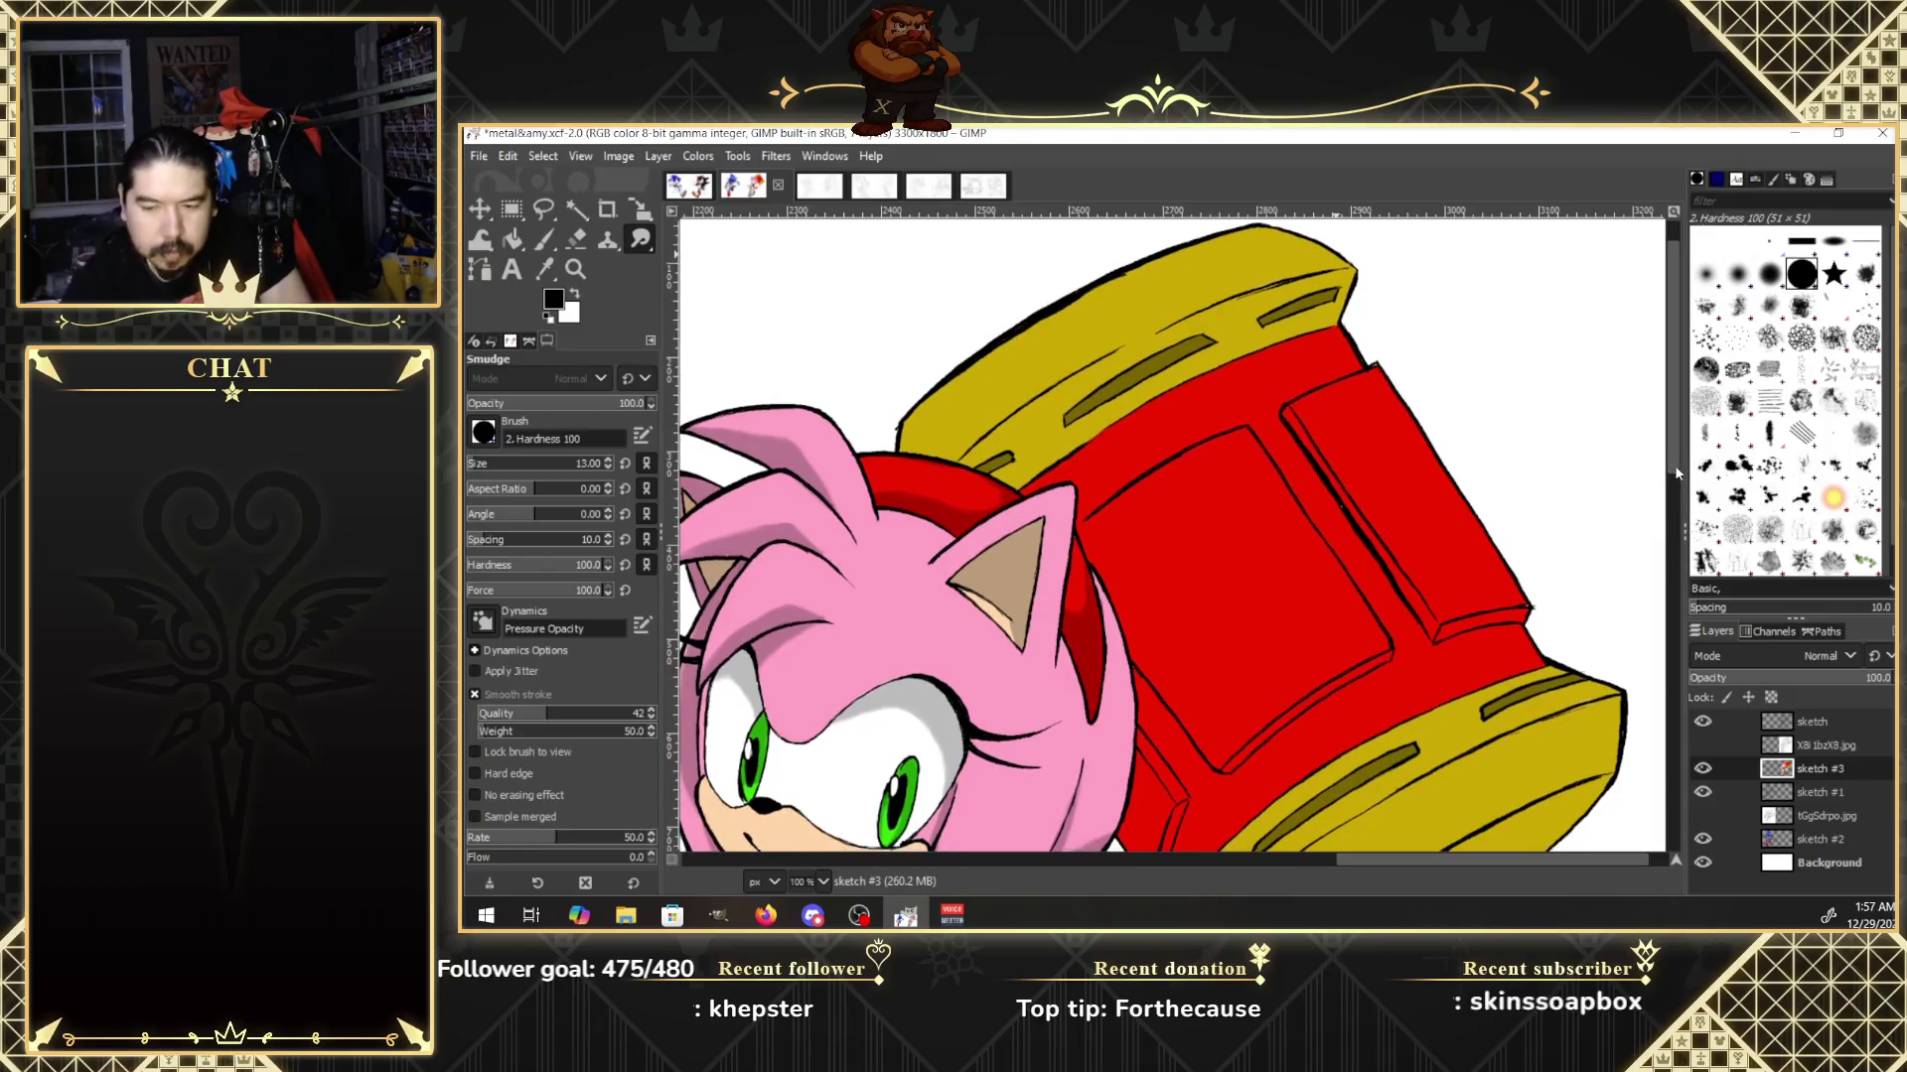
pyautogui.click(543, 240)
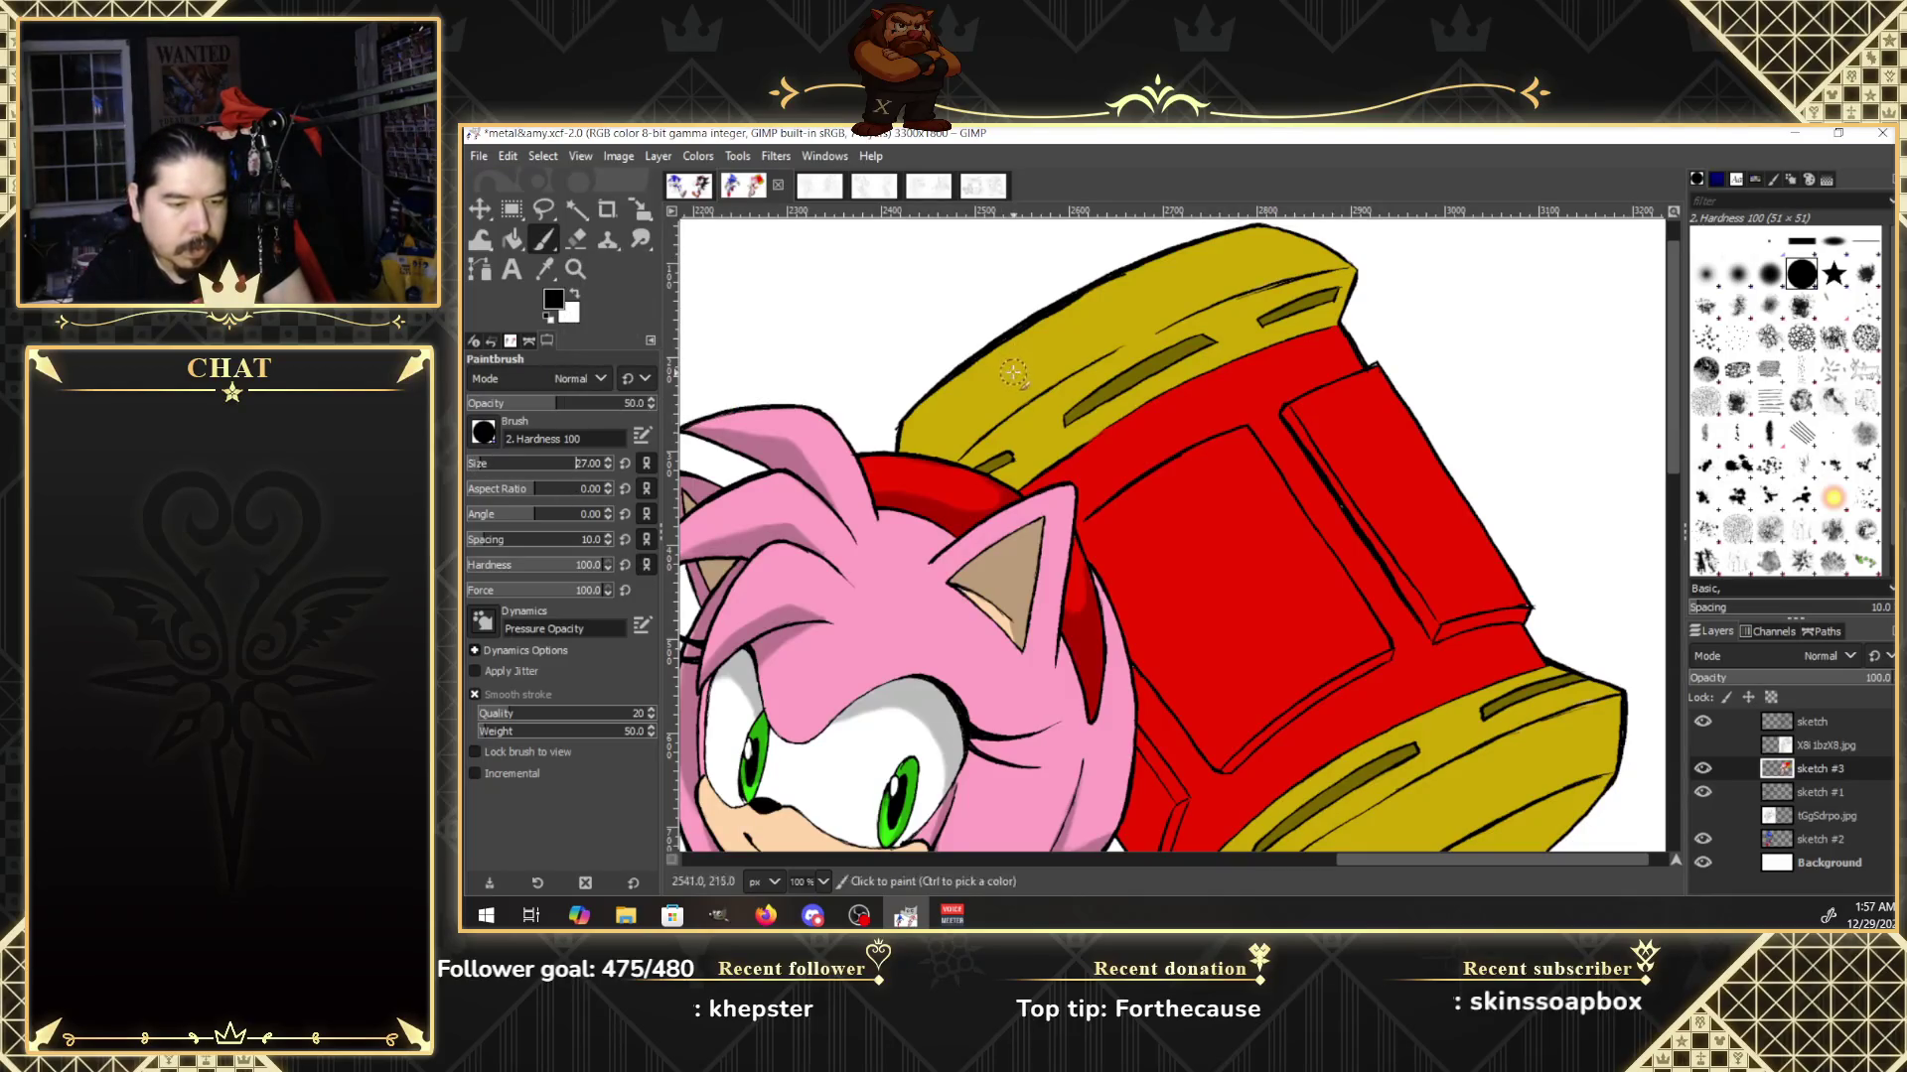
pyautogui.moveTo(938, 410)
pyautogui.mouseDown()
pyautogui.moveTo(916, 445)
pyautogui.moveTo(1088, 497)
pyautogui.moveTo(1147, 712)
pyautogui.moveTo(1144, 840)
pyautogui.moveTo(1110, 519)
pyautogui.moveTo(959, 399)
pyautogui.moveTo(1028, 443)
pyautogui.moveTo(1215, 333)
pyautogui.mouseUp()
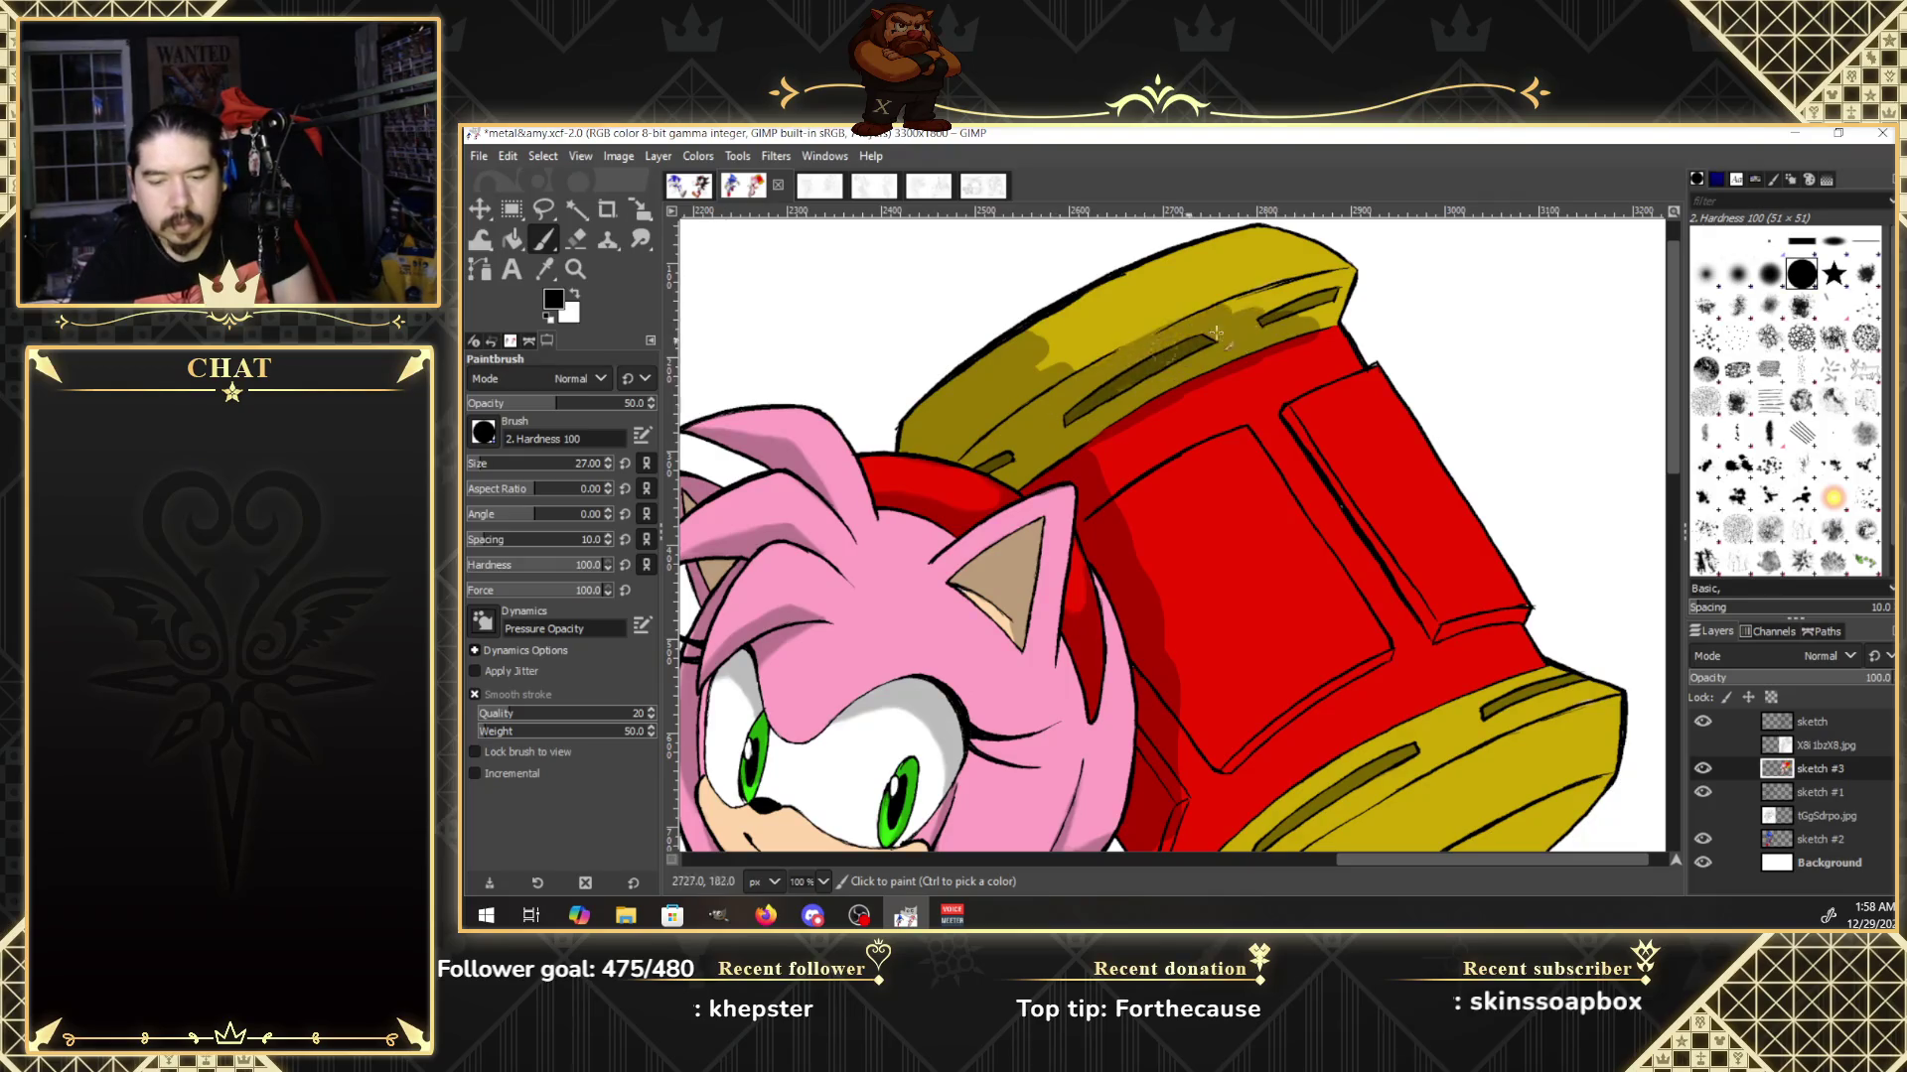
# Paint darker shading over the hammer's upper yellow face, red face, panel edge and lower yellow band.
pyautogui.moveTo(1046, 426)
pyautogui.mouseDown()
pyautogui.moveTo(1113, 292)
pyautogui.moveTo(1272, 238)
pyautogui.moveTo(1330, 266)
pyautogui.moveTo(1157, 303)
pyautogui.mouseUp()
pyautogui.moveTo(1192, 388)
pyautogui.mouseDown()
pyautogui.moveTo(1291, 497)
pyautogui.moveTo(1311, 363)
pyautogui.mouseUp()
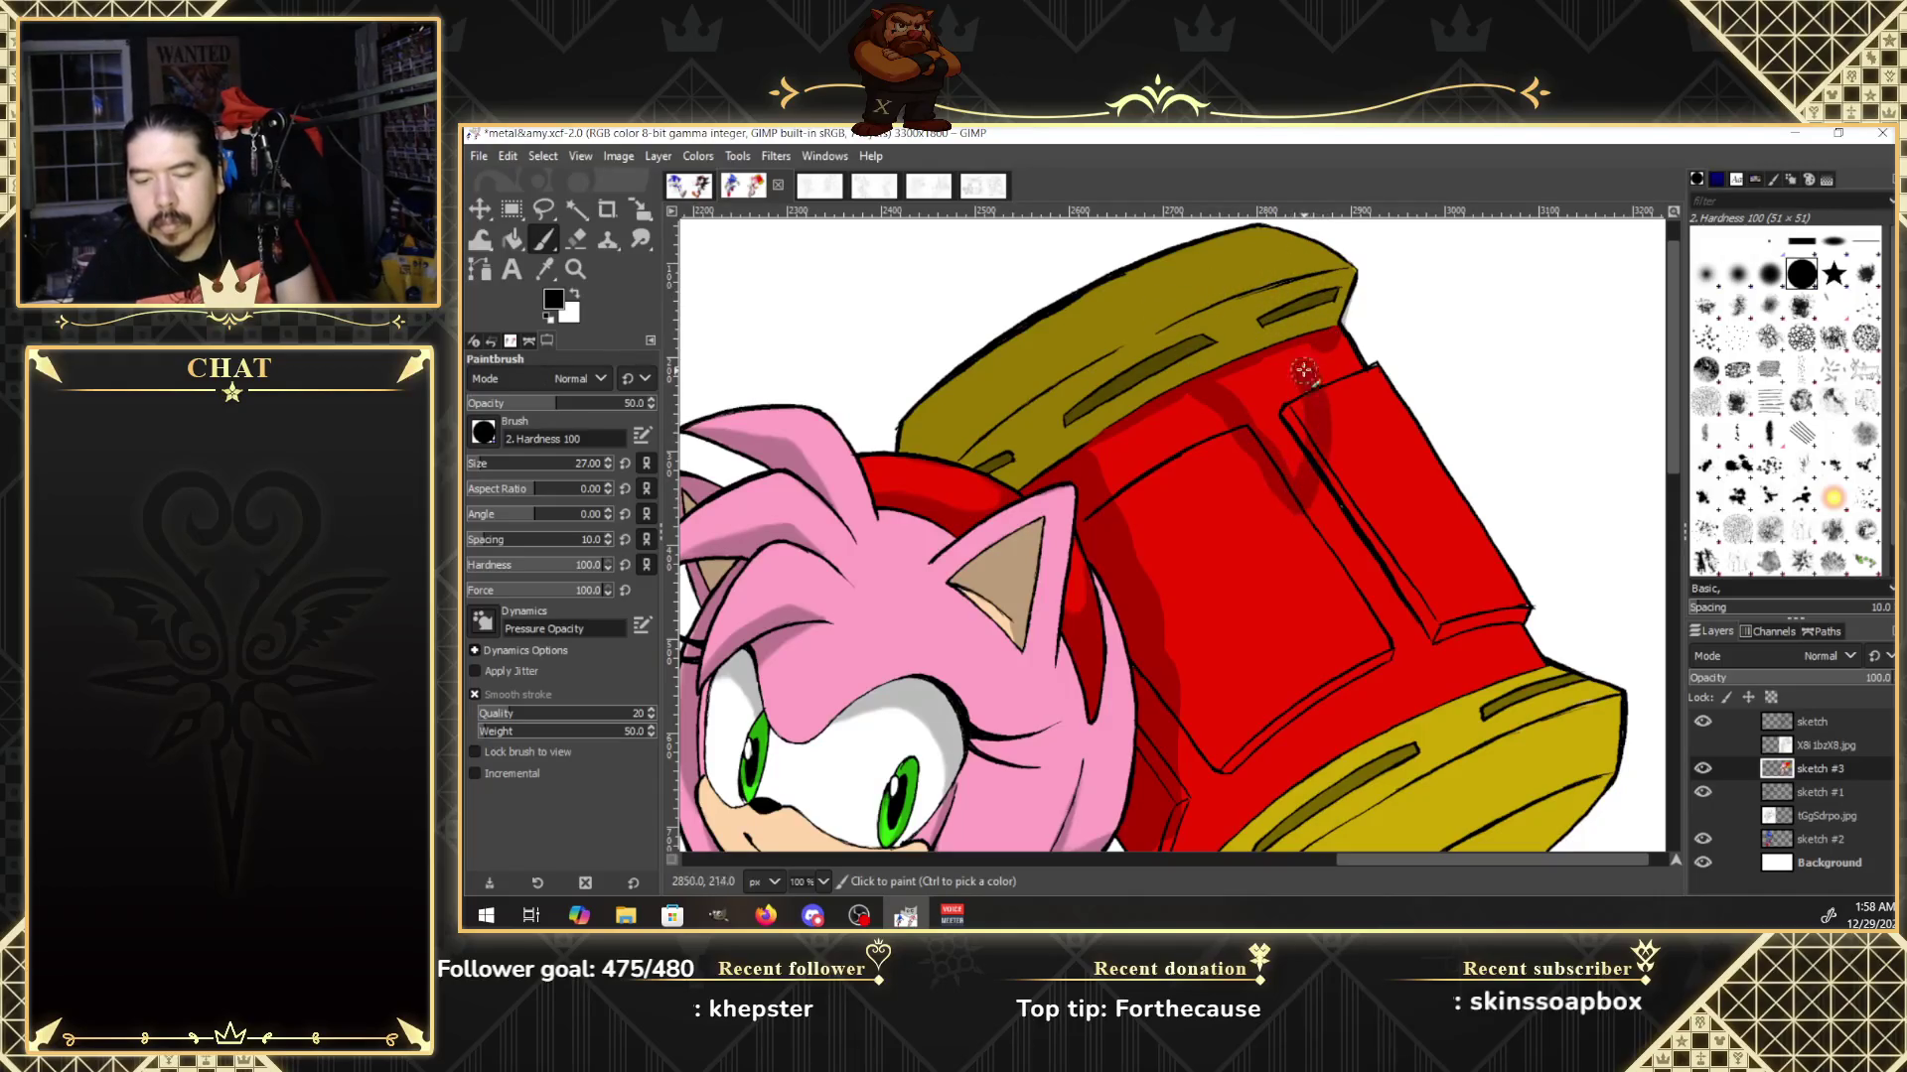
pyautogui.moveTo(1311, 427)
pyautogui.mouseDown()
pyautogui.moveTo(1334, 348)
pyautogui.moveTo(1521, 636)
pyautogui.moveTo(1611, 717)
pyautogui.moveTo(1537, 683)
pyautogui.mouseUp()
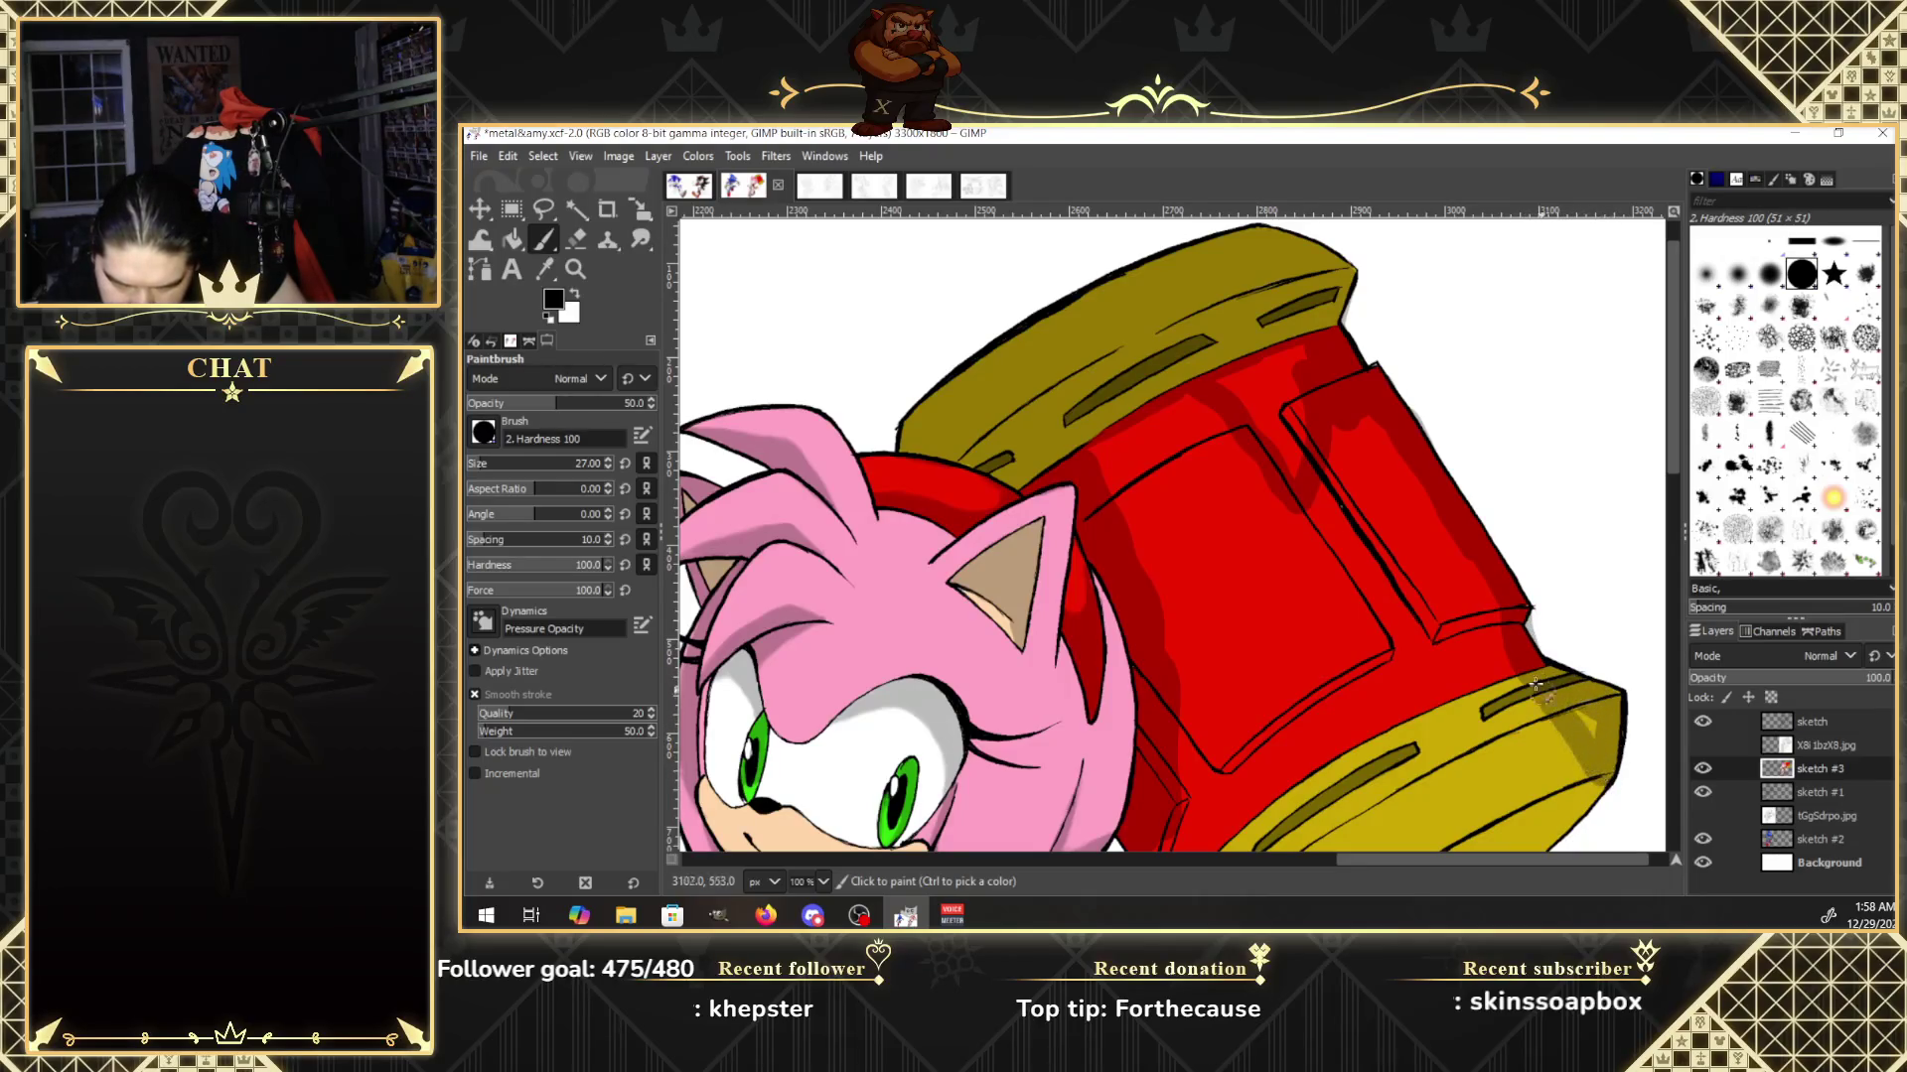
pyautogui.moveTo(1505, 620)
pyautogui.mouseDown()
pyautogui.moveTo(1317, 430)
pyautogui.moveTo(1117, 475)
pyautogui.moveTo(1252, 449)
pyautogui.moveTo(1218, 643)
pyautogui.moveTo(1339, 699)
pyautogui.moveTo(1433, 622)
pyautogui.moveTo(1386, 448)
pyautogui.mouseUp()
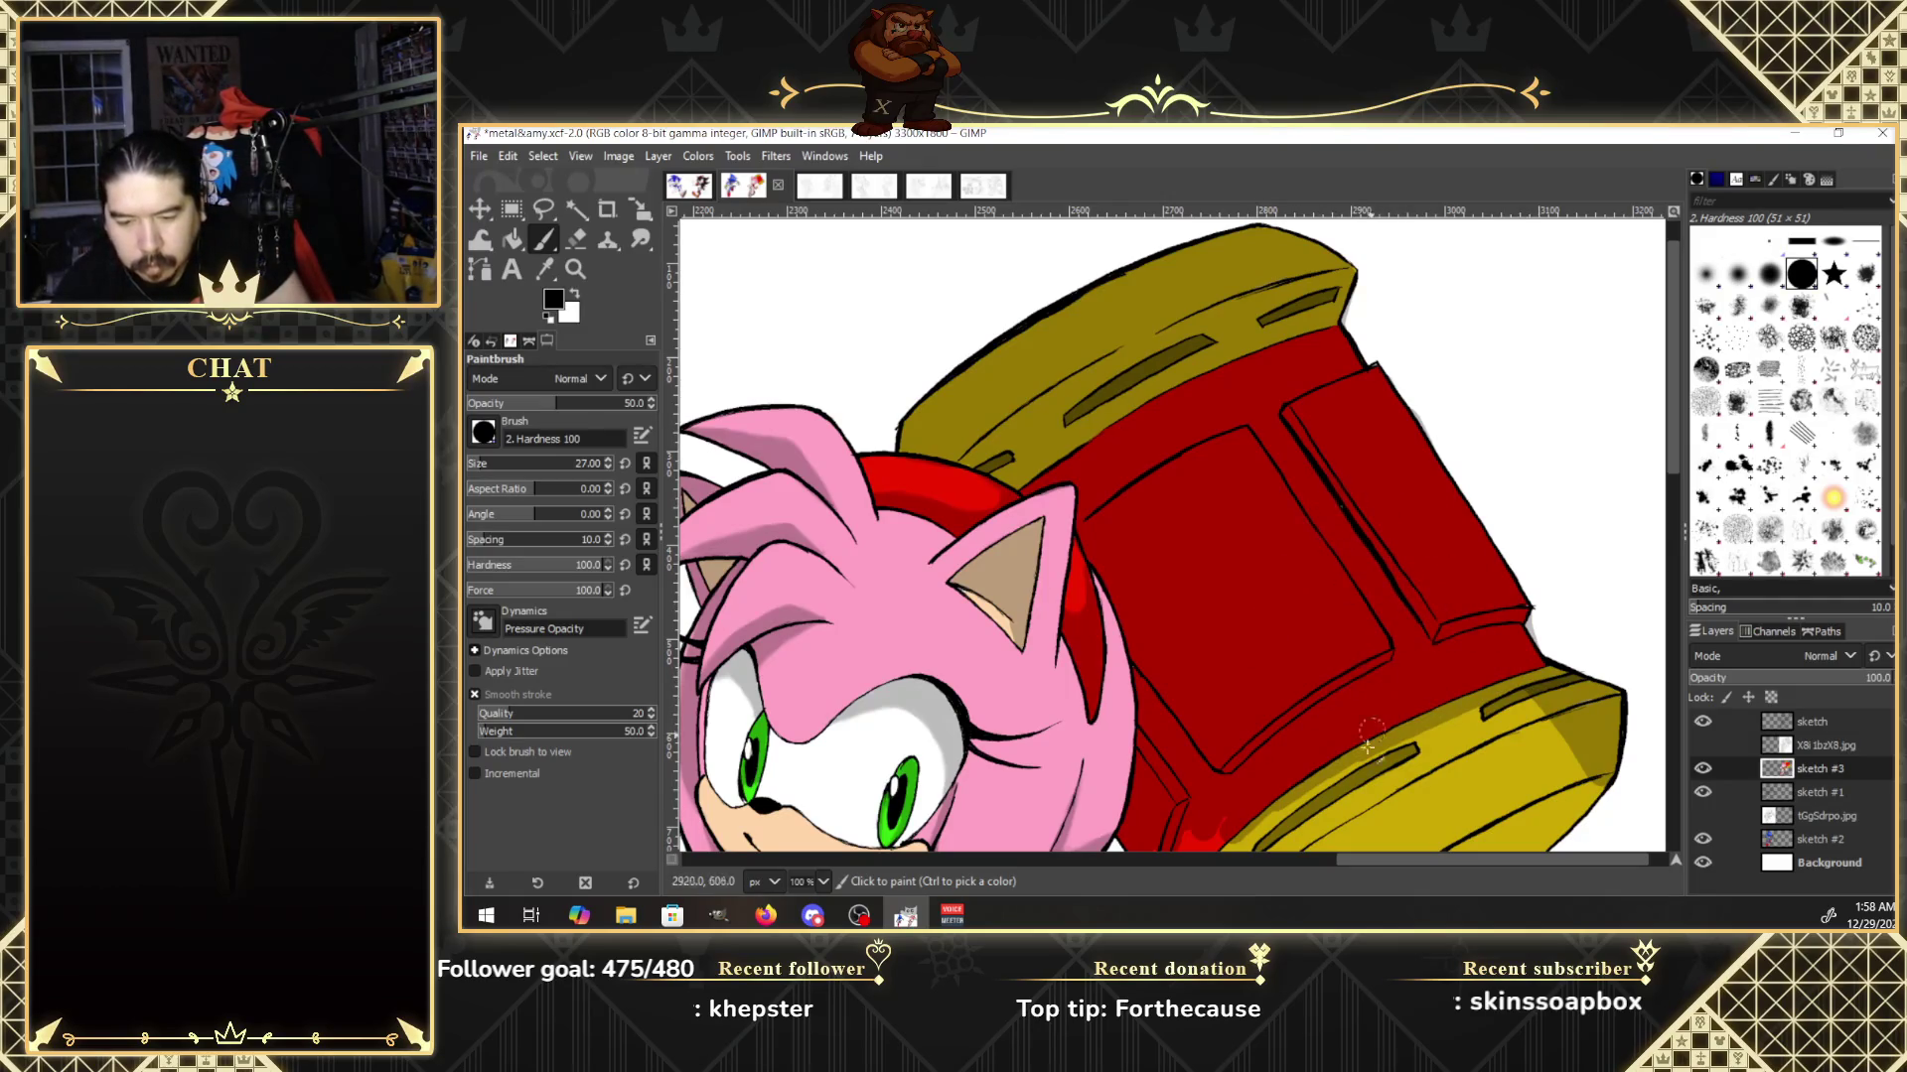
pyautogui.moveTo(1368, 745)
pyautogui.mouseDown()
pyautogui.moveTo(1586, 770)
pyautogui.moveTo(1461, 851)
pyautogui.moveTo(1364, 764)
pyautogui.moveTo(1218, 854)
pyautogui.mouseUp()
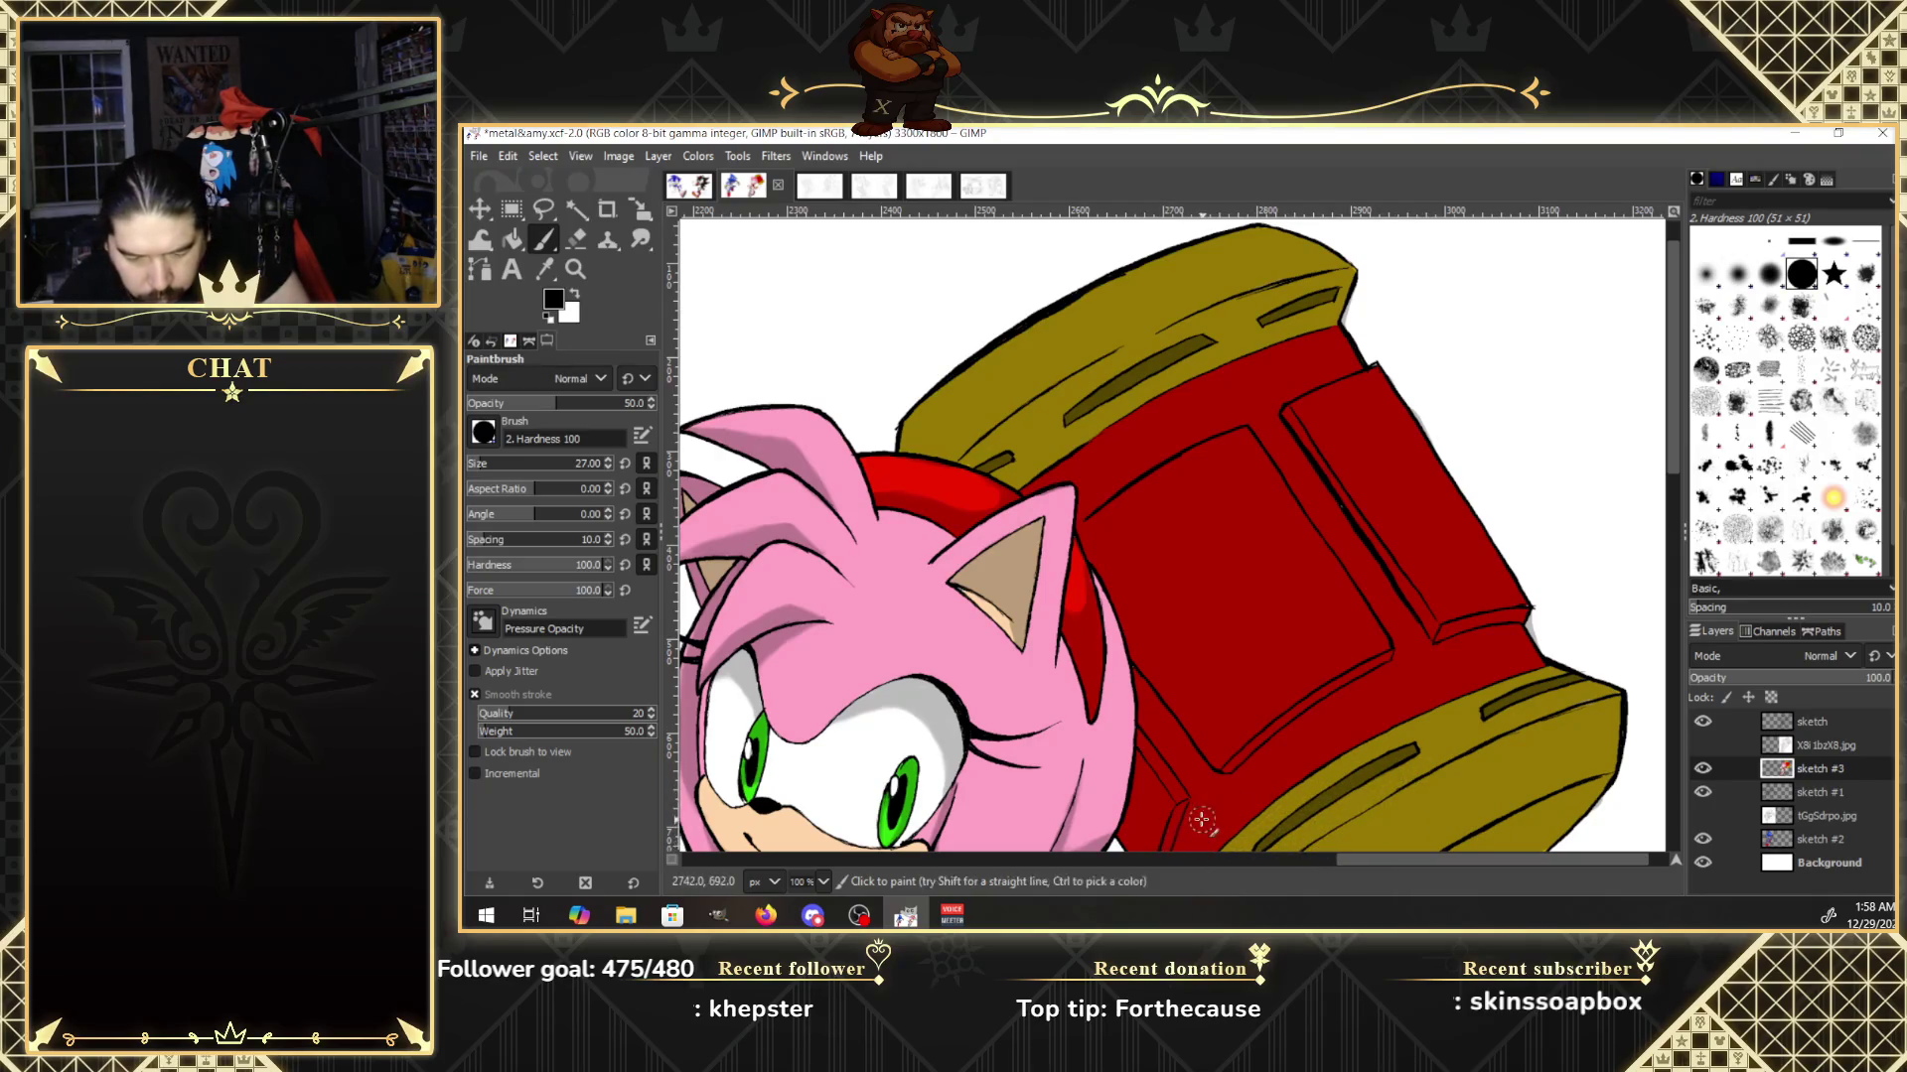
# Shade the hammer's lower-left yellow edge and corner a darker olive.
pyautogui.moveTo(1670, 476); pyautogui.dragTo(1669, 564)
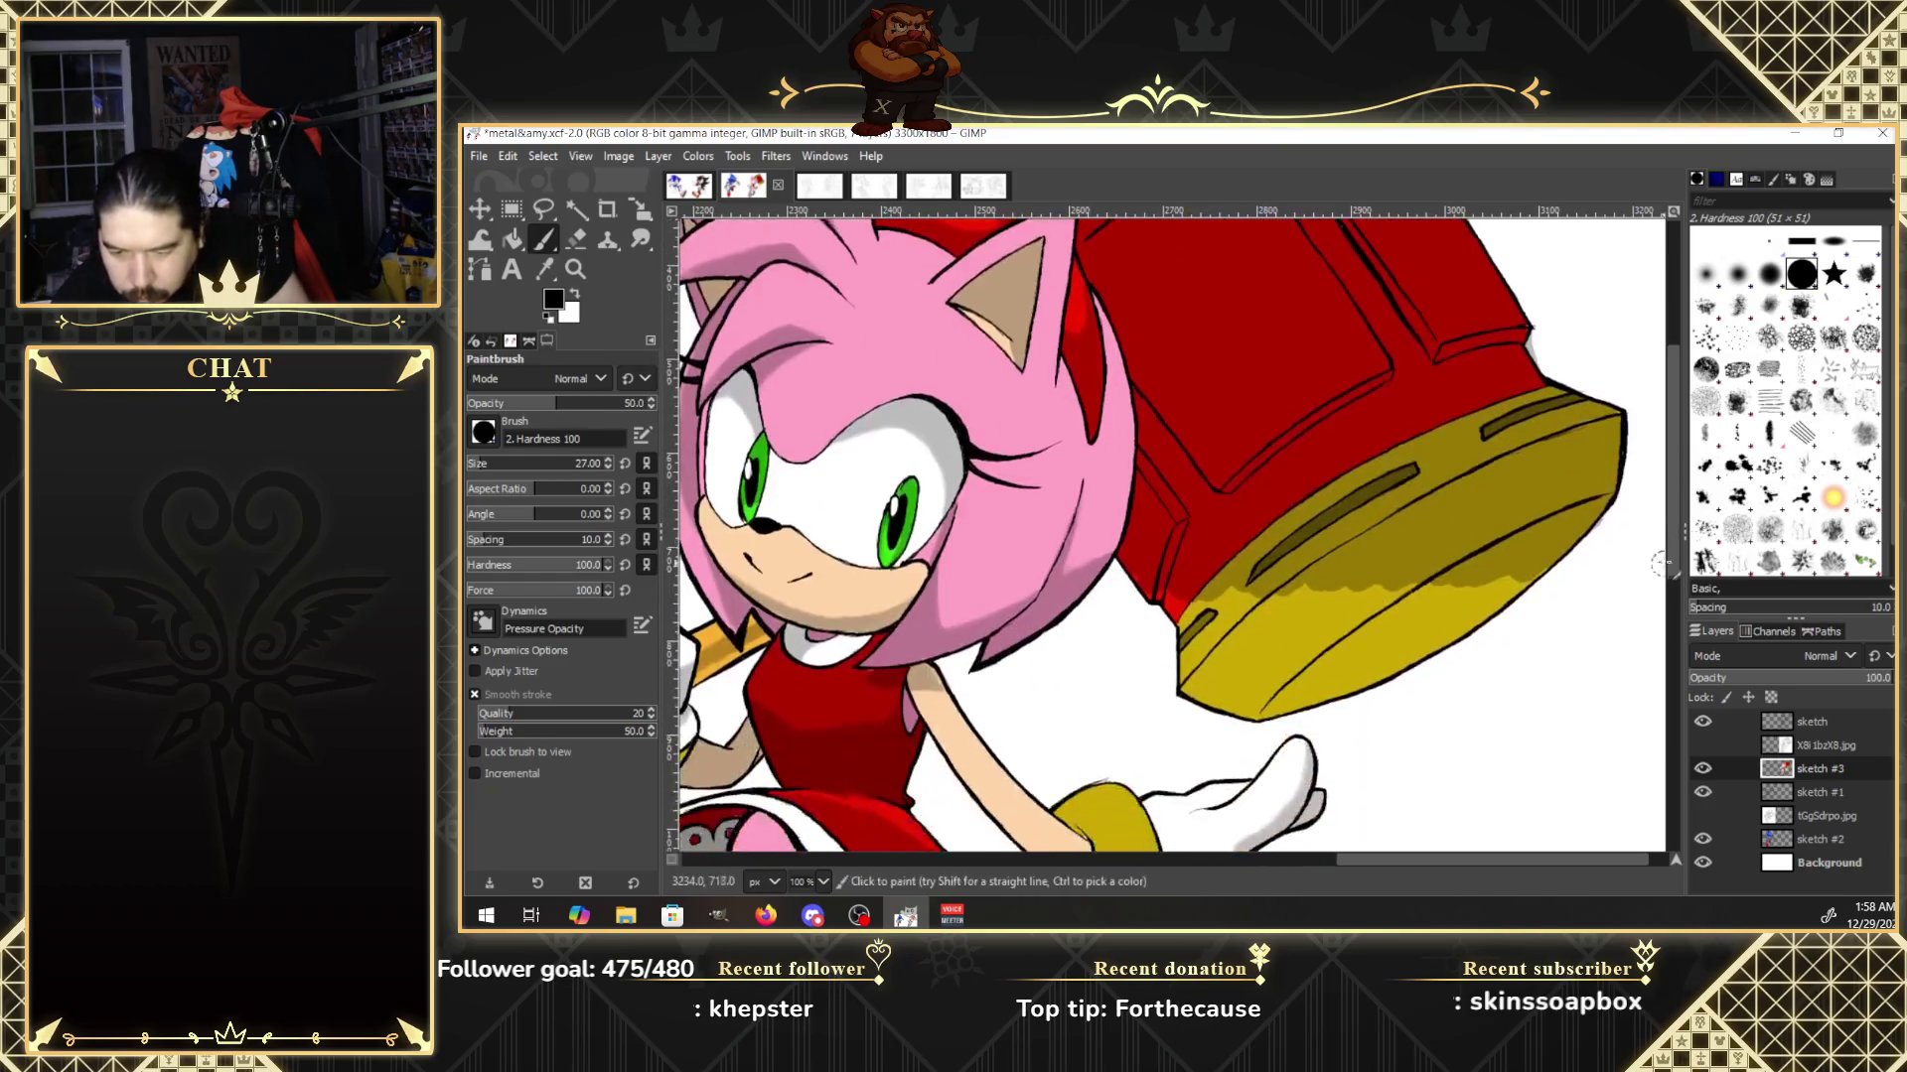
pyautogui.moveTo(1200, 635)
pyautogui.mouseDown()
pyautogui.moveTo(1195, 688)
pyautogui.moveTo(1348, 695)
pyautogui.moveTo(1218, 617)
pyautogui.moveTo(1470, 607)
pyautogui.mouseUp()
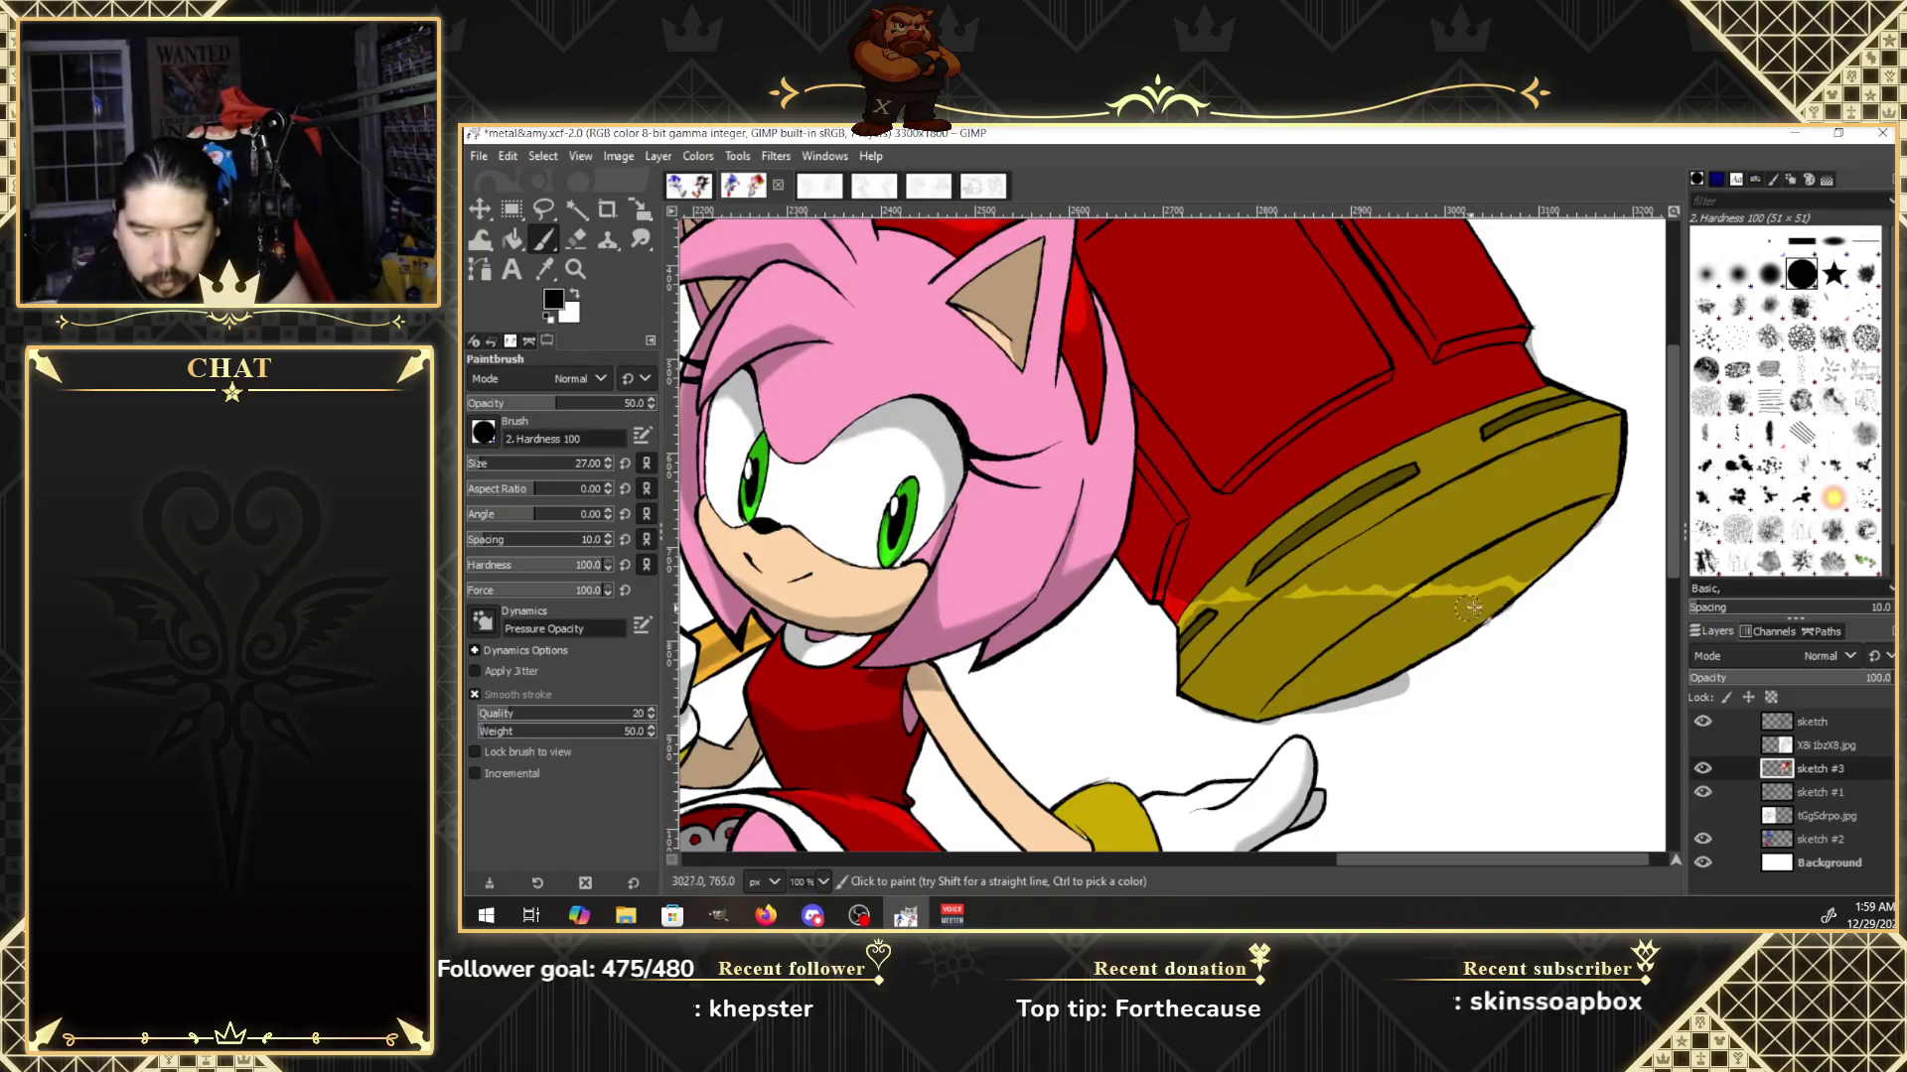
pyautogui.moveTo(1196, 625); pyautogui.dragTo(1202, 652)
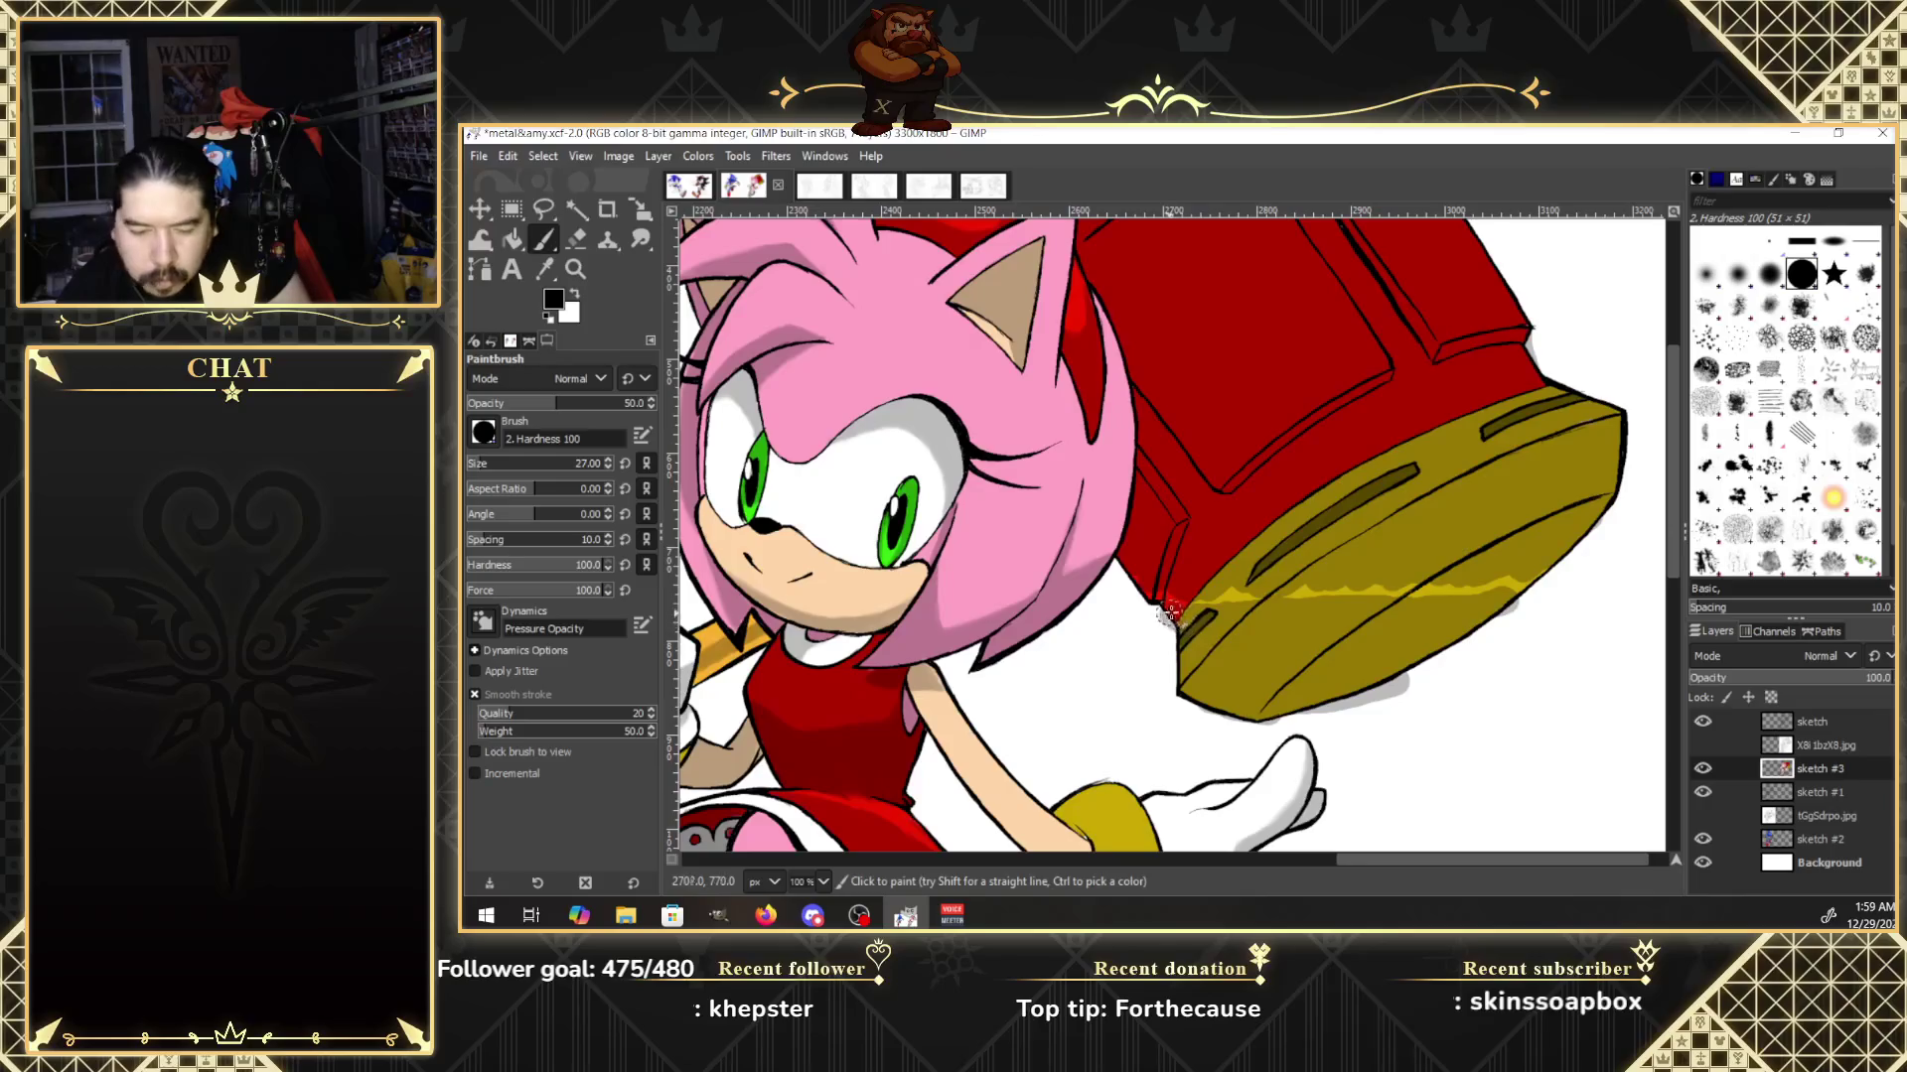
# Switch to a smaller Smudge brush and zoom in on the hammer's lower yellow edge.
pyautogui.press('s')
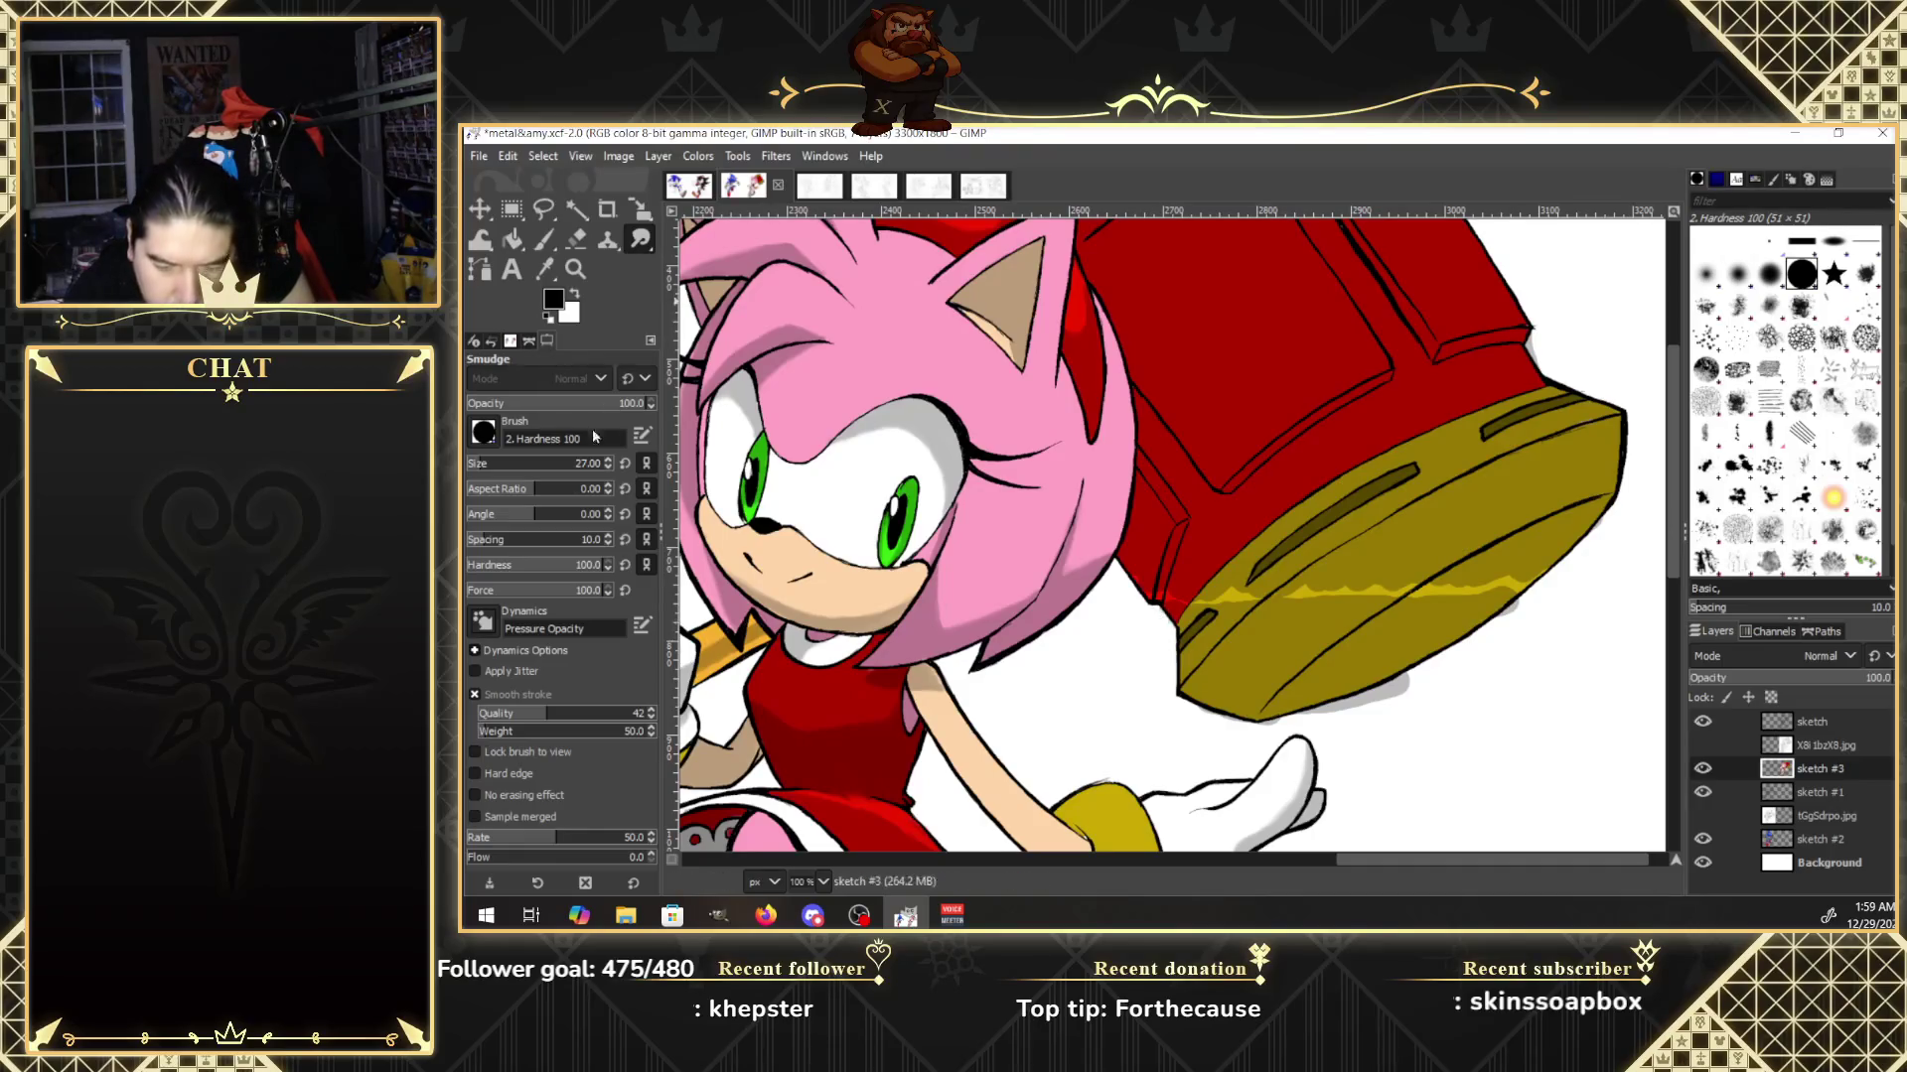
pyautogui.click(478, 473)
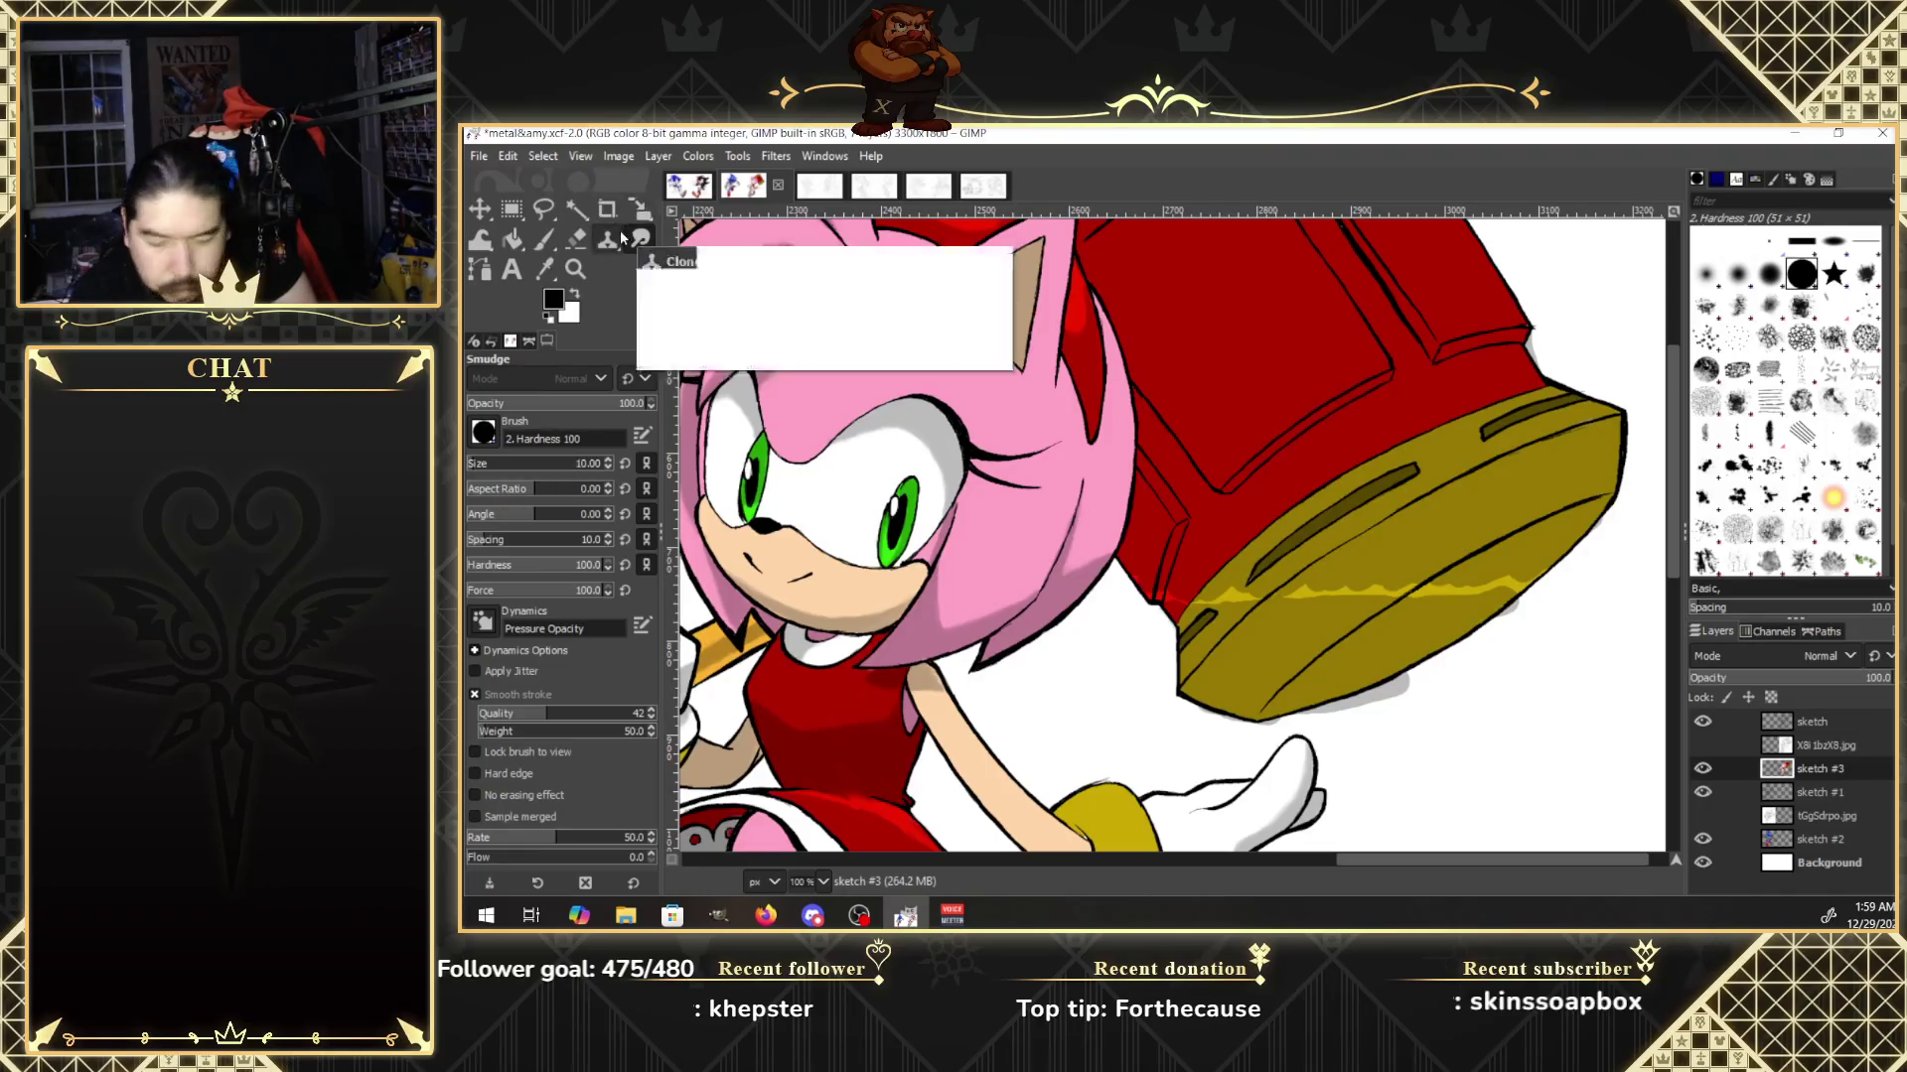
pyautogui.click(575, 269)
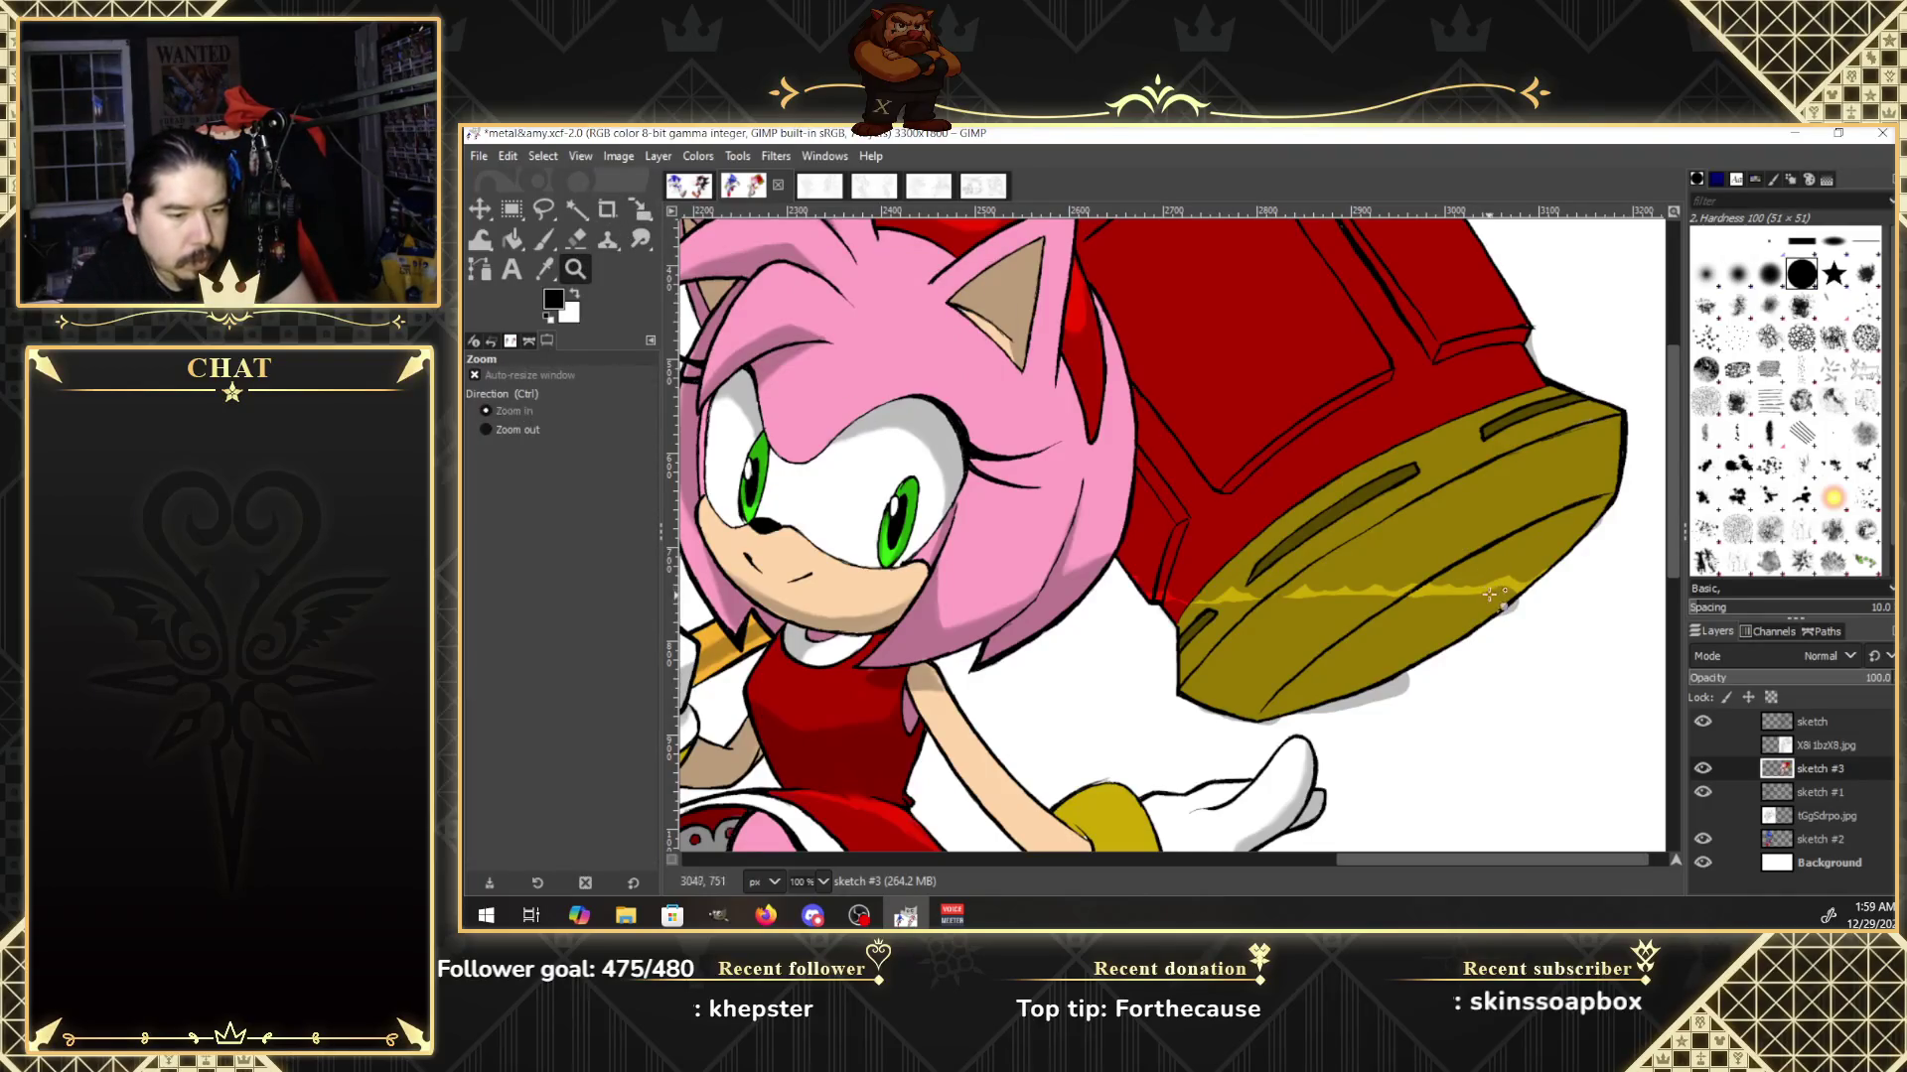
pyautogui.click(1495, 596)
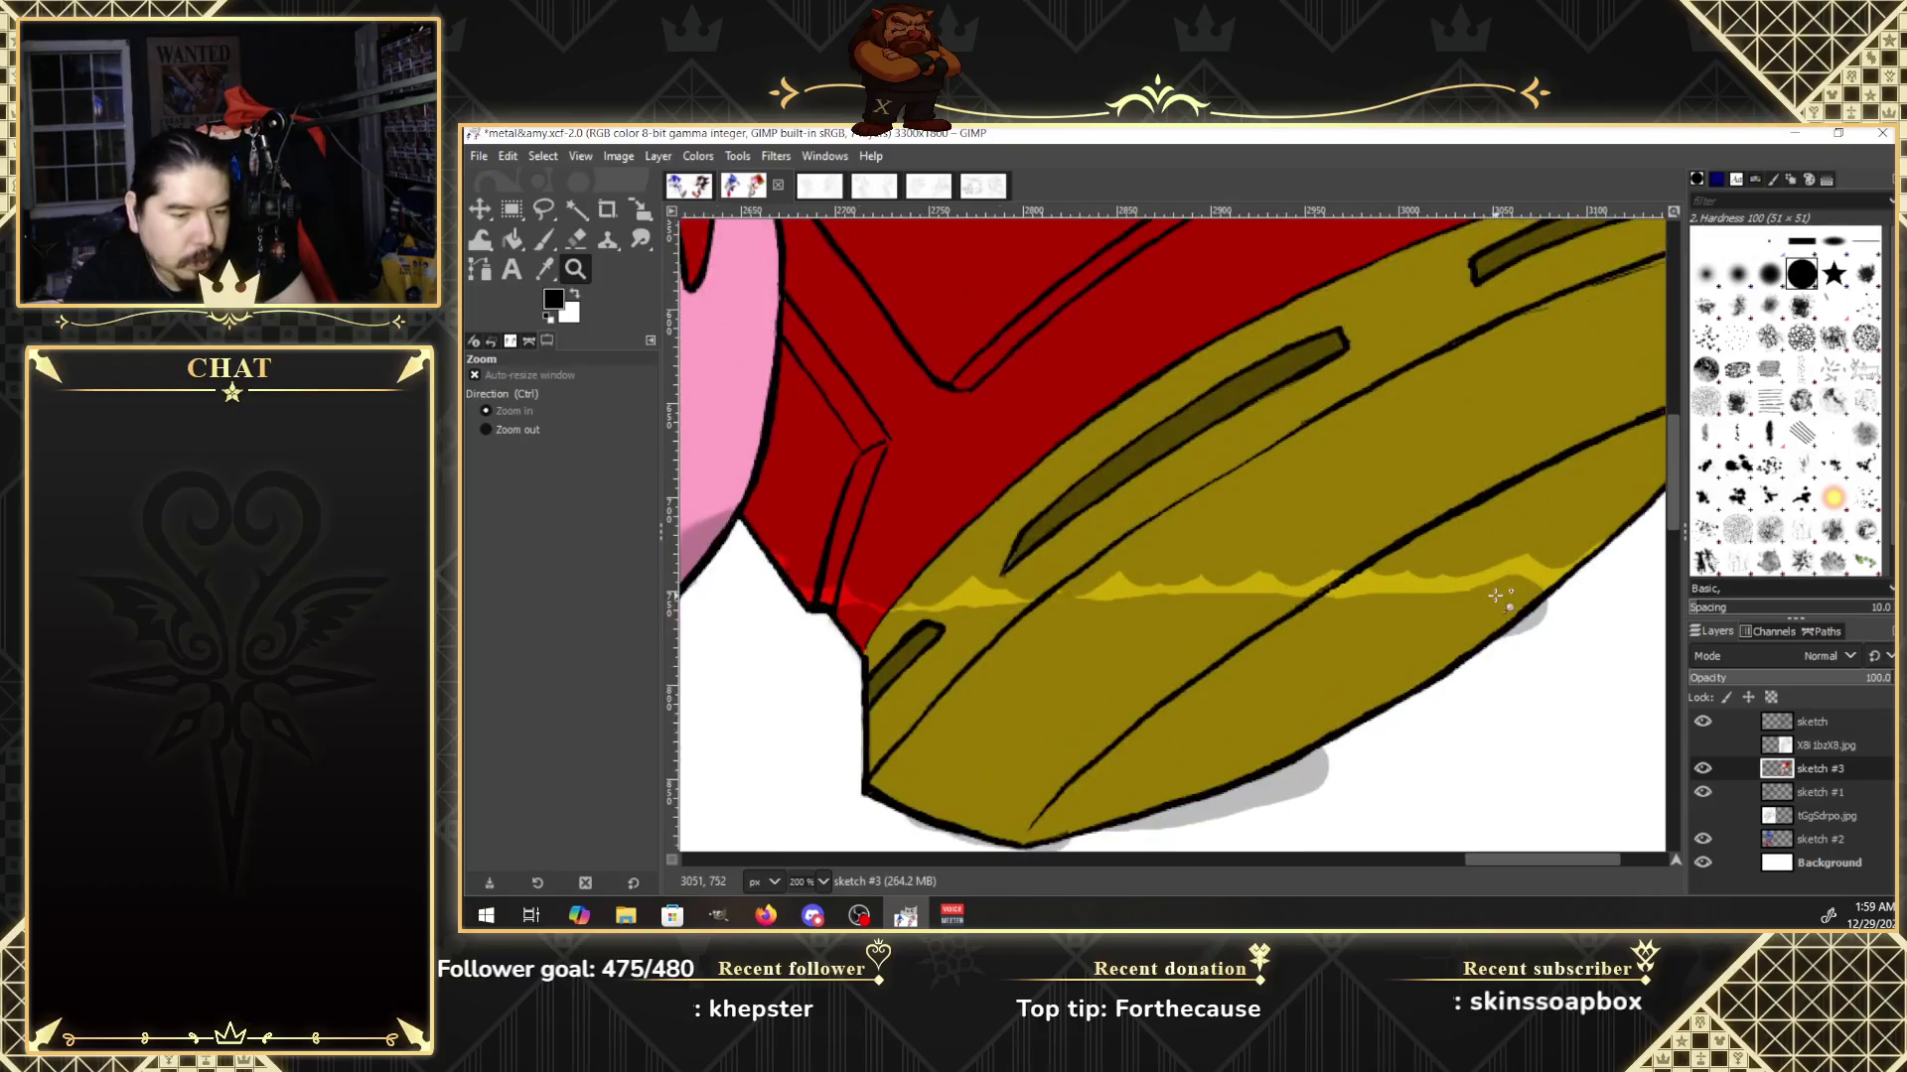
pyautogui.click(640, 239)
pyautogui.scroll(-1, 1668, 514)
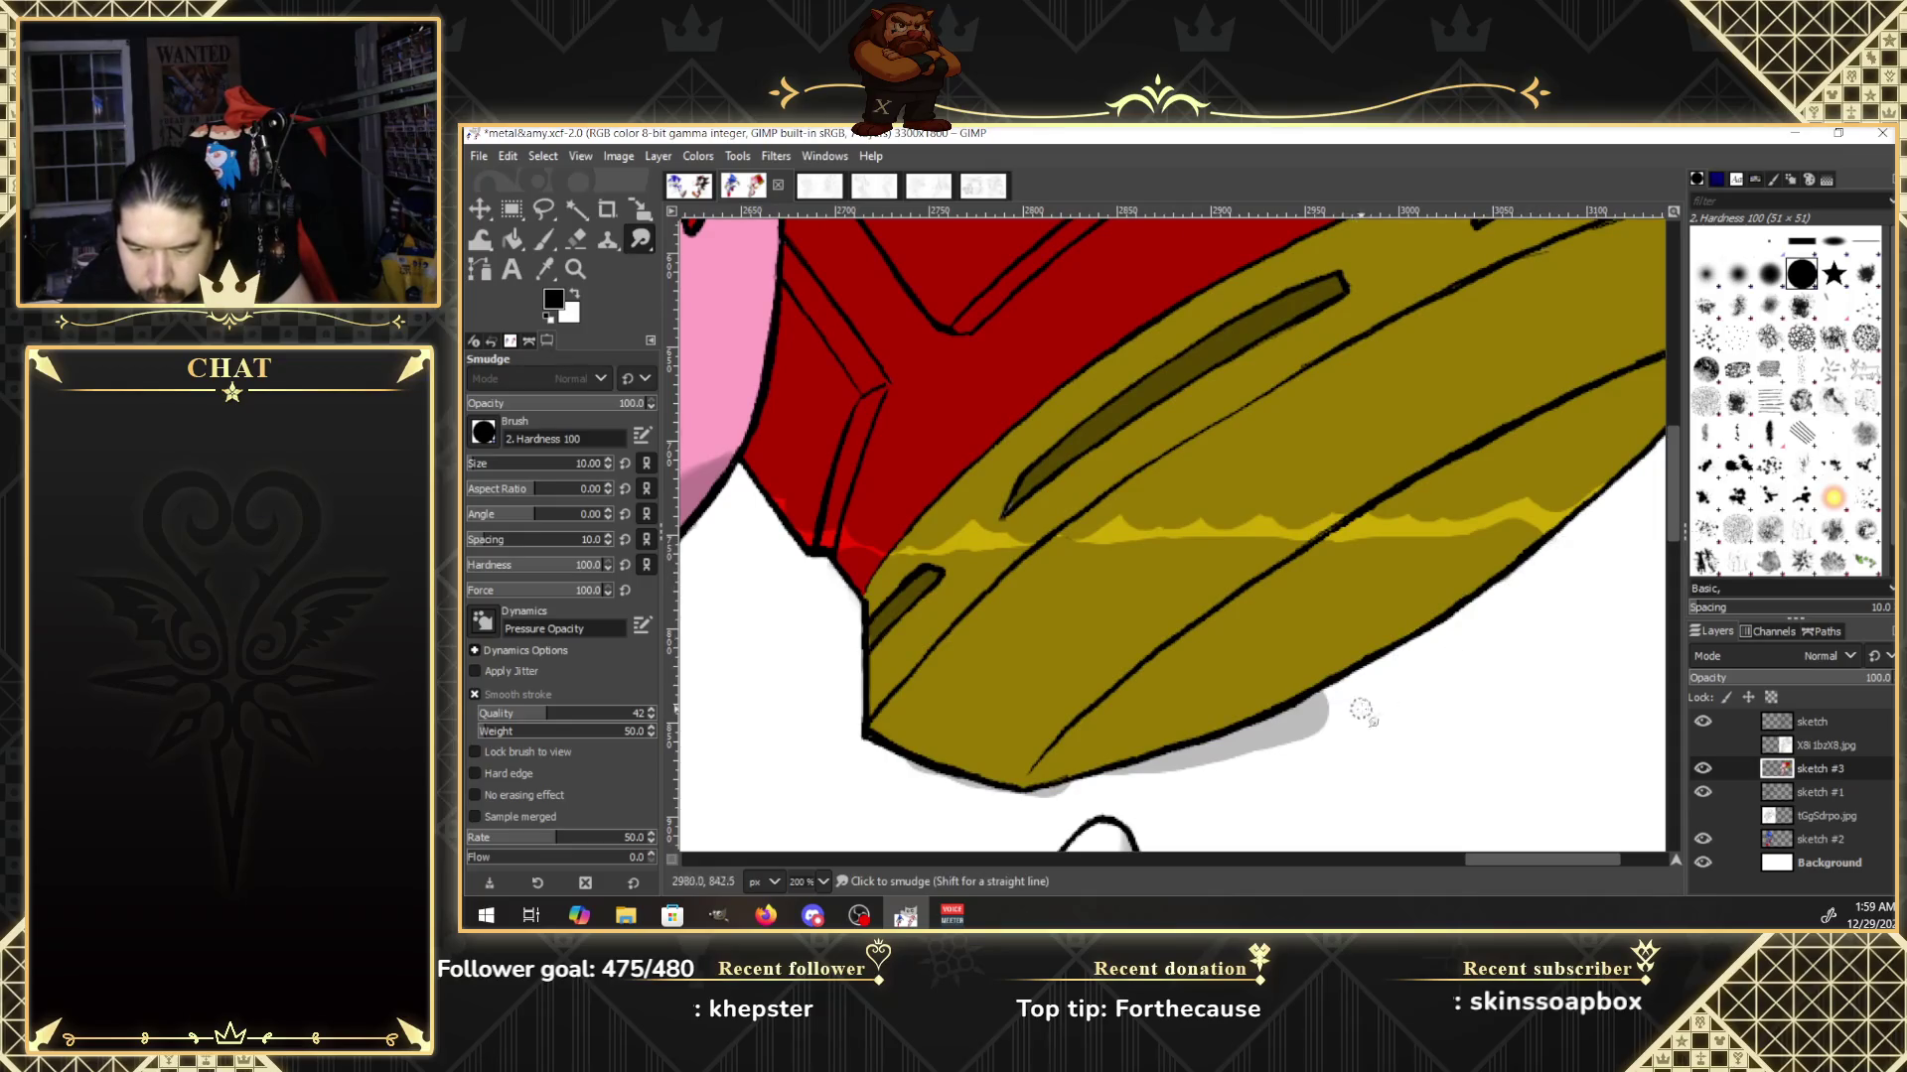
# Smudge the grey shadow and light yellow highlight streak into the surrounding olive along the hammer.
pyautogui.moveTo(1370, 703); pyautogui.dragTo(1132, 771)
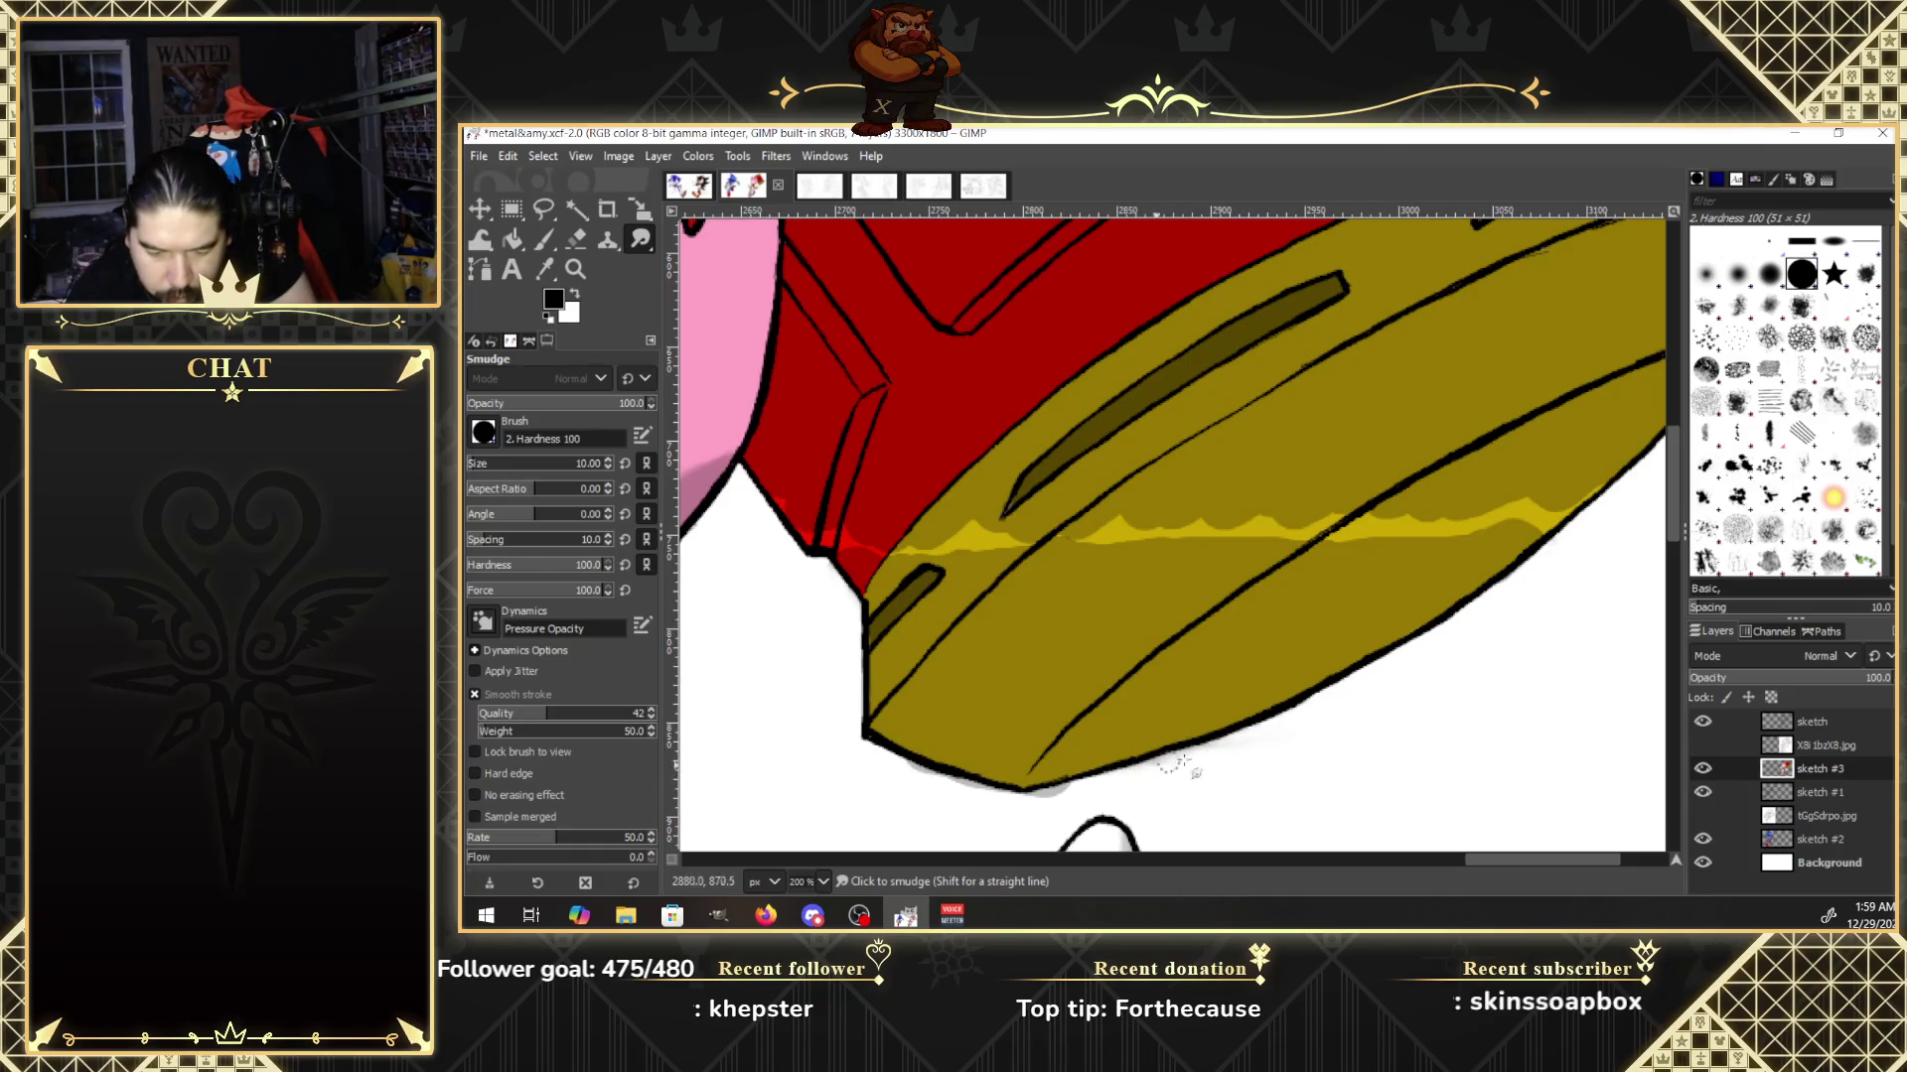
pyautogui.moveTo(1112, 780)
pyautogui.mouseDown()
pyautogui.moveTo(1061, 794)
pyautogui.moveTo(915, 772)
pyautogui.mouseUp()
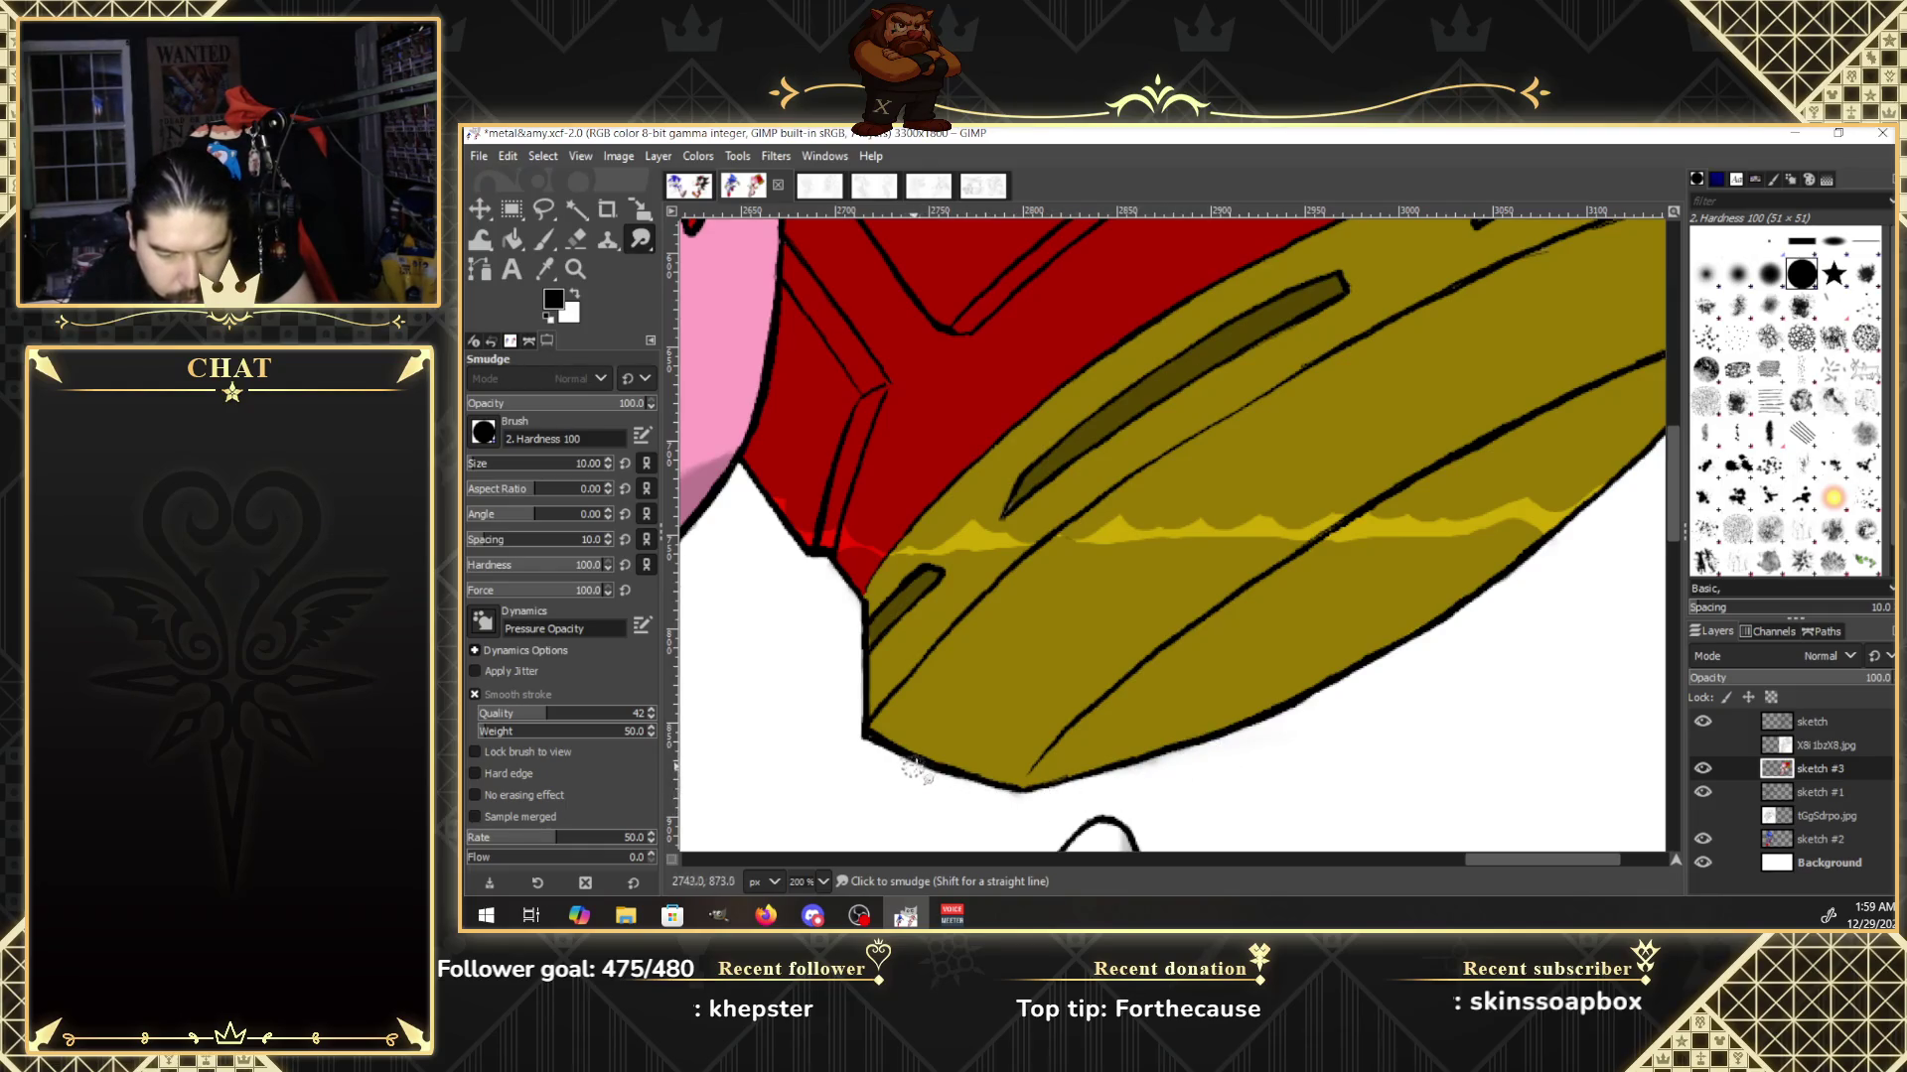
pyautogui.moveTo(1526, 528)
pyautogui.mouseDown()
pyautogui.moveTo(1556, 506)
pyautogui.moveTo(1343, 549)
pyautogui.moveTo(904, 551)
pyautogui.mouseUp()
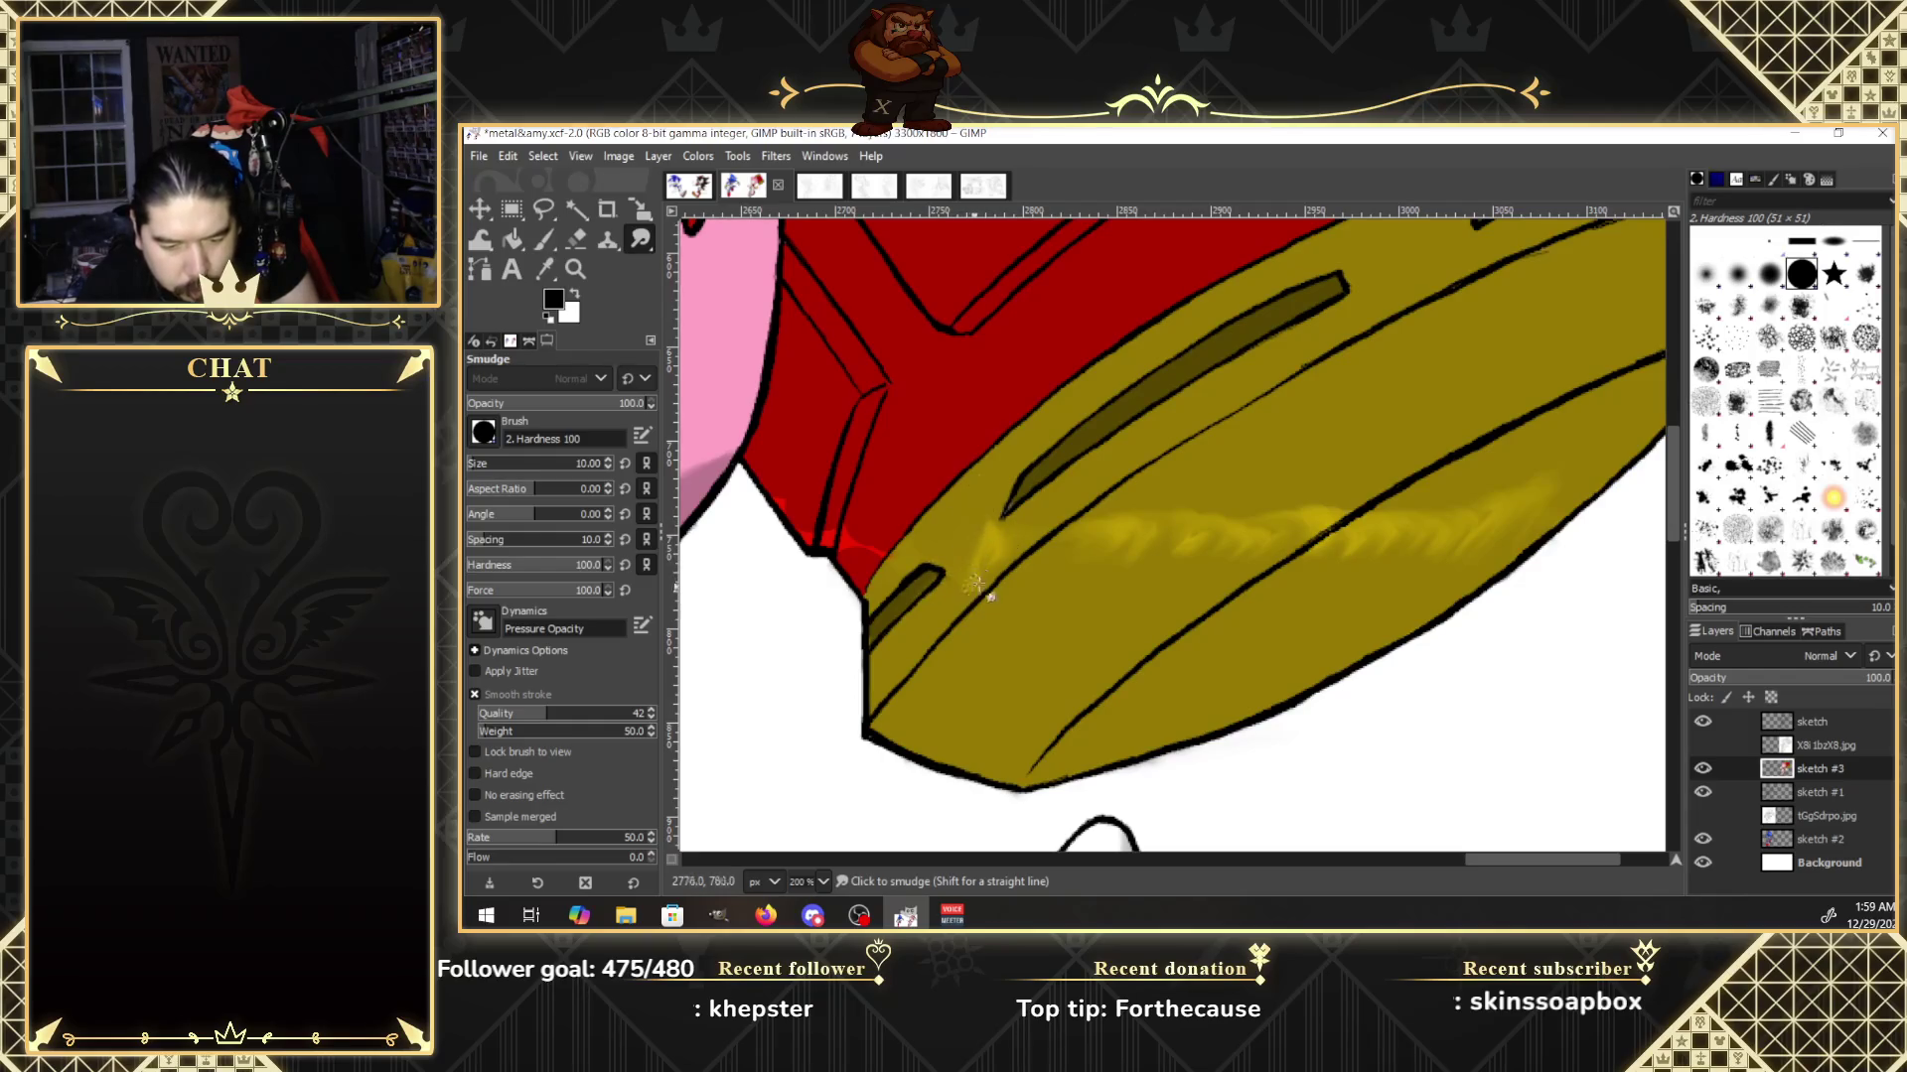
pyautogui.moveTo(987, 514); pyautogui.dragTo(977, 589)
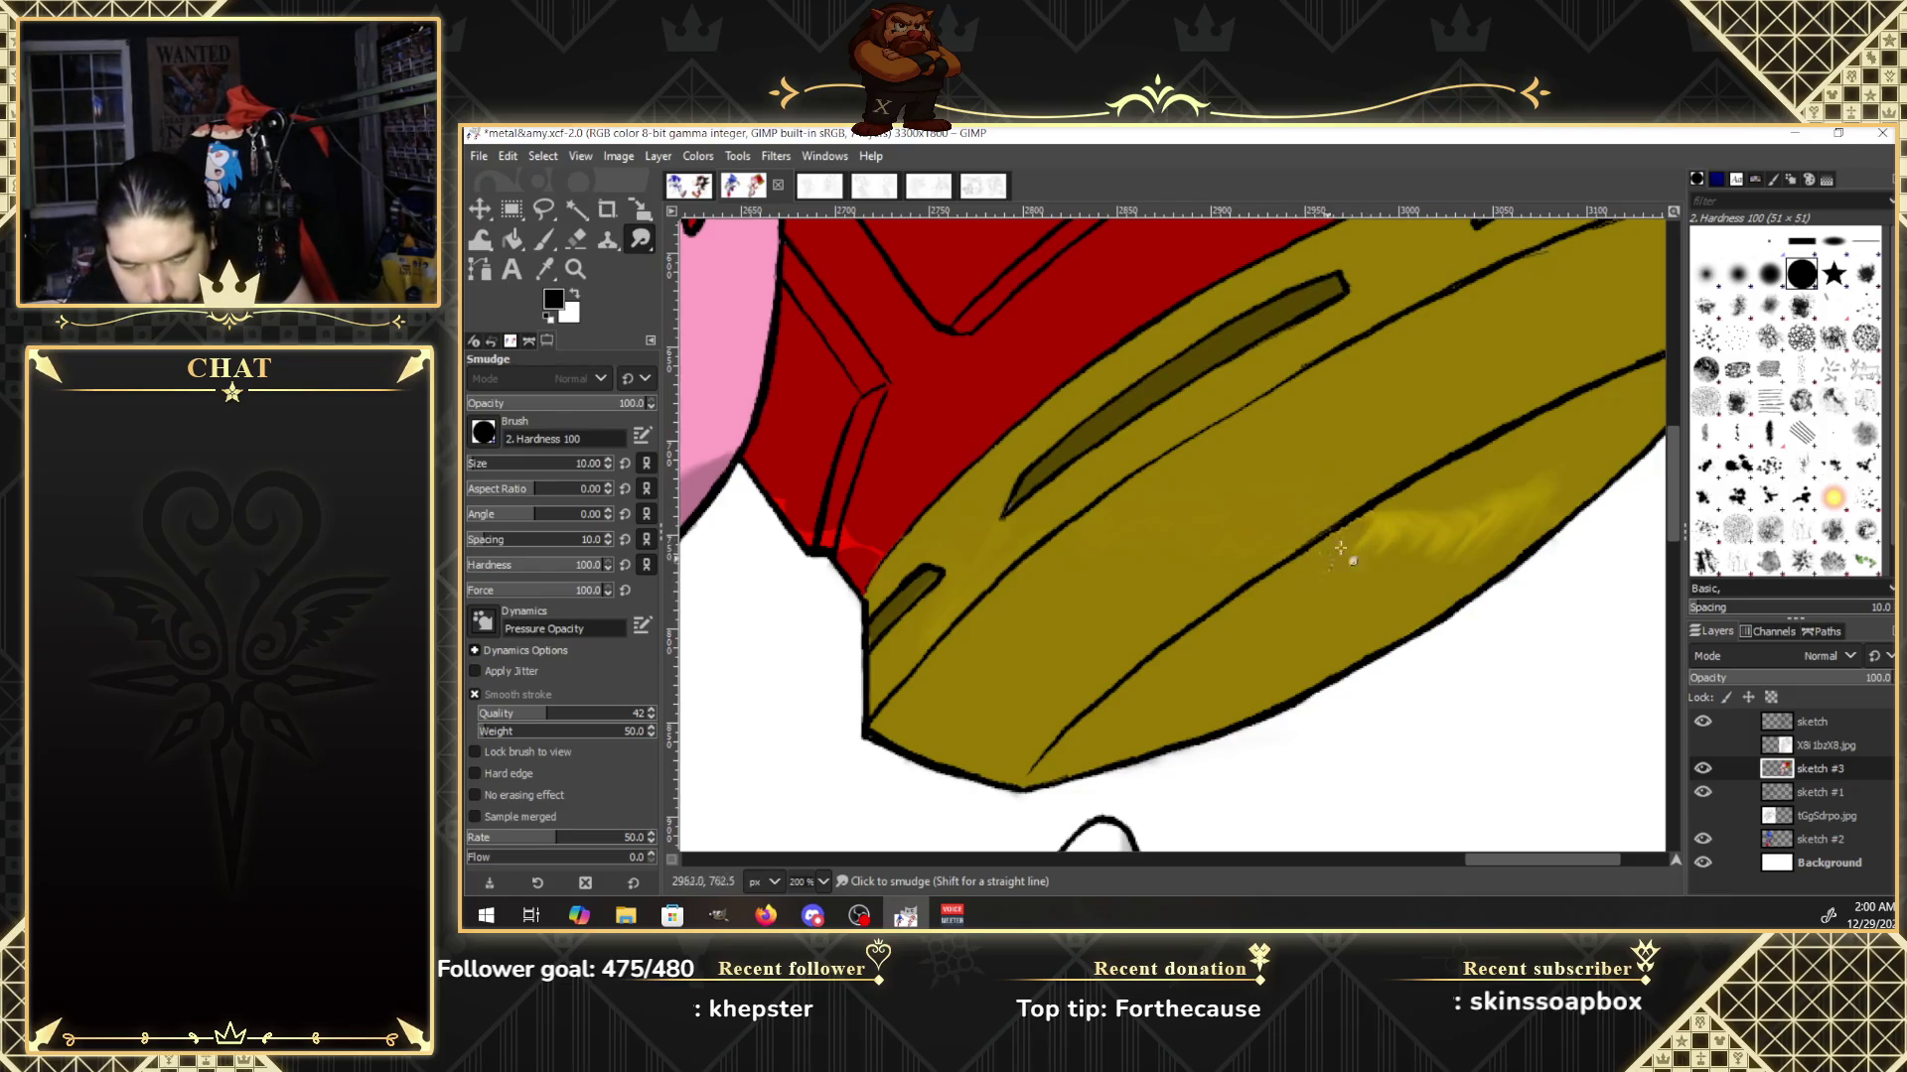
pyautogui.moveTo(1398, 554); pyautogui.dragTo(1524, 514)
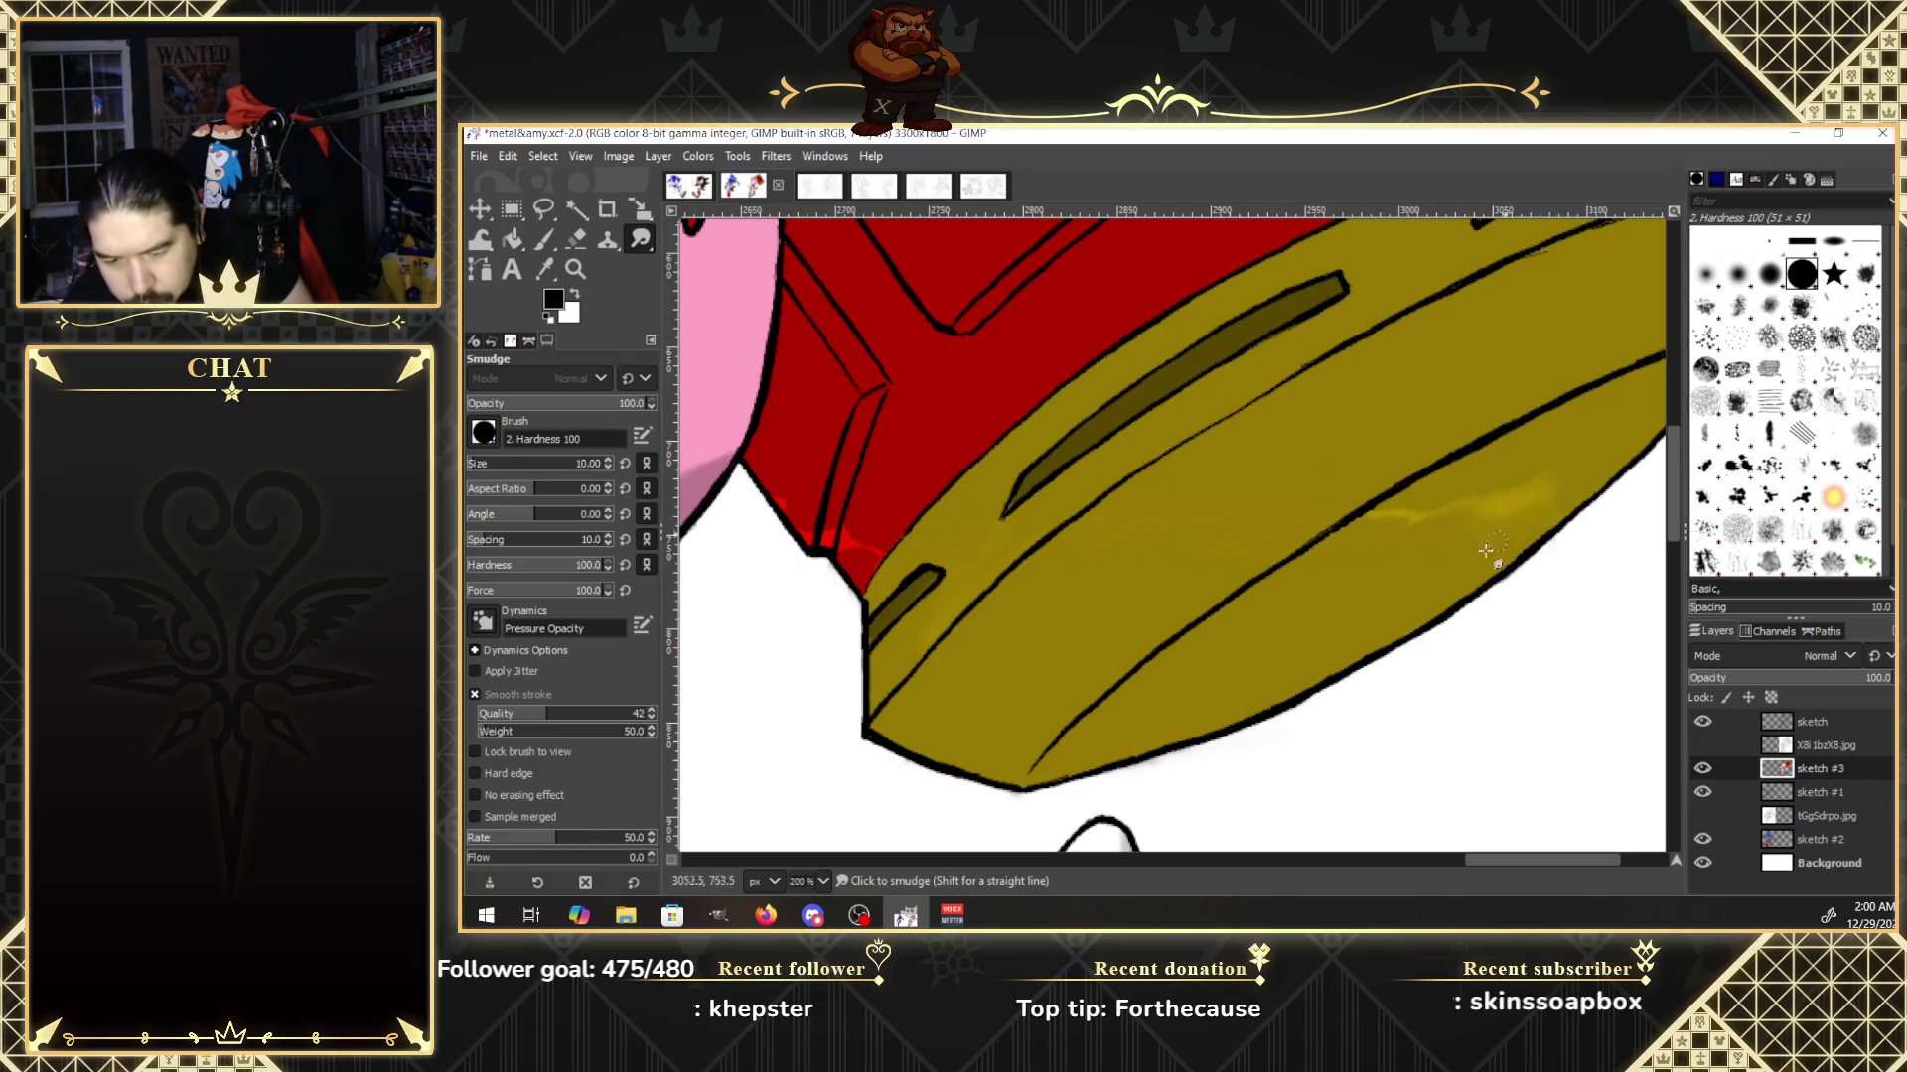
pyautogui.moveTo(1552, 472); pyautogui.dragTo(1401, 505)
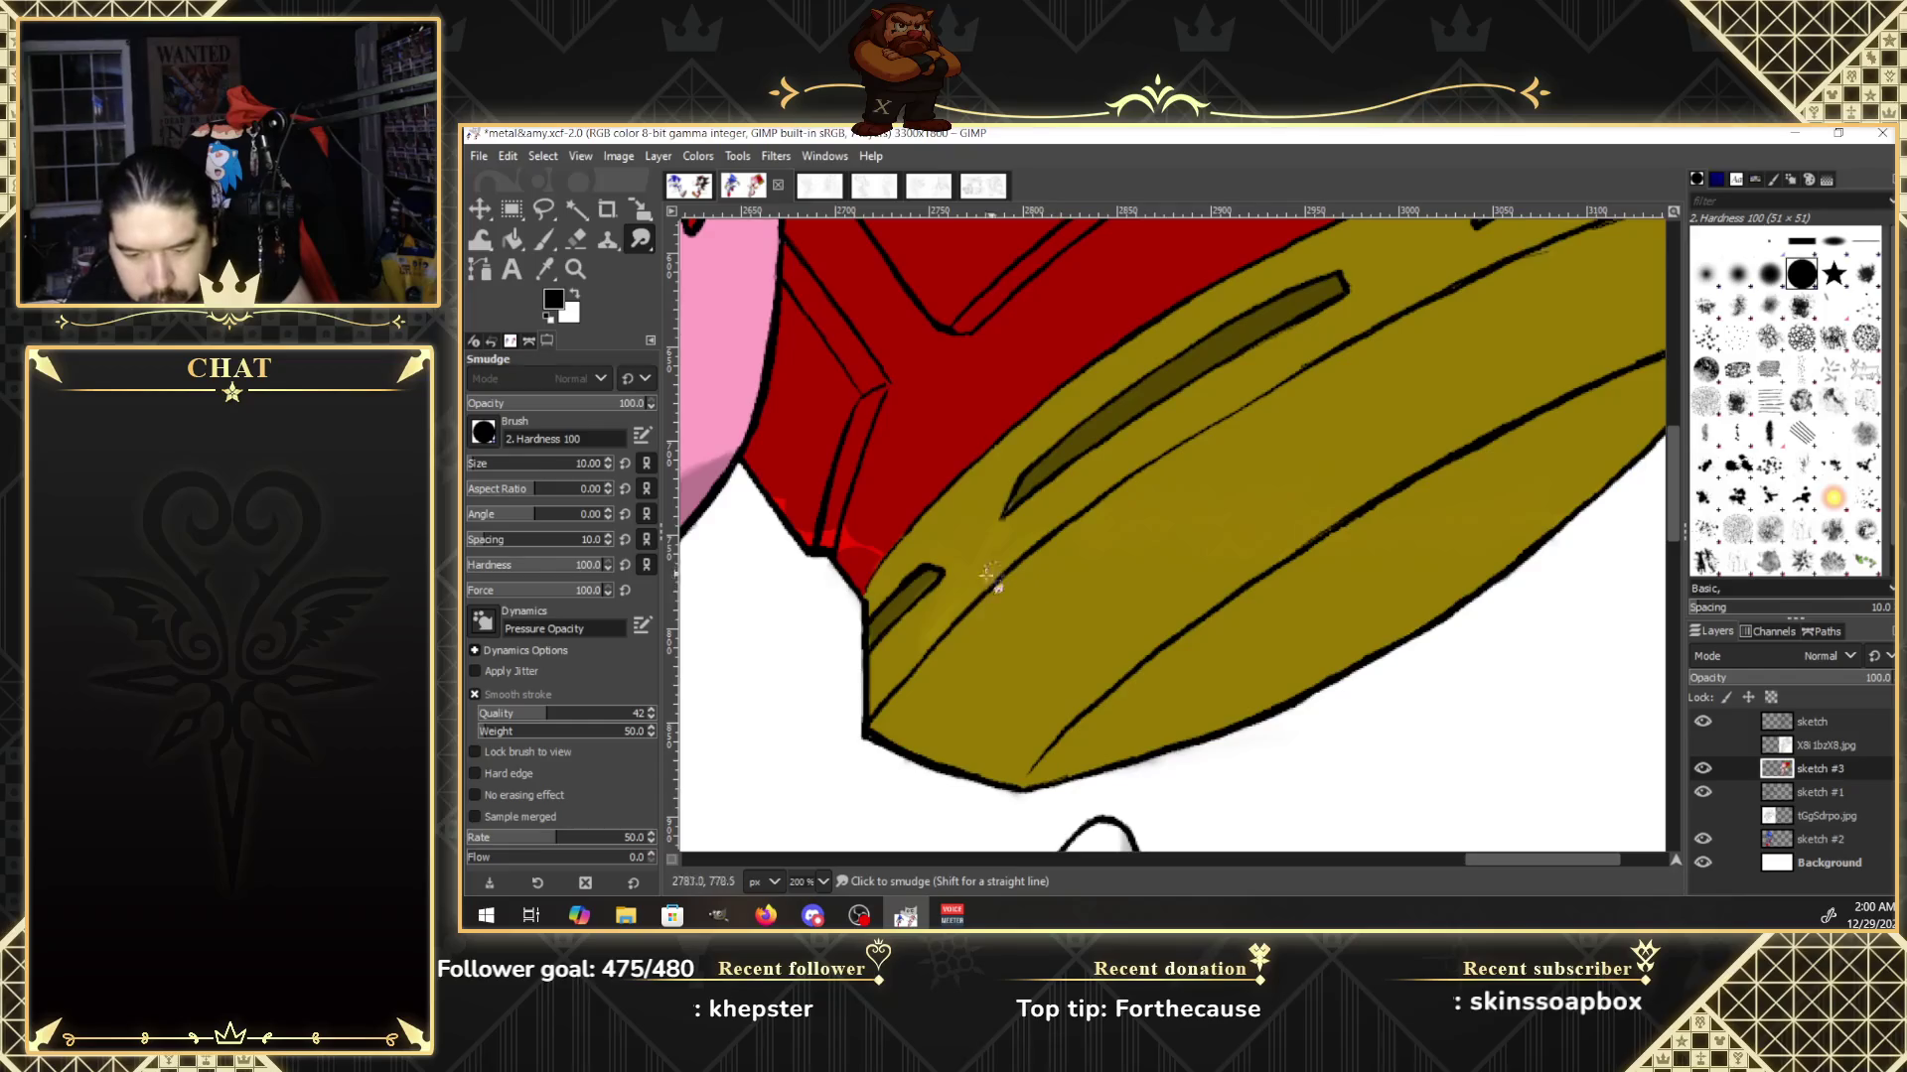
pyautogui.moveTo(1548, 860); pyautogui.dragTo(1503, 860)
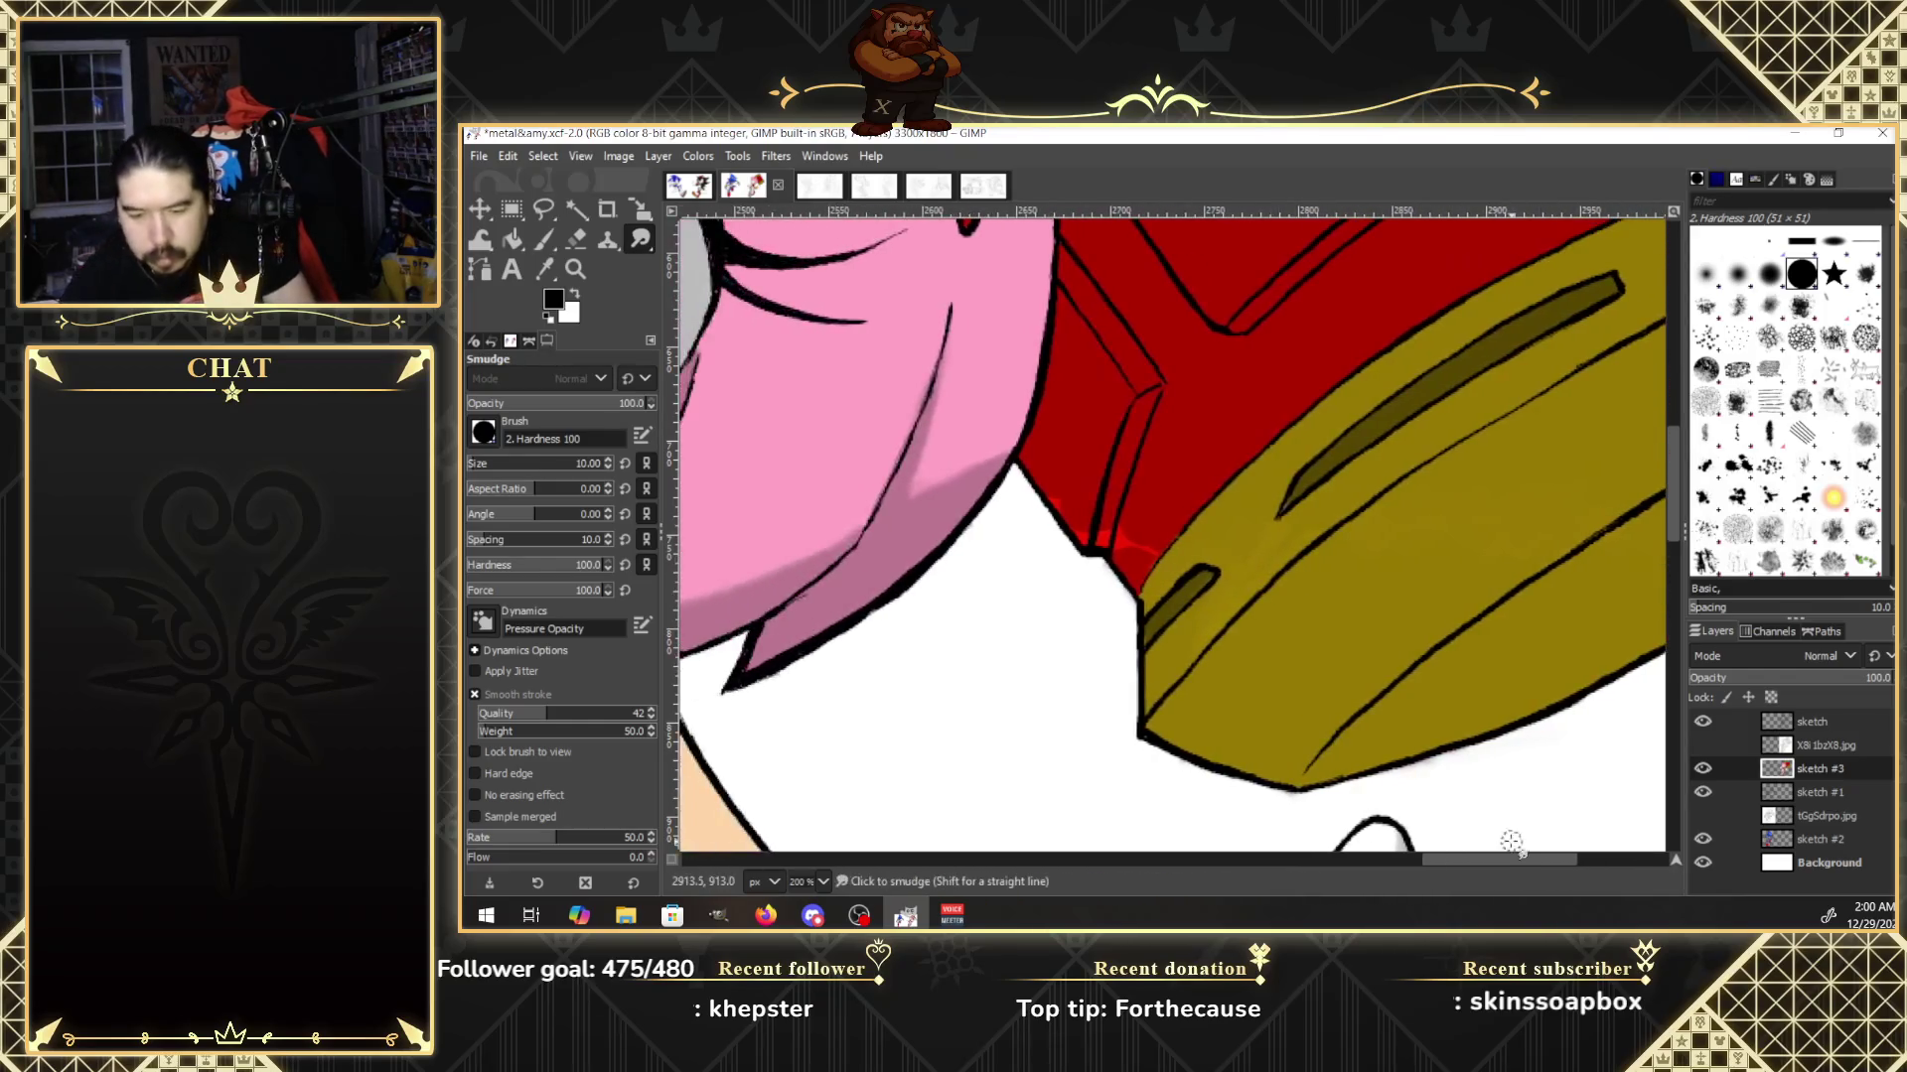
pyautogui.moveTo(1121, 533)
pyautogui.mouseDown()
pyautogui.moveTo(1155, 544)
pyautogui.moveTo(1077, 494)
pyautogui.moveTo(1061, 506)
pyautogui.mouseUp()
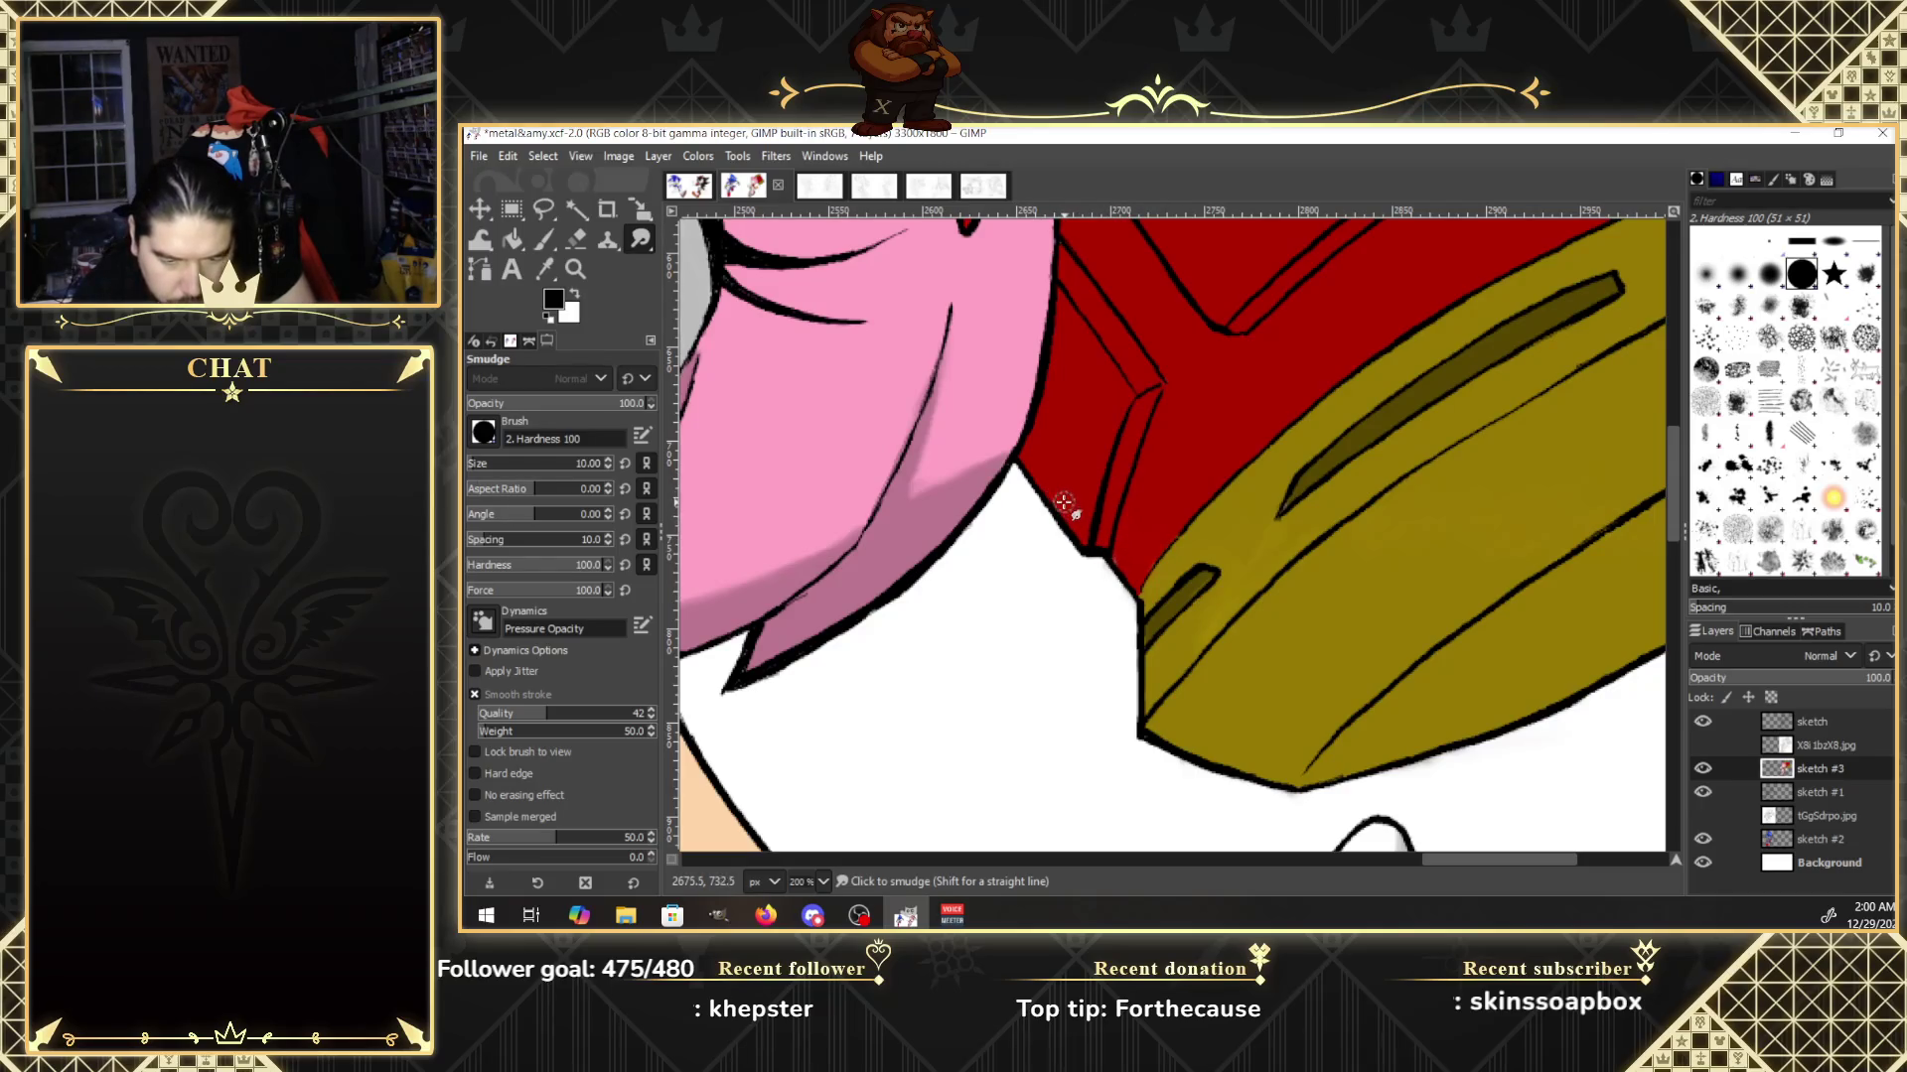
pyautogui.moveTo(1559, 858); pyautogui.dragTo(1629, 858)
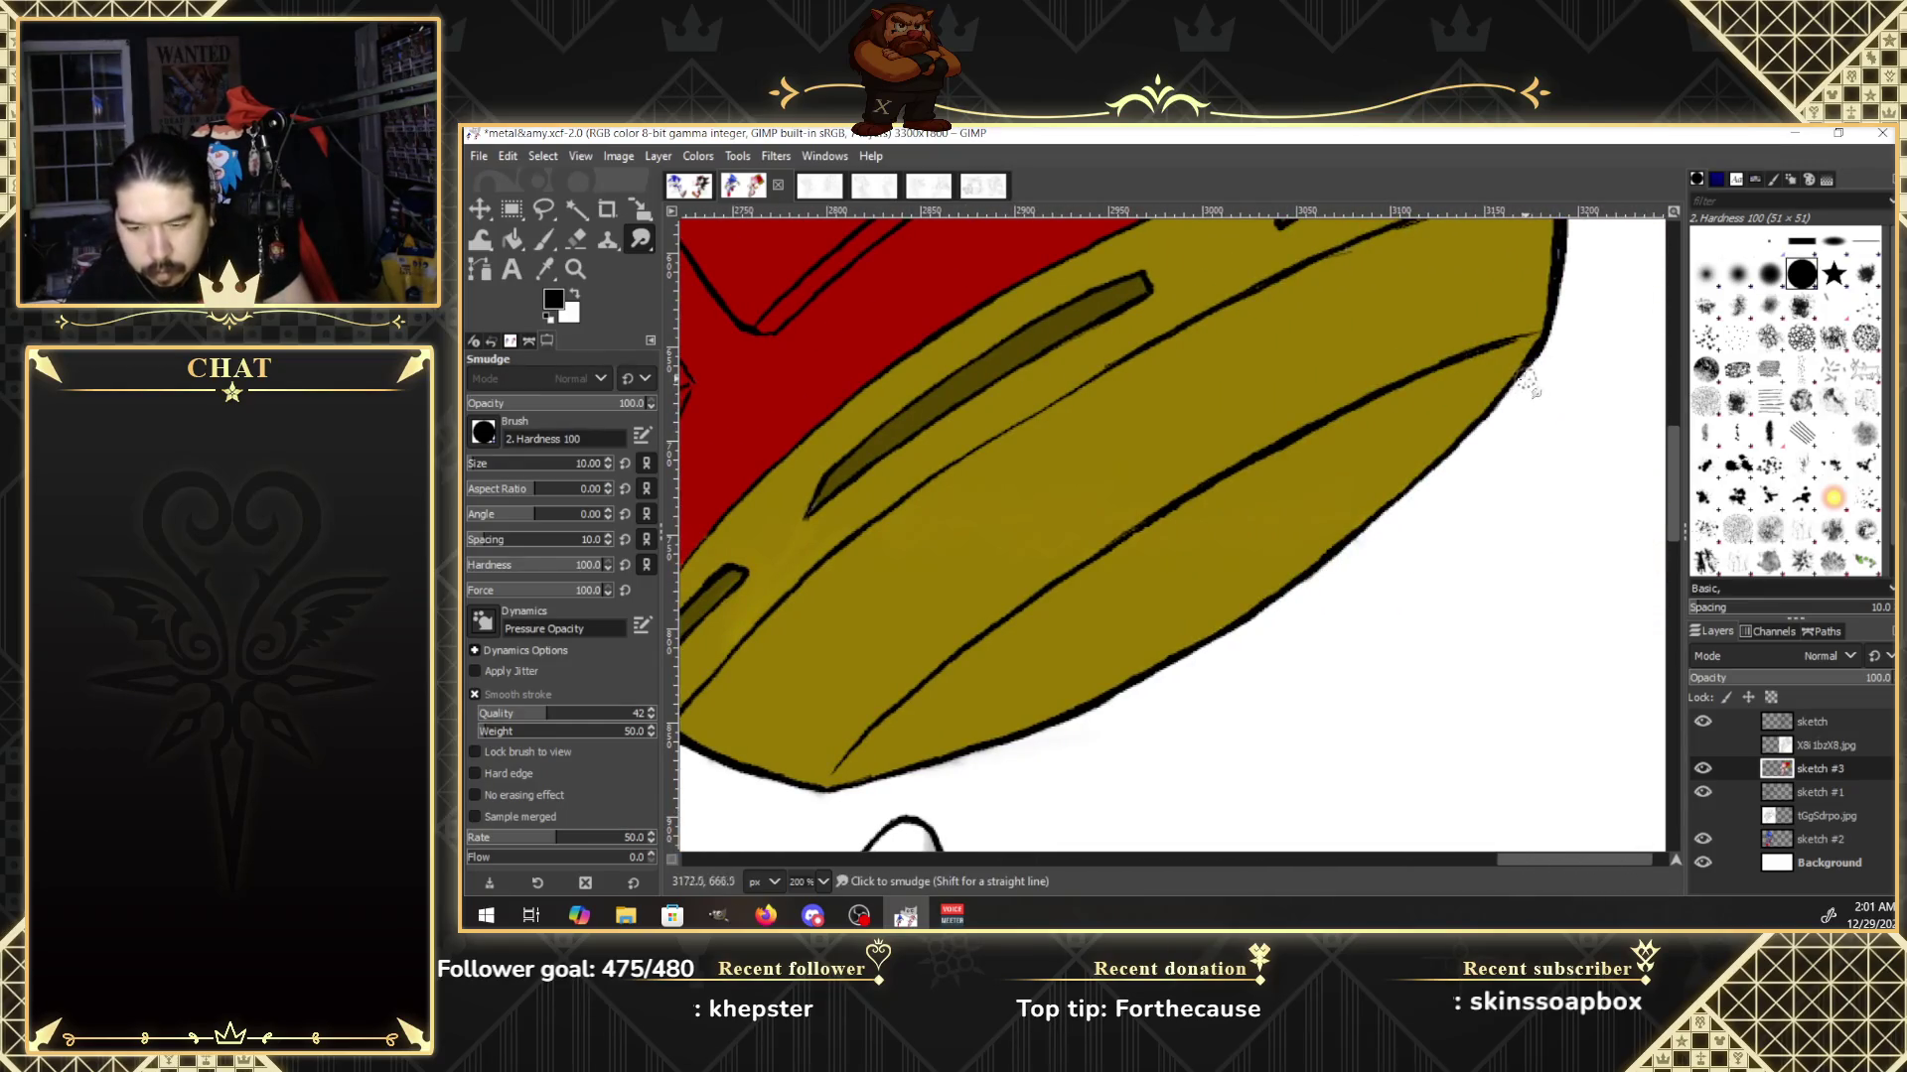
pyautogui.moveTo(1674, 515); pyautogui.dragTo(1673, 452)
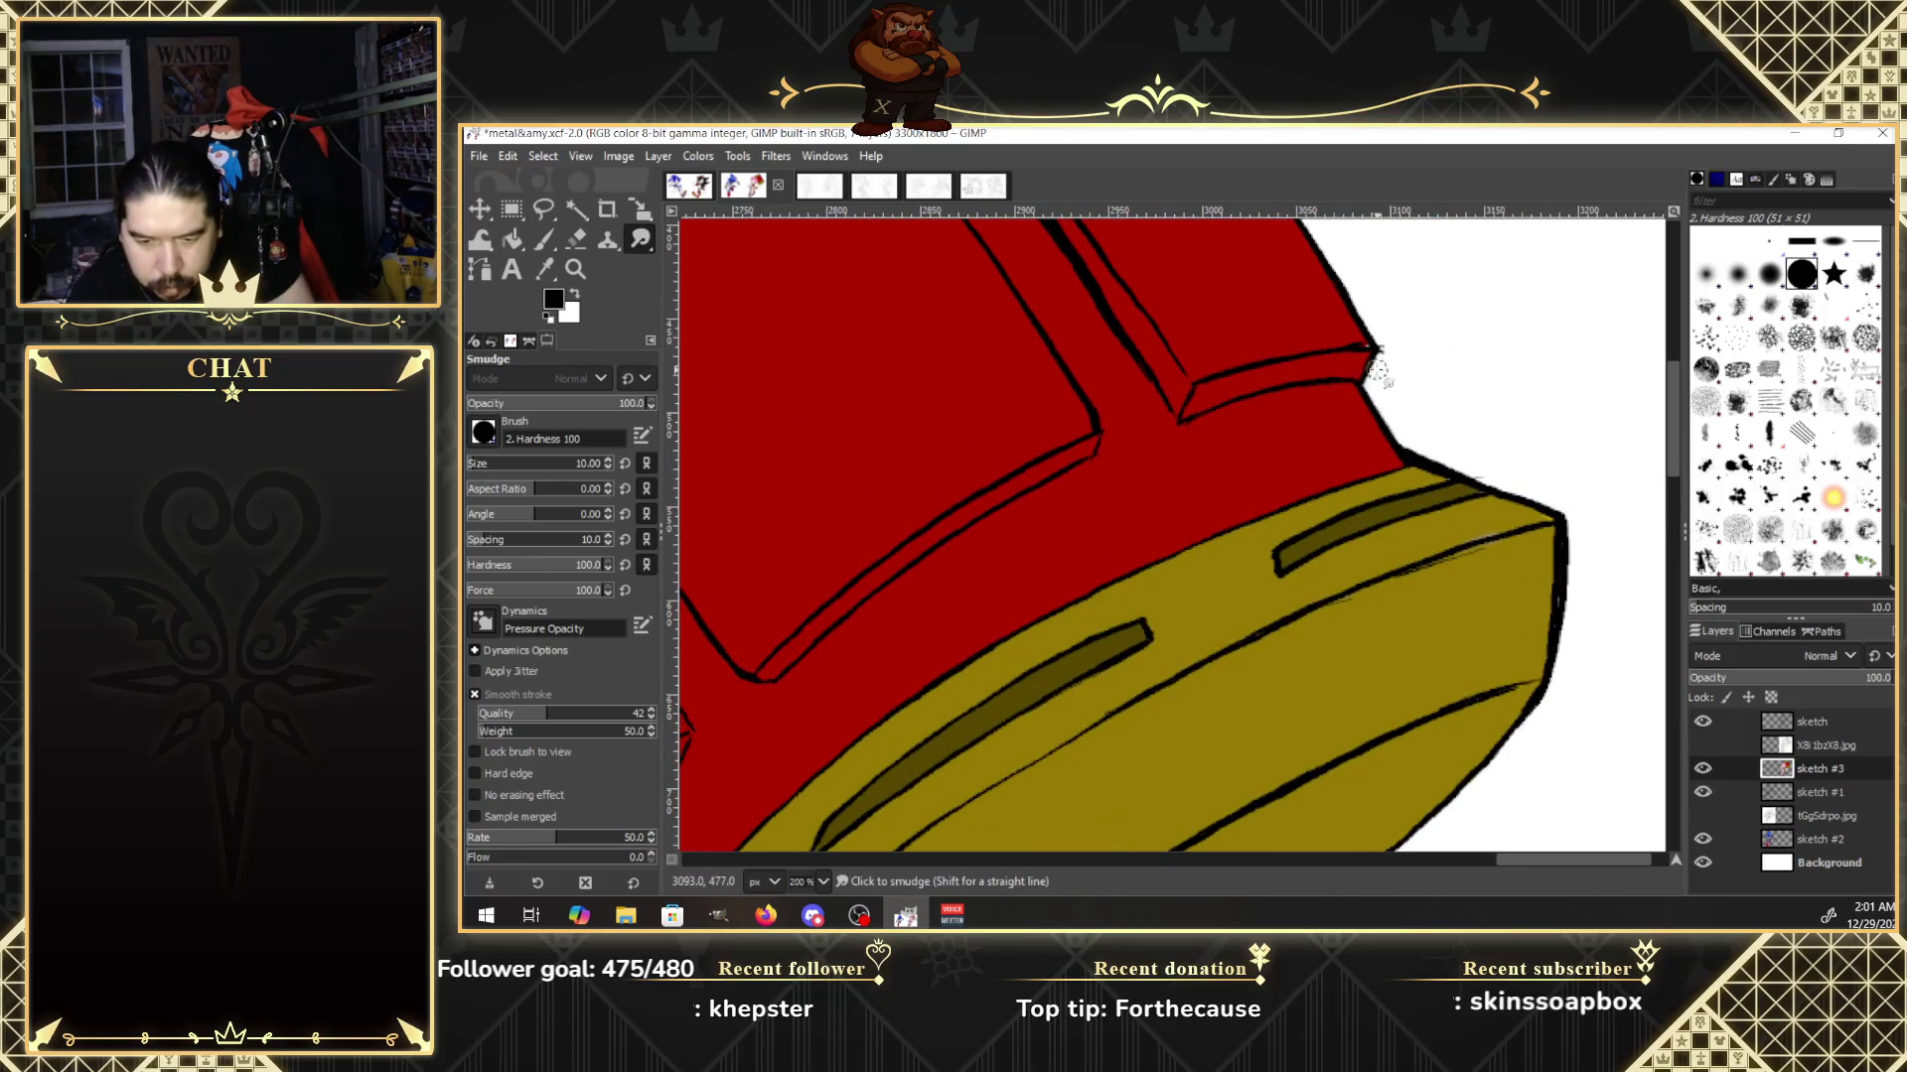
pyautogui.moveTo(1674, 435); pyautogui.dragTo(1644, 313)
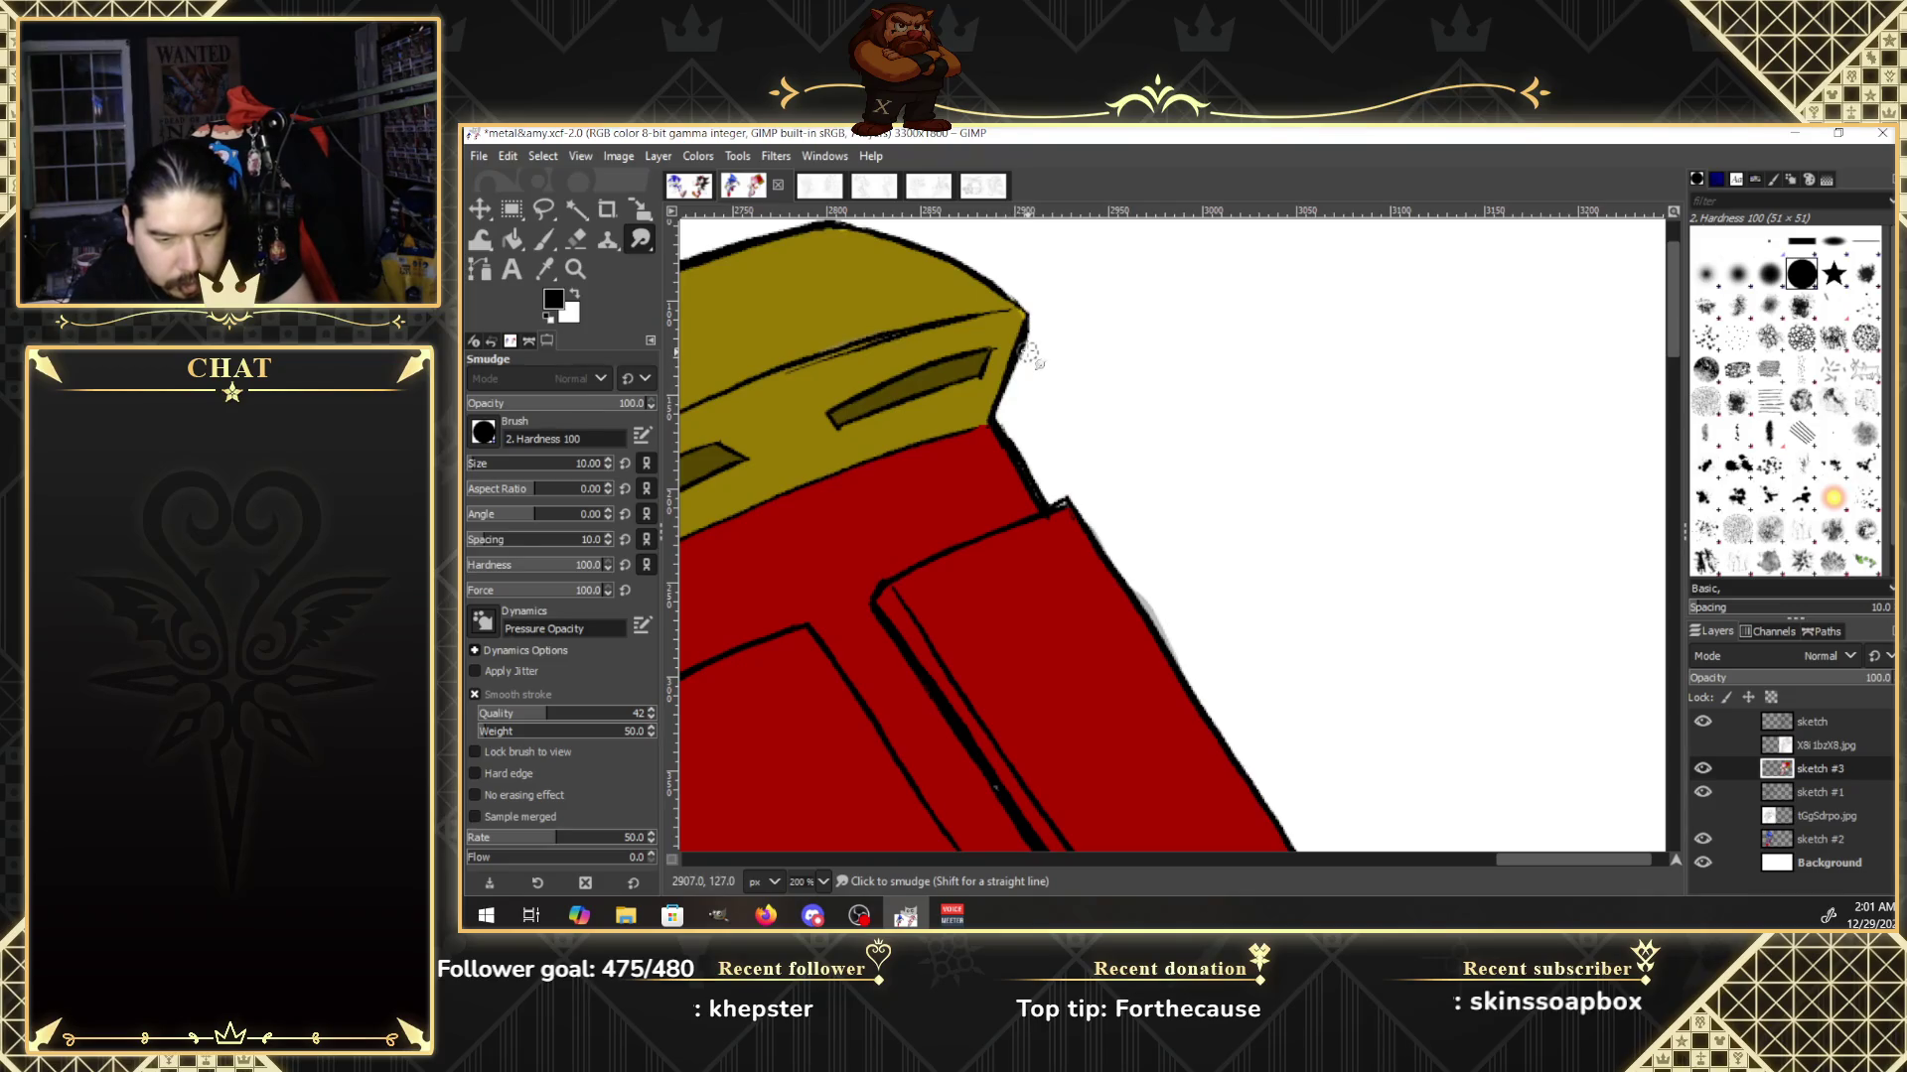
pyautogui.moveTo(1675, 347); pyautogui.dragTo(1674, 331)
pyautogui.moveTo(1565, 860); pyautogui.dragTo(1455, 861)
pyautogui.moveTo(1671, 313); pyautogui.dragTo(1666, 360)
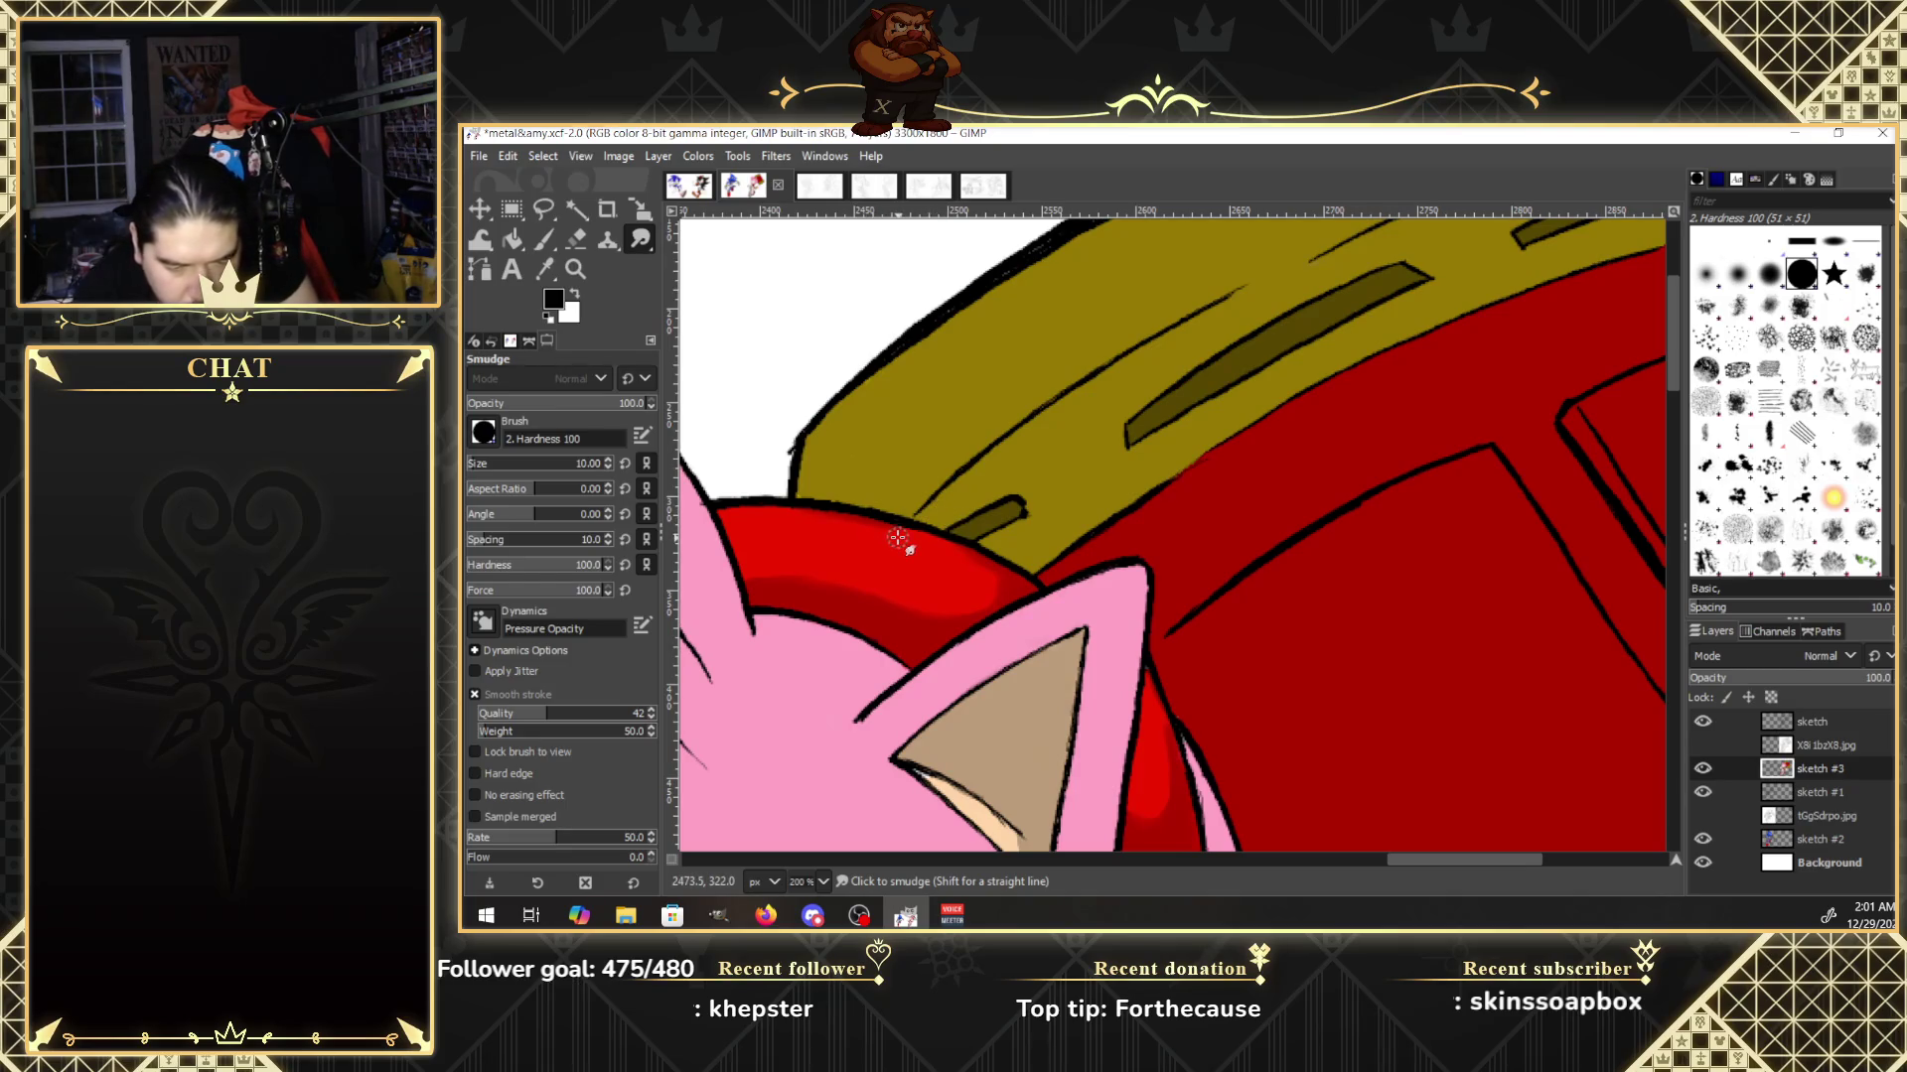
pyautogui.moveTo(1676, 347); pyautogui.dragTo(1676, 389)
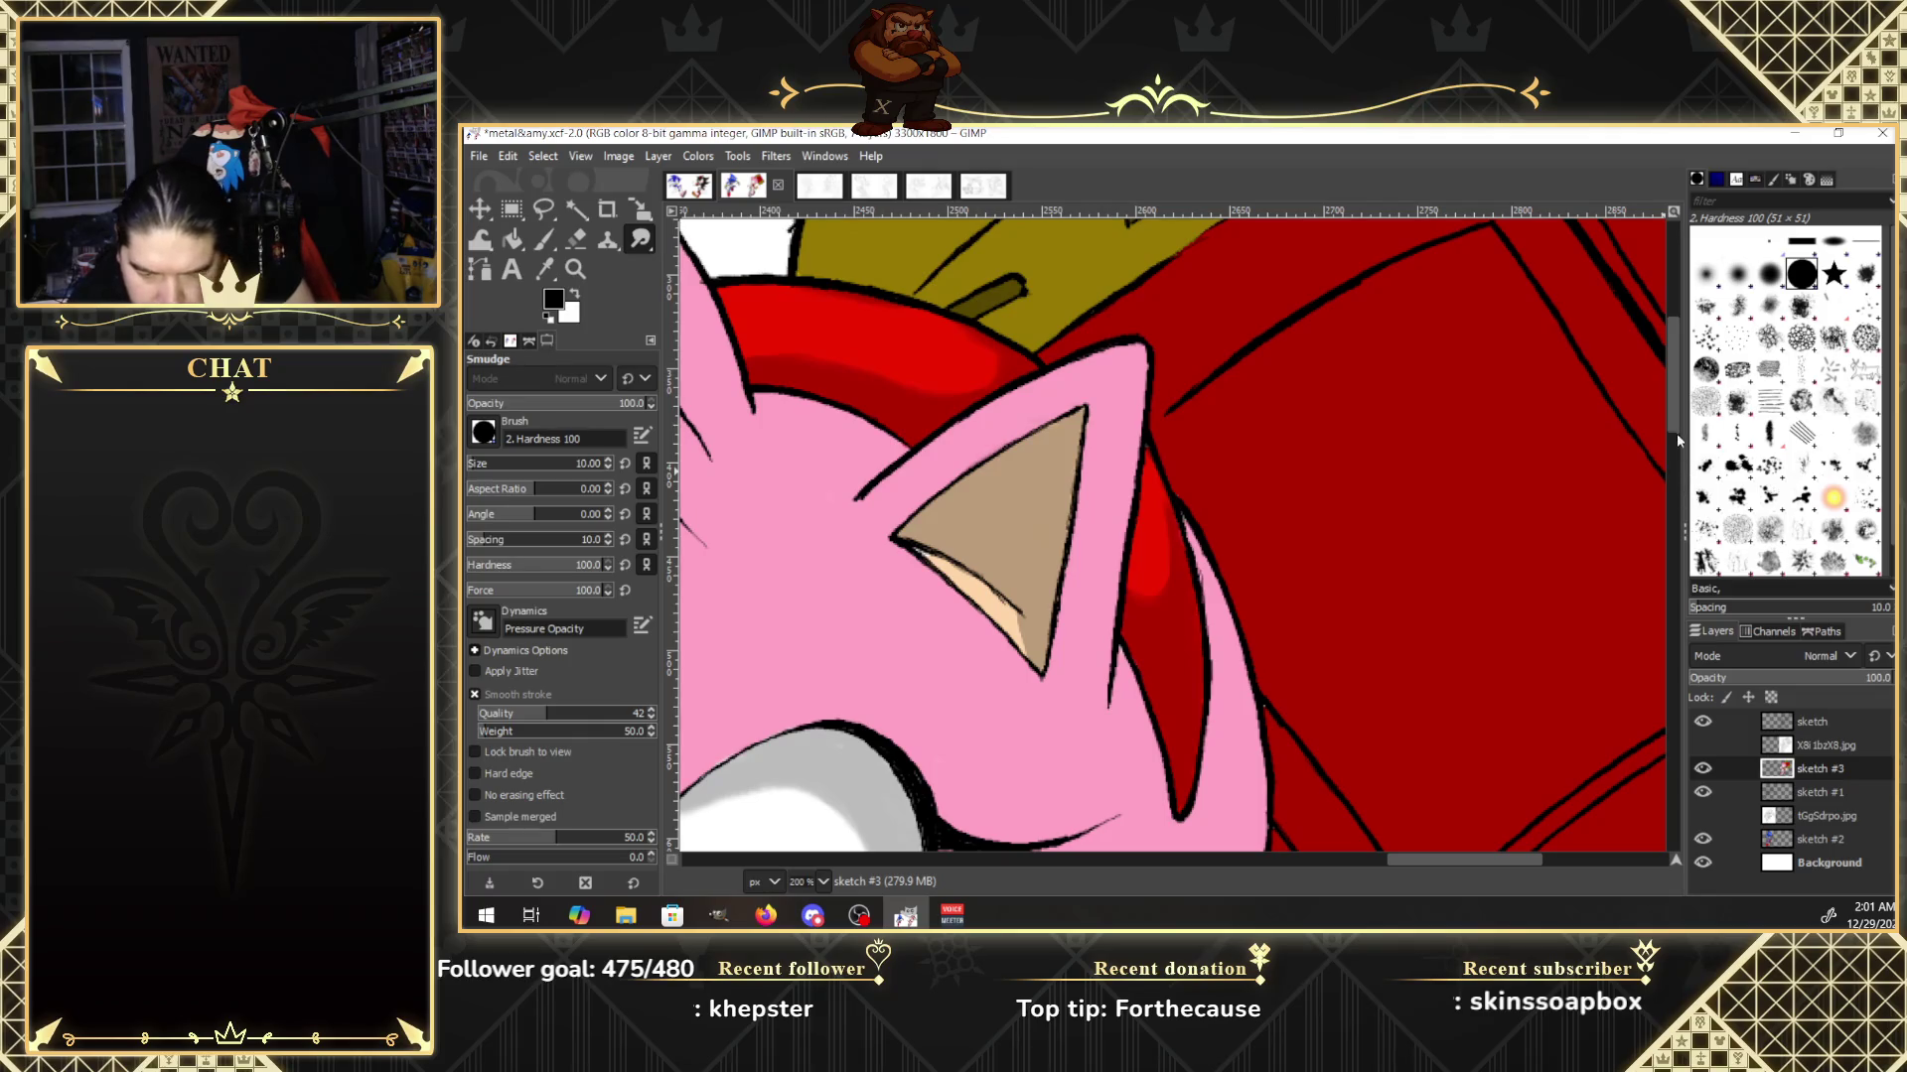
pyautogui.scroll(-5, 1674, 429)
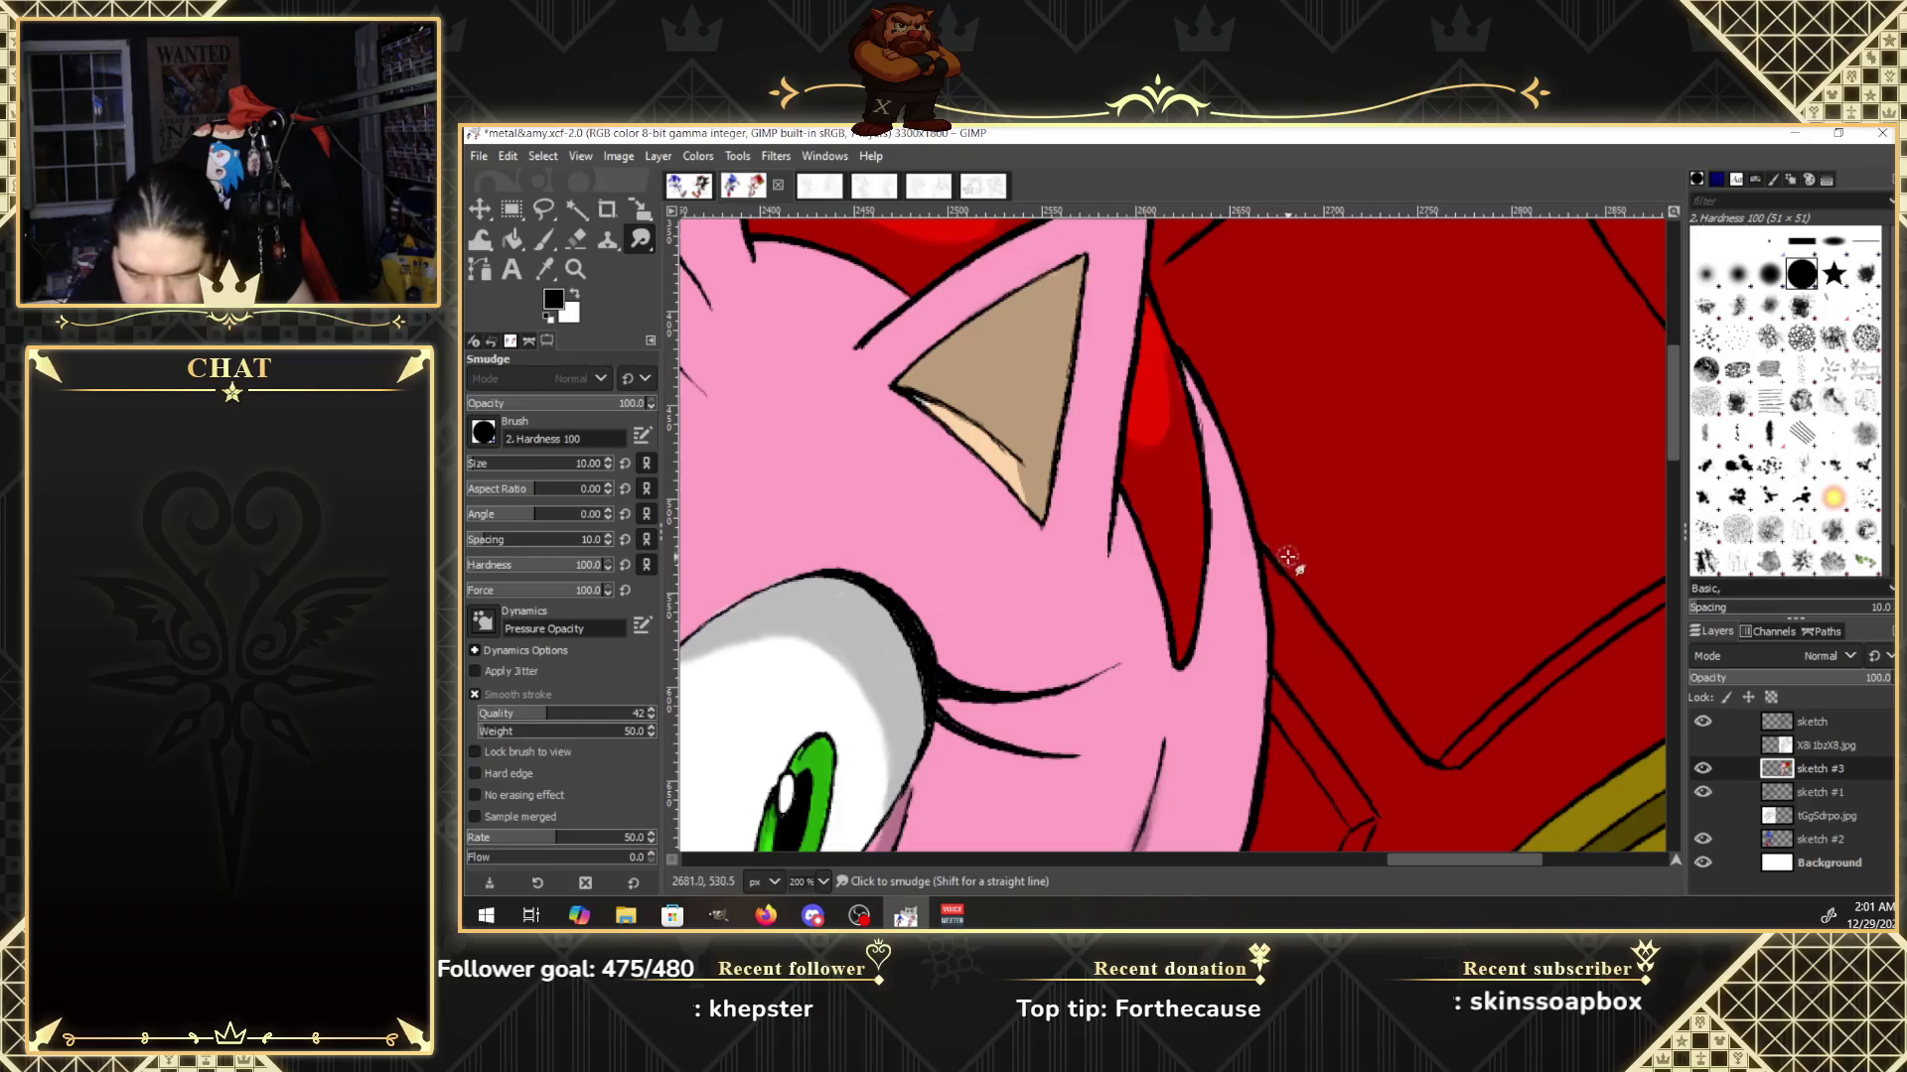
pyautogui.scroll(-3, 1676, 485)
pyautogui.scroll(-3, 1676, 499)
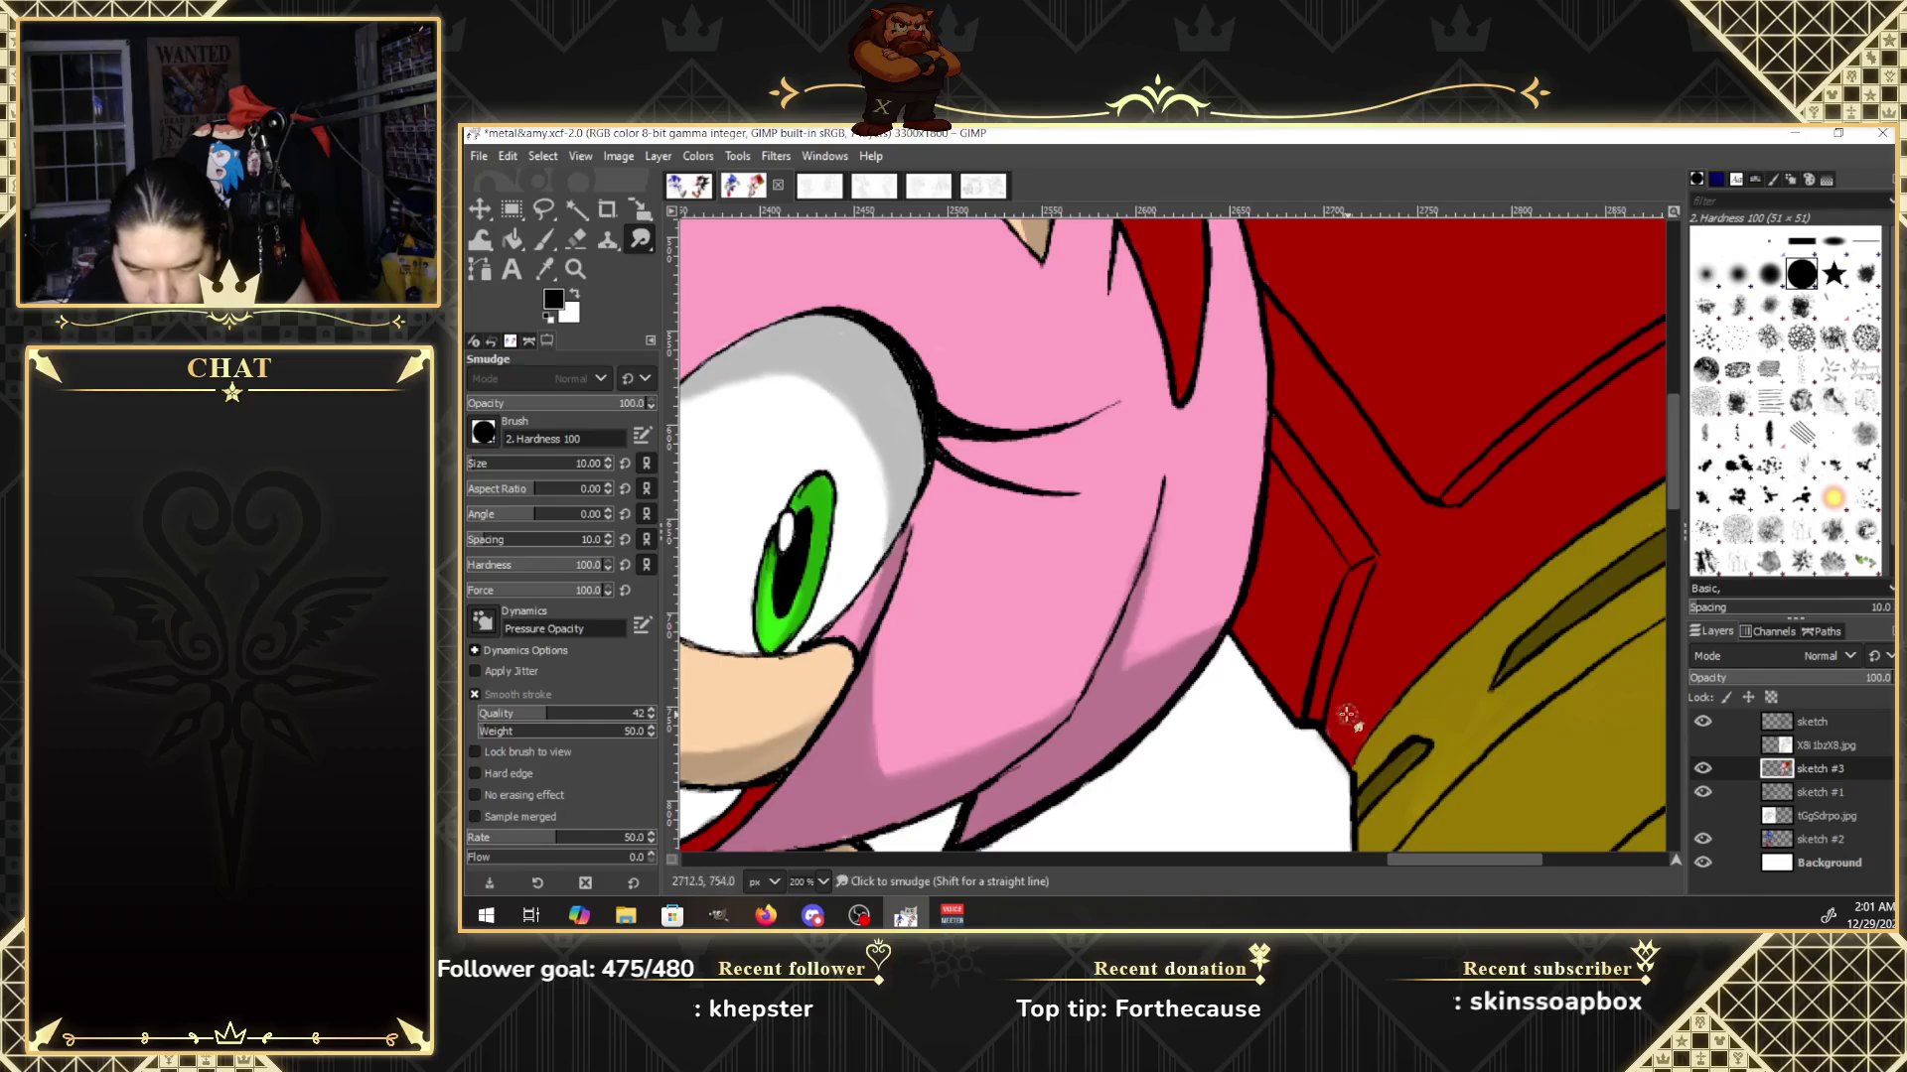
pyautogui.moveTo(1535, 861); pyautogui.dragTo(1622, 862)
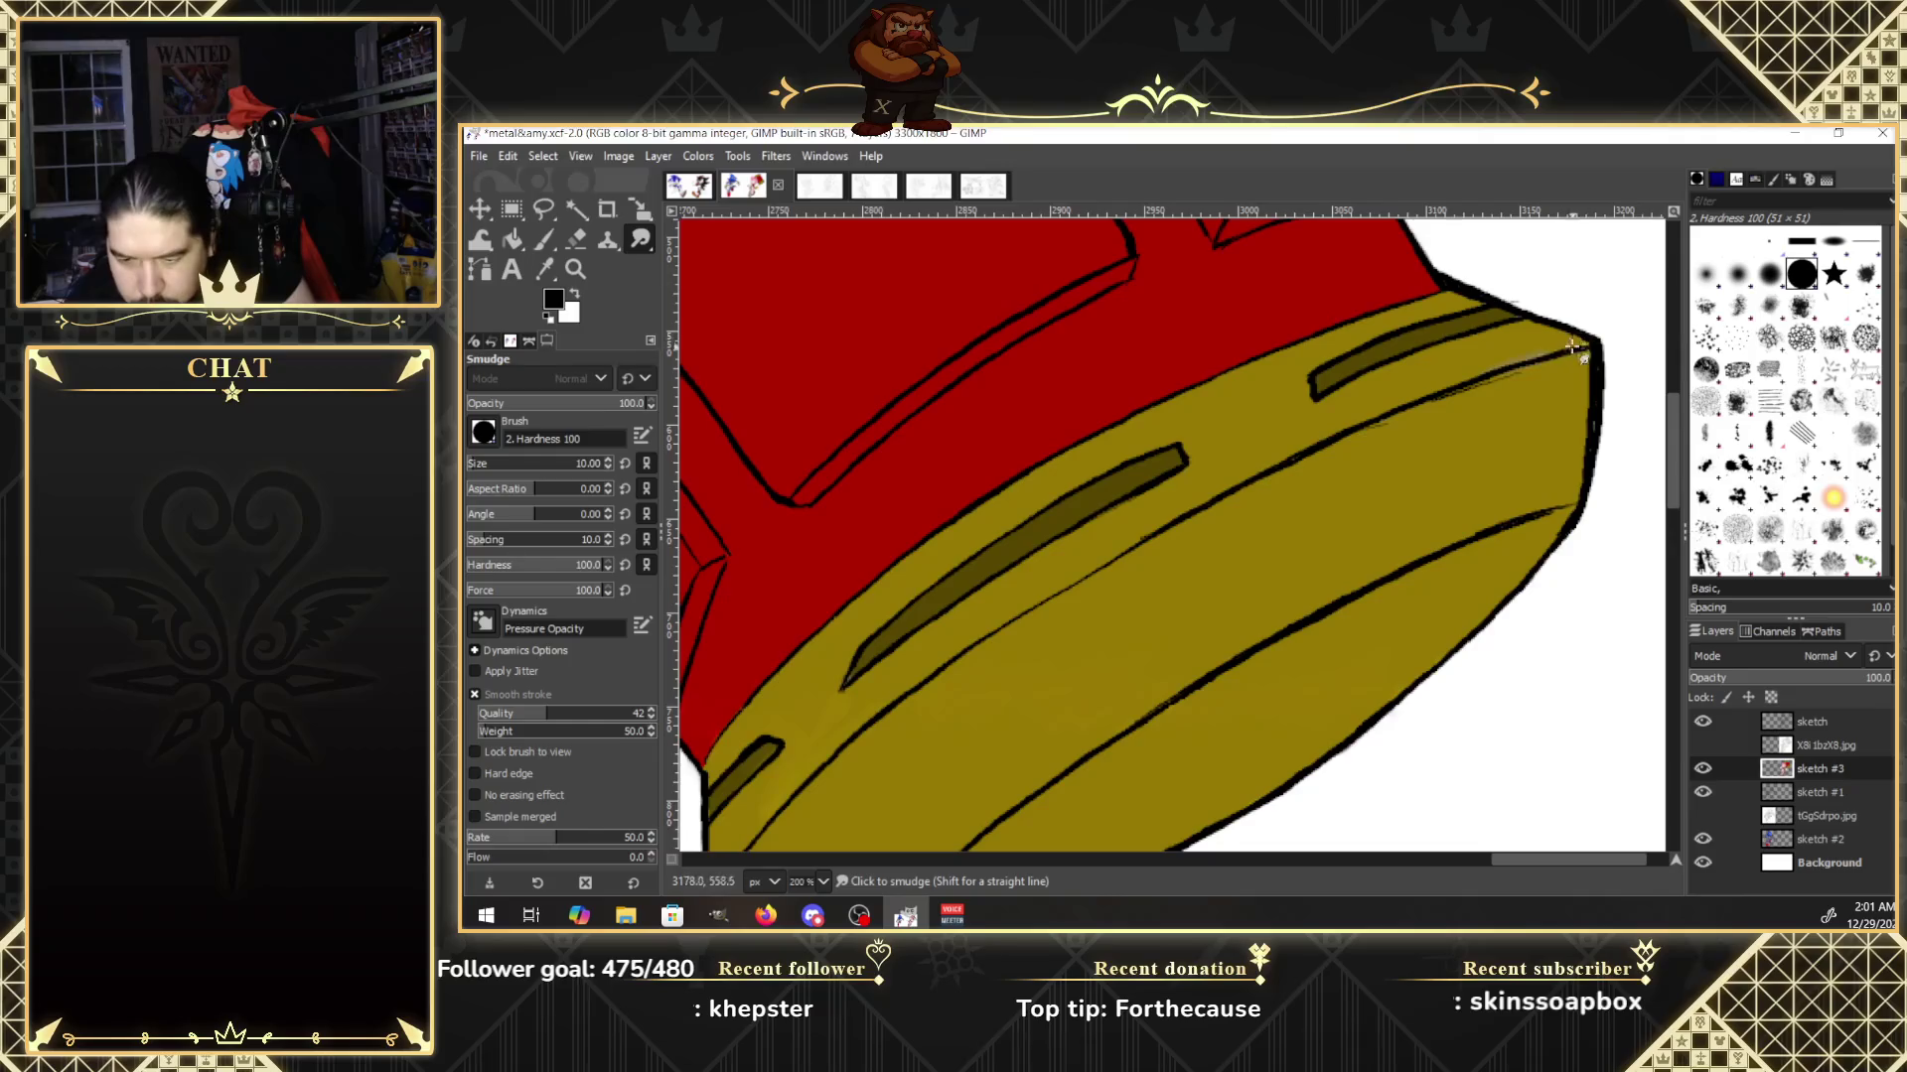
pyautogui.scroll(3, 1668, 395)
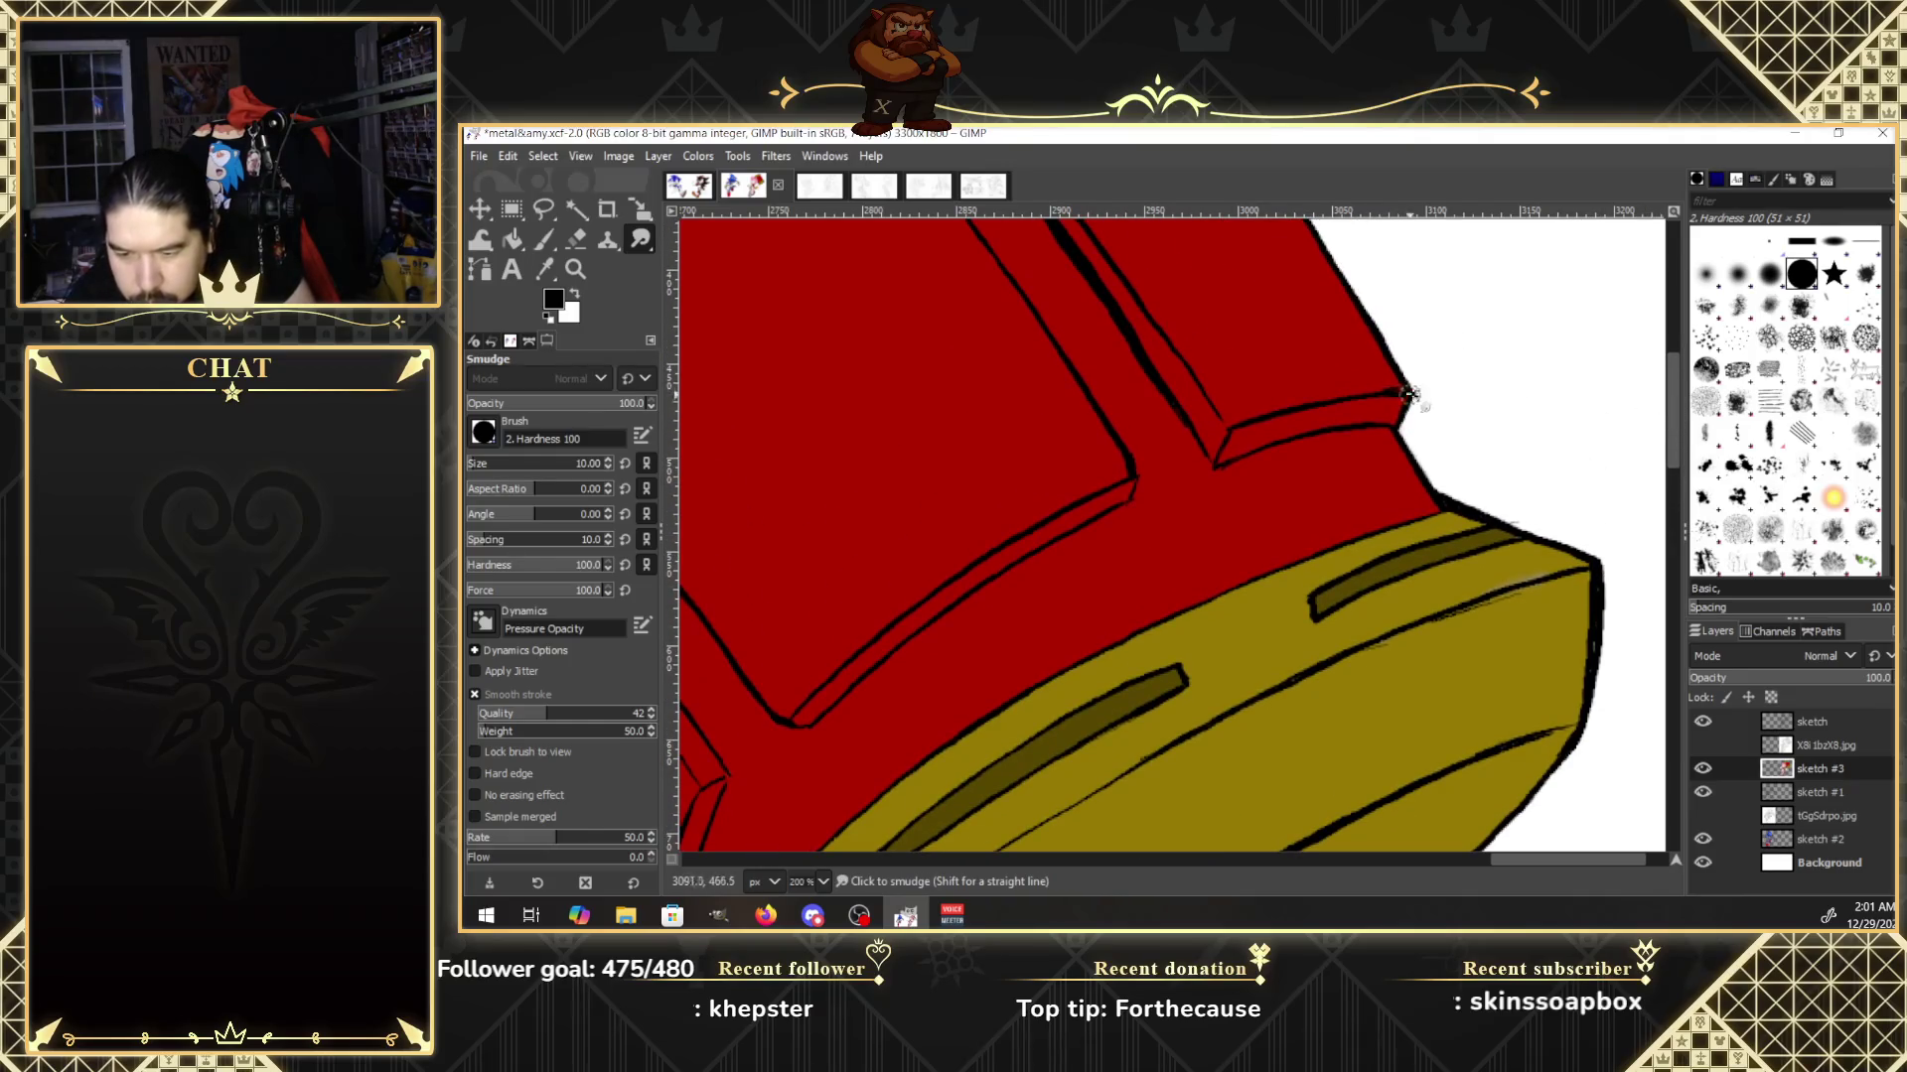
pyautogui.scroll(5, 1673, 427)
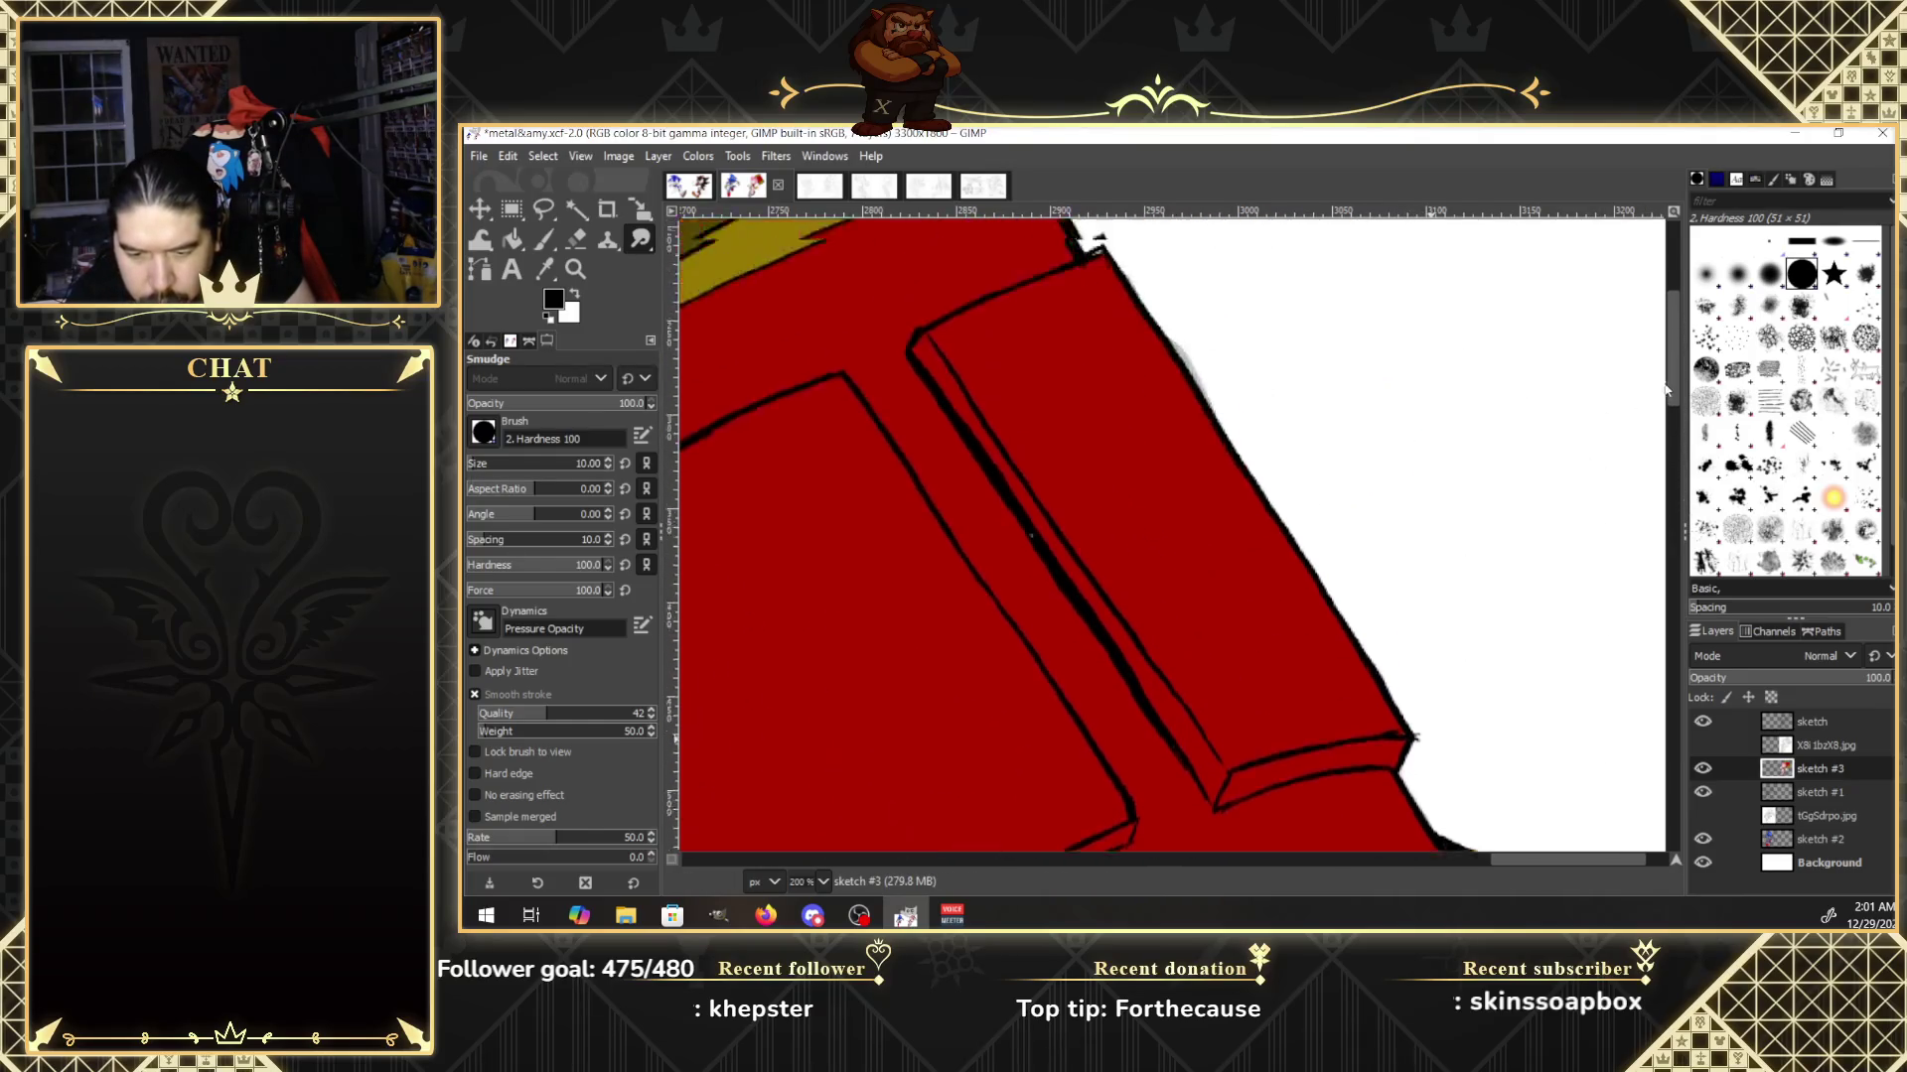
pyautogui.scroll(3, 1664, 359)
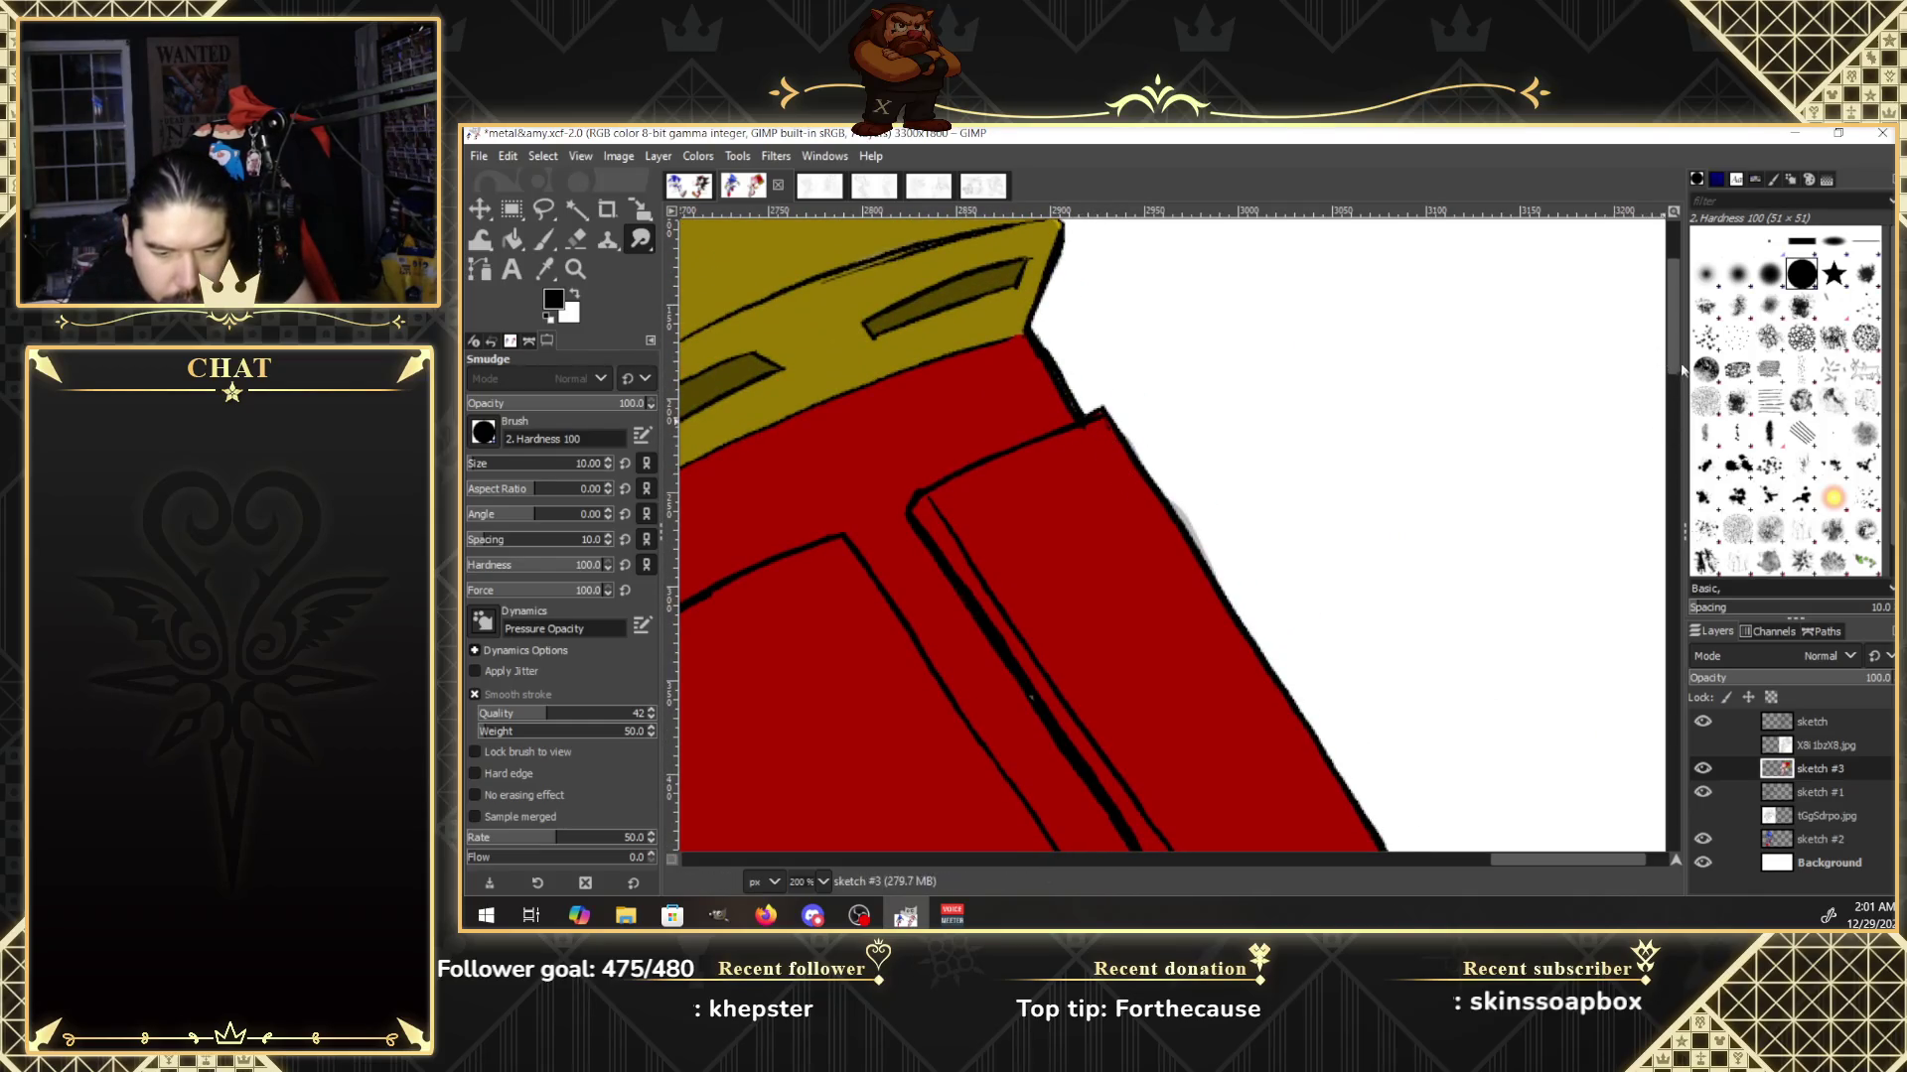
pyautogui.scroll(2, 1676, 364)
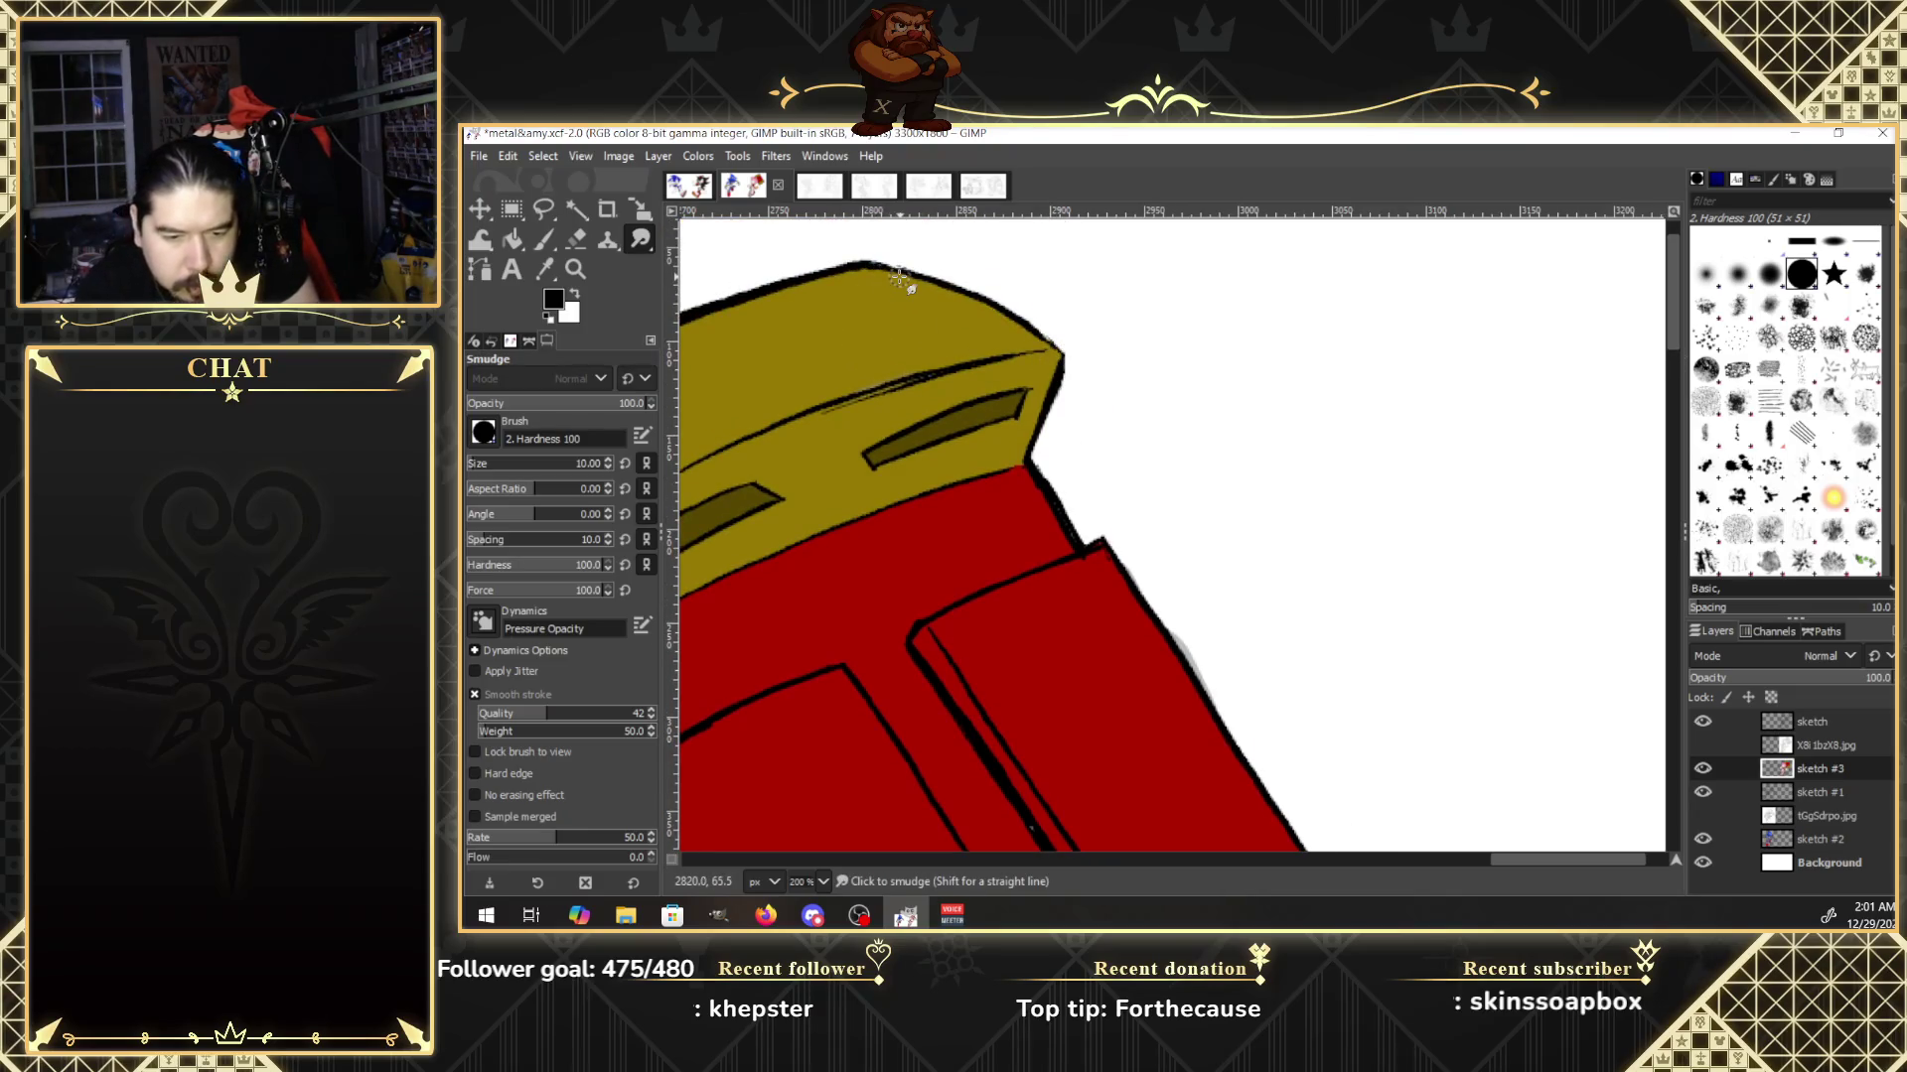
pyautogui.click(575, 269)
# Zoom out from 200% to 100% and beyond around the hammer.
pyautogui.click(522, 429)
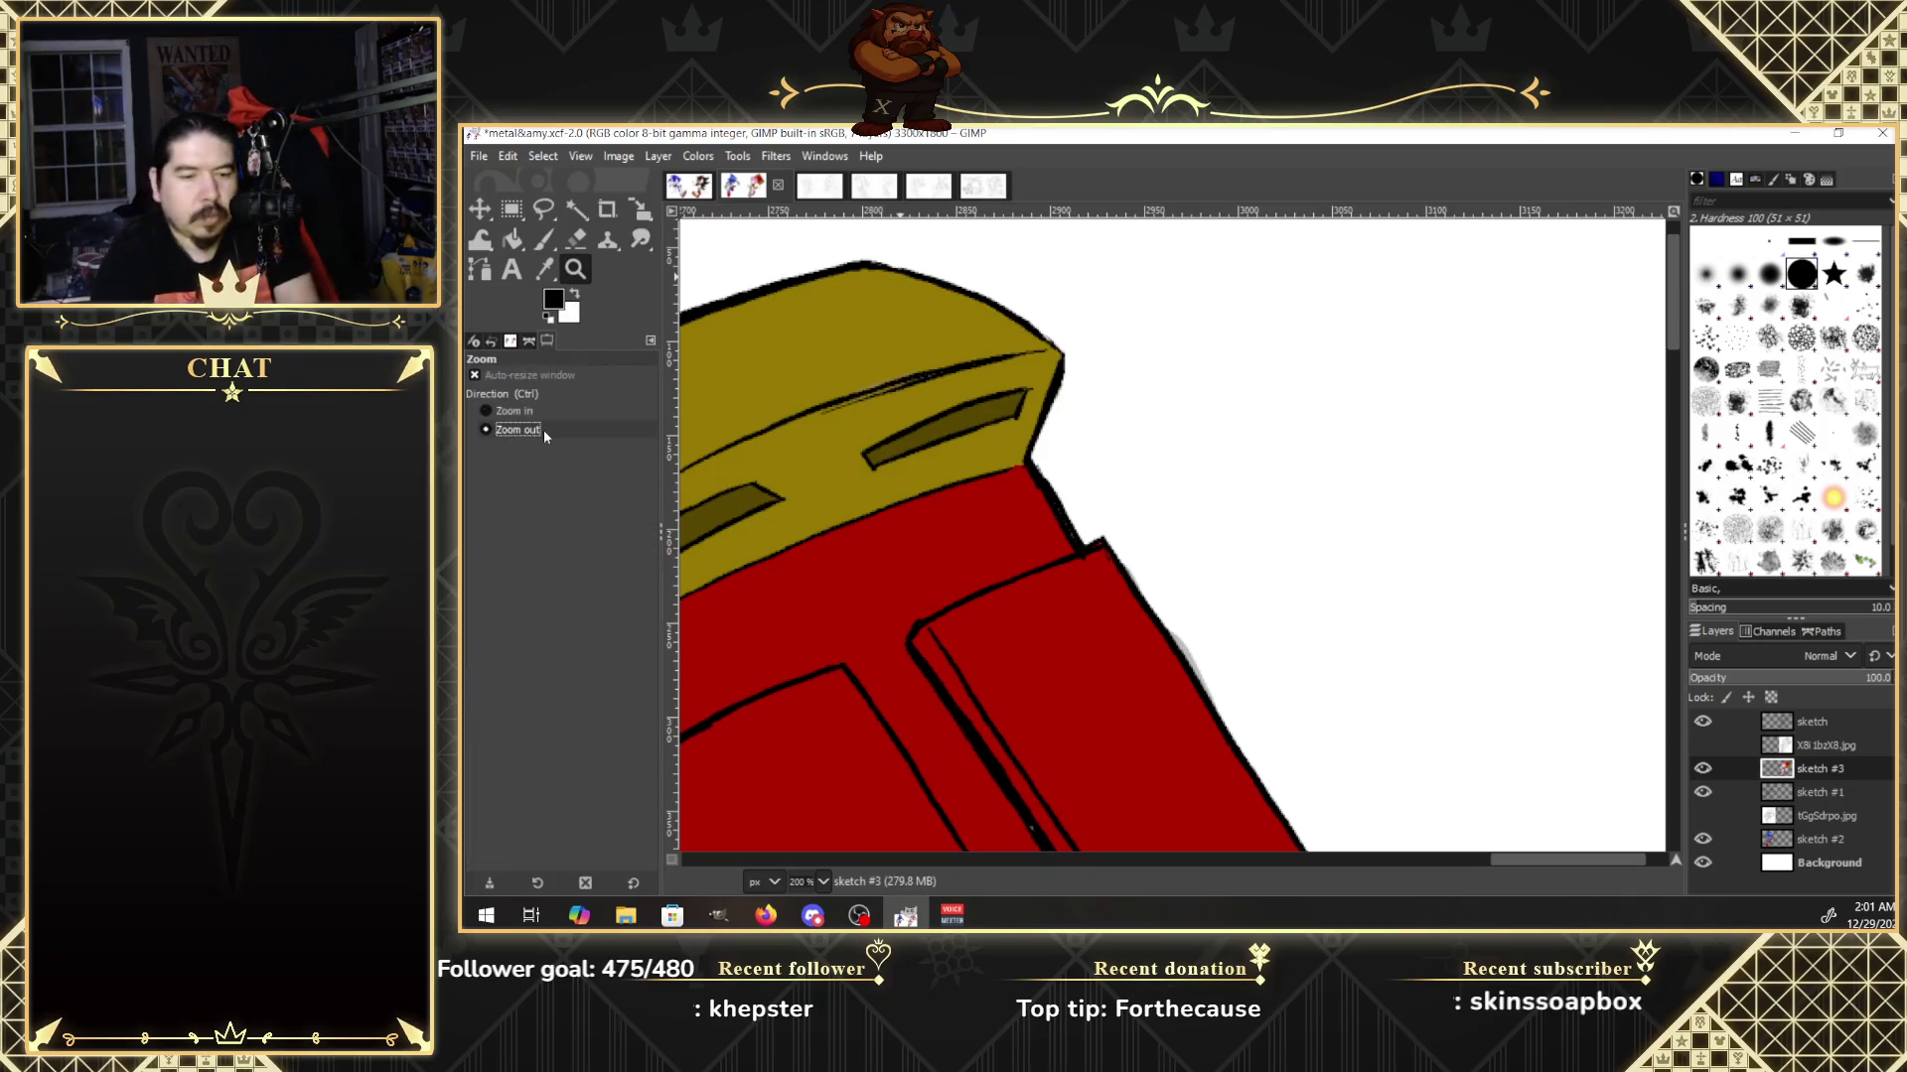
pyautogui.click(1009, 733)
pyautogui.click(1009, 758)
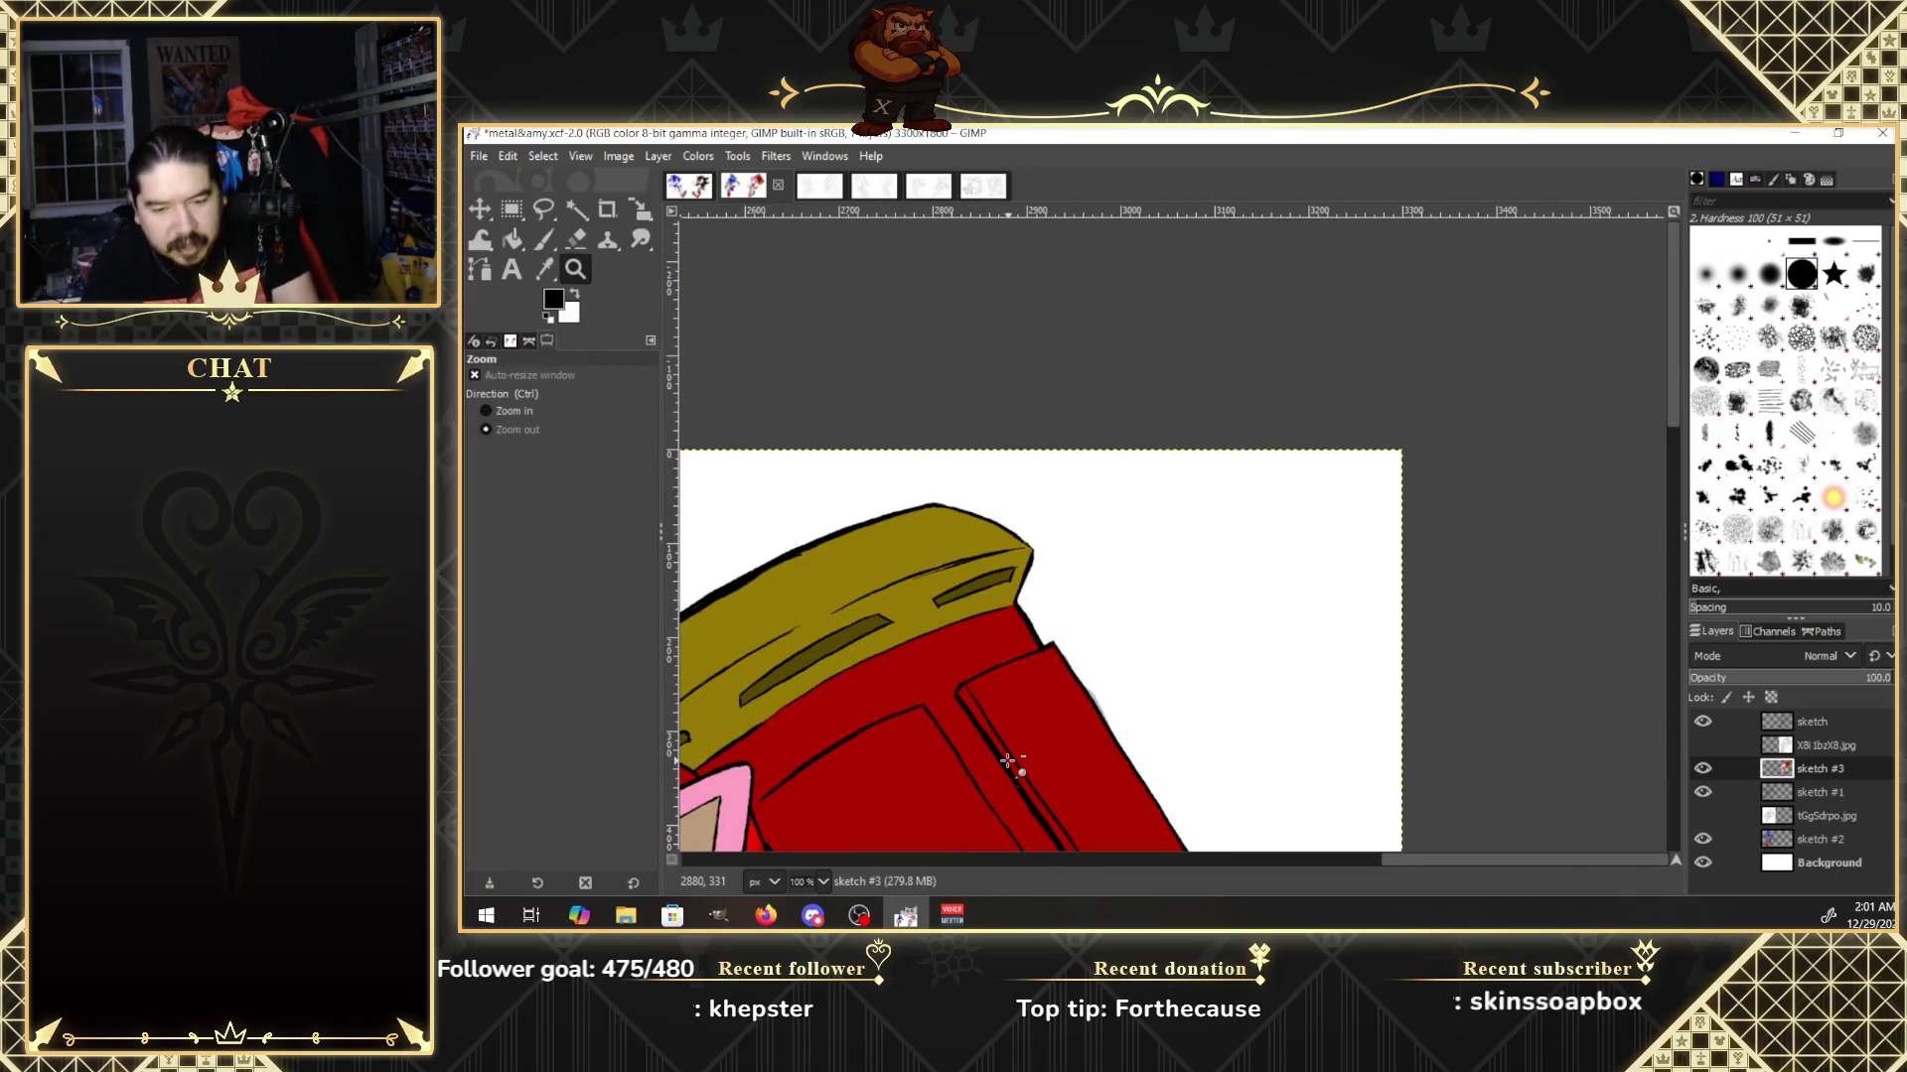
pyautogui.scroll(-3, 1009, 761)
pyautogui.scroll(-2, 1009, 760)
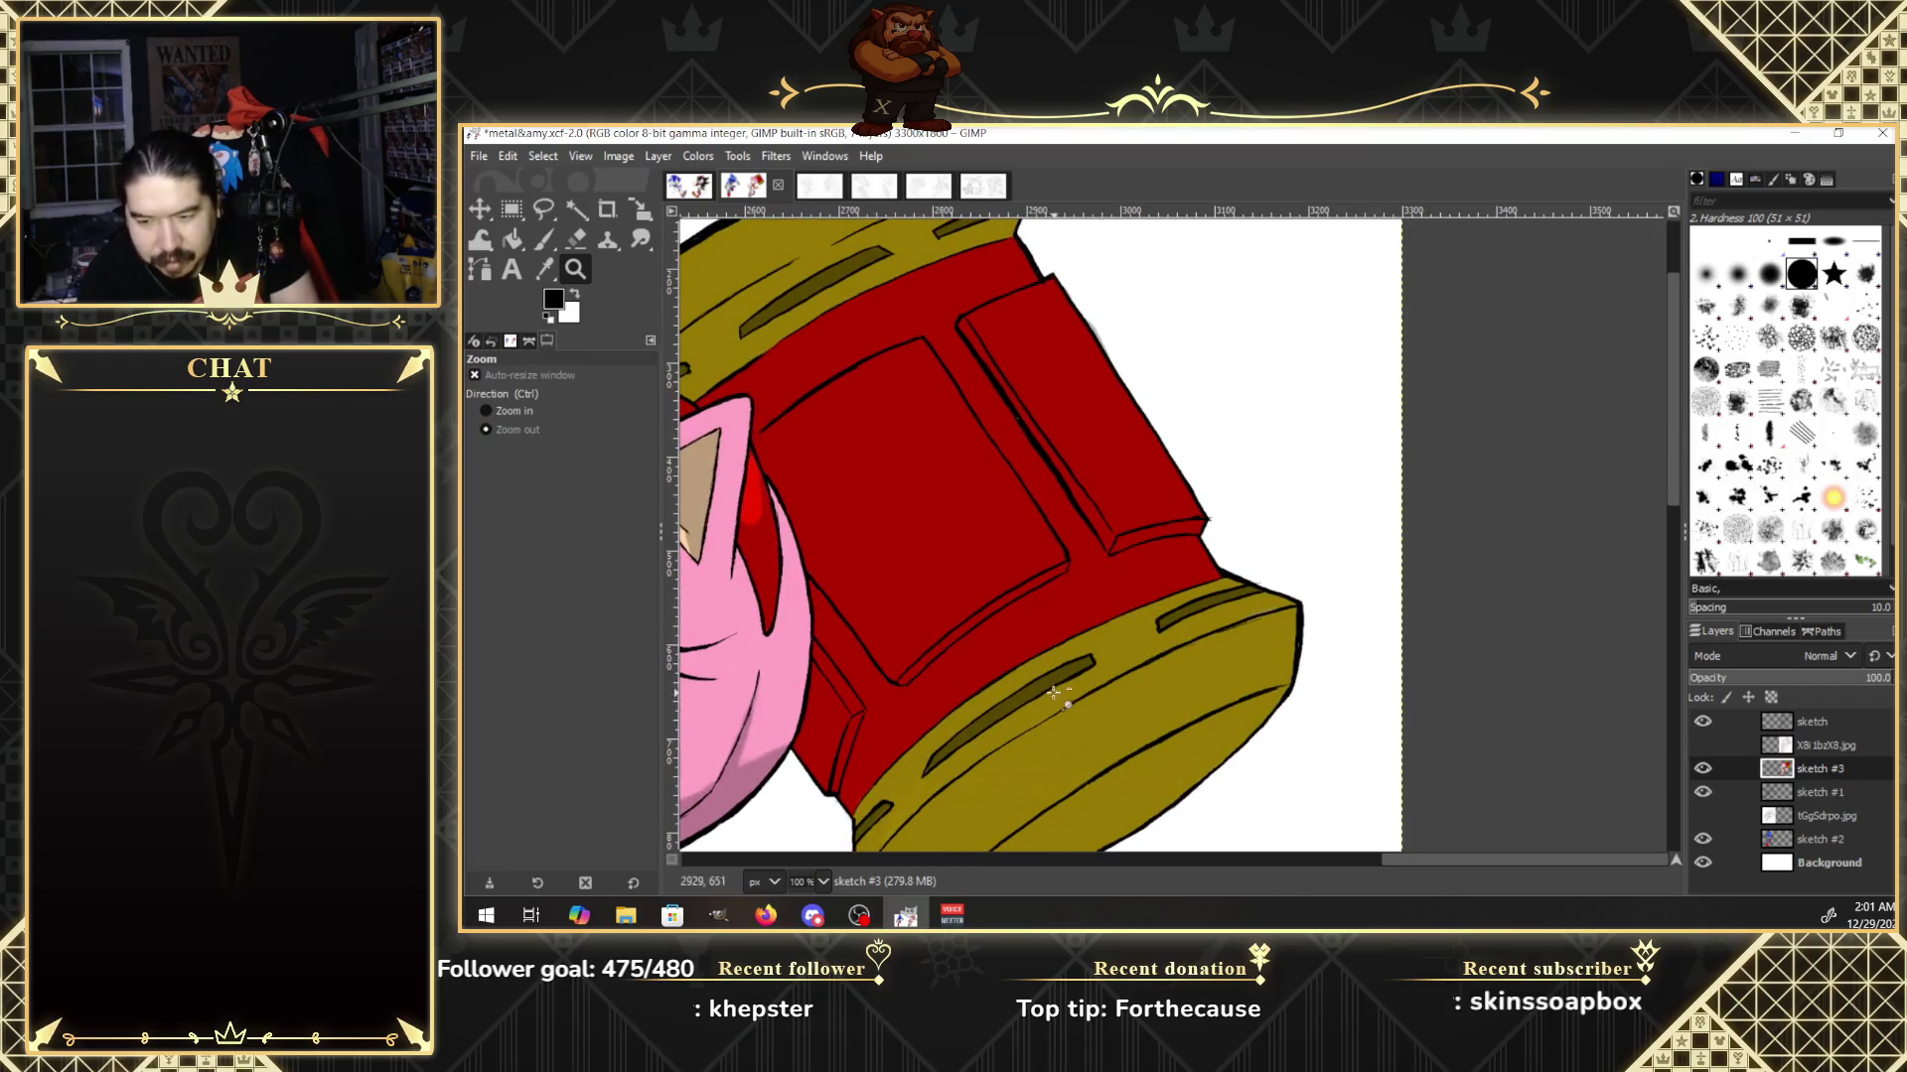
pyautogui.click(1054, 694)
# Zoom out to 33.3% with both characters in view, and hide the white Background layer.
pyautogui.moveTo(1301, 860); pyautogui.dragTo(1146, 860)
pyautogui.click(1316, 732)
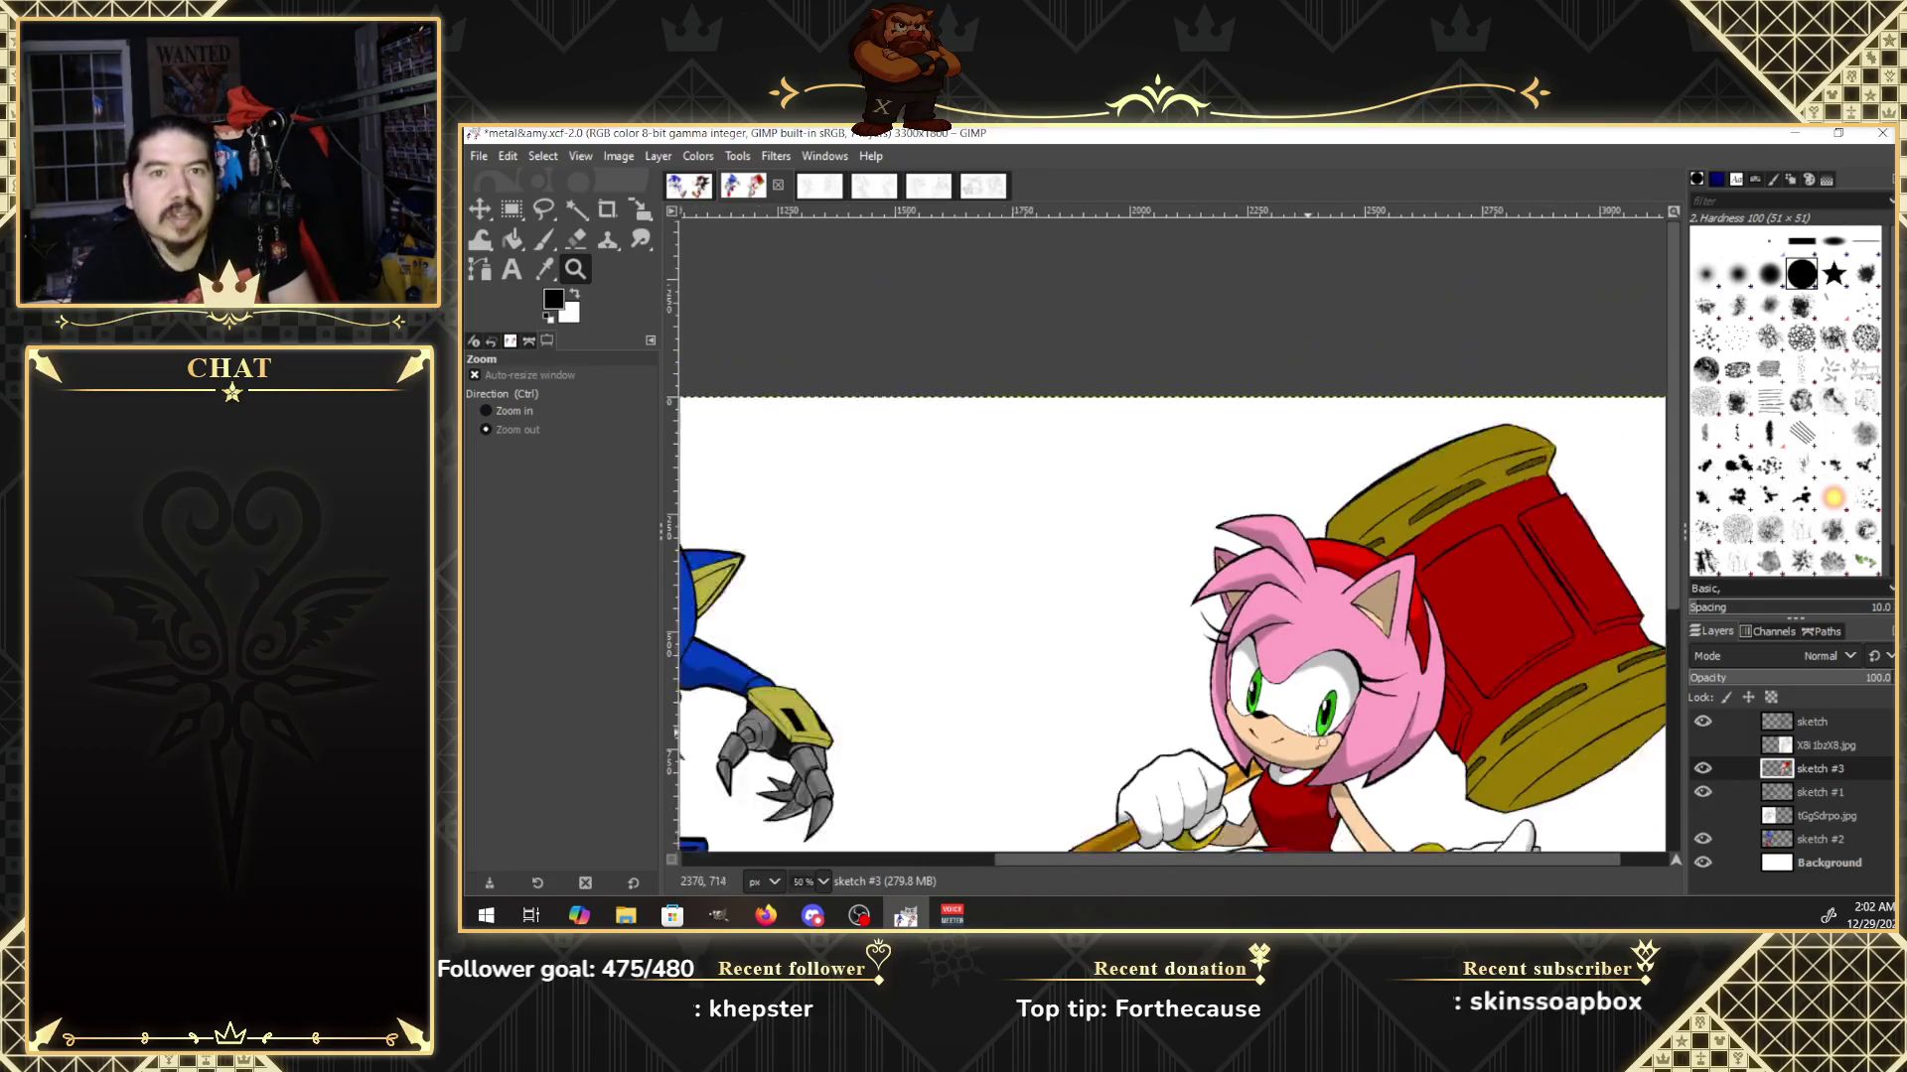
pyautogui.moveTo(1668, 558); pyautogui.dragTo(1672, 651)
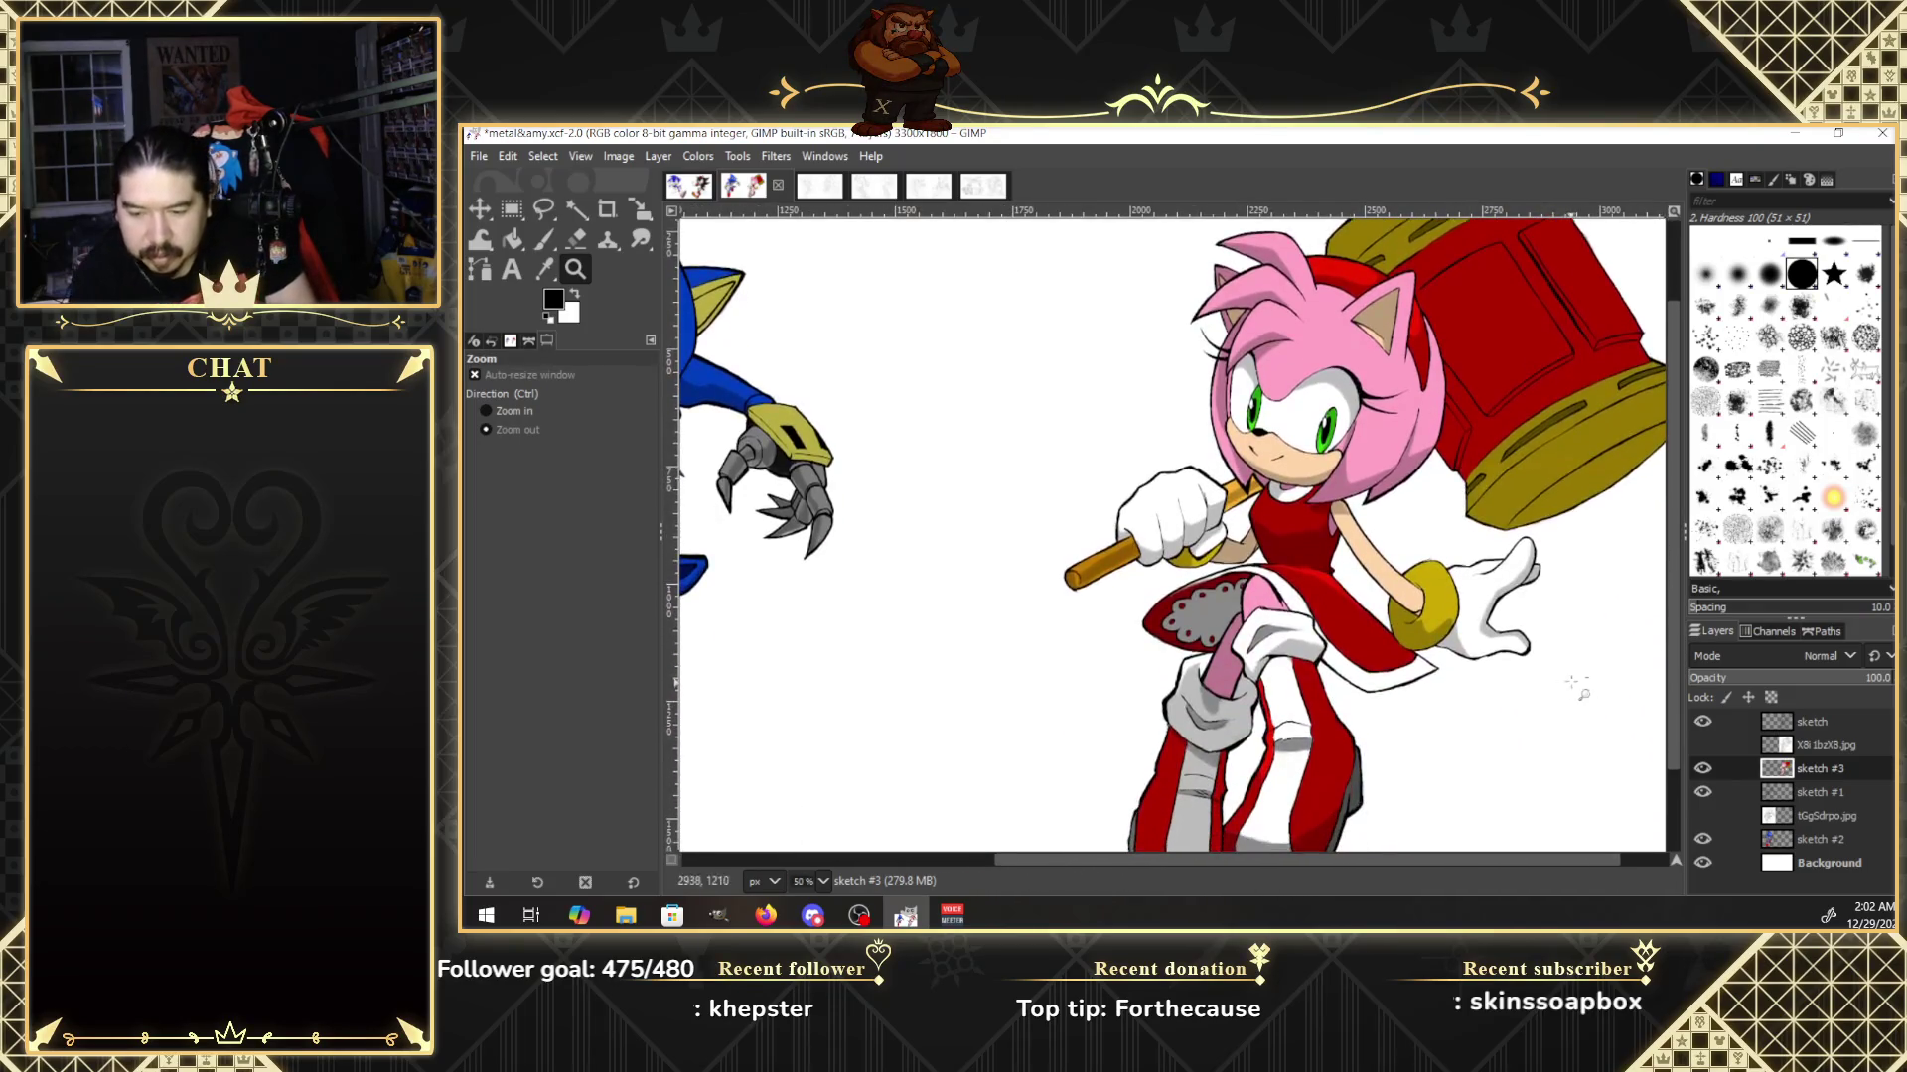
pyautogui.click(1573, 685)
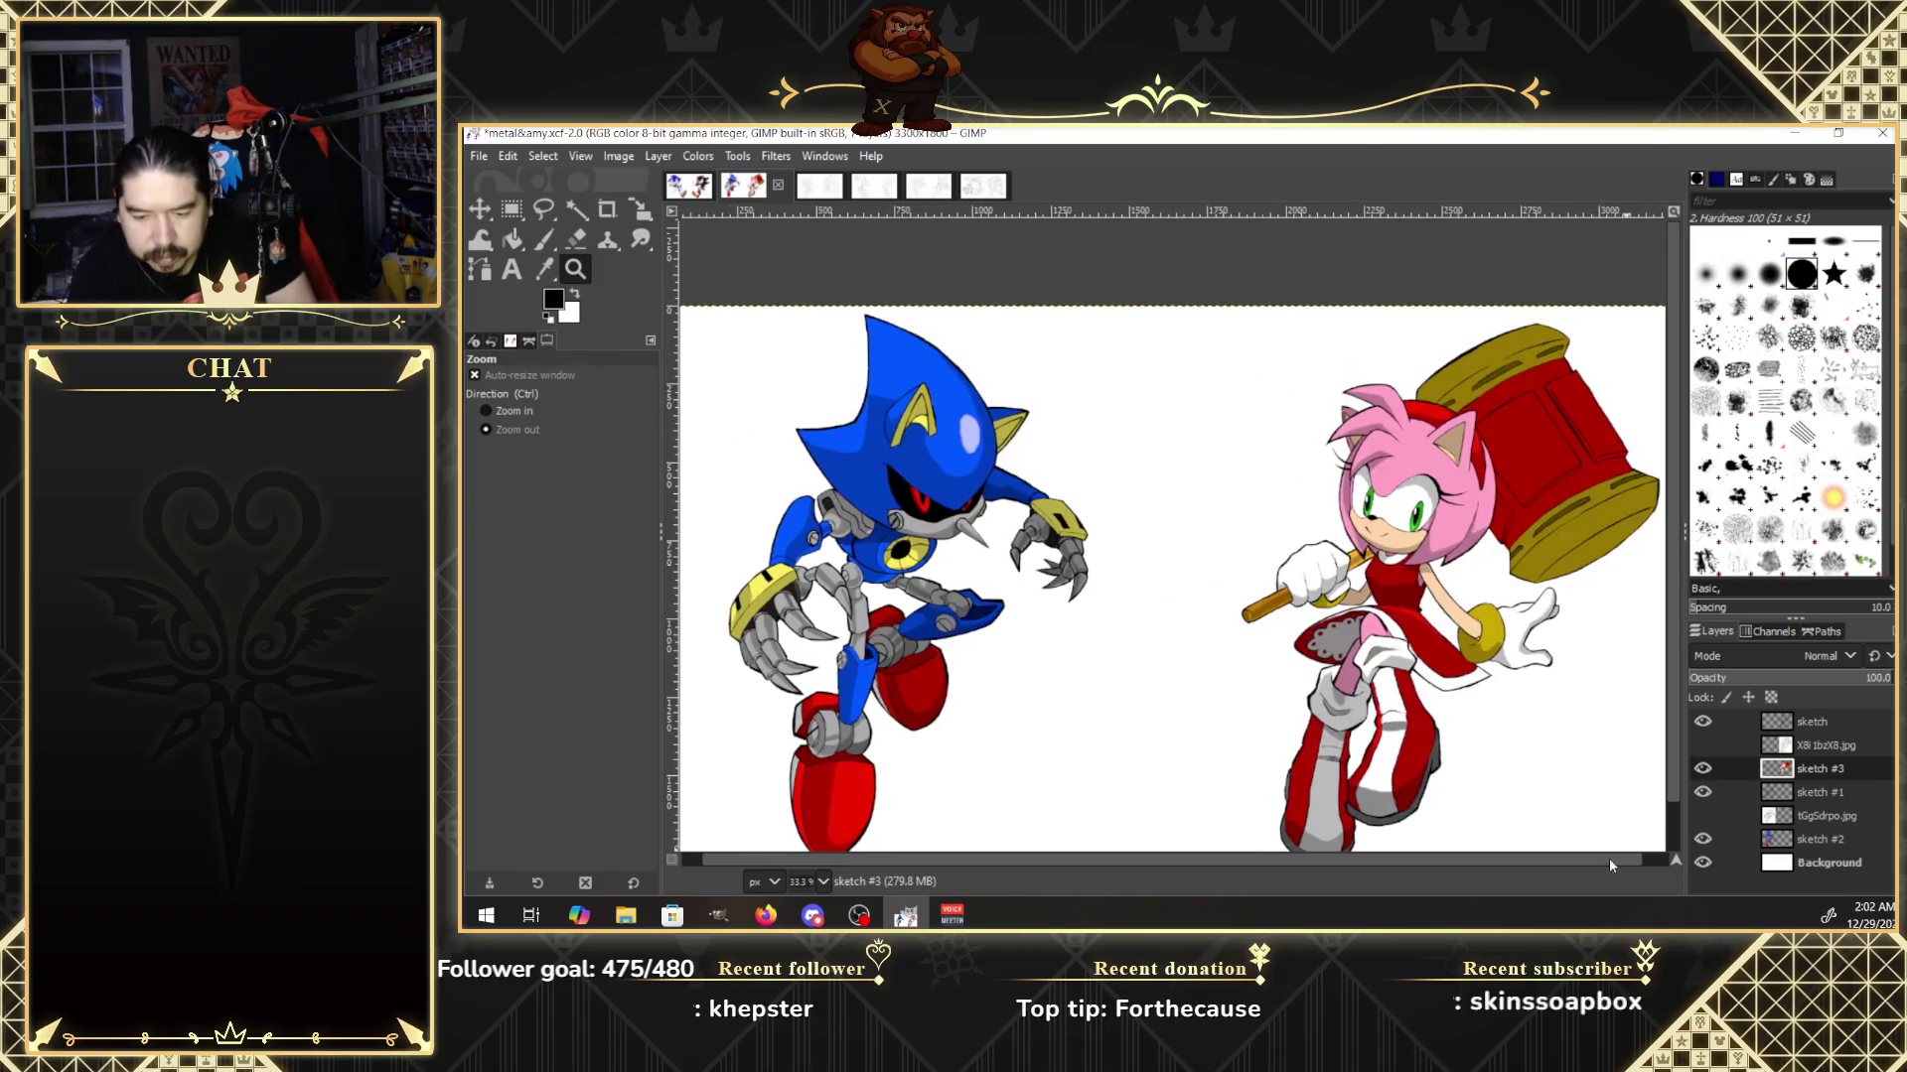
pyautogui.scroll(-2, 1676, 771)
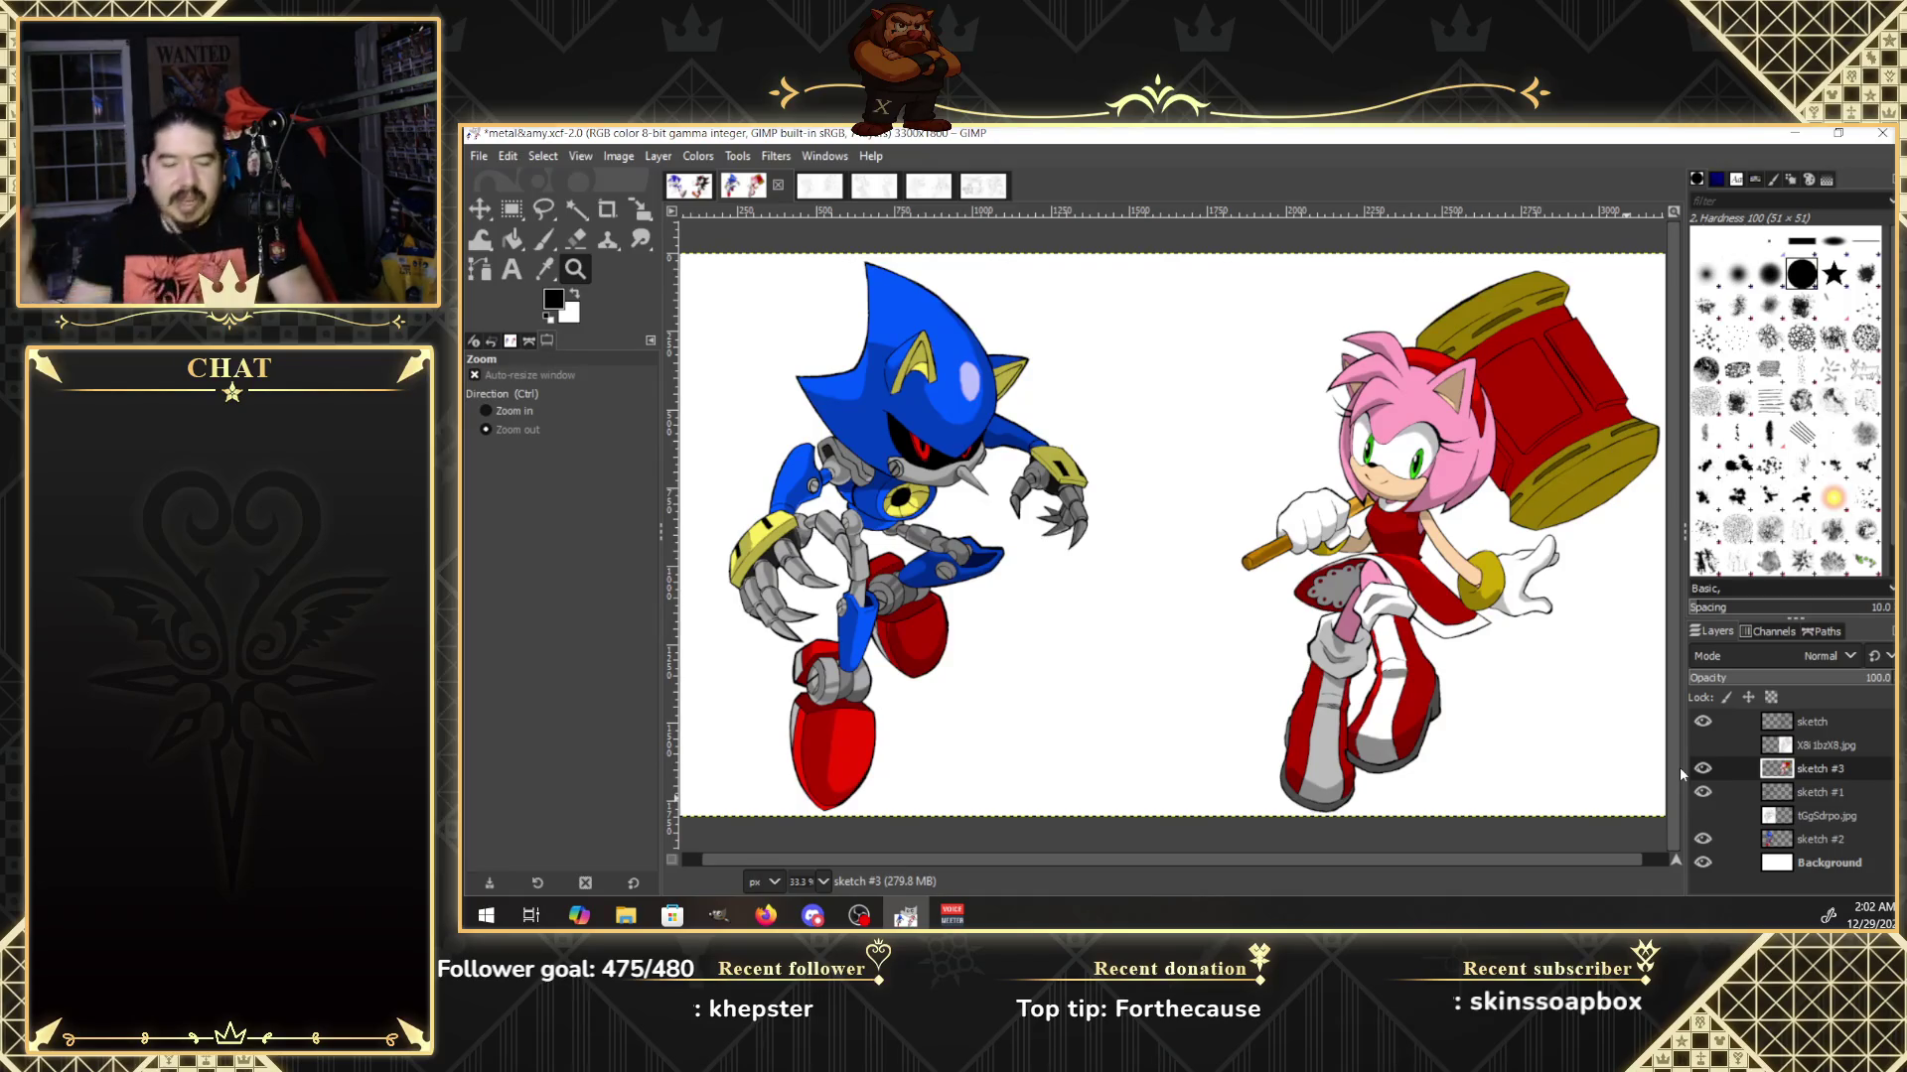
pyautogui.click(1703, 863)
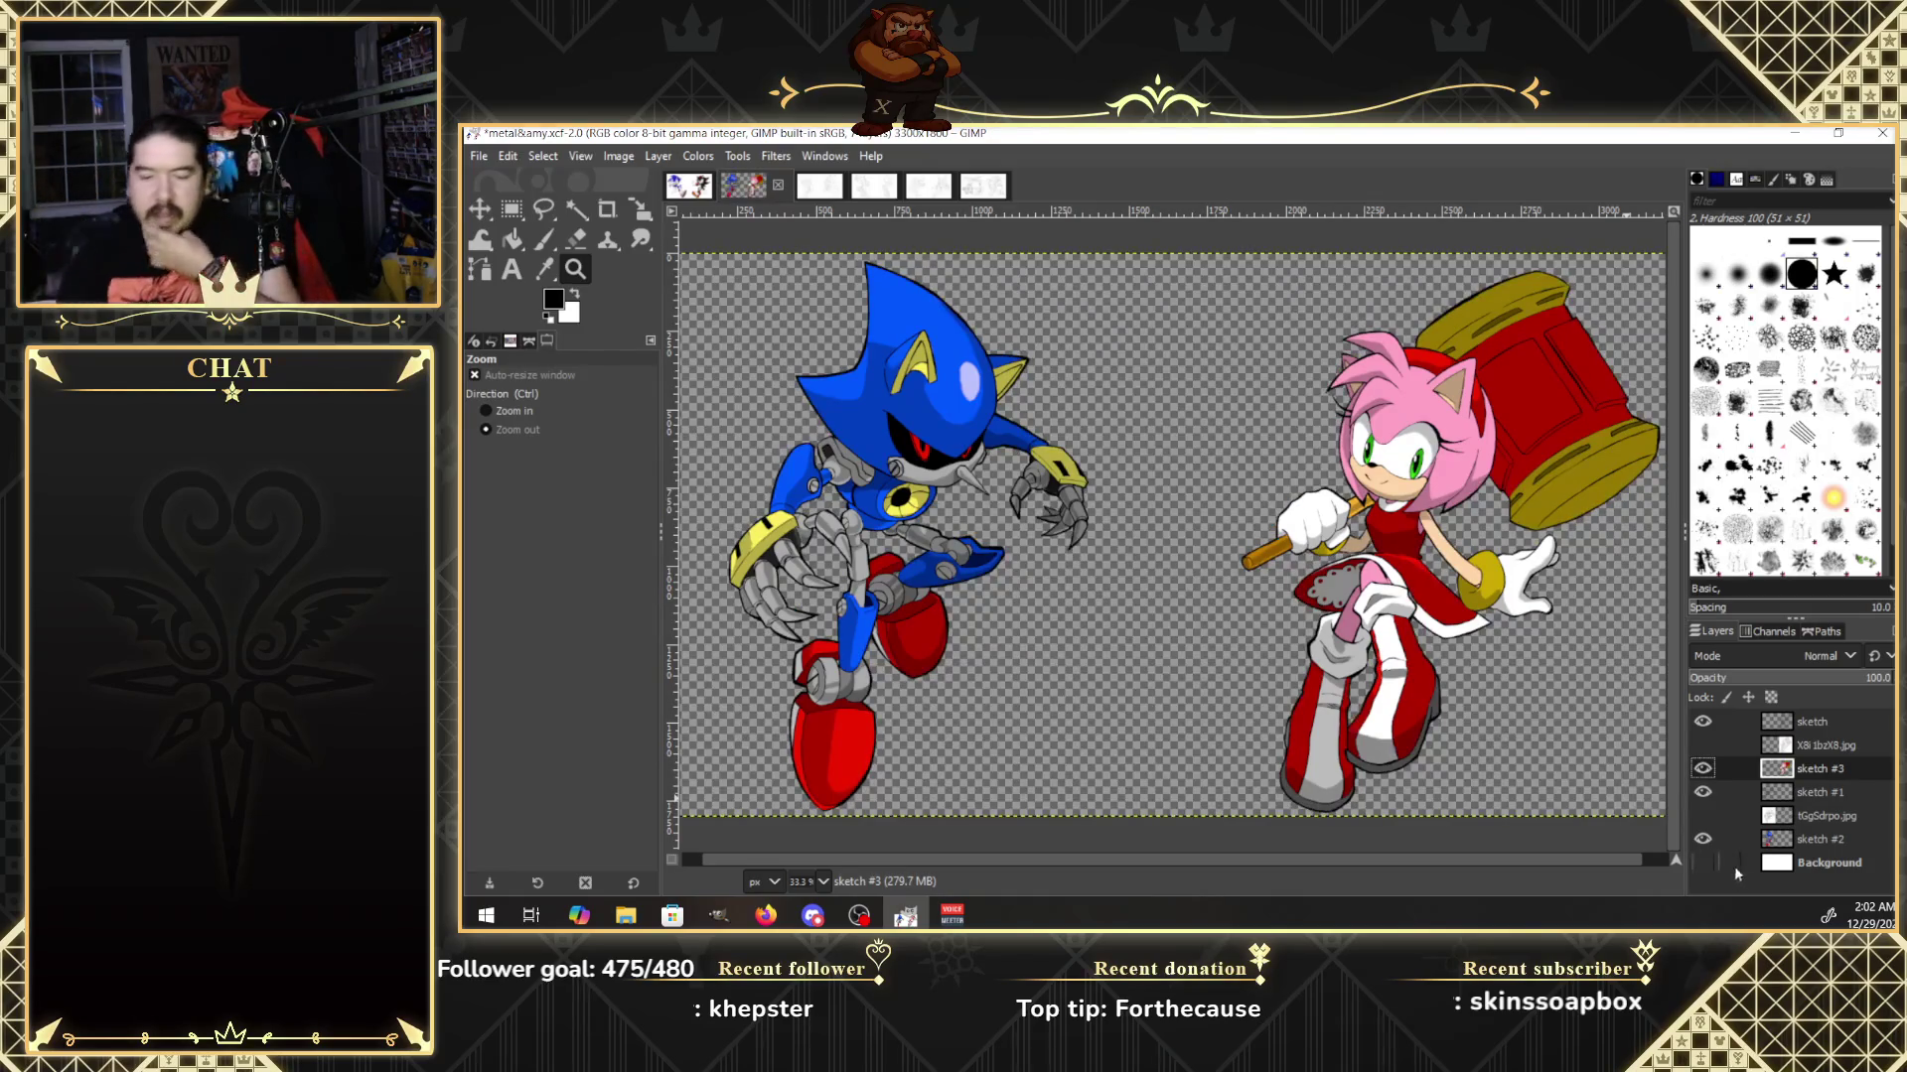
# Show the white Background layer again, then hide it to keep the transparent canvas.
pyautogui.click(1708, 862)
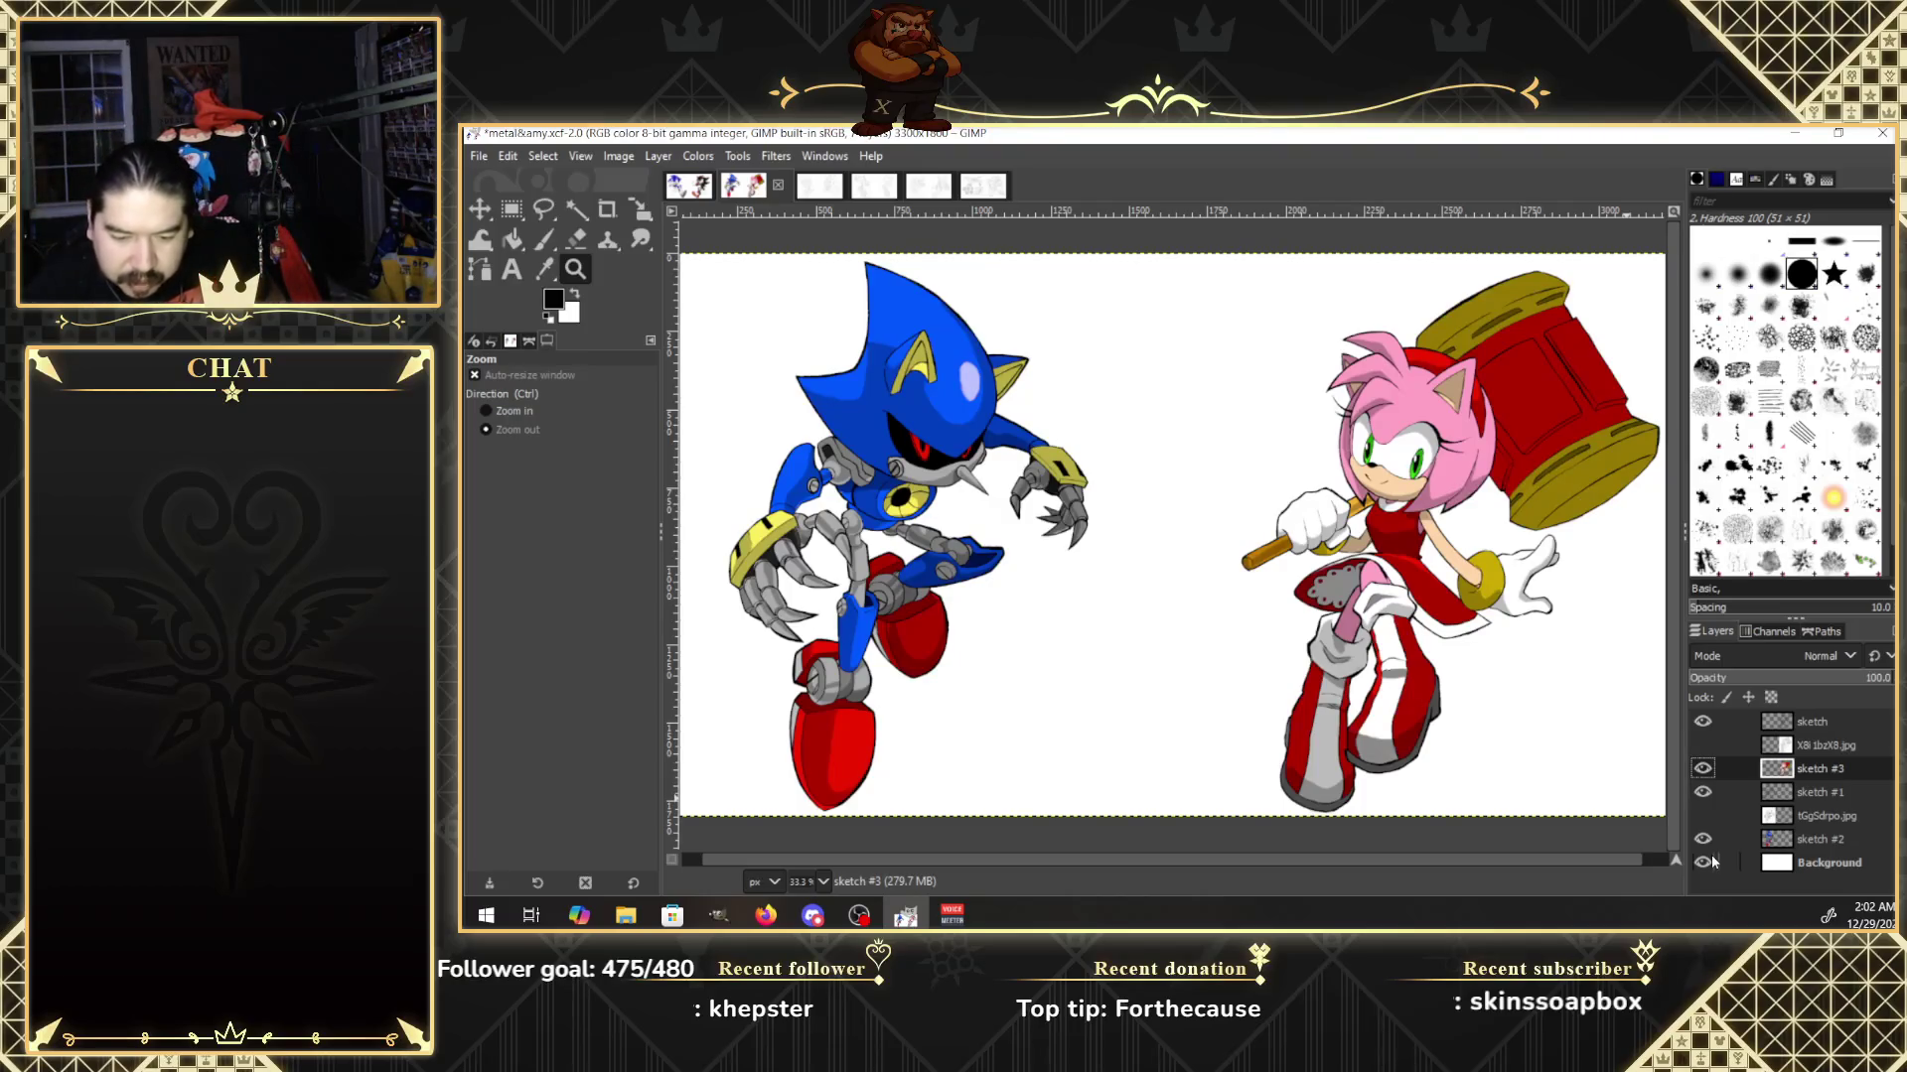
pyautogui.click(1708, 864)
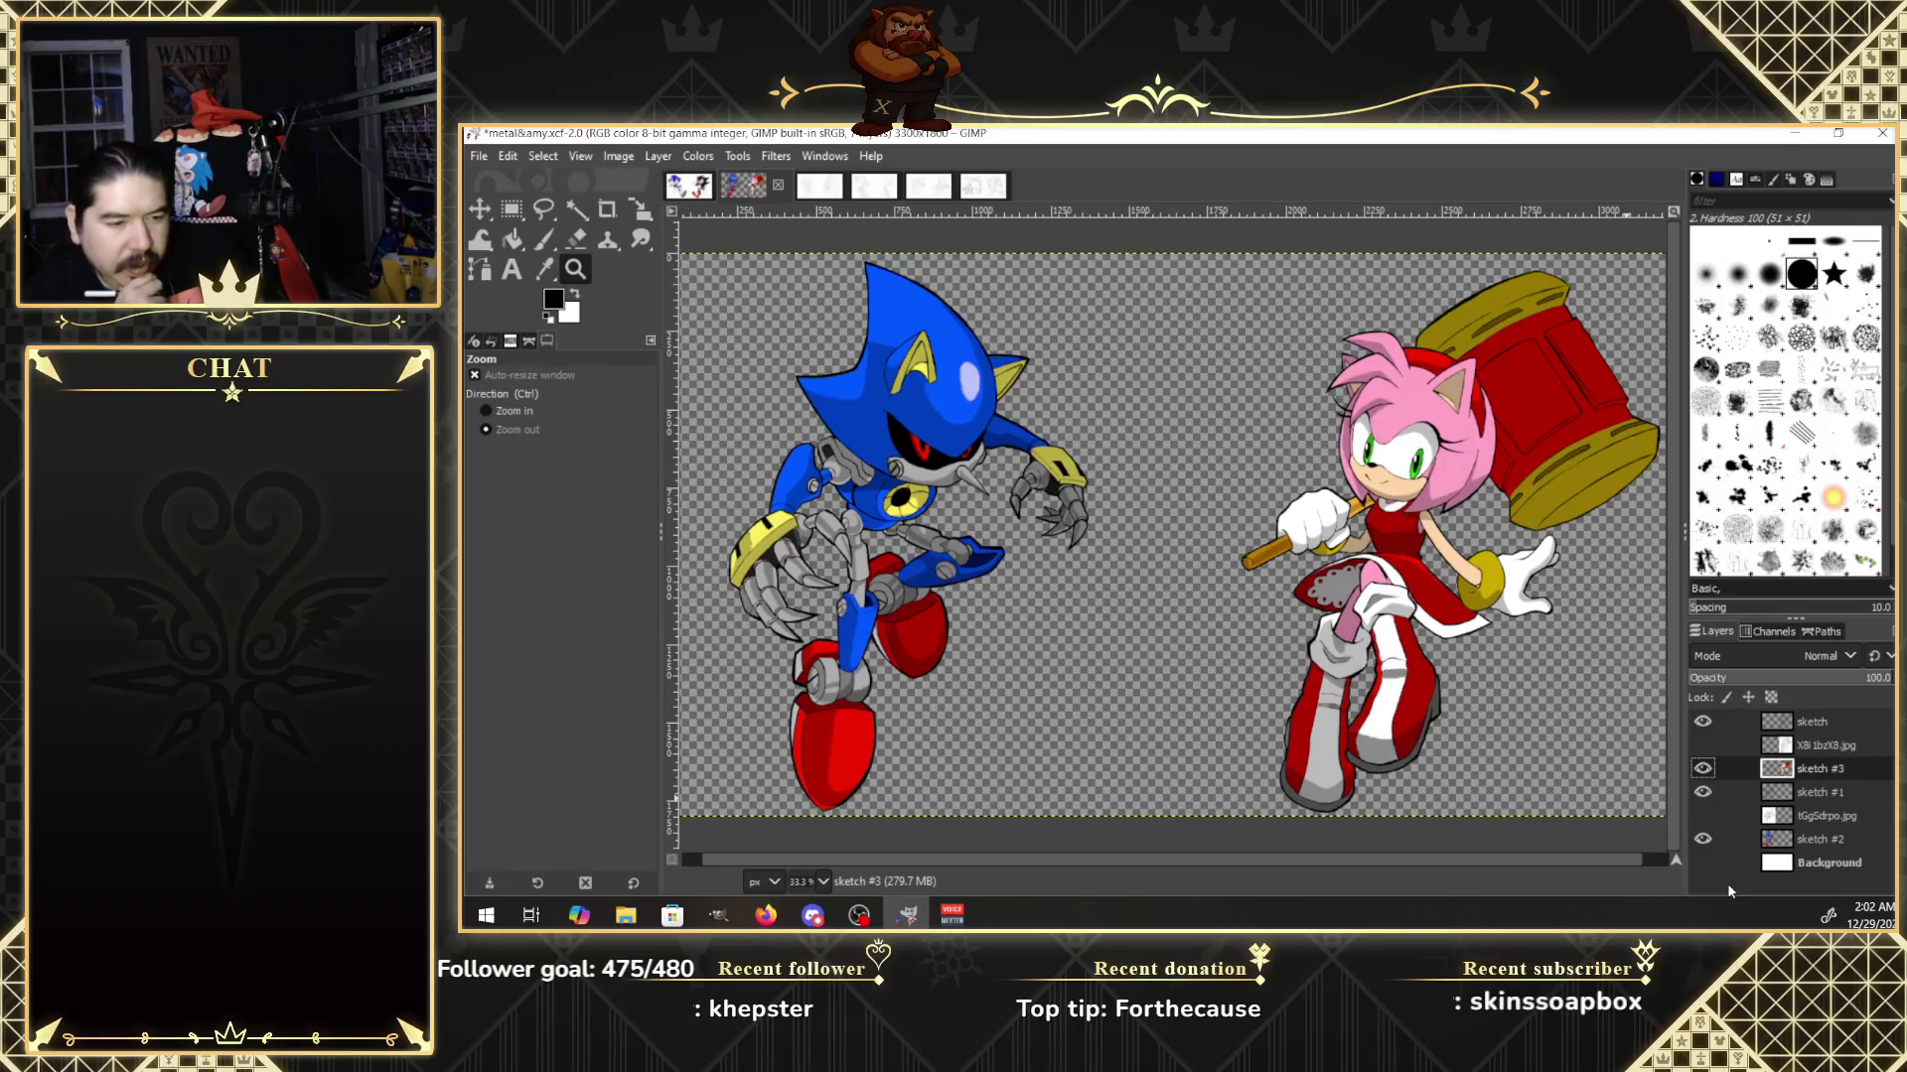
pyautogui.click(691, 189)
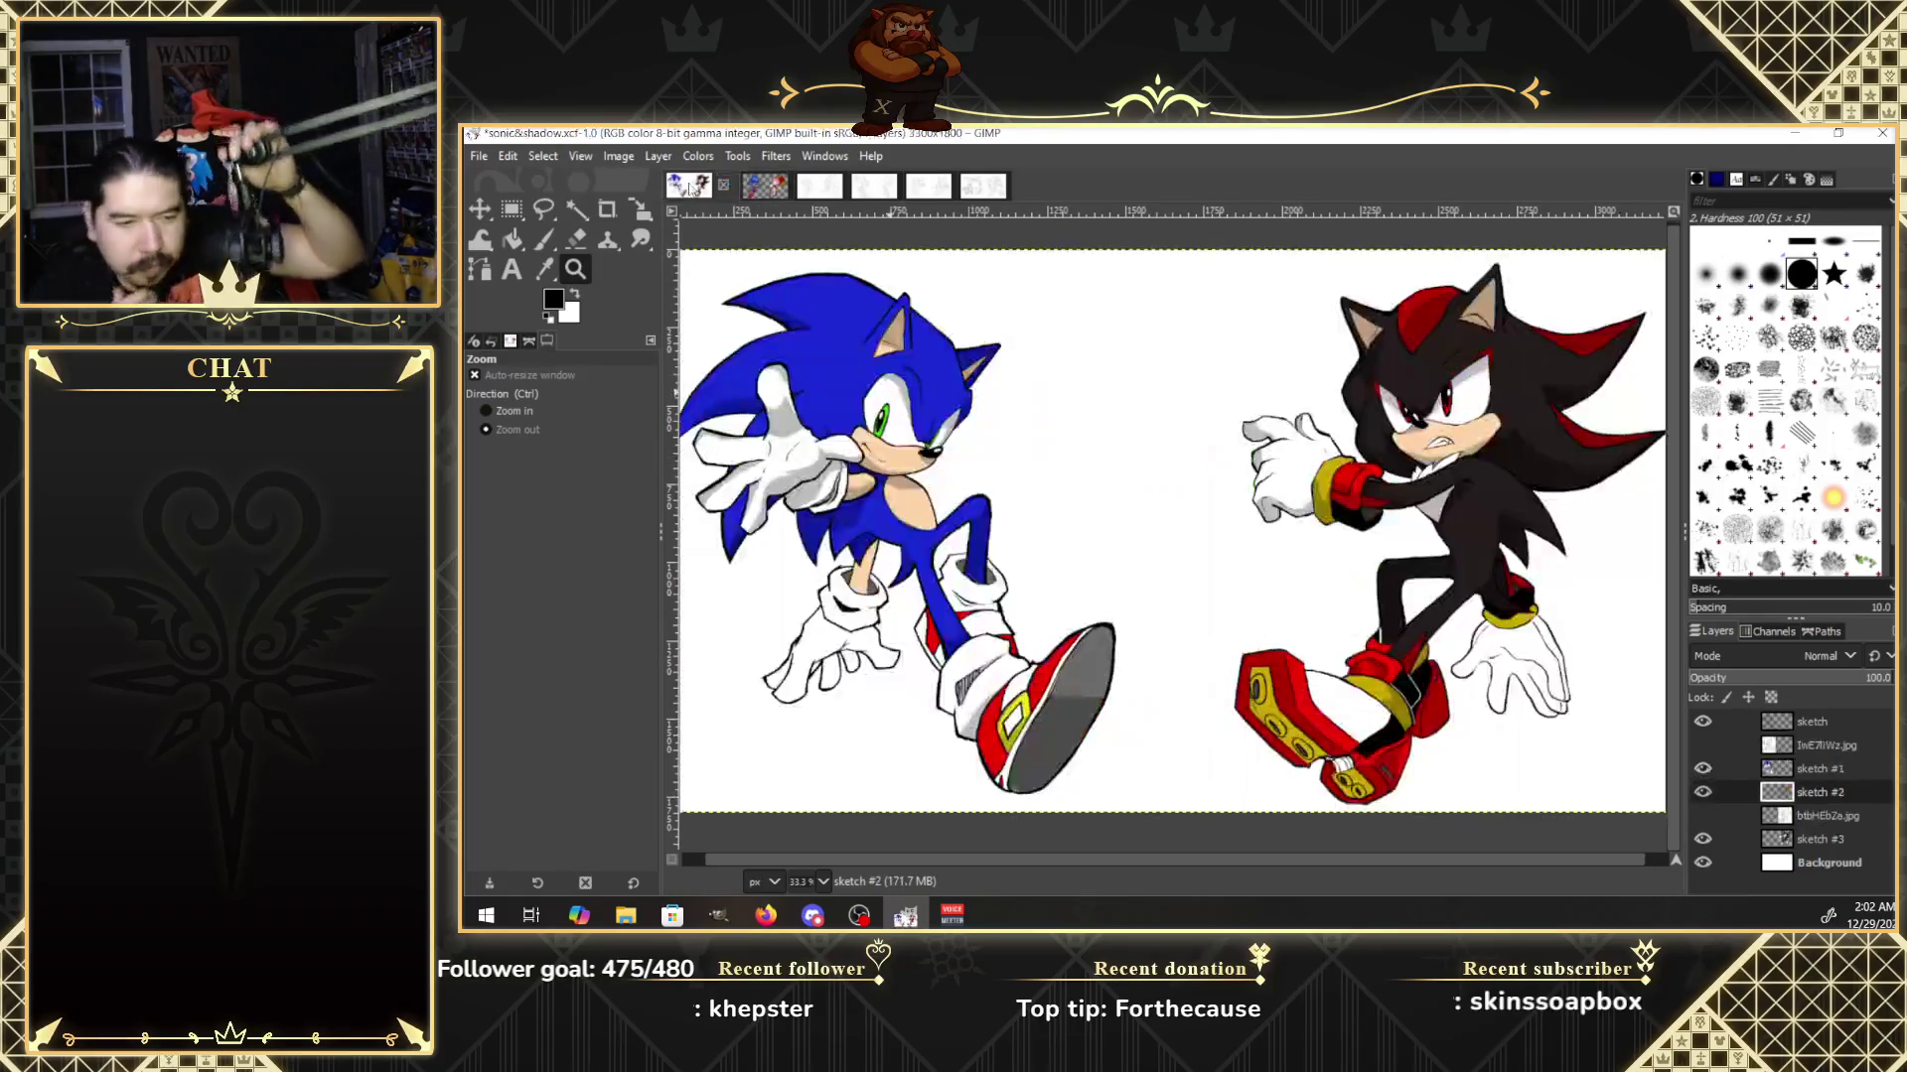
# Hide the sonic&shadow image's white Background layer, then return to the metal&amy image.
pyautogui.click(1704, 863)
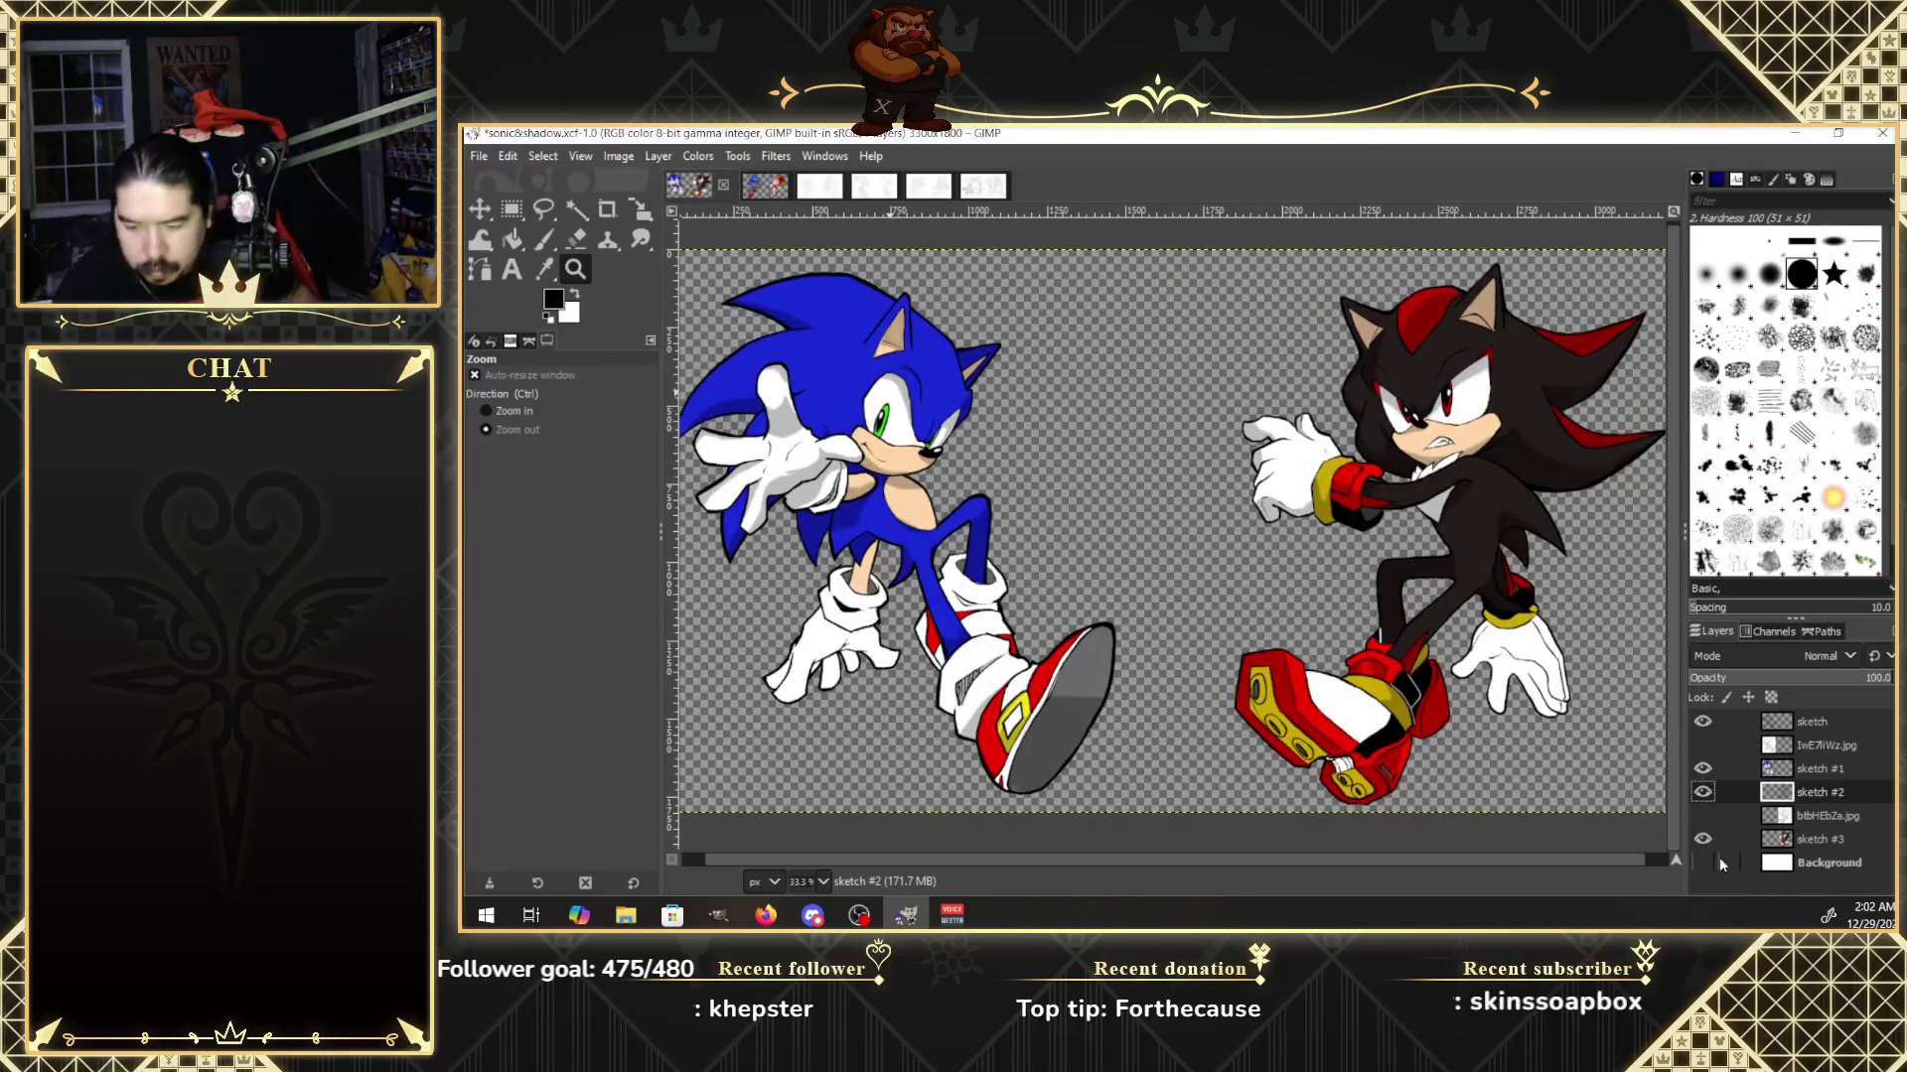
pyautogui.click(766, 189)
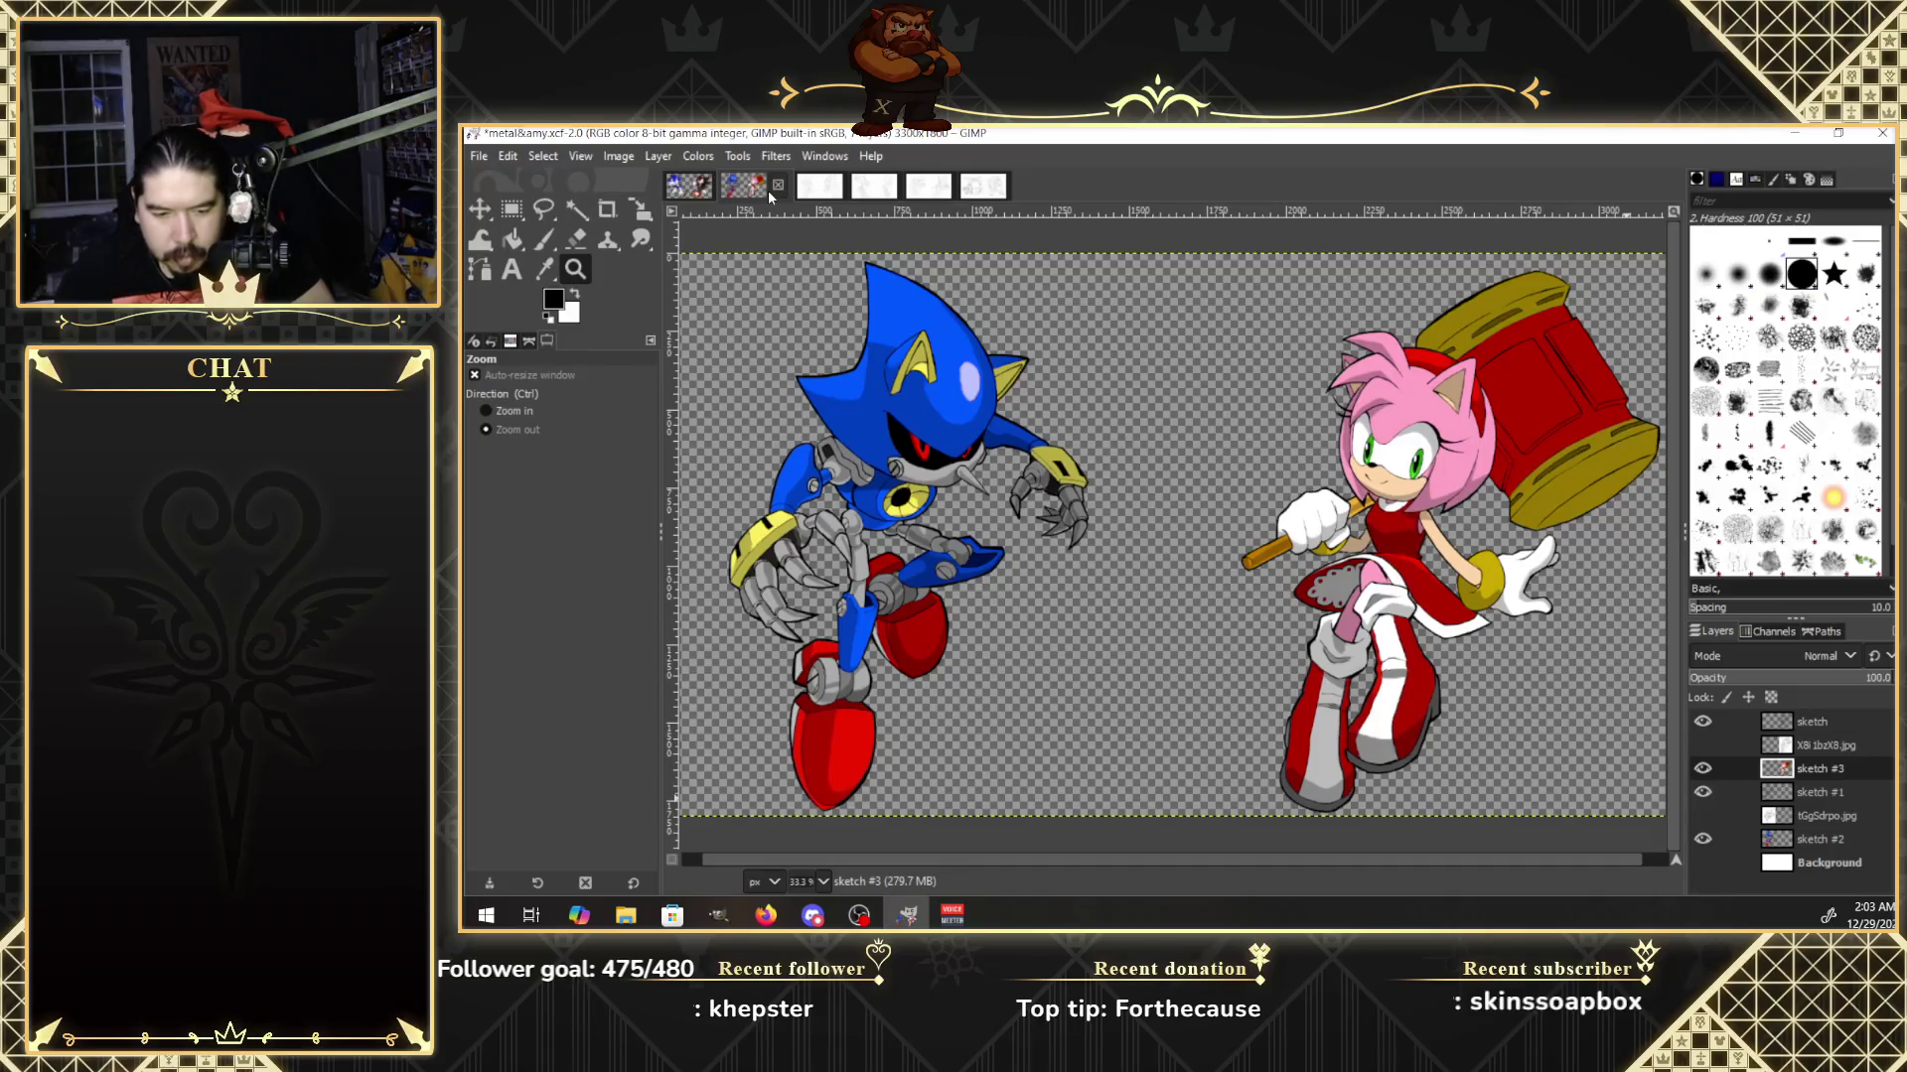
pyautogui.click(699, 185)
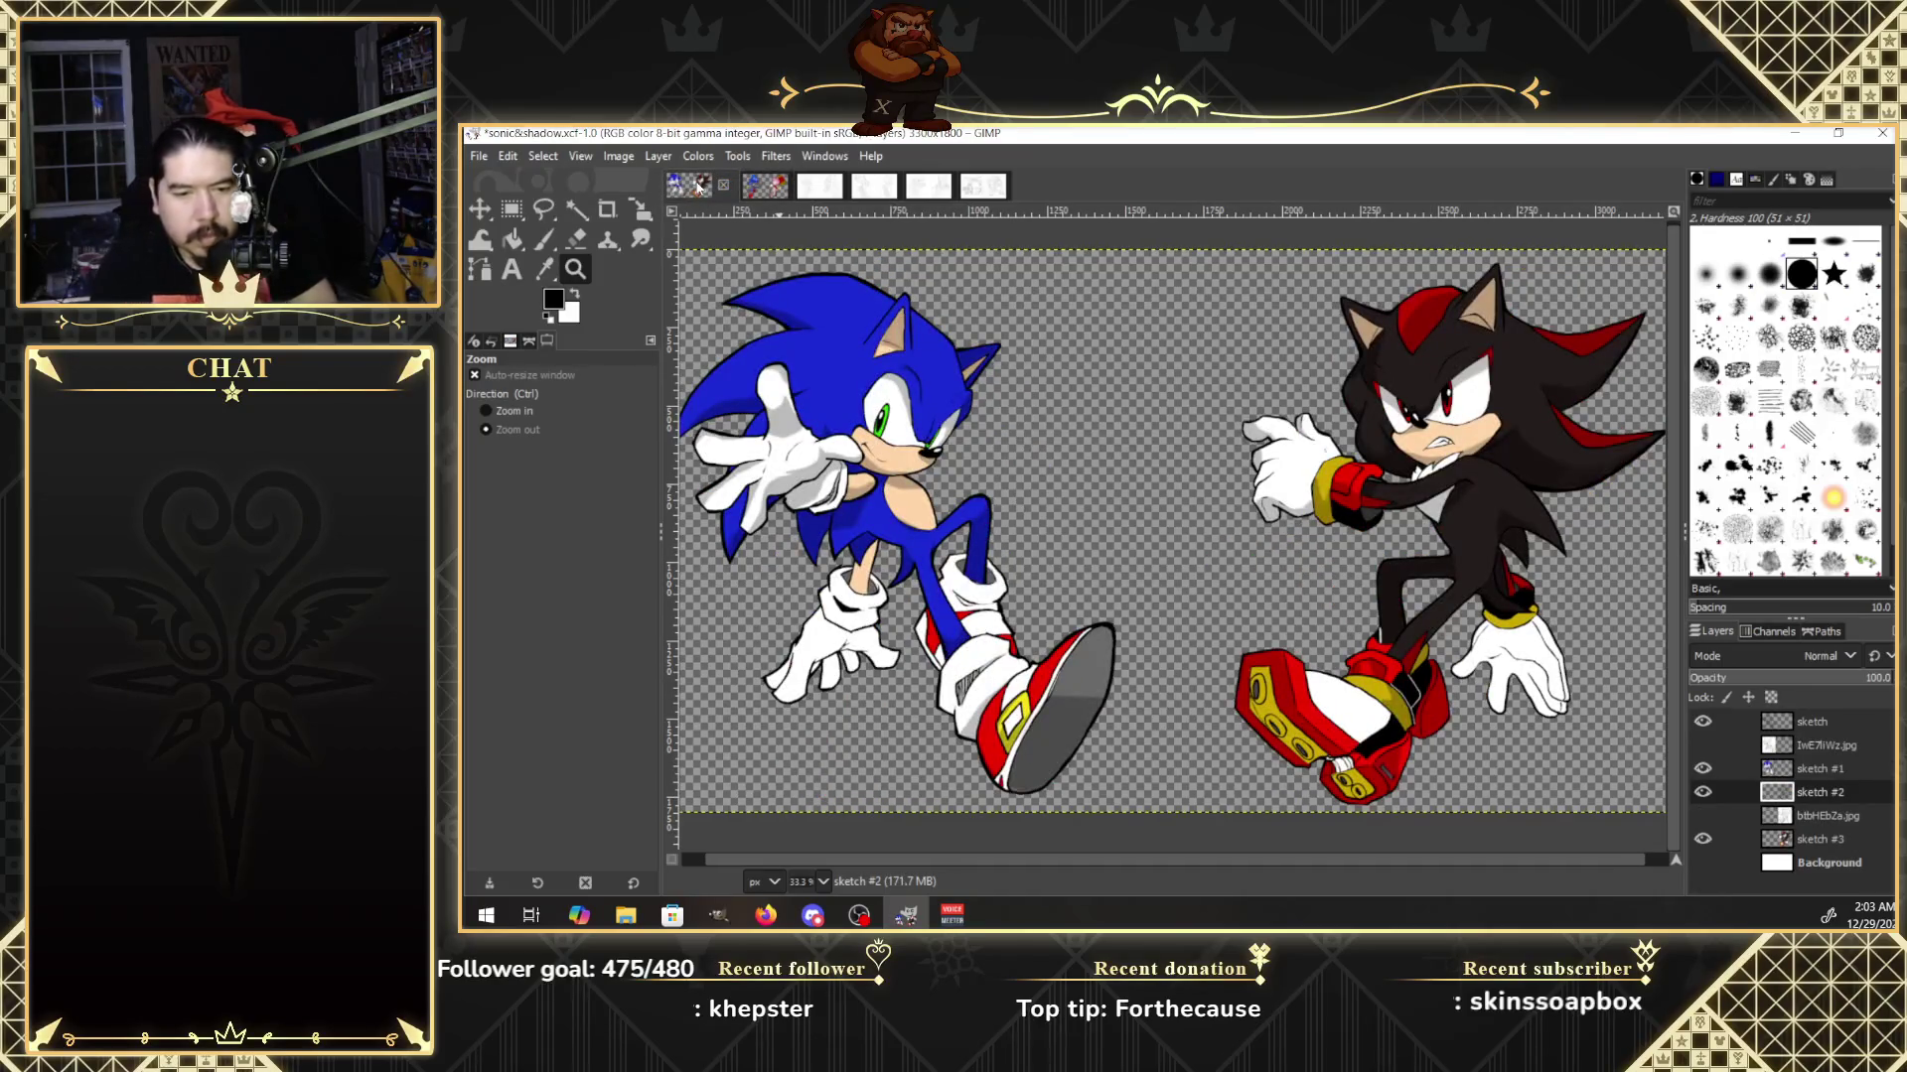
# Save both the sonic&shadow and metal&amy images as XCF files, then switch to Firefox.
pyautogui.click(478, 157)
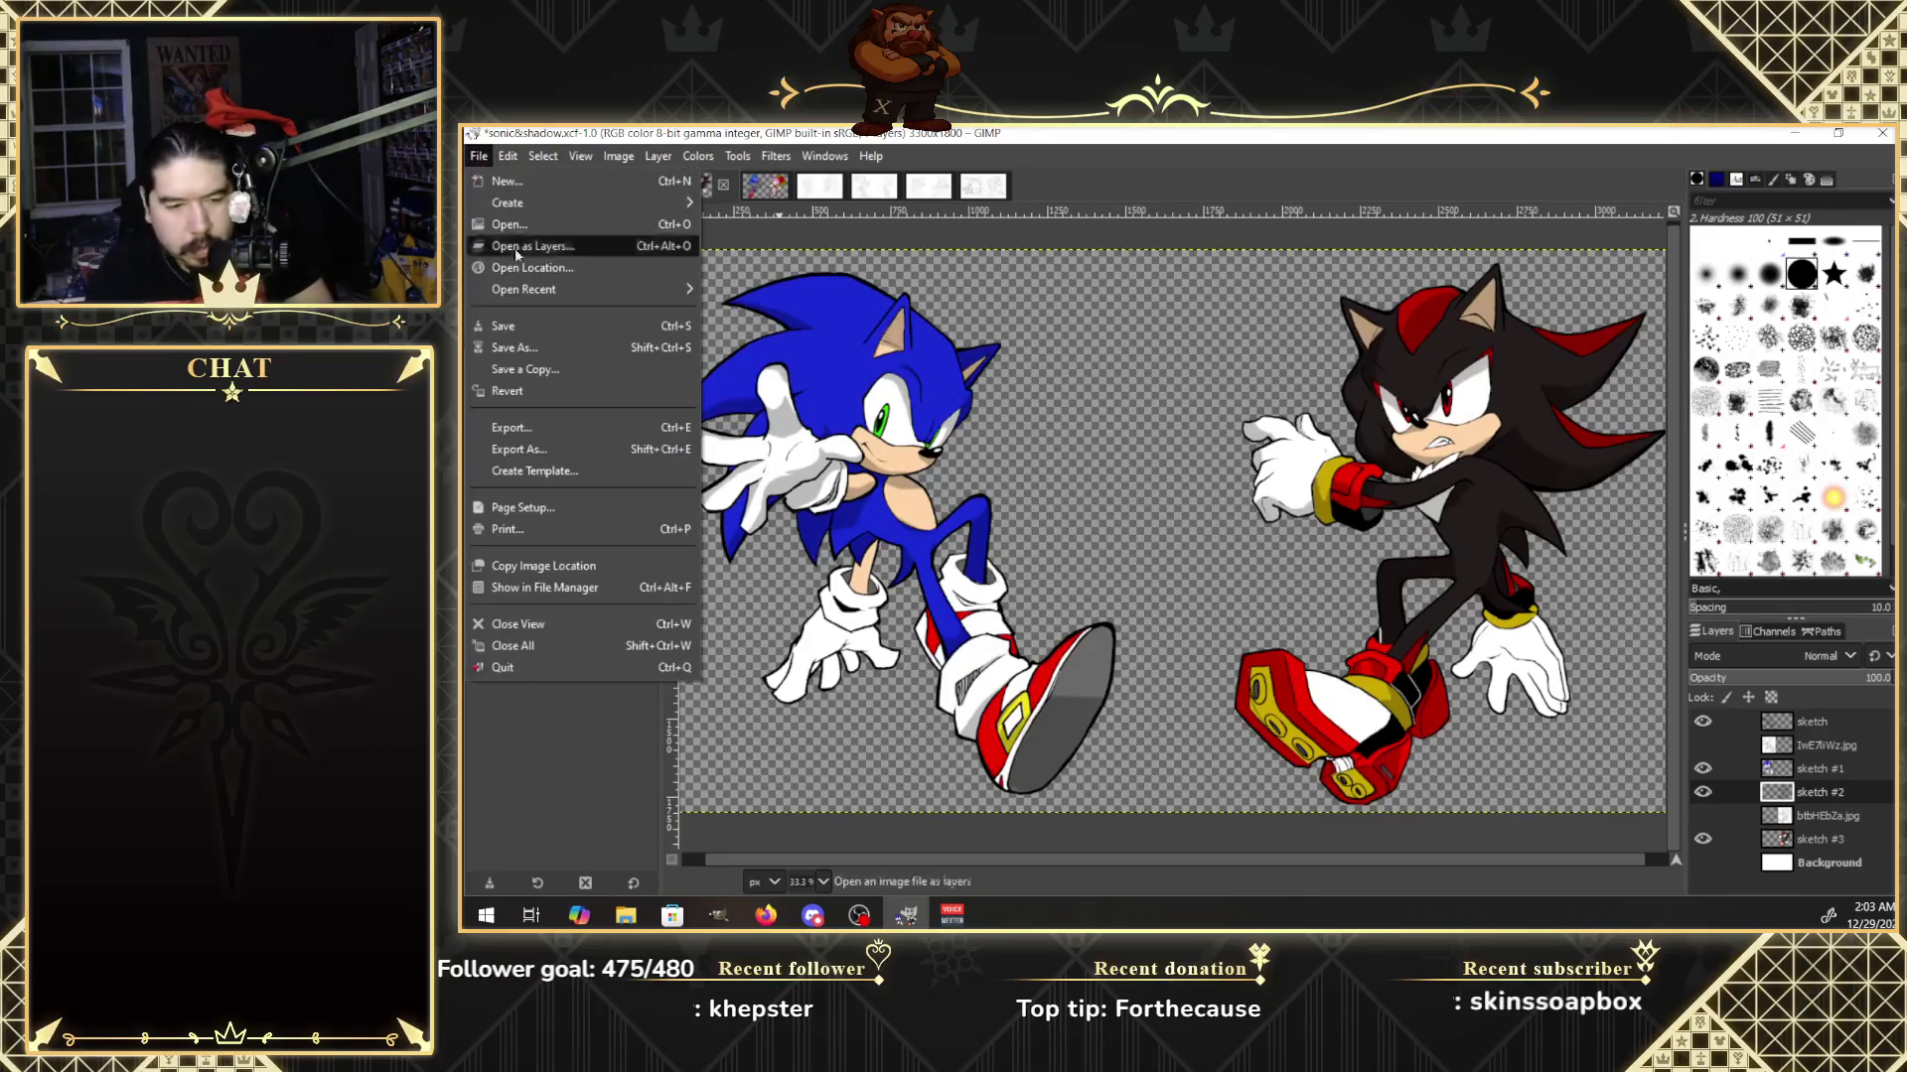
pyautogui.click(508, 326)
pyautogui.click(764, 186)
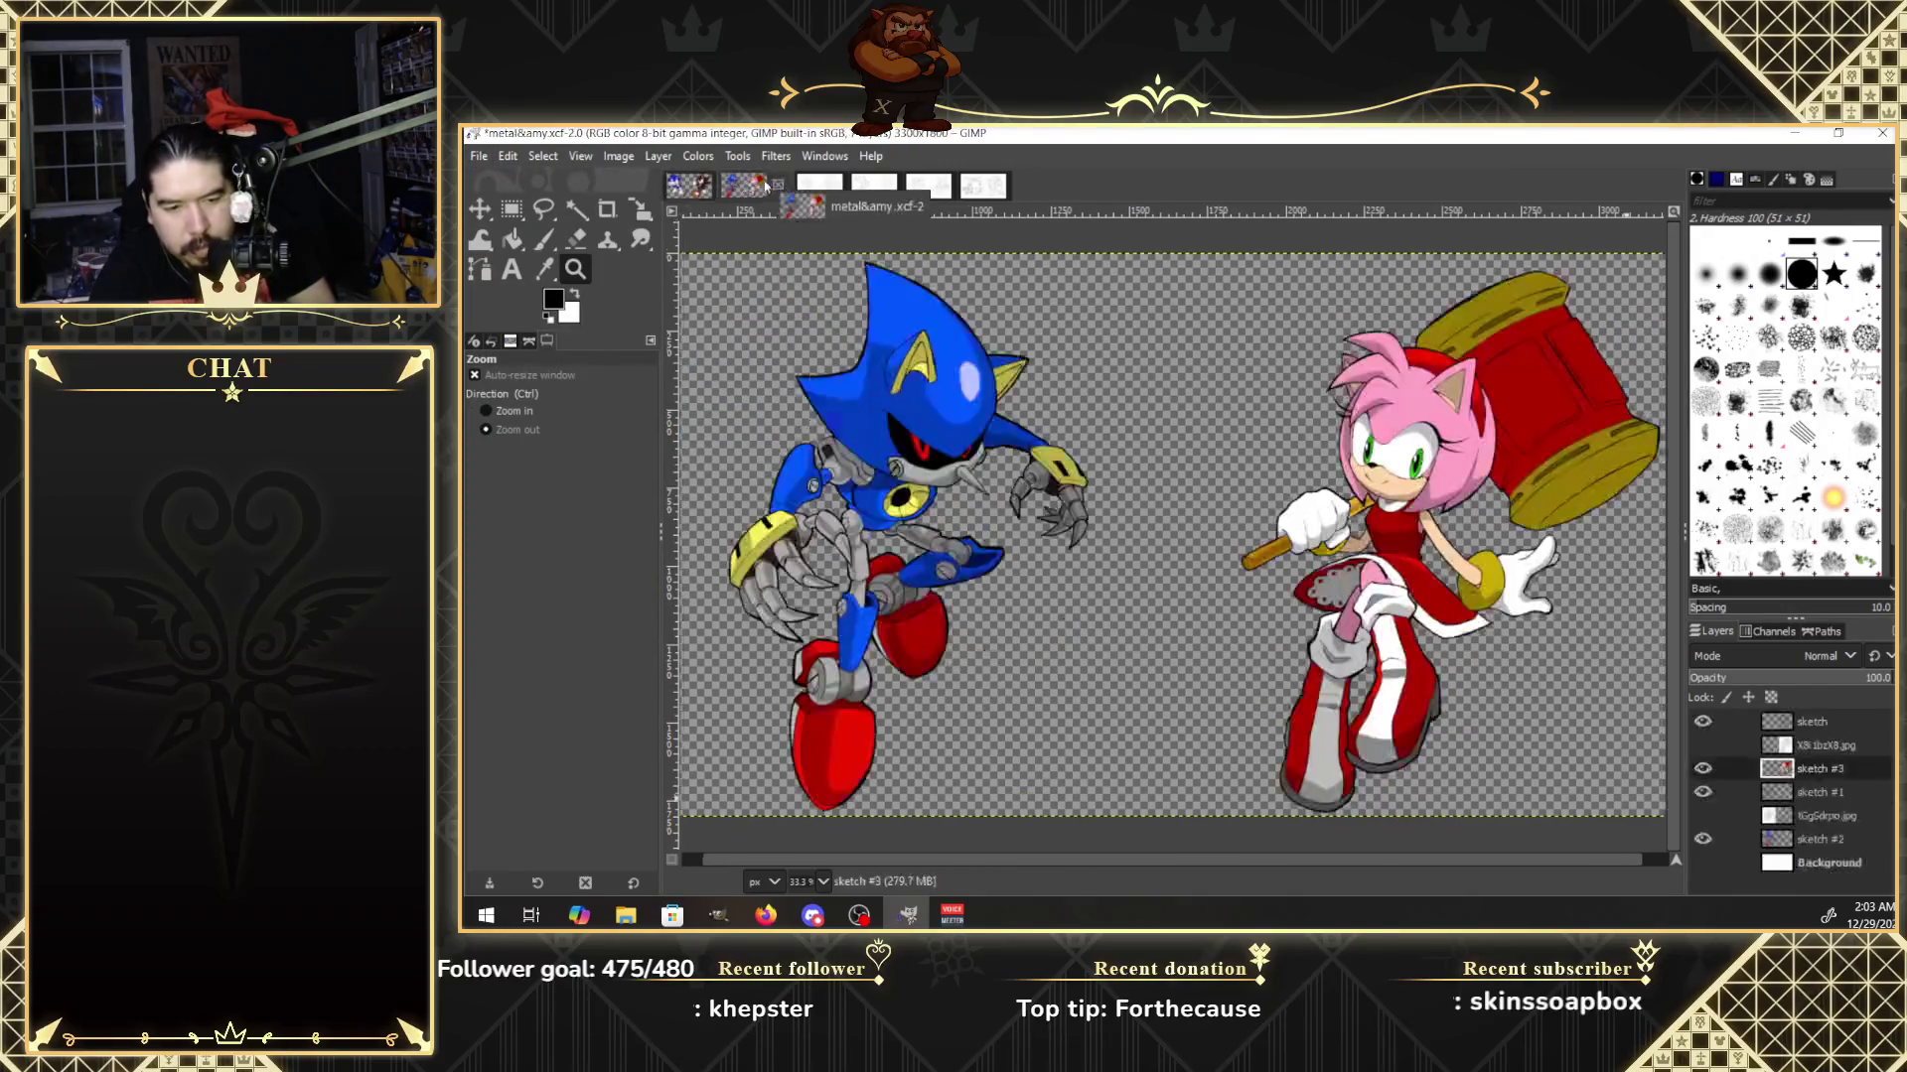
pyautogui.click(478, 156)
pyautogui.click(531, 326)
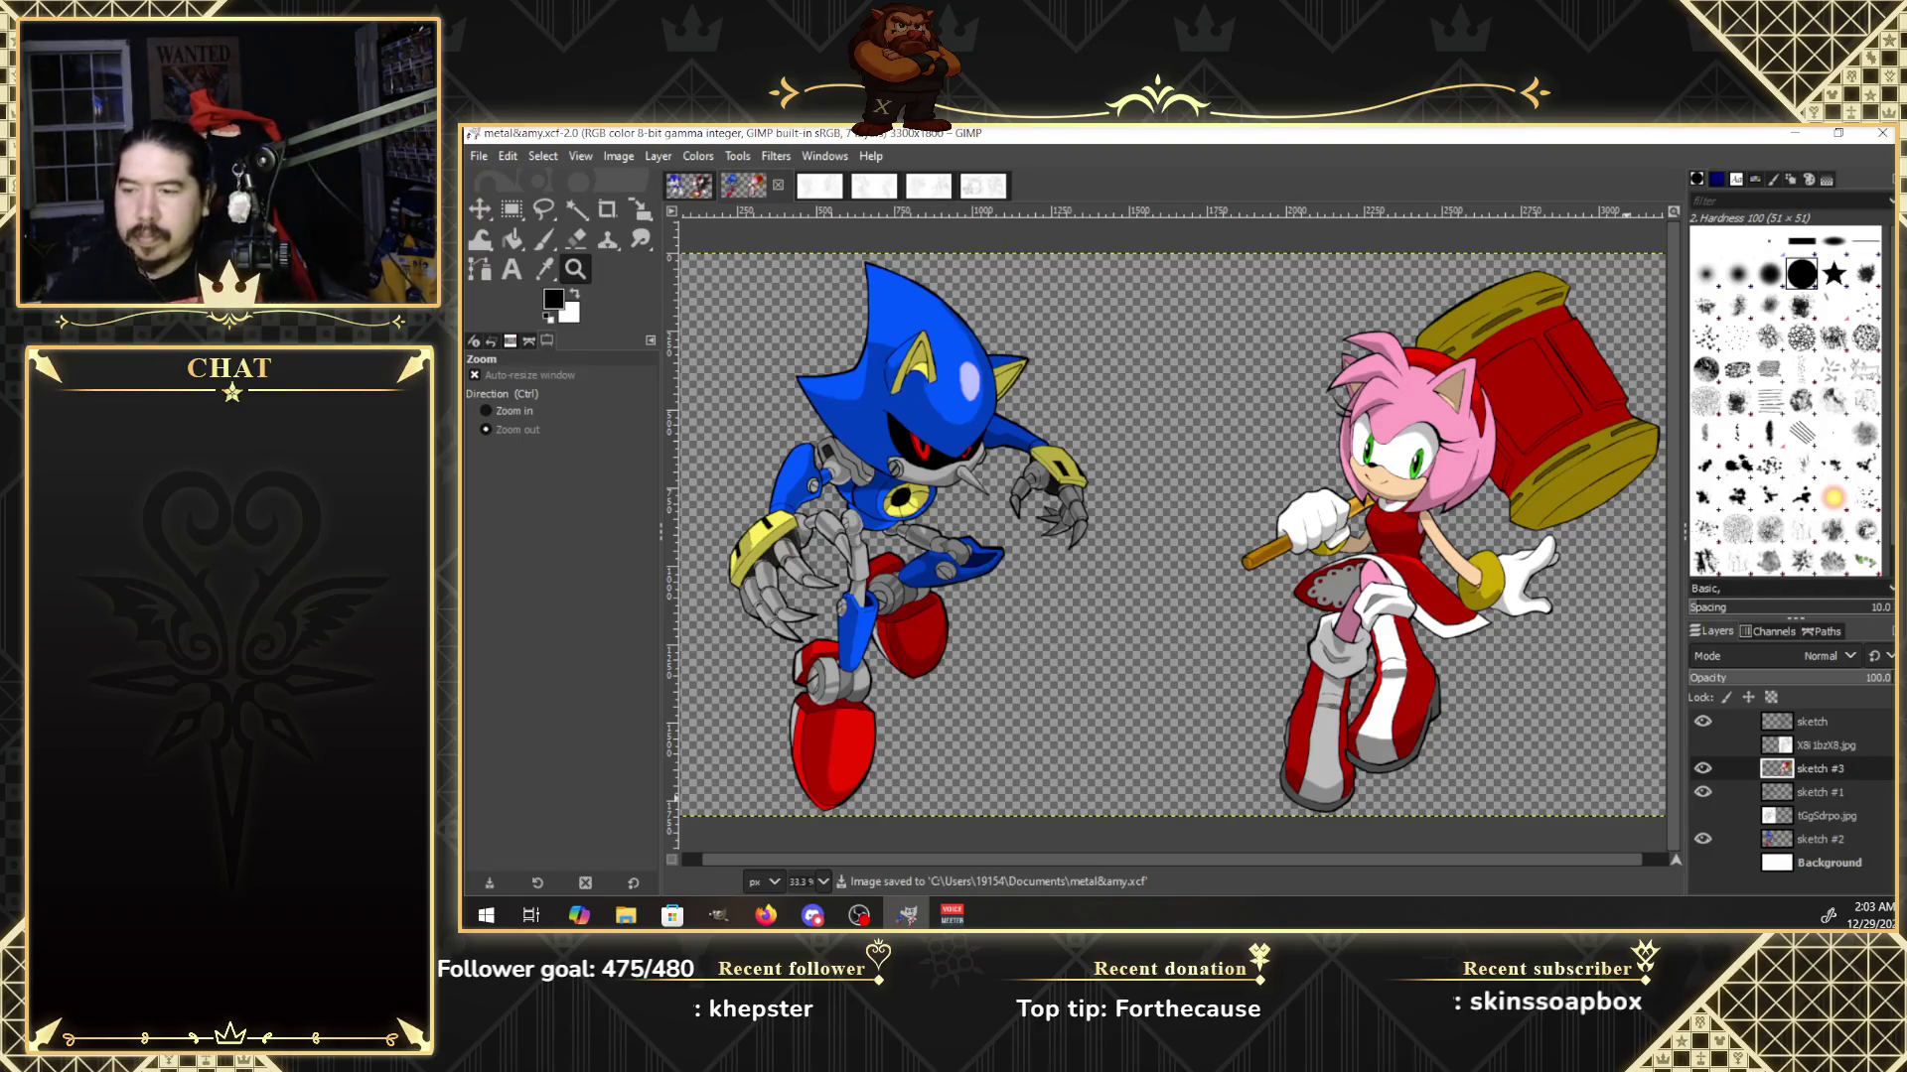
pyautogui.click(765, 915)
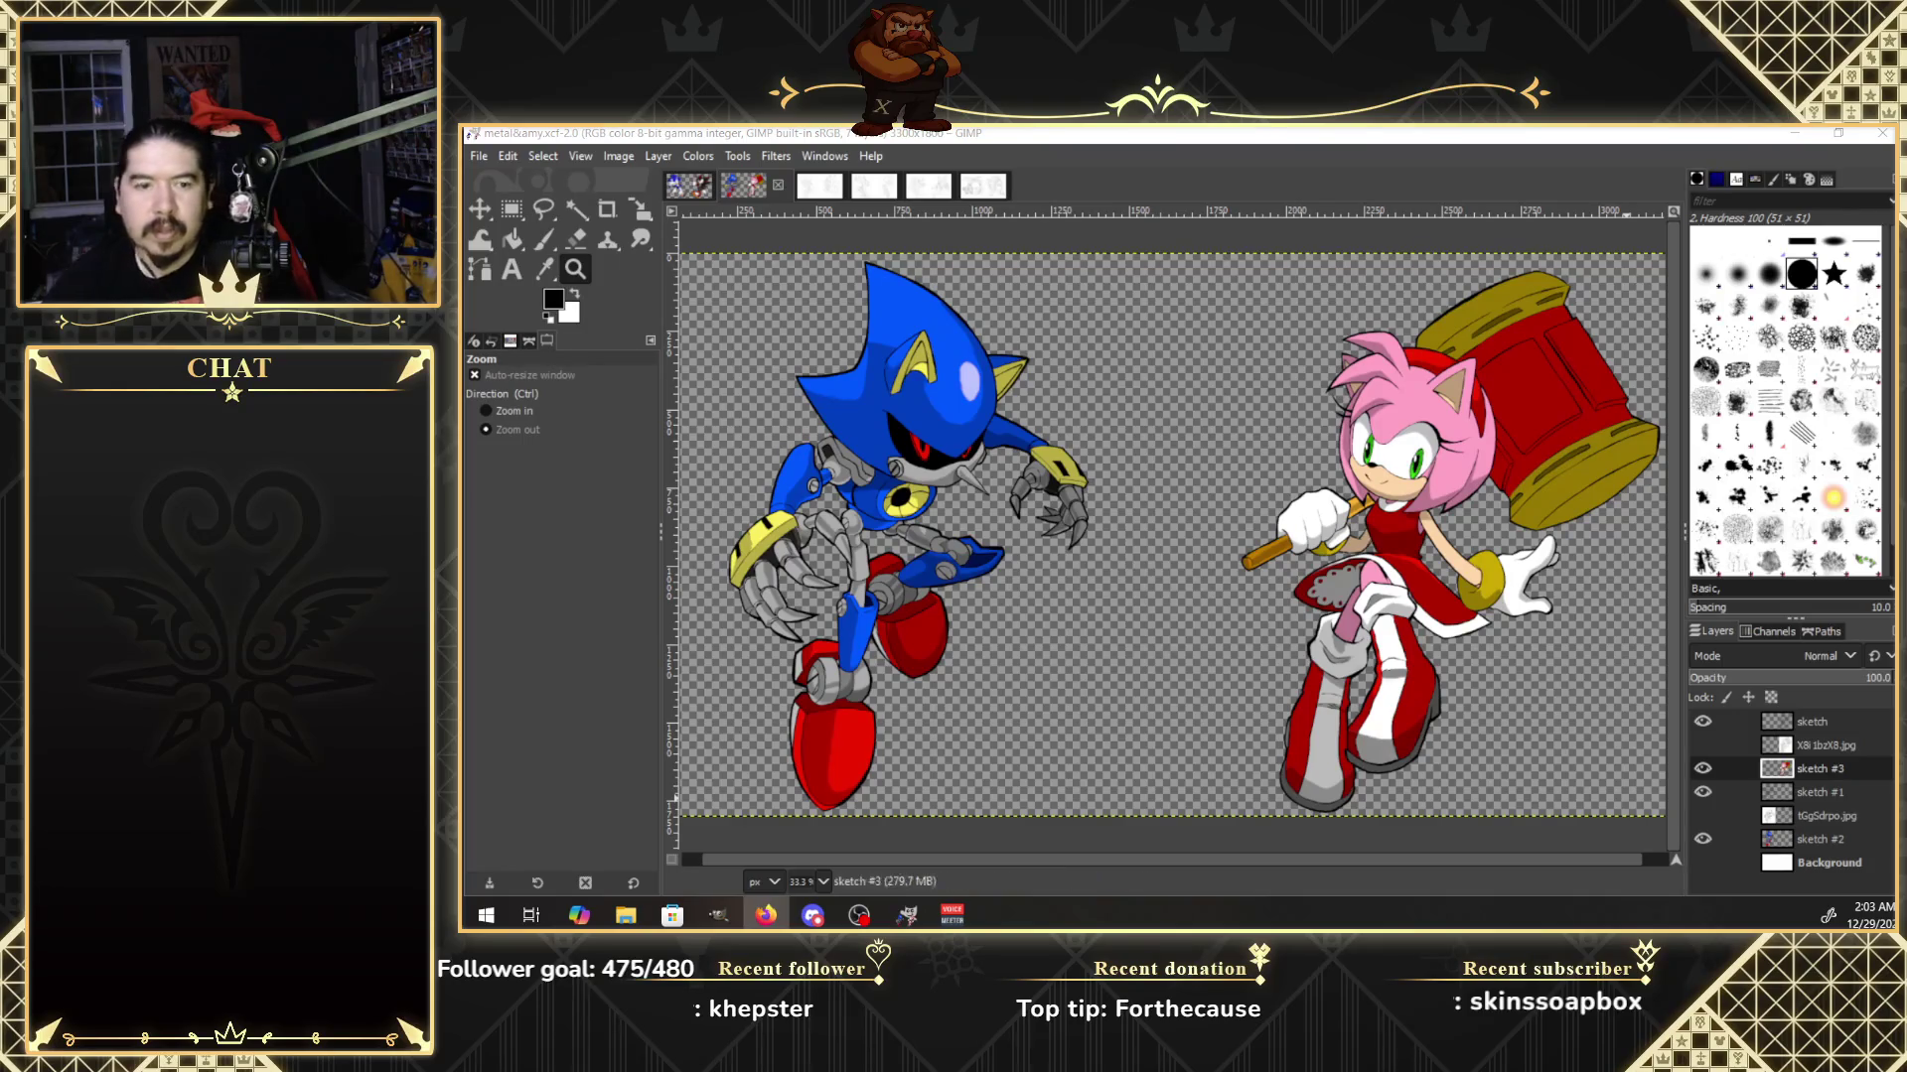